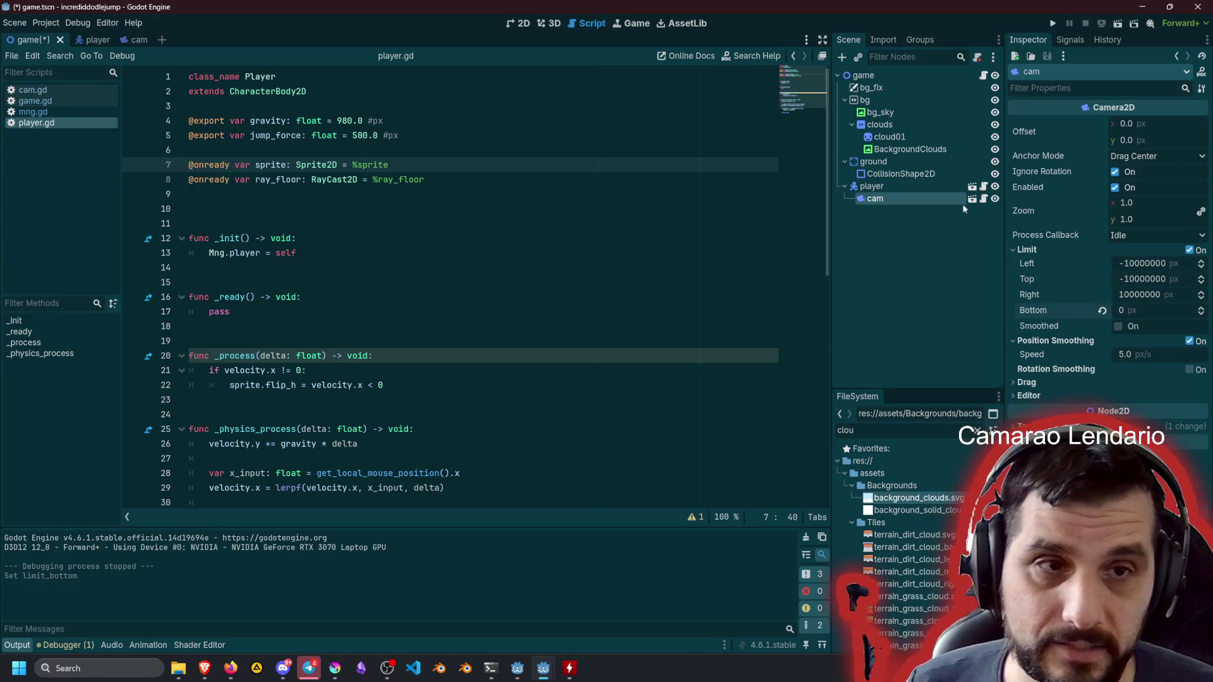
In cam.gd, add a _ready() function with limit_left and limit_right lines
click(983, 199)
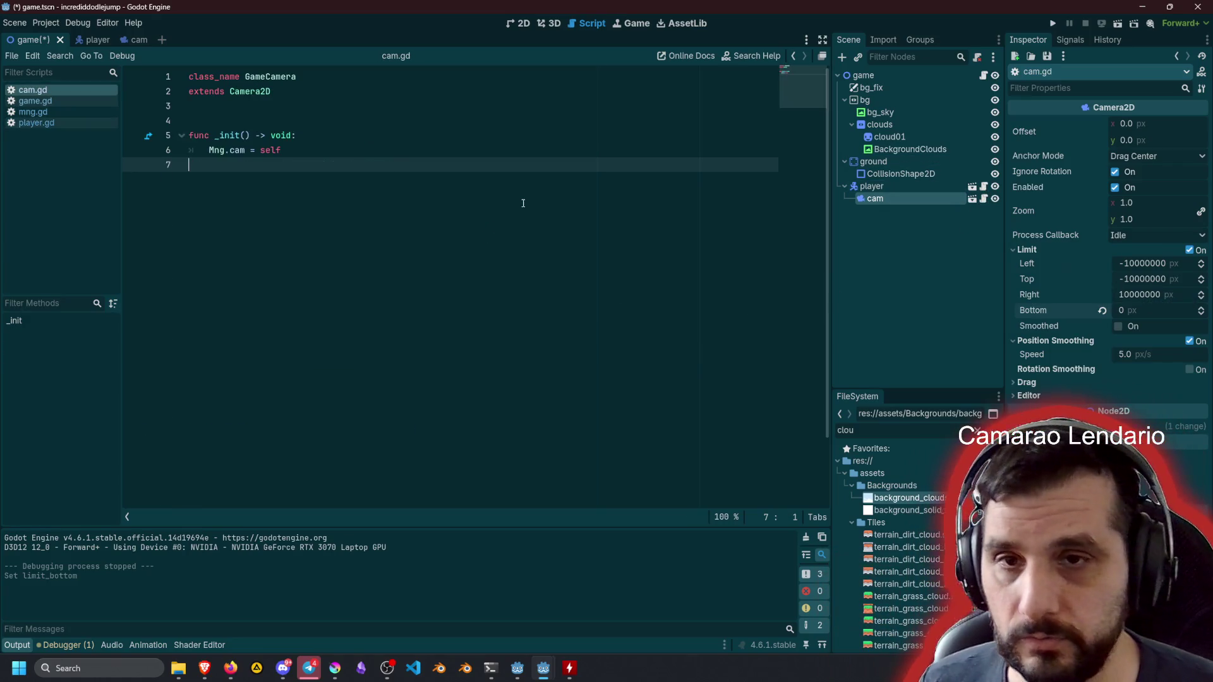
key(Return)
key(Return)
text(func re)
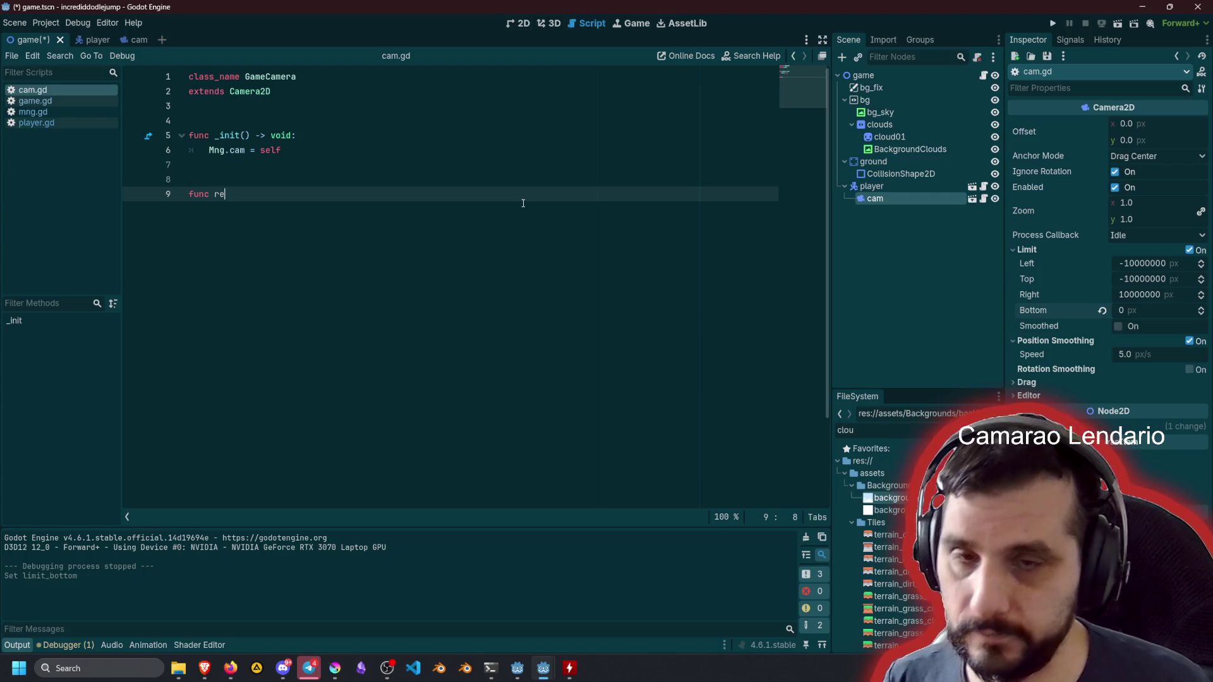
key(Down)
key(Return)
key(Return)
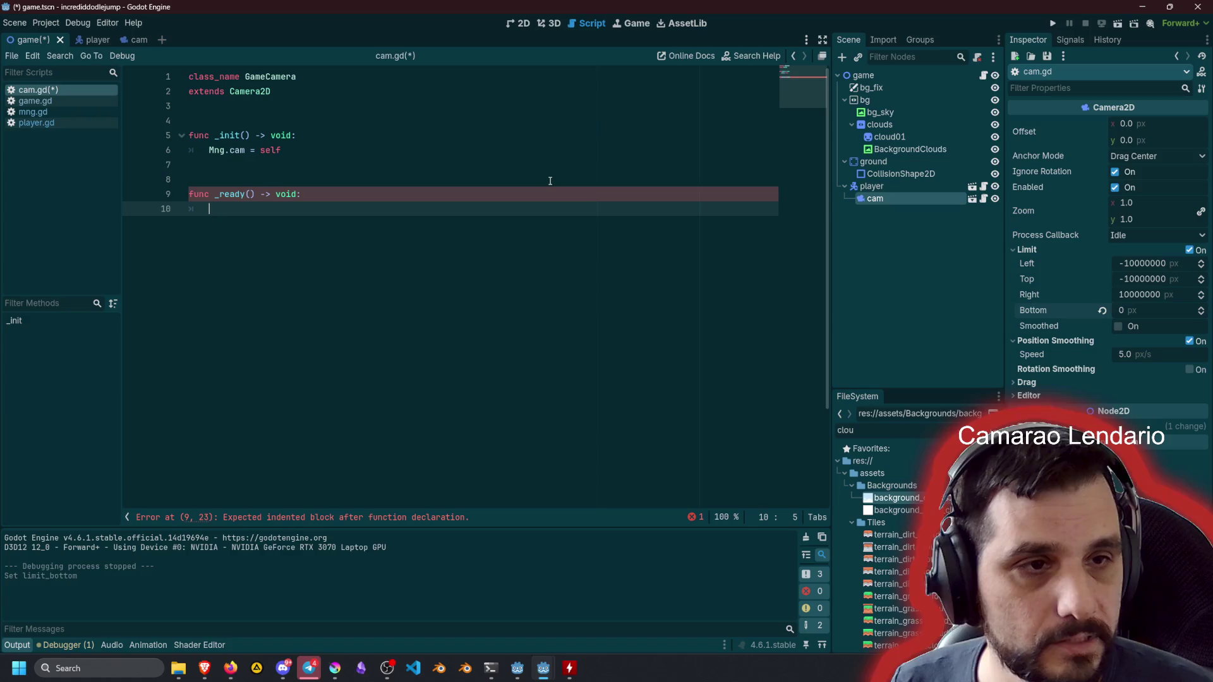
text(limi)
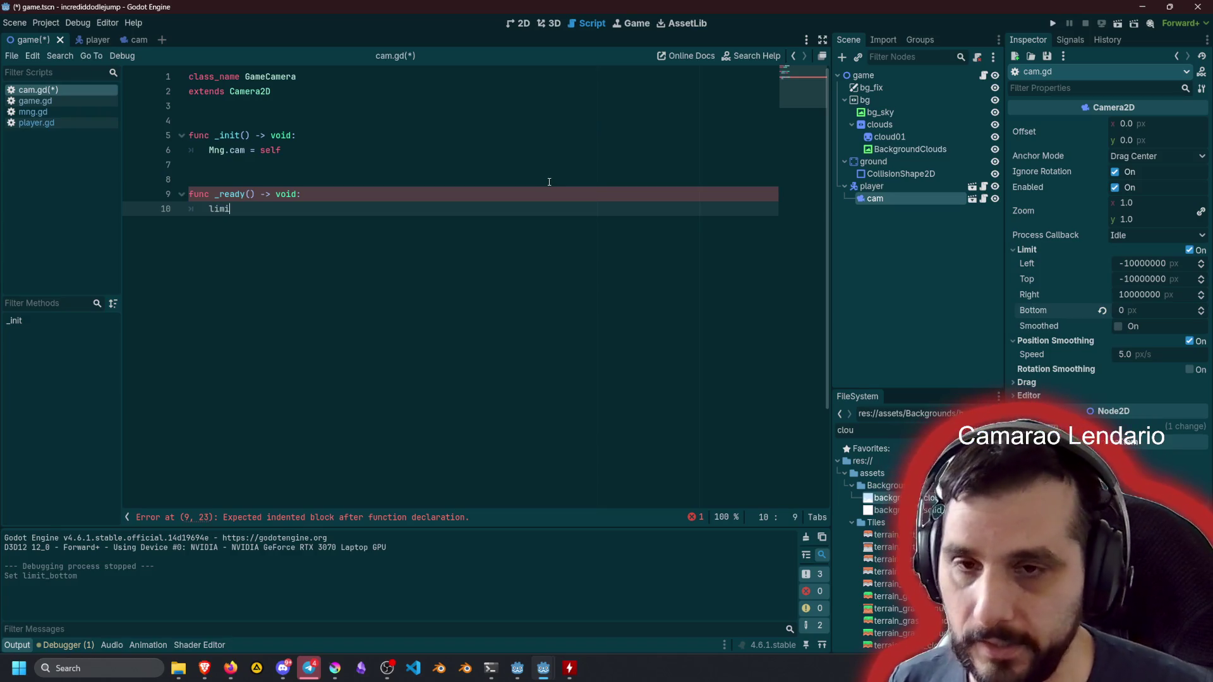
key(Down)
key(Down)
key(Return)
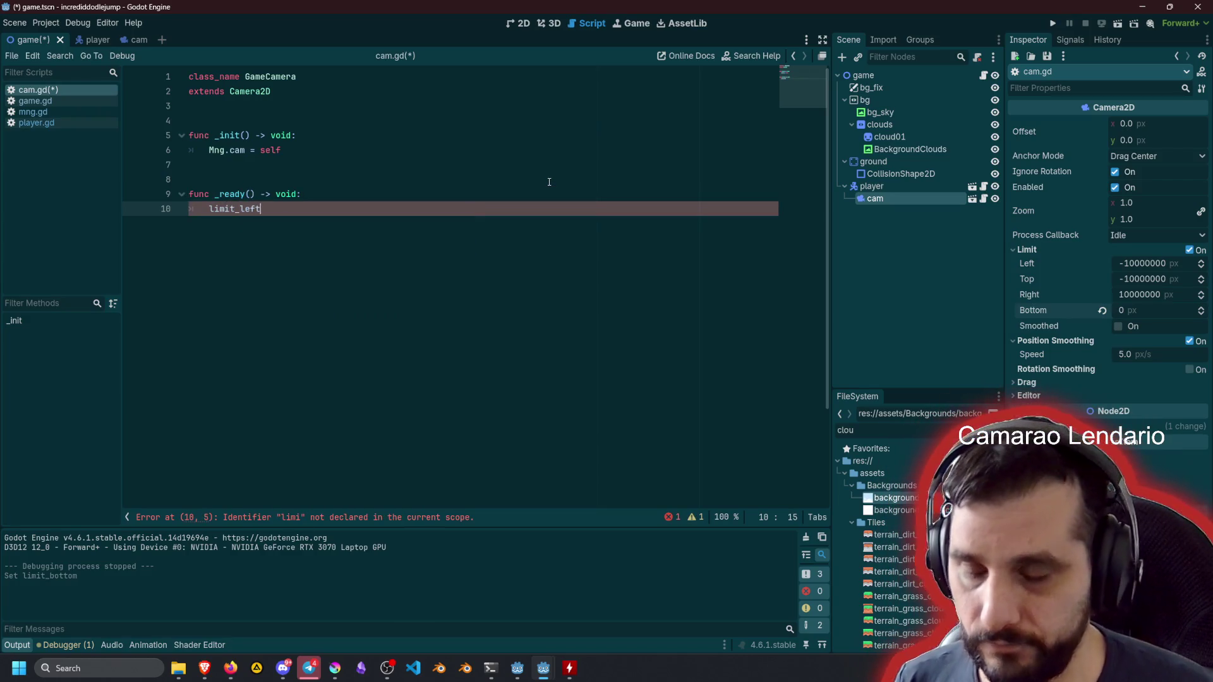
key(ctrl+shift+d)
key(BackSpace)
key(BackSpace)
key(BackSpace)
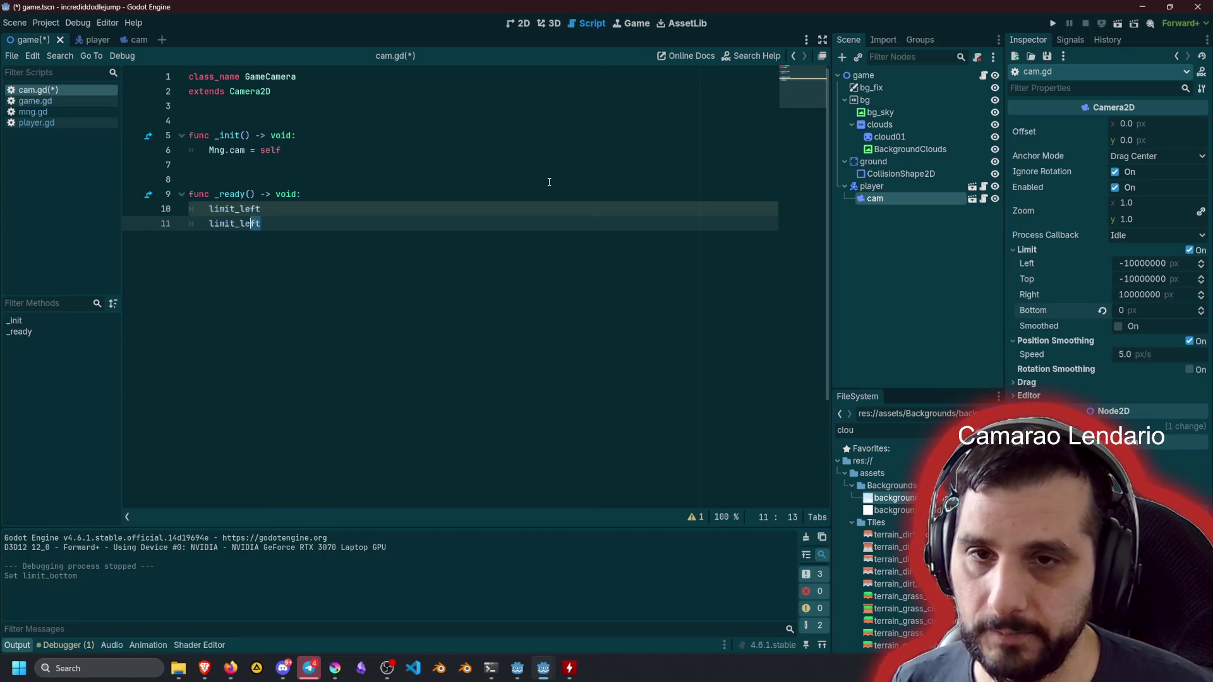
text(right)
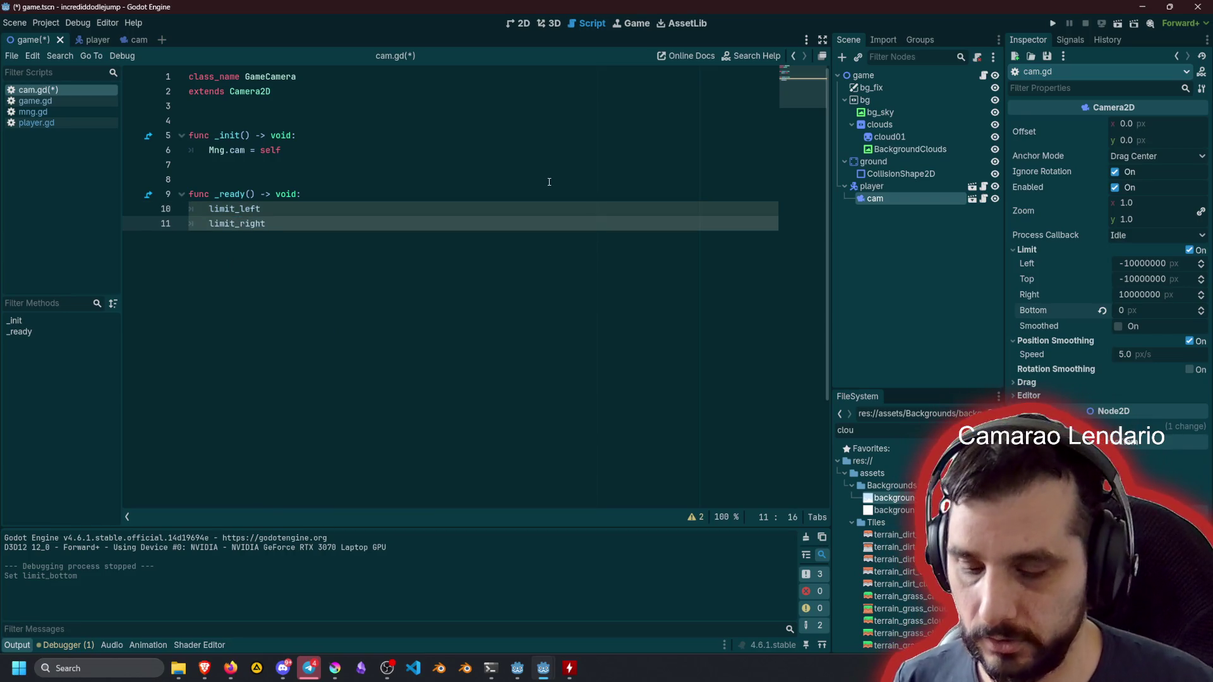
Assign get_viewport() to both limit lines at once with multi-caret editing
key(shift+alt+Up)
text(get_vi)
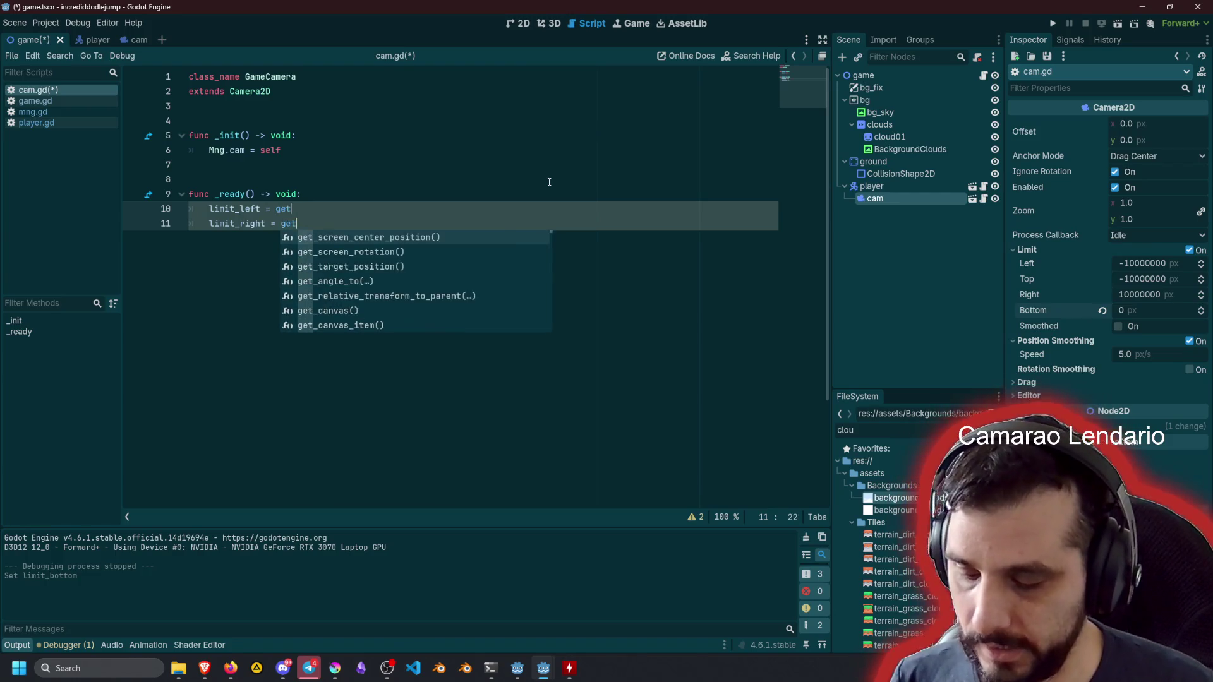
key(Down)
key(Down)
key(Down)
key(Return)
text(si)
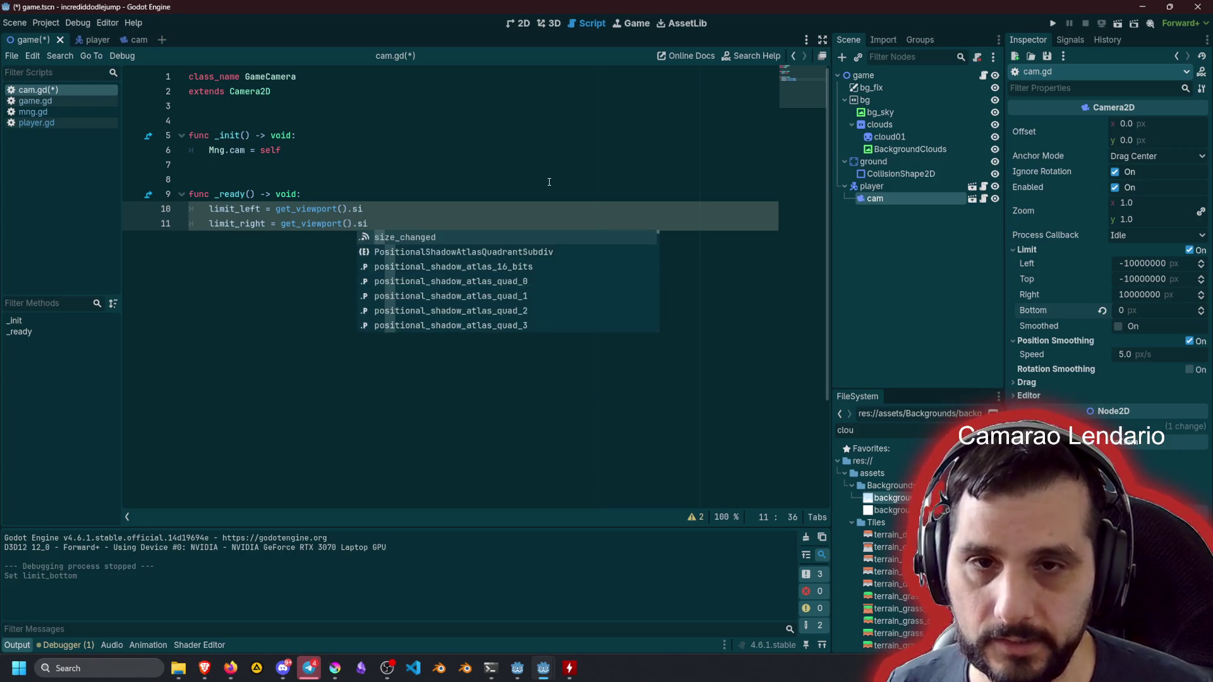
key(BackSpace)
key(BackSpace)
text(s)
key(BackSpace)
text(get_s)
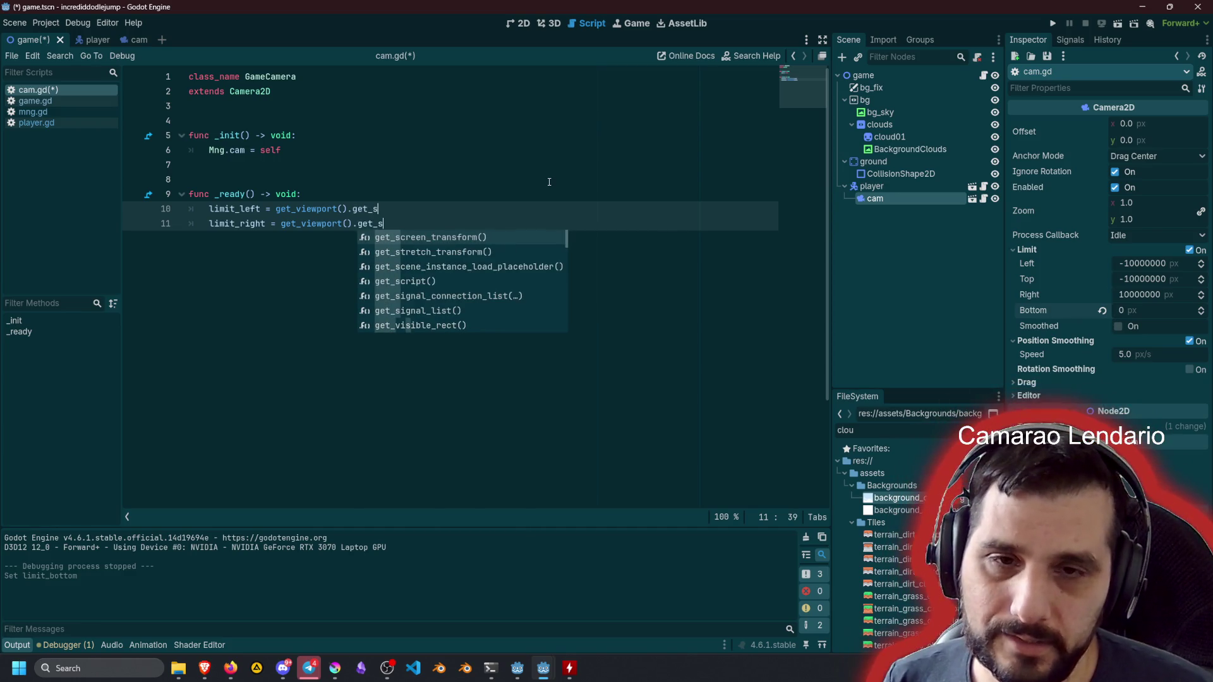
key(BackSpace)
key(BackSpace)
key(BackSpace)
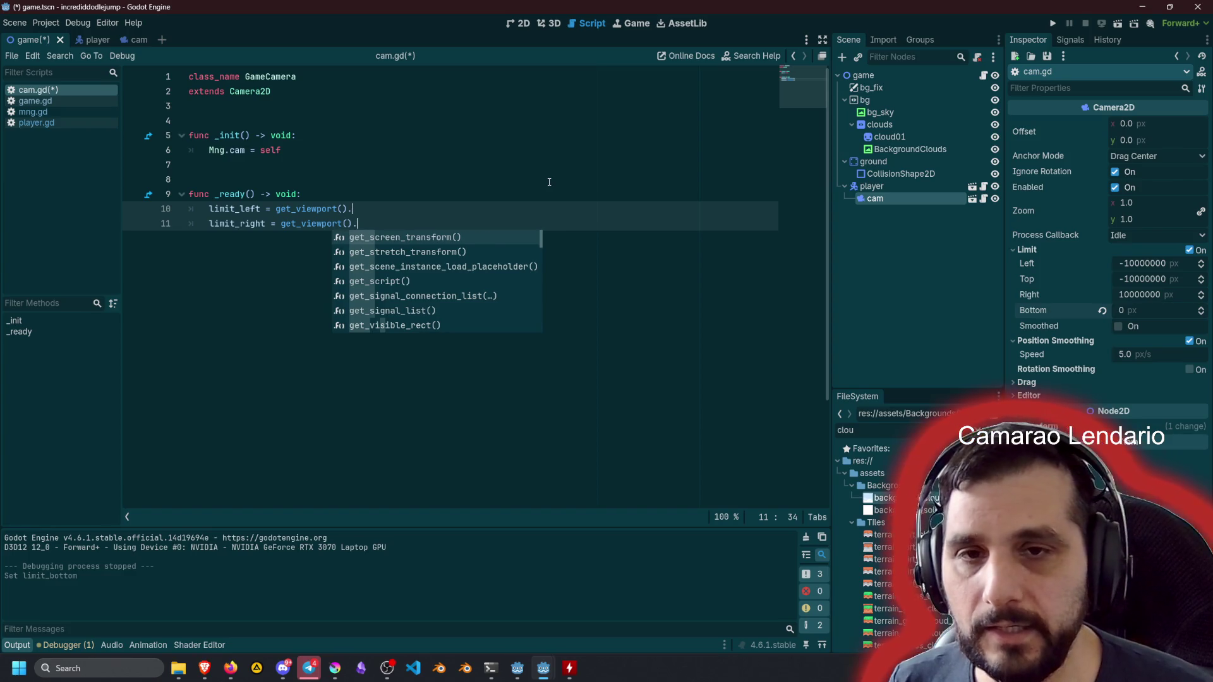
text(.)
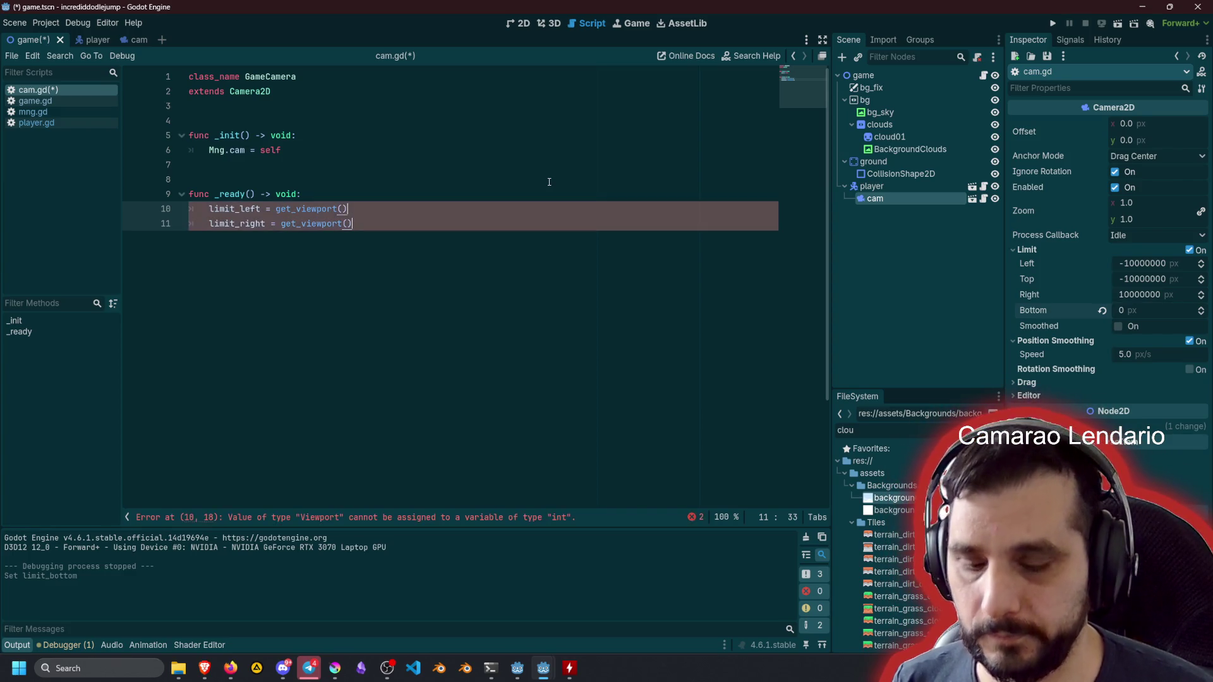
Try a size member on line 10, then consult the get_viewport() documentation
click(442, 209)
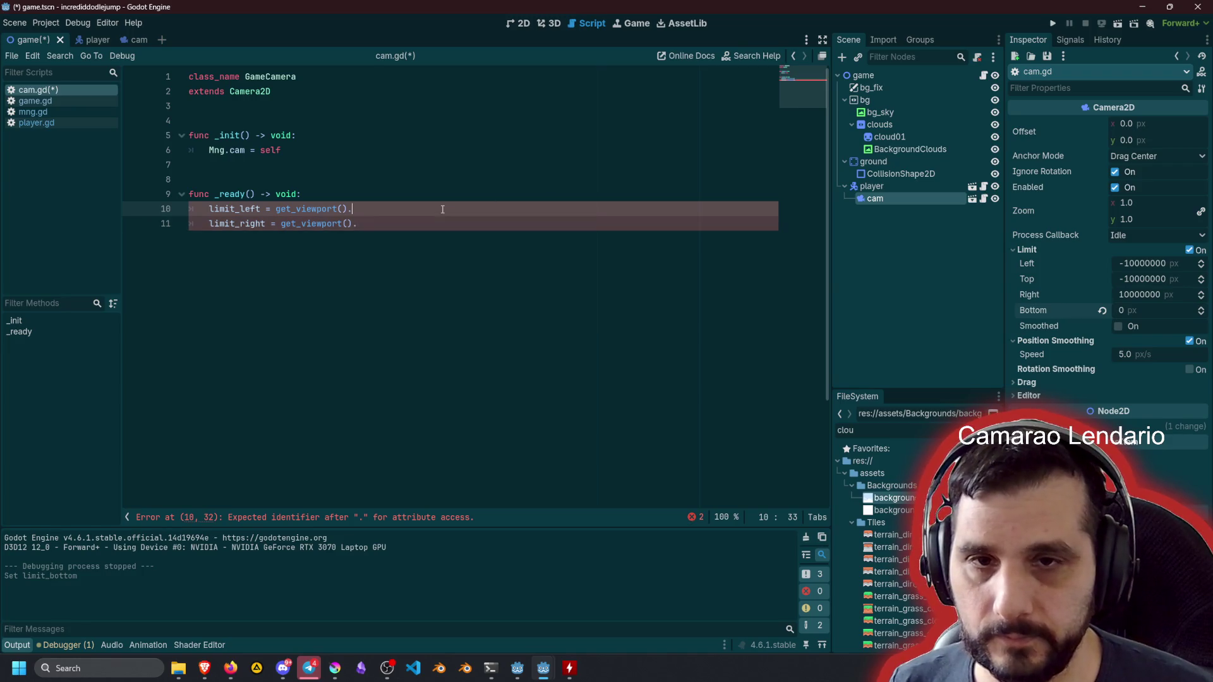
text(si)
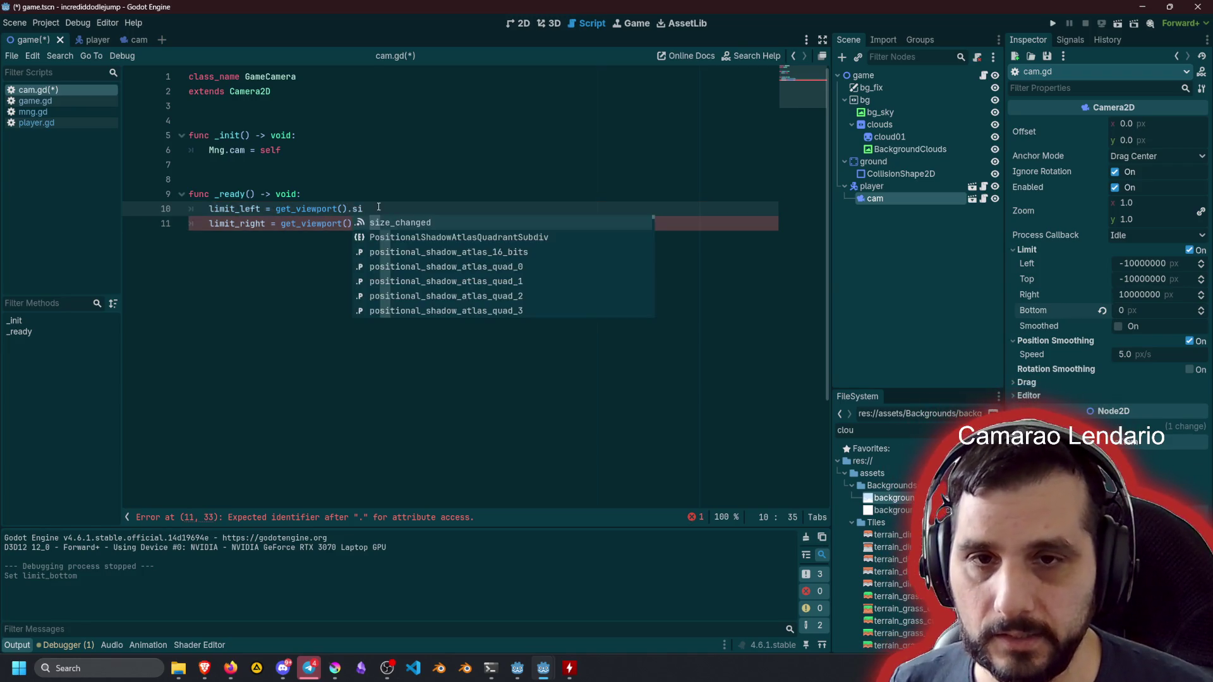
key(Down)
key(Down)
key(Down)
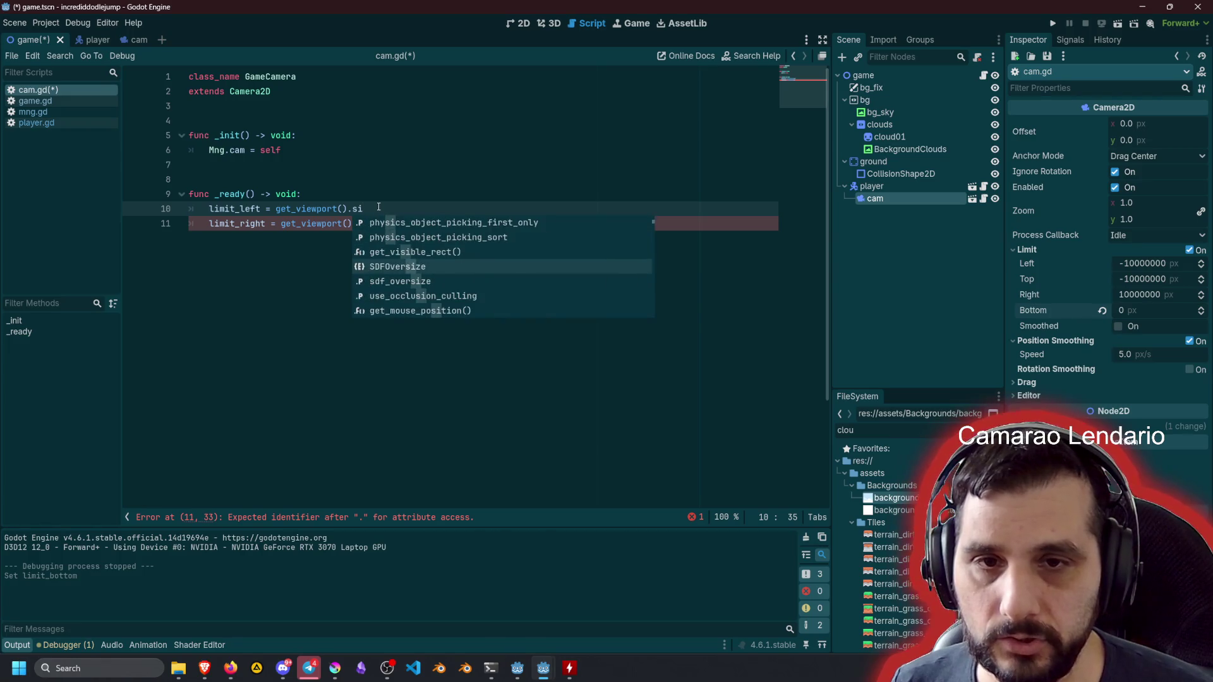
text(ze)
key(Down)
key(Down)
key(Down)
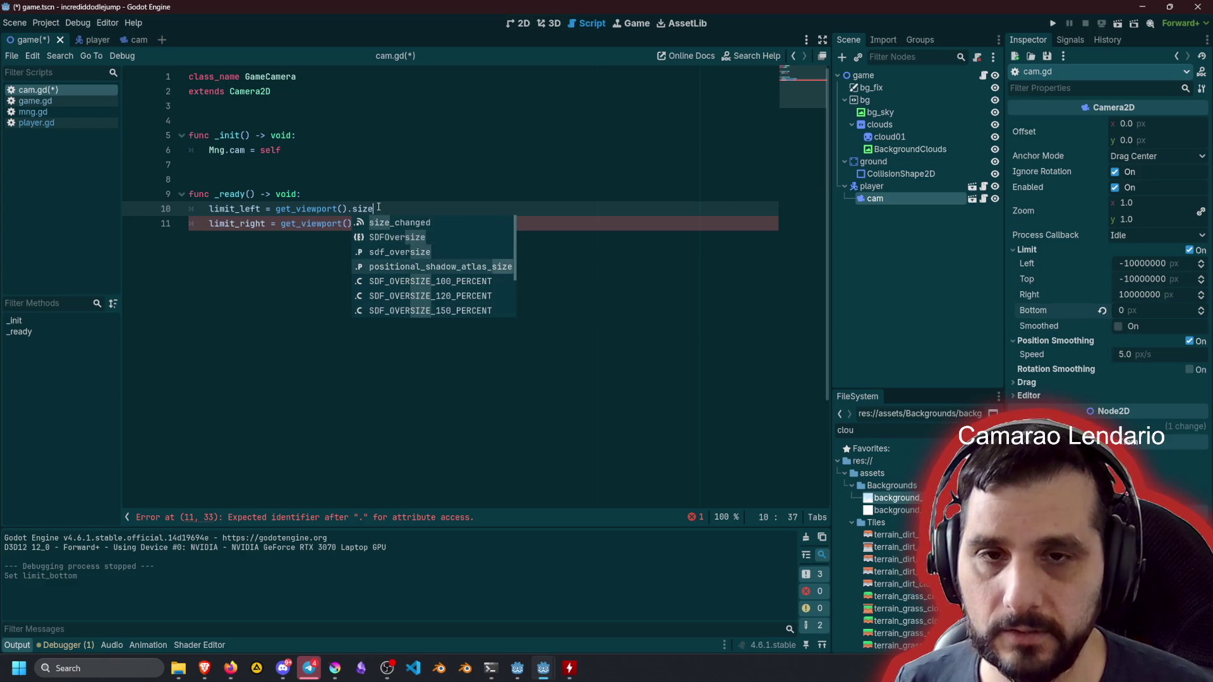
key(BackSpace)
key(BackSpace)
key(BackSpace)
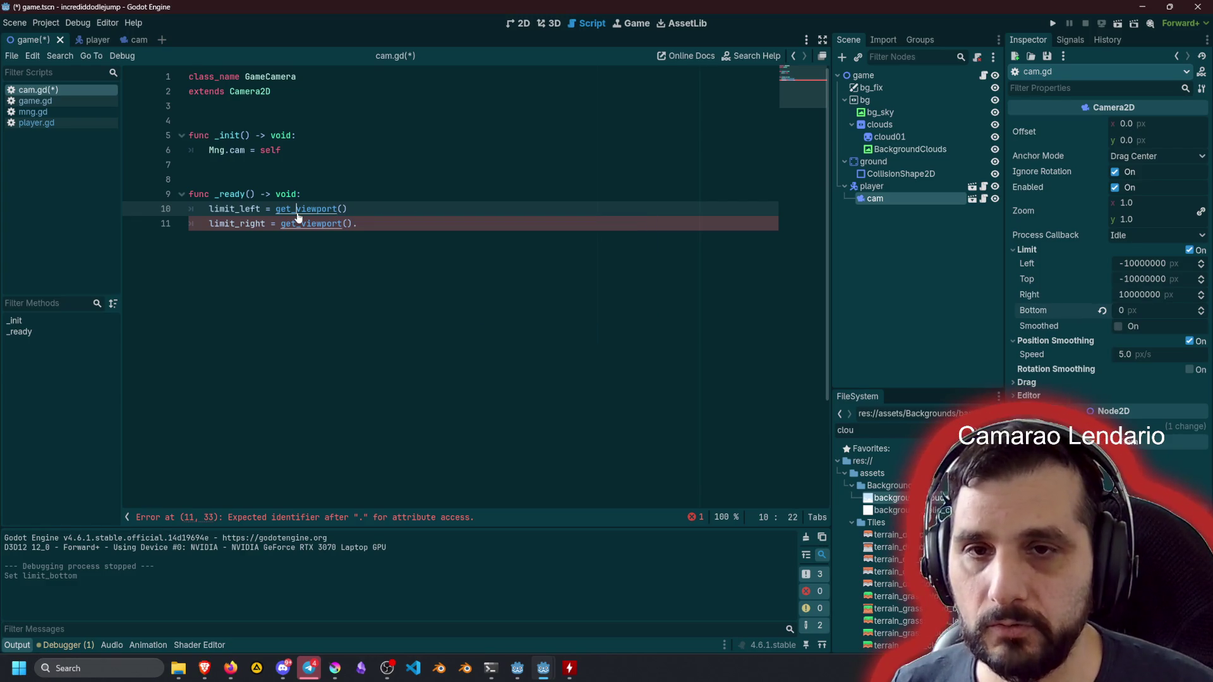
key(alt+F1)
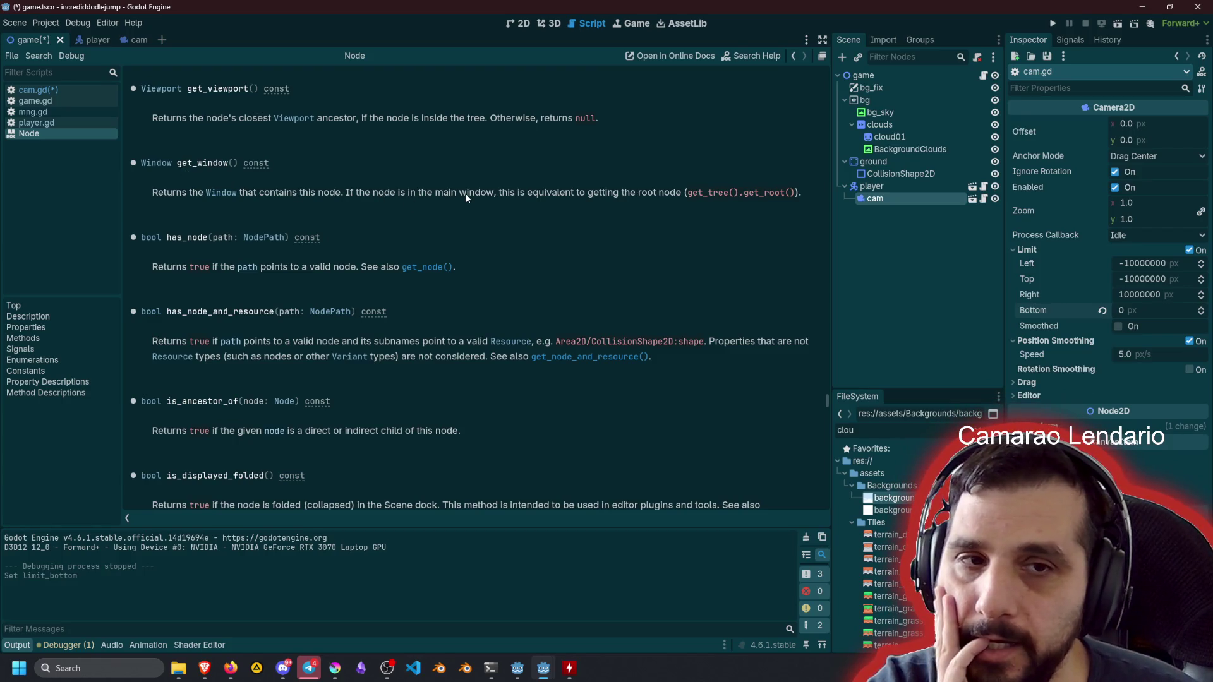
scroll(466, 198, up, 3)
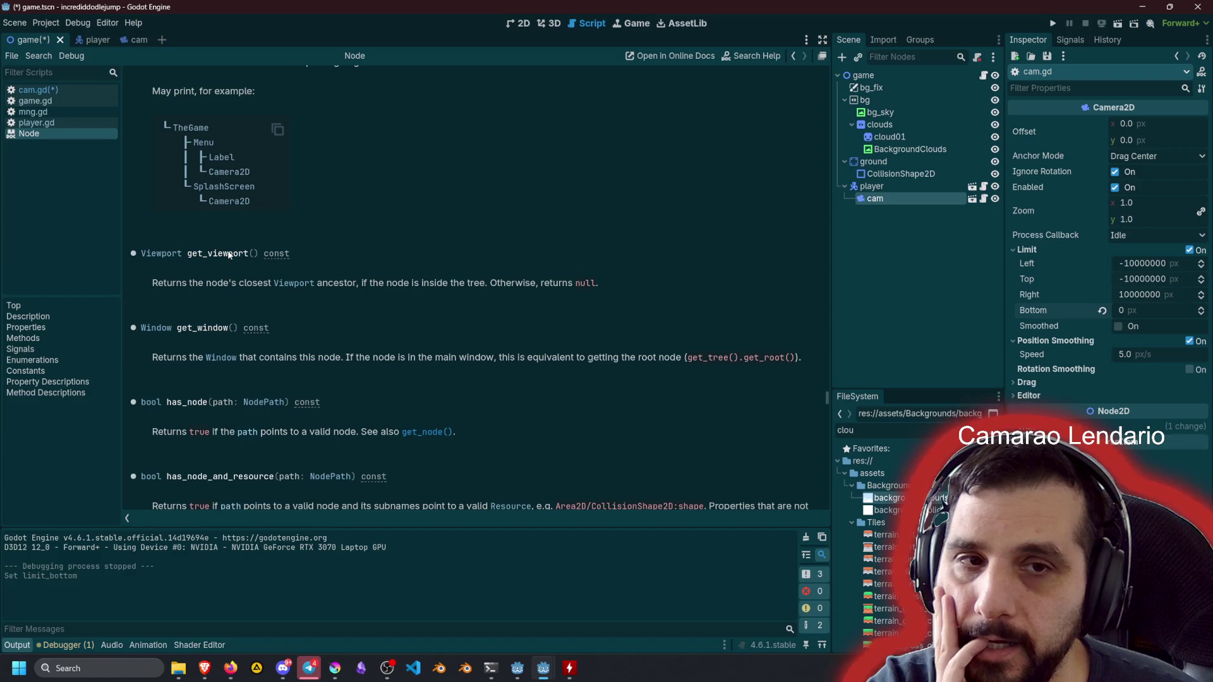
click(161, 253)
scroll(252, 294, down, 6)
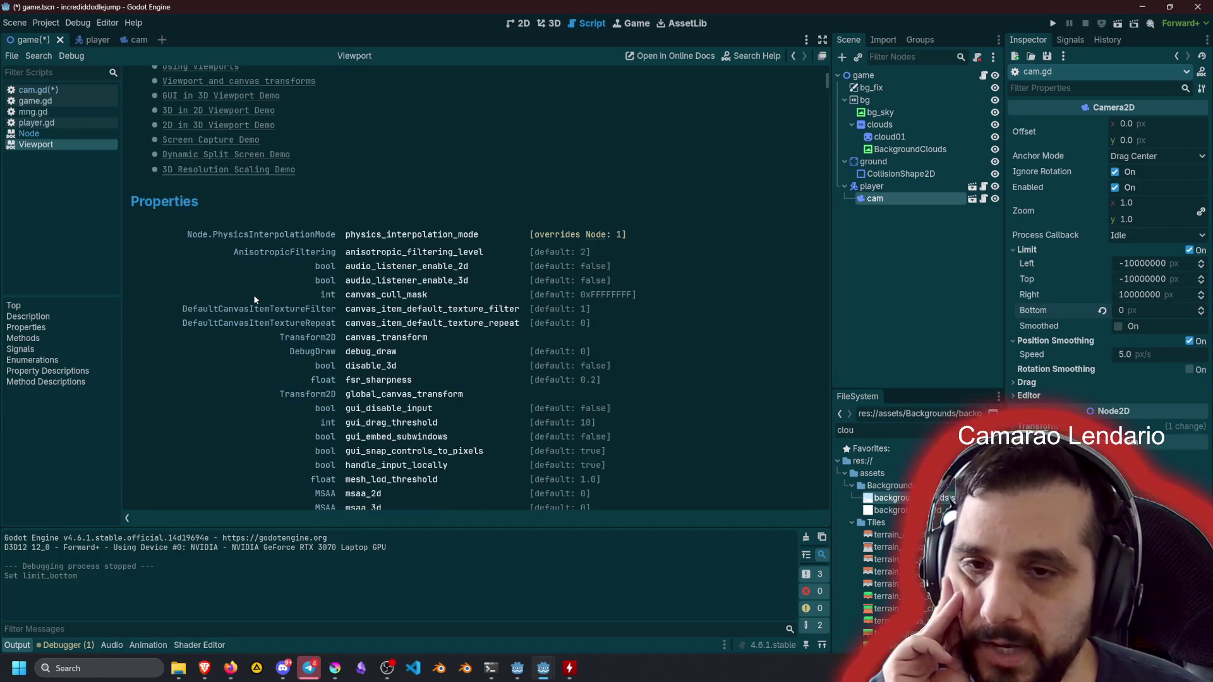
scroll(404, 235, down, 20)
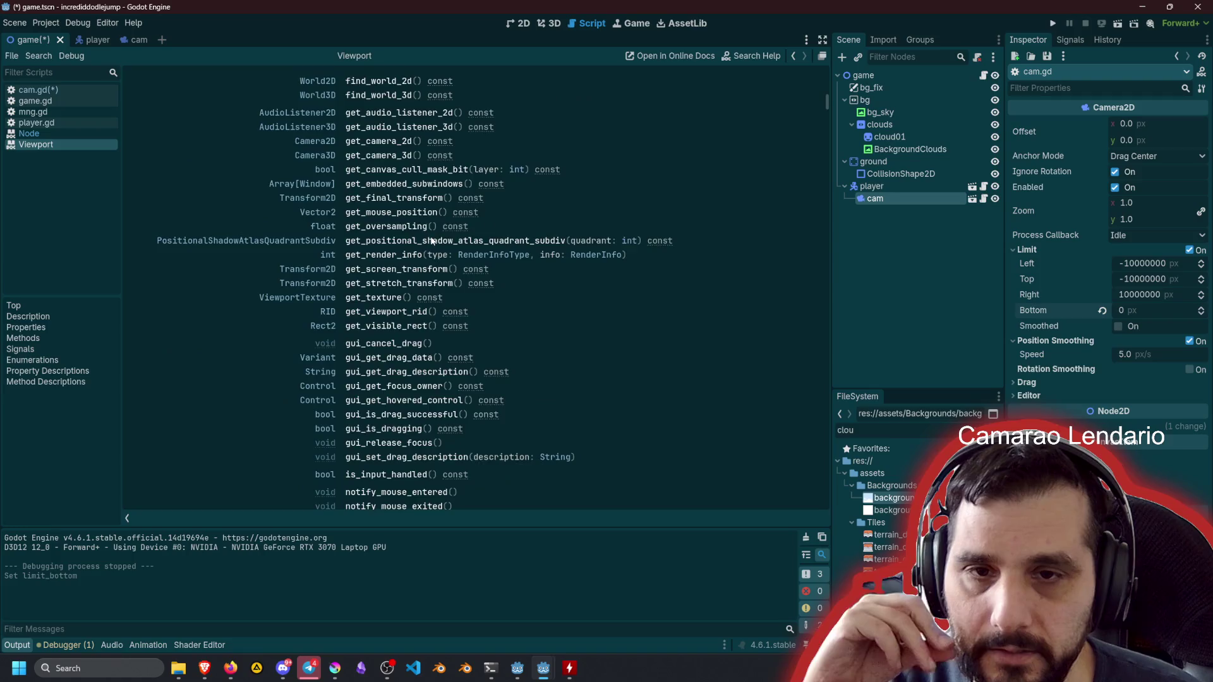
scroll(426, 281, up, 10)
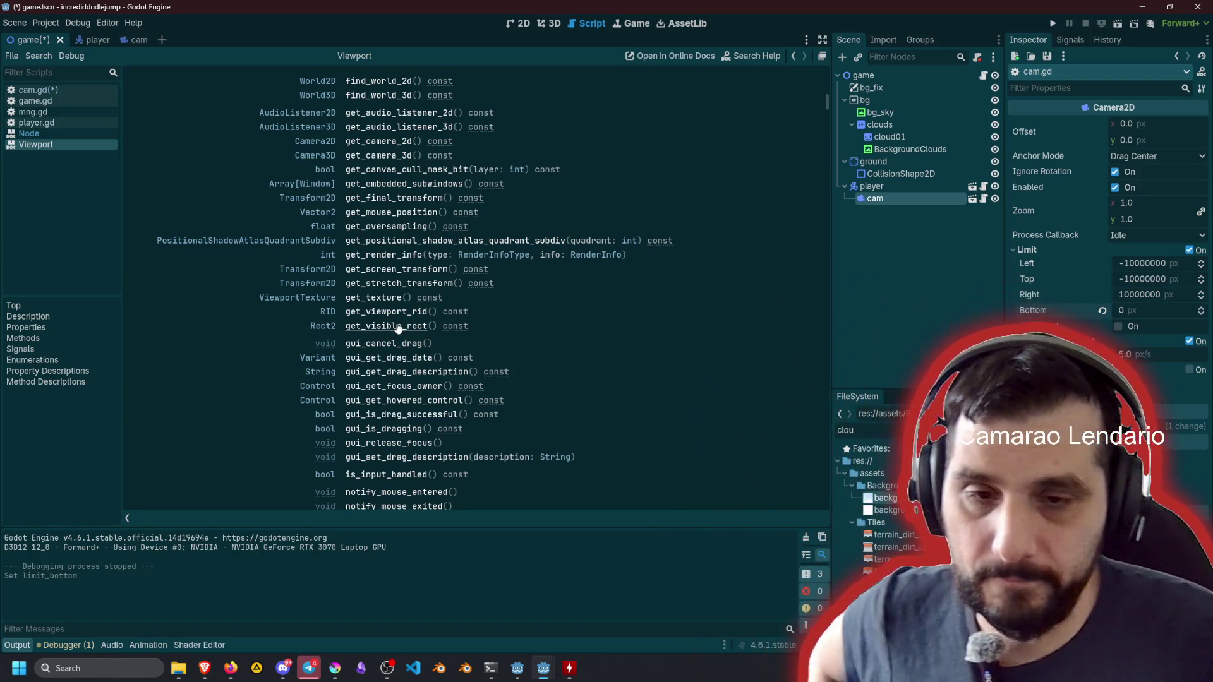
scroll(398, 328, down, 5)
scroll(398, 327, up, 15)
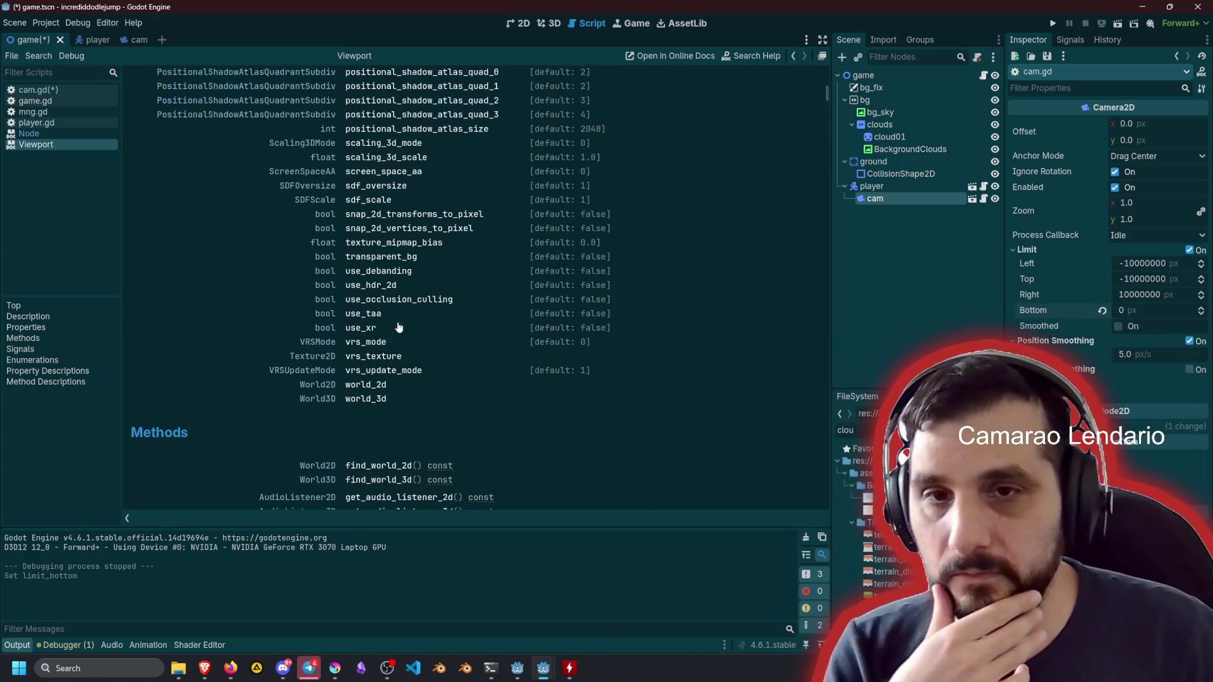
scroll(398, 327, down, 3)
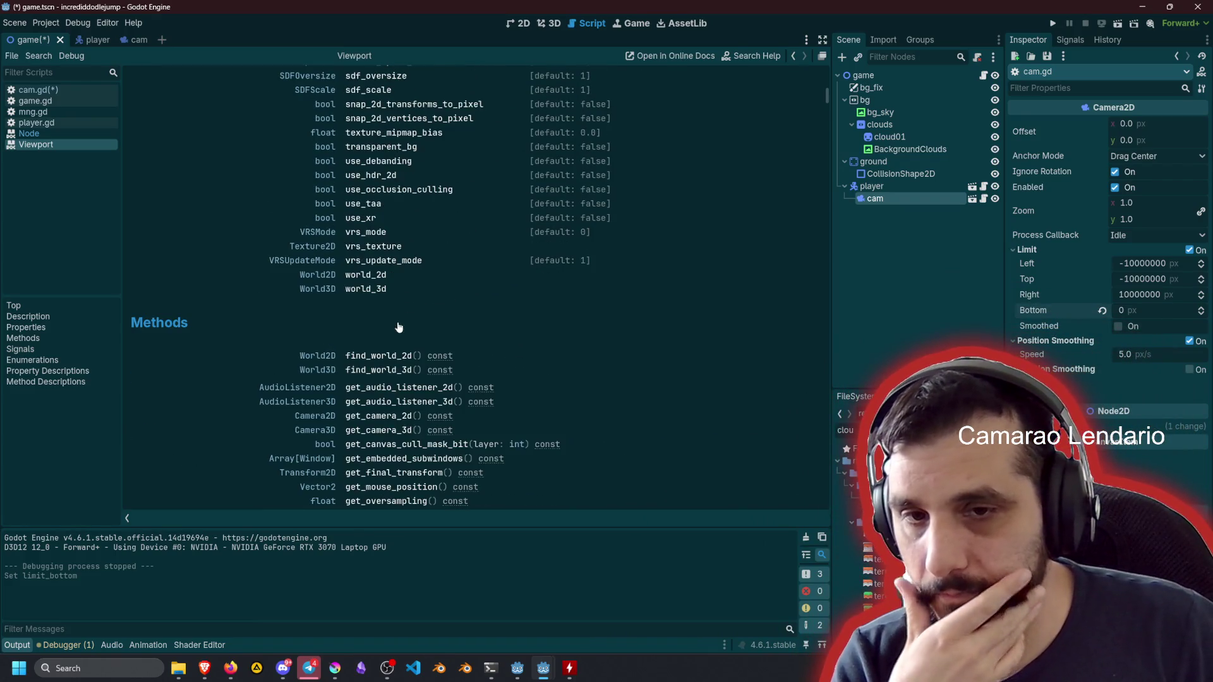
scroll(399, 326, down, 6)
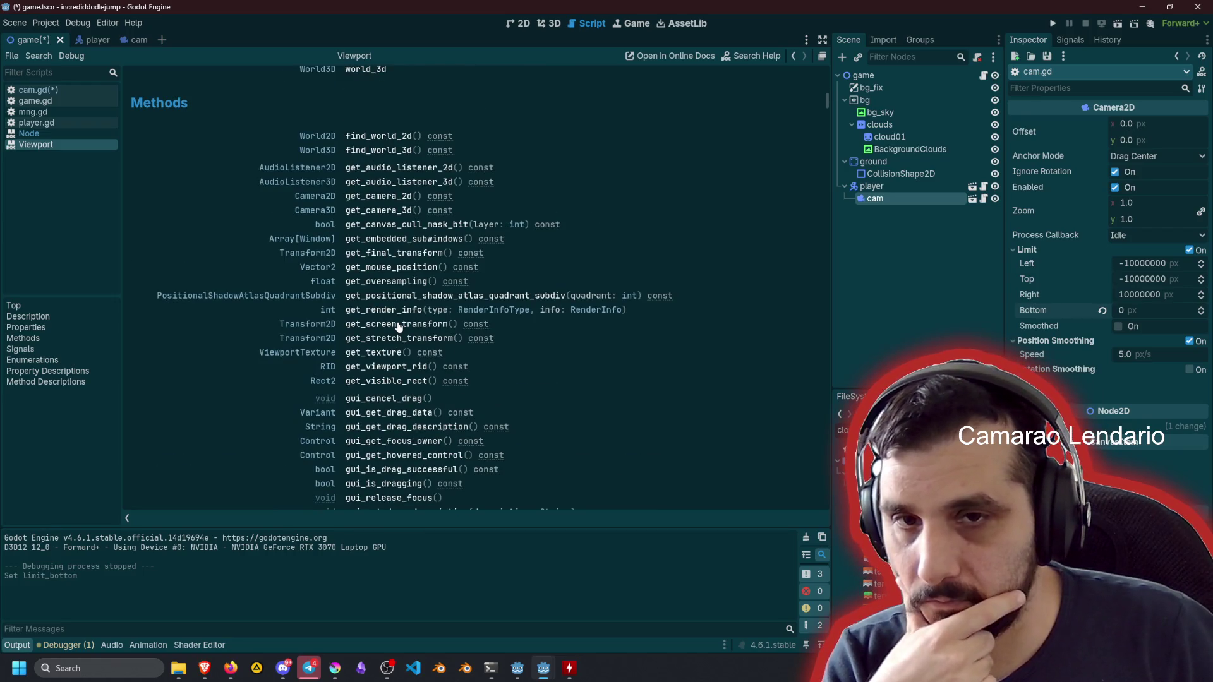
middle_click(19, 142)
middle_click(20, 135)
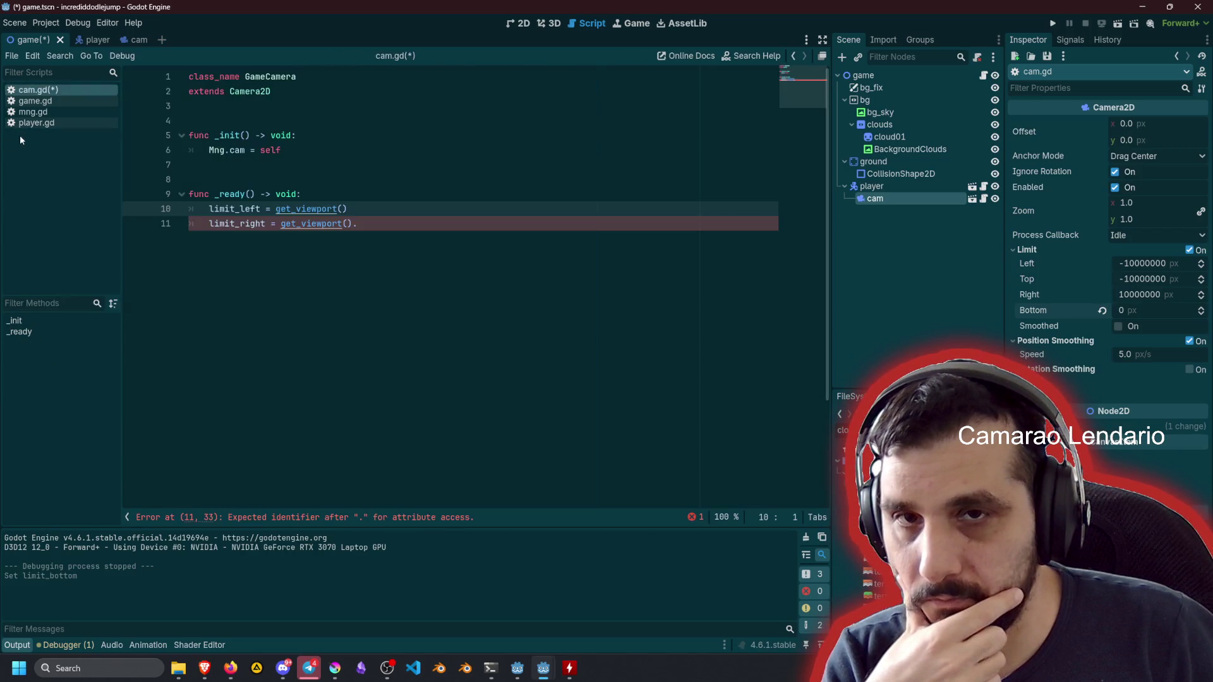
Set line 10 to get_viewport().get_visible_rect().size.x * 0.5
click(389, 209)
text(.get_re)
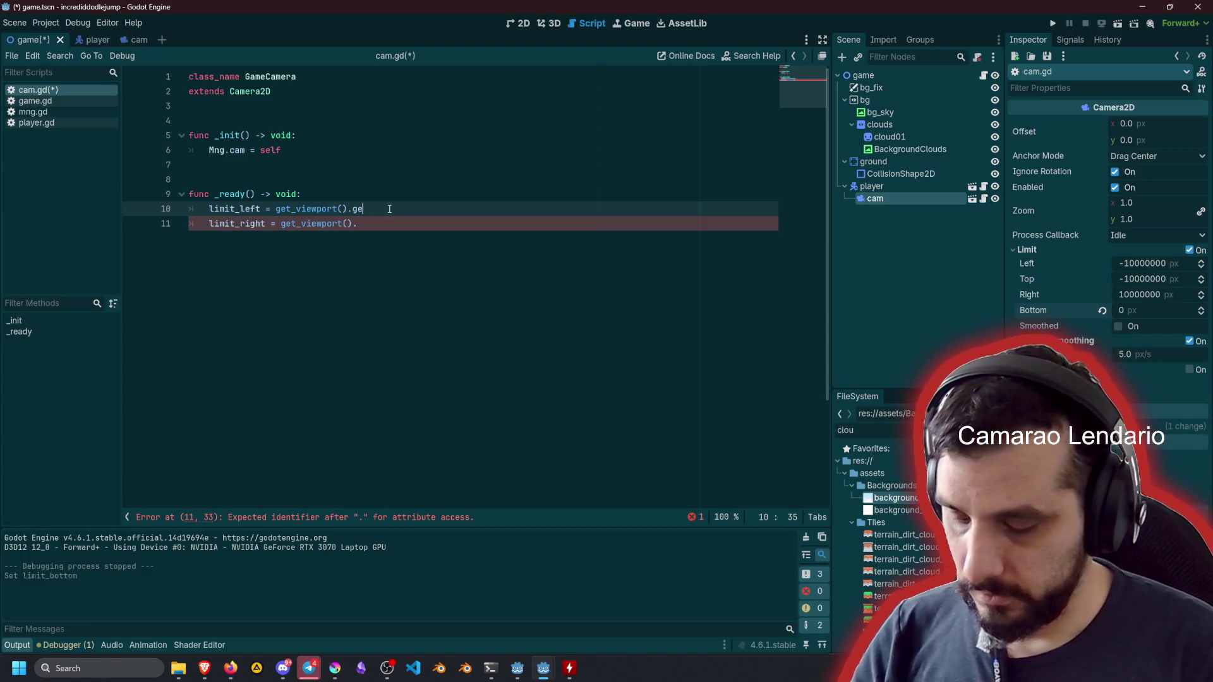
key(BackSpace)
key(BackSpace)
key(BackSpace)
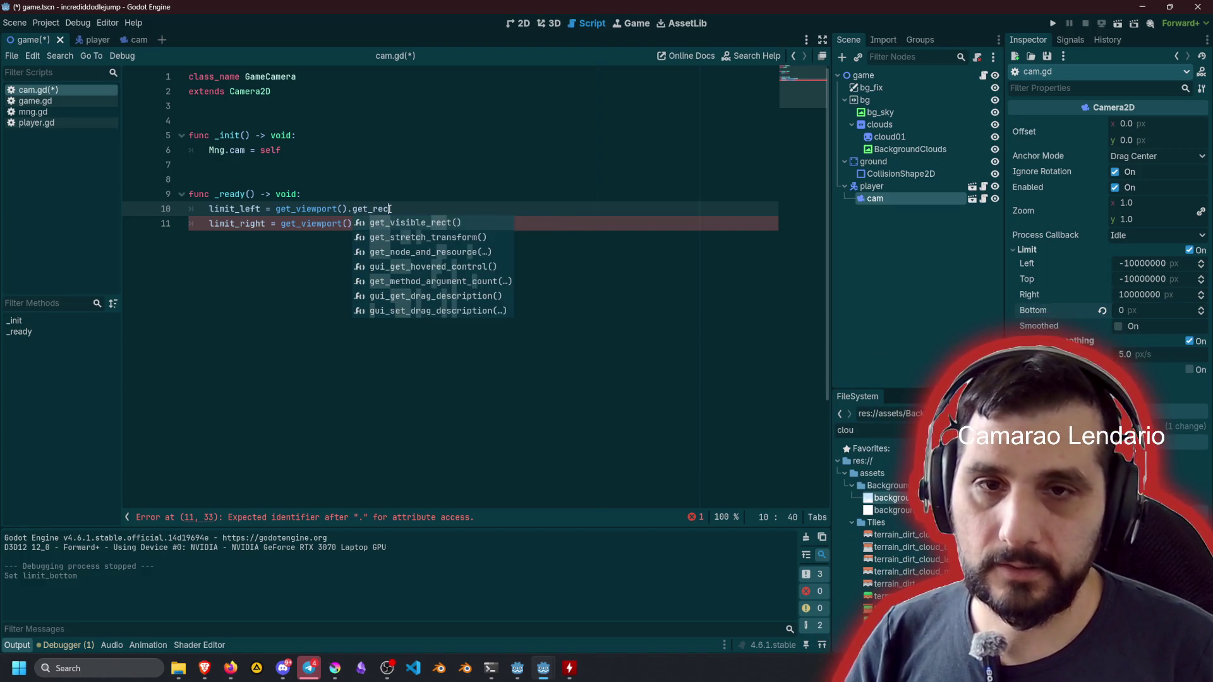
text(rect)
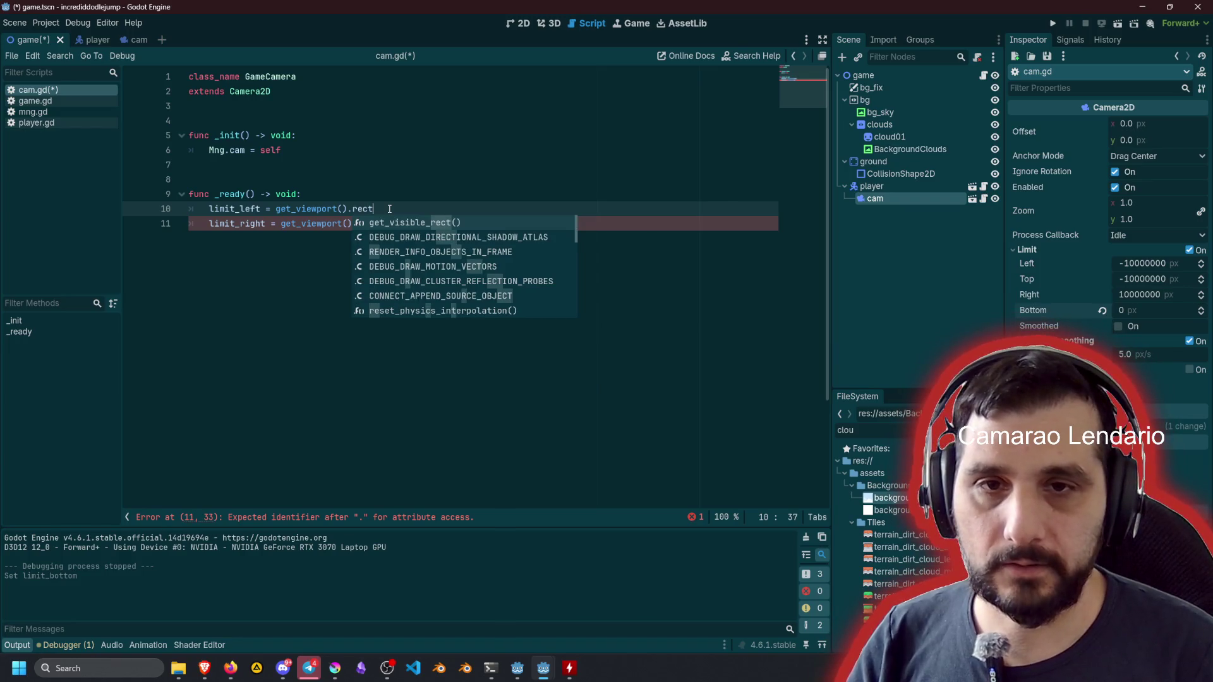
key(Return)
text(.size)
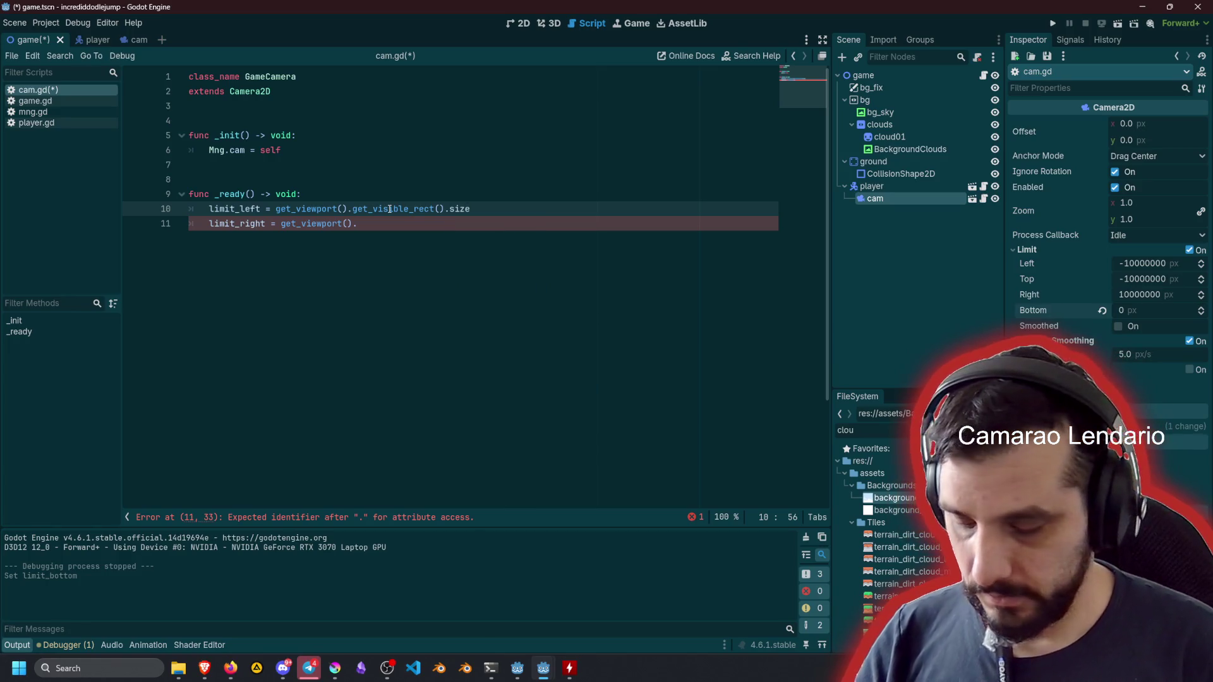
text(.x / 2)
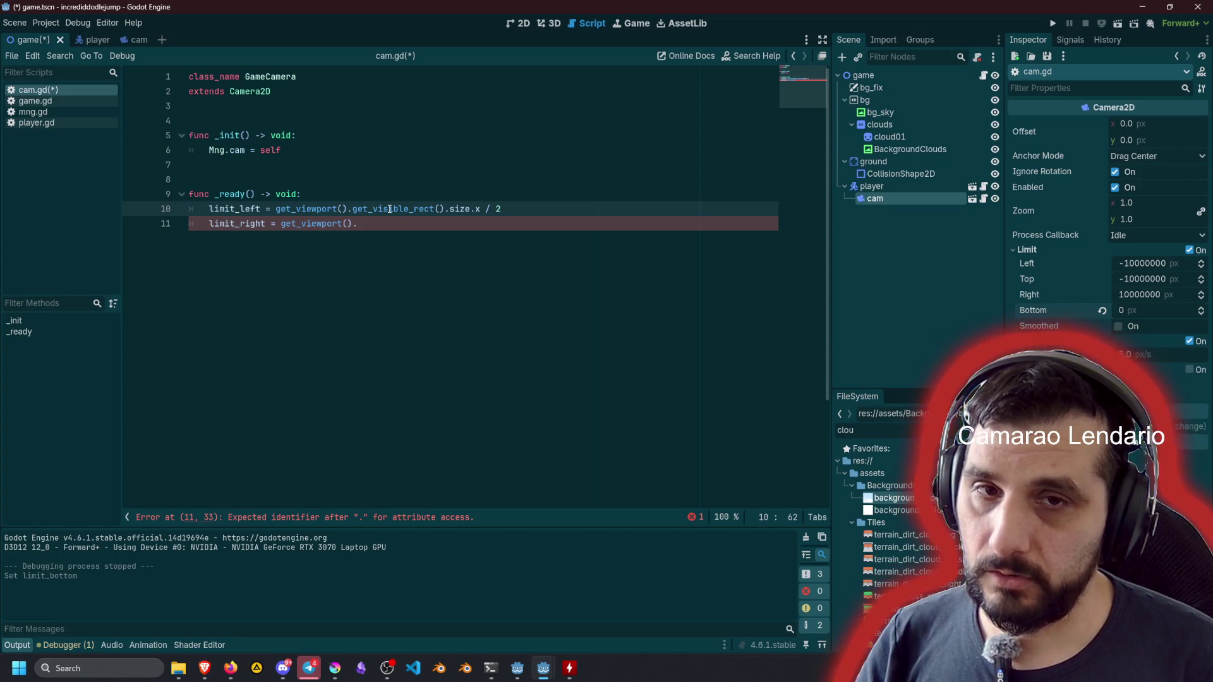
key(shift+Left)
key(shift+Left)
key(shift+Left)
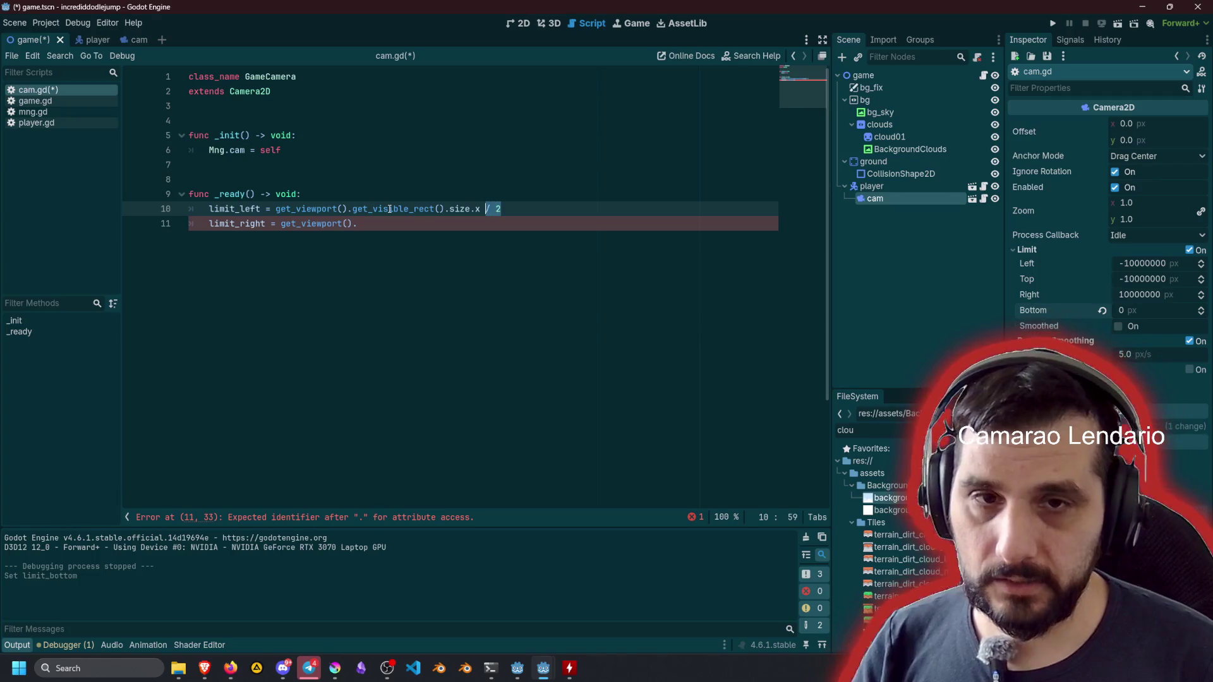
text(* 0.5)
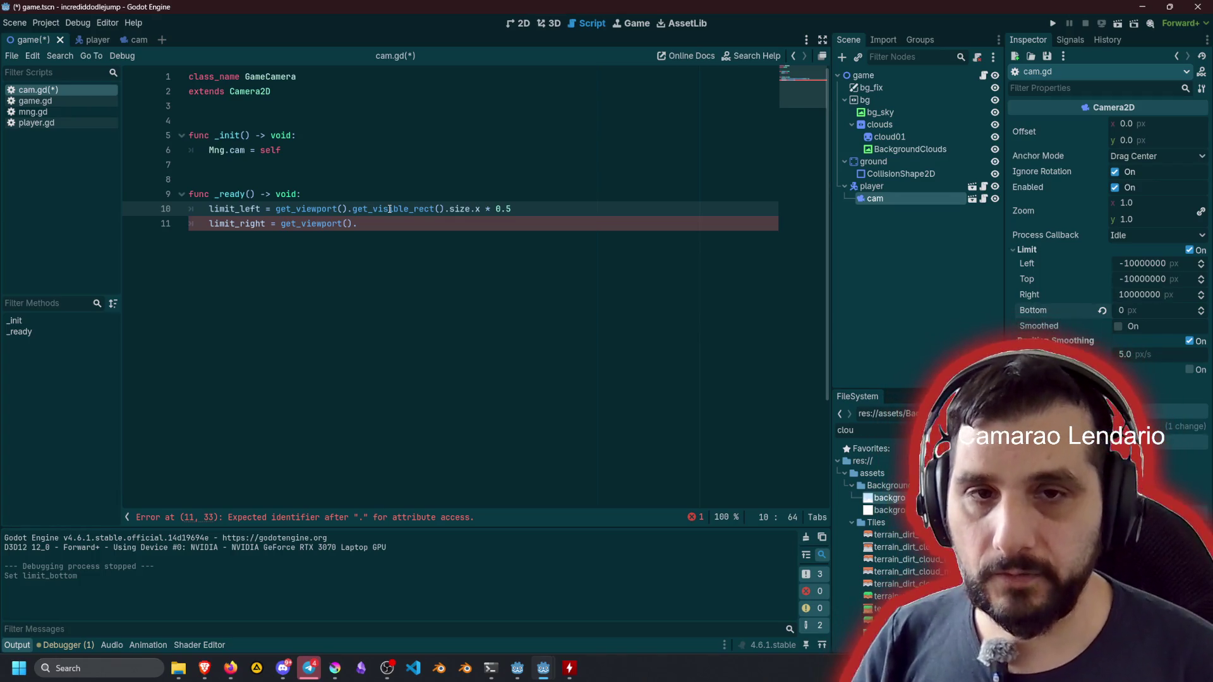
Copy the half-width expression to limit_right and negate it for limit_left
click(282, 209)
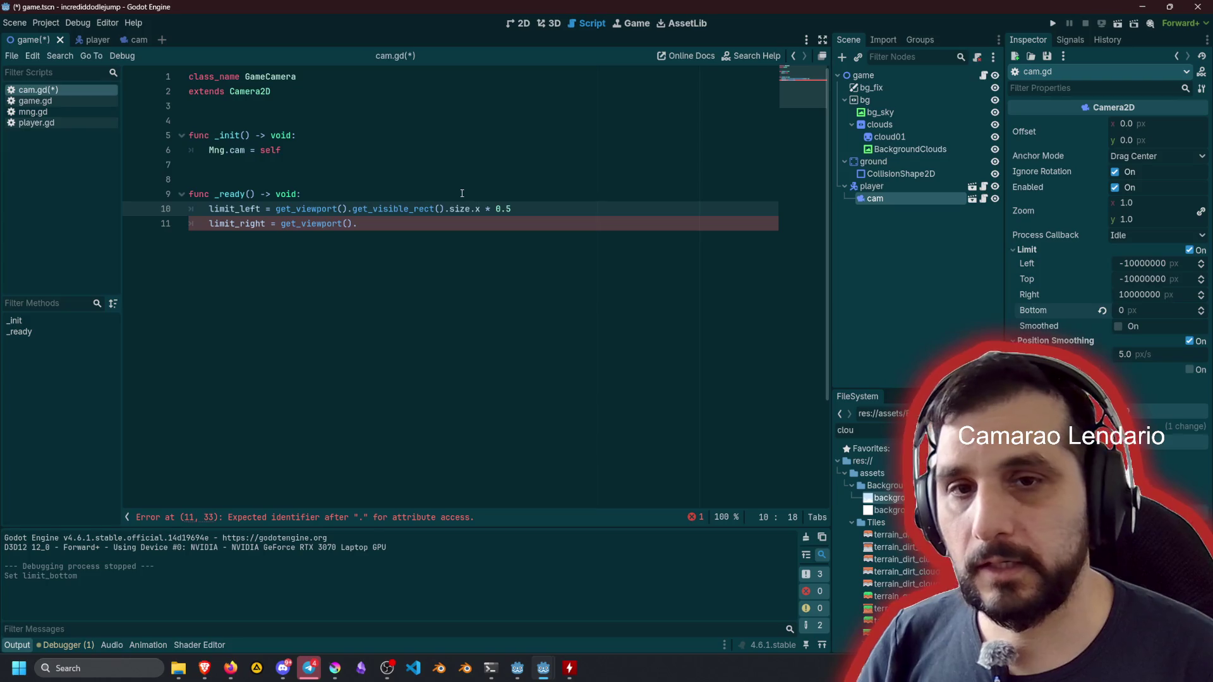
key(shift+End)
key(ctrl+c)
key(Down)
key(ctrl+shift+Left)
key(ctrl+shift+Left)
key(ctrl+shift+Left)
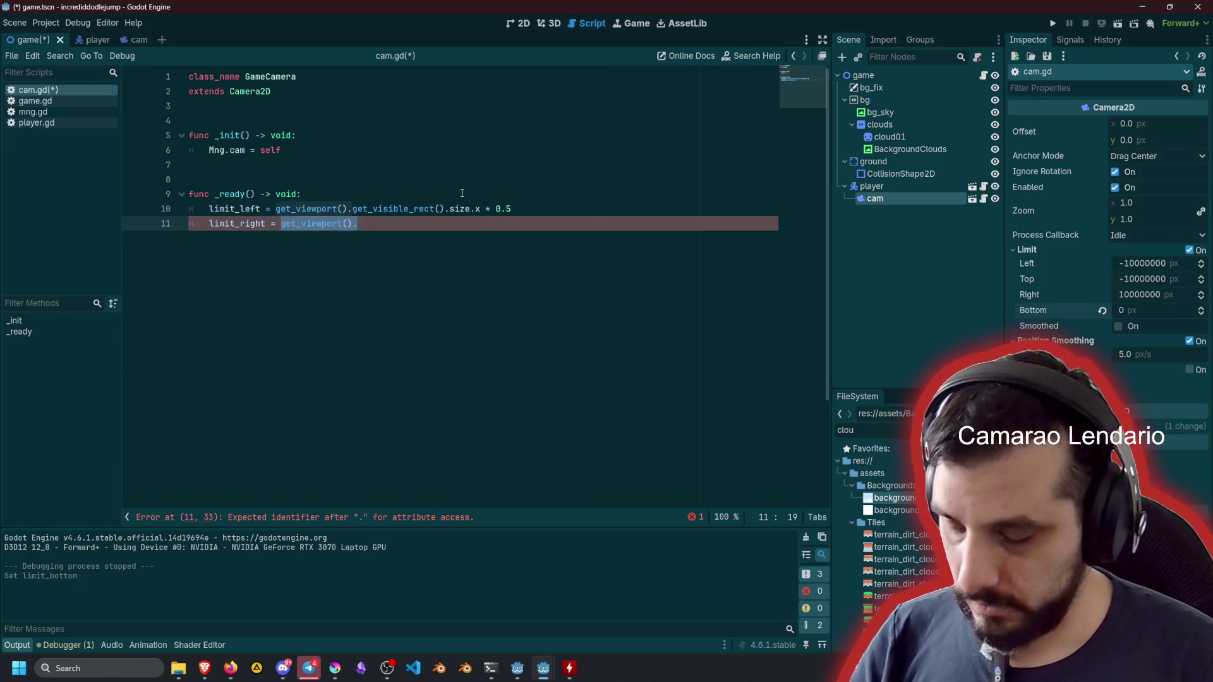
key(ctrl+v)
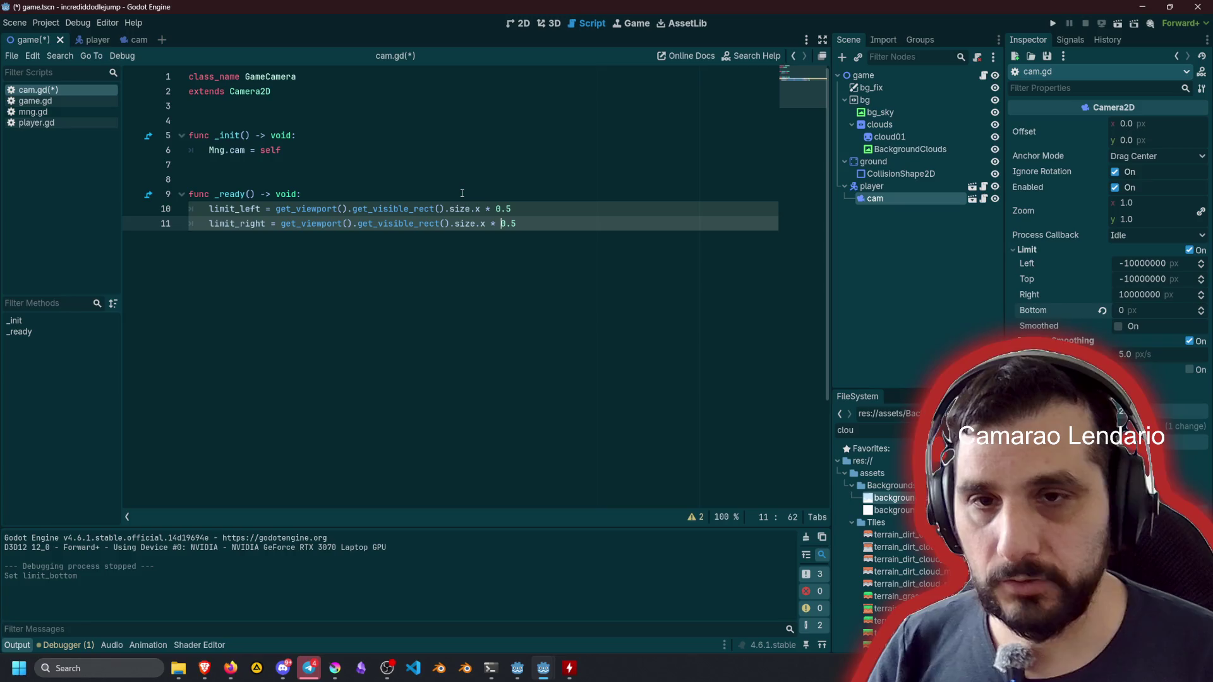
key(ctrl+Left)
key(ctrl+Left)
key(ctrl+Left)
key(Up)
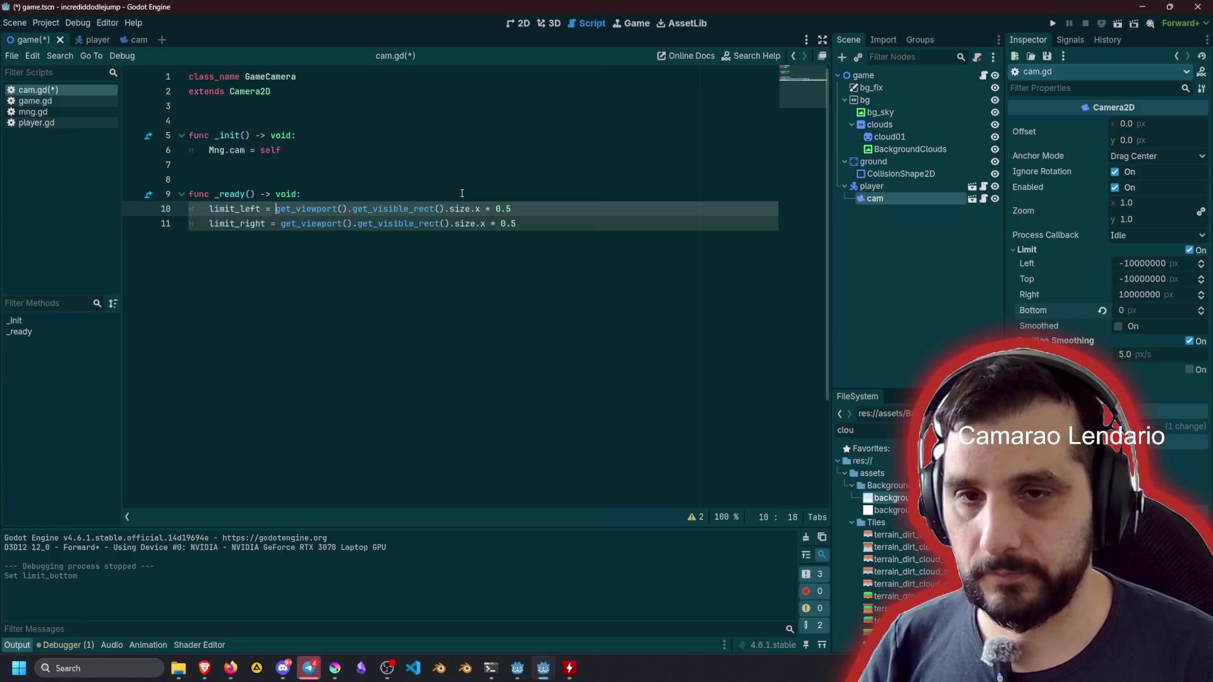
text(-)
key(BackSpace)
key(Down)
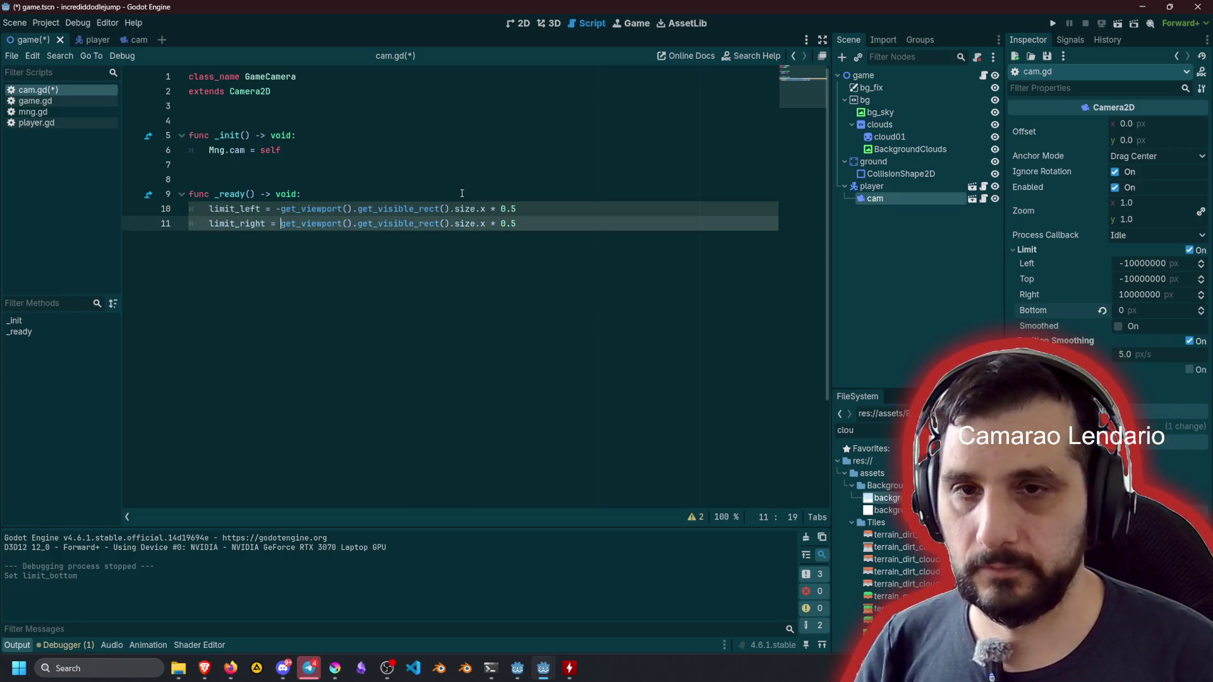
key(End)
Expand the warnings panel to see the two narrowing-conversion warnings
click(461, 193)
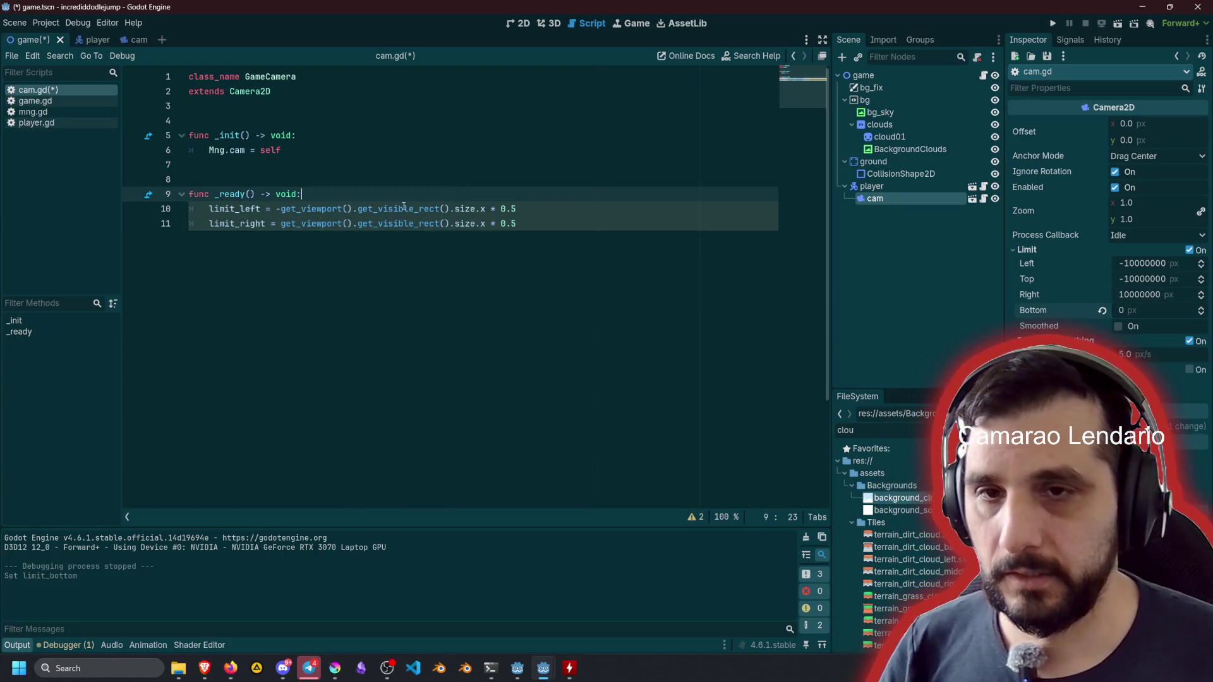
key(ctrl+End)
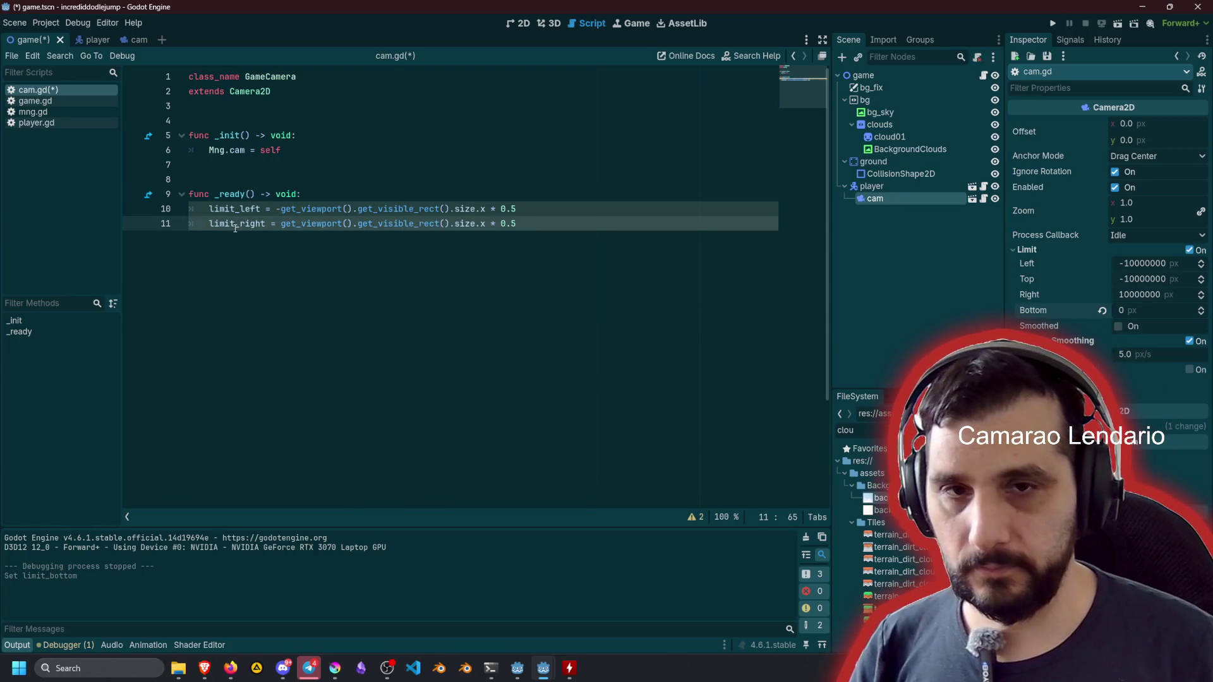
click(694, 517)
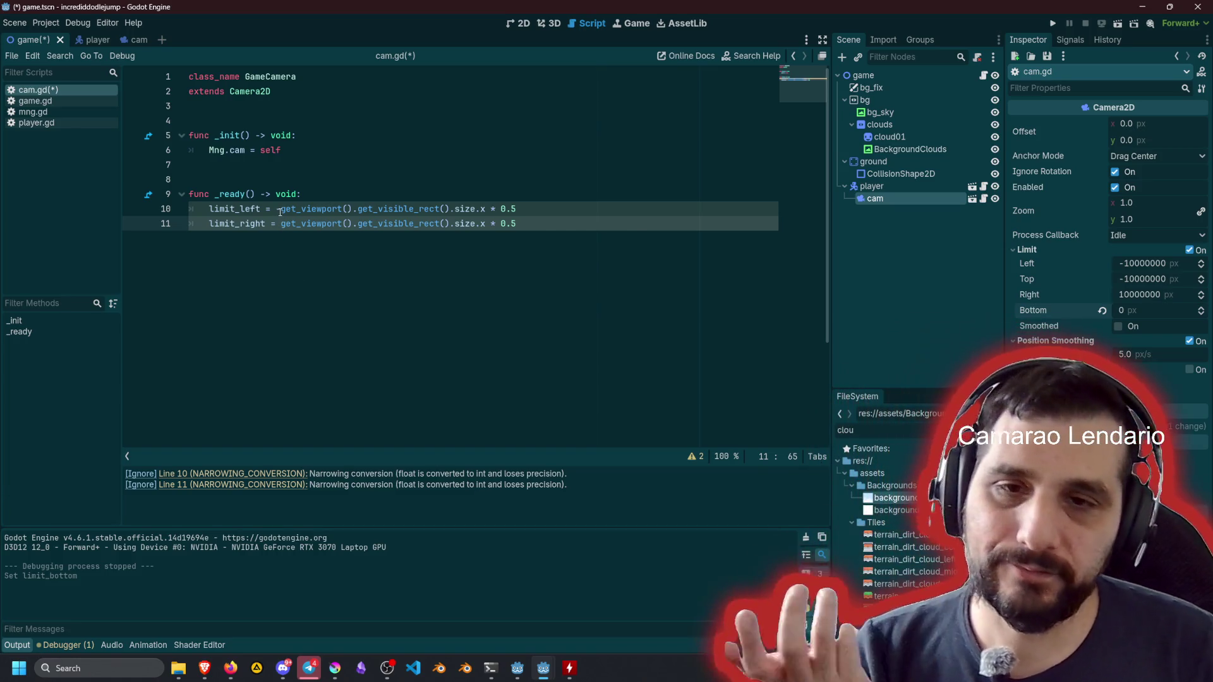
mouse_move(280, 212)
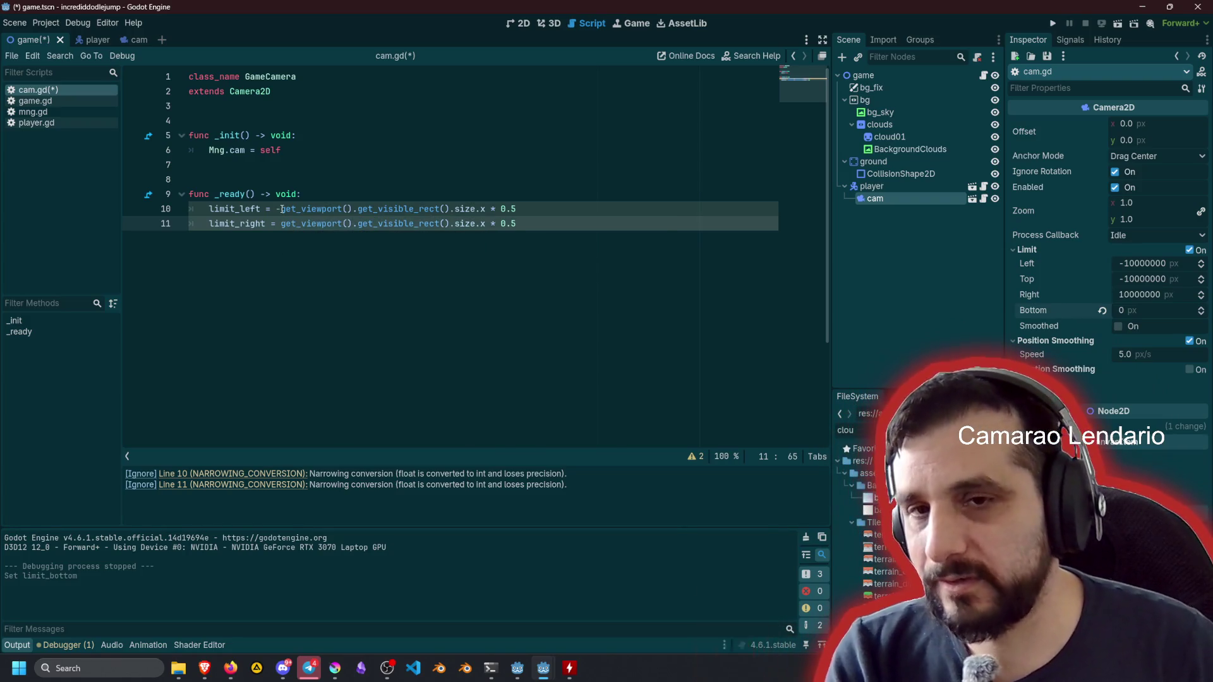
click(140, 474)
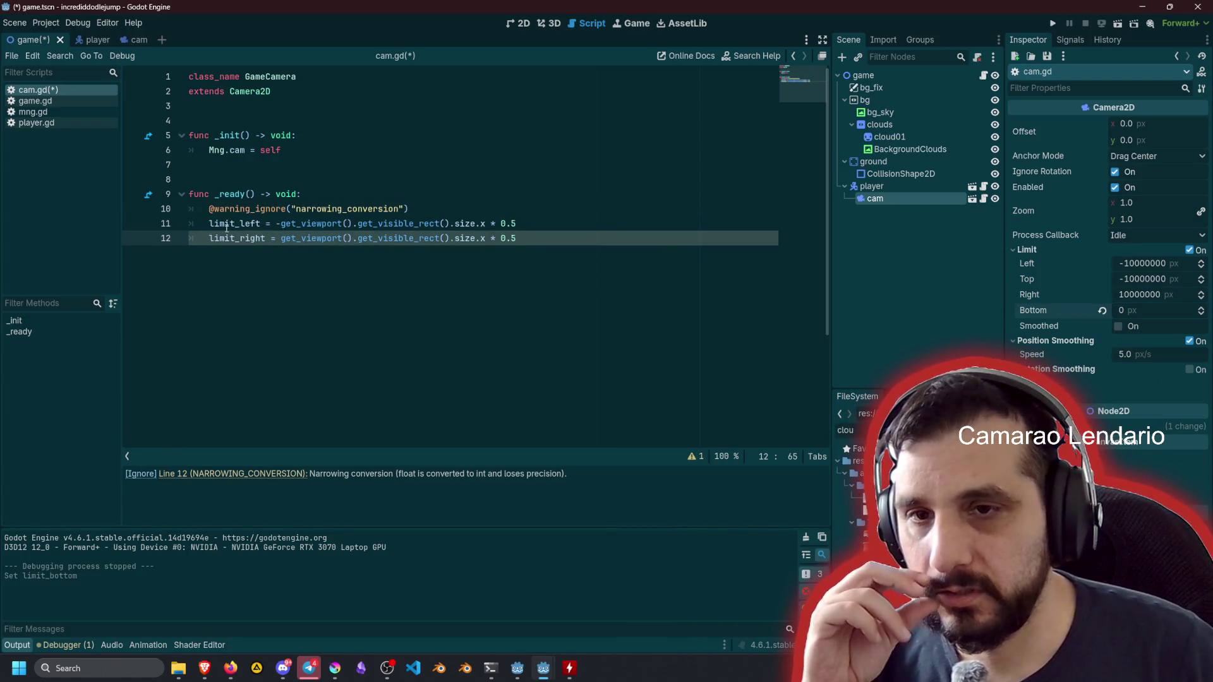
click(286, 209)
text(_start)
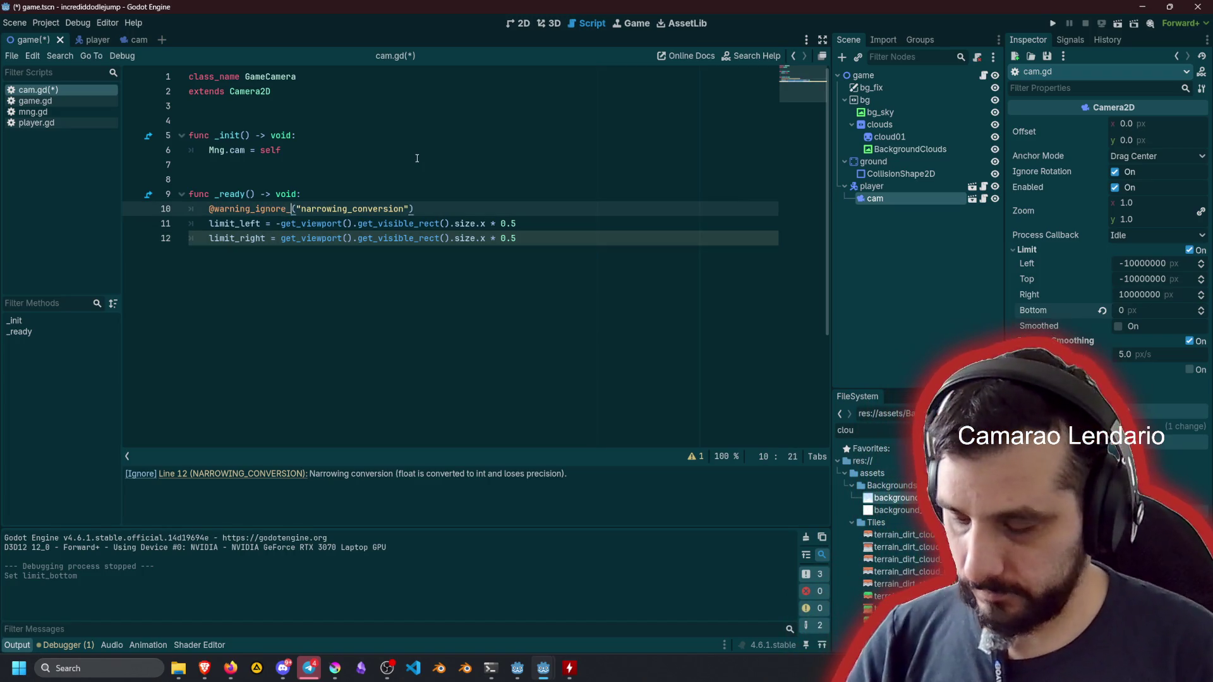
click(395, 270)
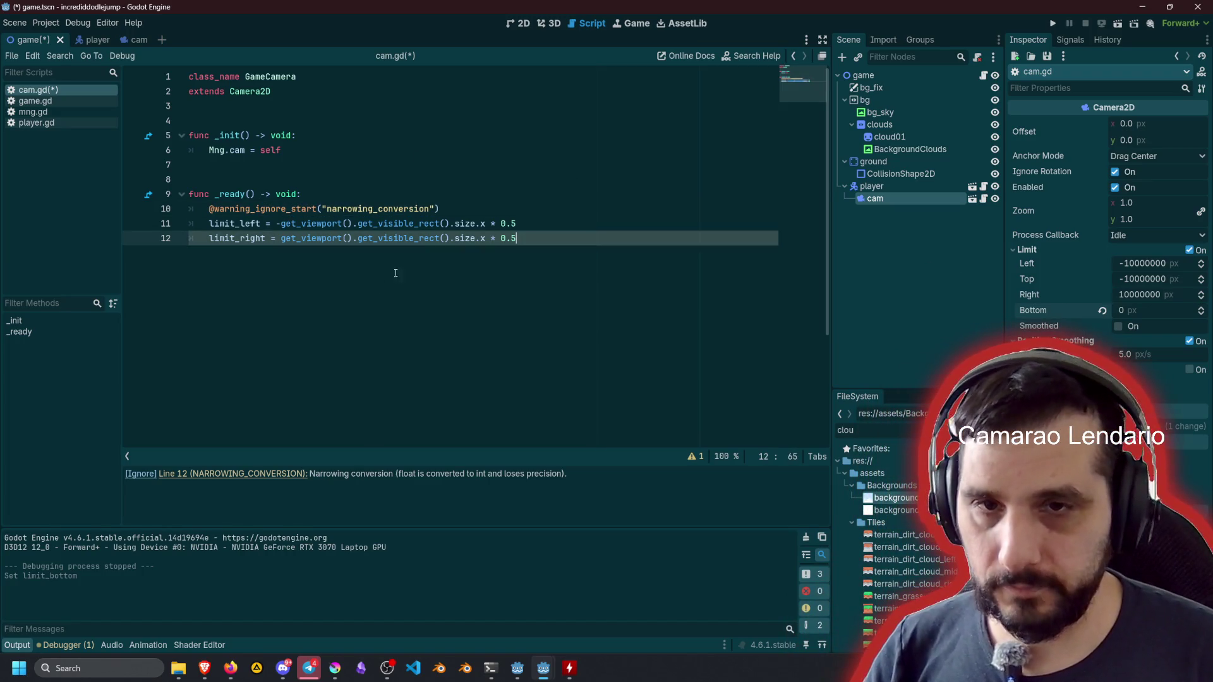
click(454, 205)
key(shift+Home)
key(ctrl+c)
key(Down)
key(Down)
key(End)
key(Return)
key(ctrl+v)
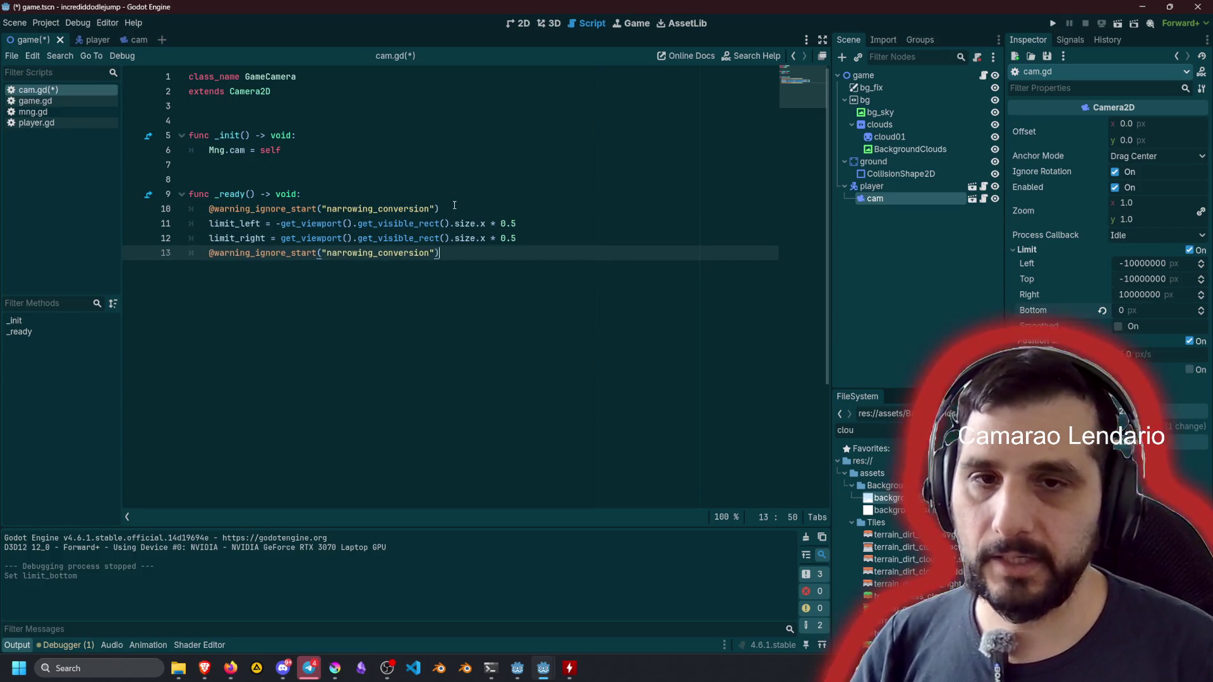
click(298, 251)
double_click(298, 251)
text(warning_ignore_restore)
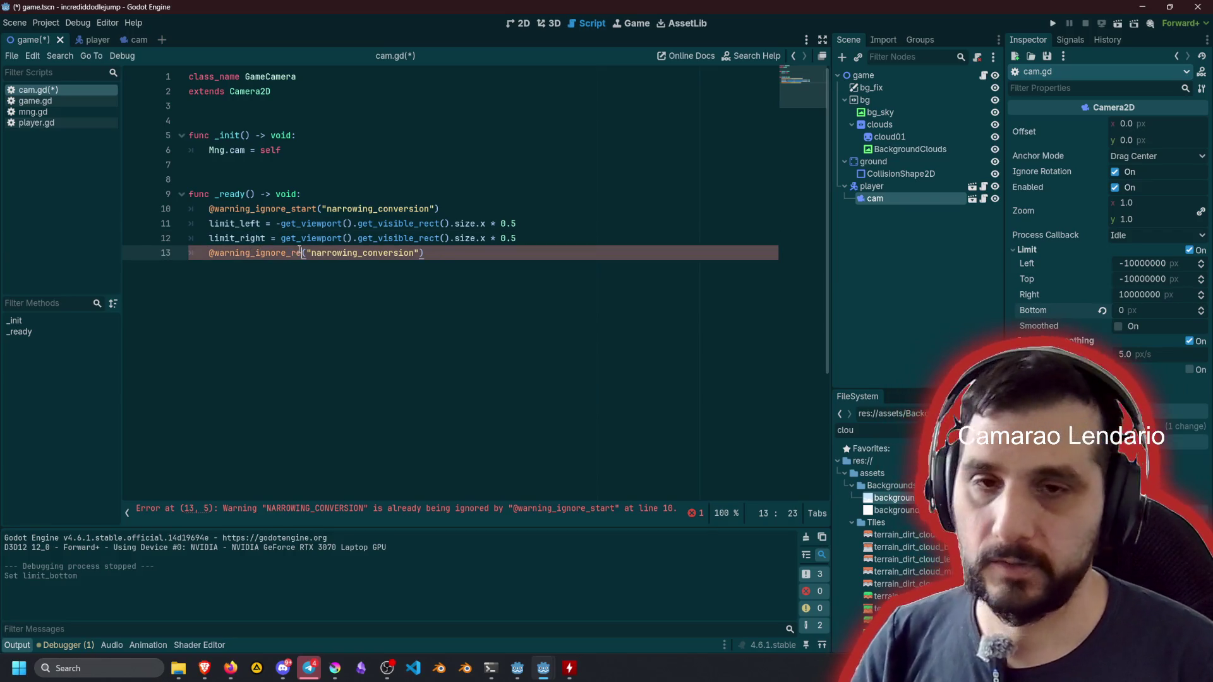
key(Escape)
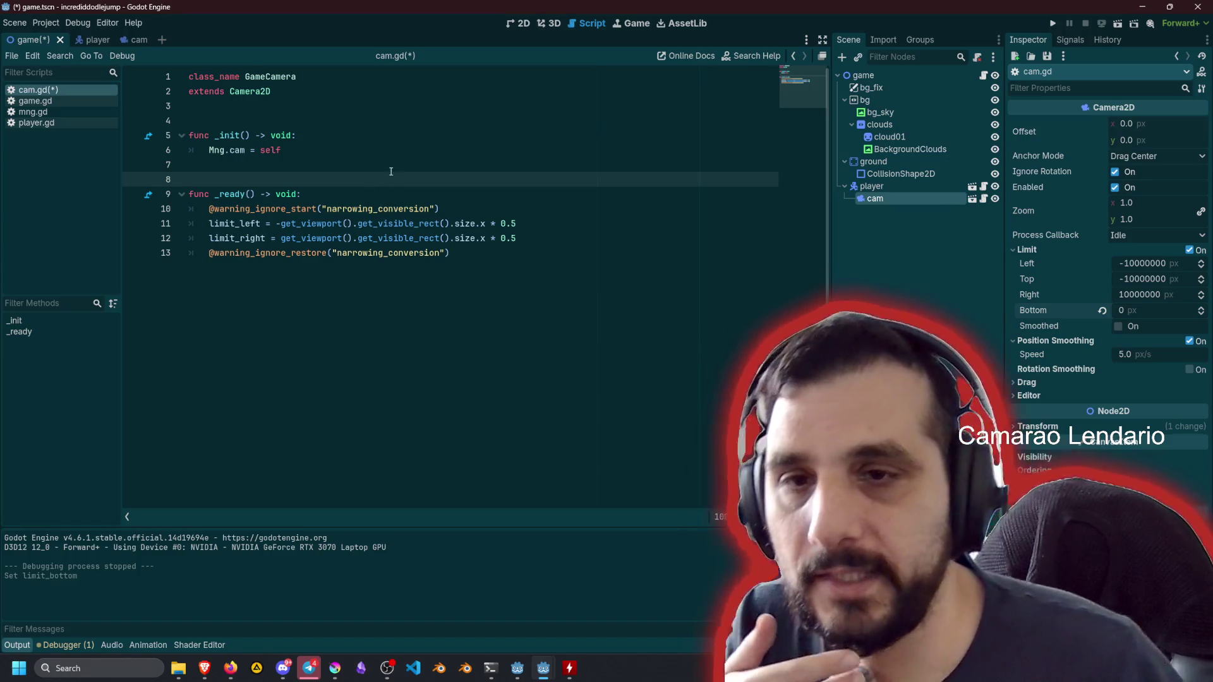
click(379, 163)
key(ctrl+s)
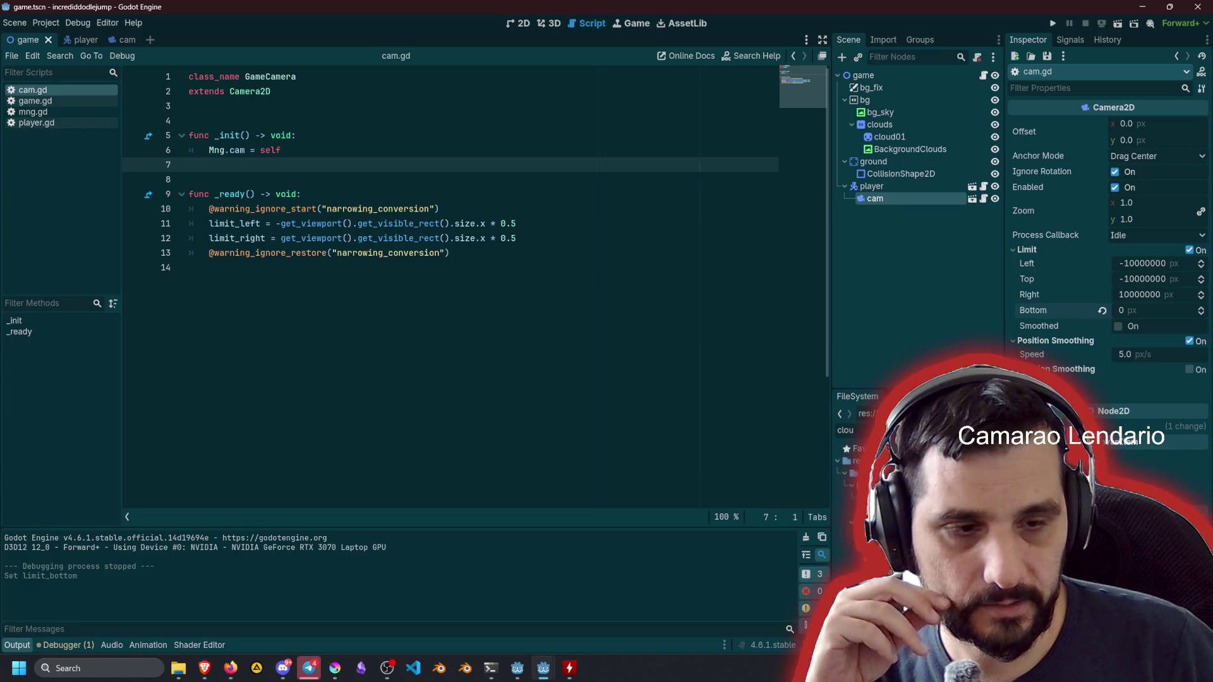
Zoom into the game scene in 2D, then switch to the Ridiculous Stream Godot window
click(518, 23)
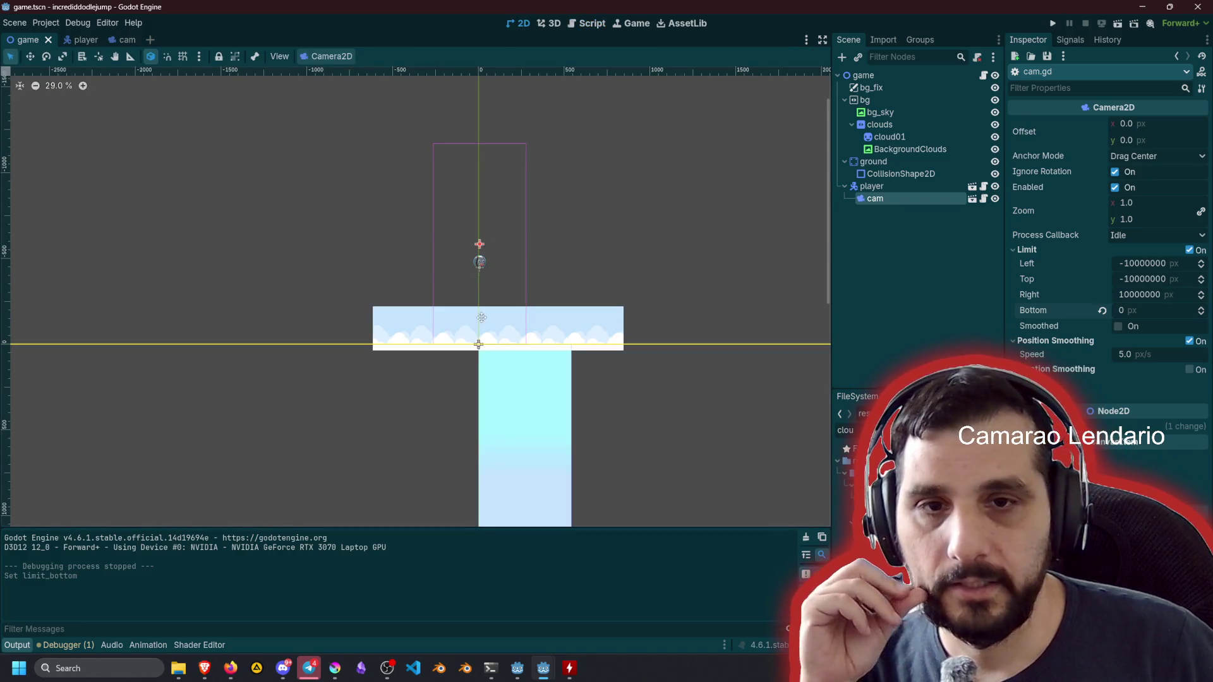
scroll(505, 368, up, 5)
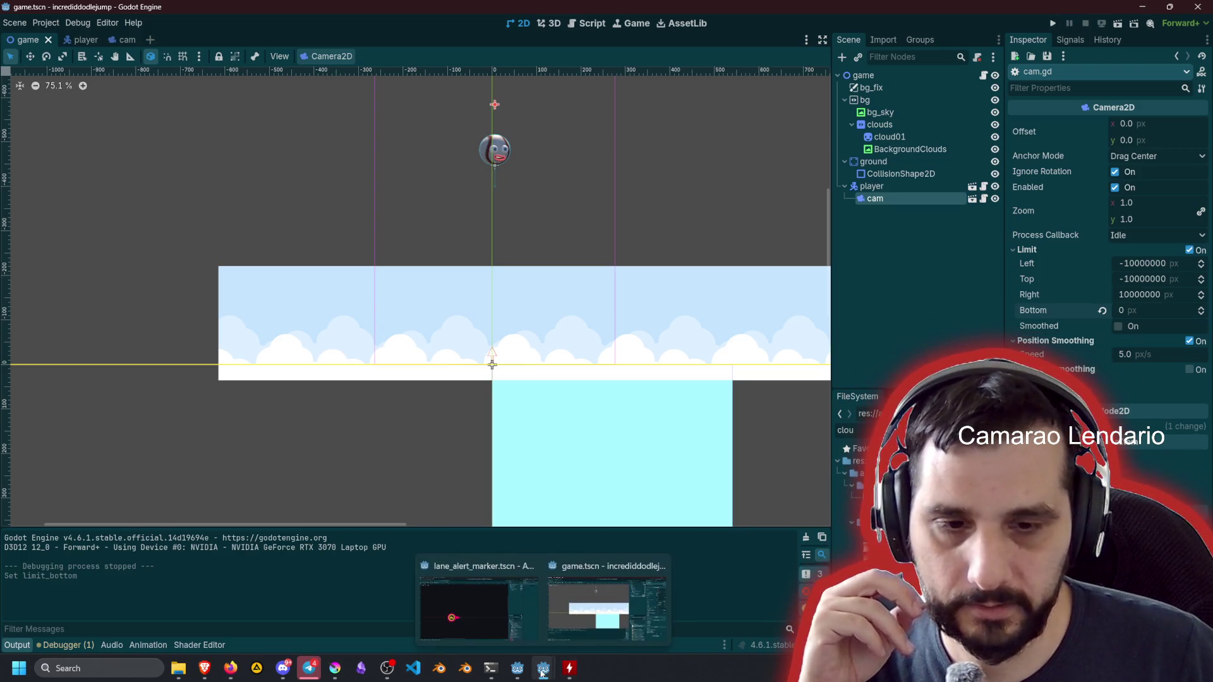
click(509, 671)
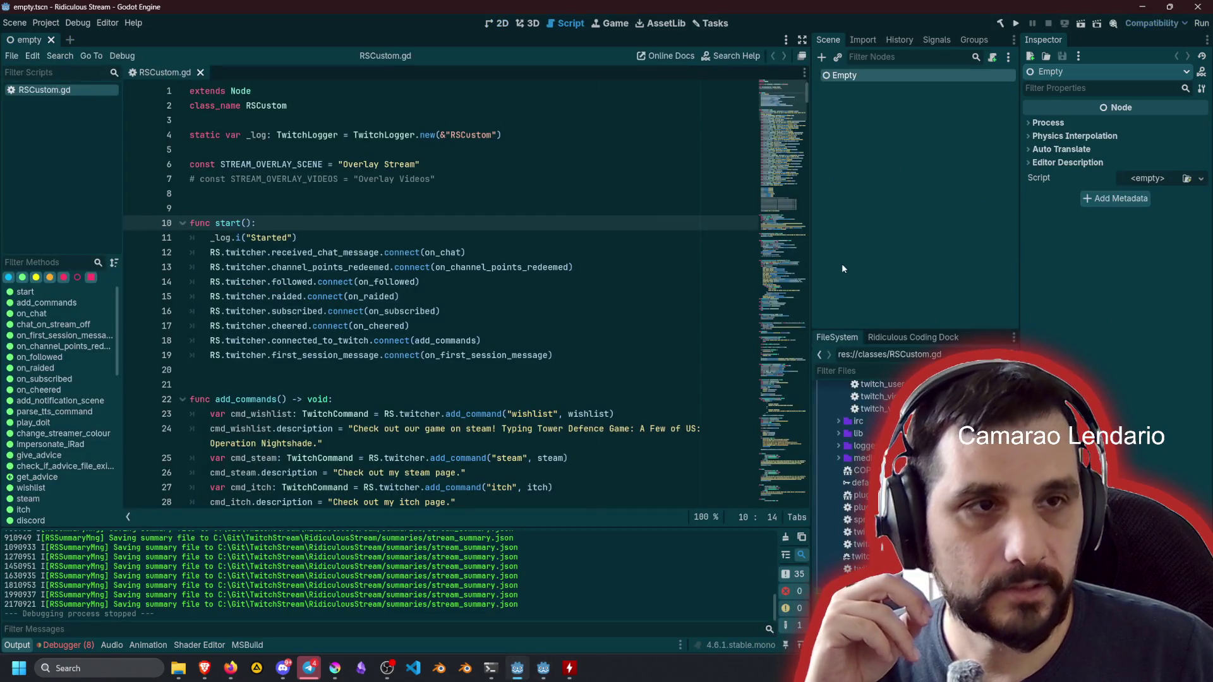
Close the Twitcher connection panel, the Twitch user manager and the Stream Ending overlay
click(532, 285)
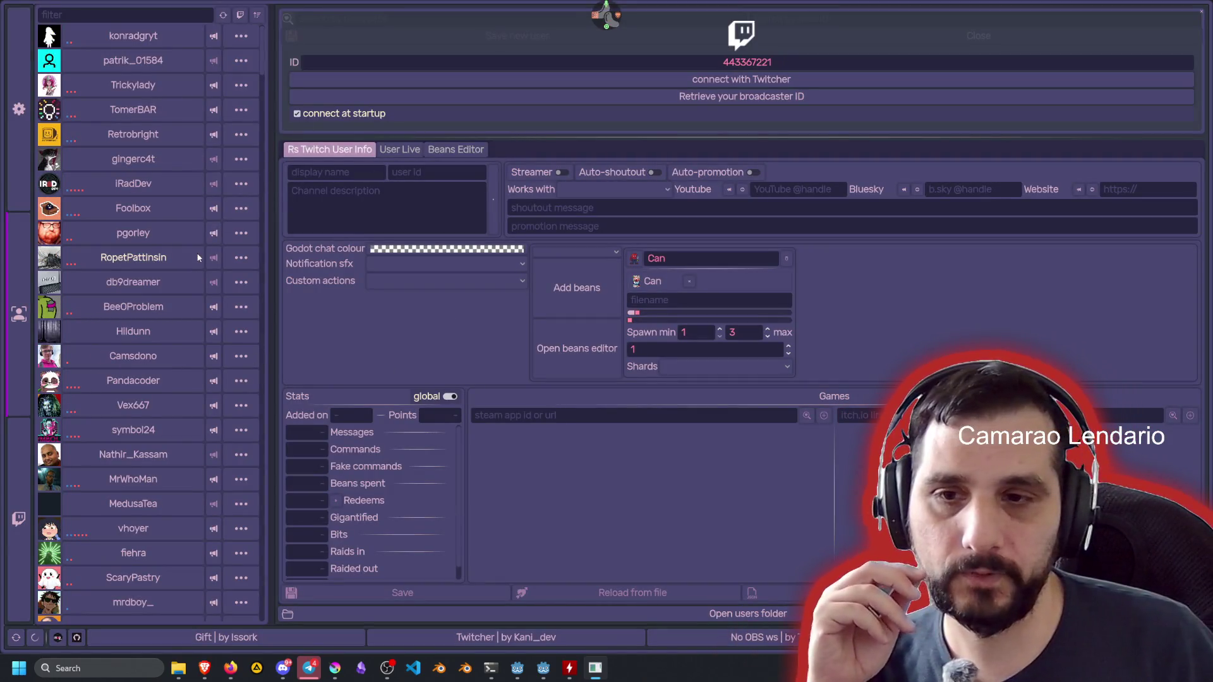
click(190, 247)
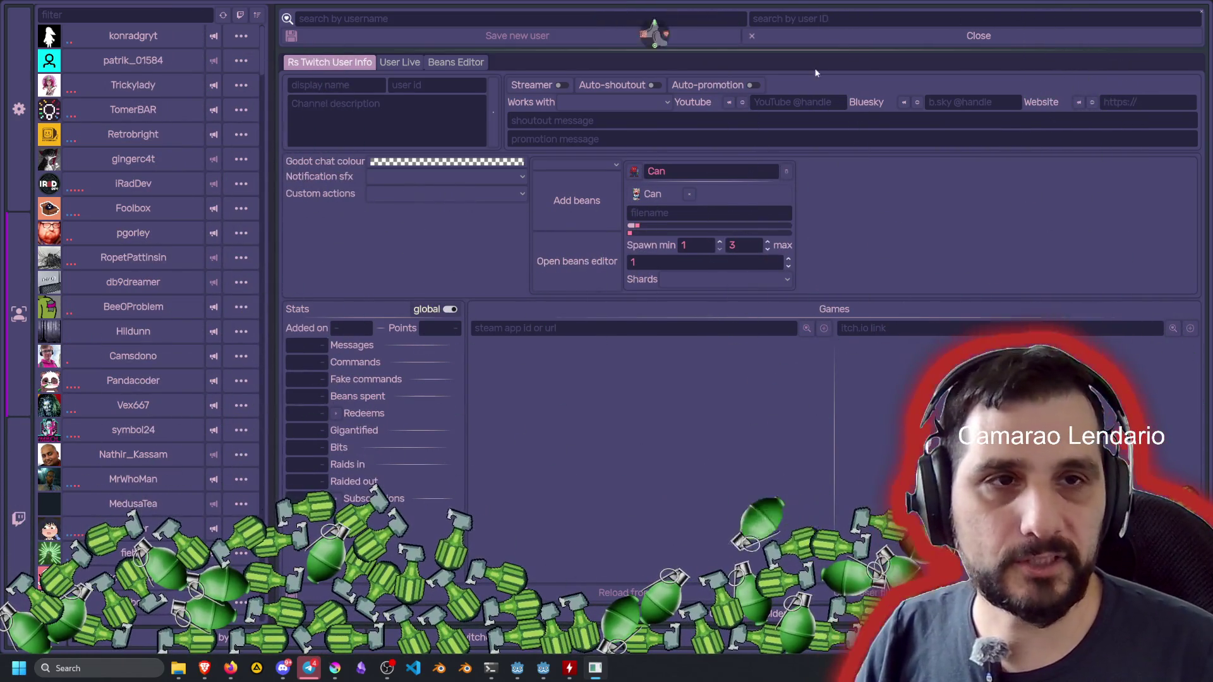
click(1195, 16)
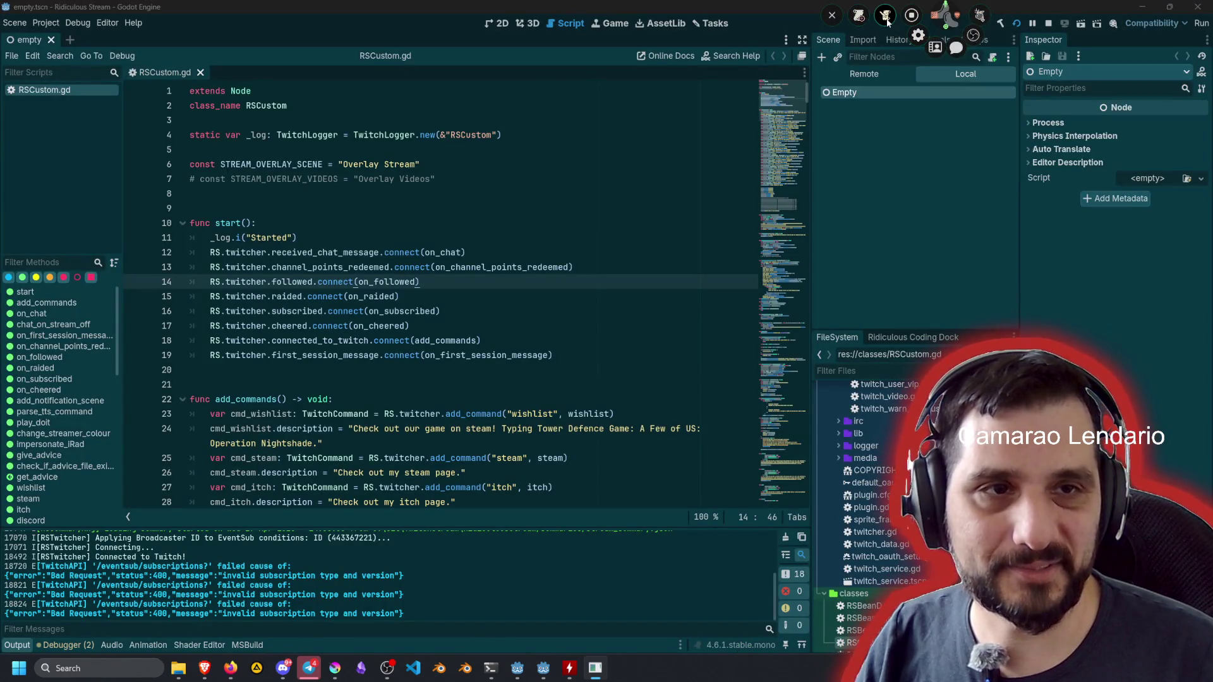
click(885, 16)
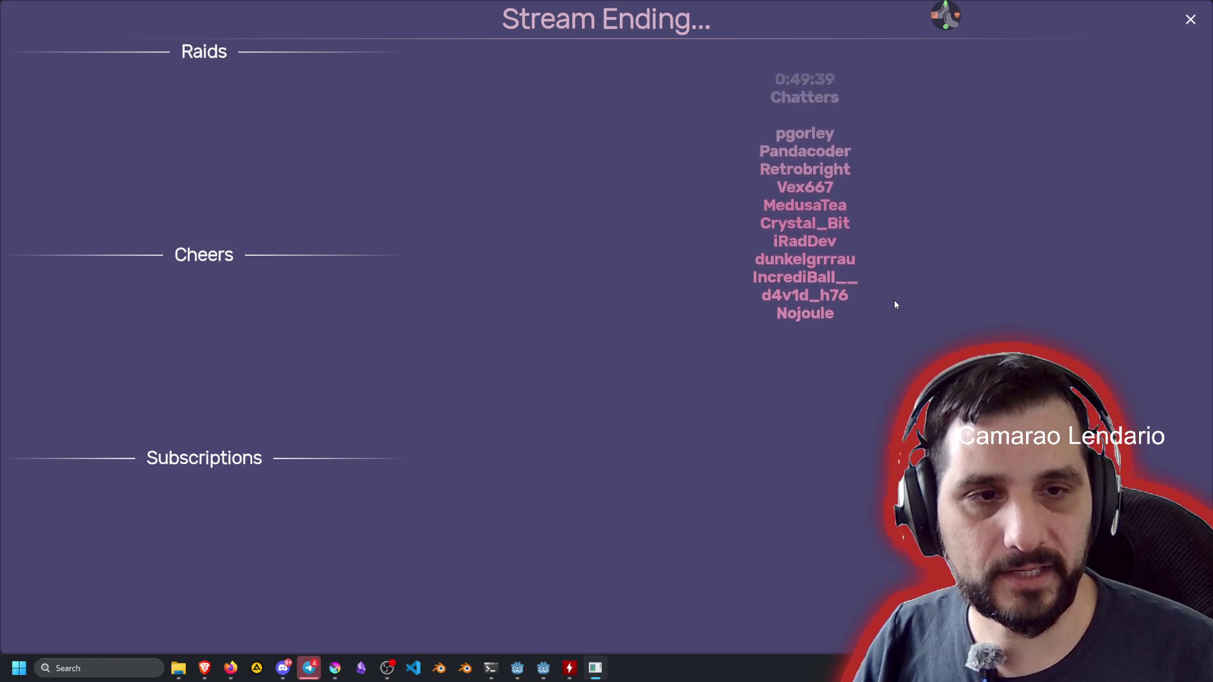
click(1190, 20)
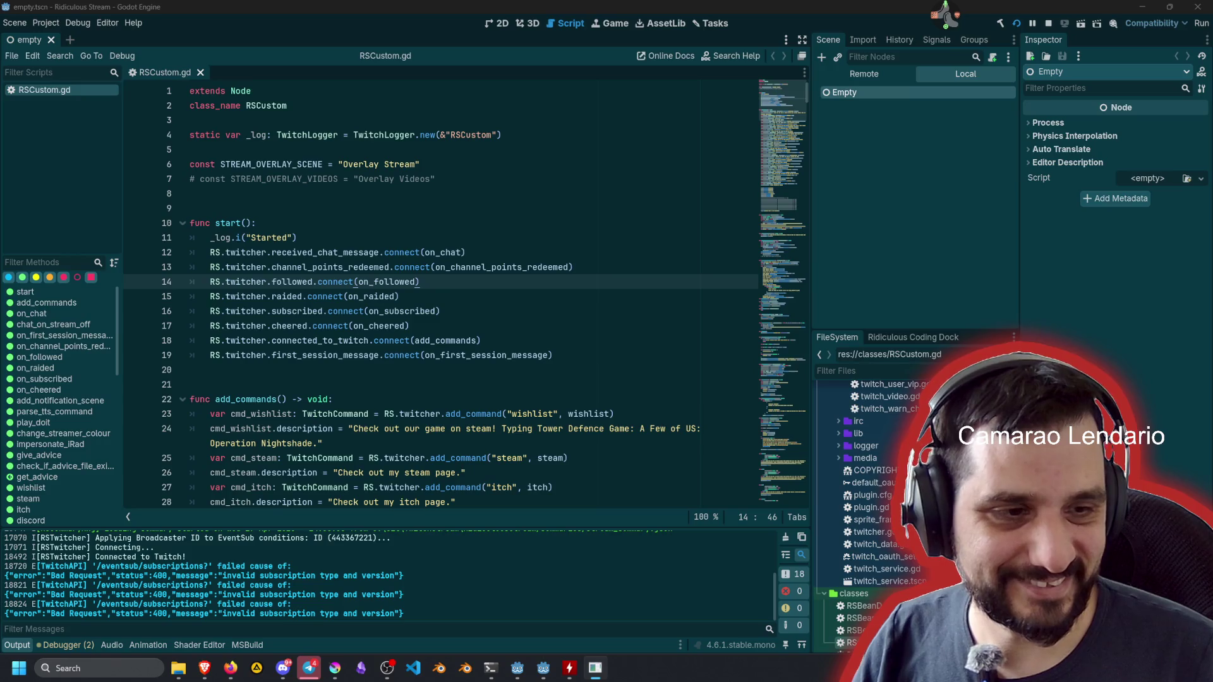
Switch back to the game.tscn Godot window from the taskbar preview
click(549, 259)
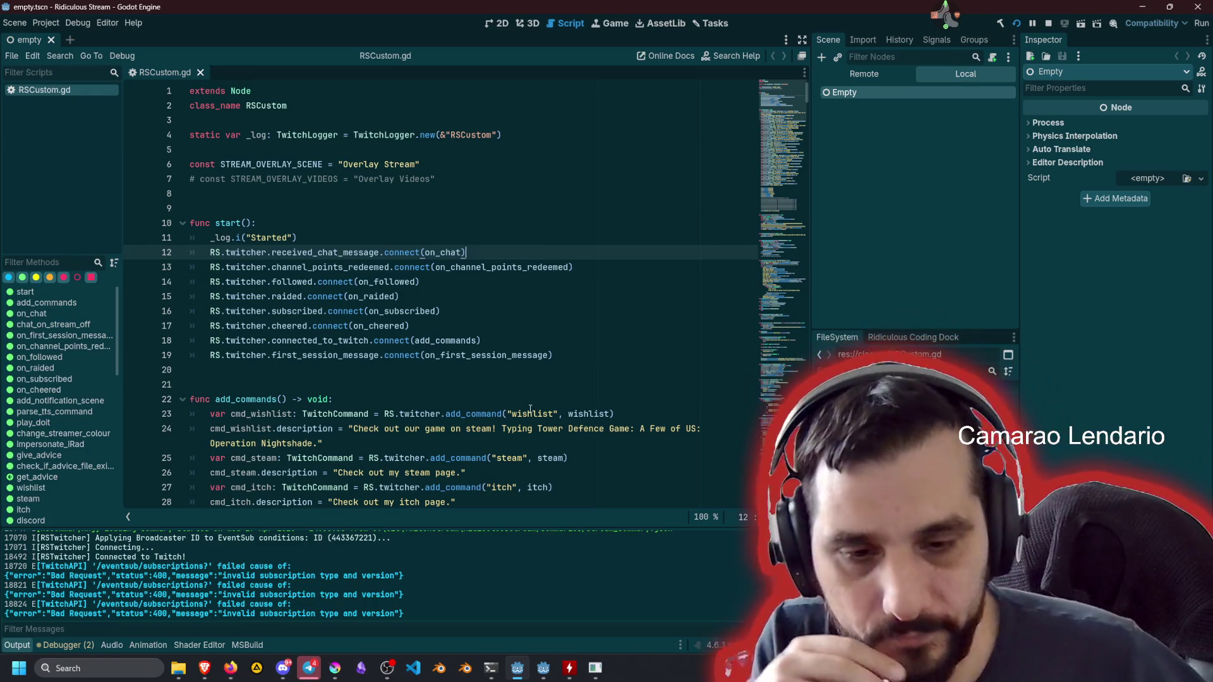
mouse_move(333, 663)
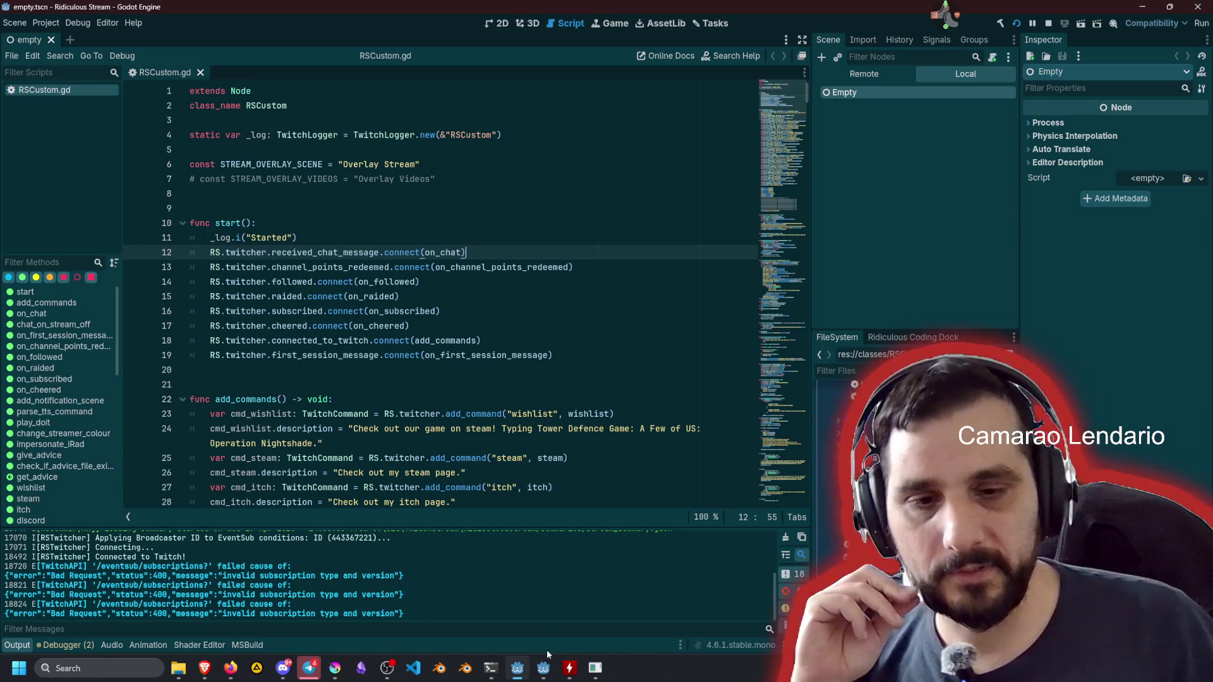
mouse_move(543, 666)
click(563, 622)
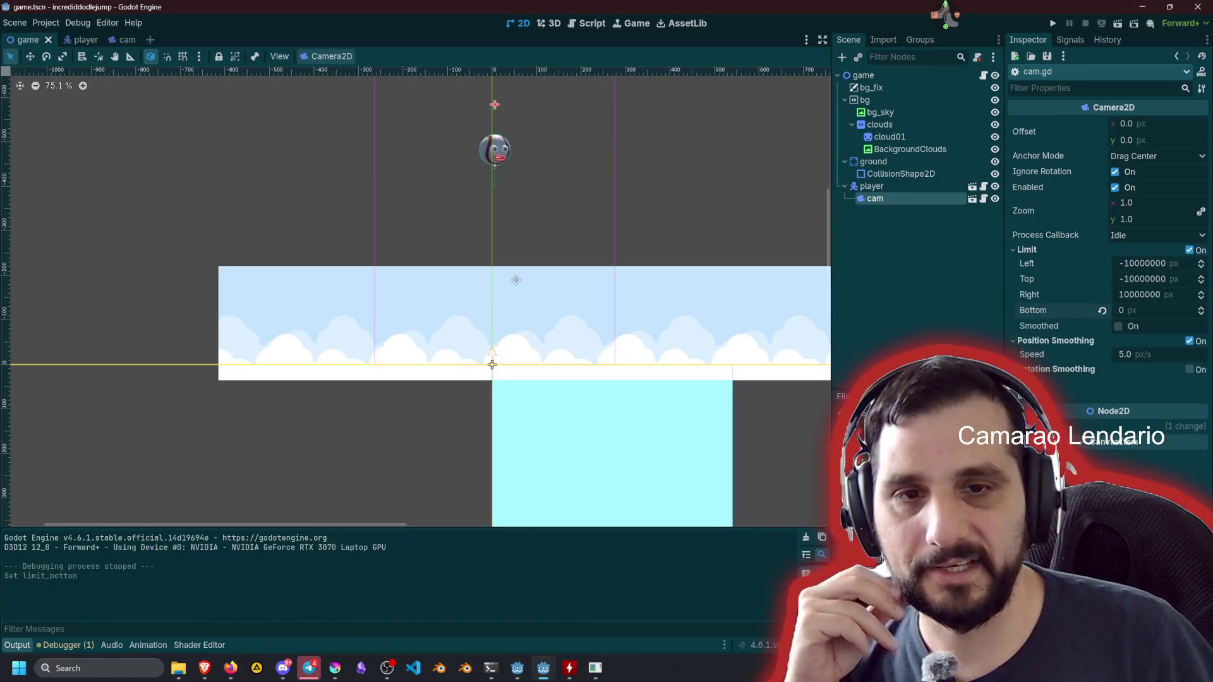
drag(515, 280, 444, 322)
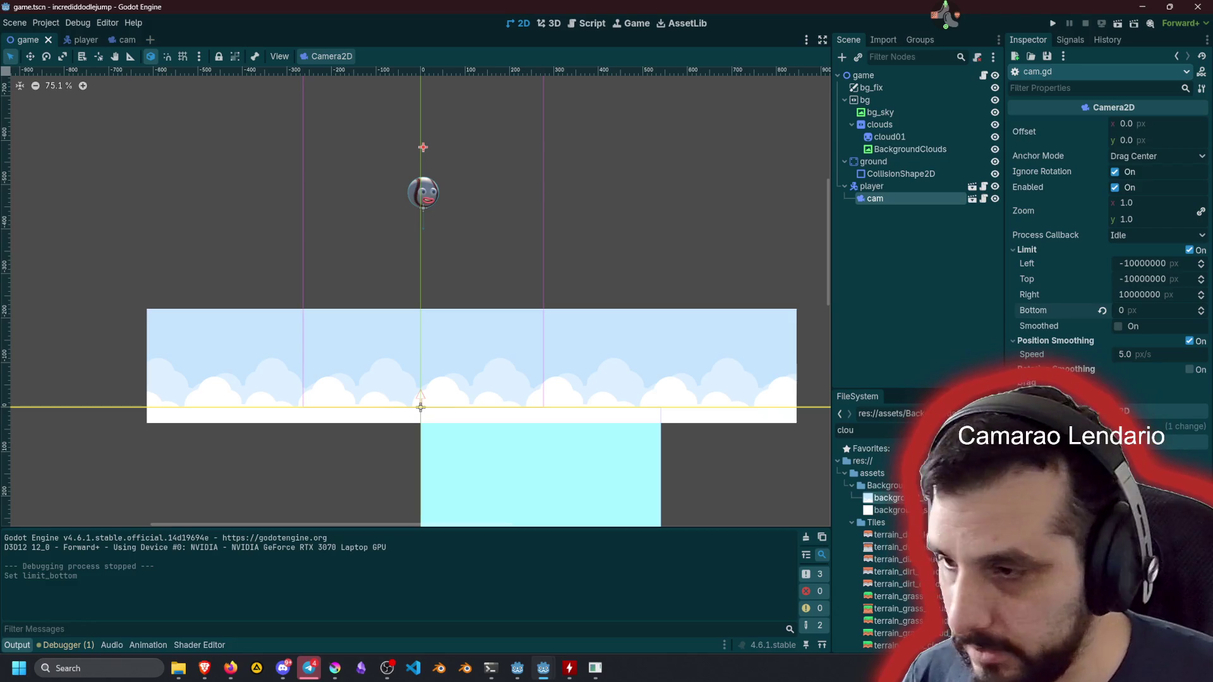
key(alt+Tab)
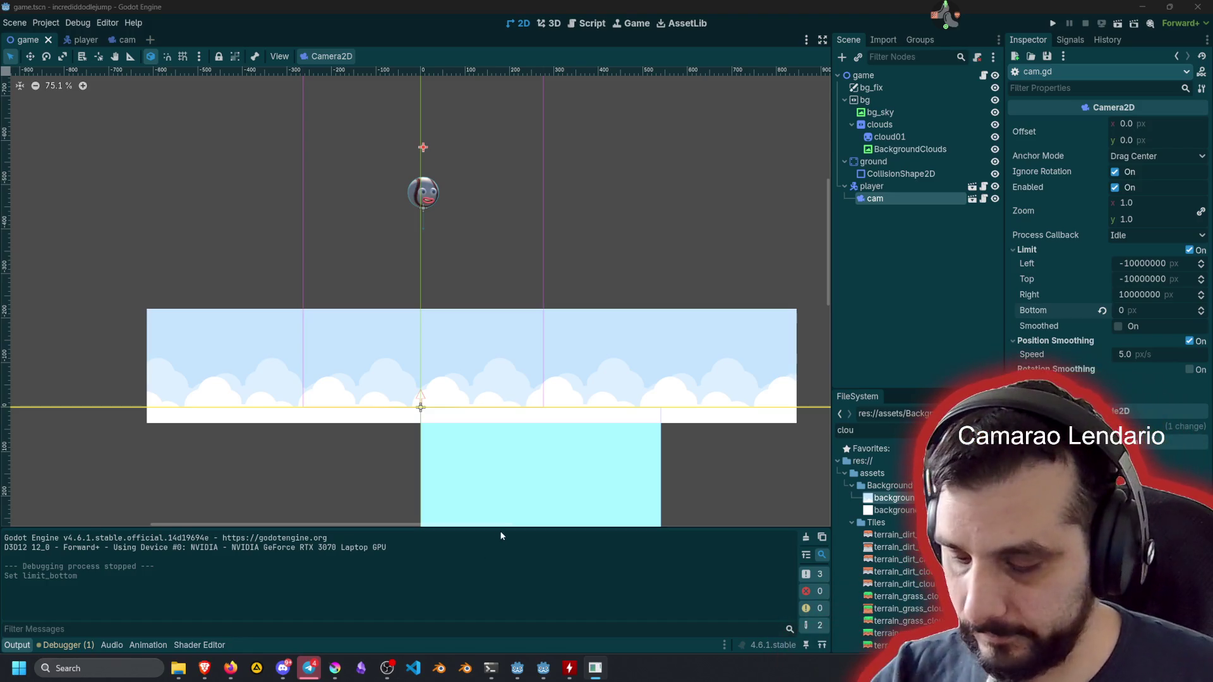
scroll(352, 415, up, 2)
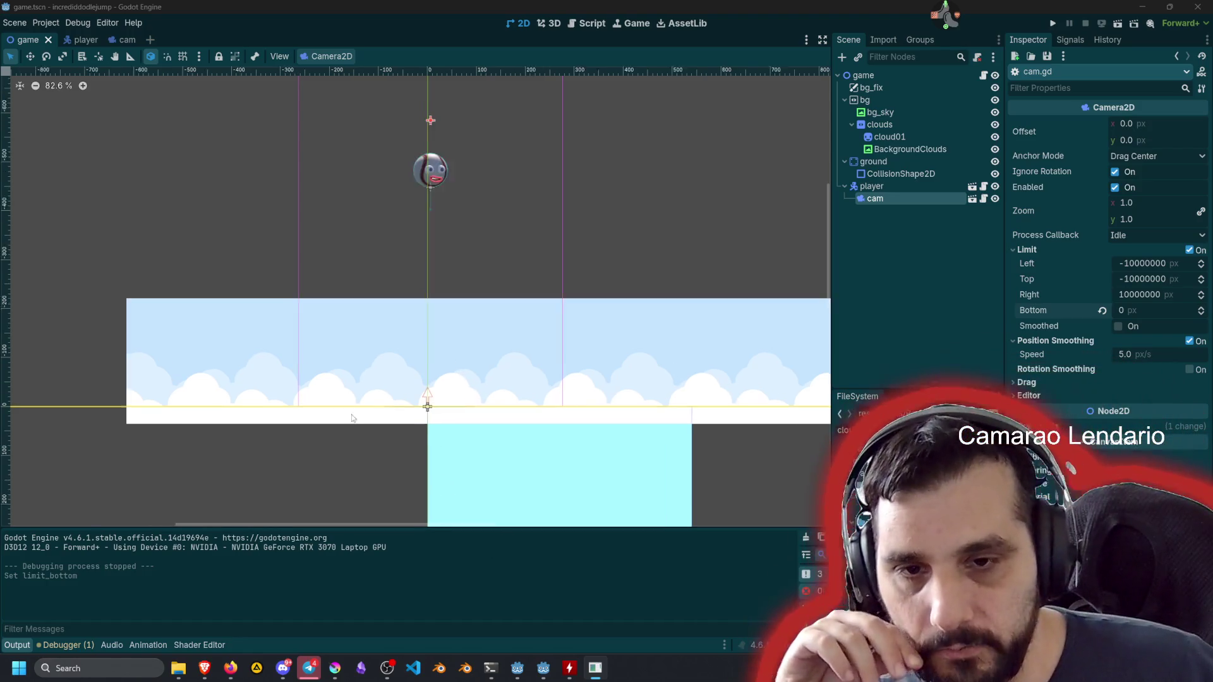
click(596, 295)
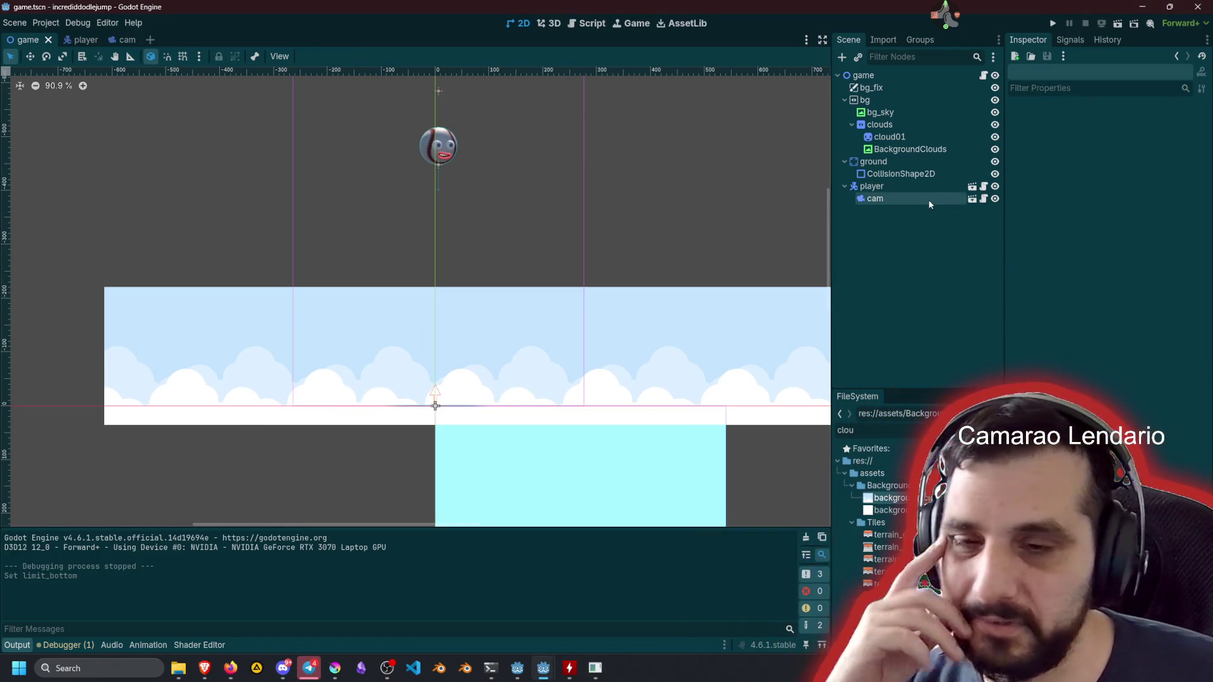
scroll(379, 365, up, 1)
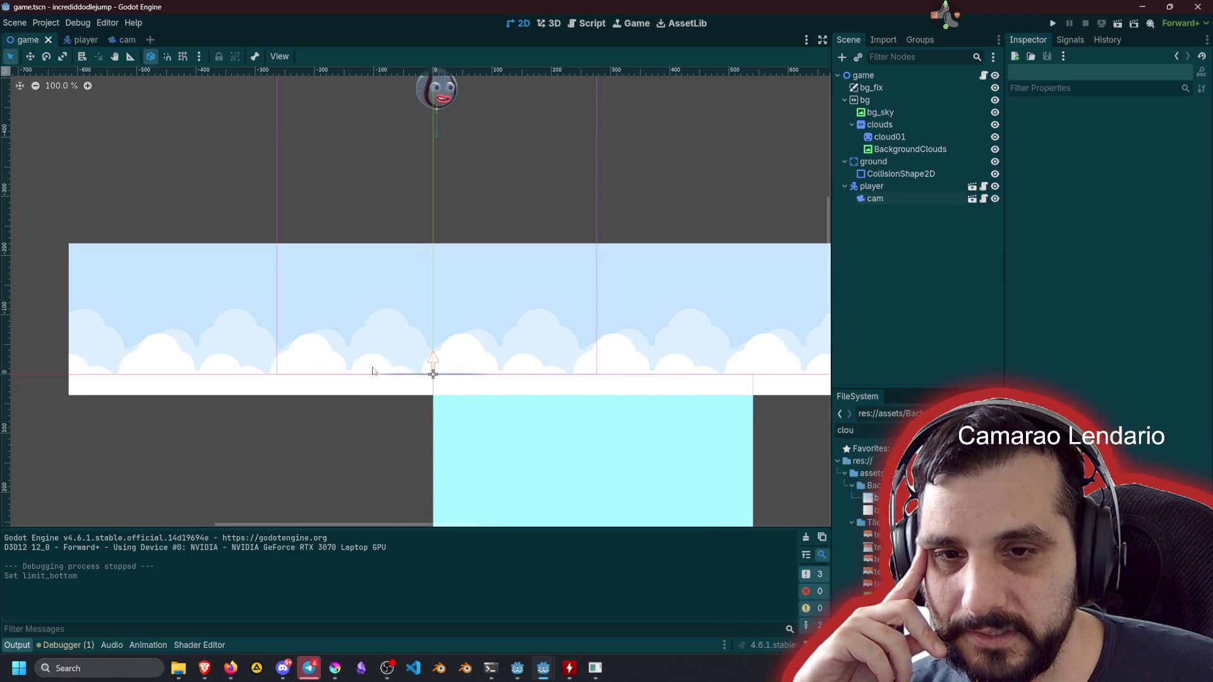
scroll(373, 370, down, 10)
scroll(379, 360, up, 3)
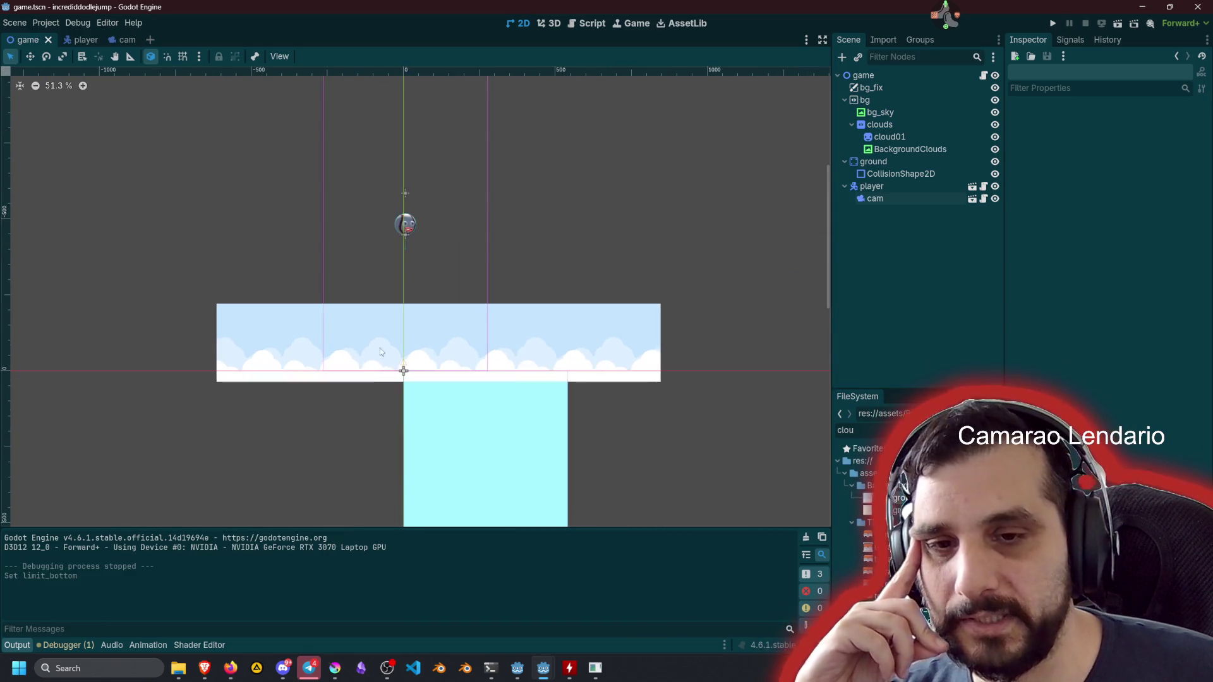
click(893, 124)
key(Down)
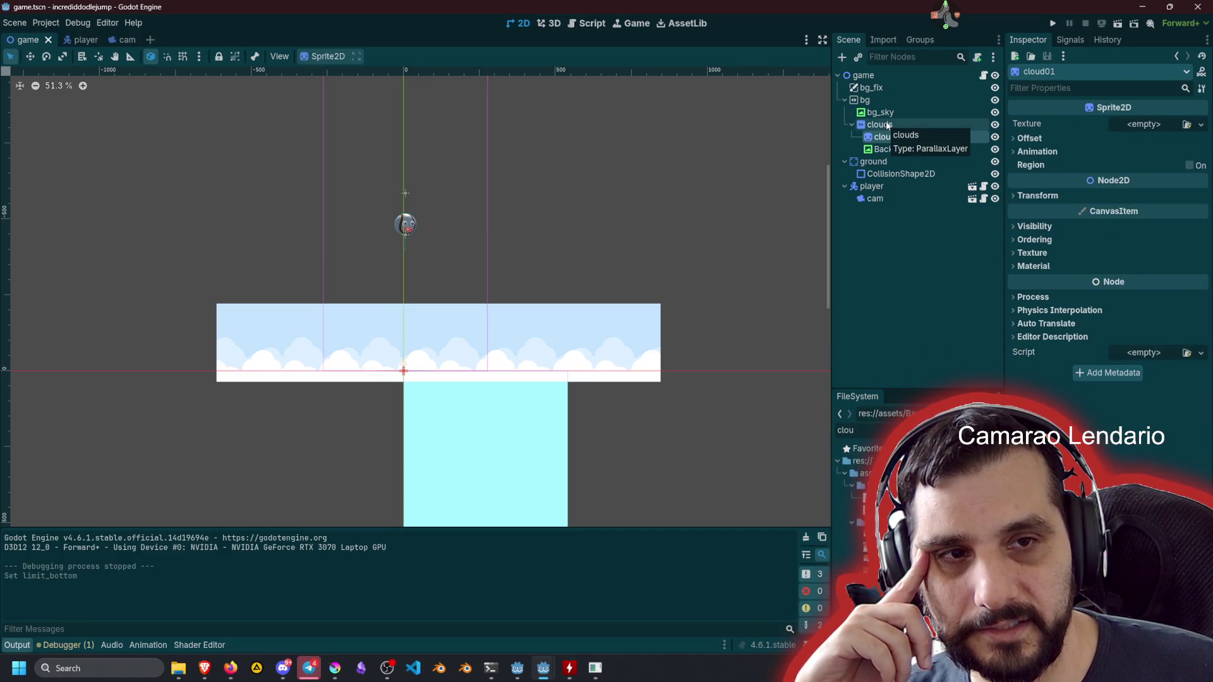
click(887, 149)
key(Up)
click(888, 150)
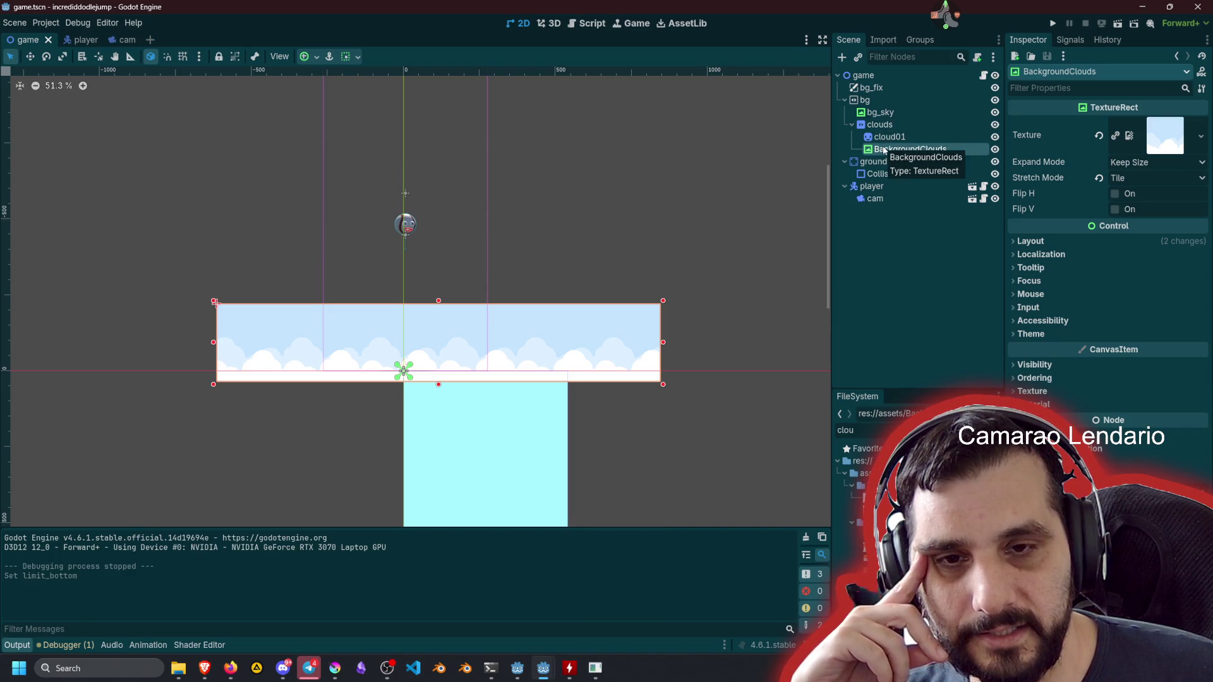
scroll(441, 358, down, 2)
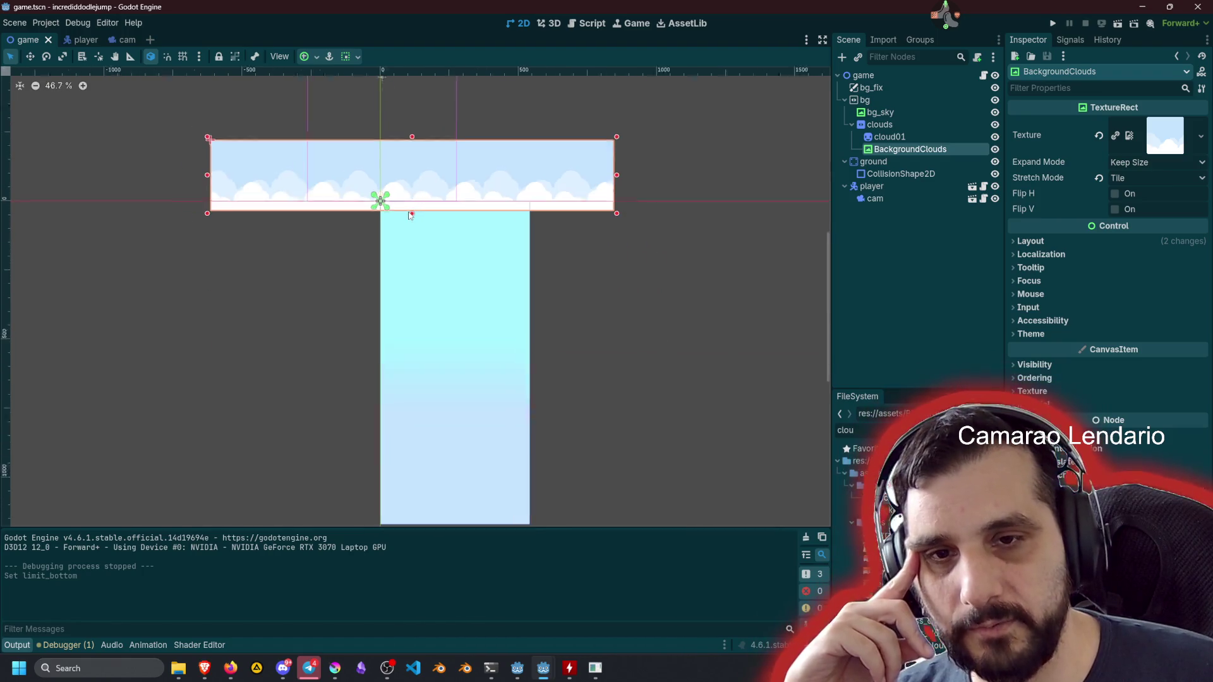
click(931, 125)
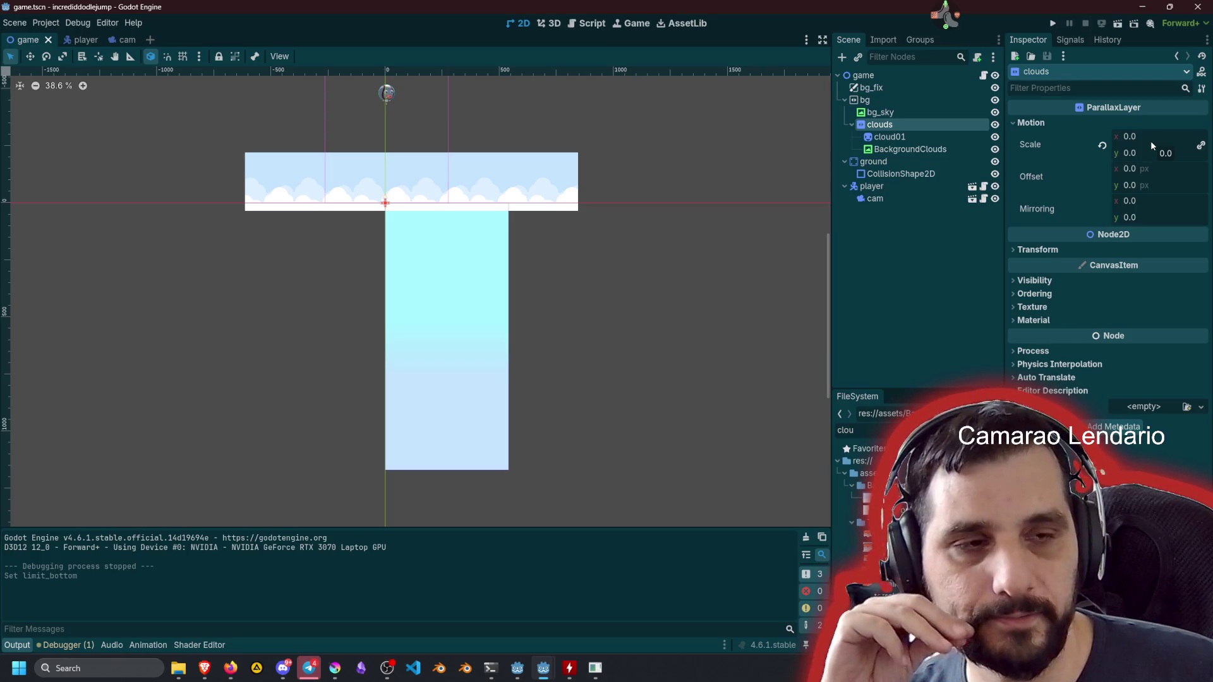
scroll(389, 216, up, 5)
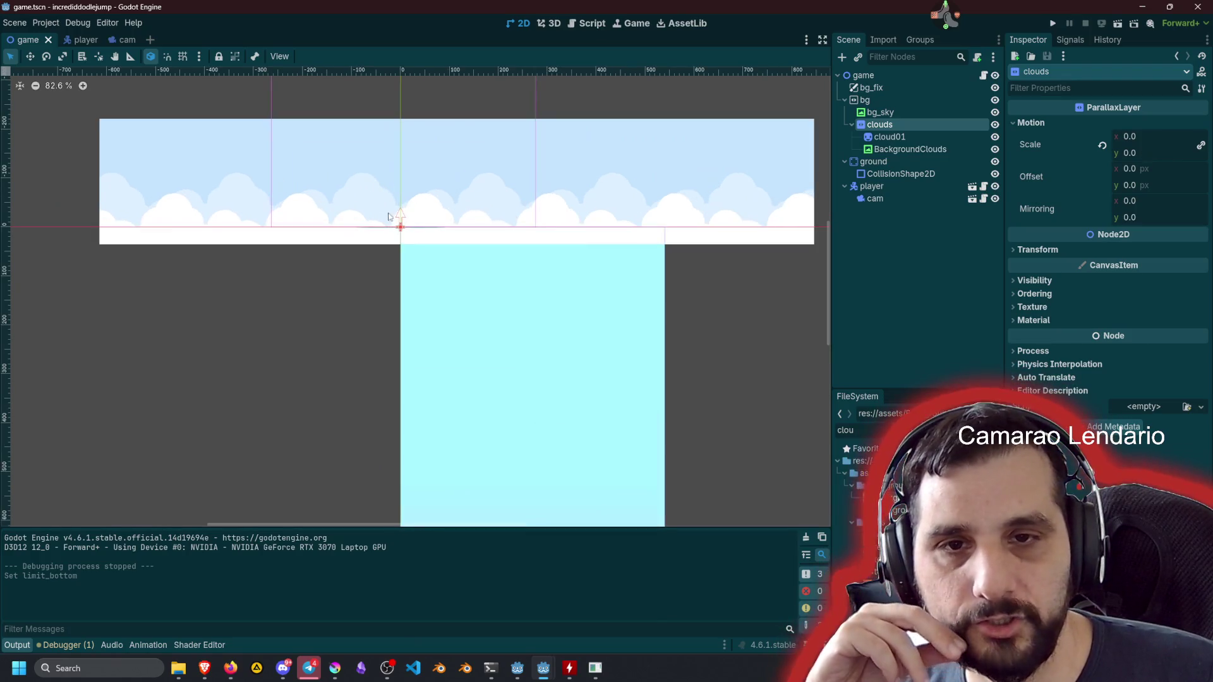
scroll(608, 269, down, 6)
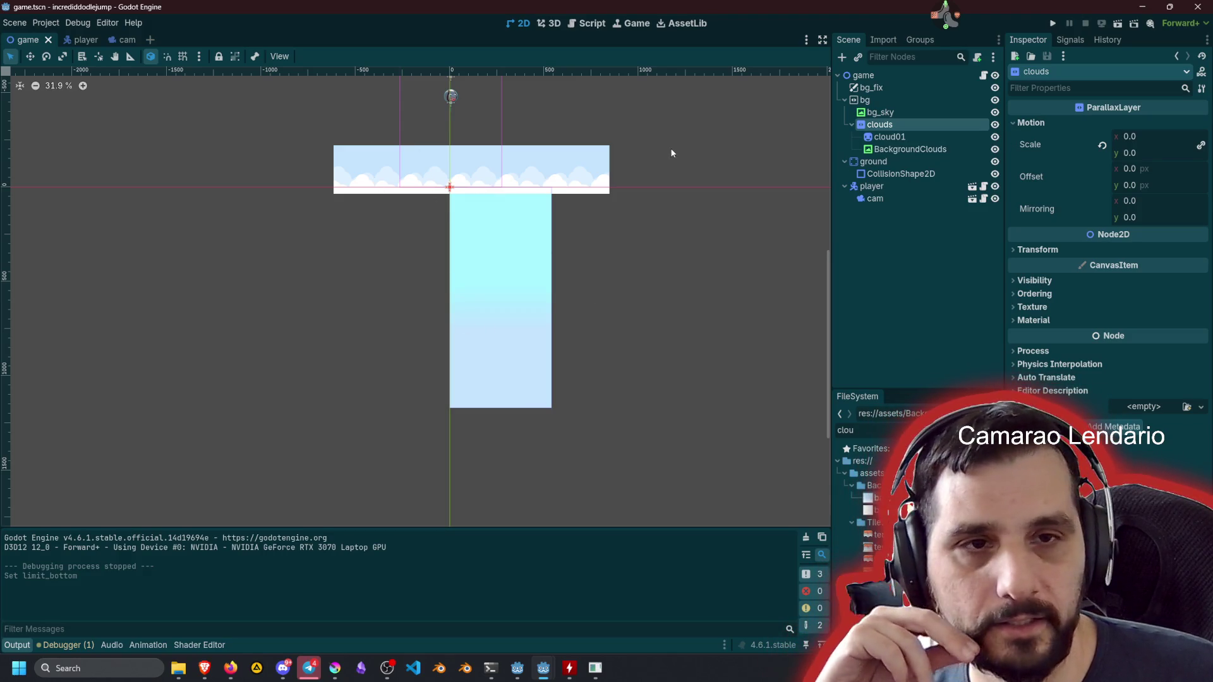
click(921, 137)
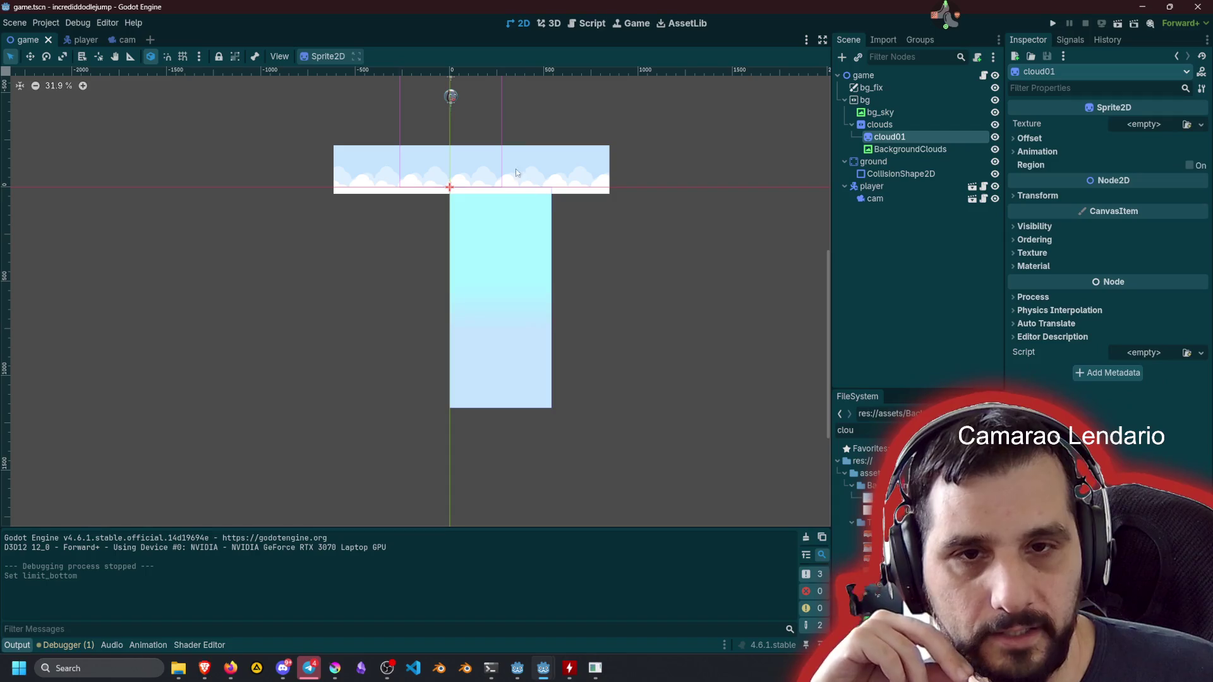
Drag the BackgroundClouds strip down to the bottom of the sky column
click(551, 158)
mouse_move(553, 158)
mouse_down()
mouse_move(573, 340)
mouse_move(594, 371)
mouse_up()
click(601, 340)
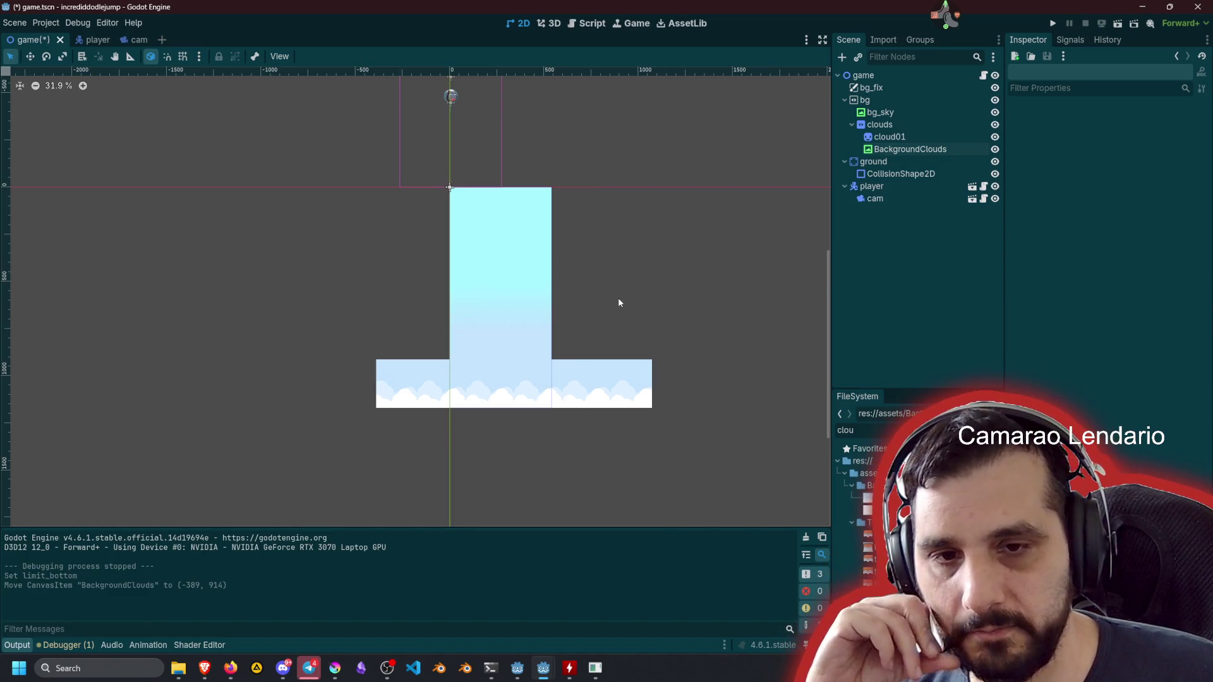
Set the clouds ParallaxLayer's Motion Scale to 0.05, 0.05
click(890, 138)
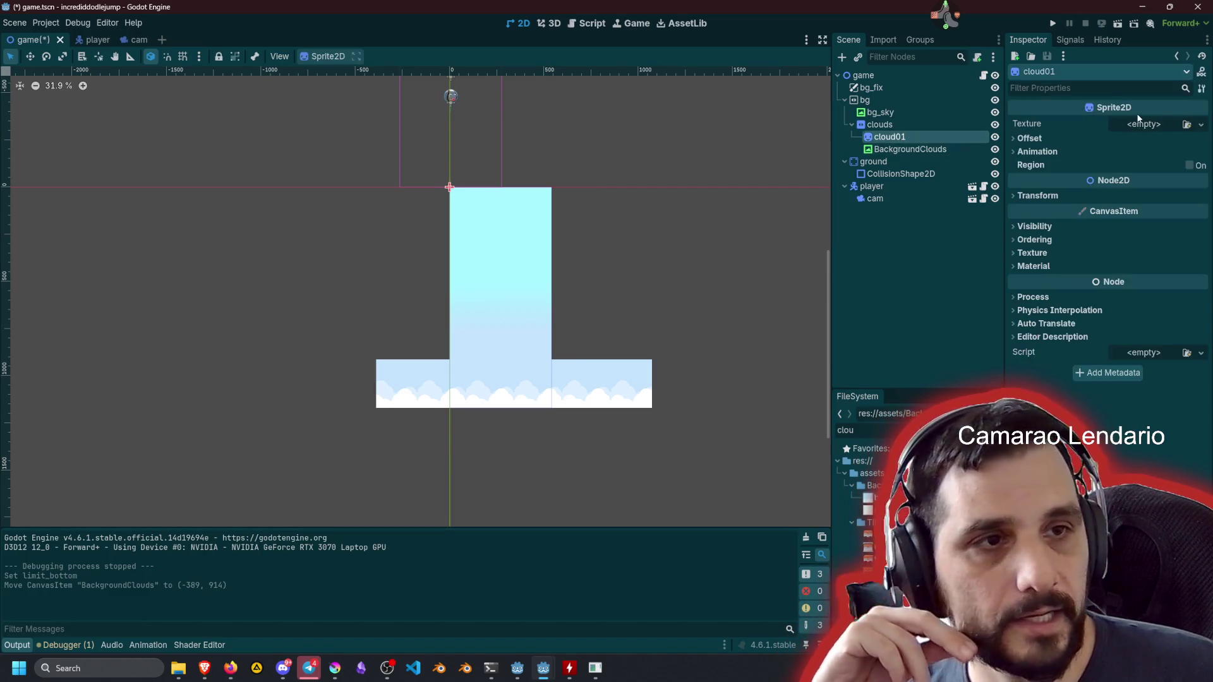
click(935, 124)
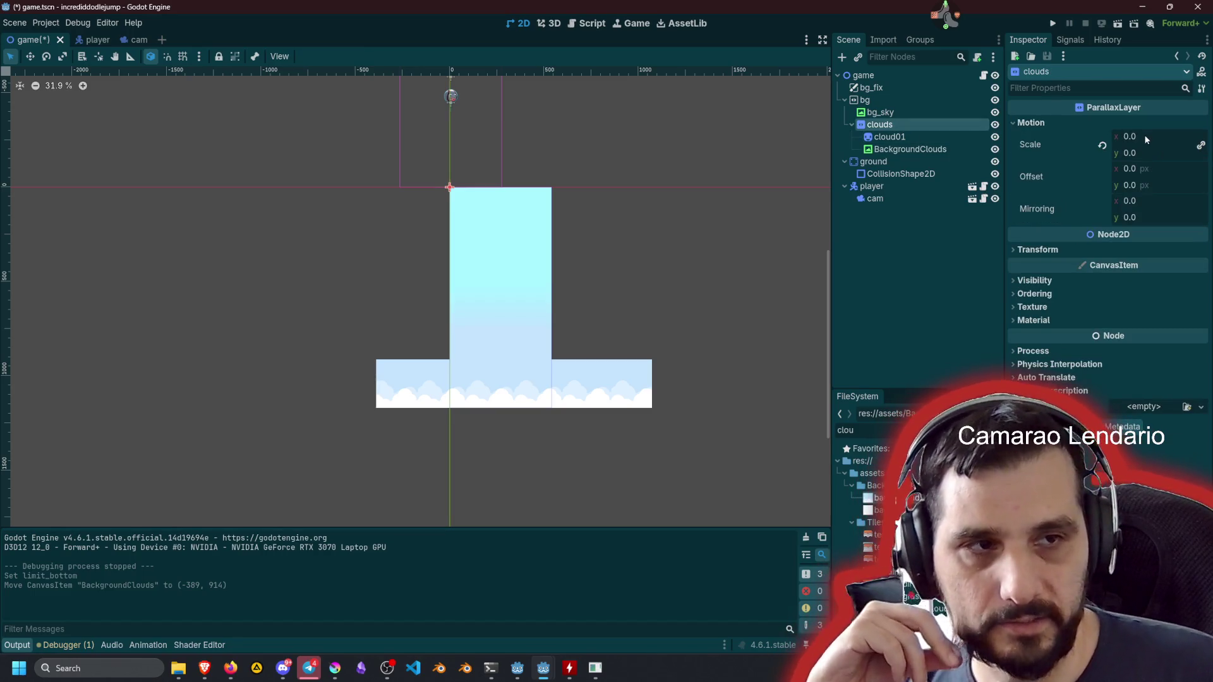
click(1145, 137)
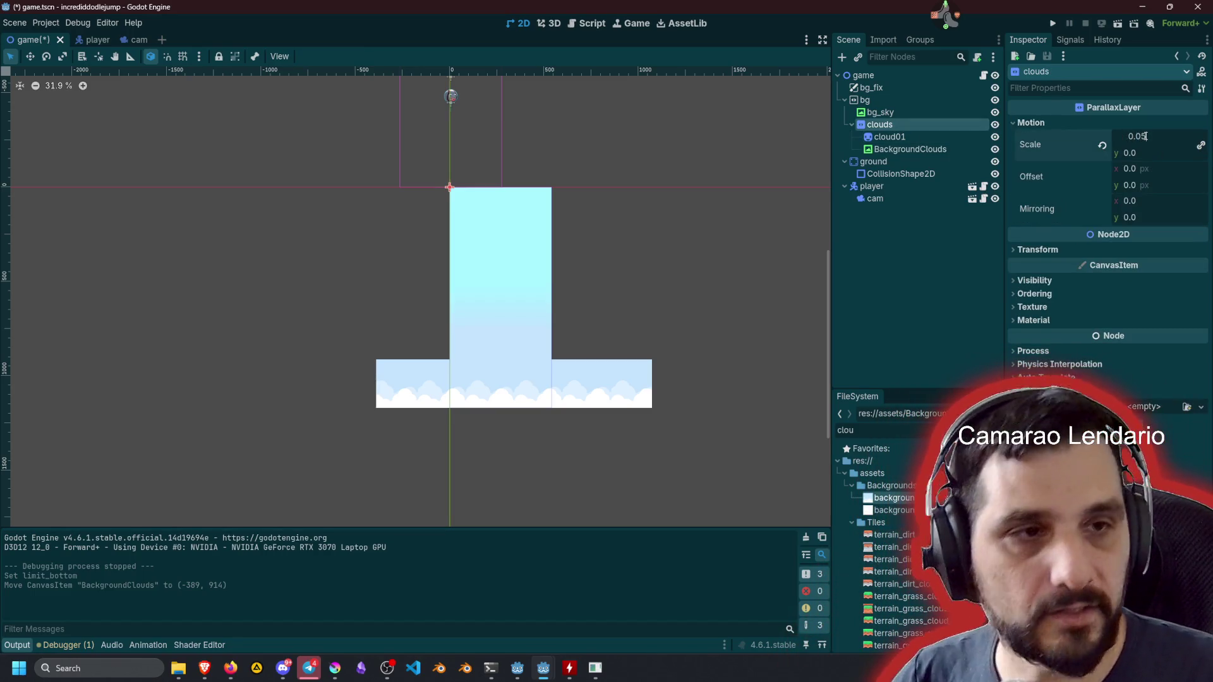
key(Tab)
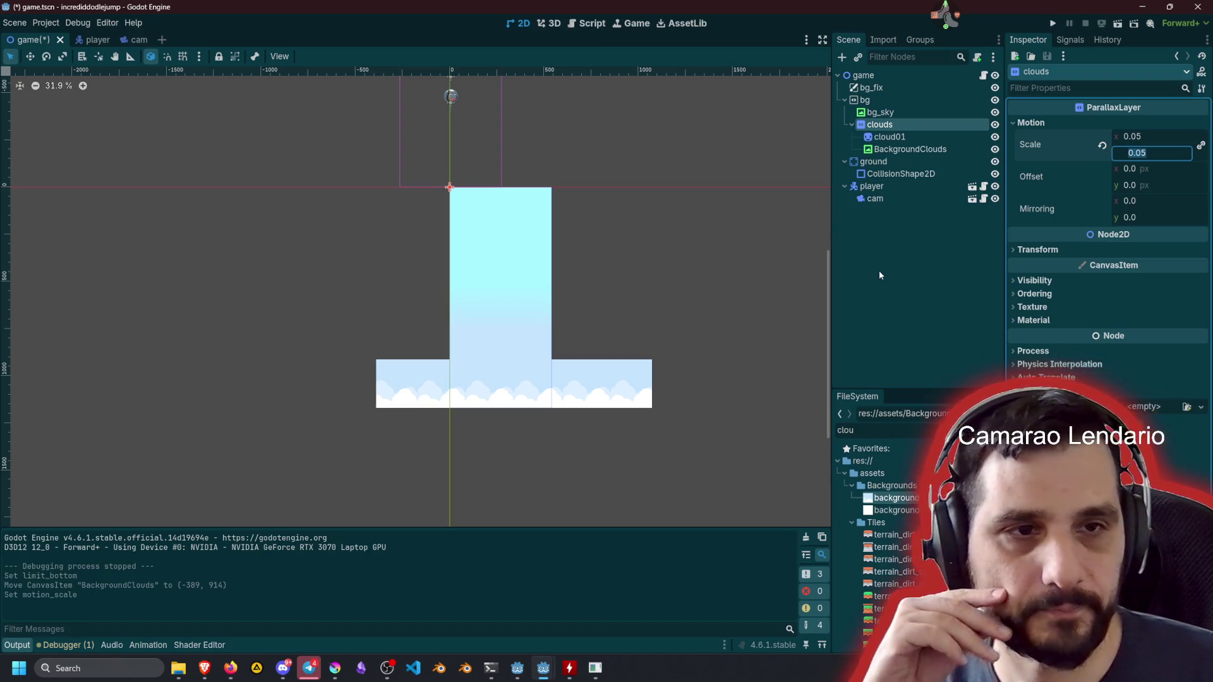
click(878, 275)
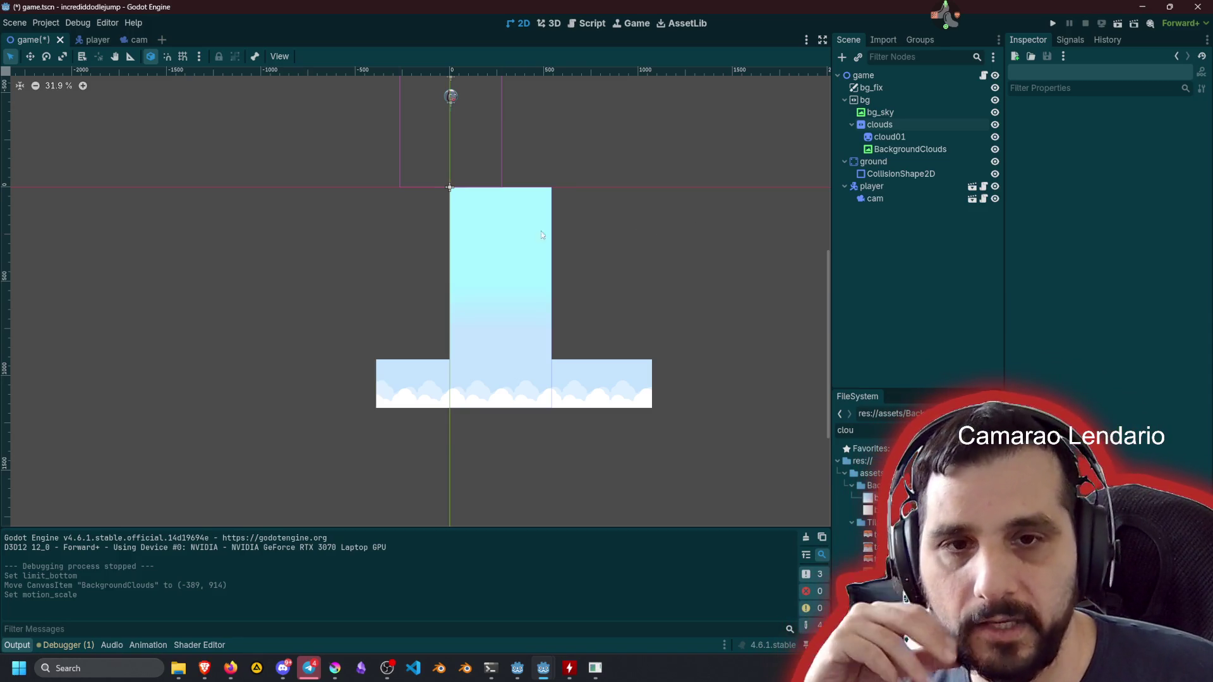
click(889, 138)
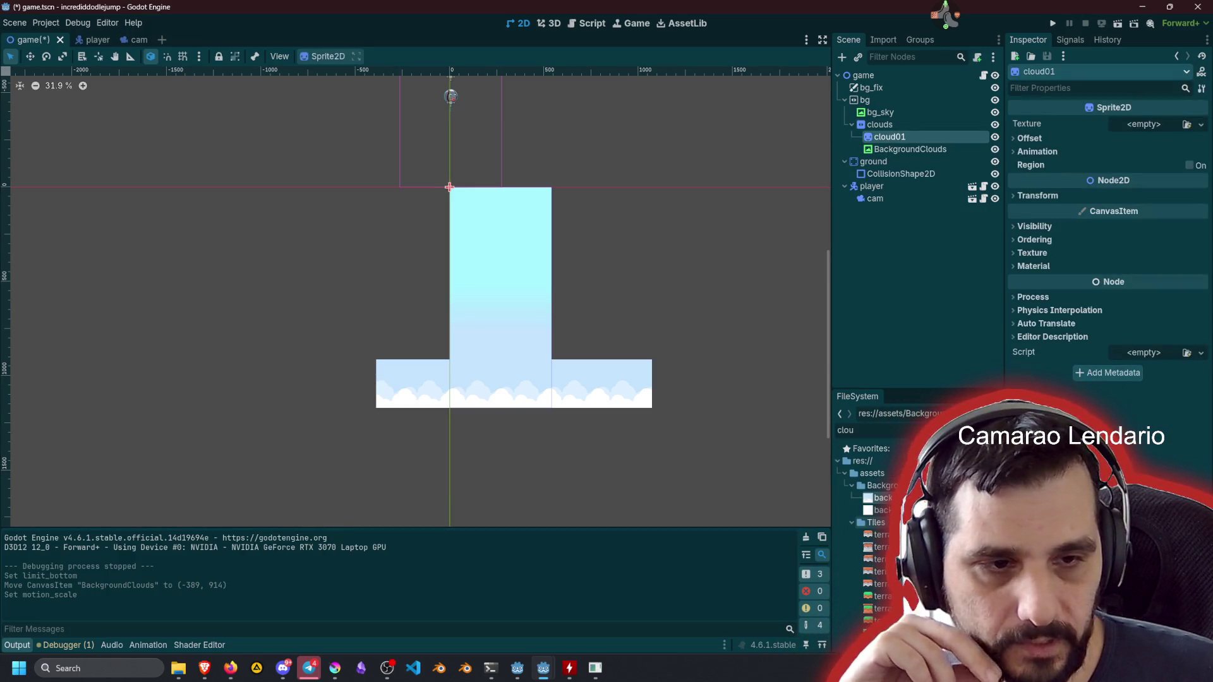
click(895, 430)
key(BackSpace)
key(BackSpace)
key(BackSpace)
scroll(934, 556, down, 3)
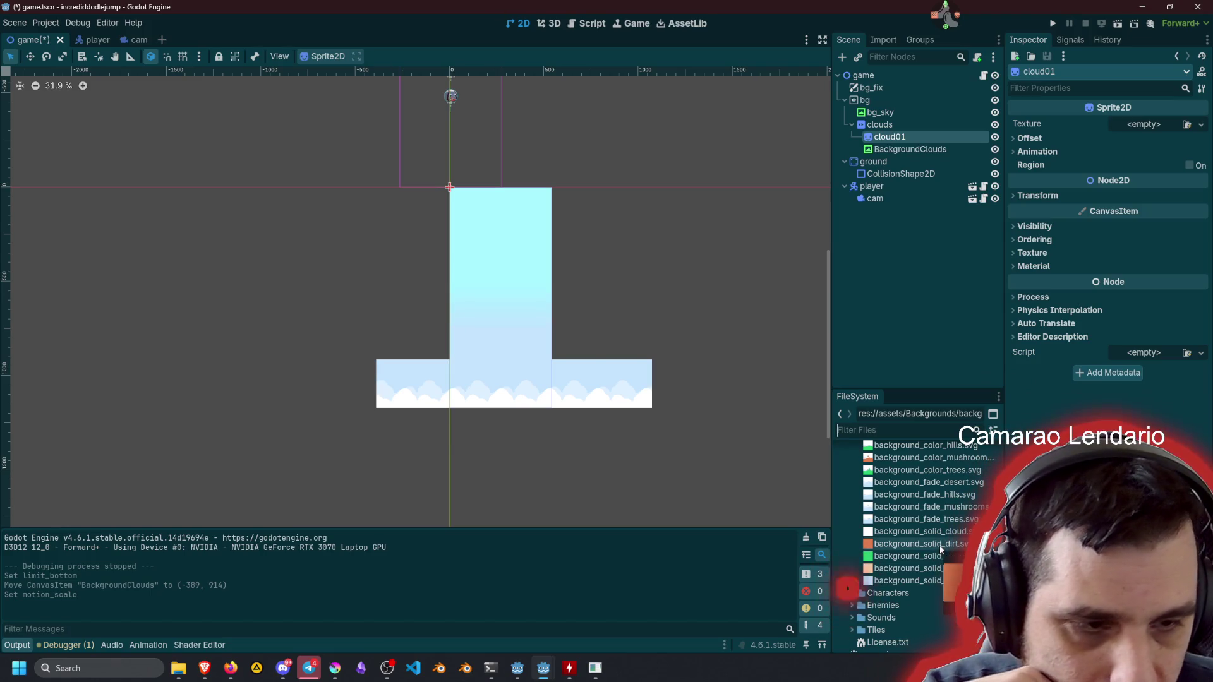
scroll(939, 534, down, 3)
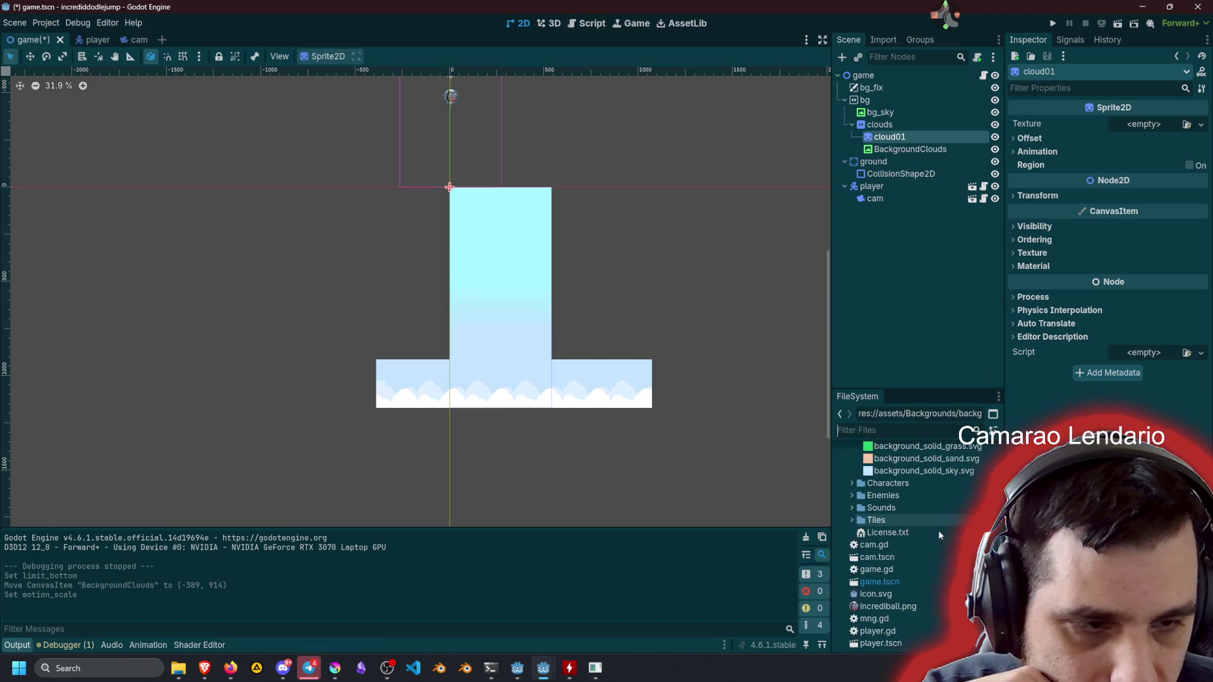
click(851, 520)
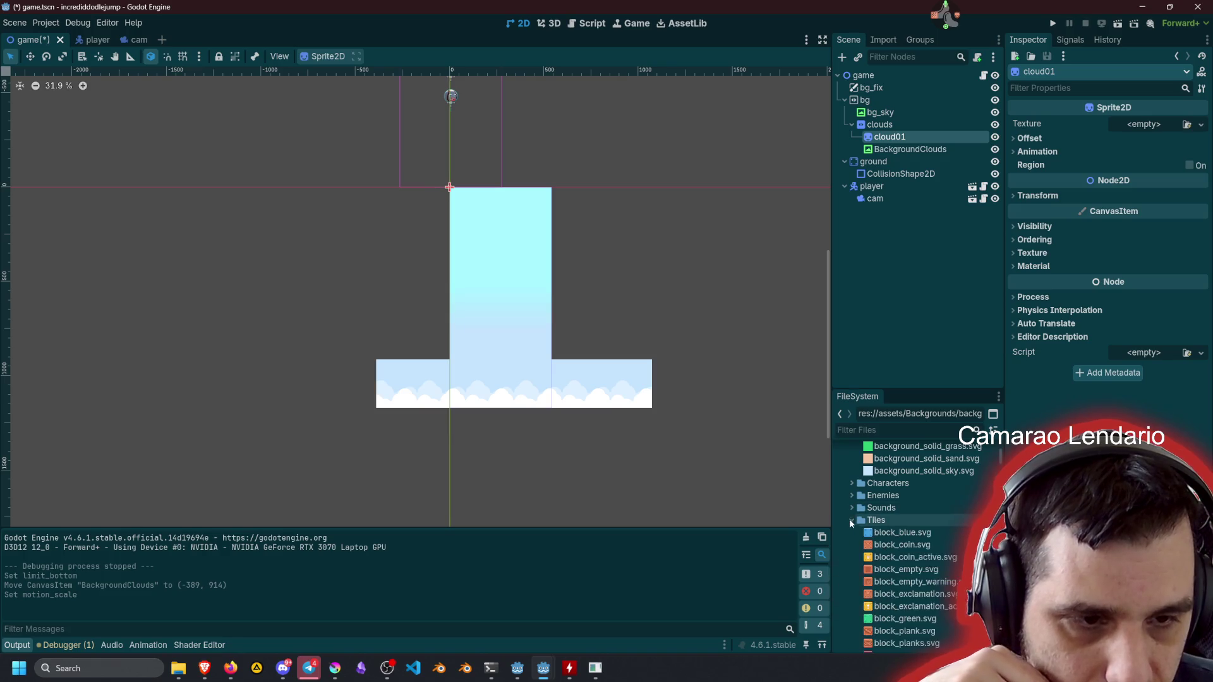
scroll(951, 540, down, 5)
scroll(950, 540, down, 10)
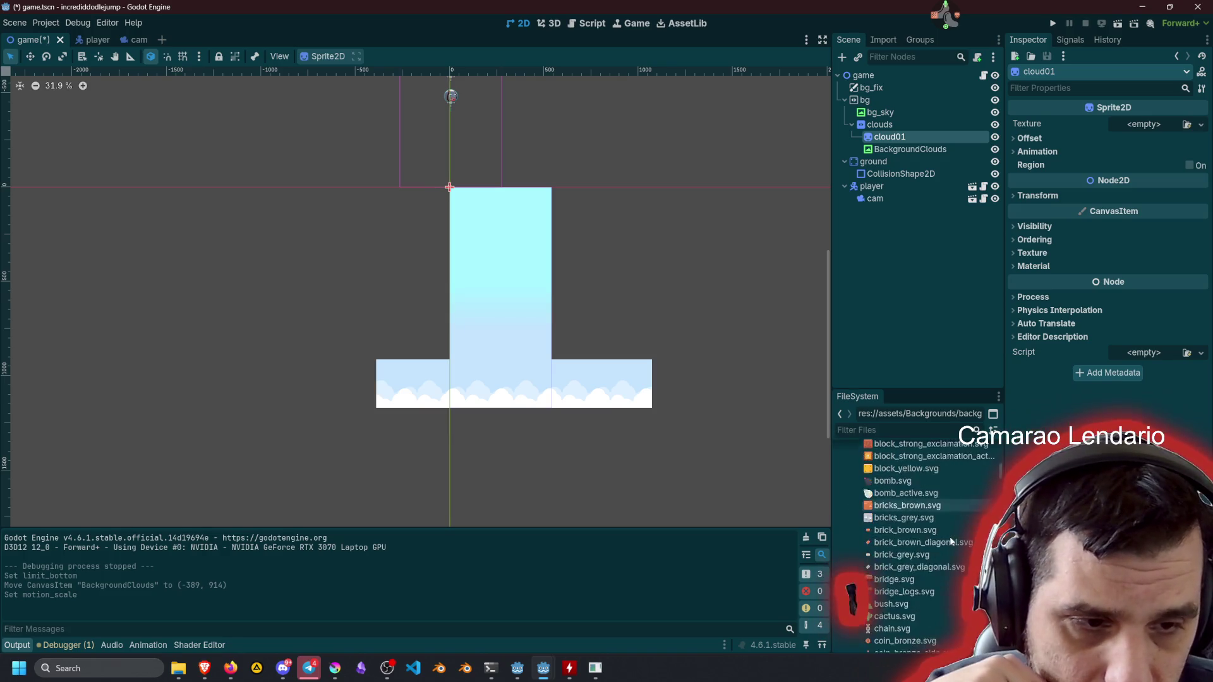
scroll(950, 541, down, 10)
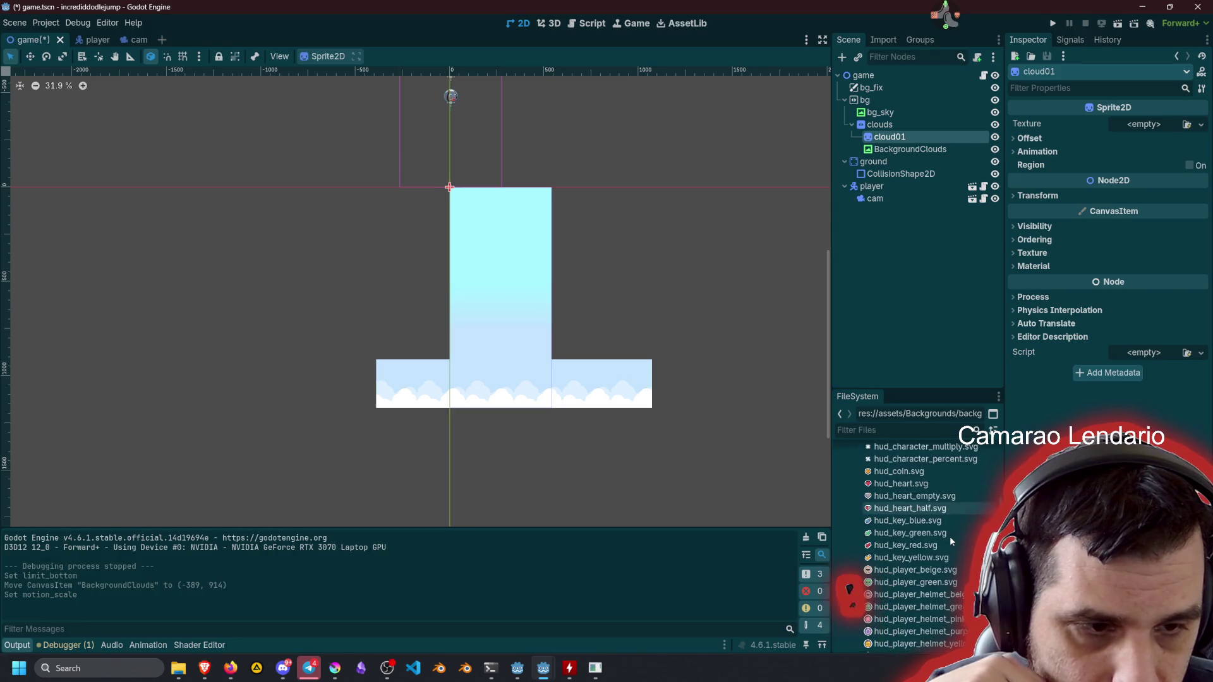
scroll(949, 542, down, 10)
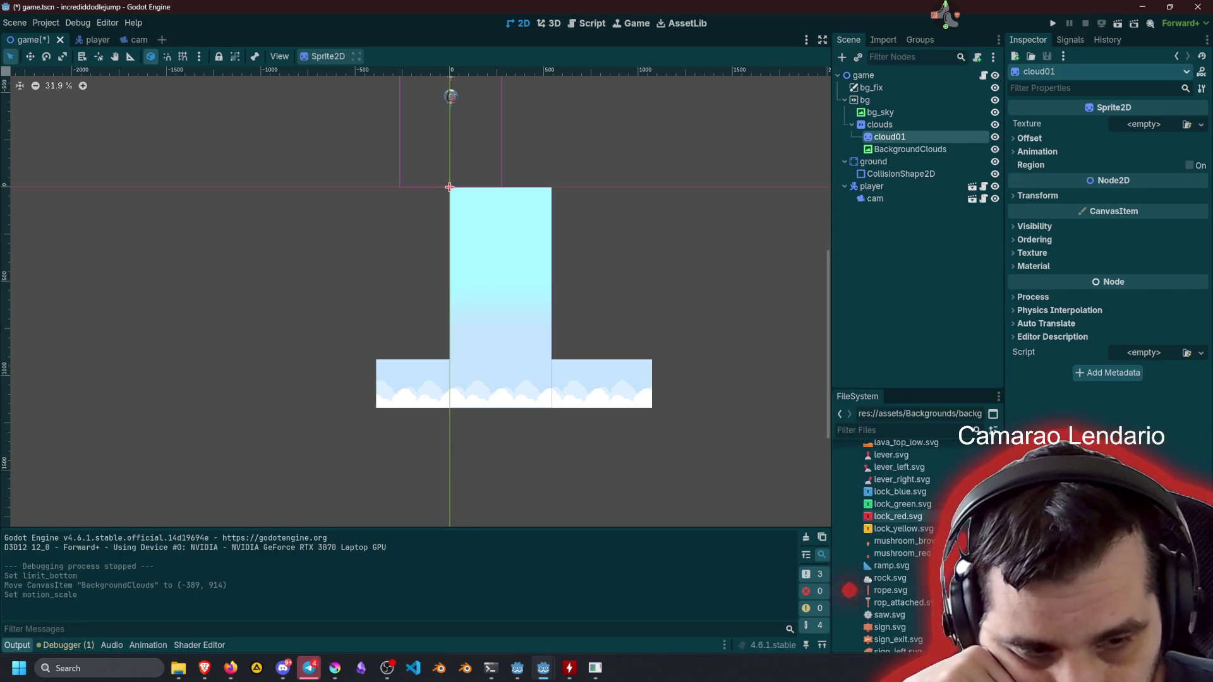
click(890, 474)
scroll(925, 538, down, 5)
scroll(926, 538, down, 10)
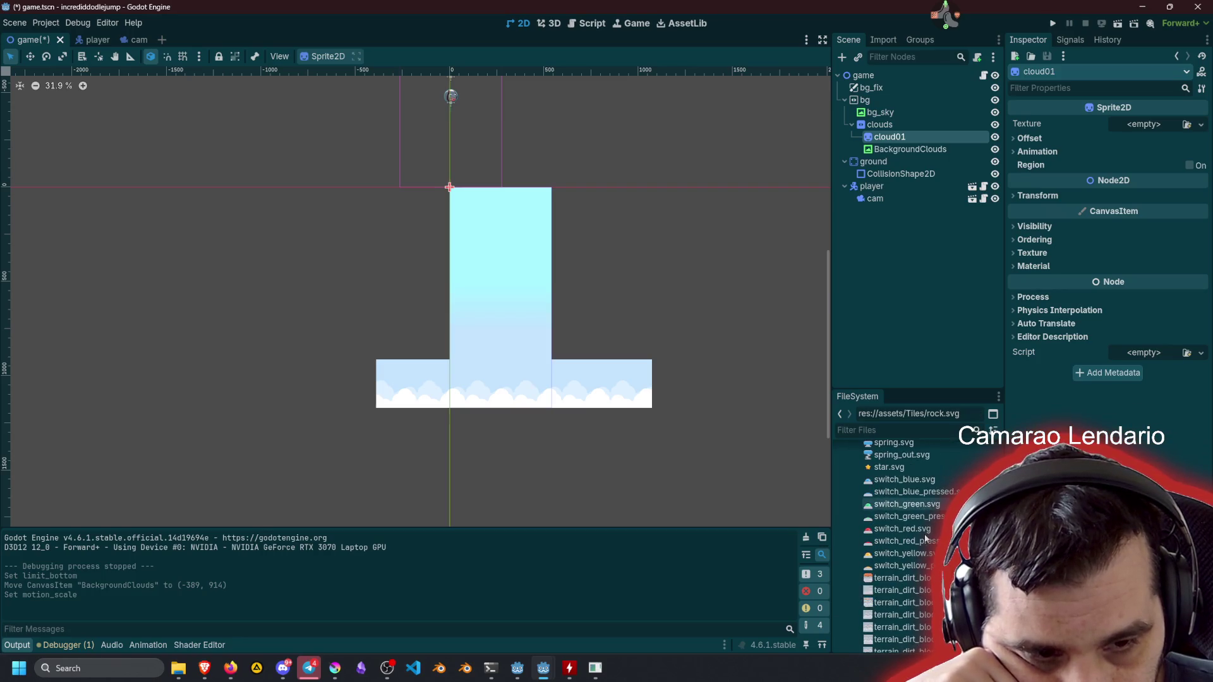
scroll(925, 538, down, 15)
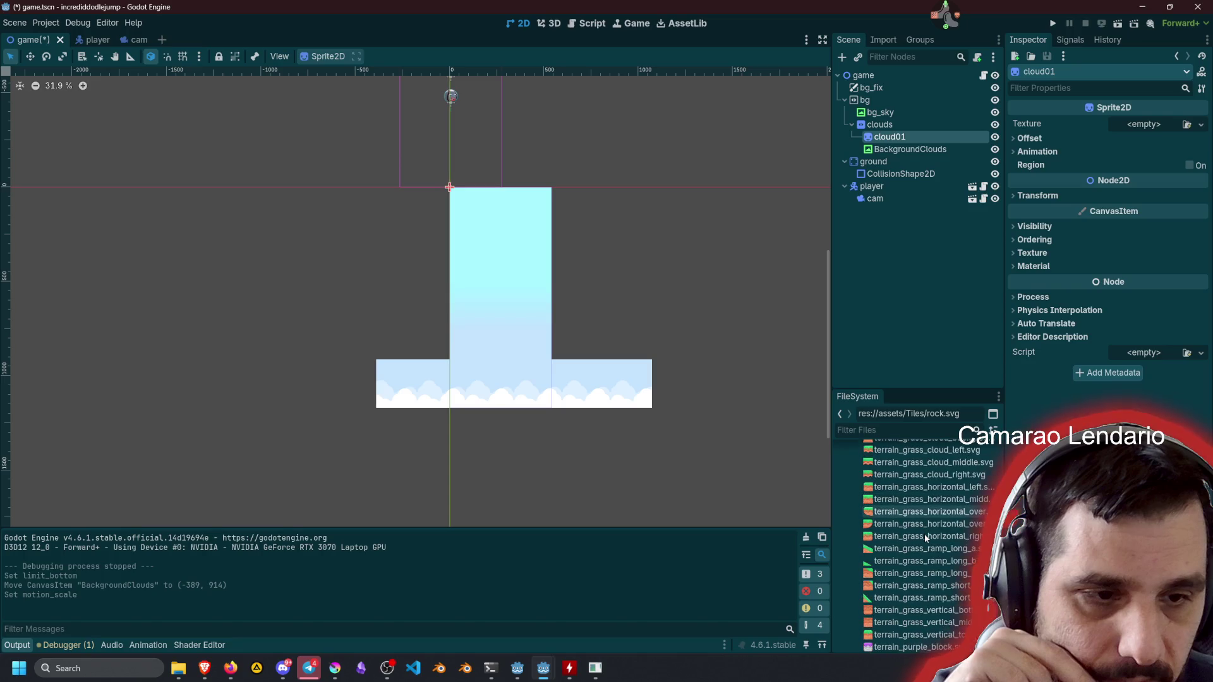
scroll(926, 538, down, 15)
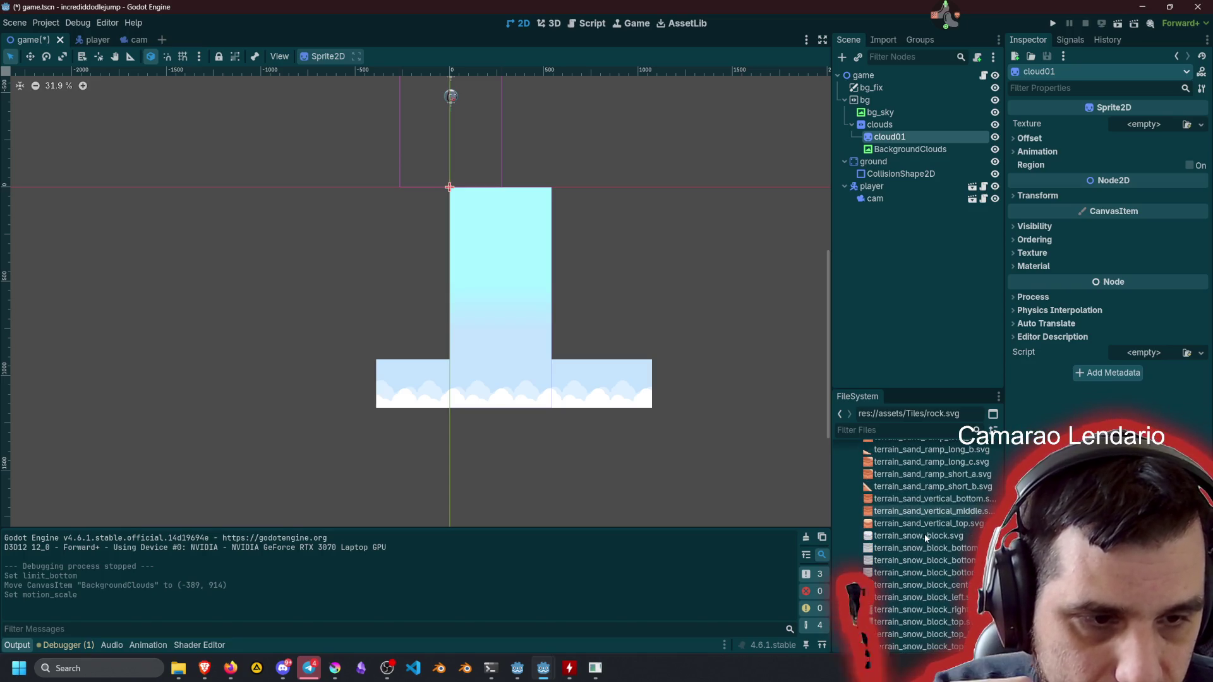
scroll(924, 538, down, 3)
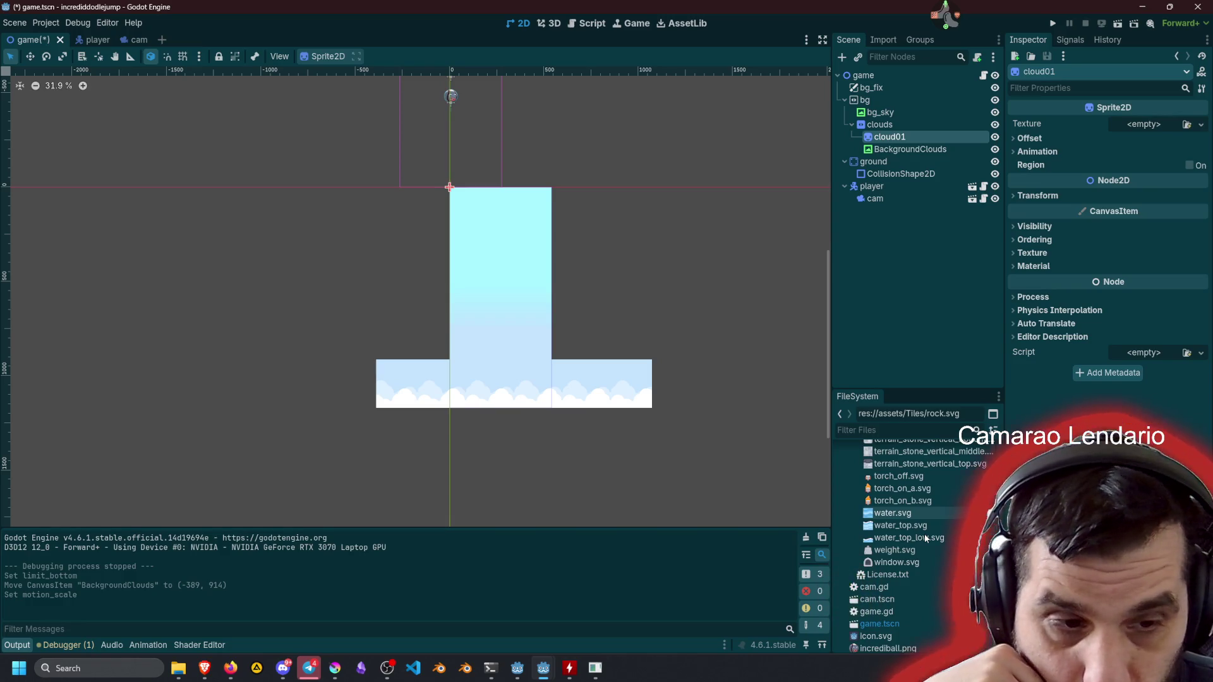
mouse_move(928, 536)
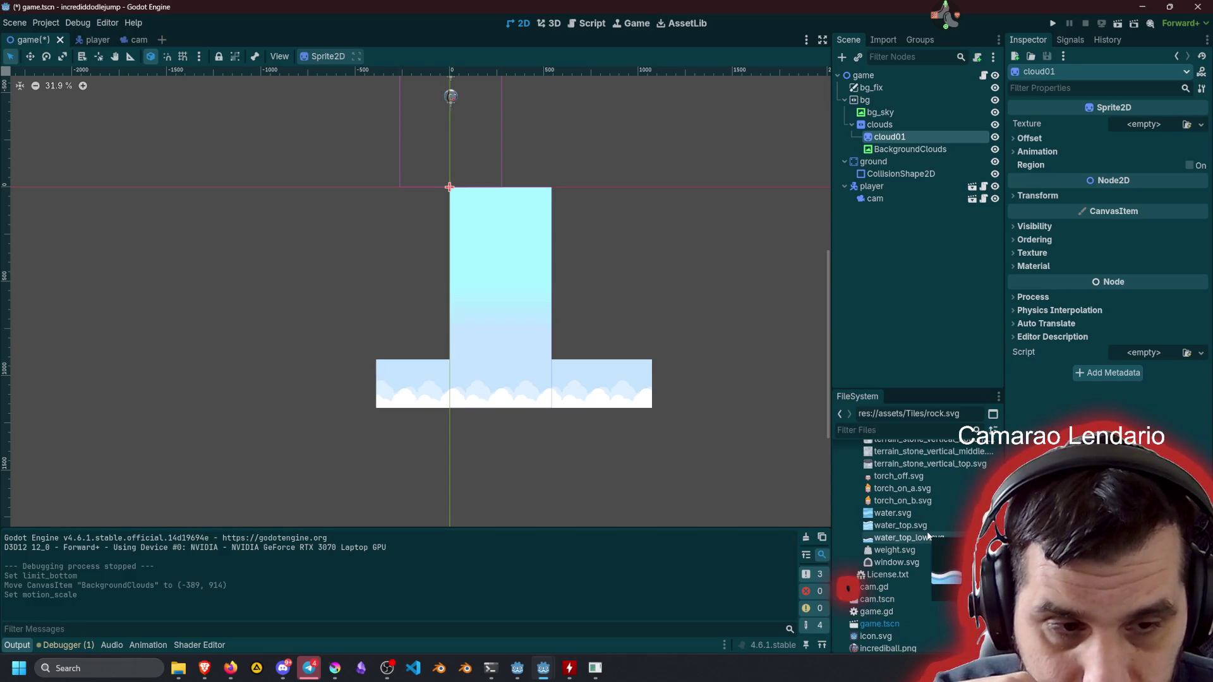
scroll(916, 561, up, 8)
scroll(916, 561, up, 10)
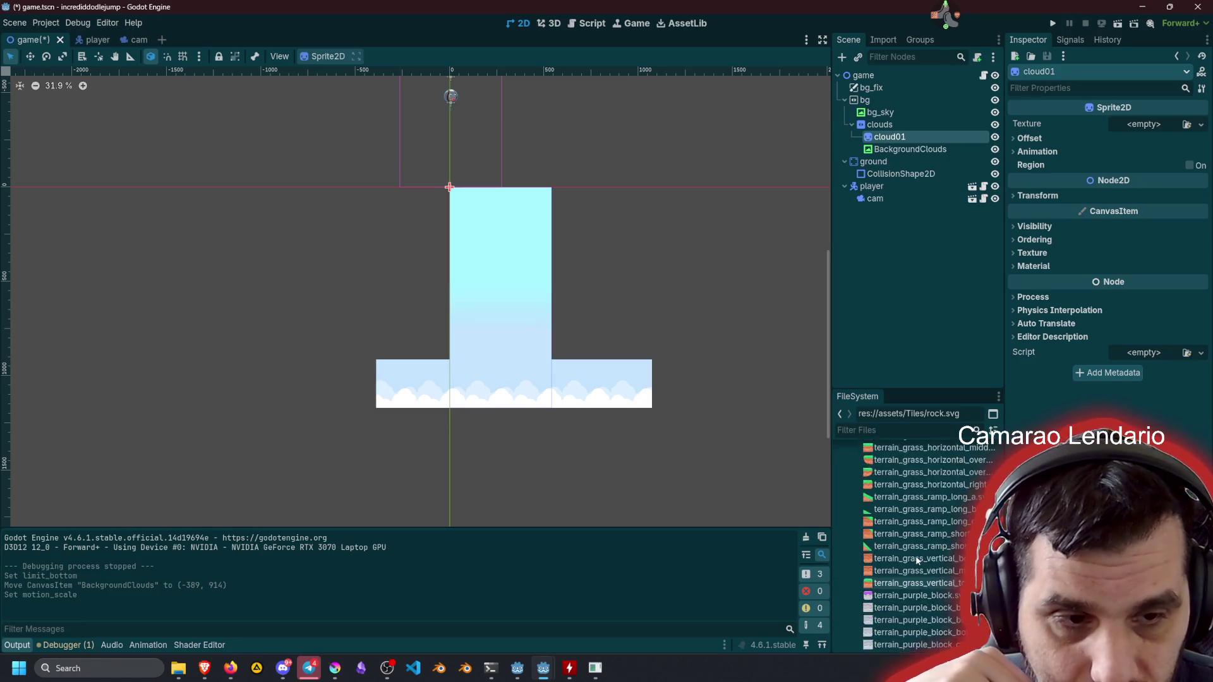
scroll(916, 561, up, 8)
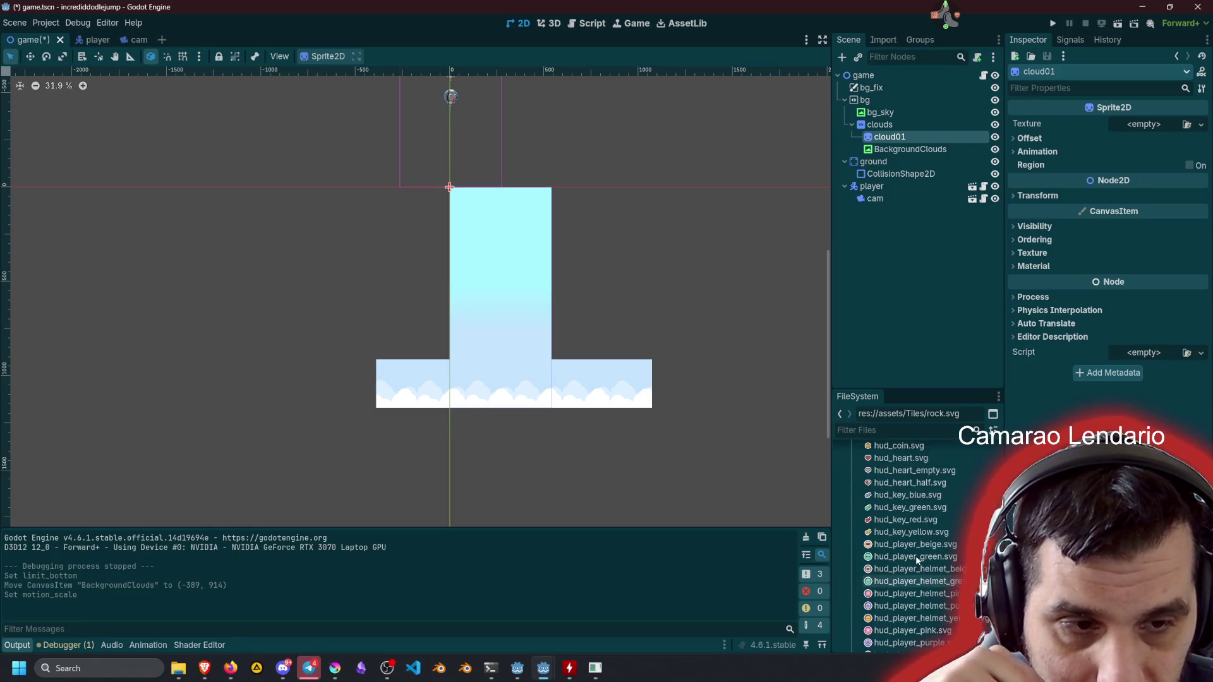
mouse_move(916, 561)
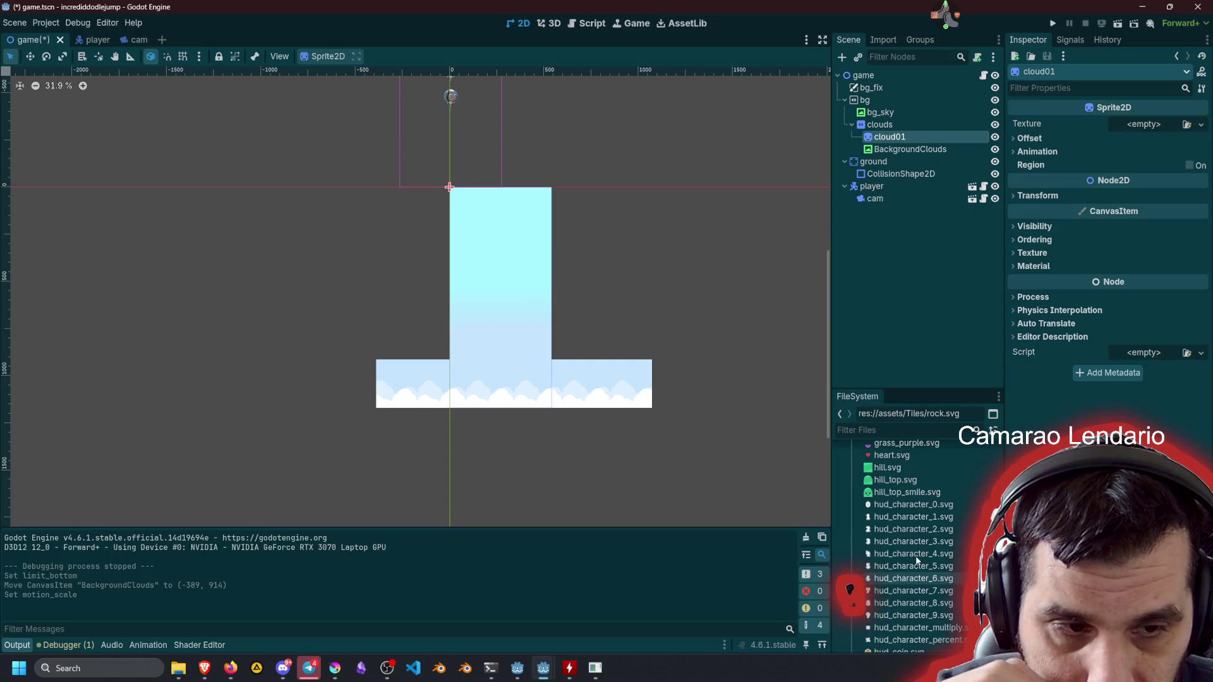
scroll(915, 560, up, 6)
scroll(916, 561, up, 6)
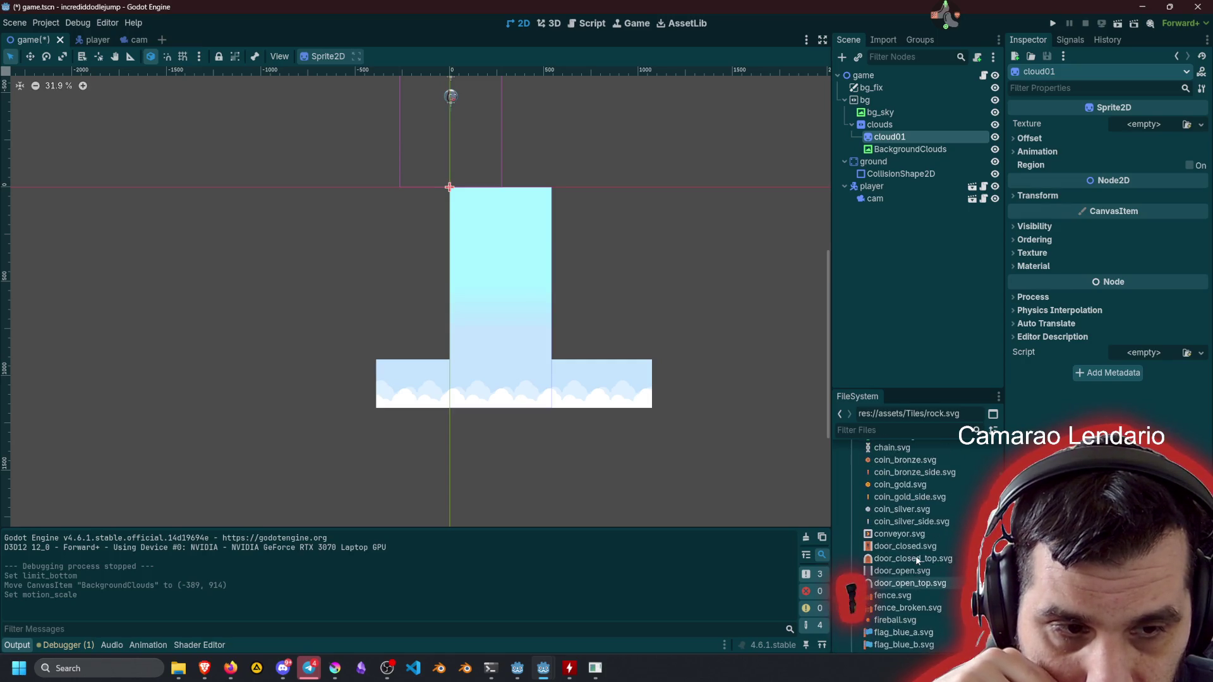
scroll(916, 561, up, 4)
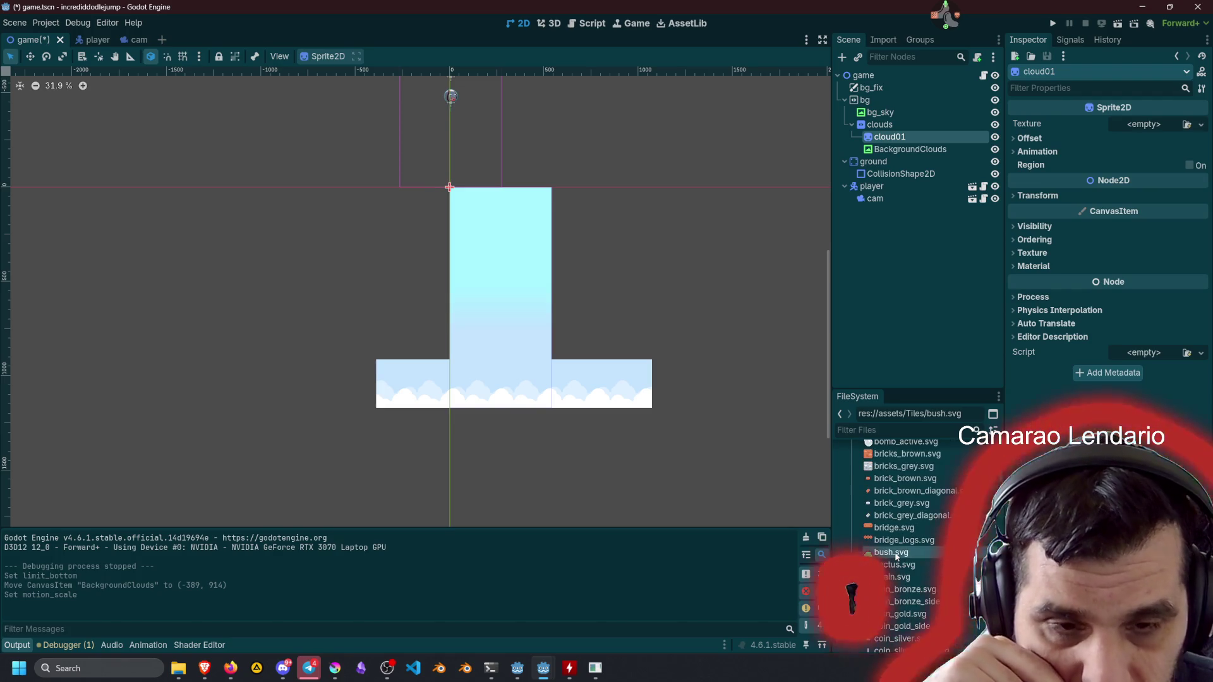
click(910, 553)
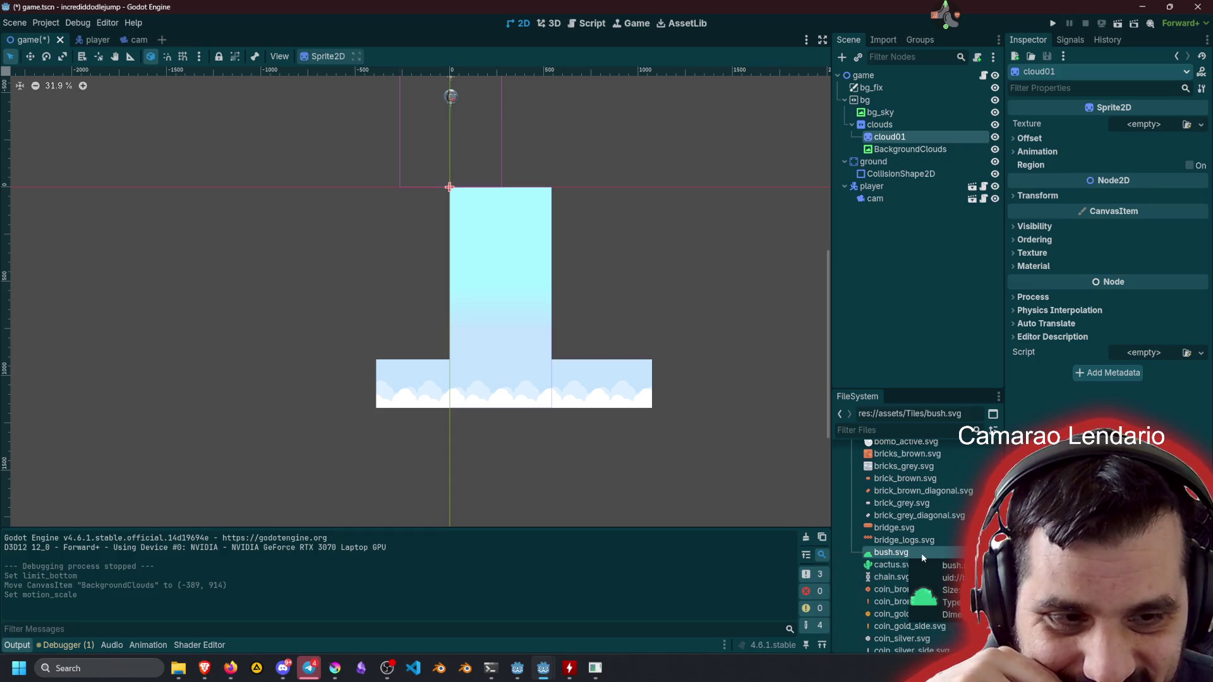
drag(547, 292, 592, 385)
click(890, 160)
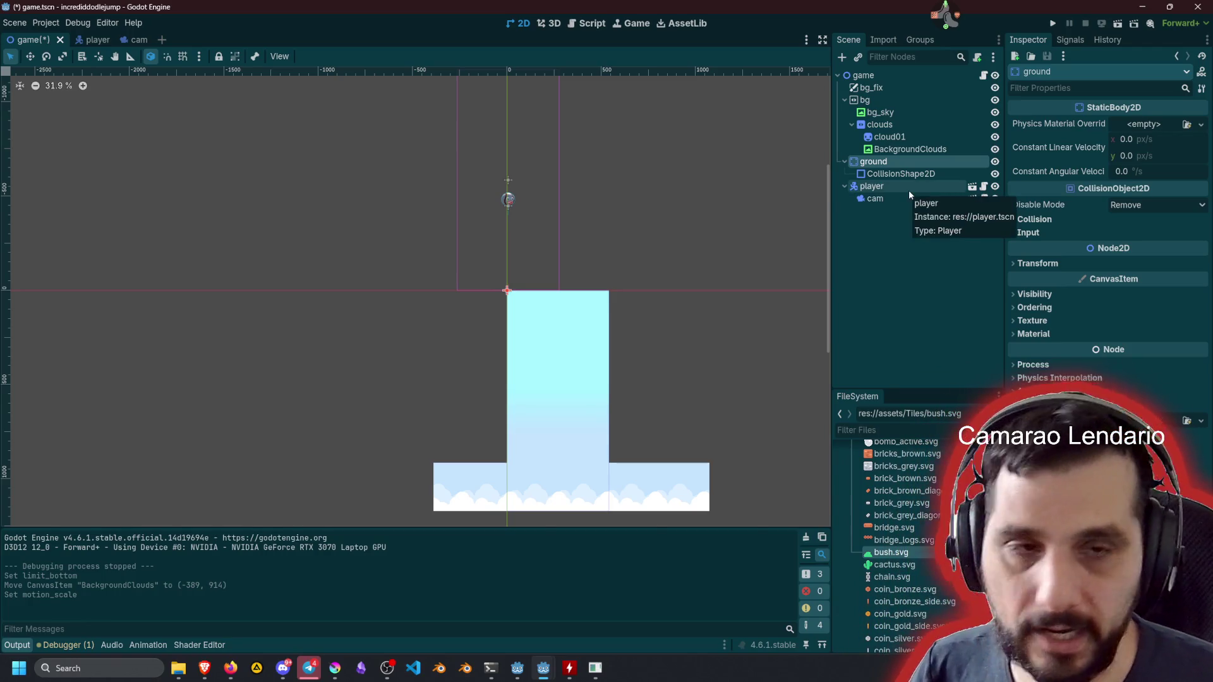
Duplicate BackgroundClouds, move the copy under the ground node and rename it sprite
key(ctrl+a)
click(867, 124)
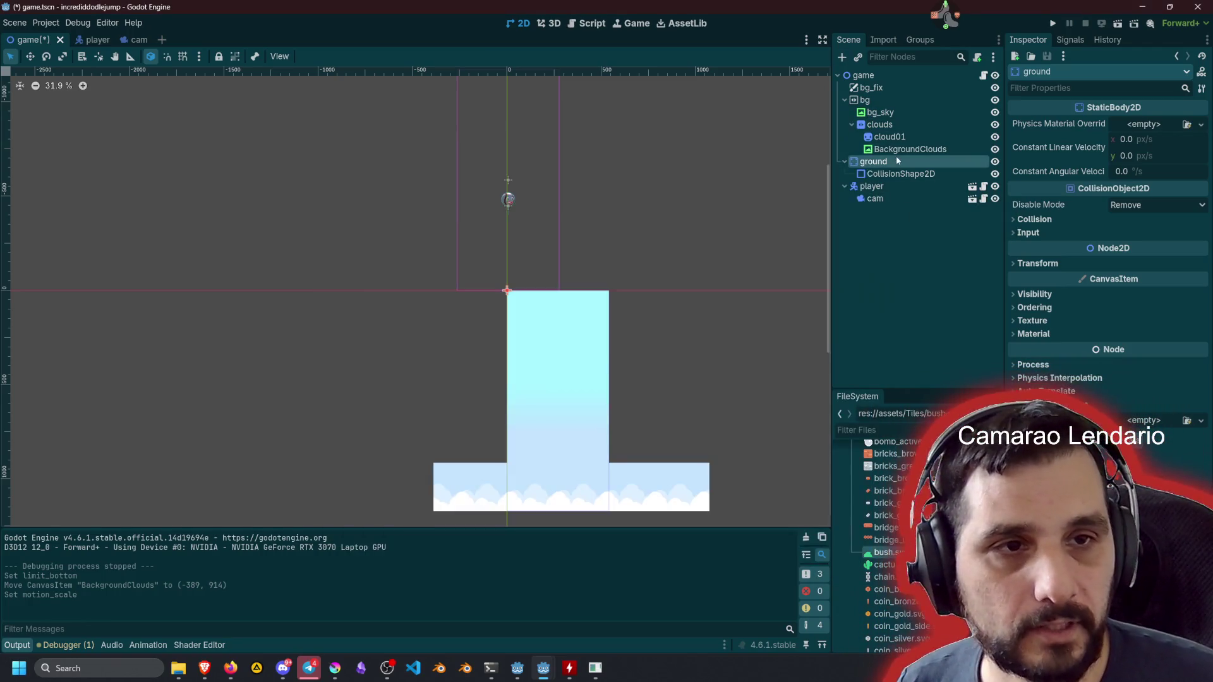
click(903, 150)
key(ctrl+d)
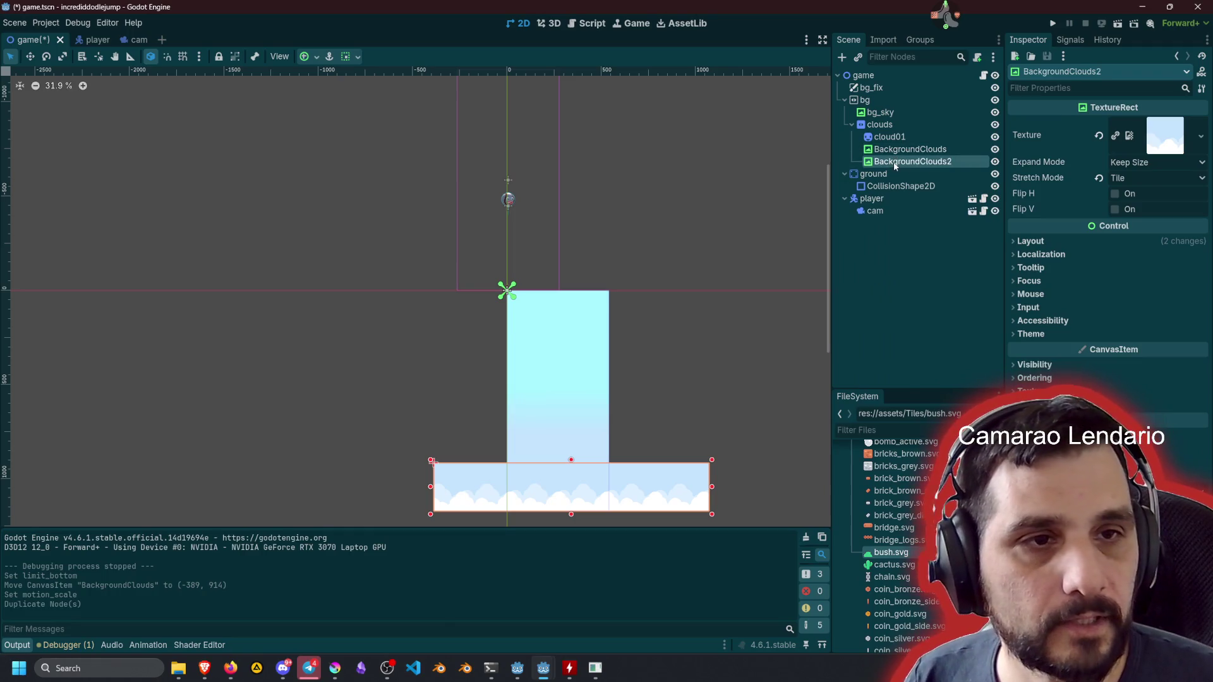
drag(910, 161, 891, 181)
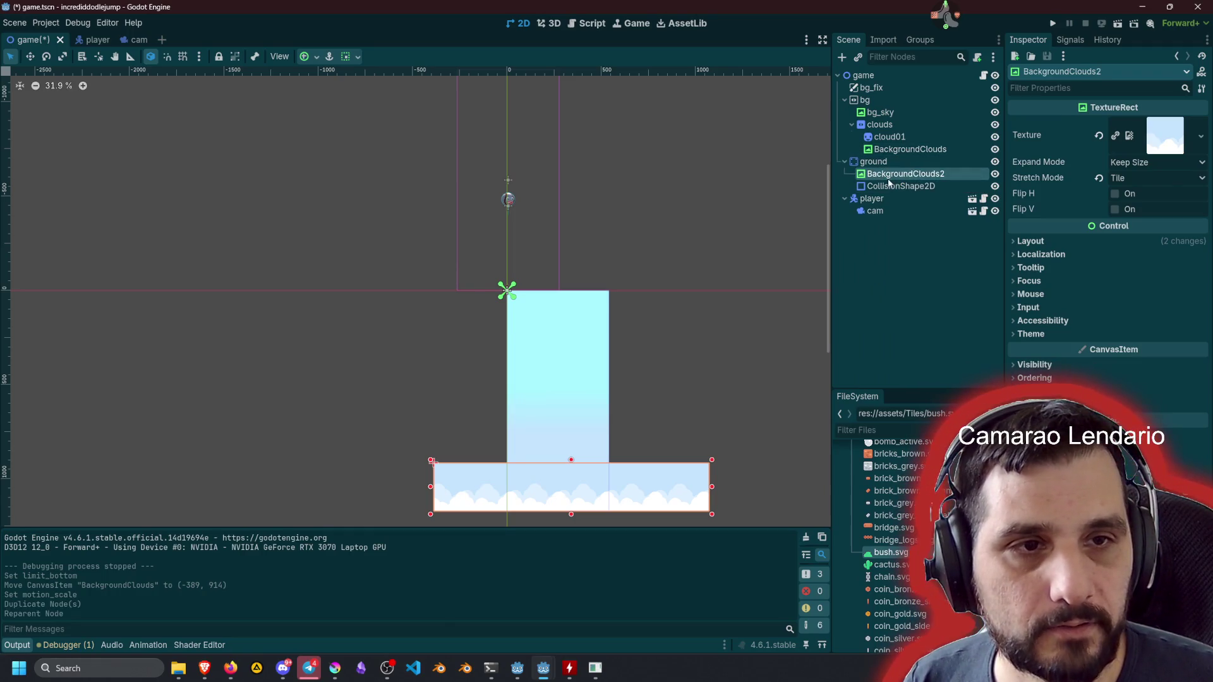
double_click(891, 175)
text(gron)
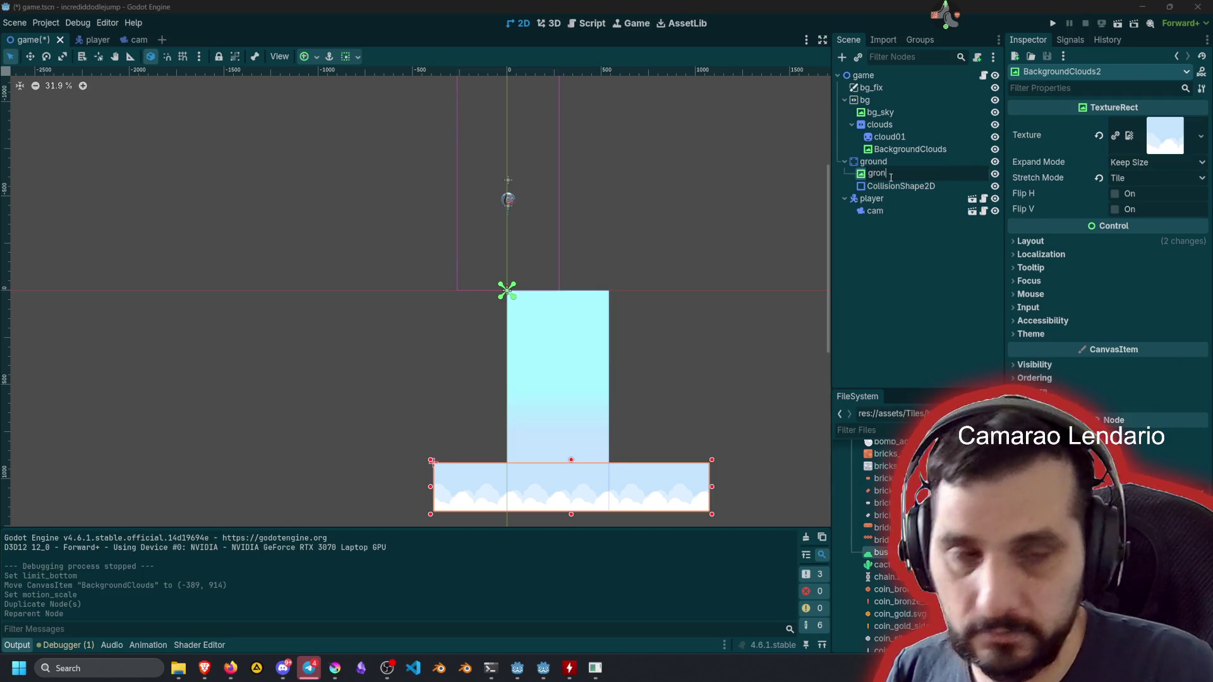
text(o)
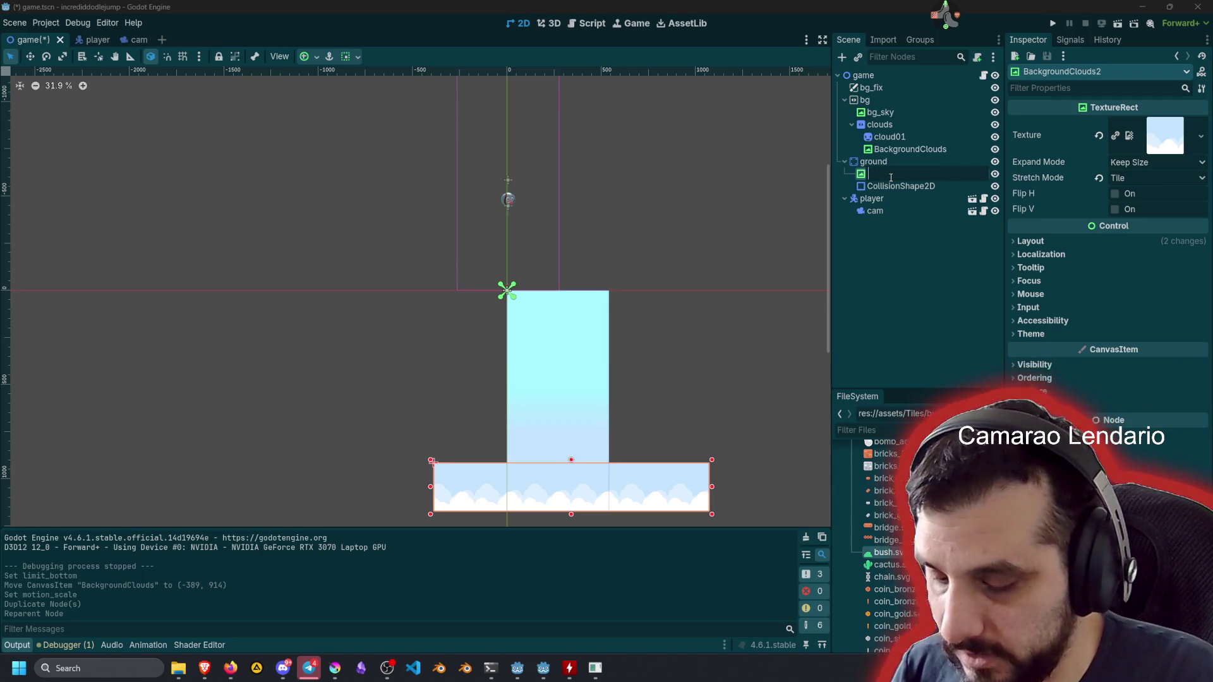
text(te)
key(Return)
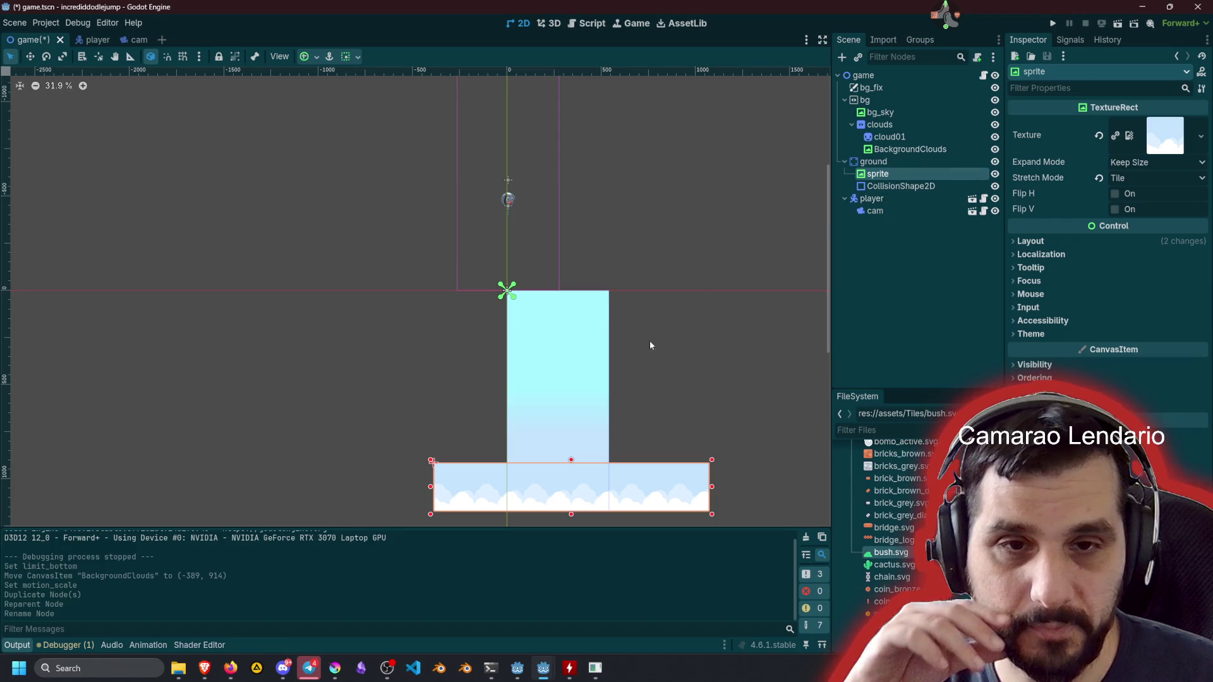
Drag the sprite cloud strip up to about (-768, -93) at the ground line
scroll(523, 281, up, 4)
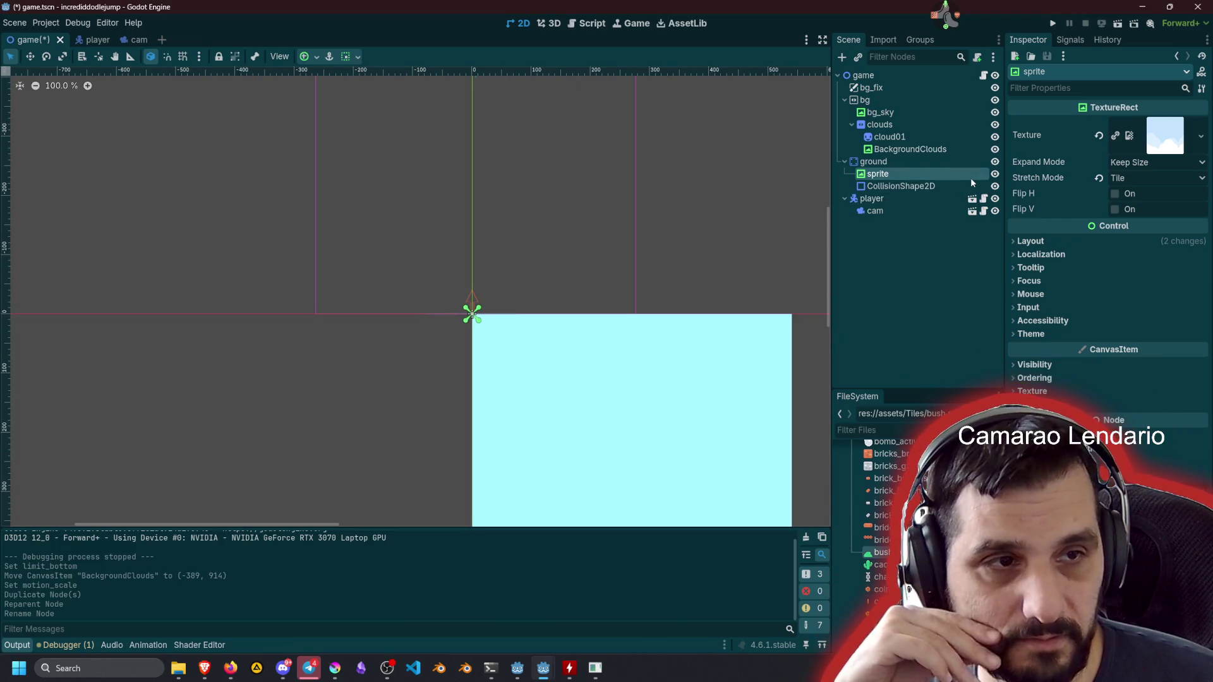
click(897, 186)
click(893, 174)
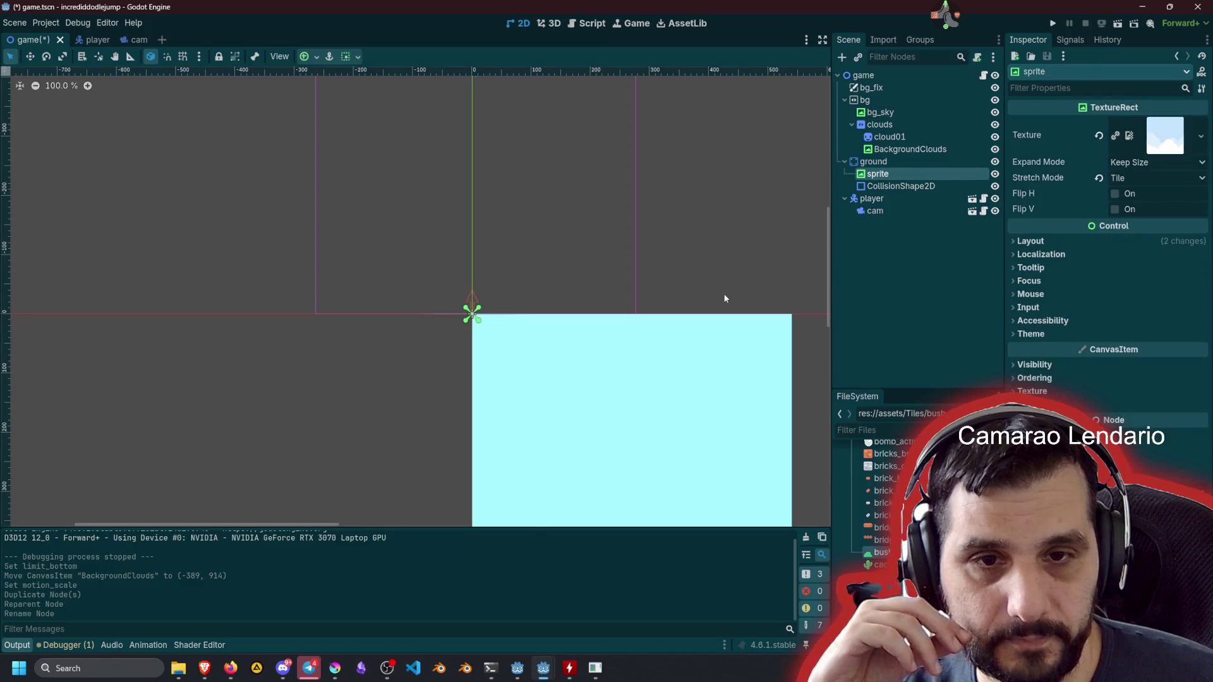
scroll(724, 296, down, 4)
scroll(640, 387, right, 2)
mouse_move(741, 471)
mouse_down()
mouse_move(666, 228)
mouse_move(660, 264)
mouse_up()
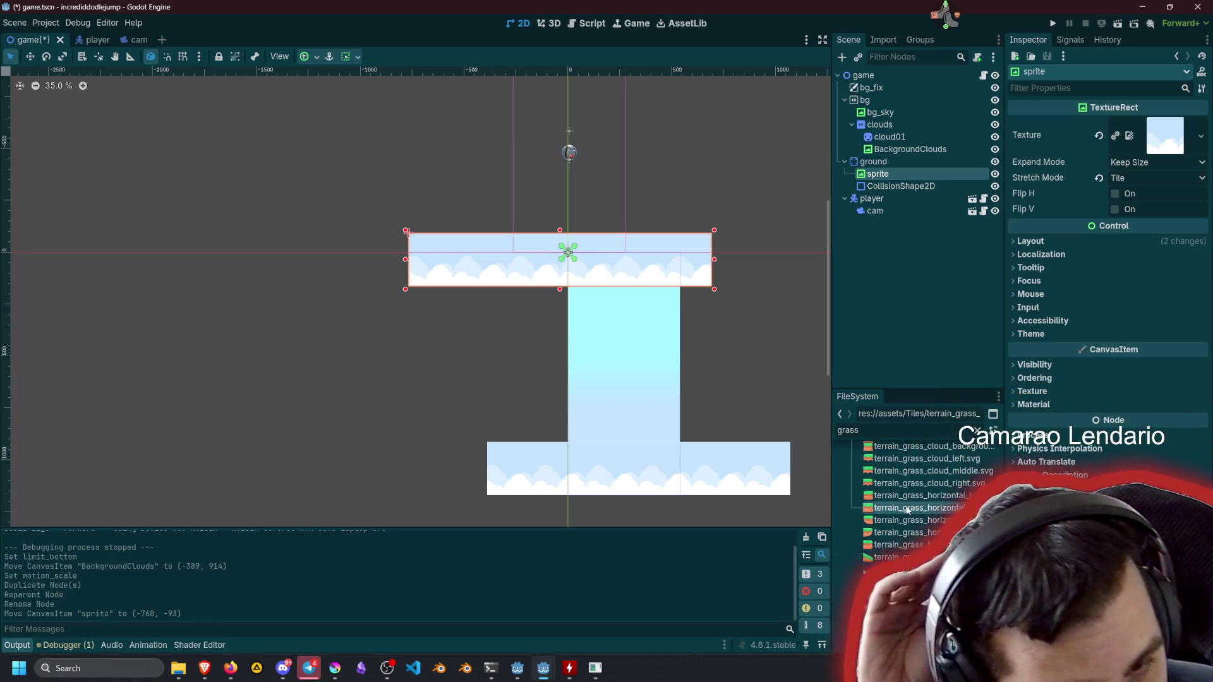
Give the ground sprite the grass terrain texture and shrink it to one aligned tile row
drag(1154, 130, 1162, 134)
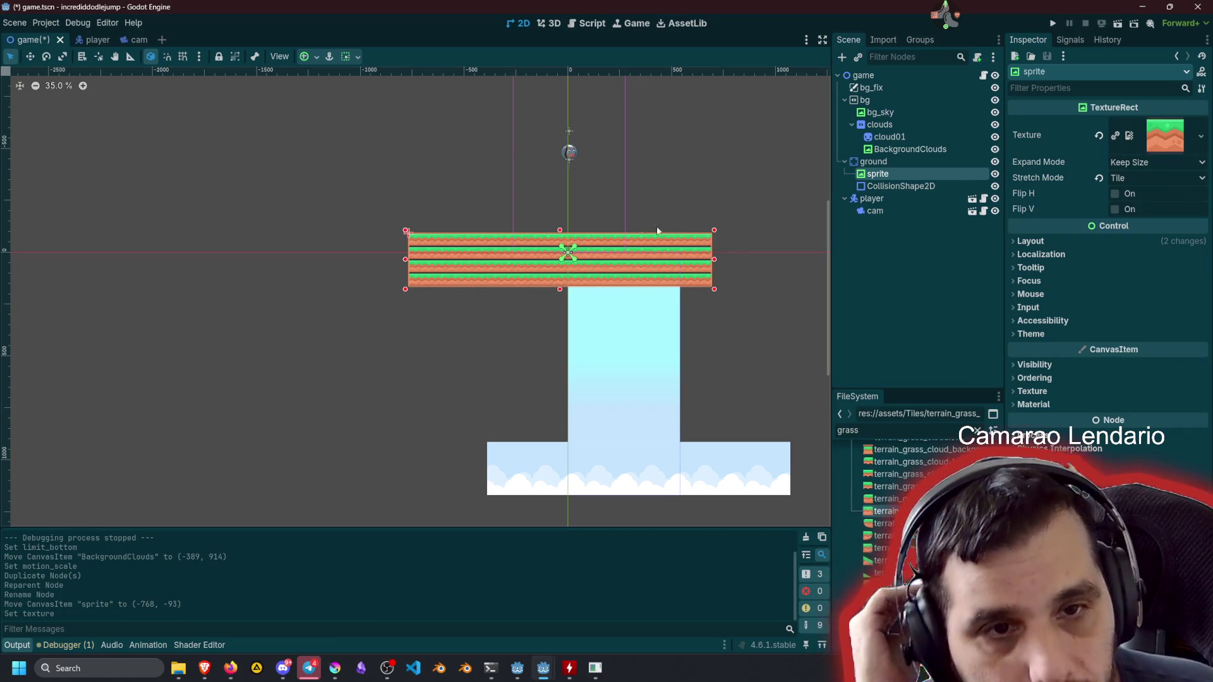
scroll(591, 244, up, 5)
mouse_move(505, 208)
mouse_down()
mouse_move(499, 310)
mouse_move(557, 277)
mouse_up()
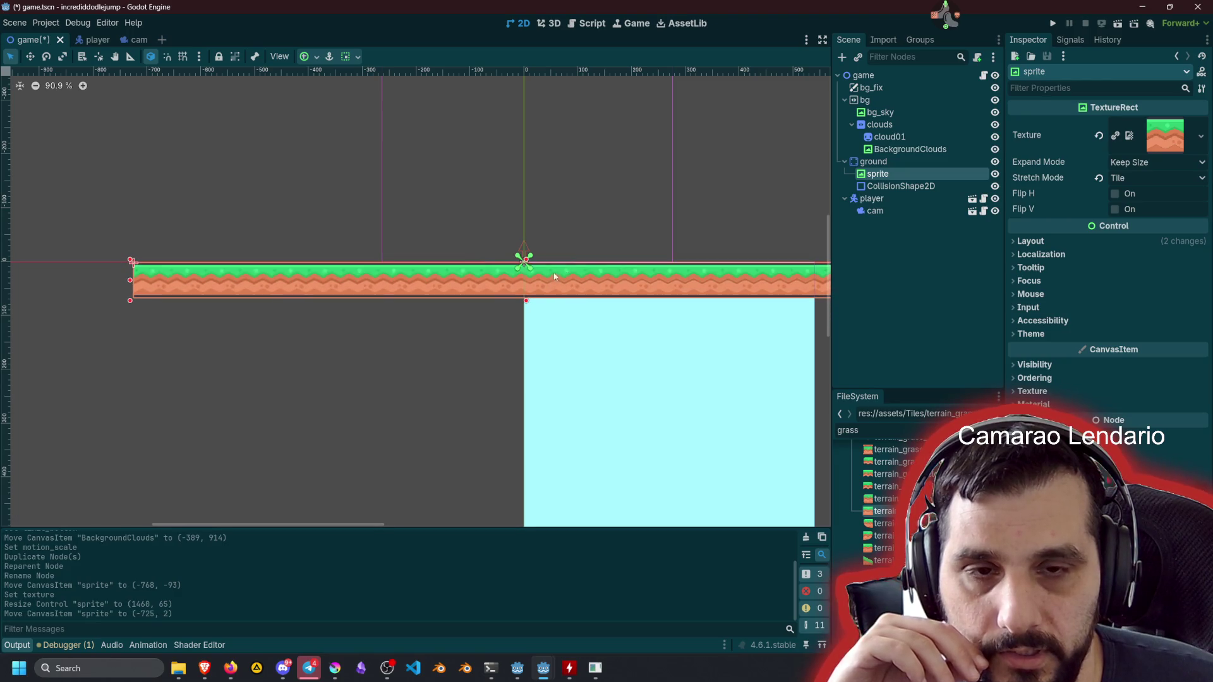
scroll(556, 278, up, 8)
mouse_move(562, 337)
mouse_down()
mouse_move(535, 353)
mouse_move(543, 331)
mouse_up()
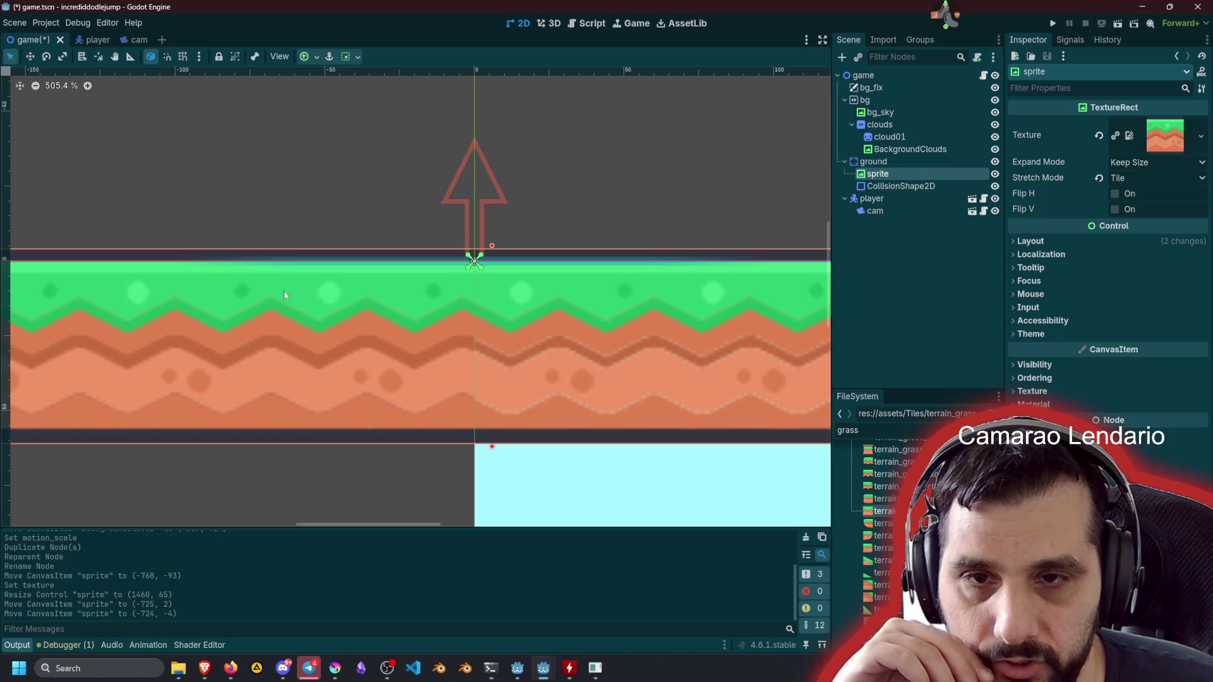
scroll(295, 295, down, 10)
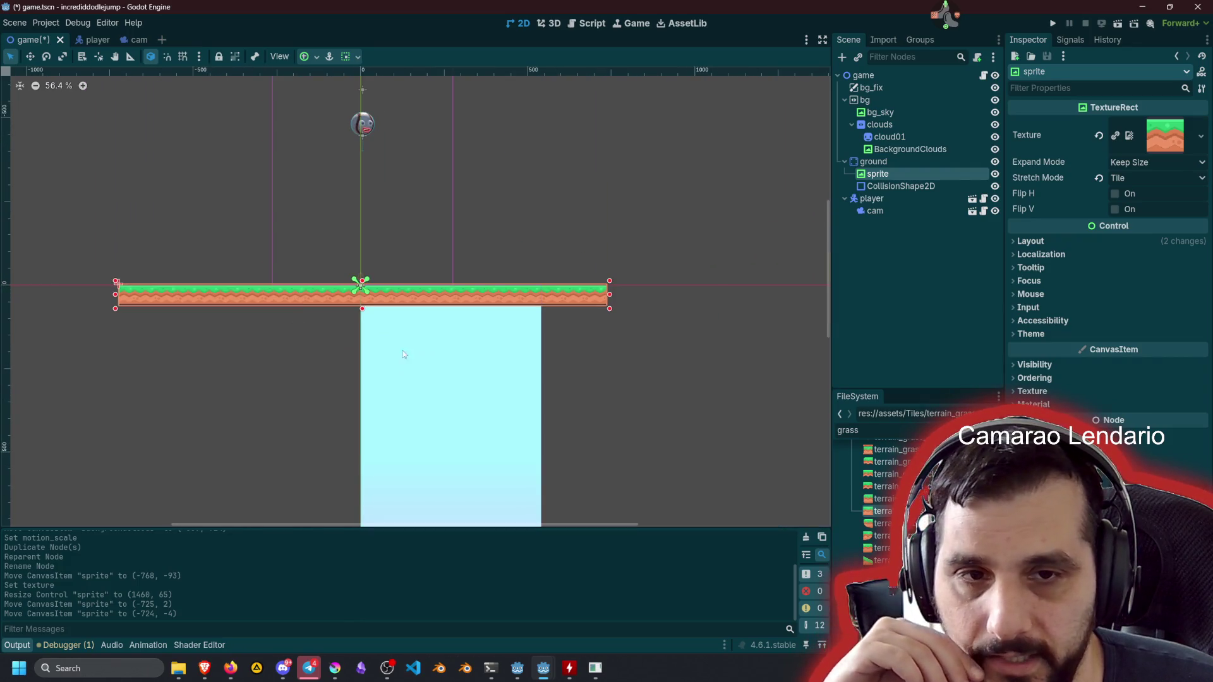
click(668, 216)
scroll(514, 216, up, 10)
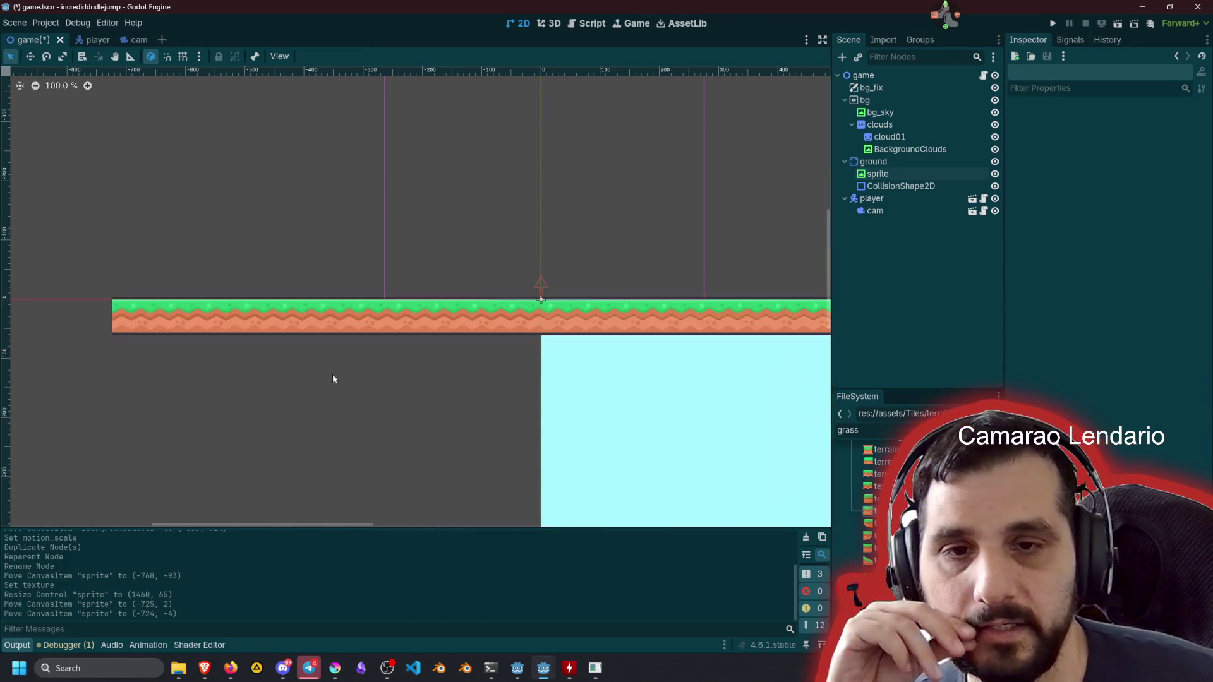
scroll(534, 318, down, 9)
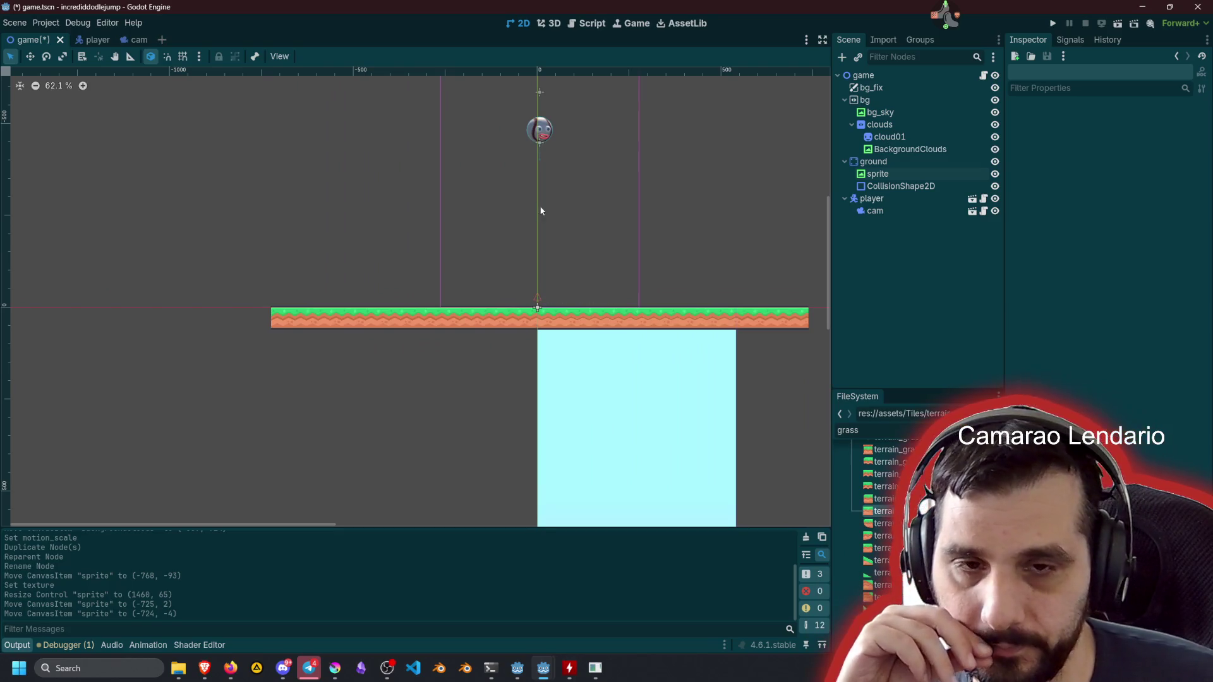
scroll(543, 266, up, 12)
Reveal the sprite's Layout > Transform values and reduce its height to 64 px
click(878, 174)
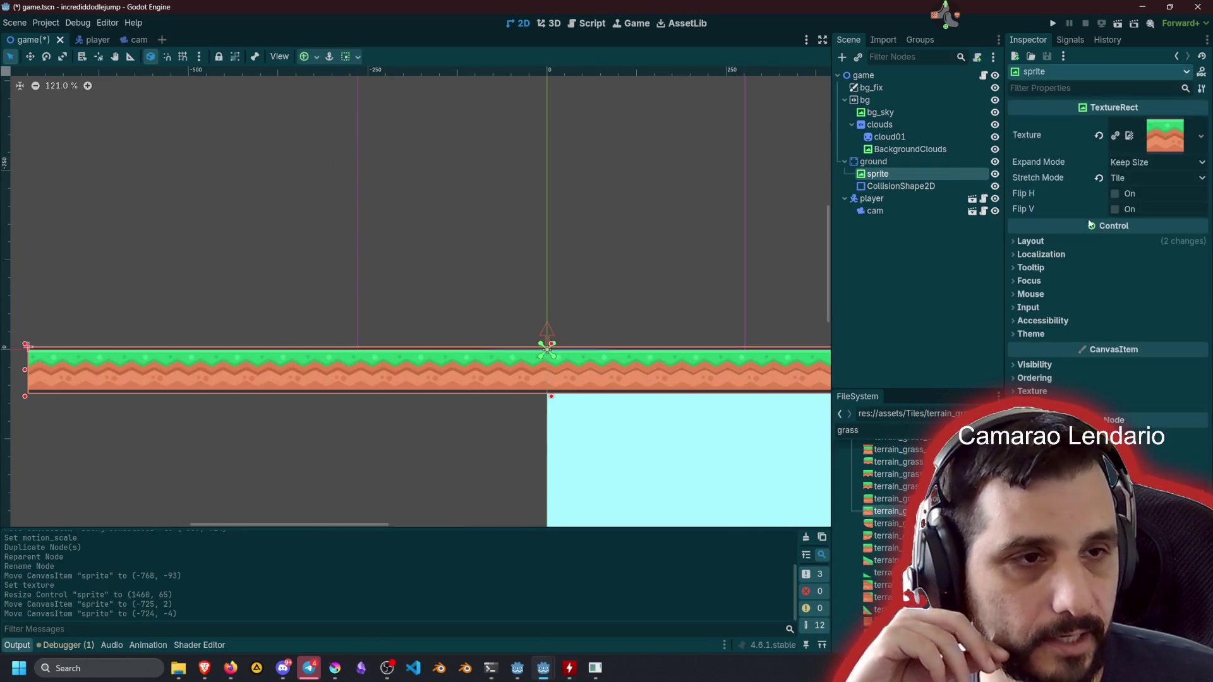
click(1076, 240)
click(1072, 370)
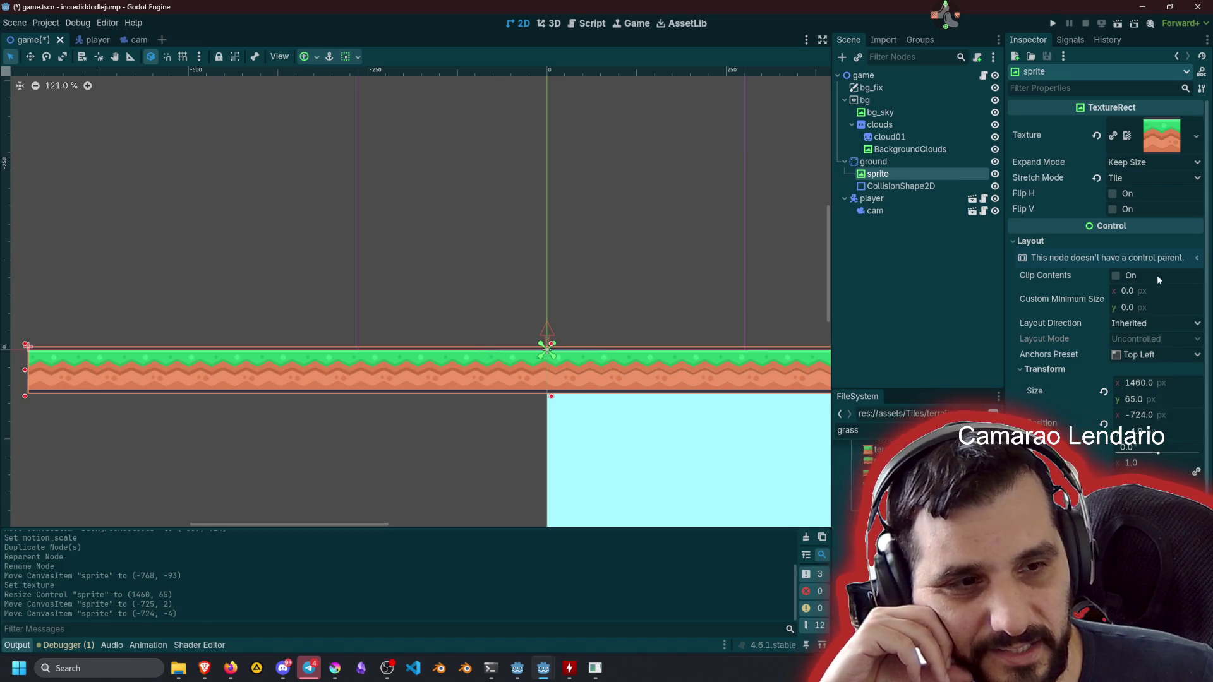
scroll(559, 397, up, 5)
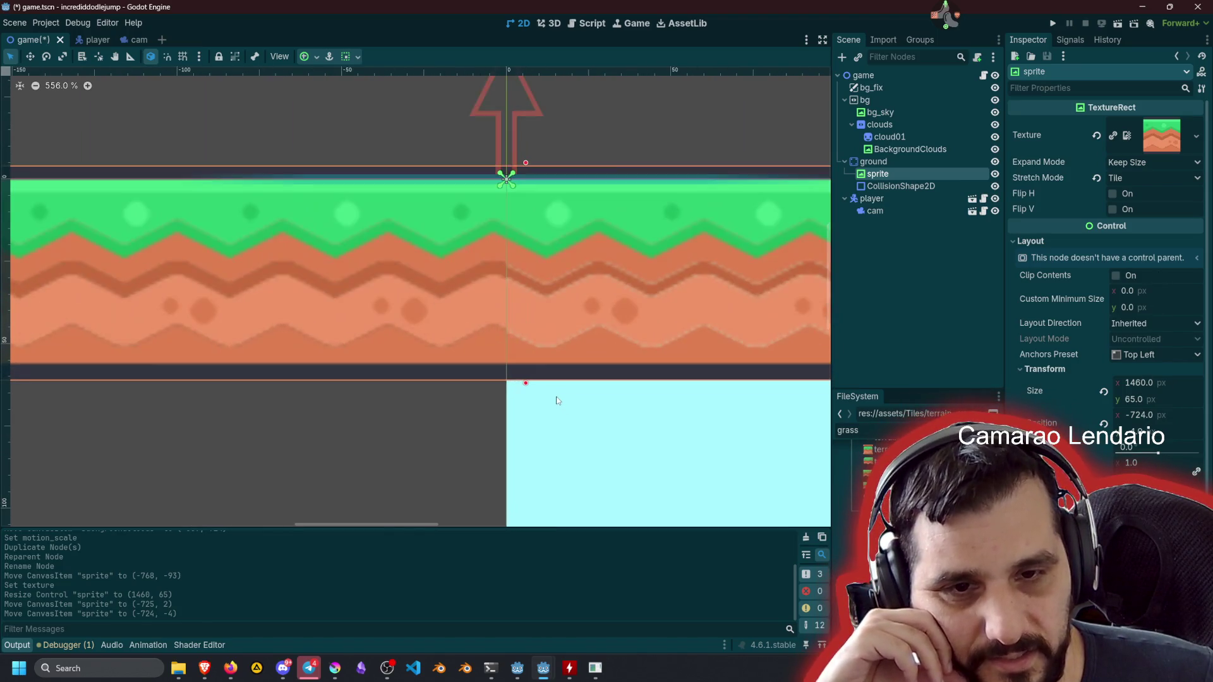
drag(525, 383, 525, 380)
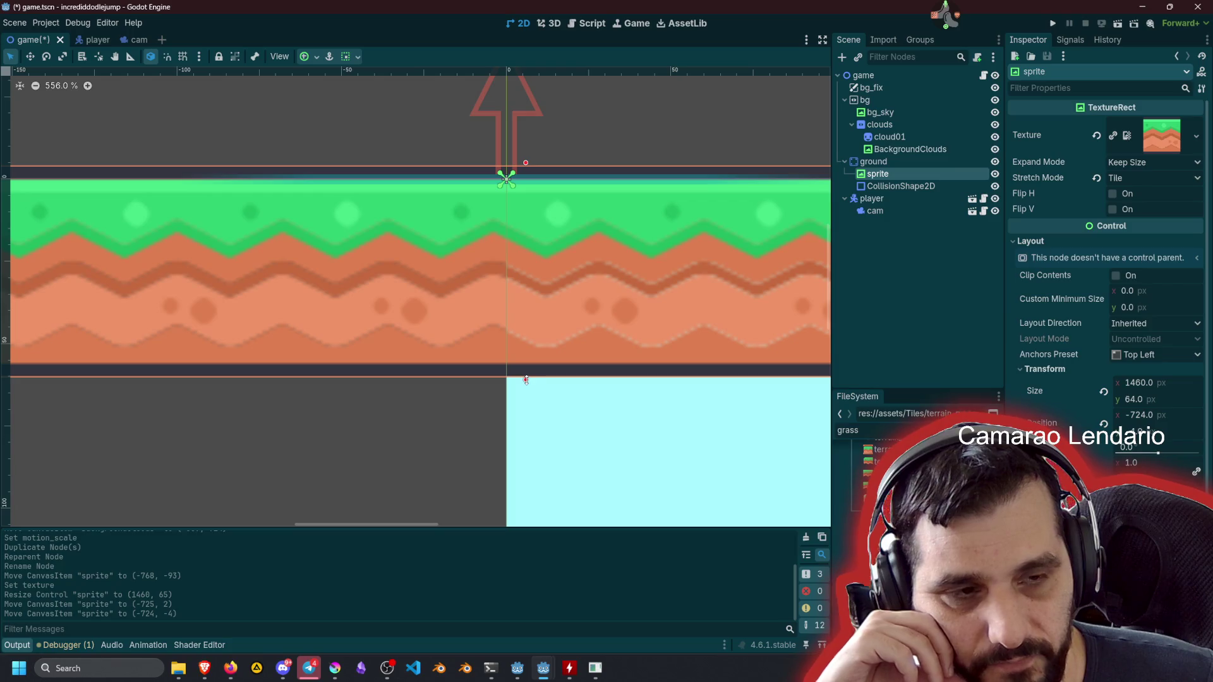
scroll(478, 415, down, 10)
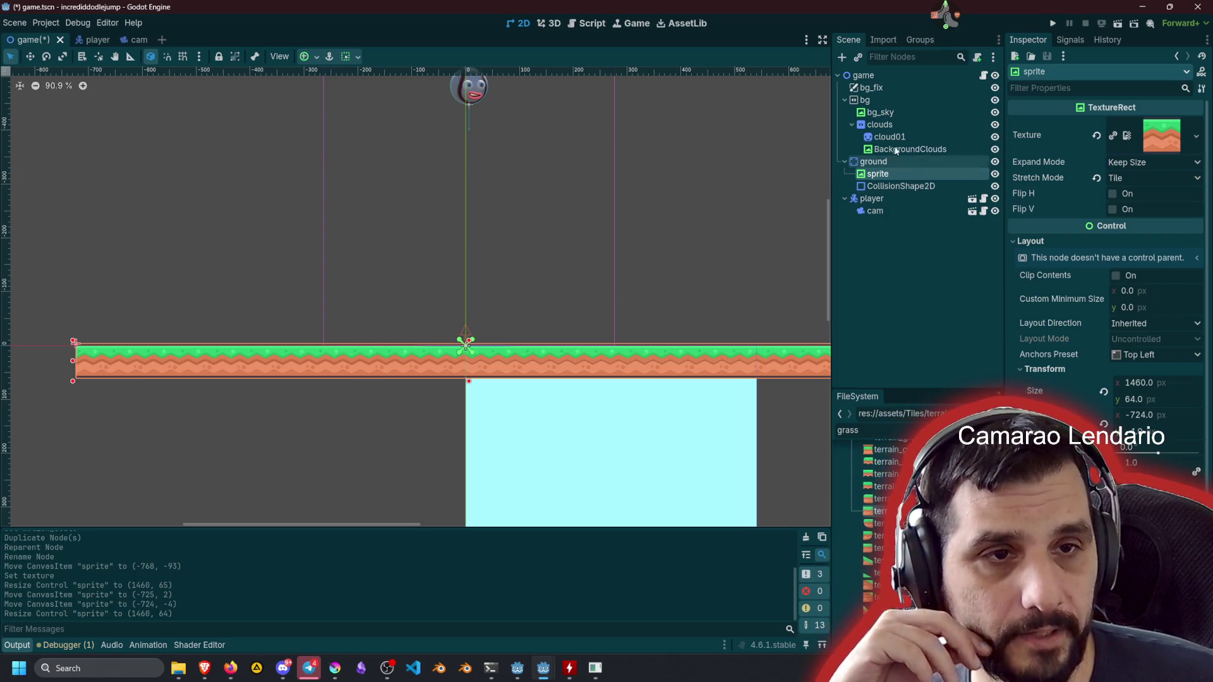
Lower the cam node's bottom limit step by step from 64 through 63 and 62 to 60 px
click(874, 210)
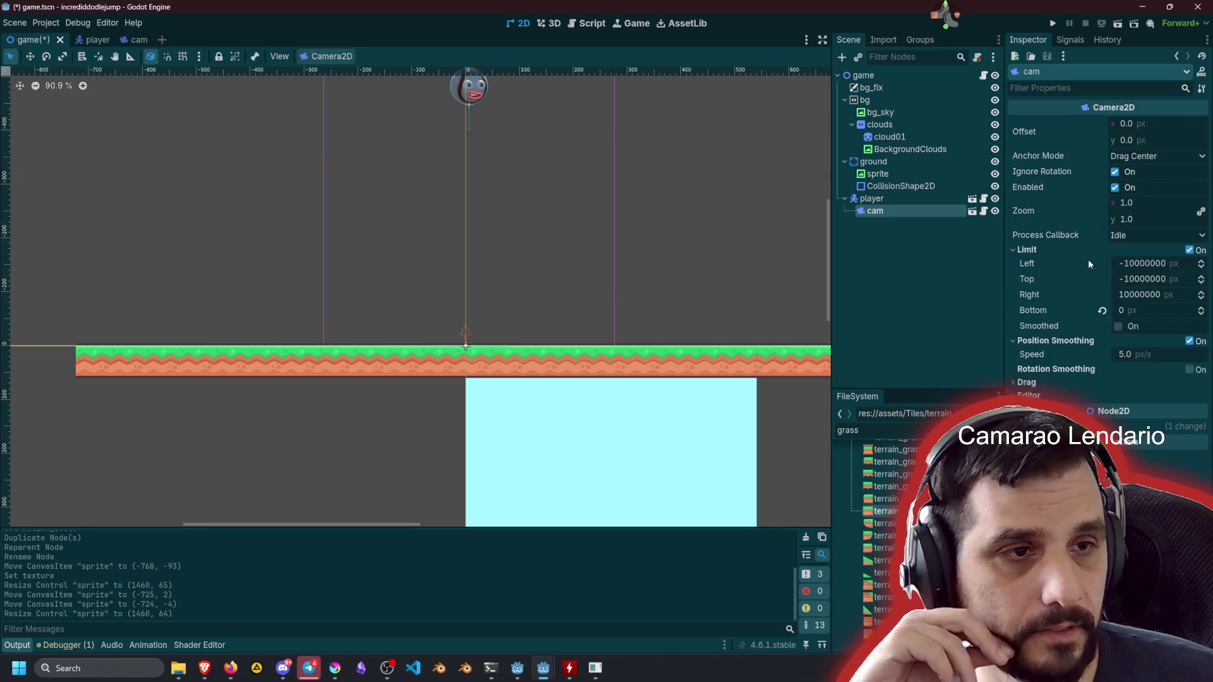
click(1123, 310)
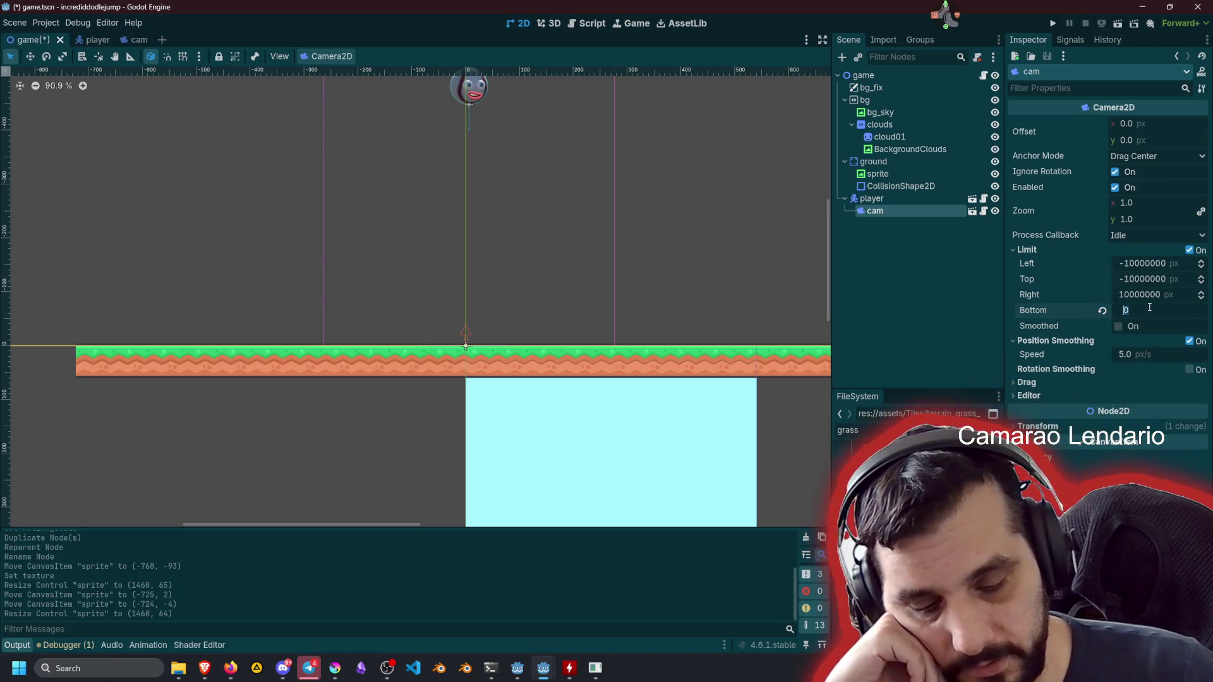
key(Return)
scroll(78, 388, up, 8)
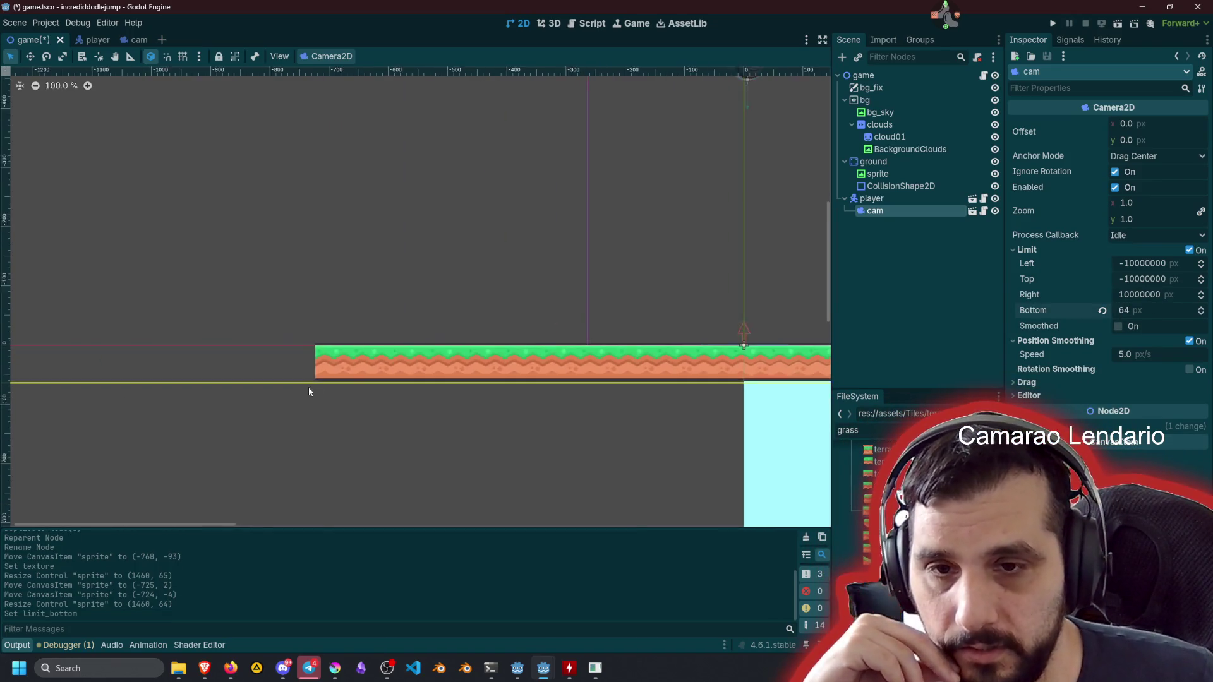
scroll(334, 388, up, 8)
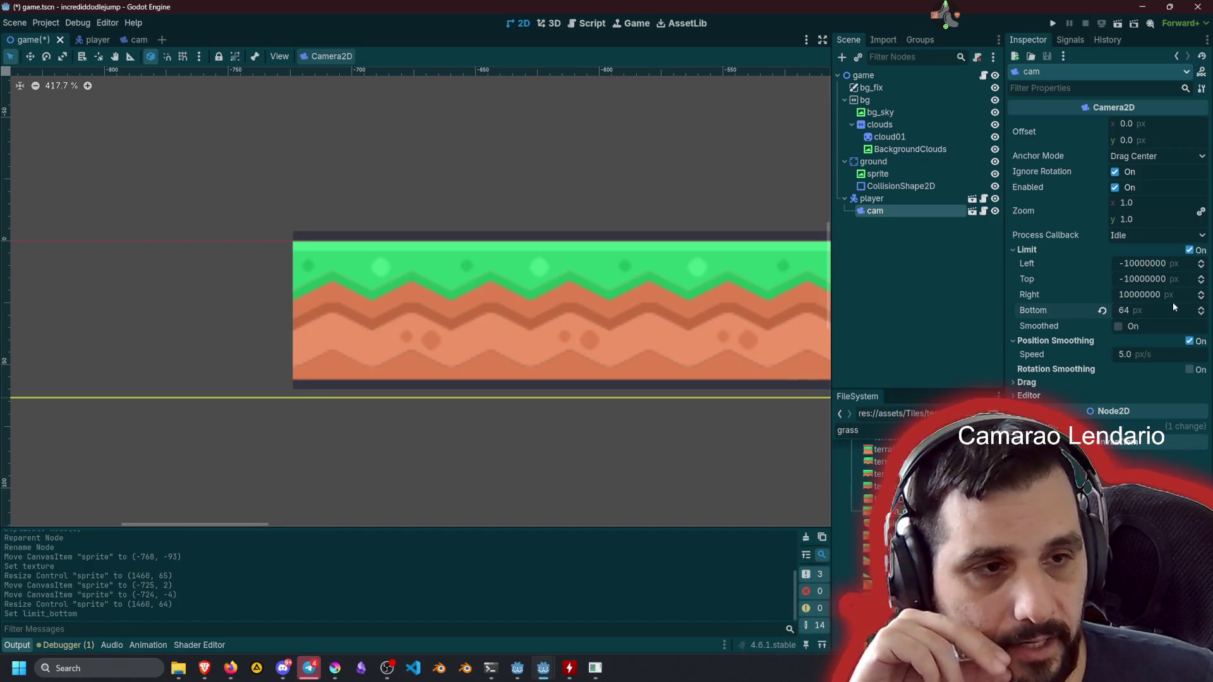
text(3)
key(Return)
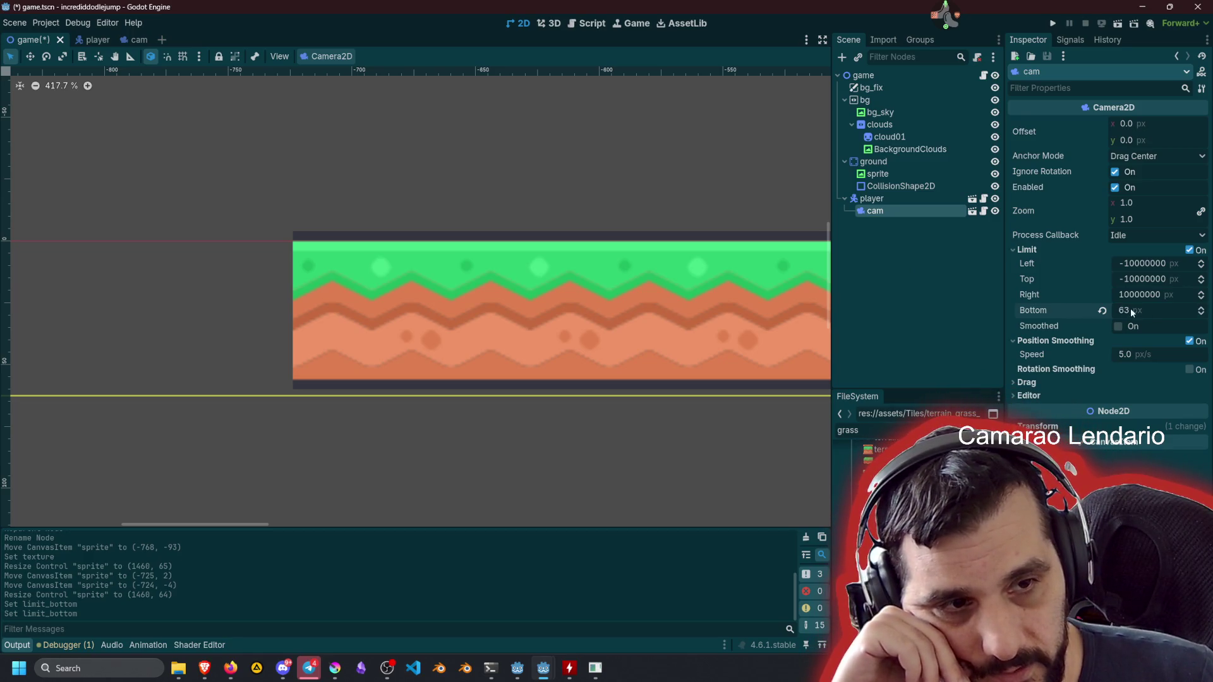
text(2)
key(Return)
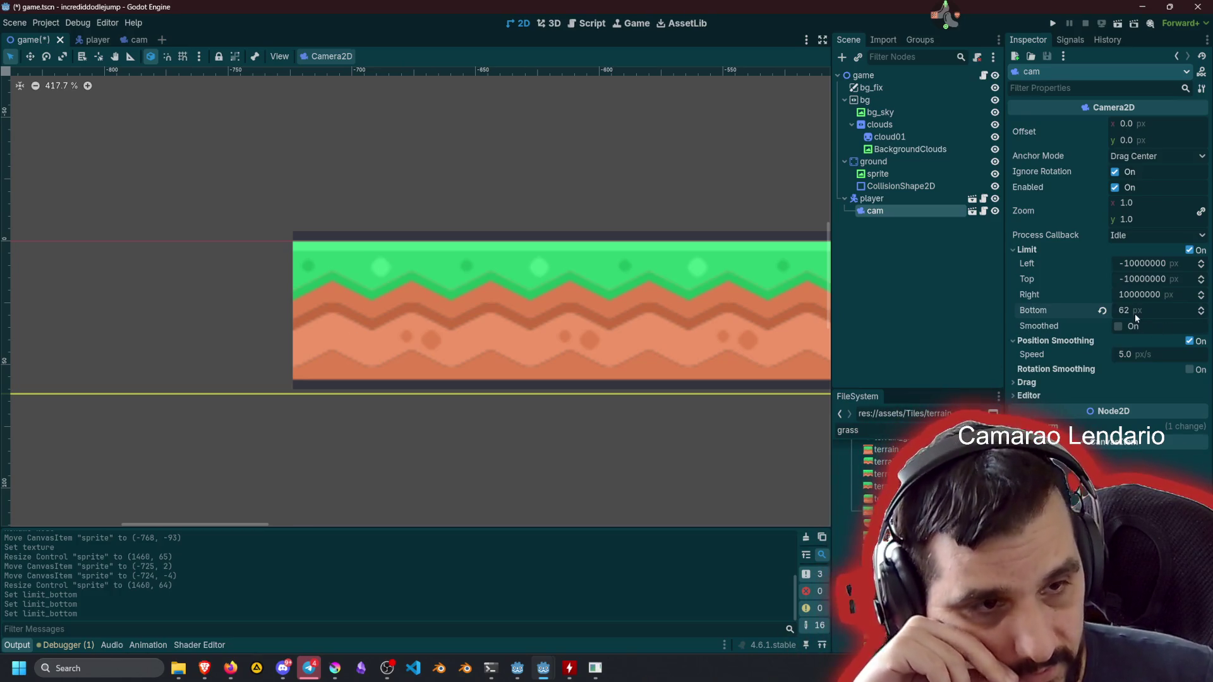
text(60)
key(Return)
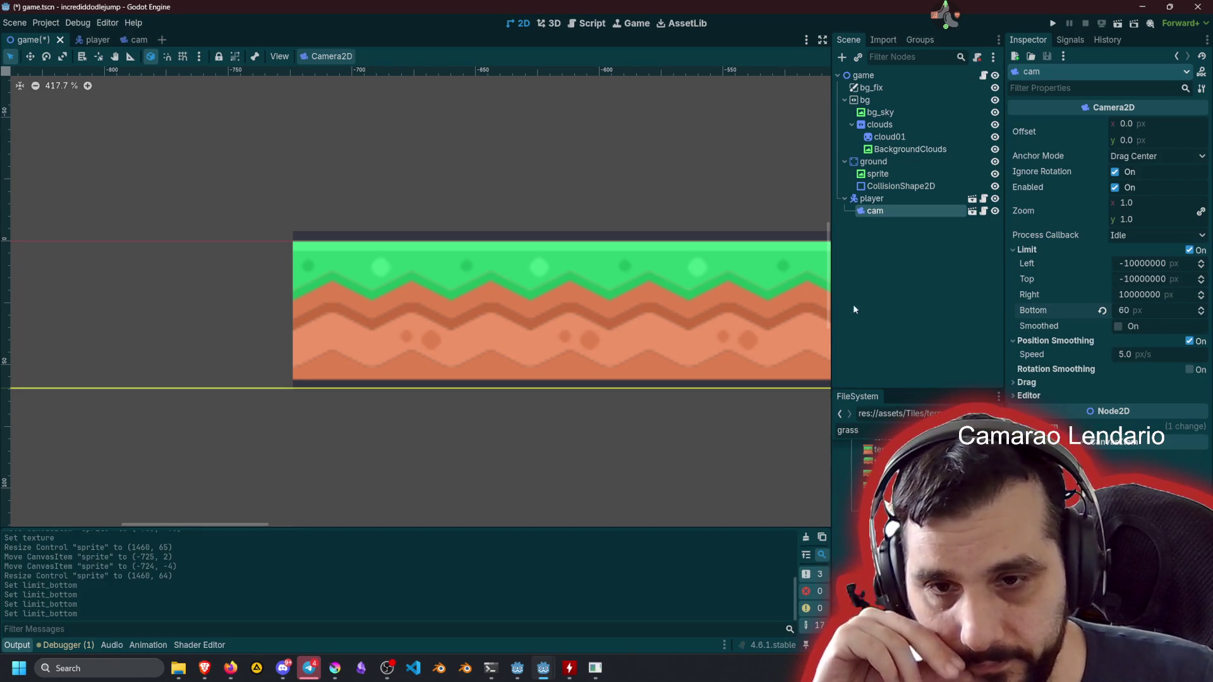
click(396, 470)
scroll(397, 470, down, 15)
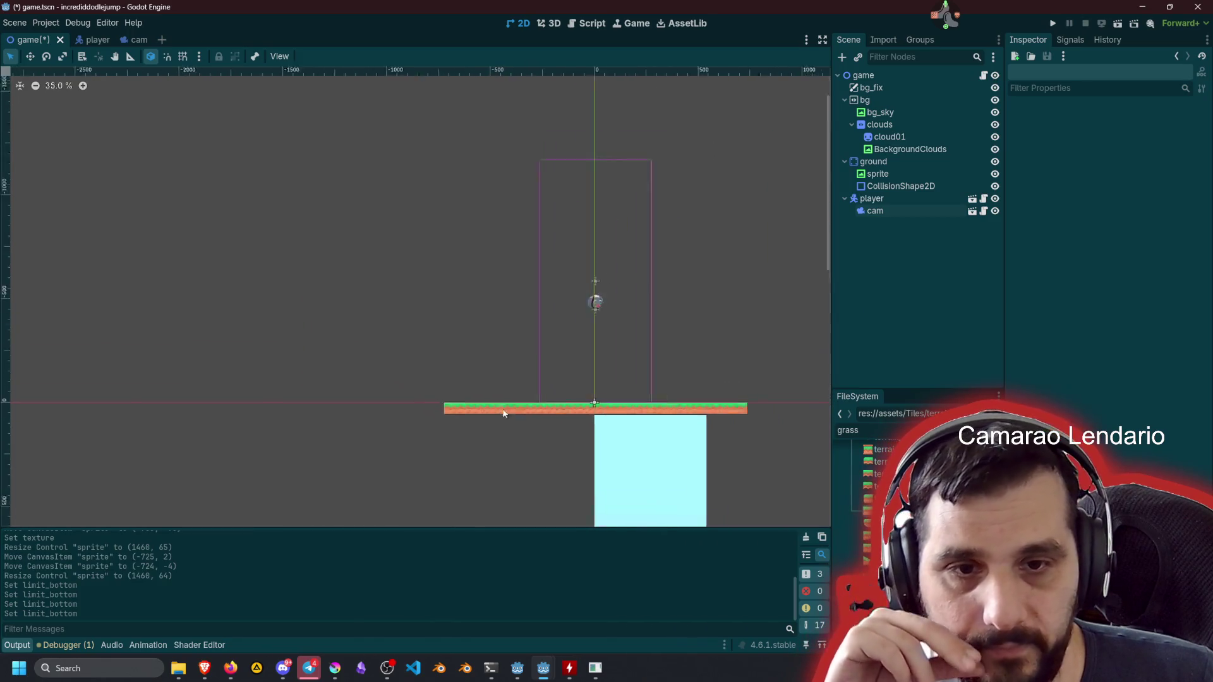
Save and launch the game with F5, watch the player bounce, then close it
scroll(459, 405, up, 3)
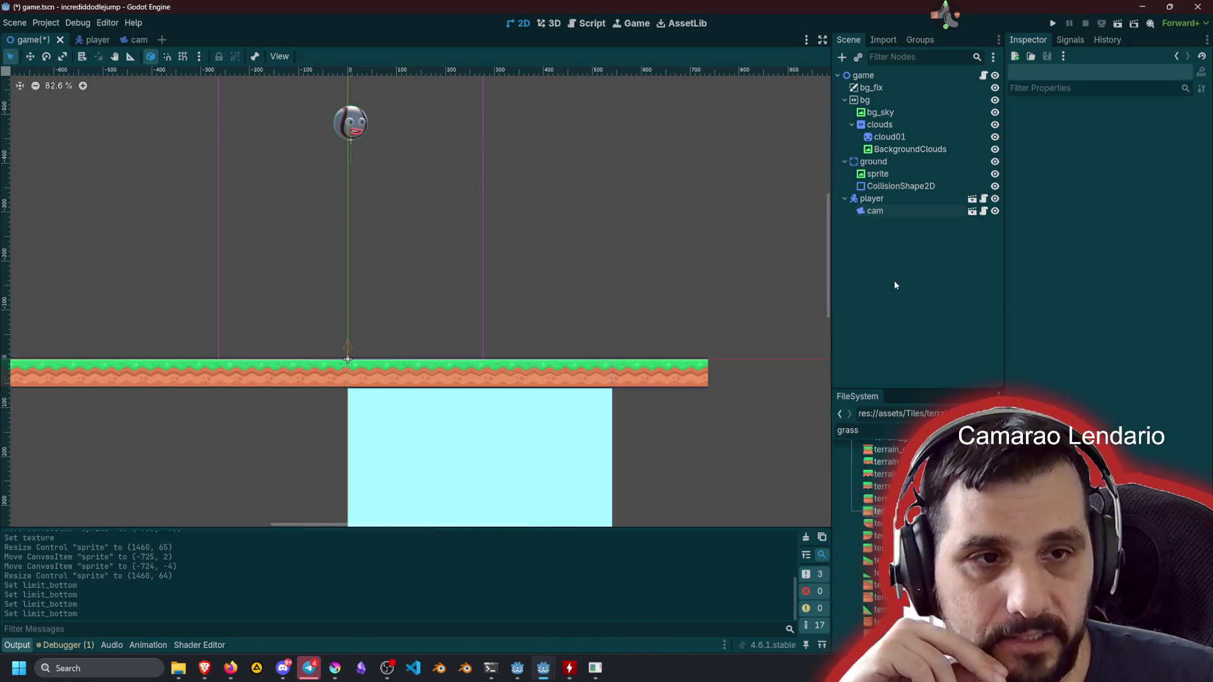
key(F5)
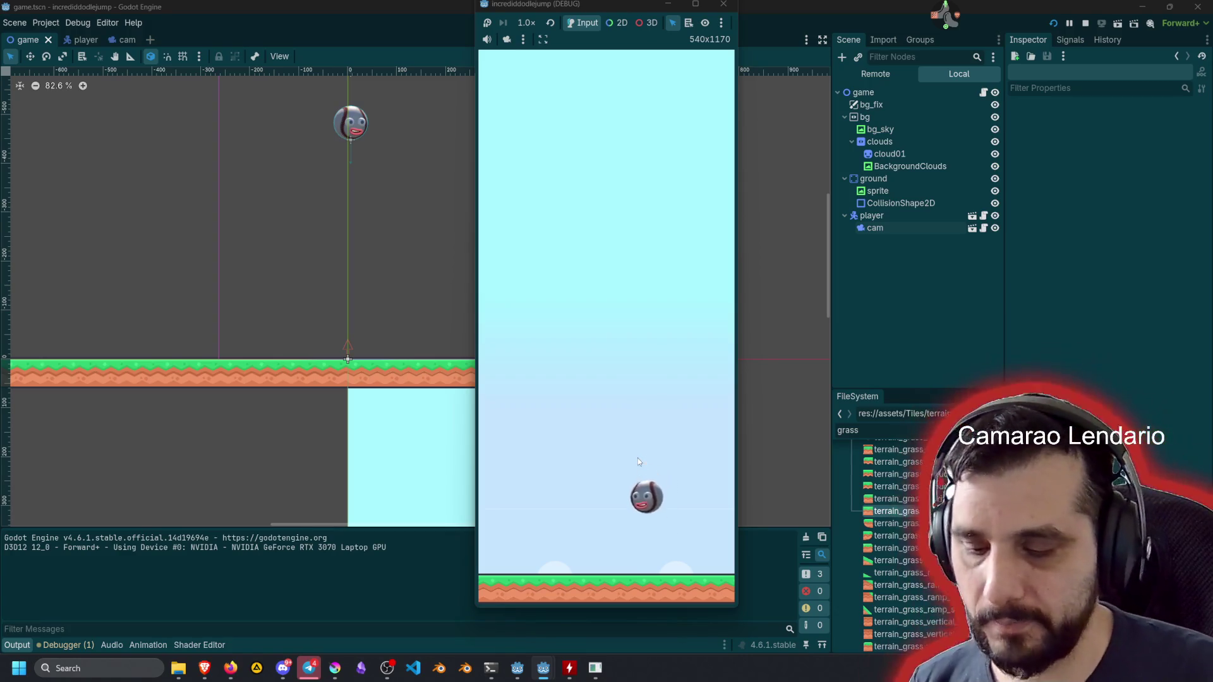
key(alt+F4)
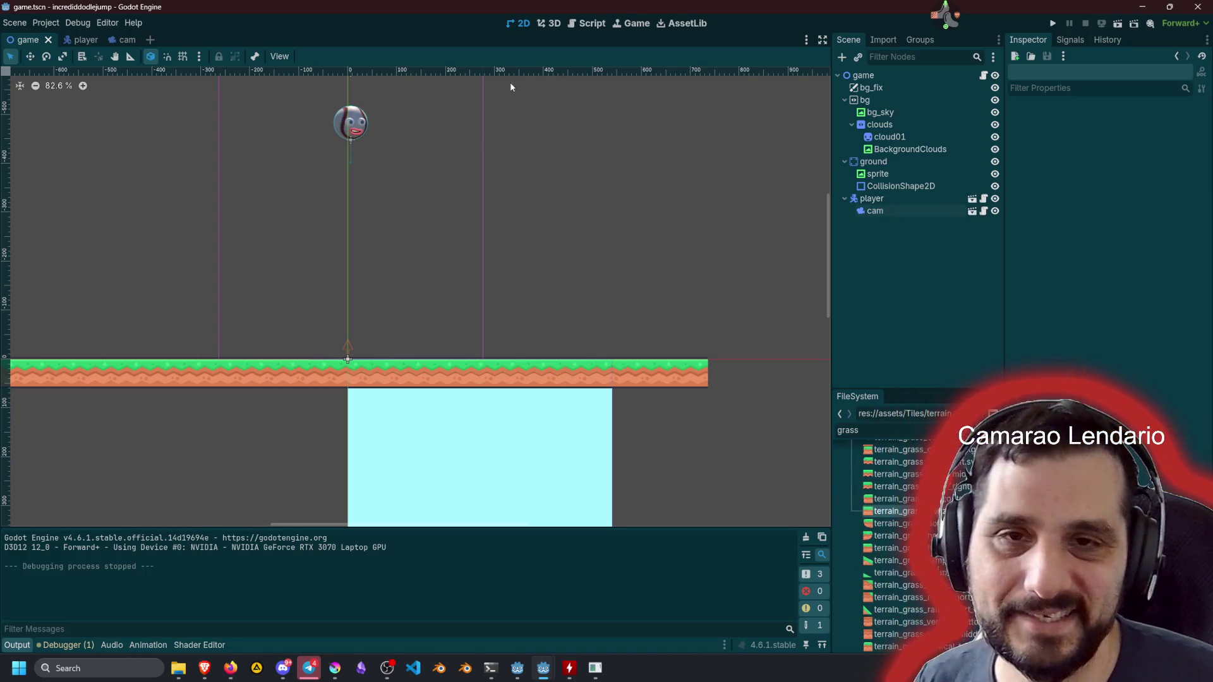
scroll(340, 139, up, 8)
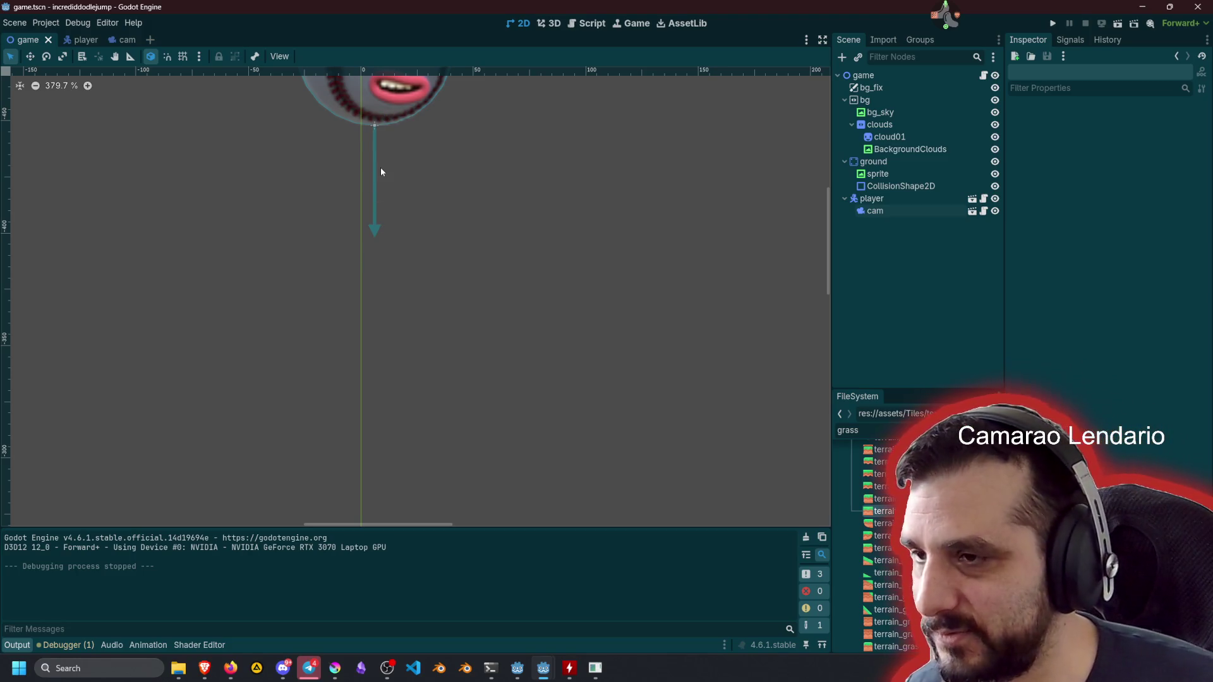
Move the player's floor ray inside the ball and aim its tip 37 px down
click(80, 42)
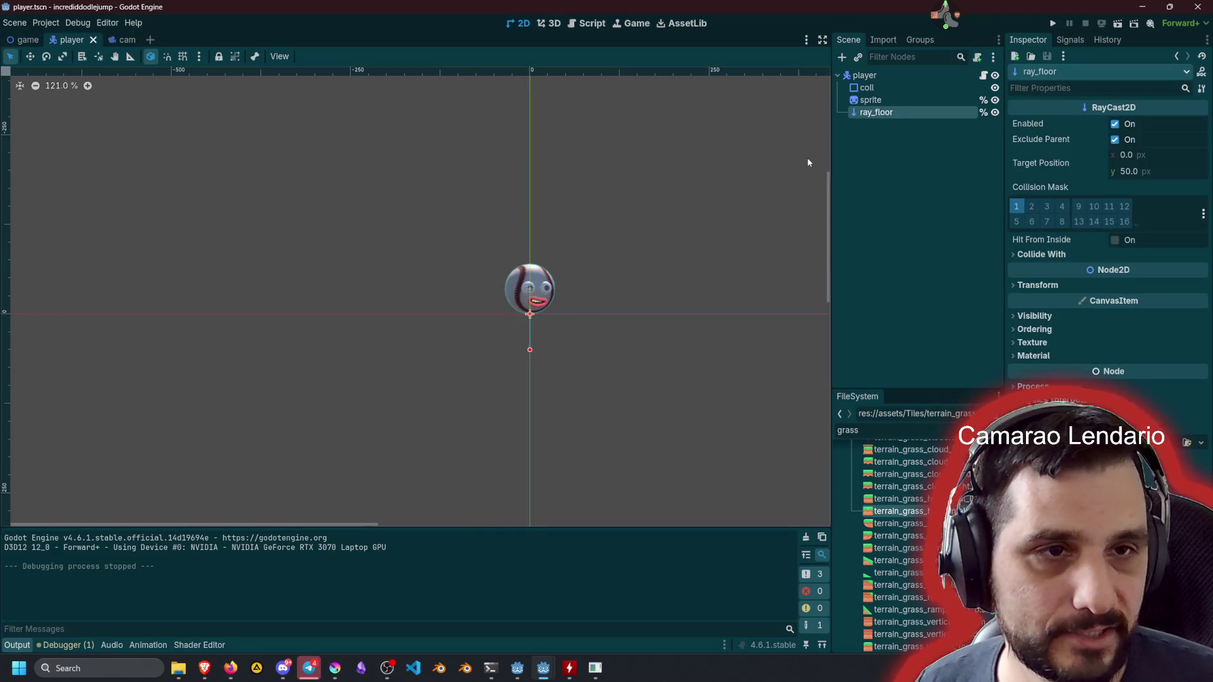
scroll(538, 209, up, 3)
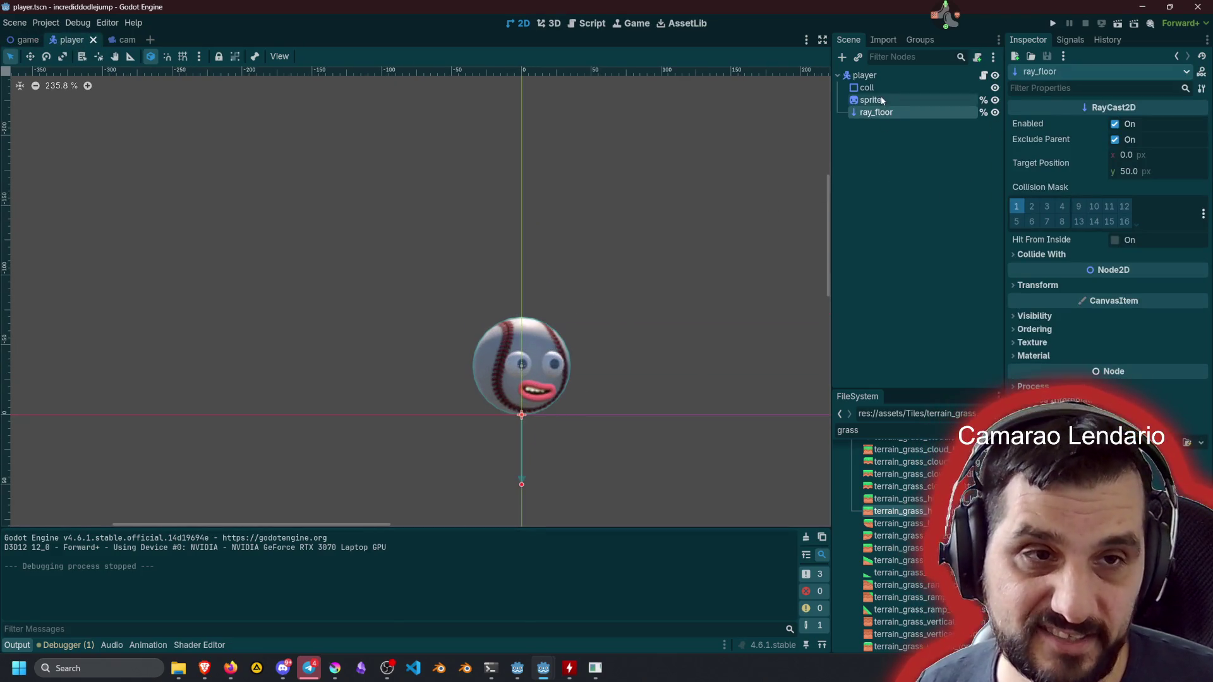
scroll(514, 375, up, 3)
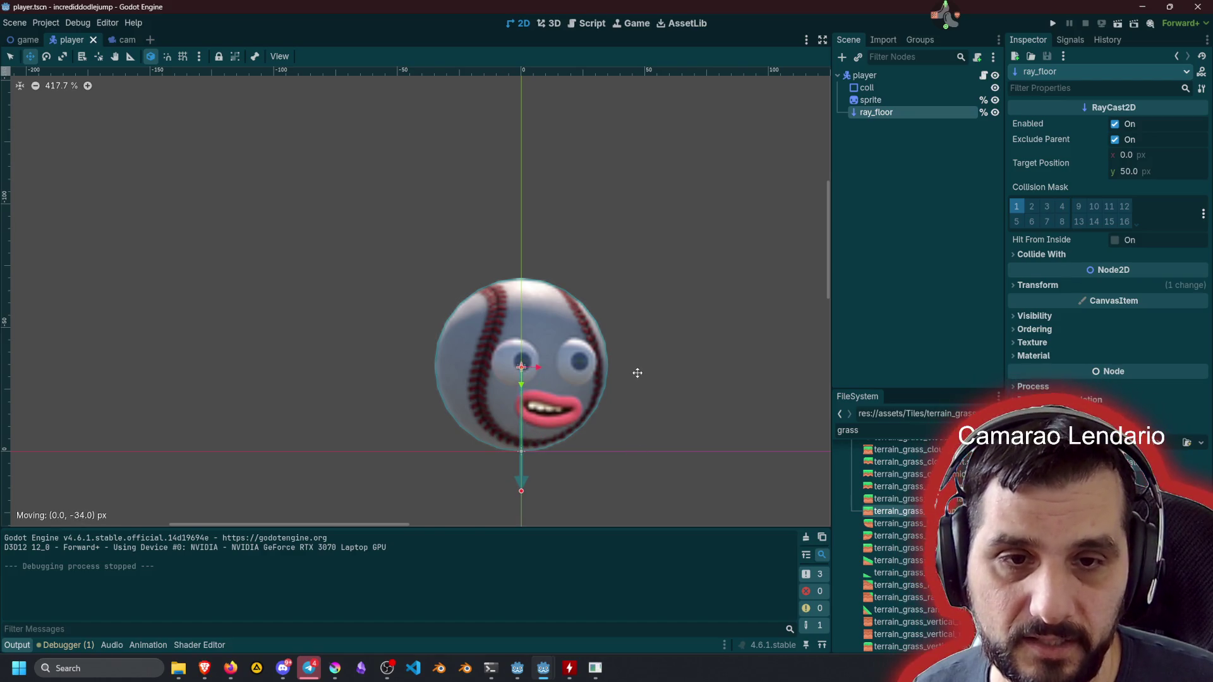
drag(636, 370, 636, 370)
scroll(525, 487, up, 5)
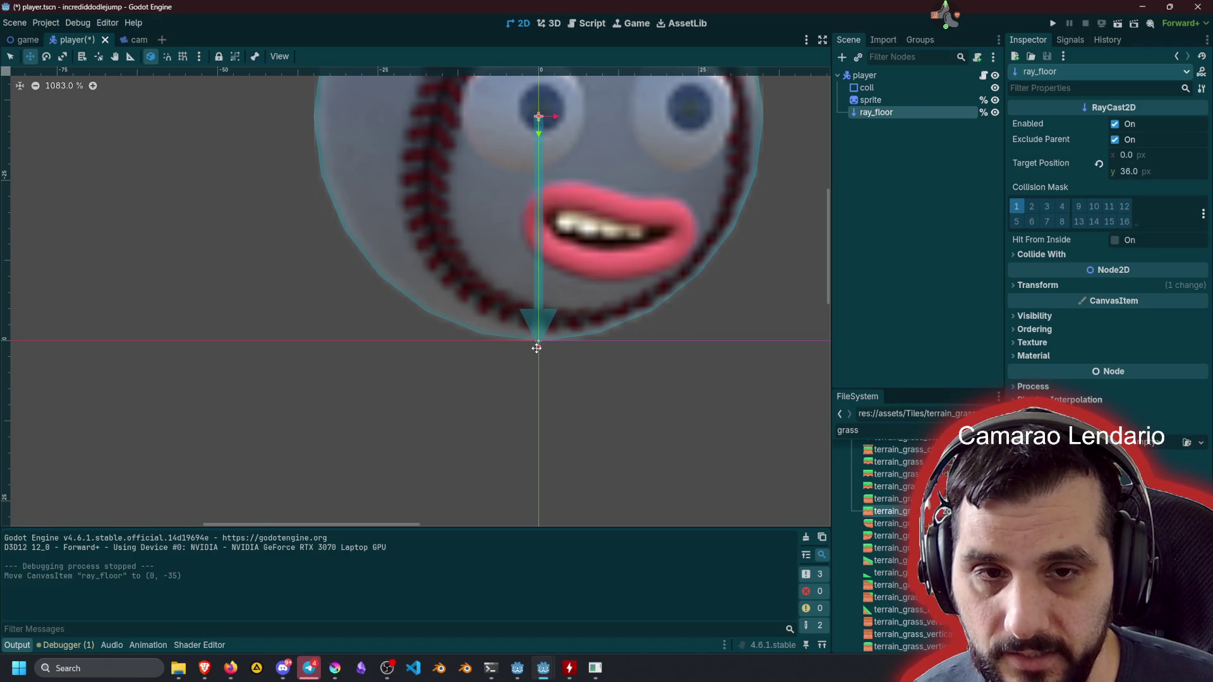
click(537, 348)
scroll(536, 348, up, 8)
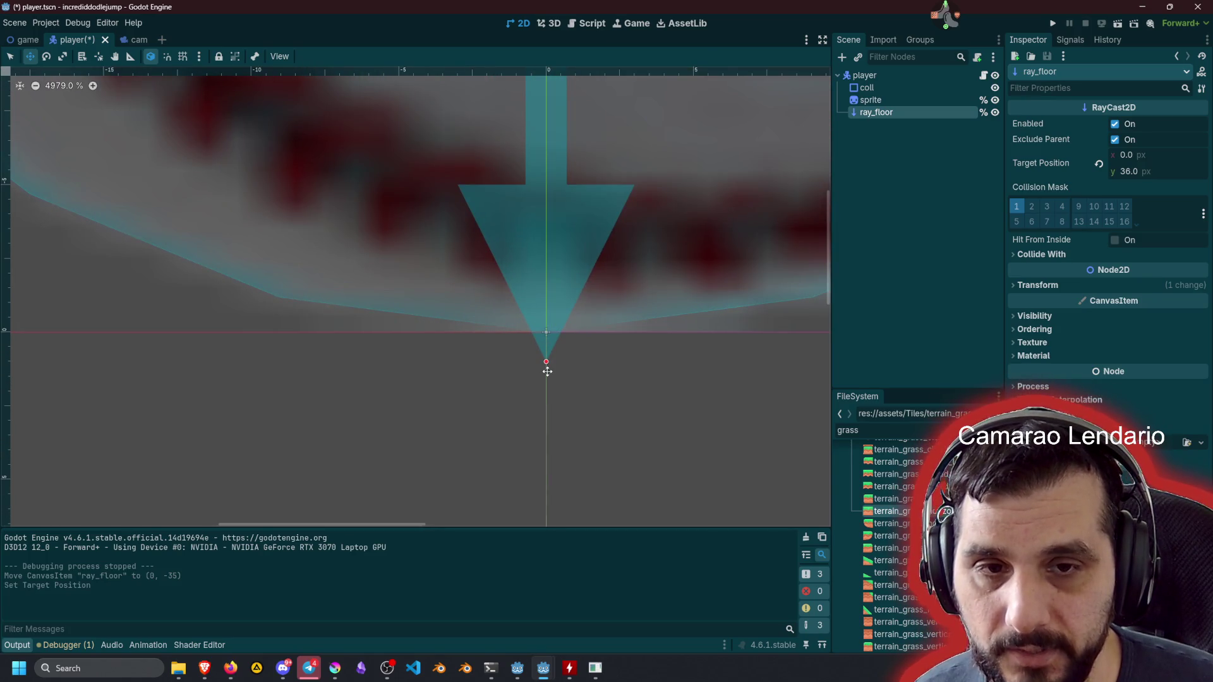
drag(547, 371, 544, 386)
scroll(604, 382, down, 5)
Test-run the game steering left and right, then stop it and return to player.gd
key(F5)
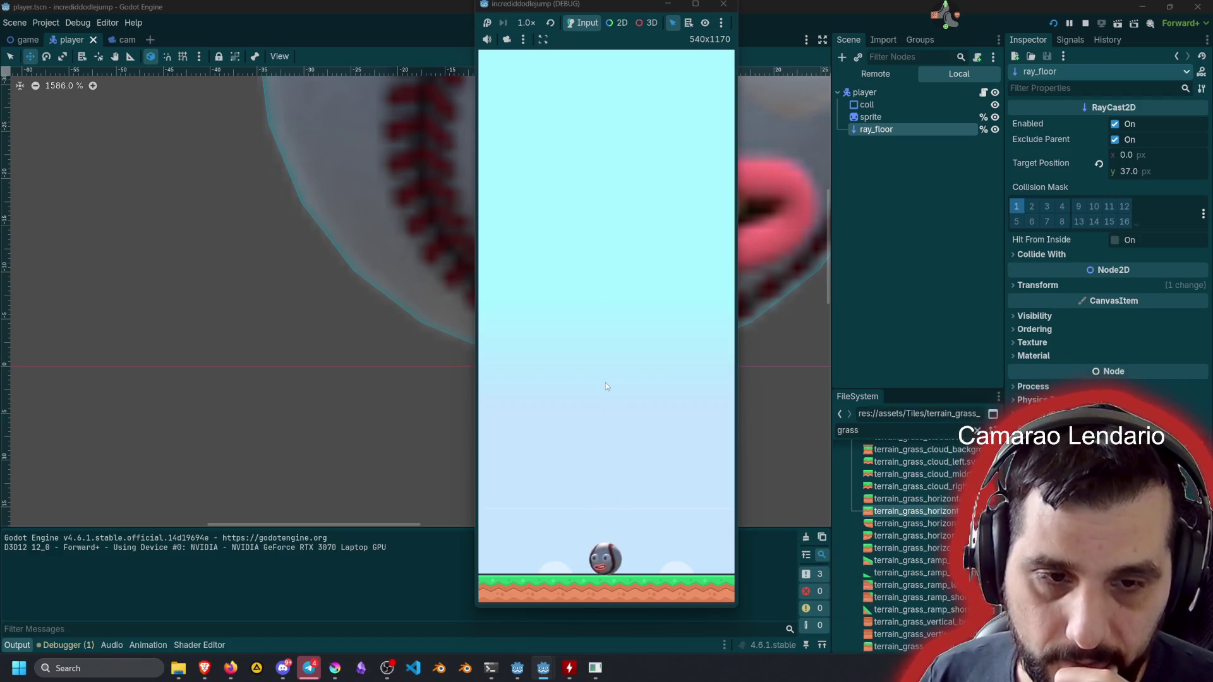
key(Left)
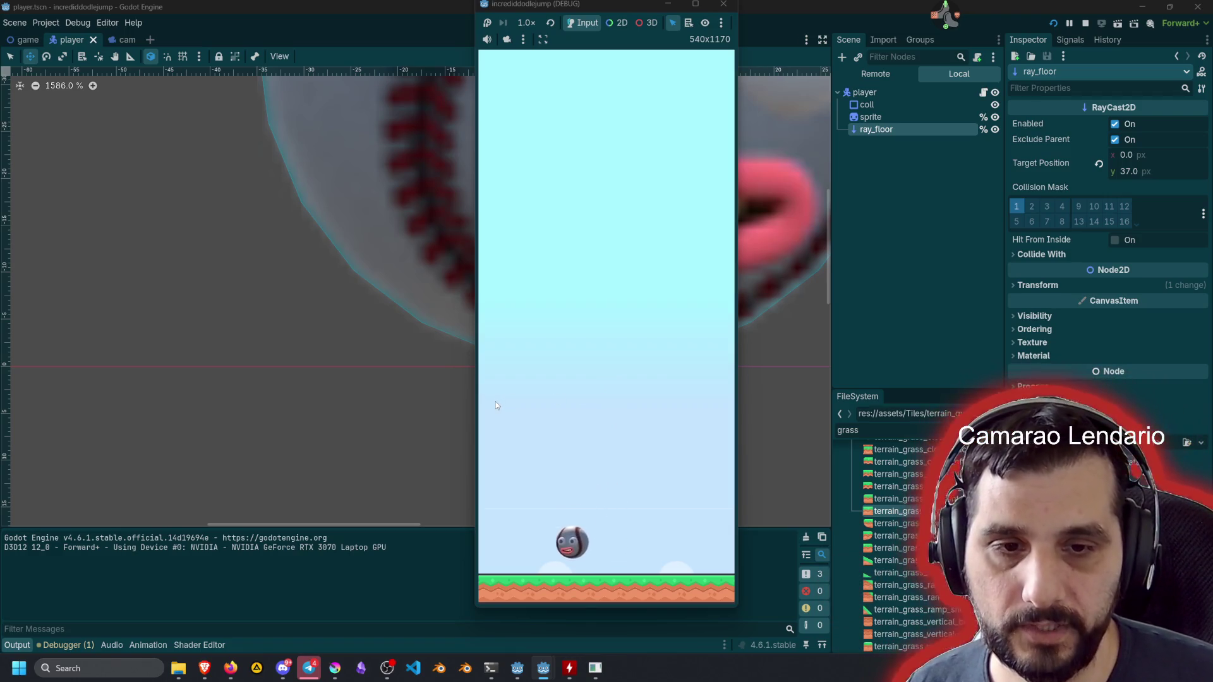
key(Right)
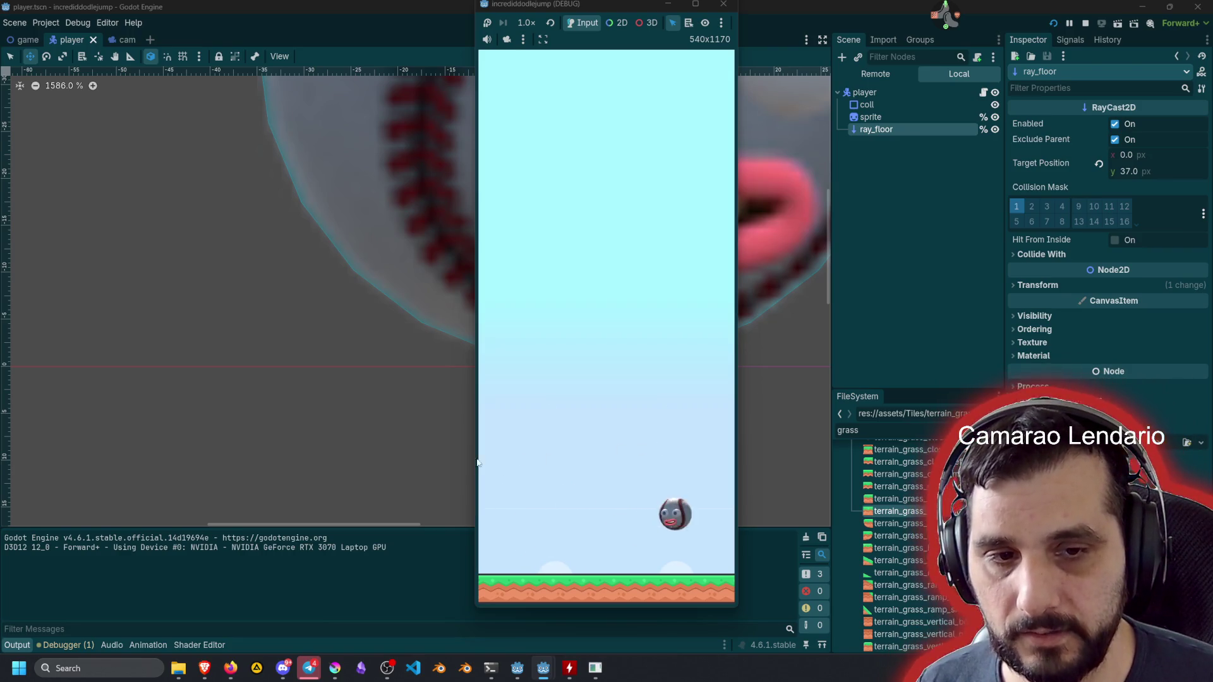
key(Left)
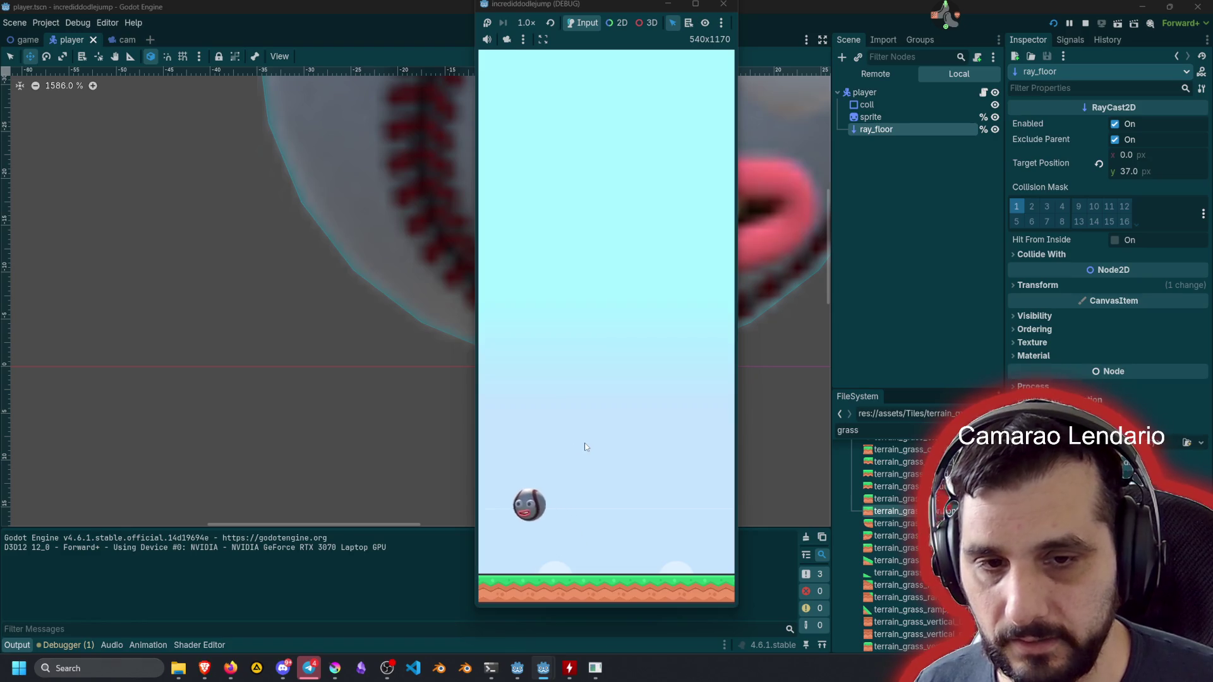
key(Right)
key(F8)
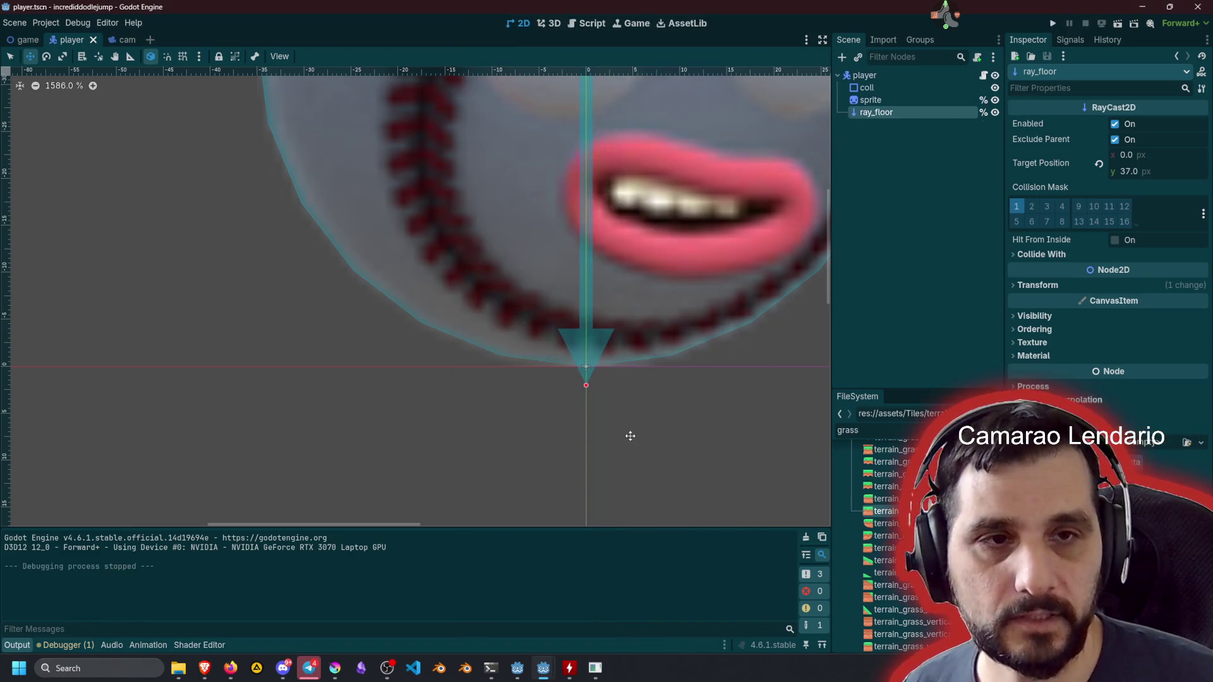
click(982, 75)
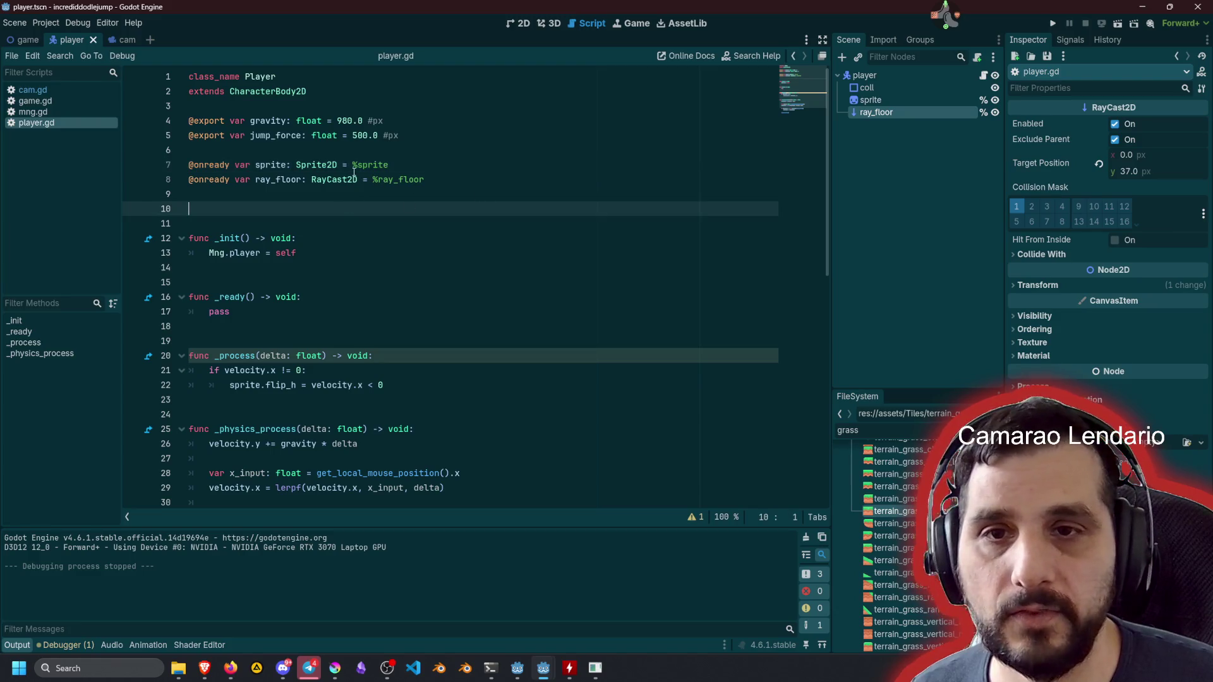
Change jump_force from 500.0 to 980.0 and launch the game to test it
click(354, 135)
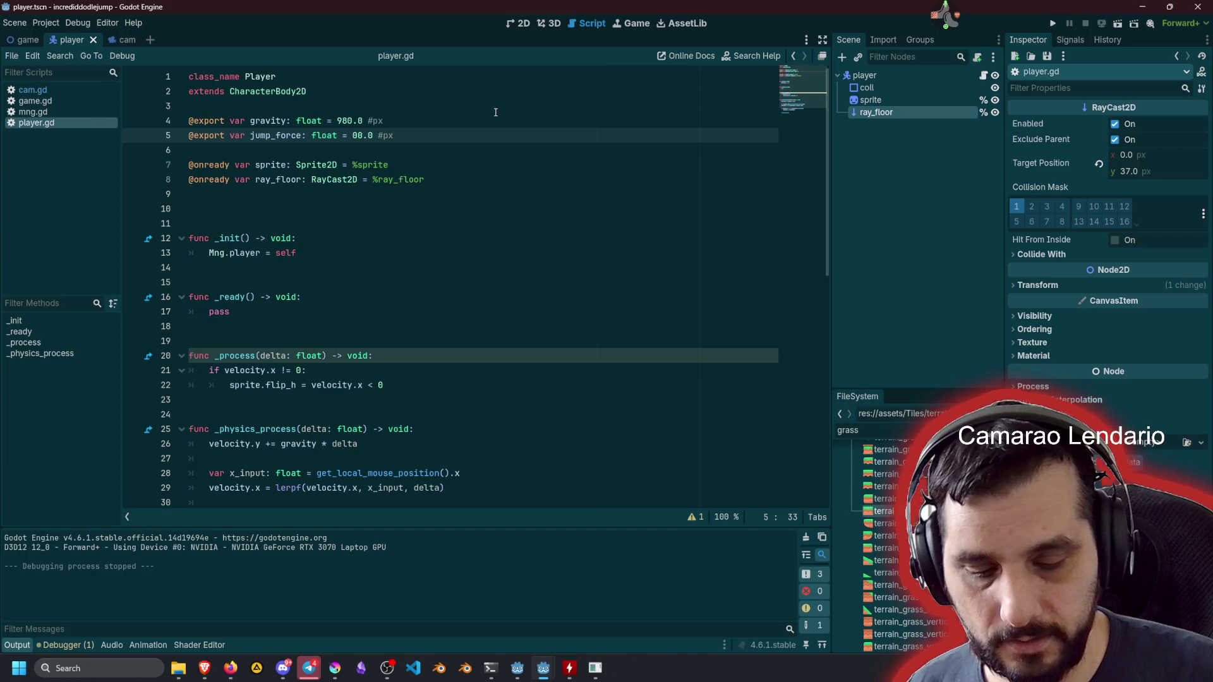
click(496, 111)
key(F5)
click(473, 156)
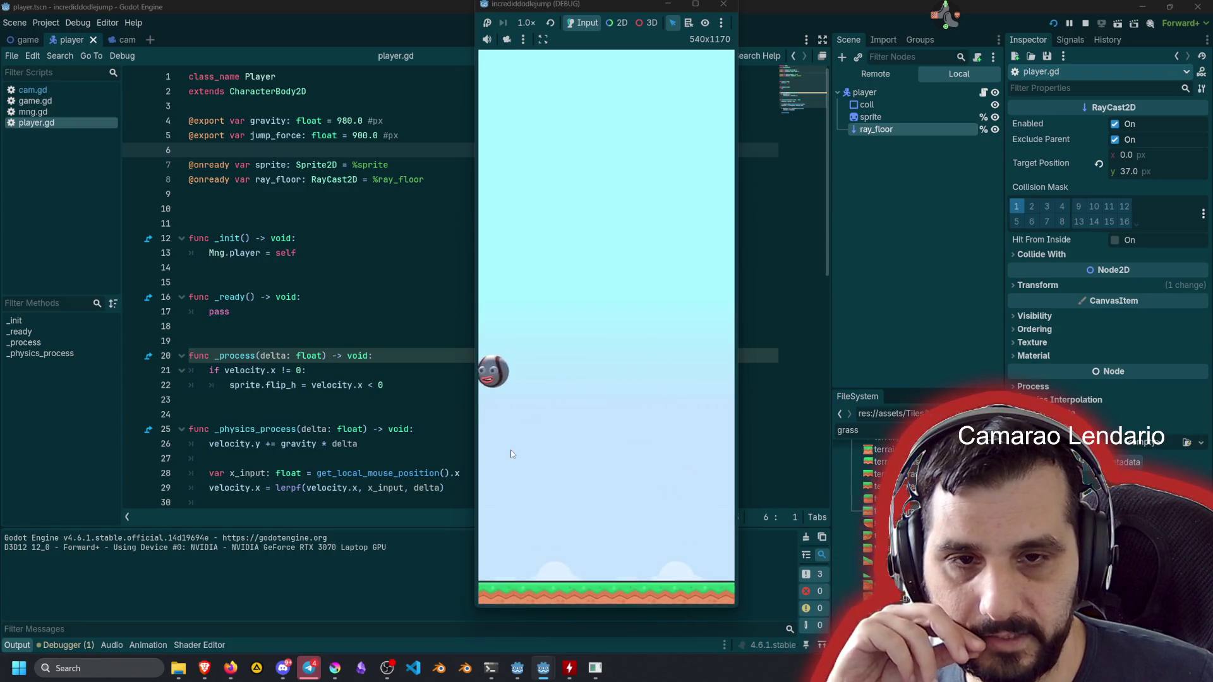
Stop the test run and switch back to the game scene
key(F8)
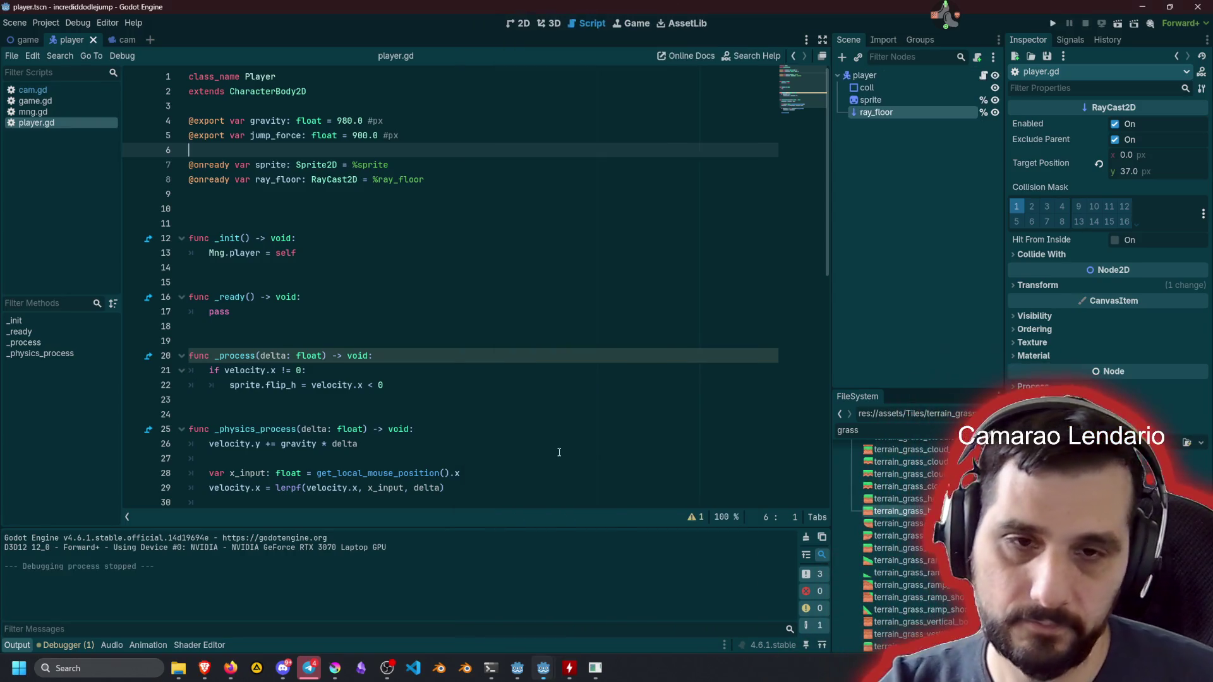
click(300, 252)
click(38, 41)
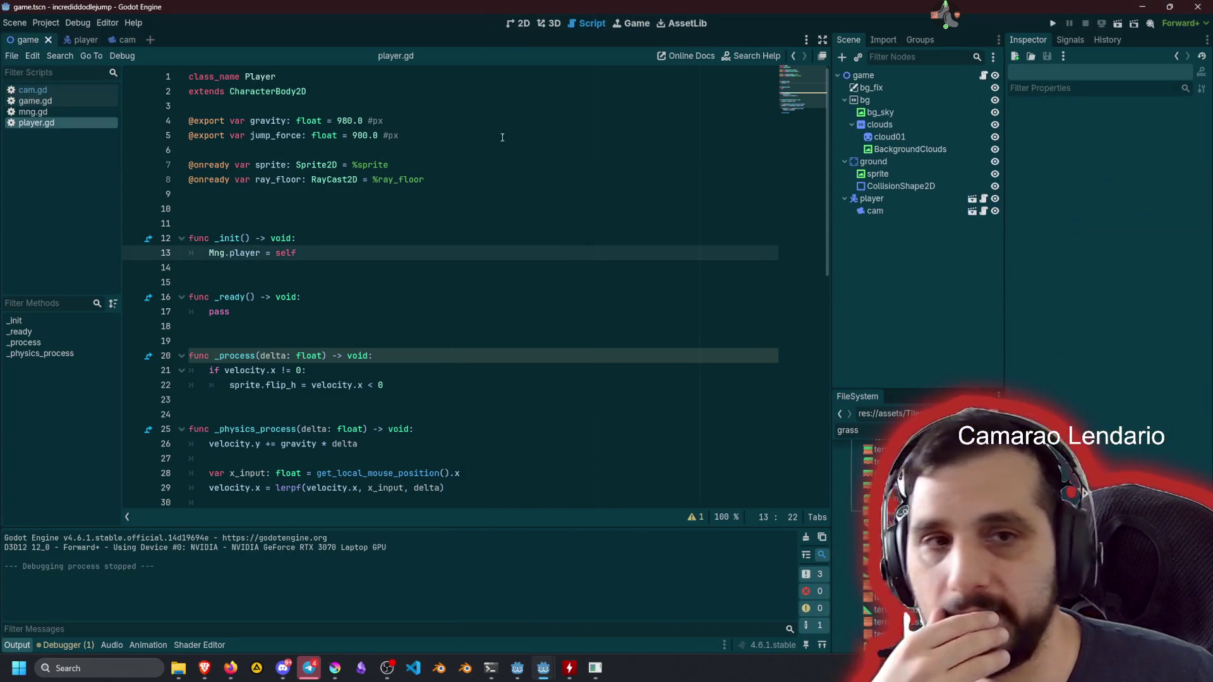
Rename the ground's CollisionShape2D to coll_up
click(896, 163)
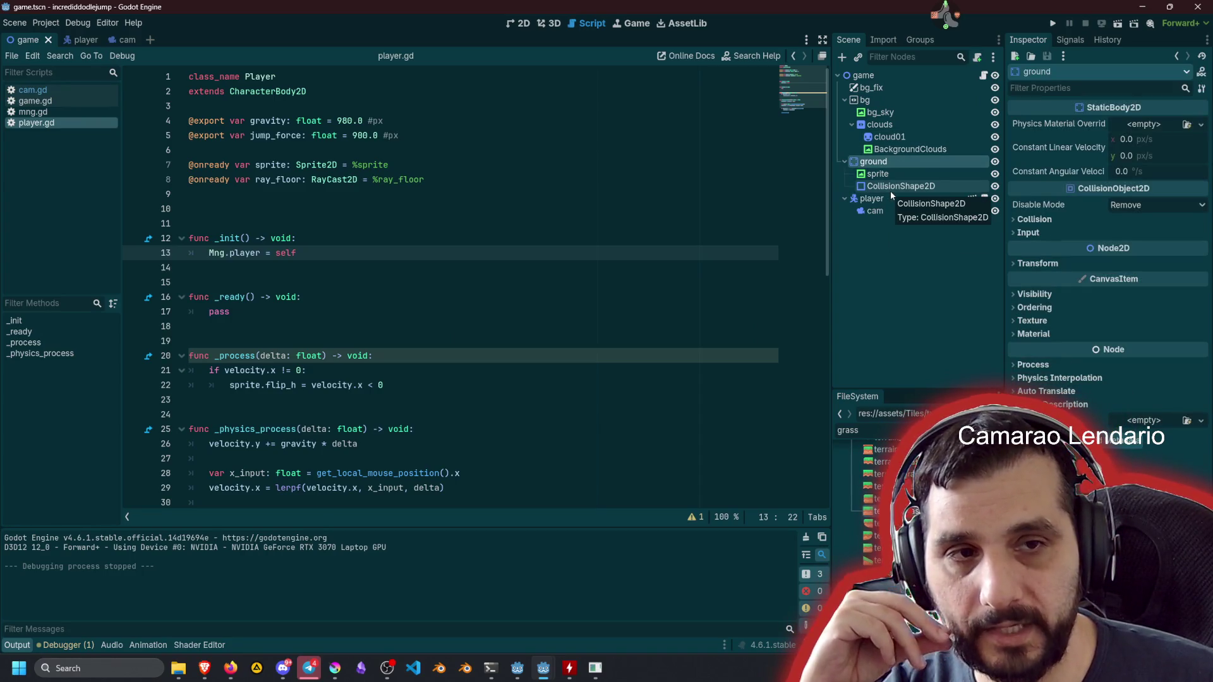
click(889, 188)
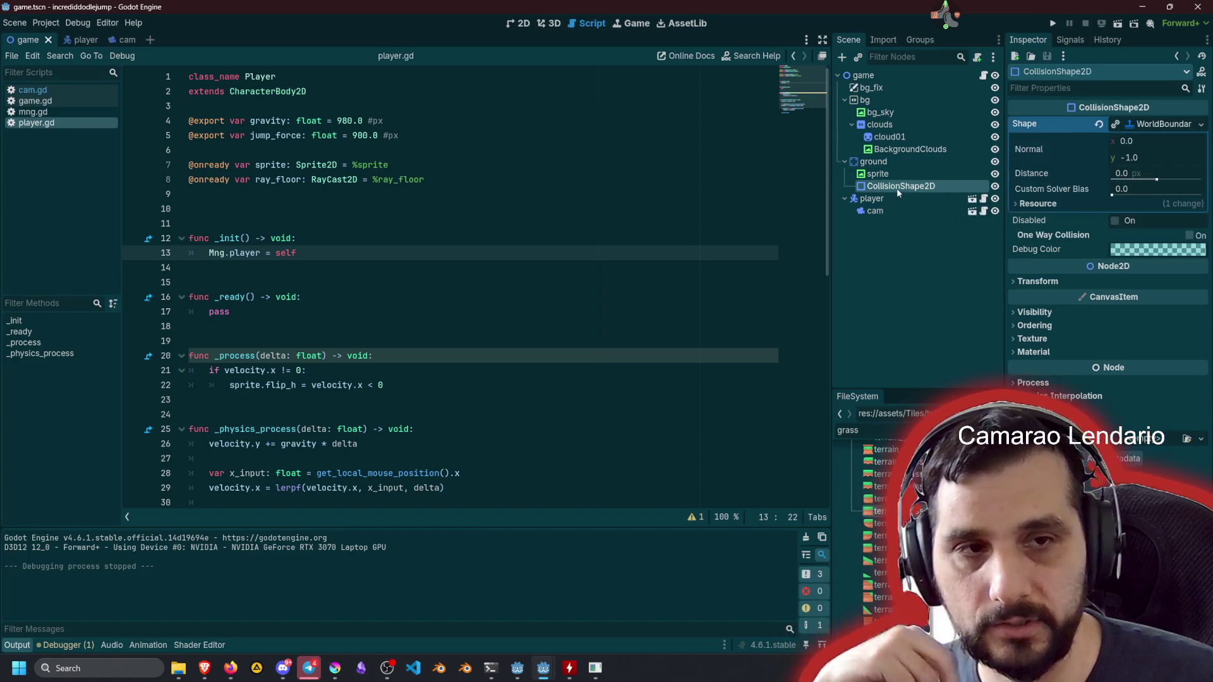
key(F2)
text(coll_up)
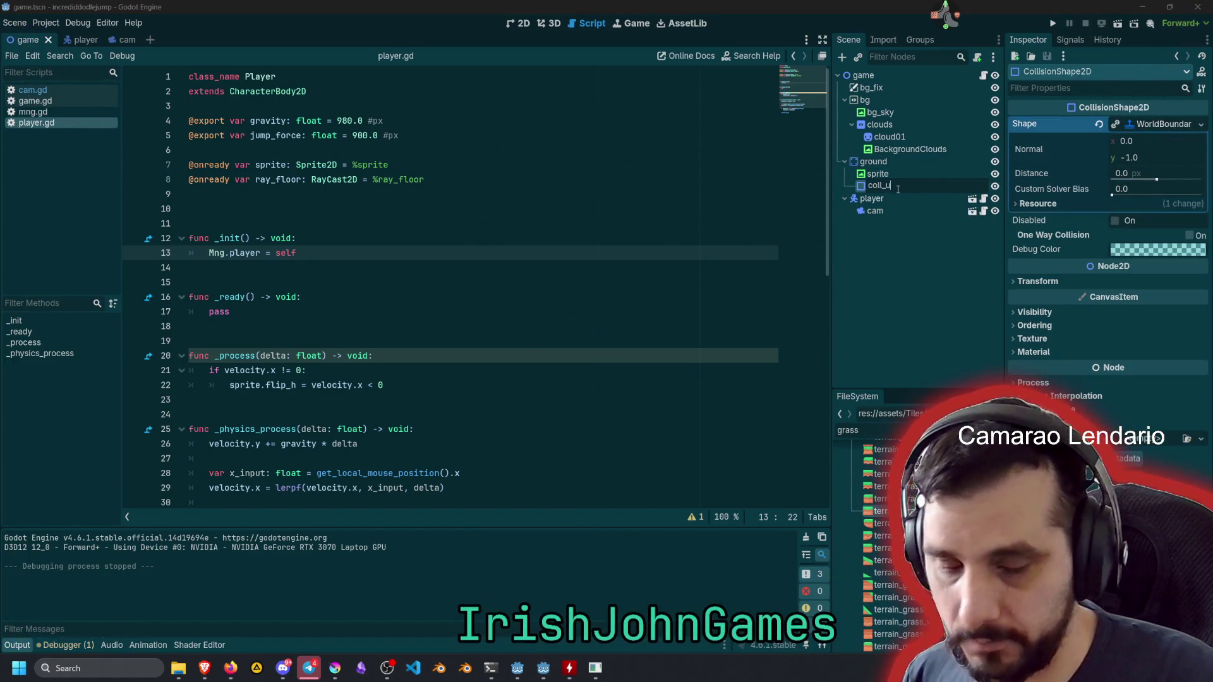
key(Return)
Minimize the doodle-jump and Ridiculous Stream editor windows
click(881, 174)
click(881, 186)
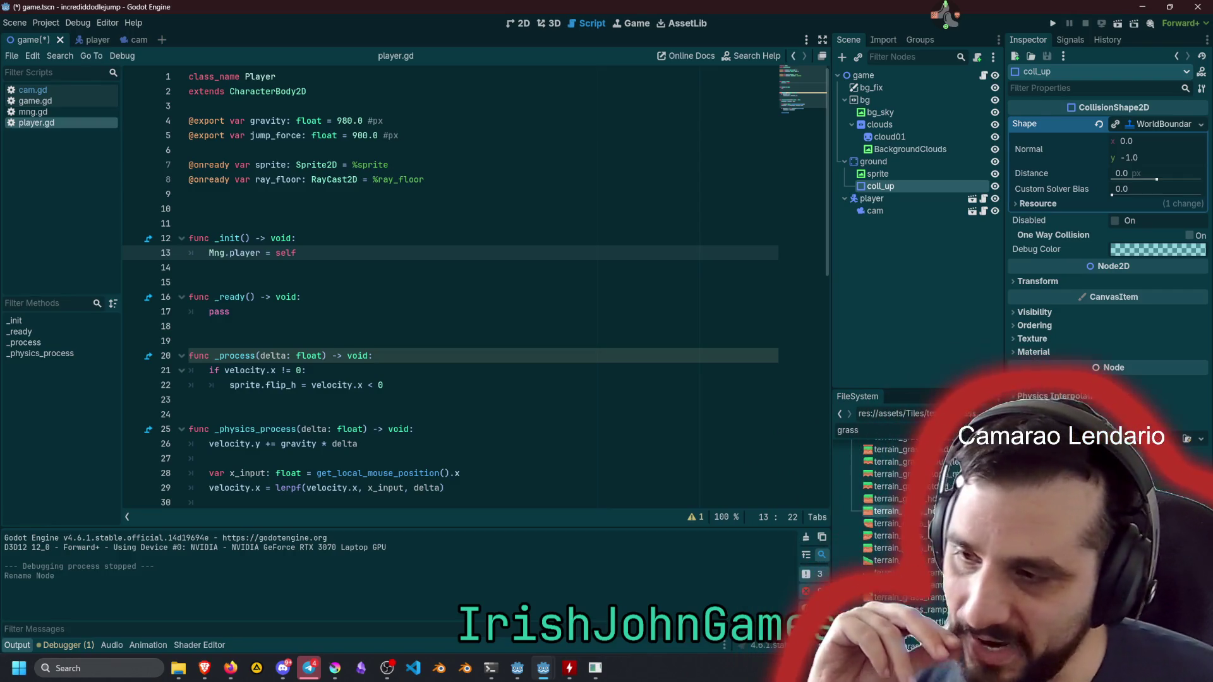
click(1142, 5)
click(1137, 5)
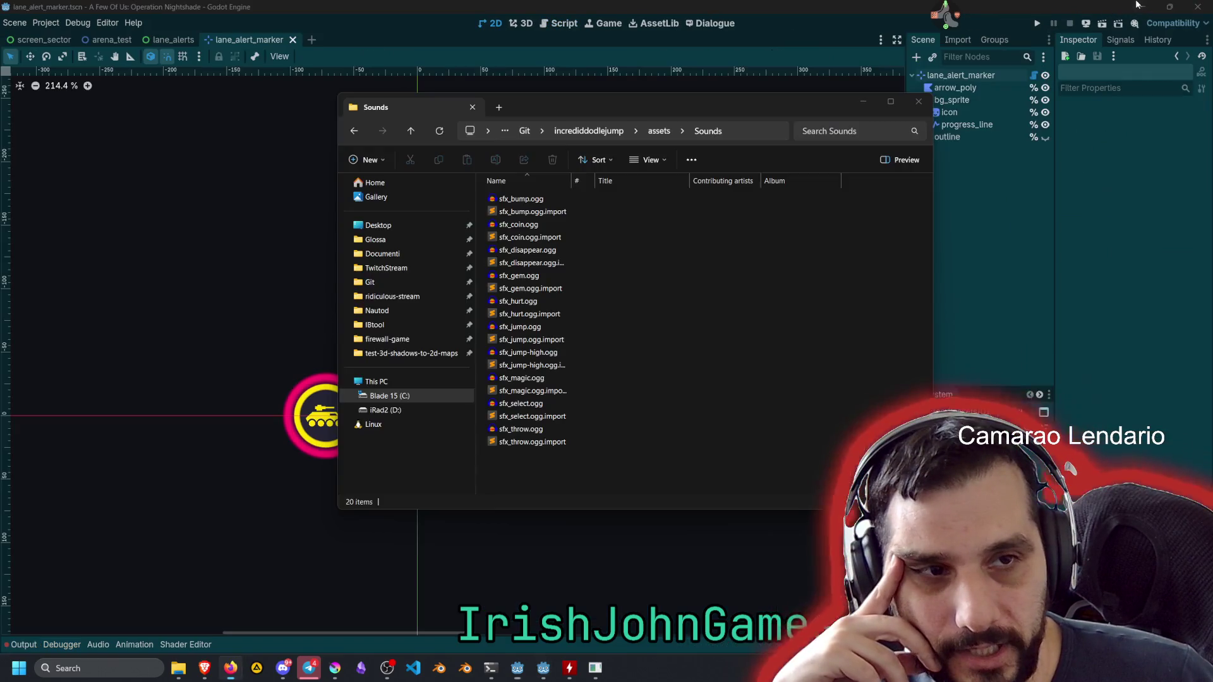
Minimize the A Few Of Us editor and Sounds folder, then move Rise of Piracy beside Waddle Words
click(1141, 5)
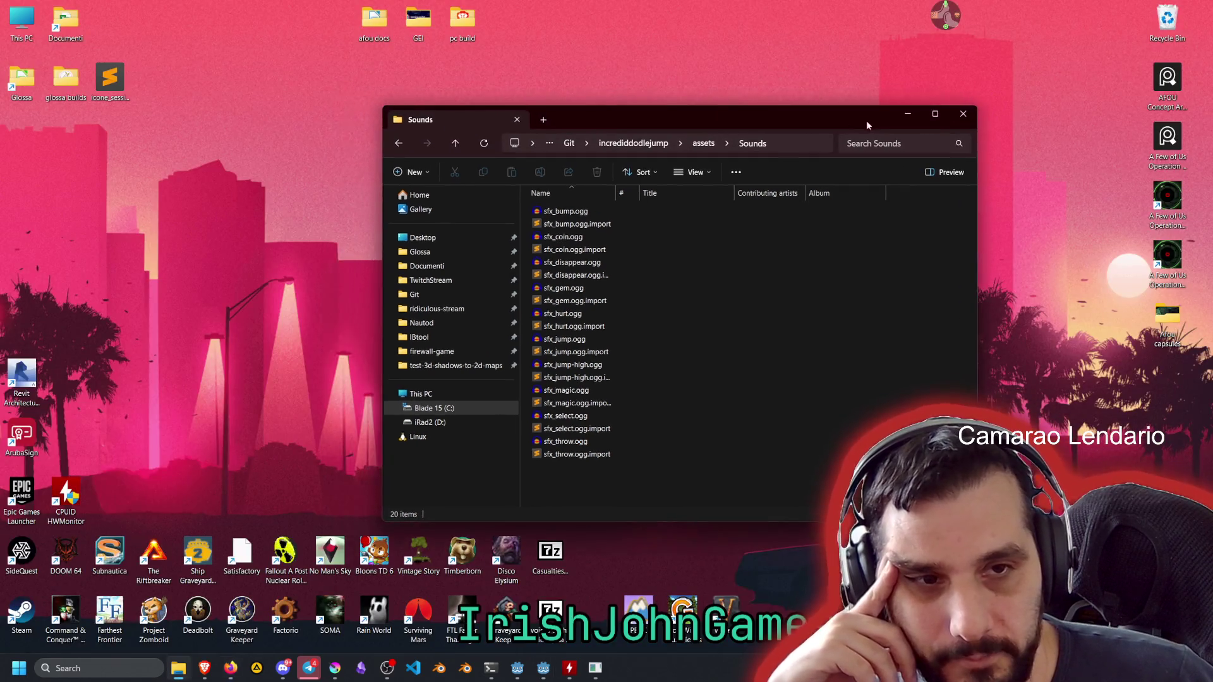
click(862, 101)
drag(552, 136, 329, 133)
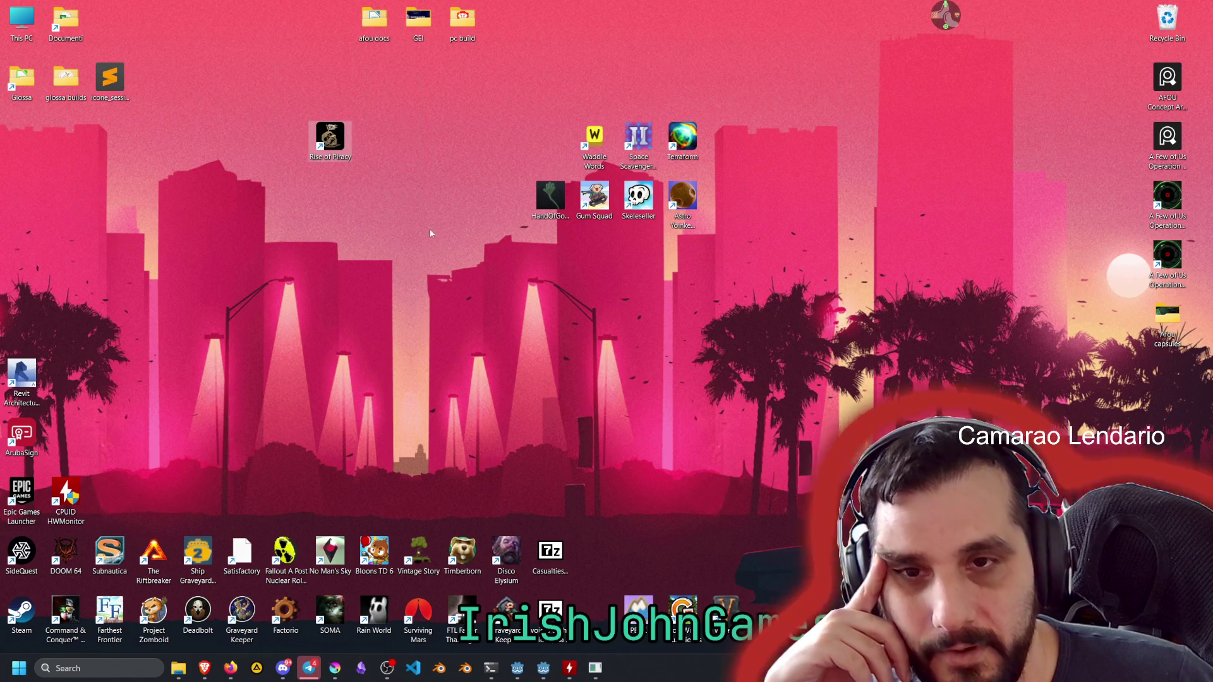
drag(427, 150, 593, 137)
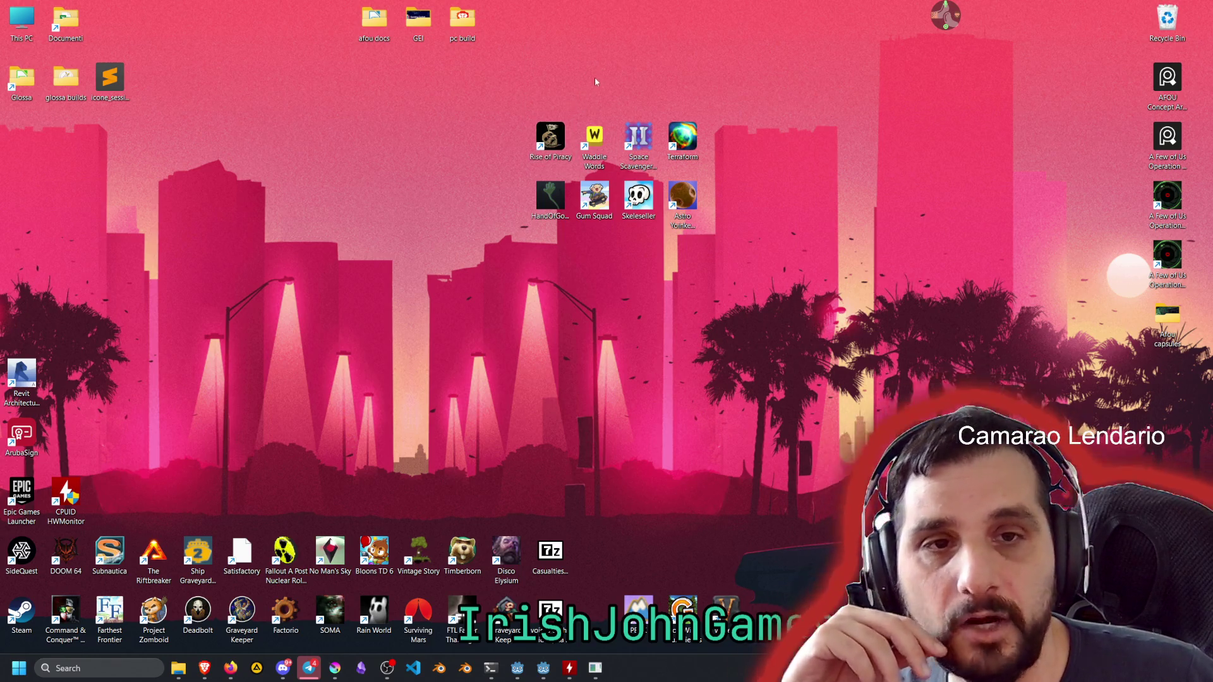
mouse_move(594, 135)
mouse_down()
mouse_move(598, 79)
mouse_move(625, 58)
mouse_move(651, 148)
mouse_move(650, 88)
mouse_move(638, 149)
mouse_up()
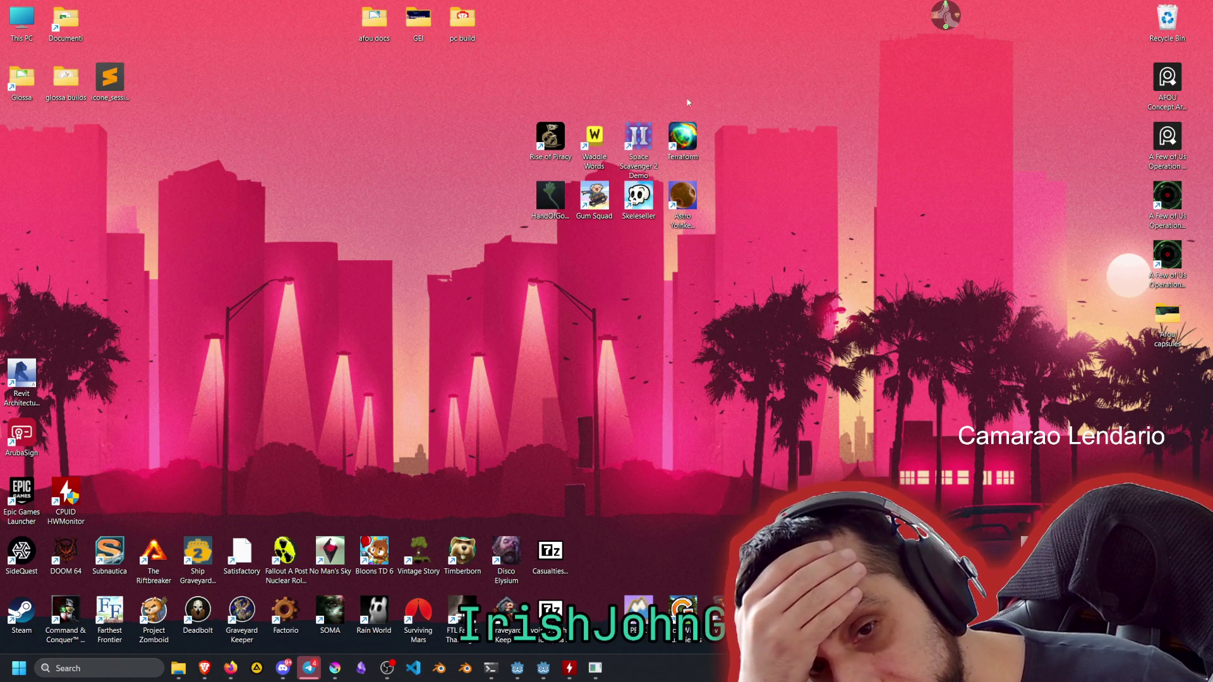
Move the HandOfGod shortcut away and place Skeleseller left of Gum Squad
mouse_move(550, 195)
mouse_down()
mouse_move(742, 404)
mouse_move(903, 383)
mouse_up()
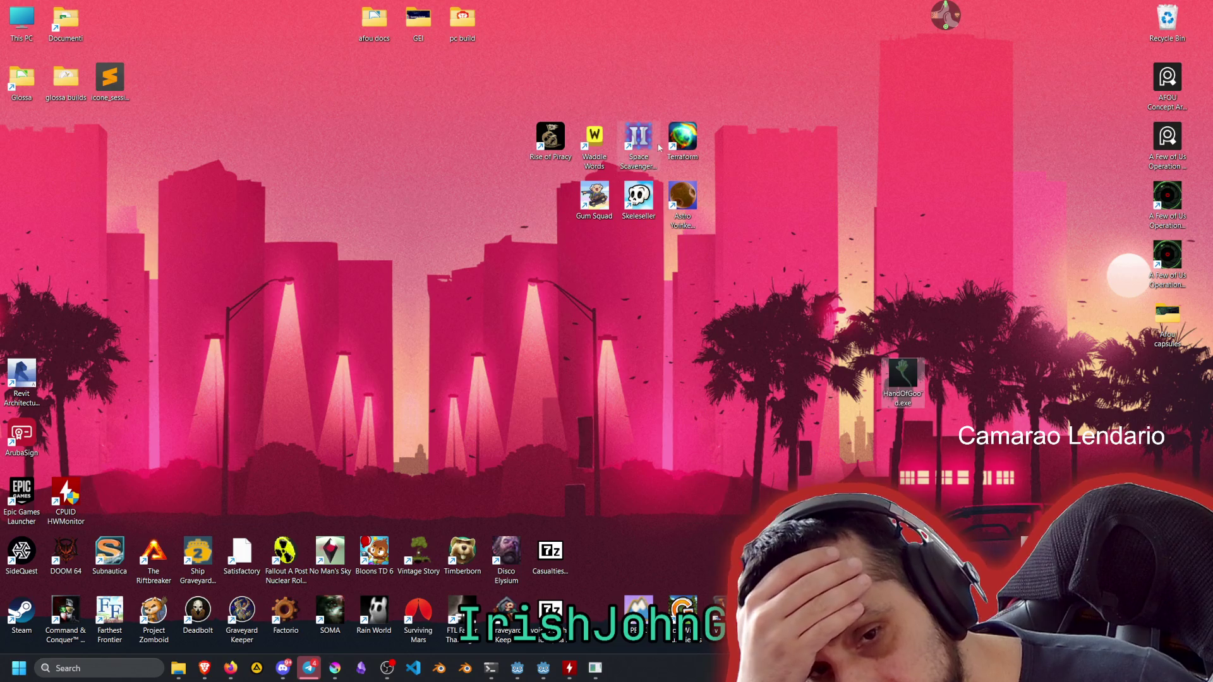
mouse_move(630, 209)
mouse_down()
mouse_move(840, 297)
mouse_move(851, 272)
mouse_up()
drag(584, 205, 559, 189)
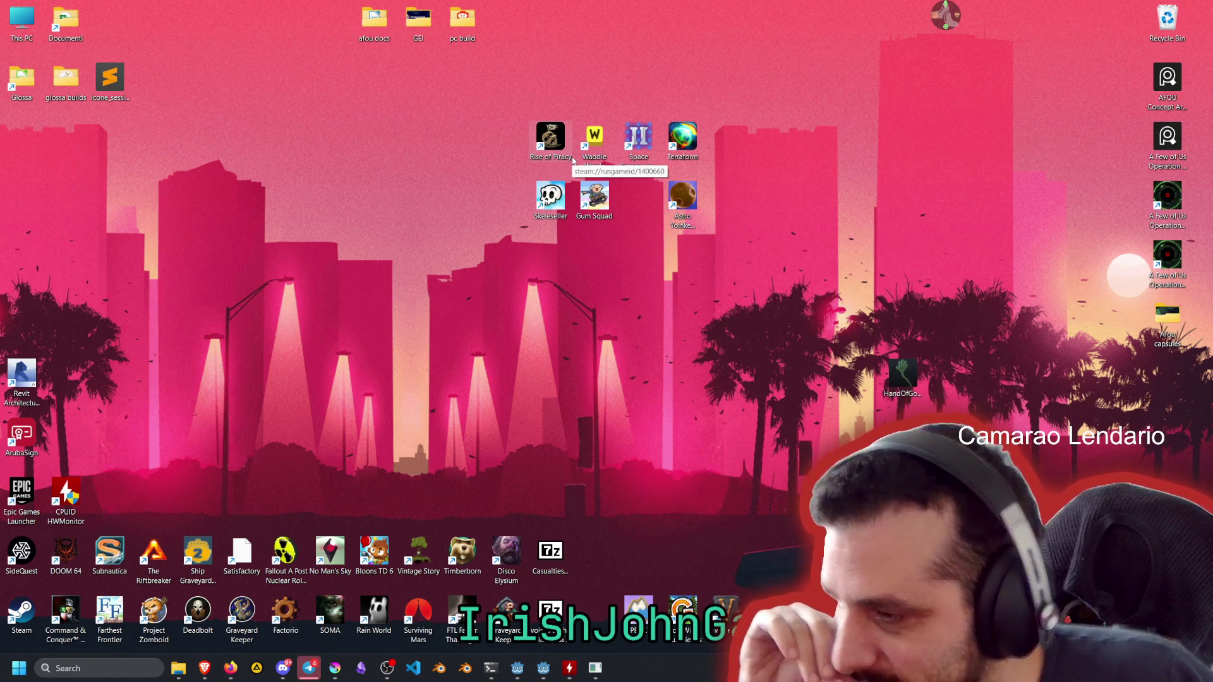
click(533, 139)
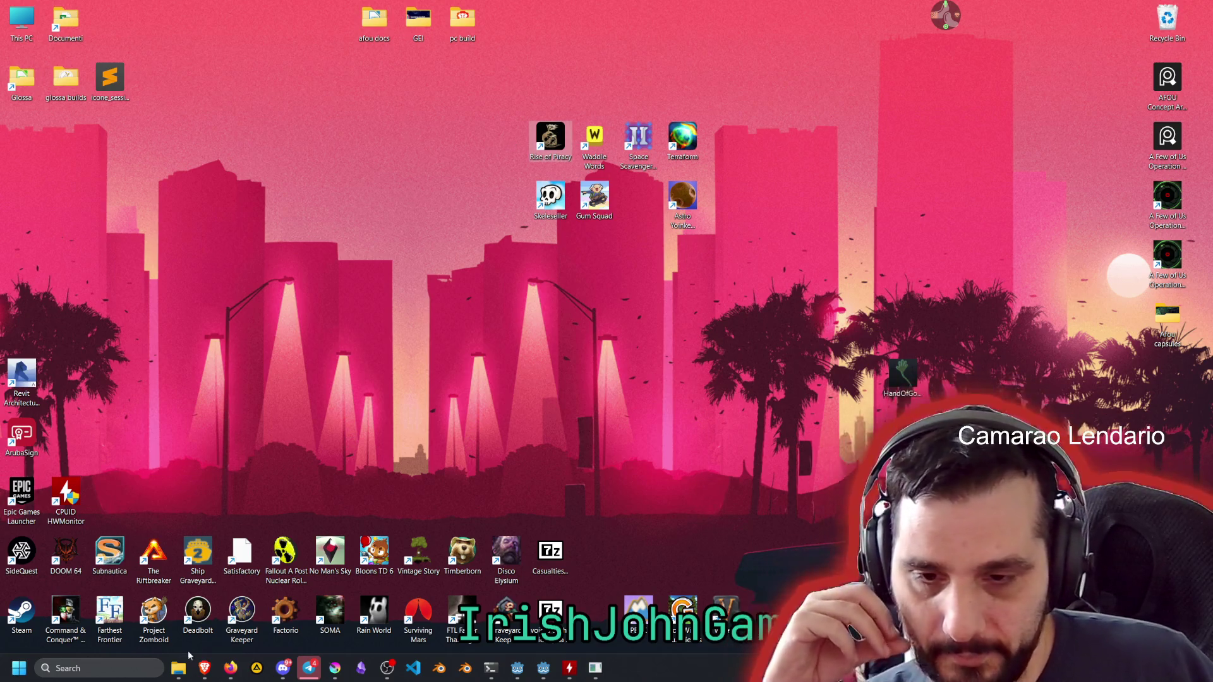
Bring Brave forward with a new tab and 'rise o' typed in the address bar
mouse_move(202, 667)
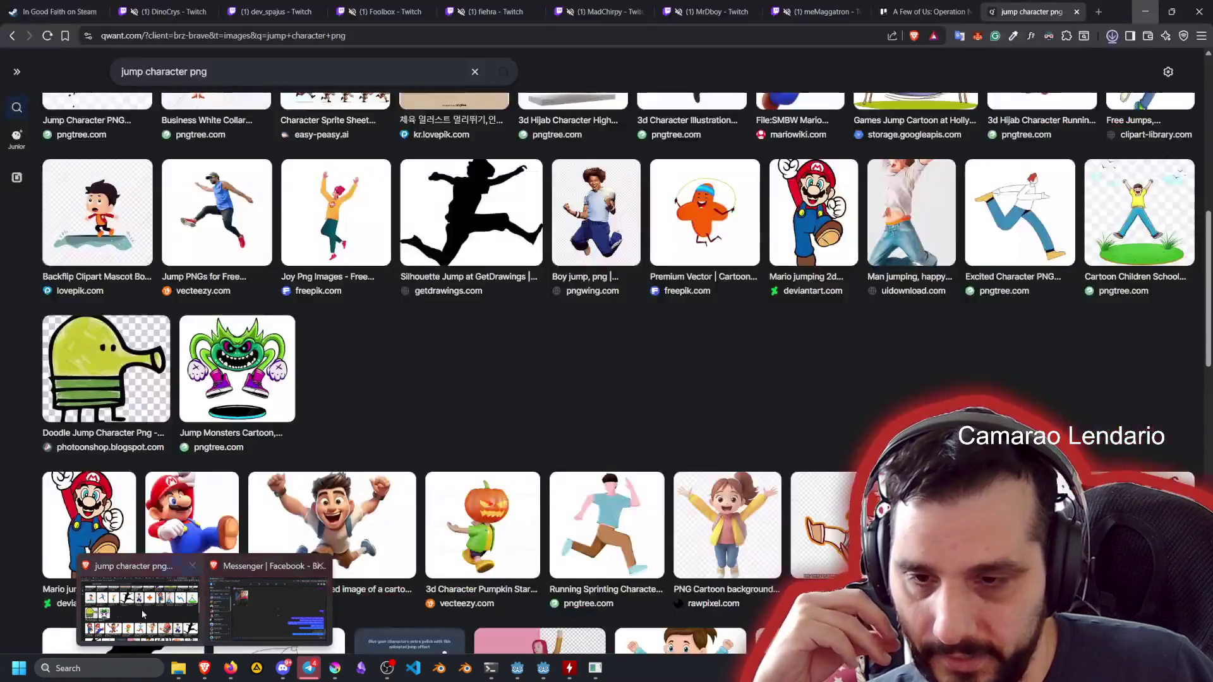
click(161, 609)
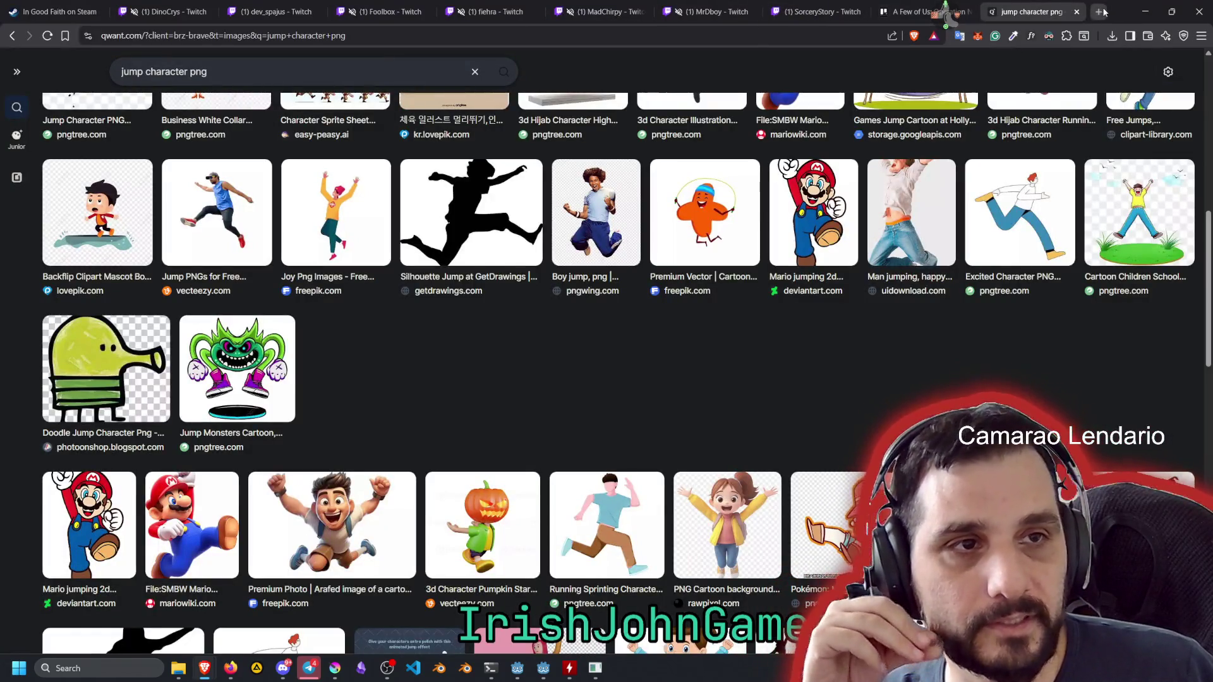
click(1100, 11)
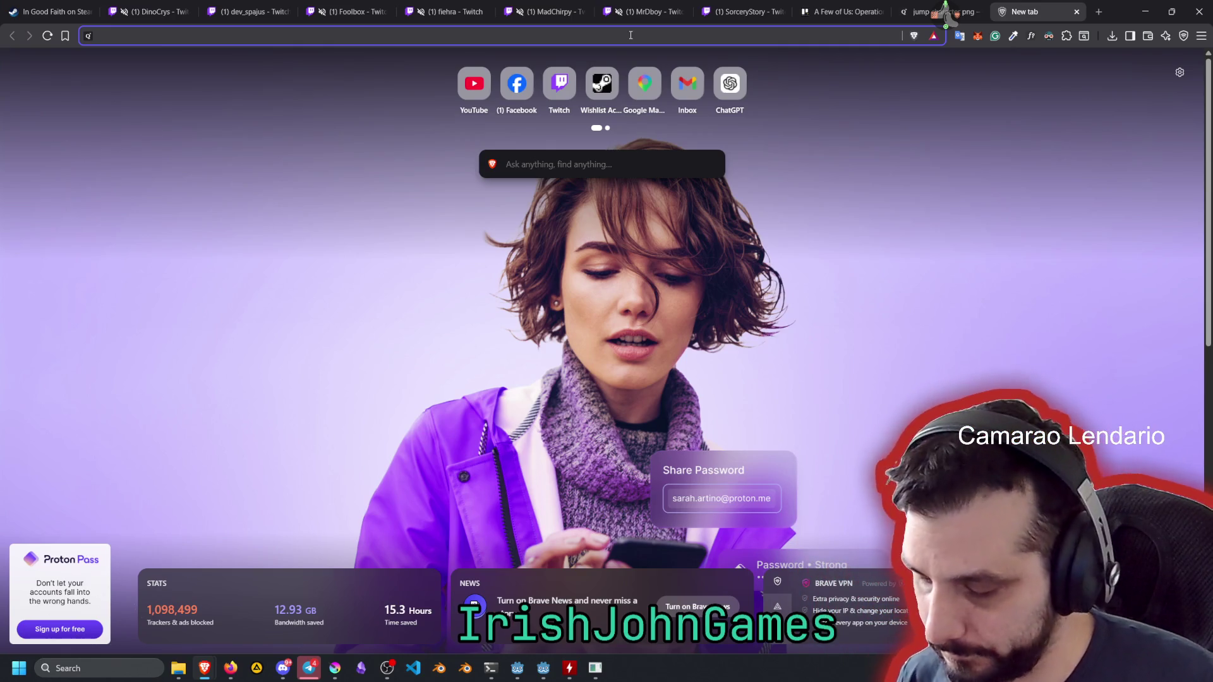
text(rise o)
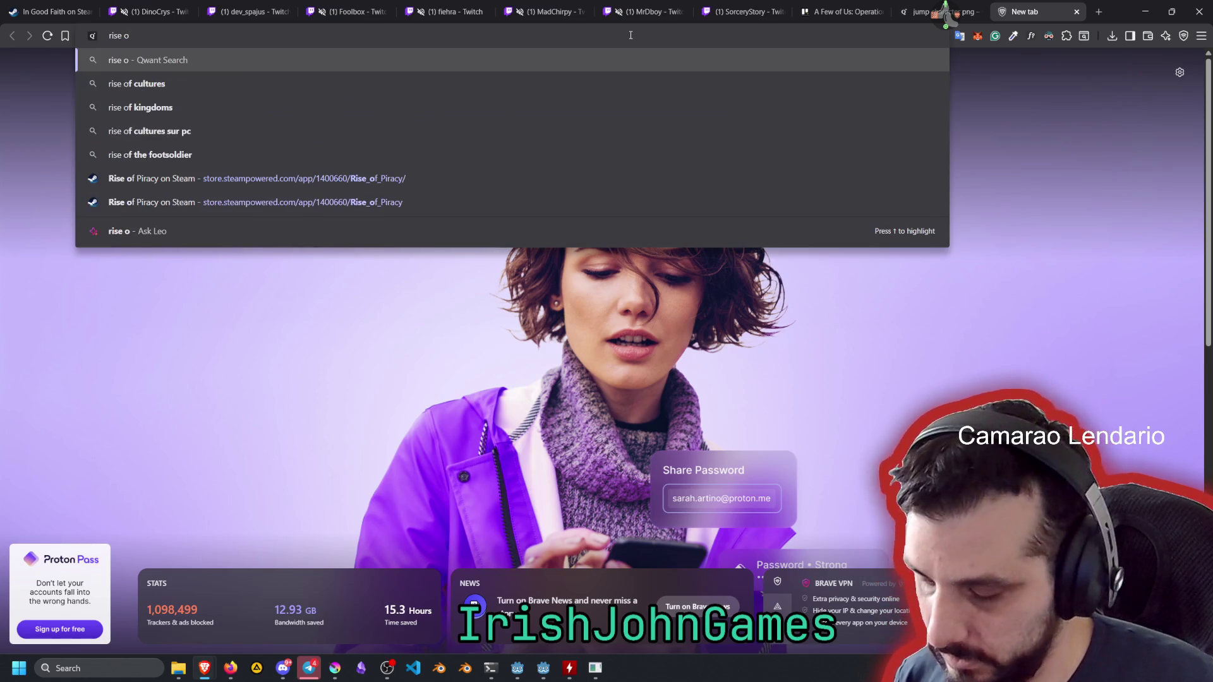
key(Escape)
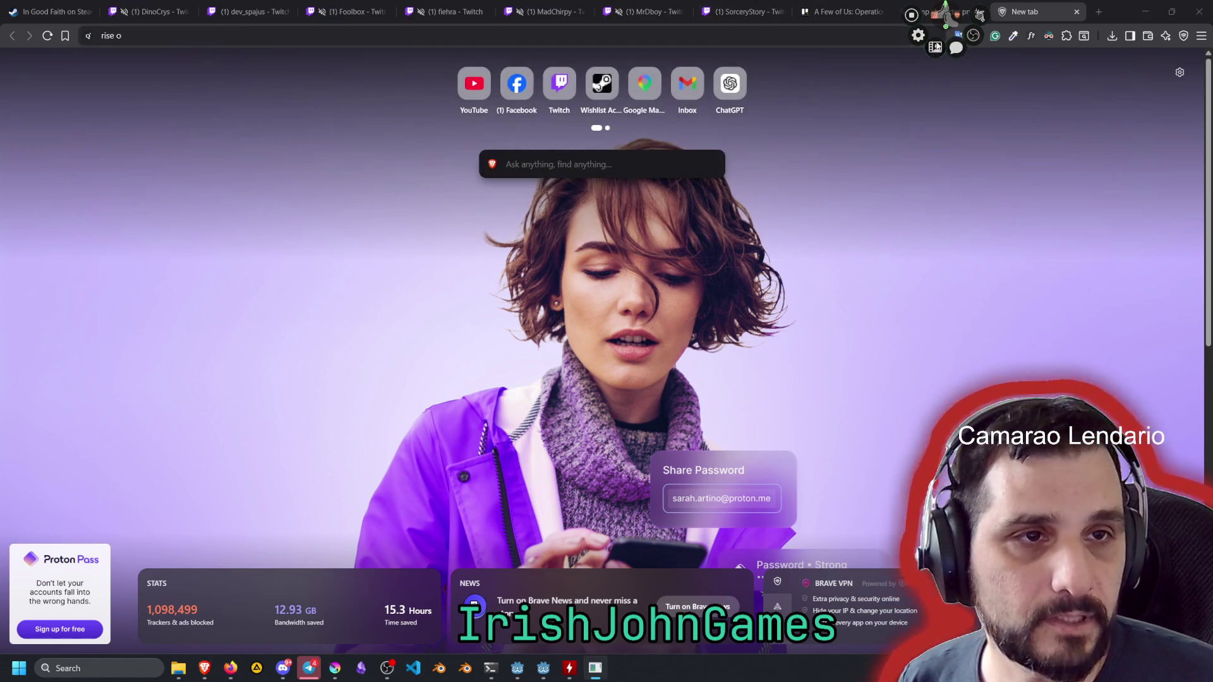
key(alt+Tab)
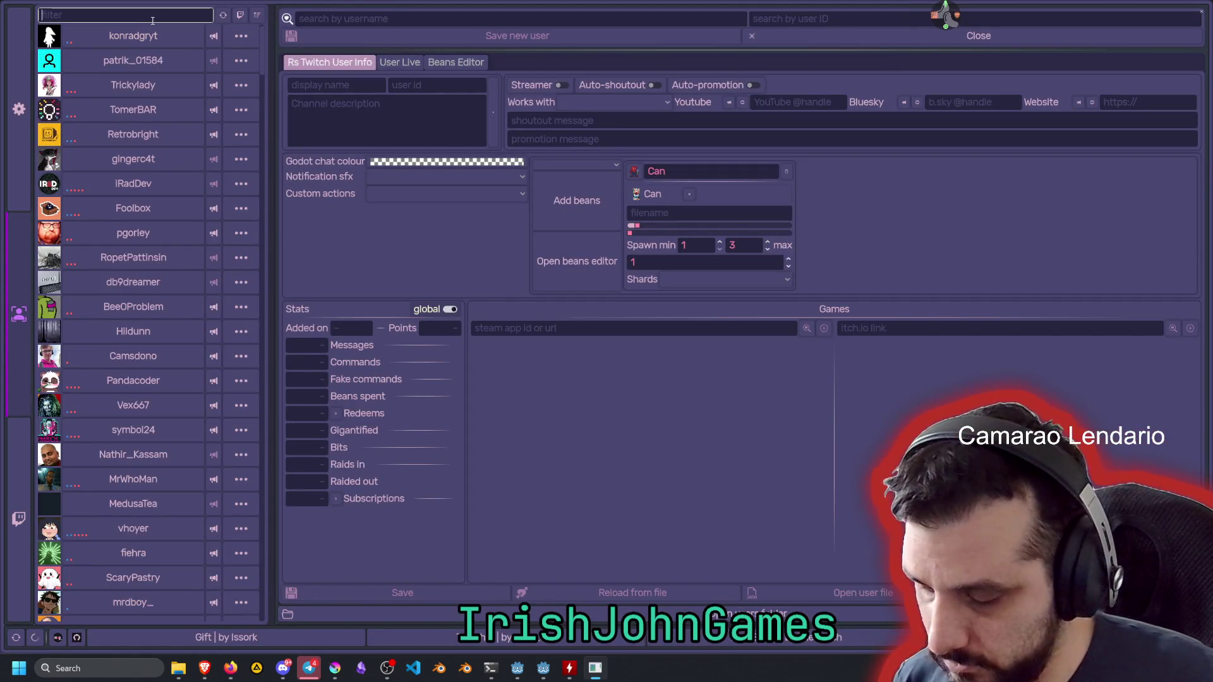
Filter for the streamer, open their profile, and open Rise of Piracy's Steam store page
text(Iri)
click(161, 36)
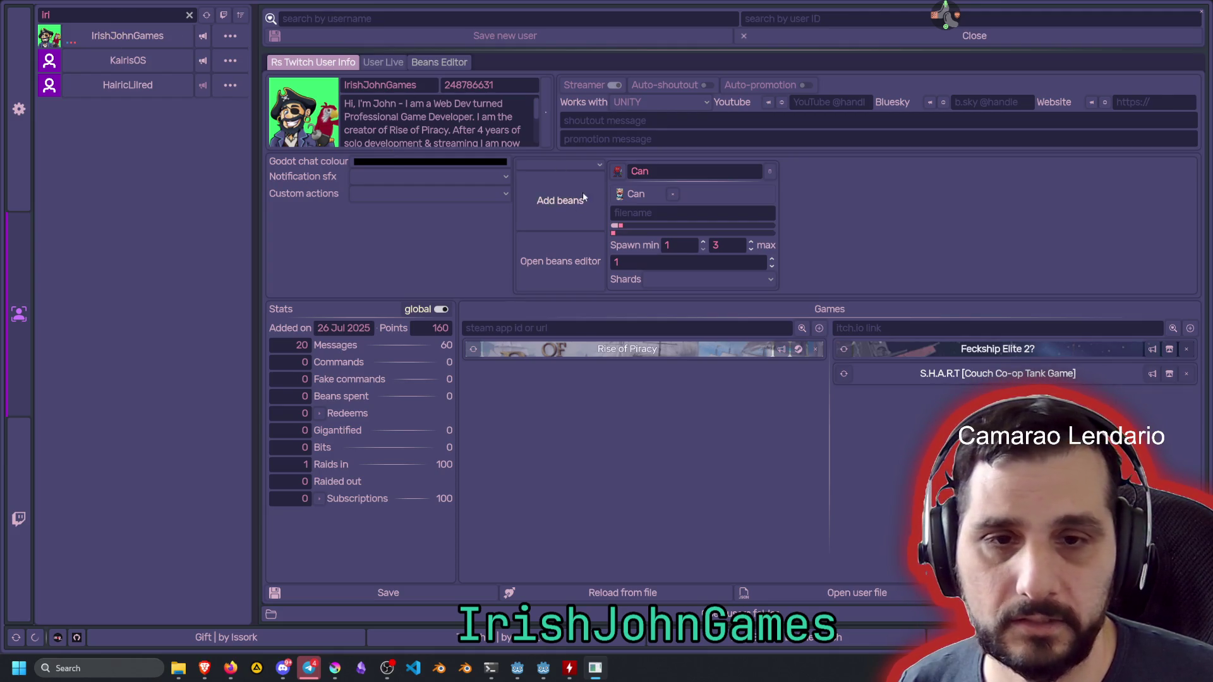
click(473, 348)
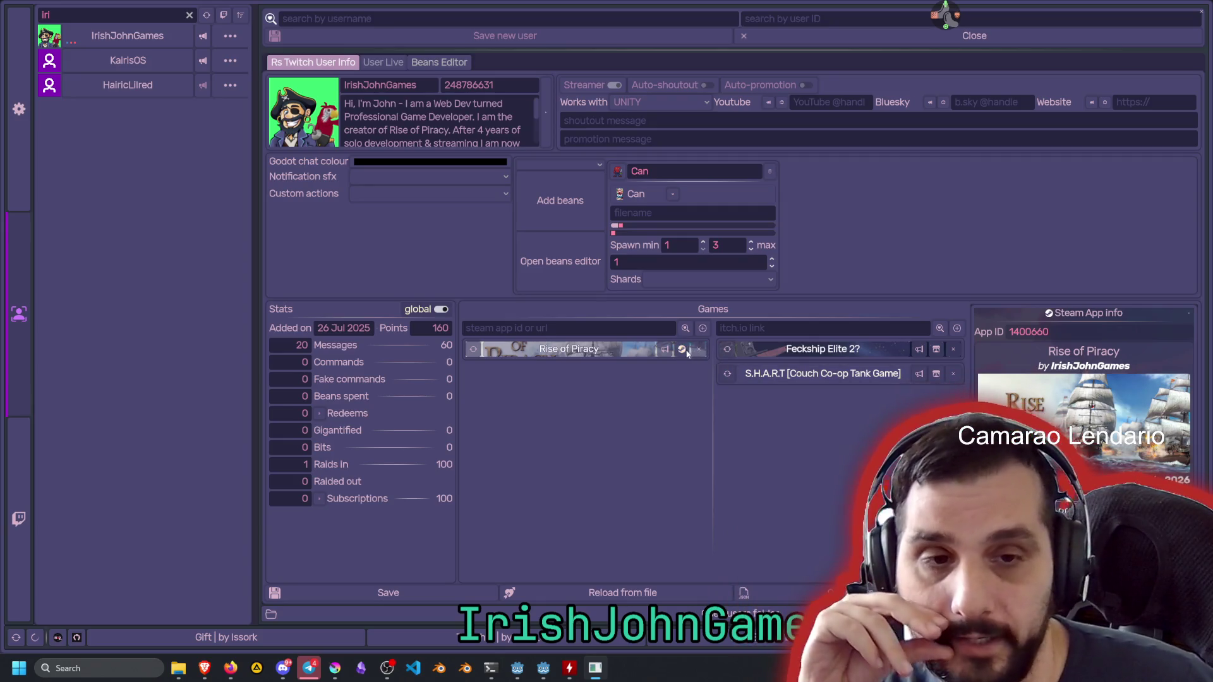
click(681, 350)
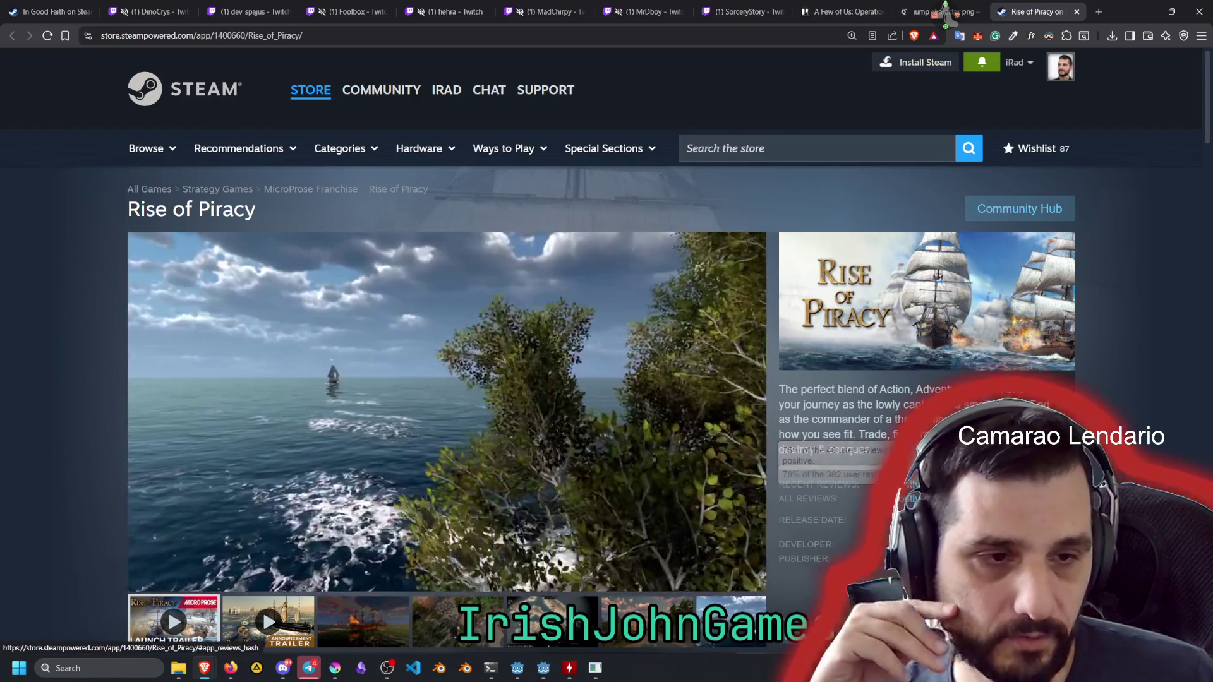
Scroll through the Rise of Piracy Steam page, then return to the Godot editor
scroll(600, 347, down, 8)
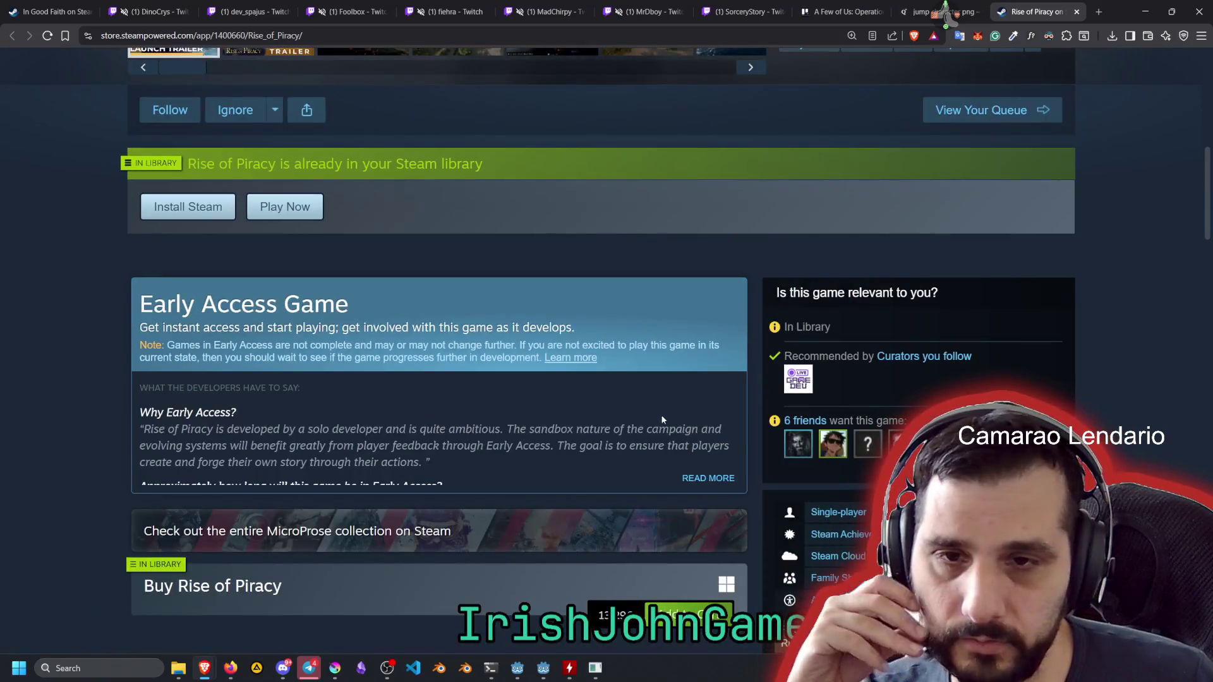
scroll(662, 418, down, 10)
scroll(19, 294, down, 7)
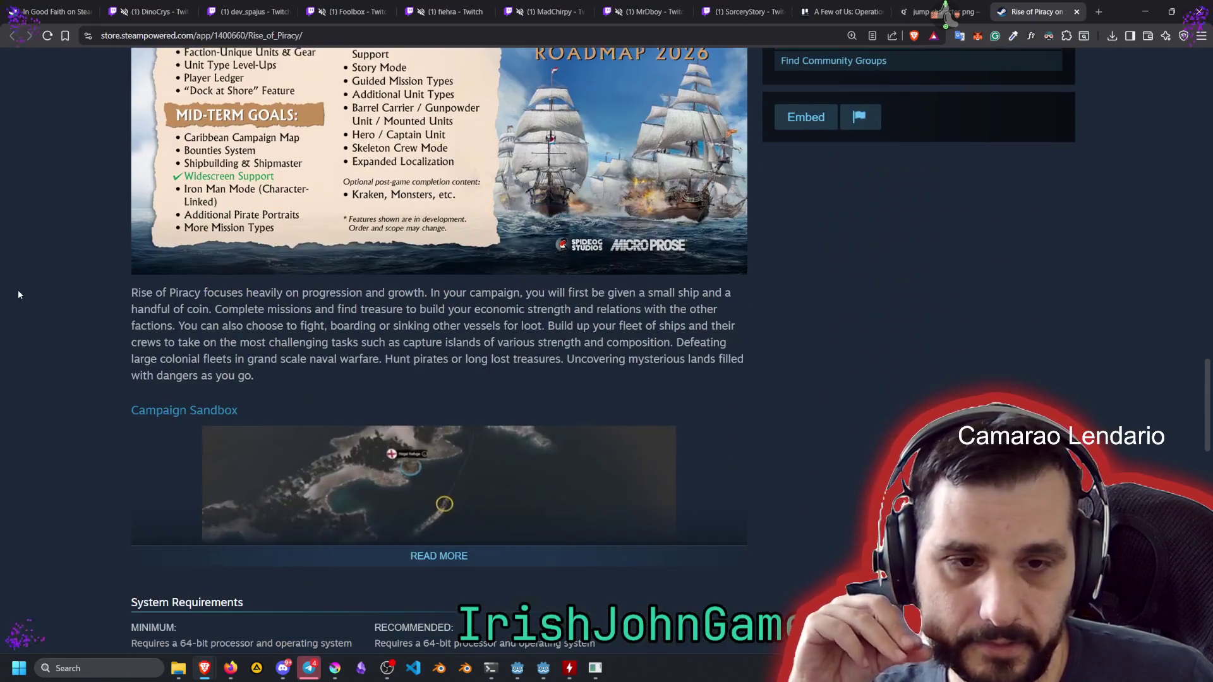
scroll(18, 294, up, 14)
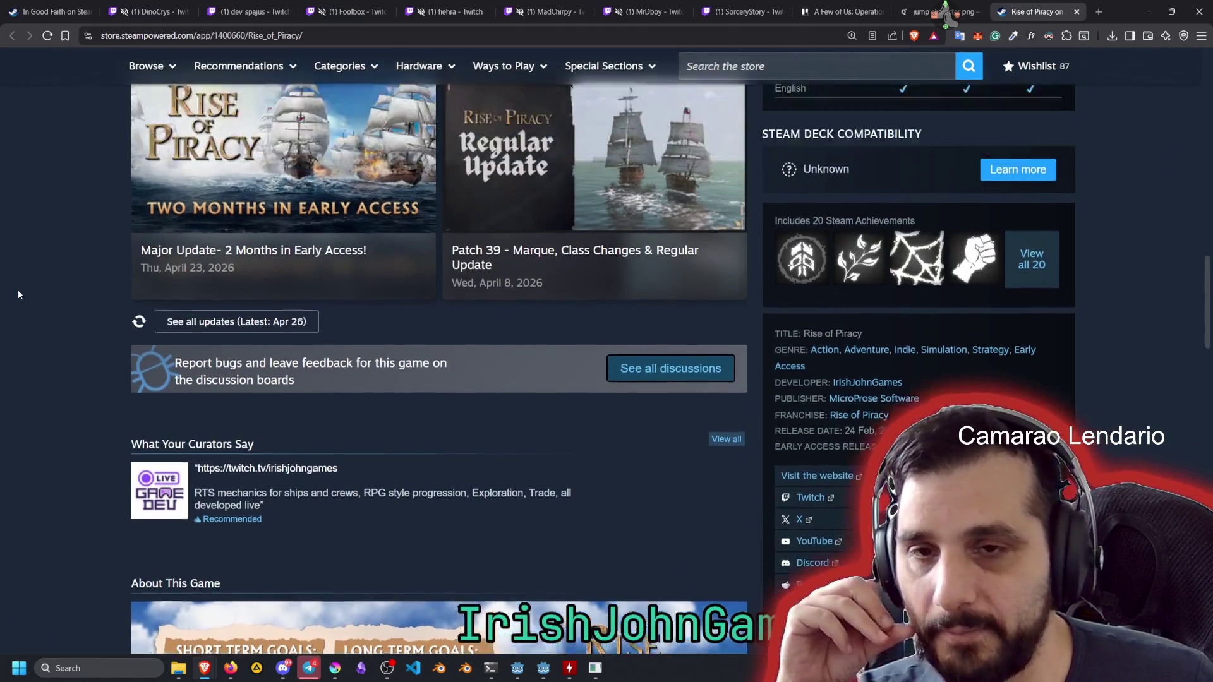
scroll(18, 294, up, 10)
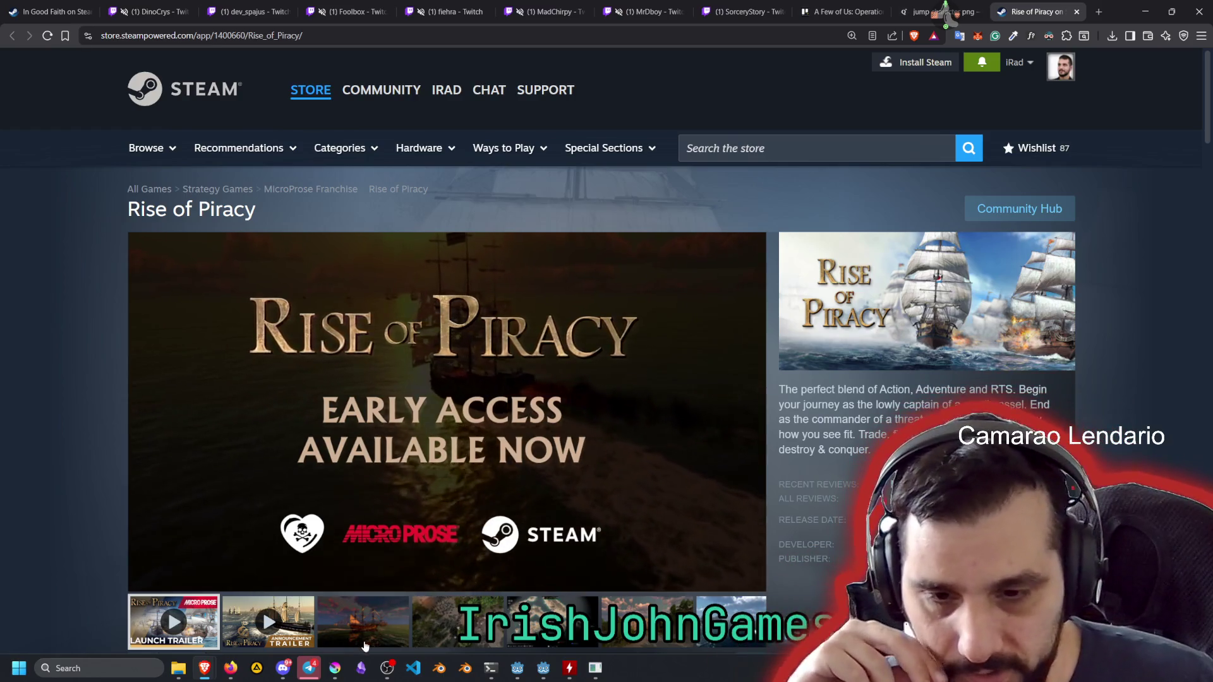
mouse_move(543, 667)
click(556, 631)
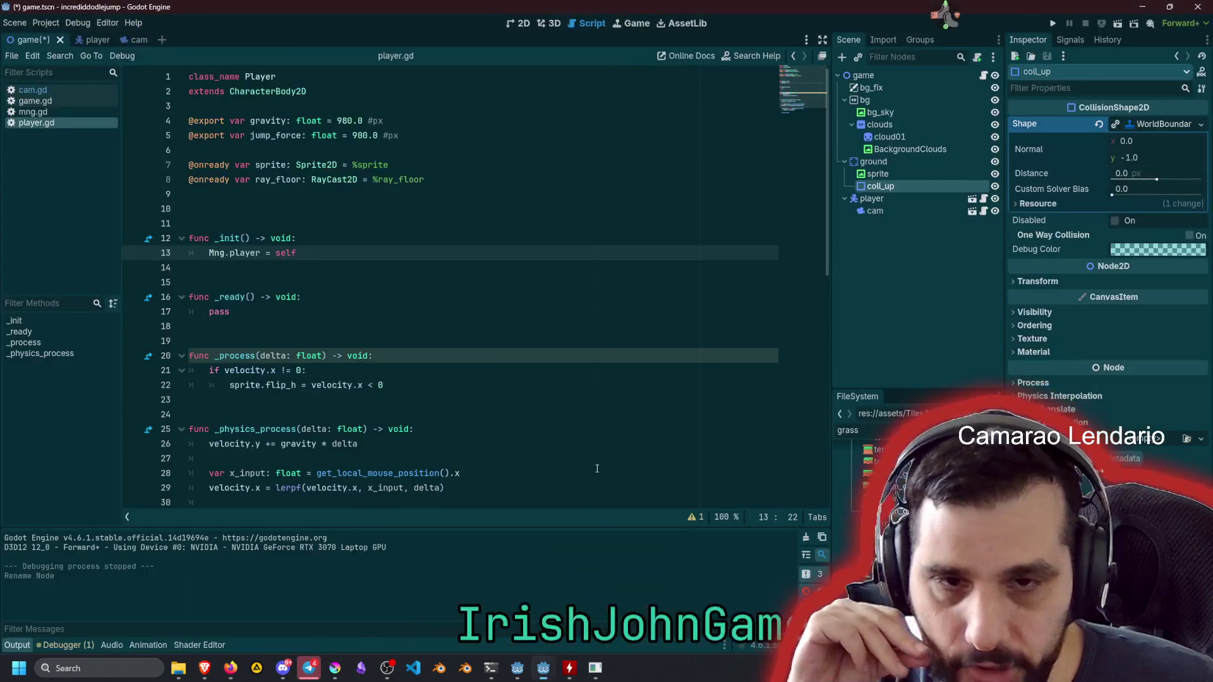
Duplicate coll_up twice and rename the first copy to coll_left
key(alt+Left)
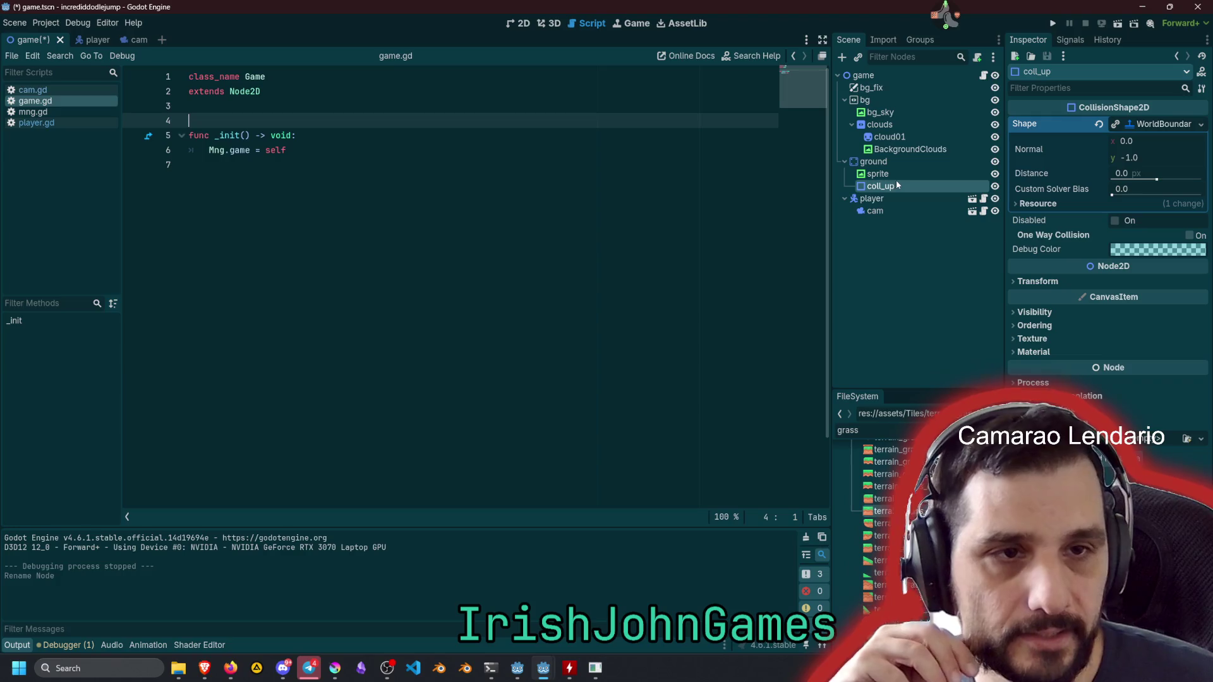
click(893, 163)
click(897, 186)
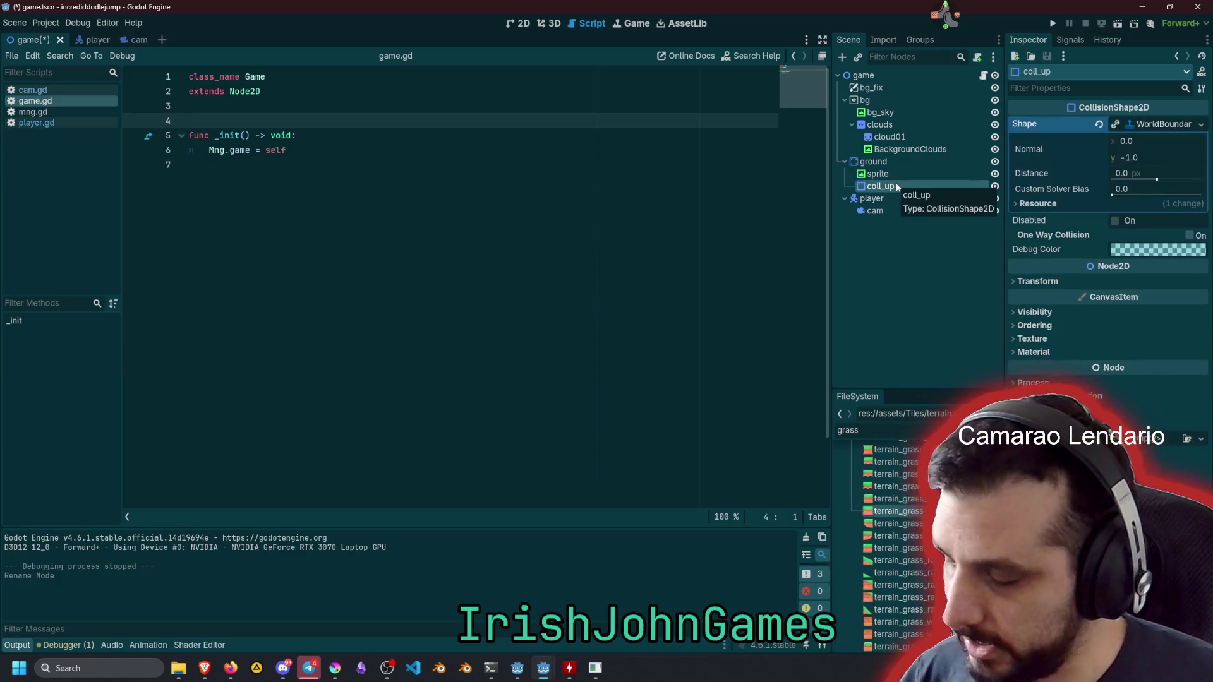
key(ctrl+d)
key(ctrl+d)
double_click(909, 197)
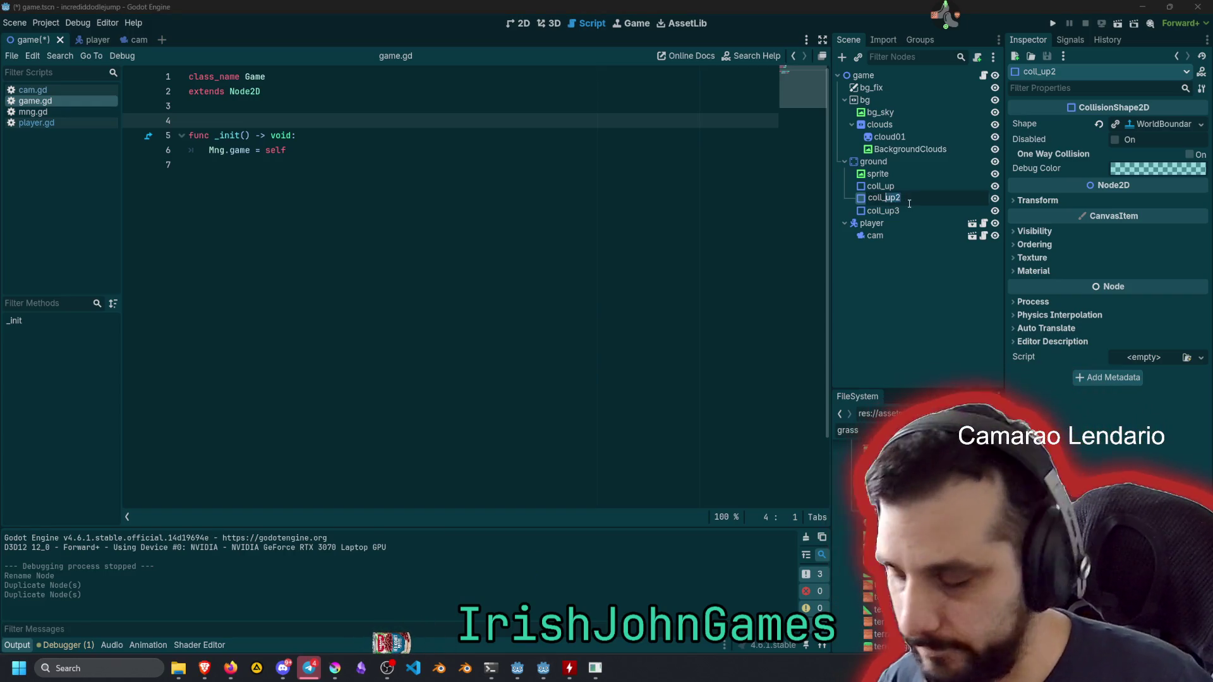
key(Return)
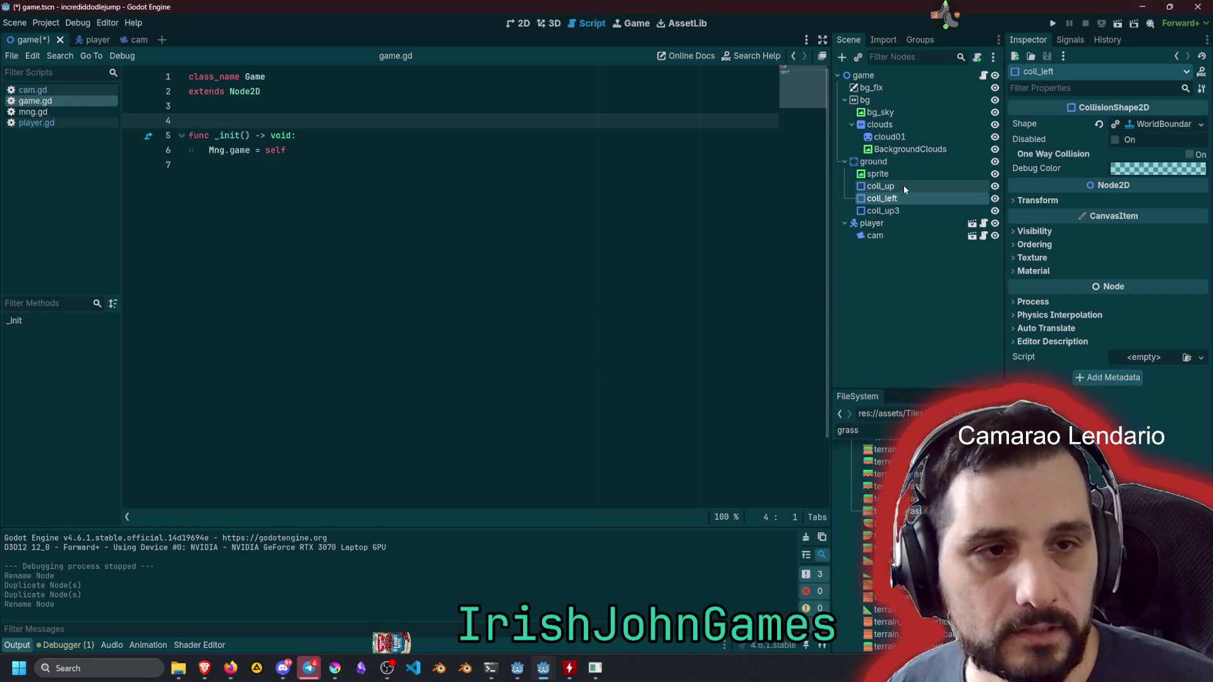
Rename the original coll_up to coll_bot and the second copy to coll_right
click(892, 184)
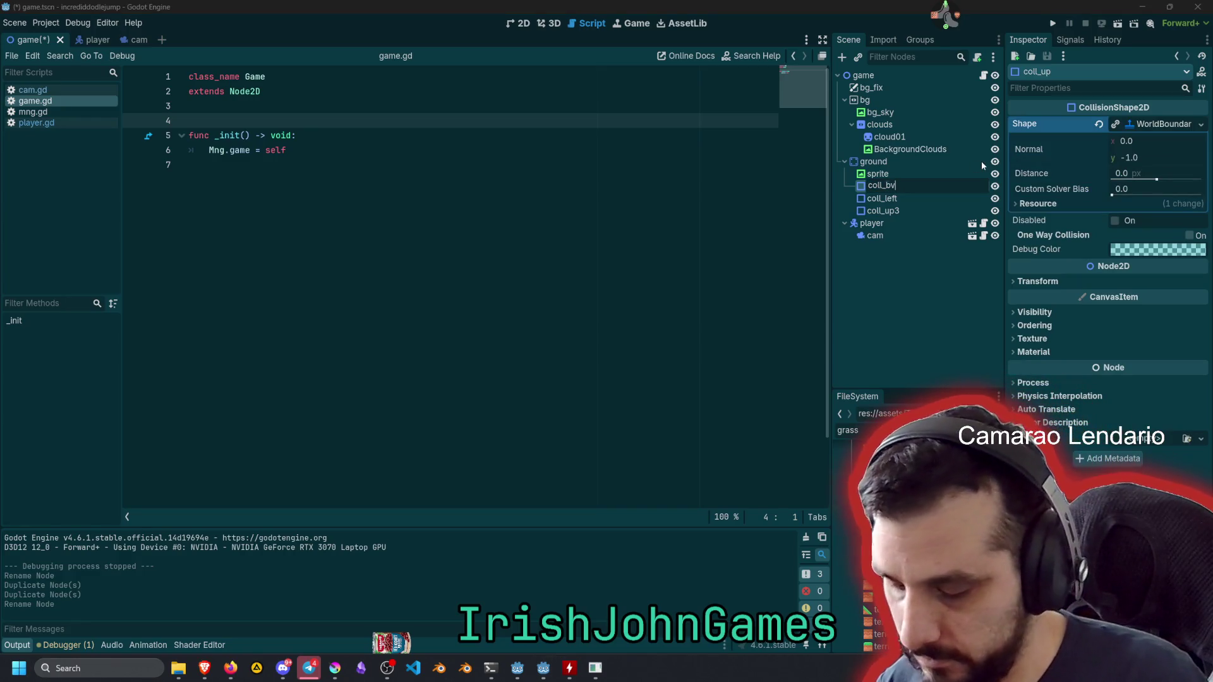
key(Delete)
key(Delete)
text(bot)
key(Return)
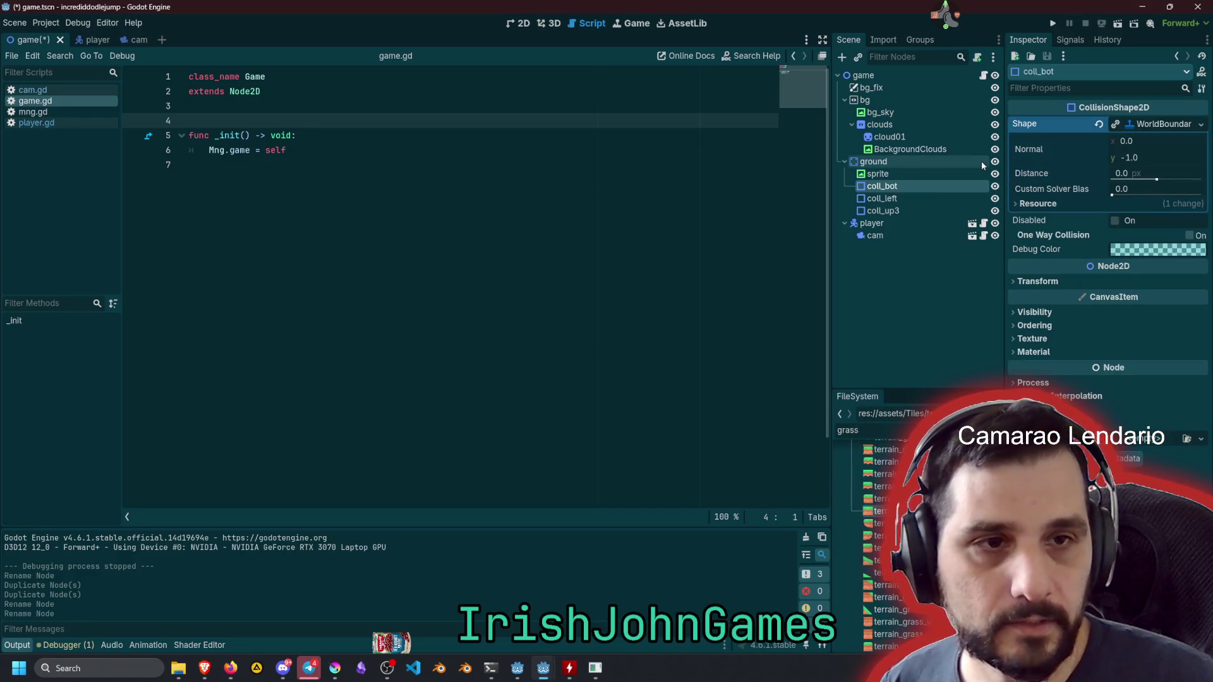
click(884, 210)
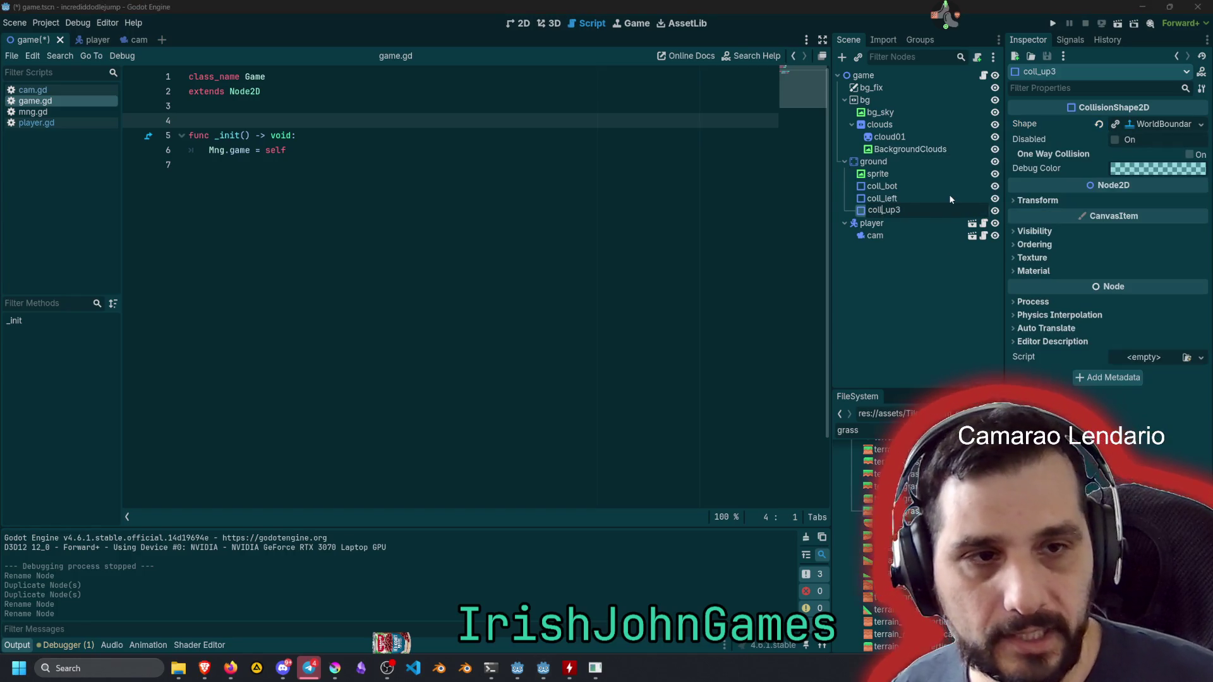
key(Delete)
key(Delete)
key(Delete)
text(right)
key(Return)
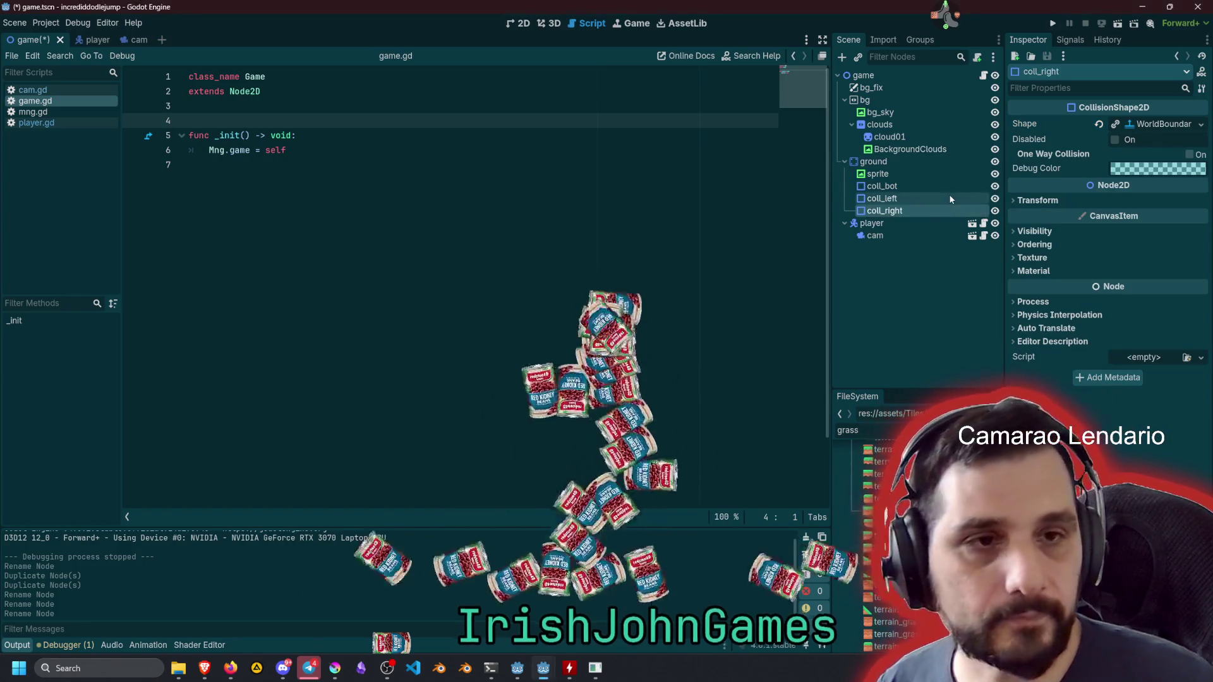
Set coll_left's world-boundary normal to (1, 0)
click(949, 196)
click(1146, 124)
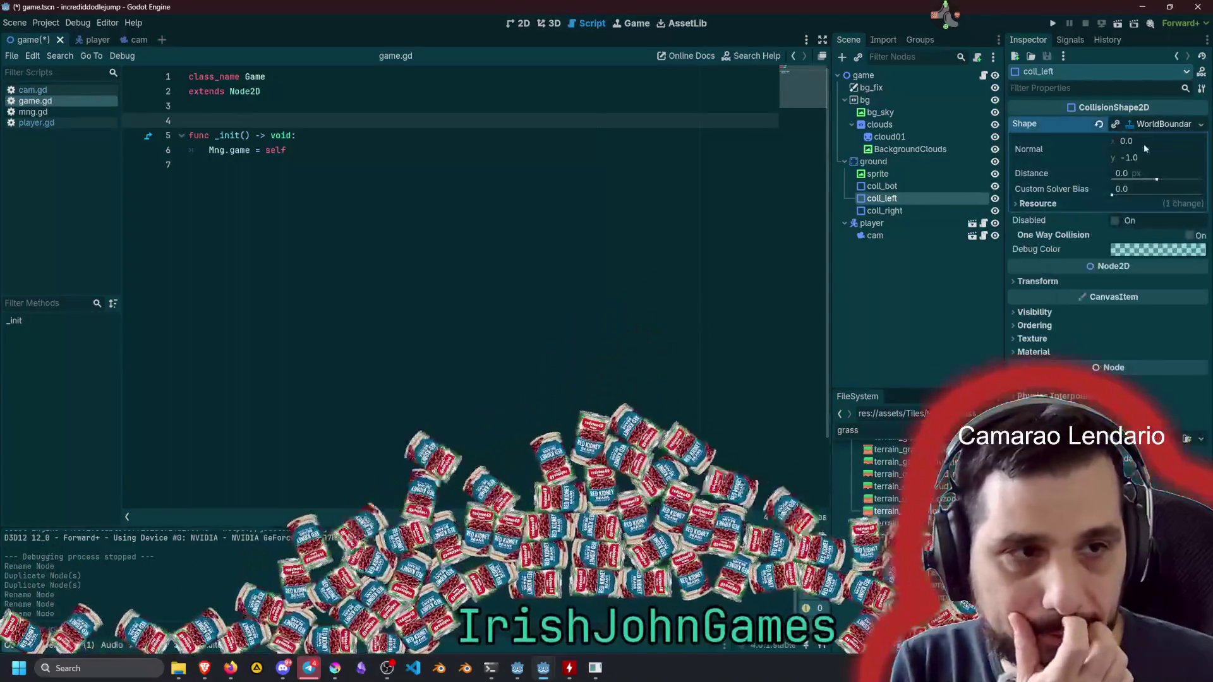
click(1144, 143)
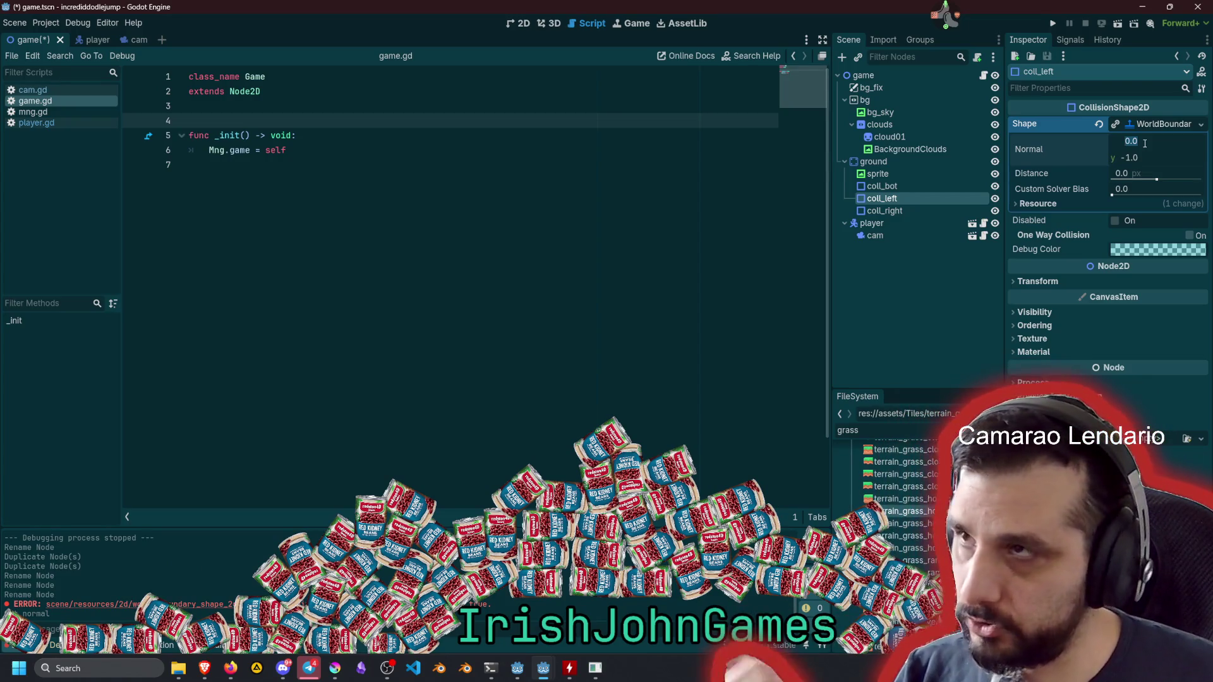
text(1)
key(Return)
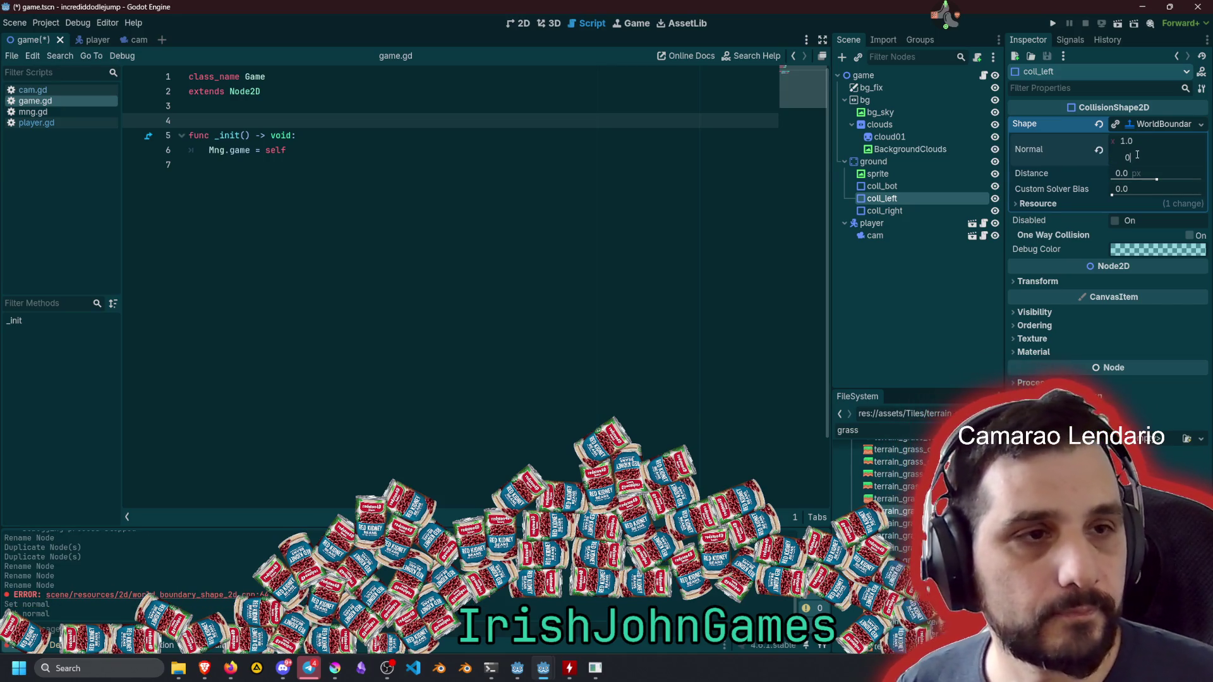
key(Return)
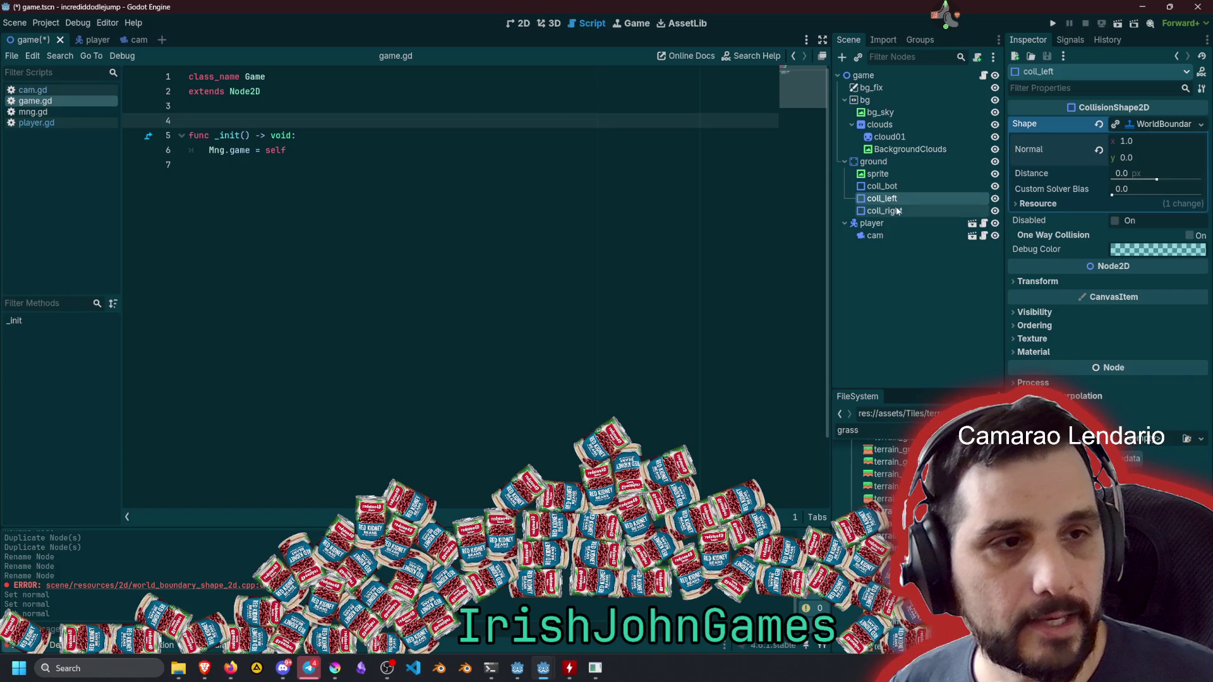
Inspect the boundary shapes of coll_right, coll_bot and coll_left to compare their normals
click(897, 211)
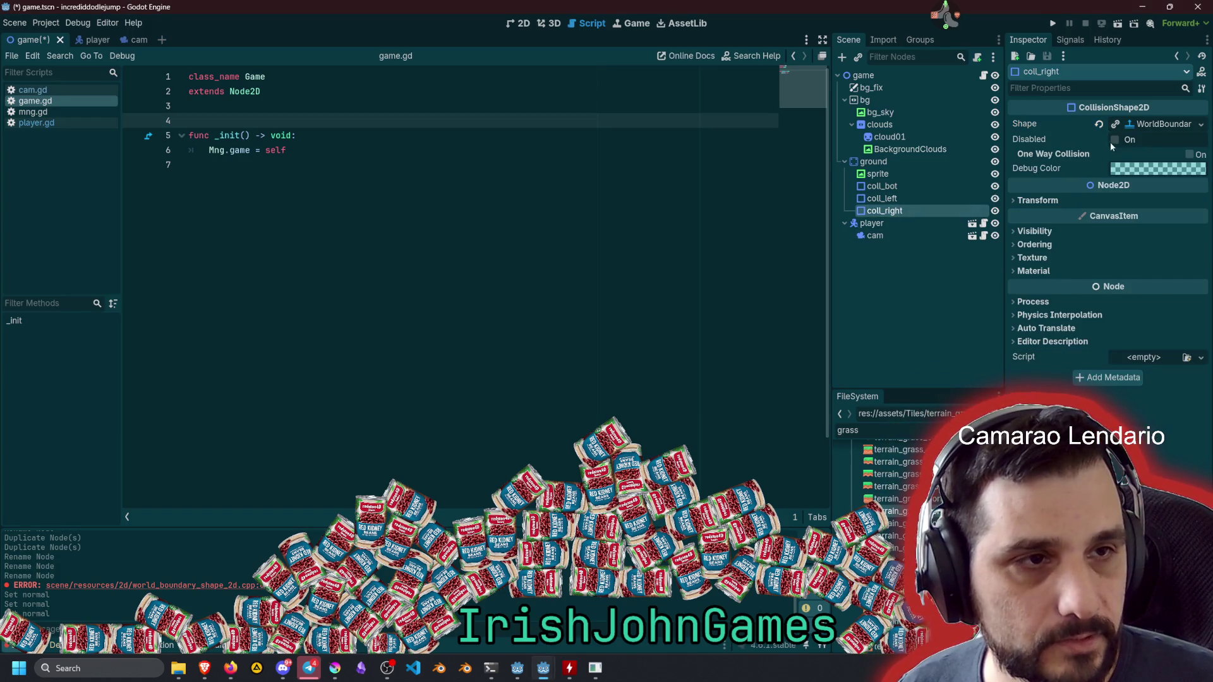
click(1159, 124)
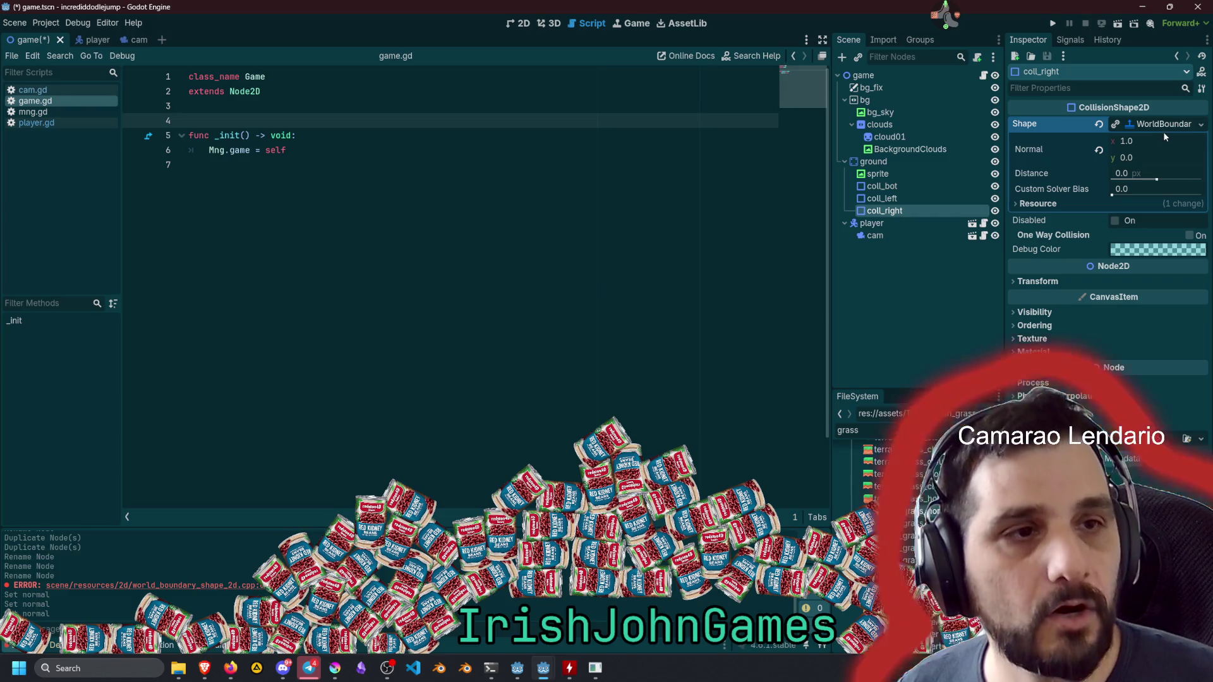
click(1162, 124)
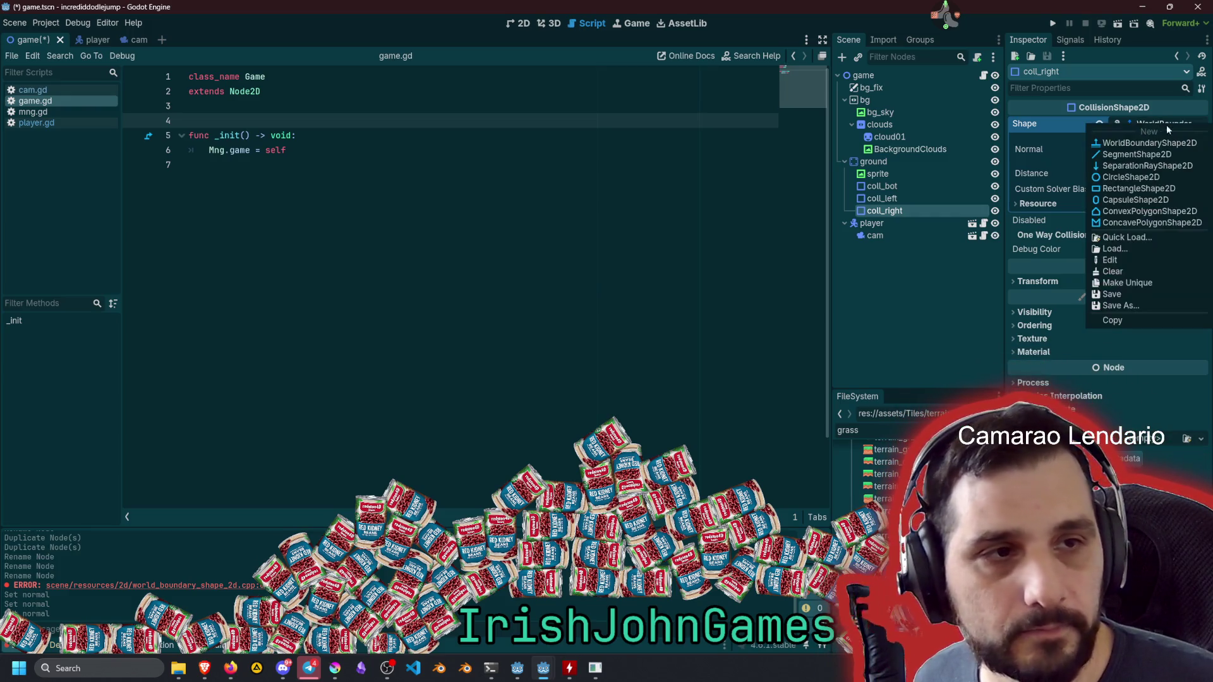
click(1063, 250)
click(882, 186)
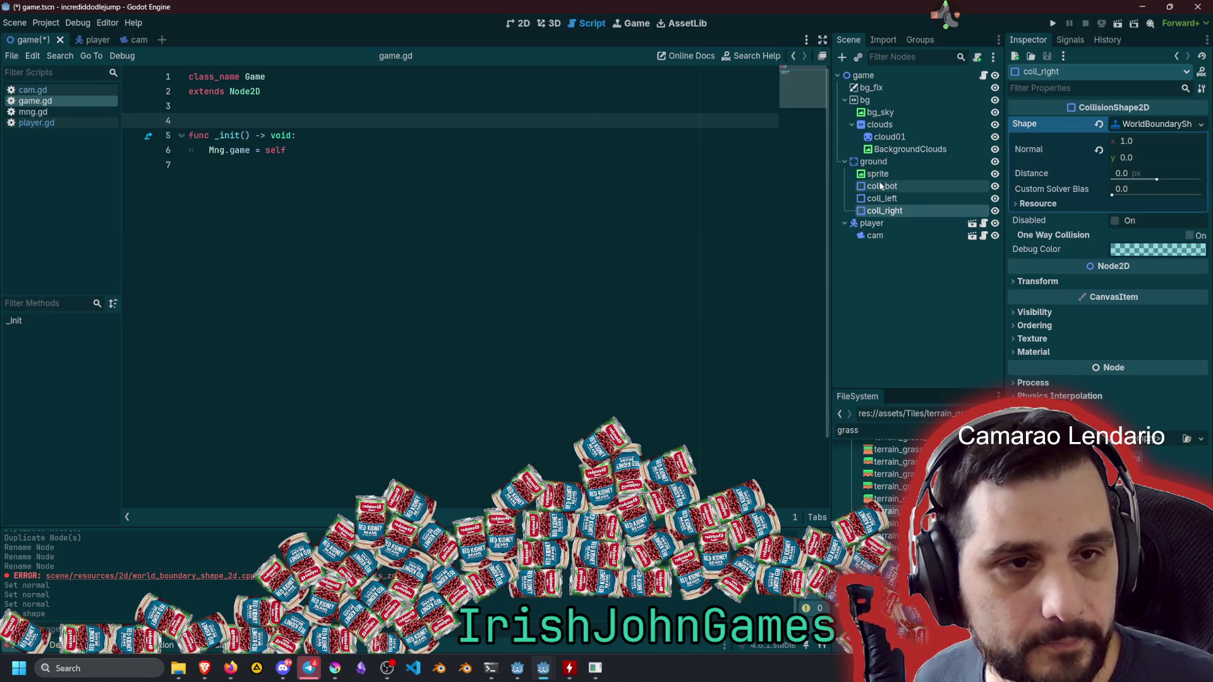
click(1142, 126)
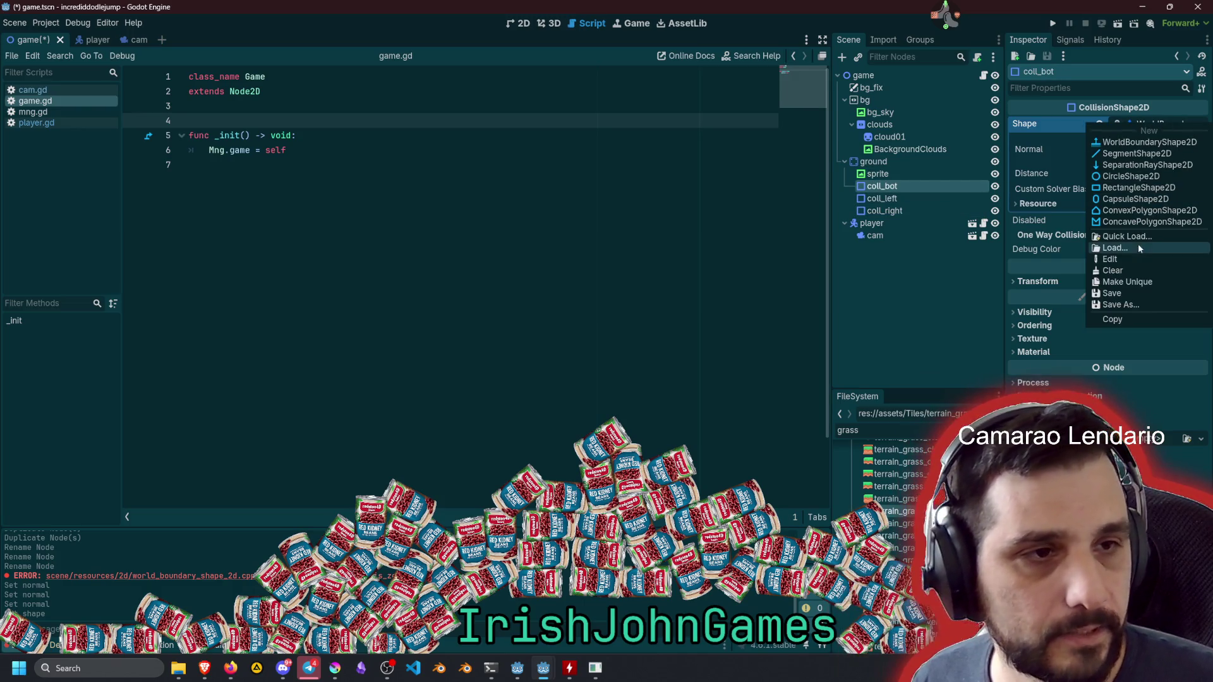
click(1133, 282)
click(913, 198)
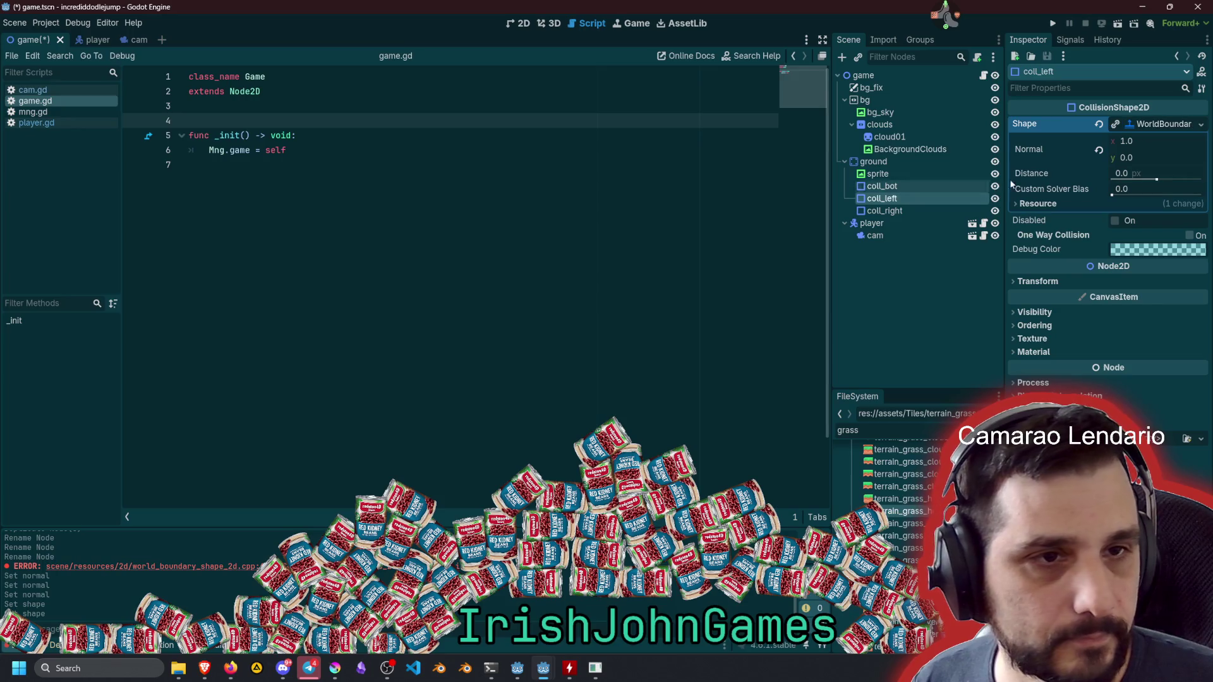
click(927, 184)
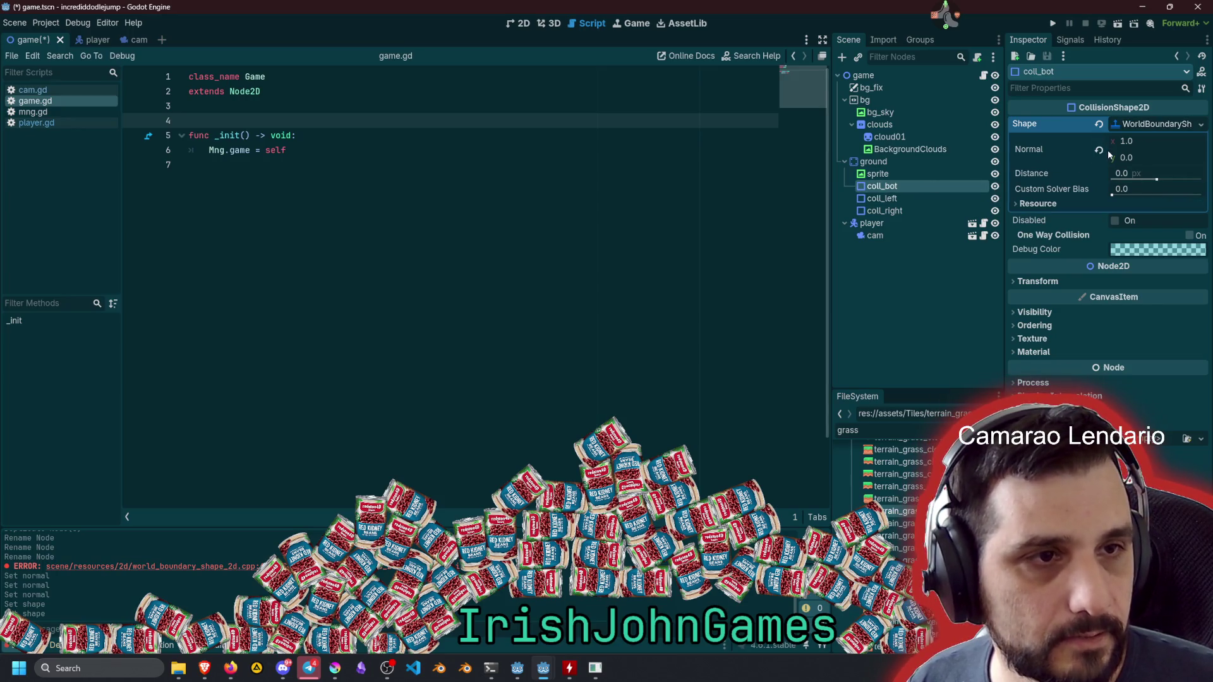
click(892, 198)
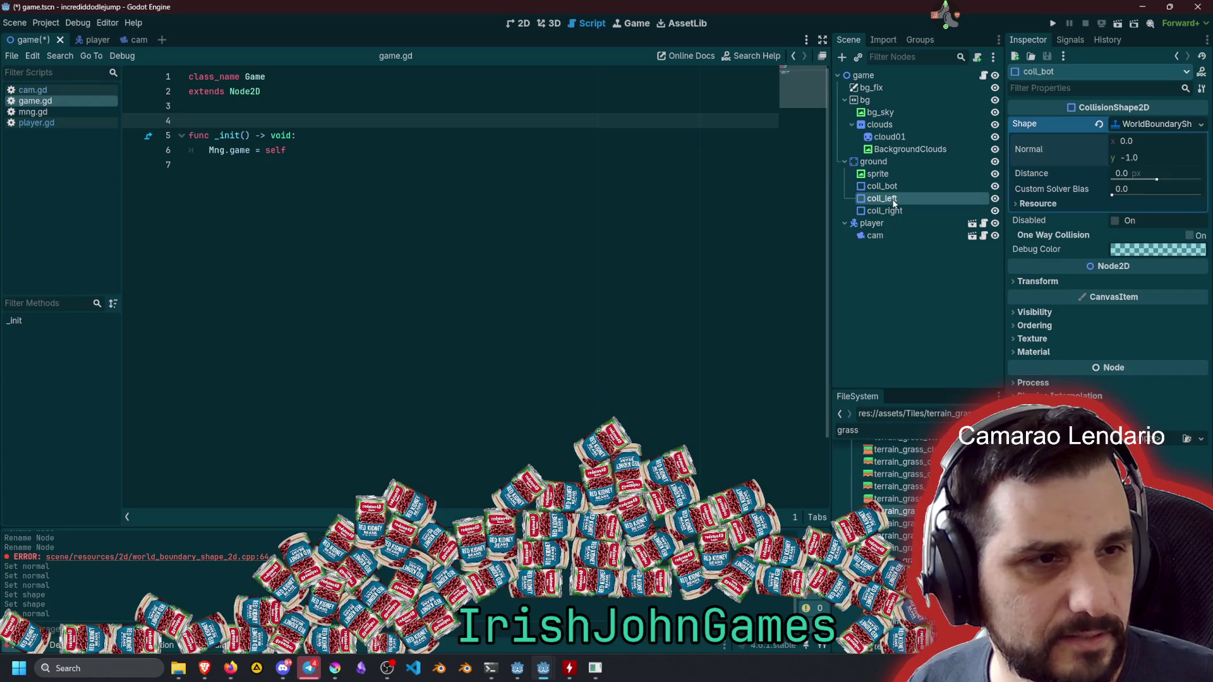
click(887, 211)
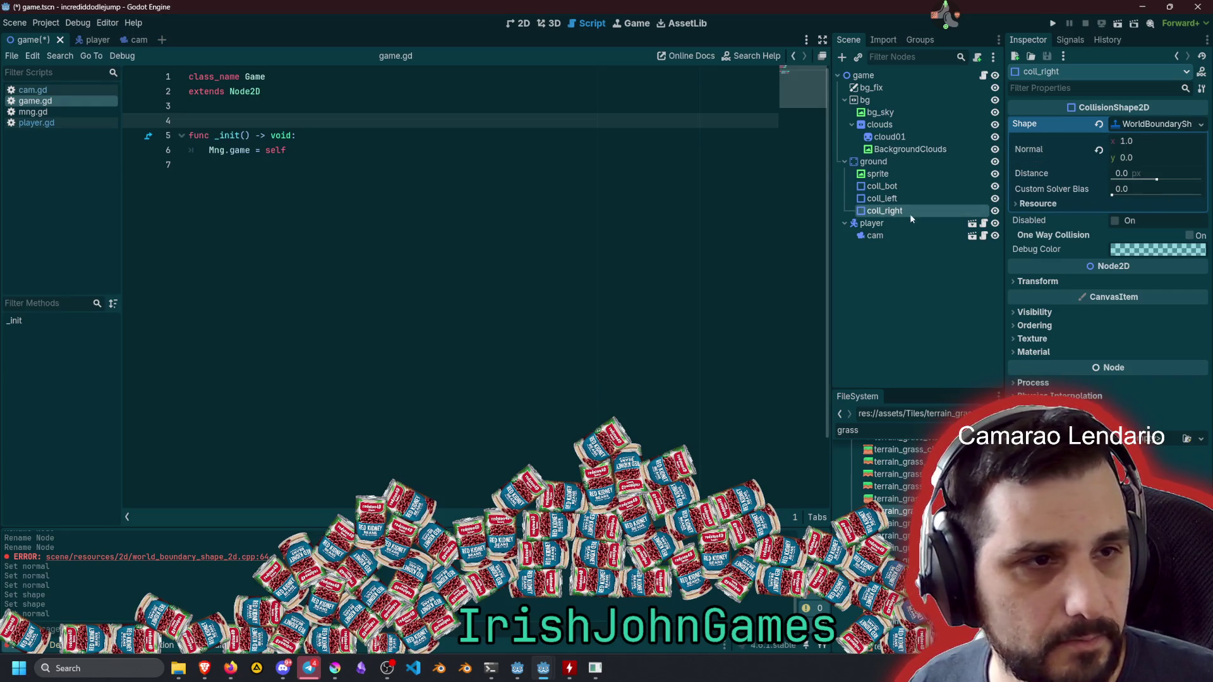
Set coll_right's normal to (-1, 0) and multi-select the three boundary shapes
click(1141, 143)
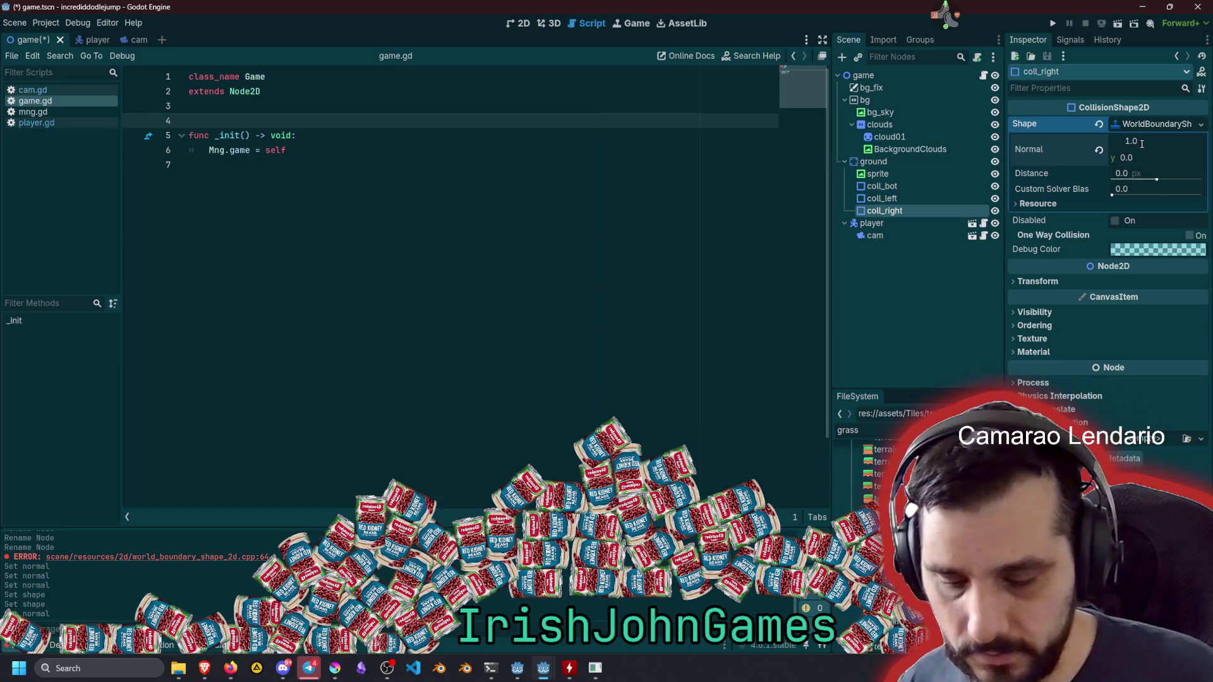
key(Return)
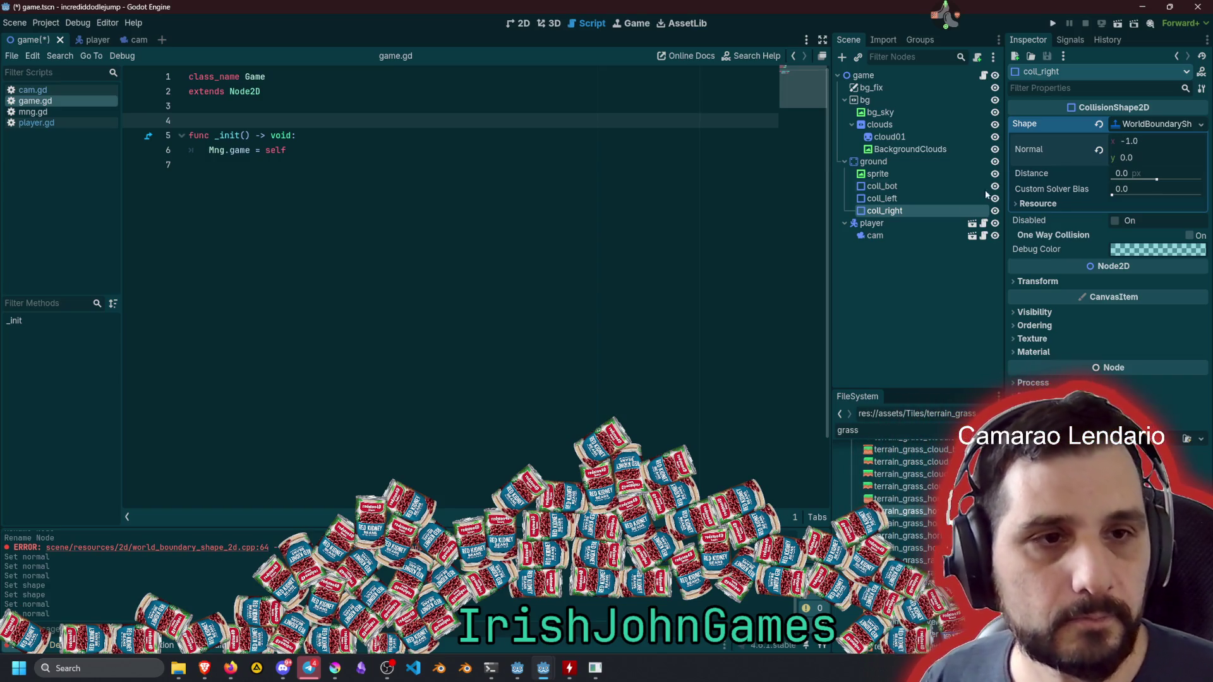
click(919, 267)
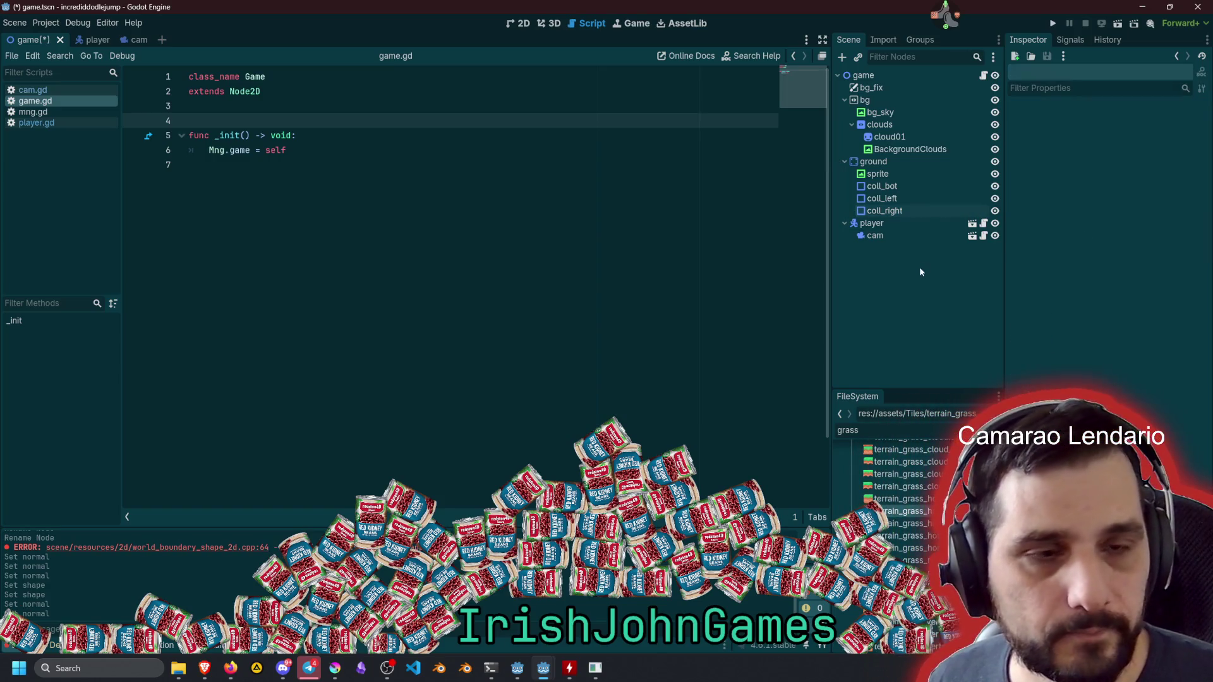
ctrl+click(893, 199)
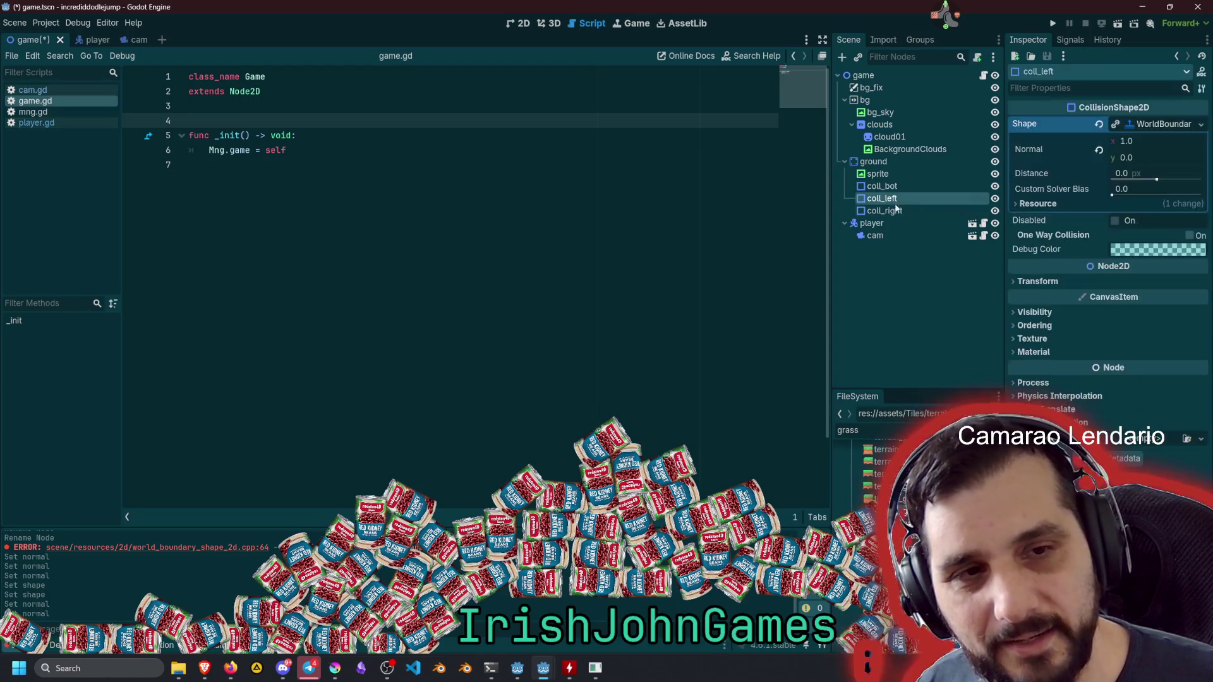
ctrl+click(893, 190)
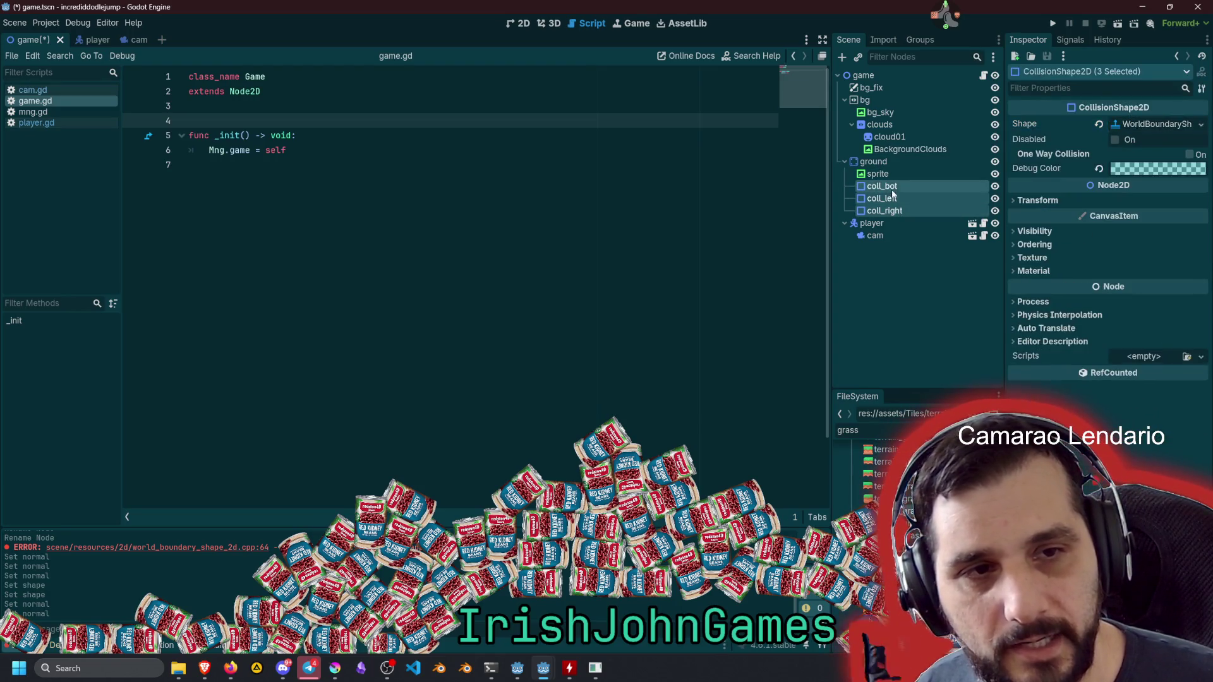
right_click(896, 189)
click(952, 307)
mouse_move(908, 199)
mouse_down()
mouse_move(271, 224)
mouse_move(259, 121)
mouse_up()
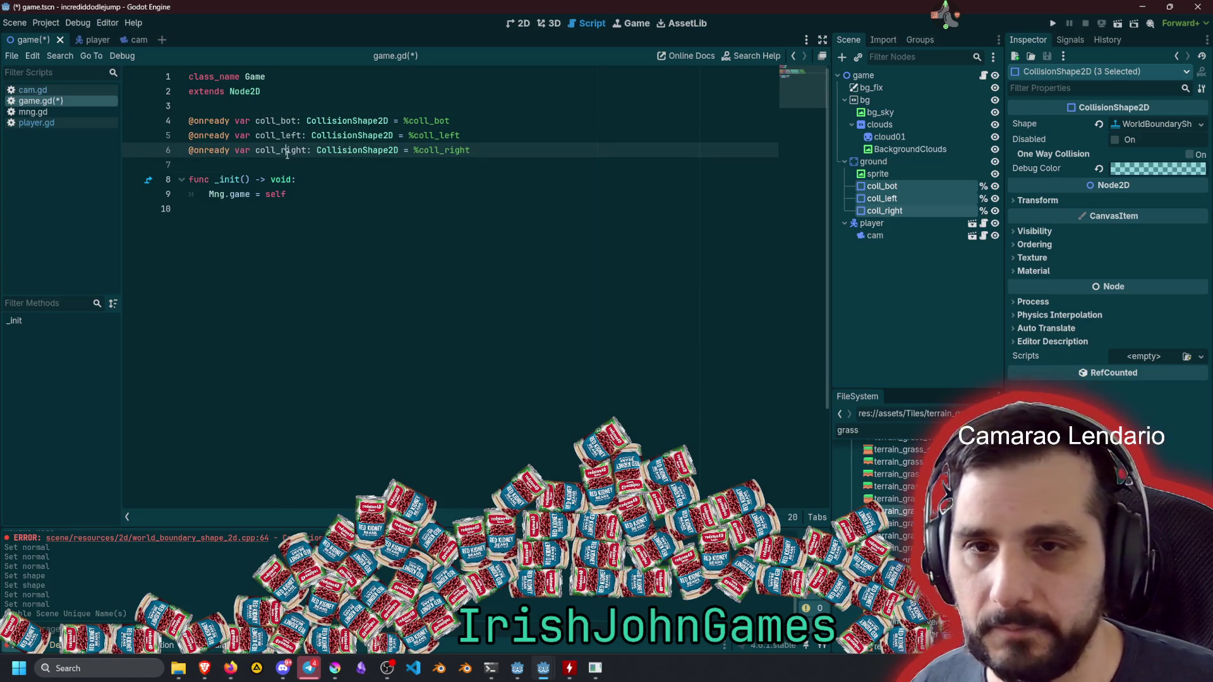
key(Return)
key(Down)
key(Down)
key(Down)
key(Return)
key(Return)
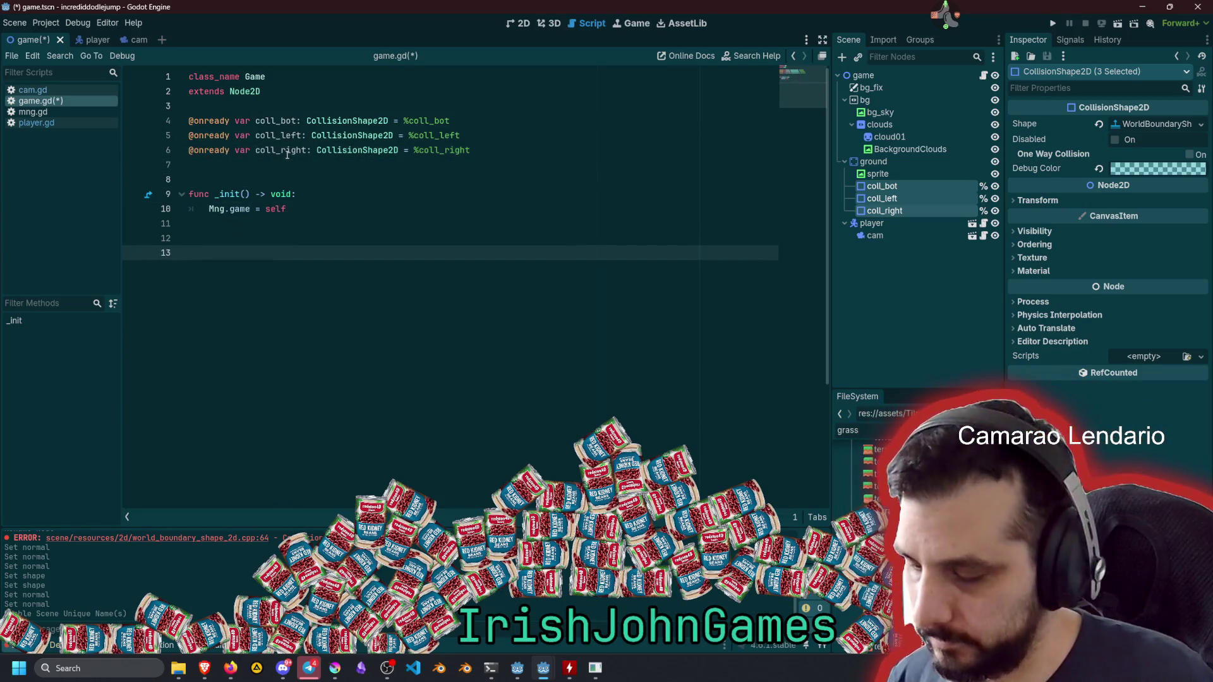
key(Return)
key(Return)
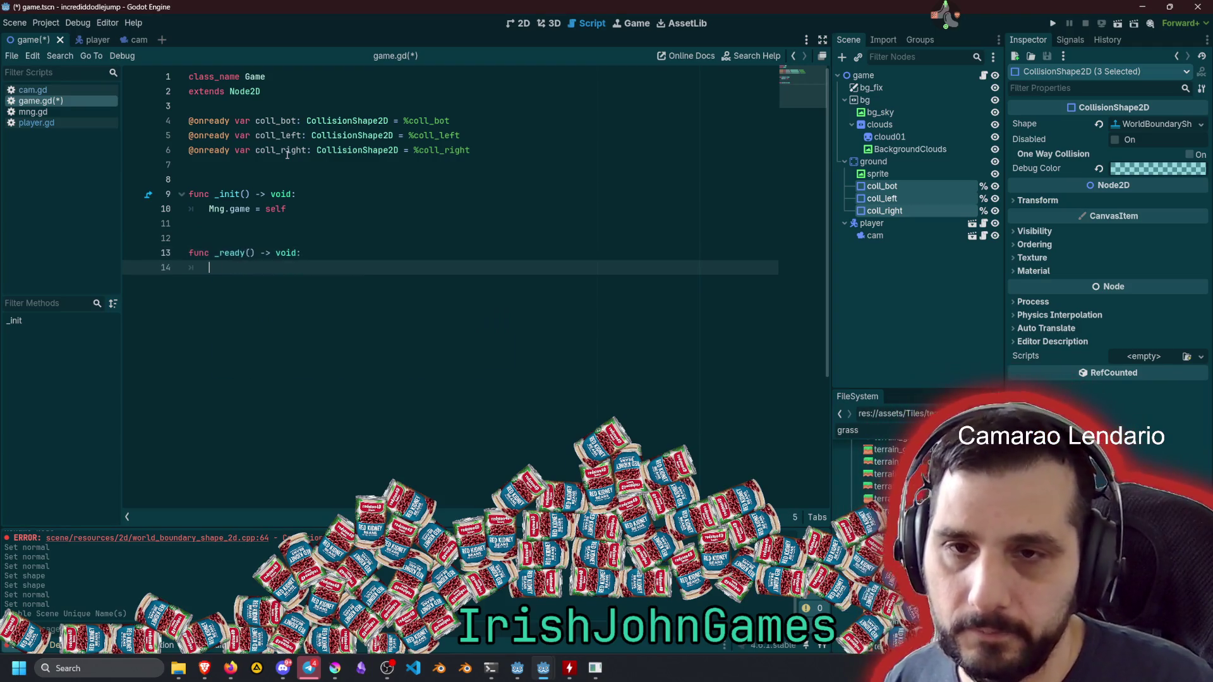
In _ready, set coll_left and coll_right position.x from get_viewport_rect().size.x
double_click(278, 135)
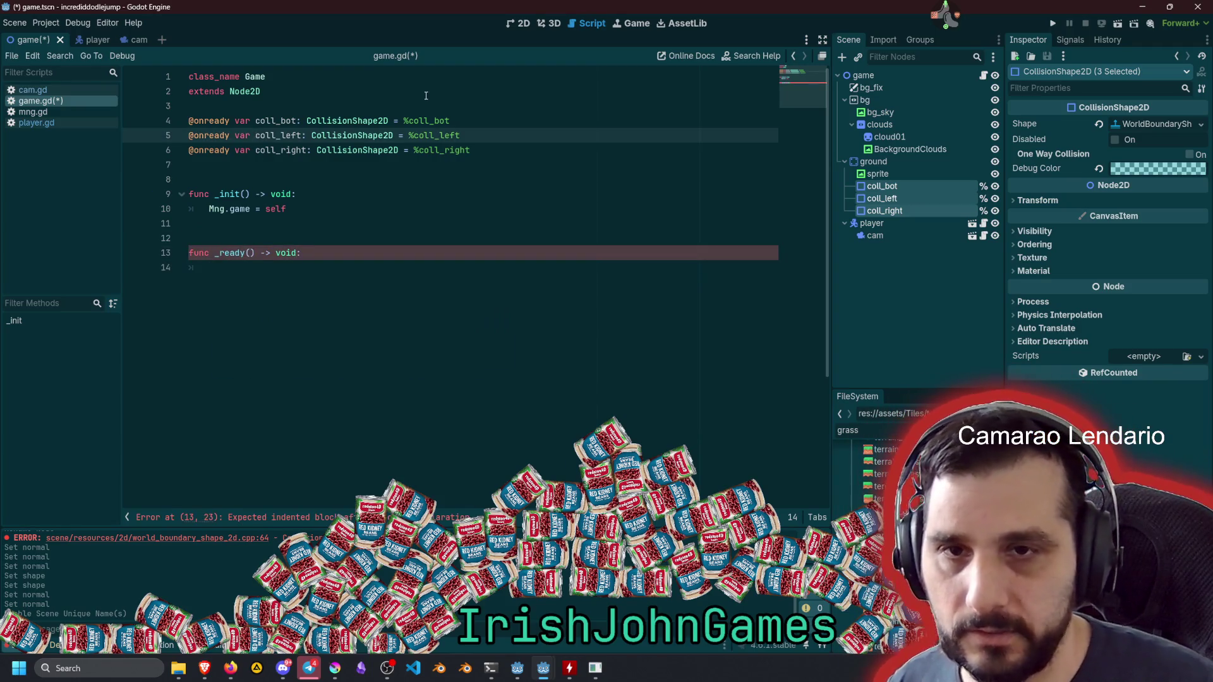
alt+double_click(281, 149)
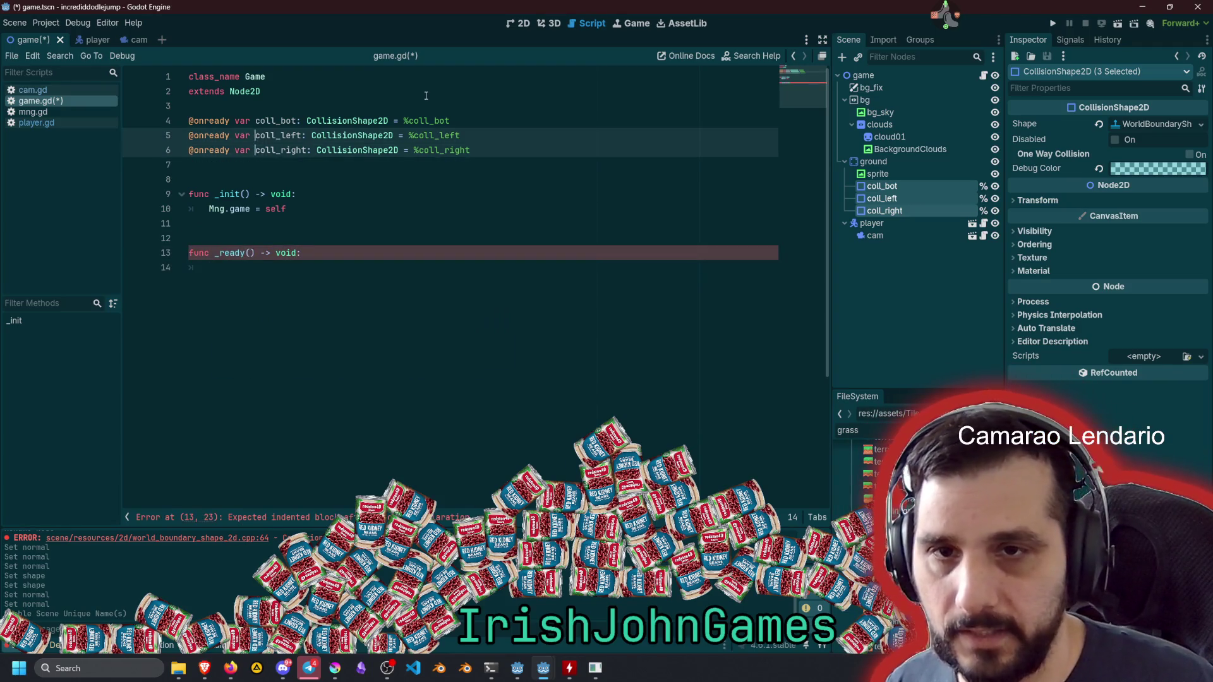
key(ctrl+c)
click(208, 270)
key(ctrl+v)
key(End)
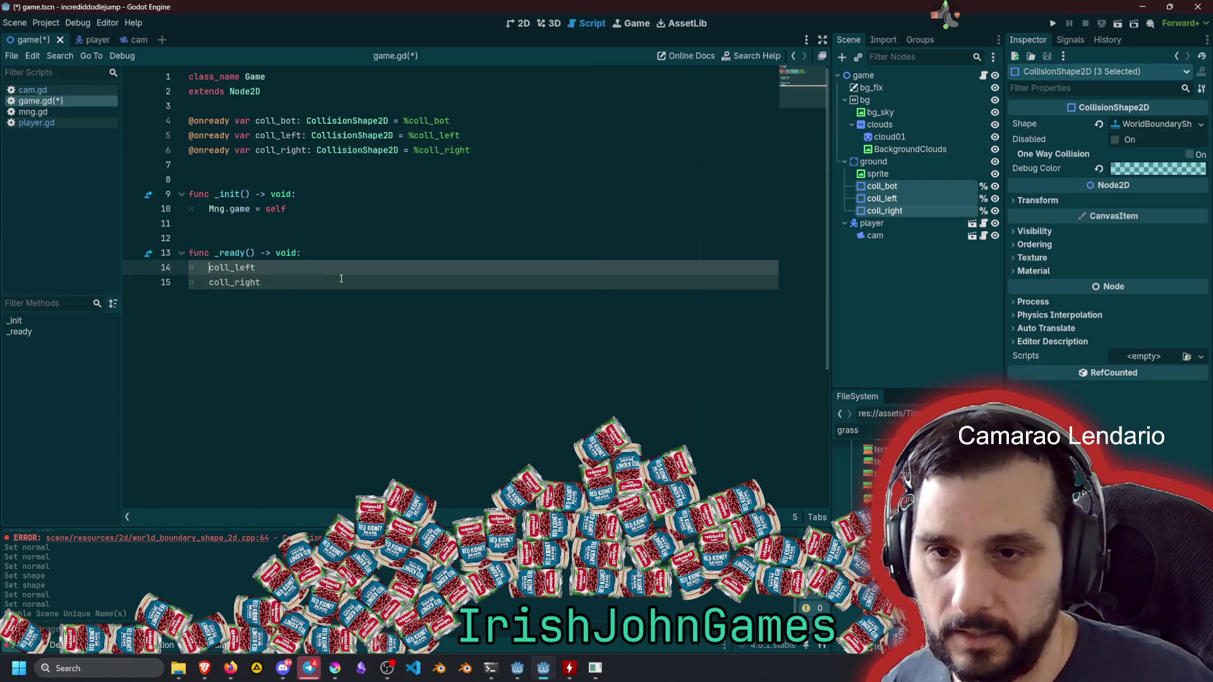
key(Return)
text(get_vi)
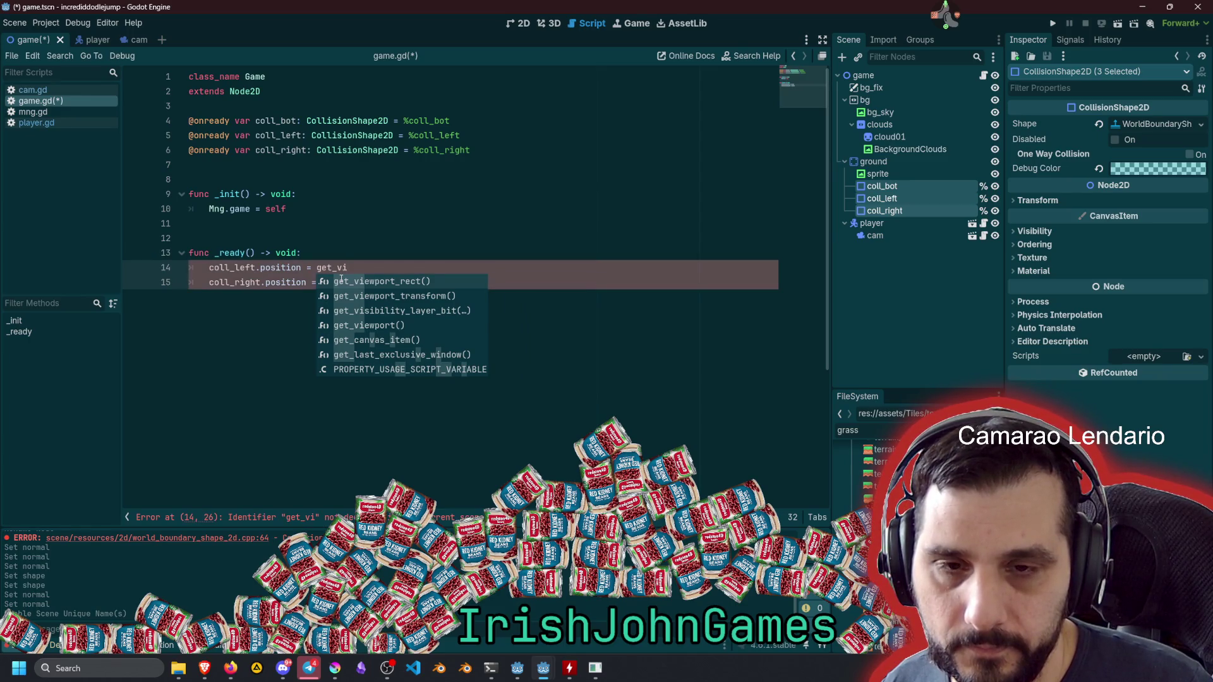
key(Return)
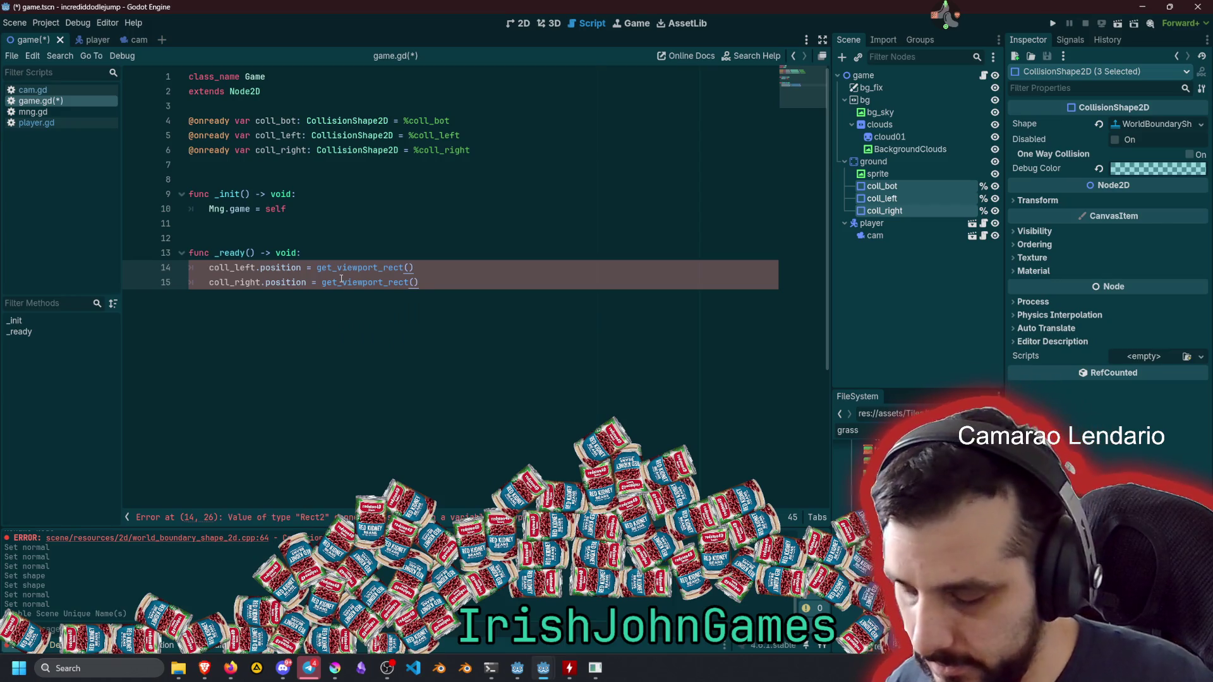
key(Return)
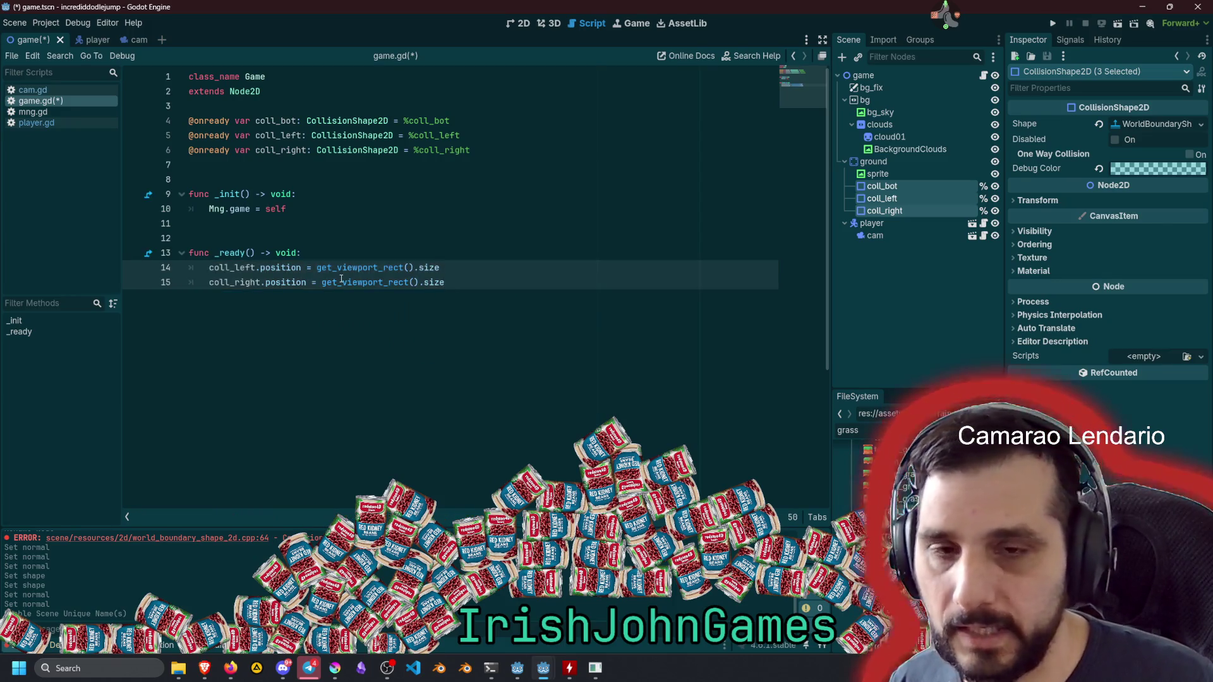
text(x /0)
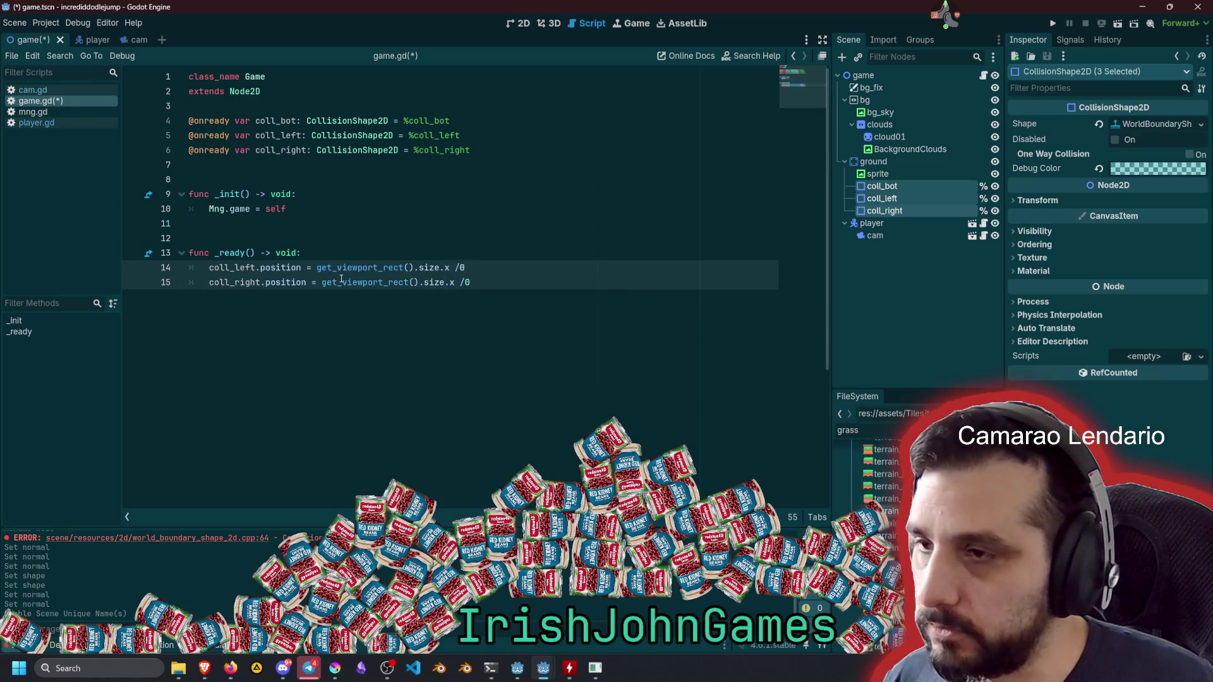
key(BackSpace)
key(BackSpace)
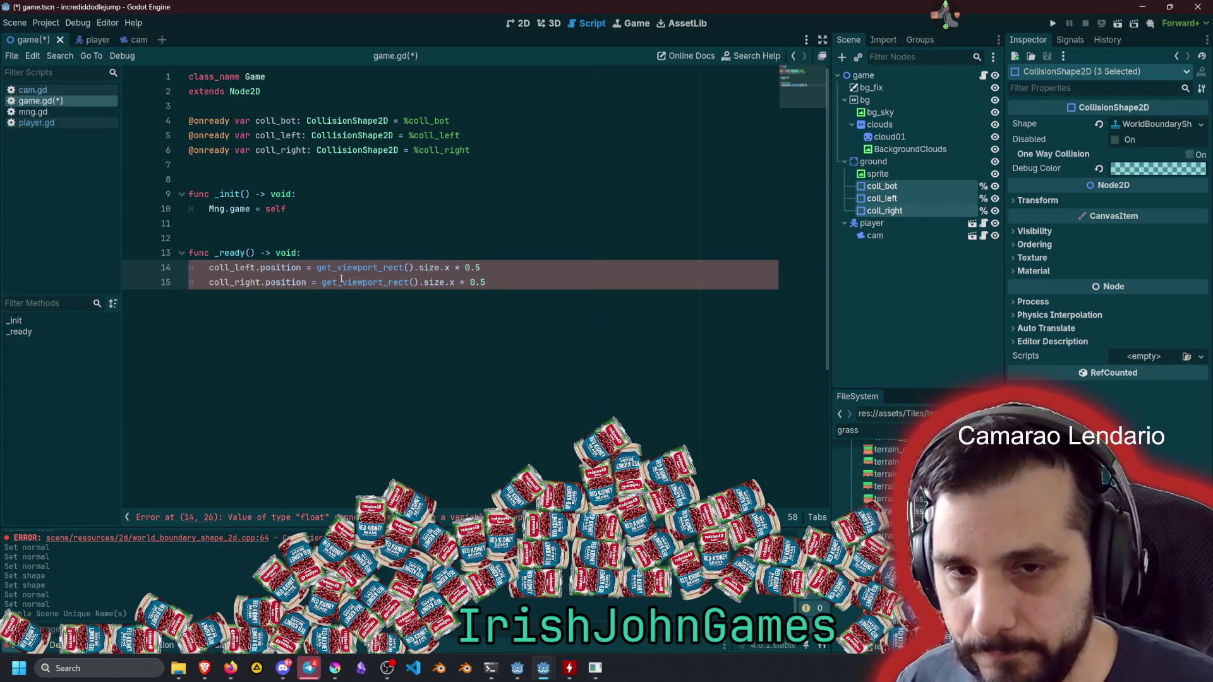
Make the offsets minus and plus half the viewport width, then save and run the game
click(309, 270)
key(shift+alt+Down)
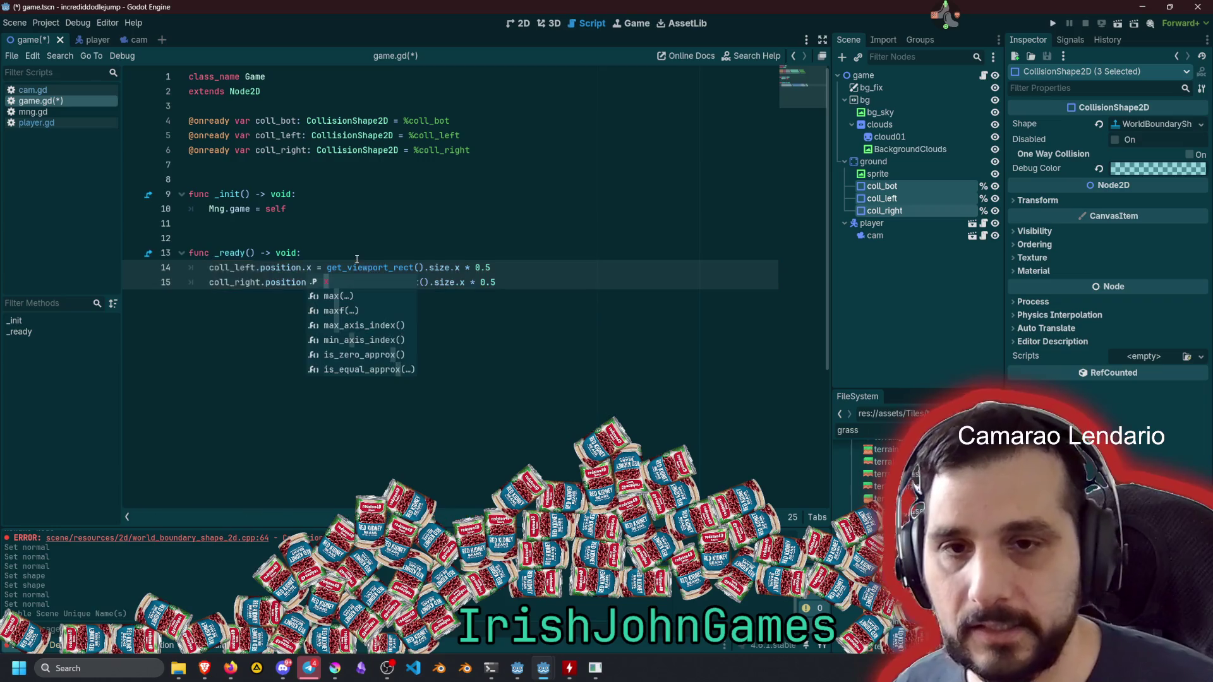
click(465, 267)
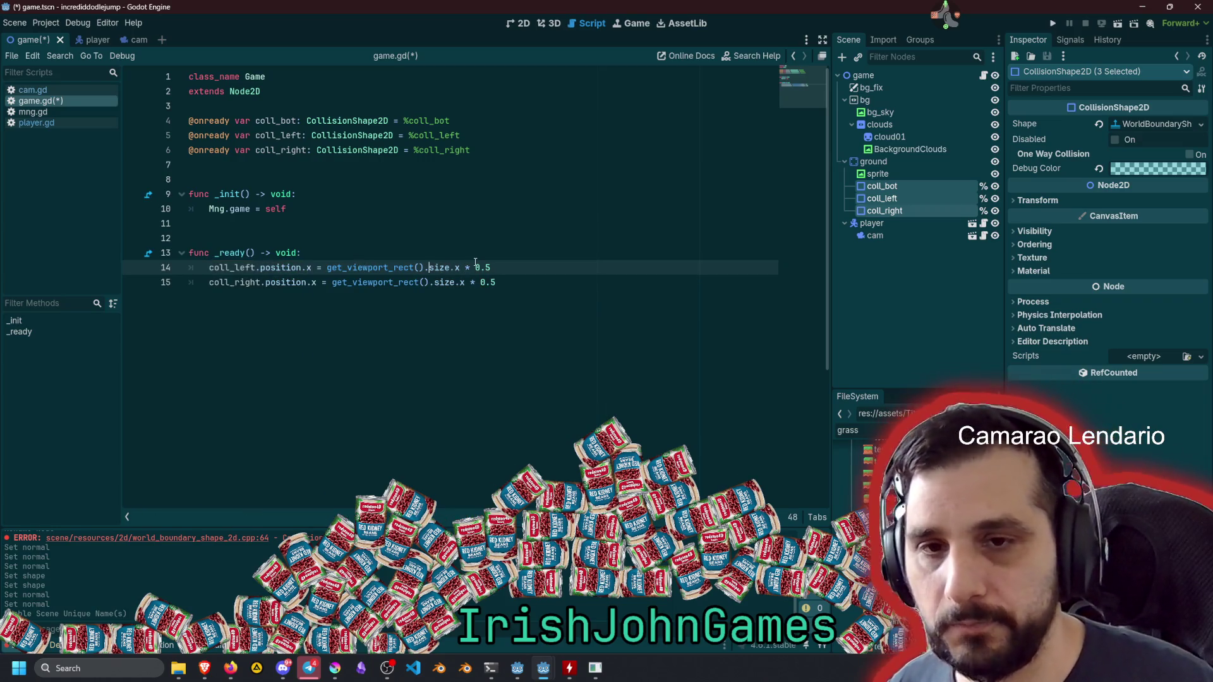
click(475, 263)
key(F5)
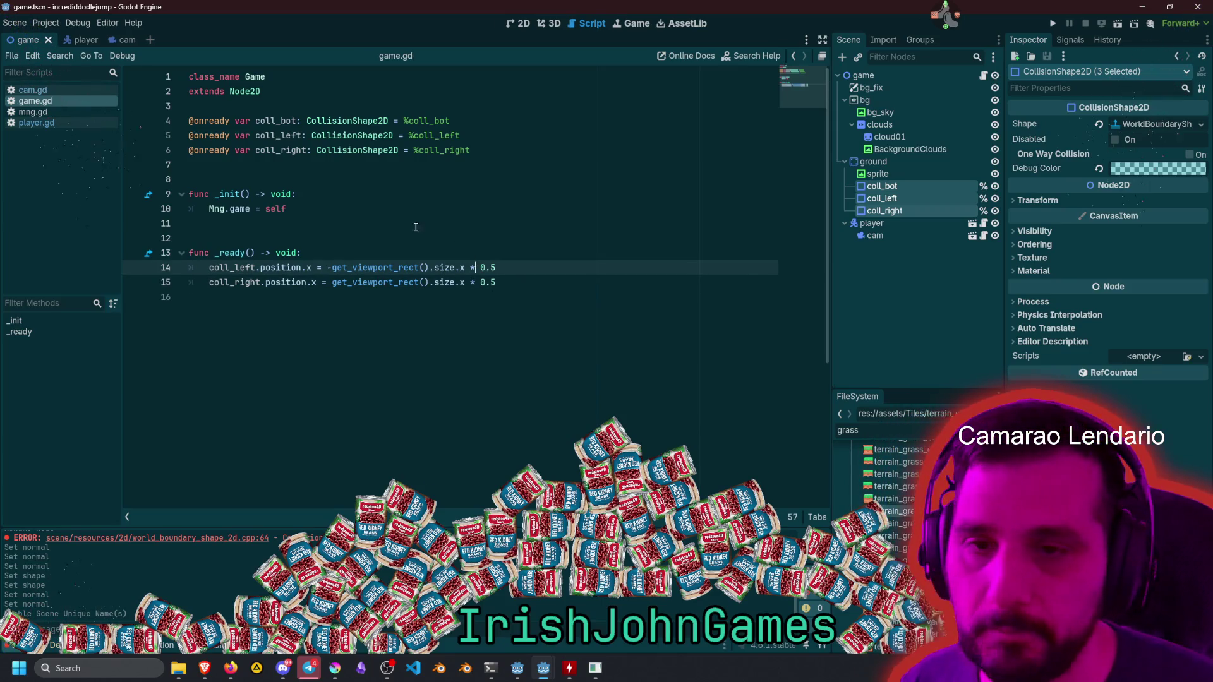
click(403, 222)
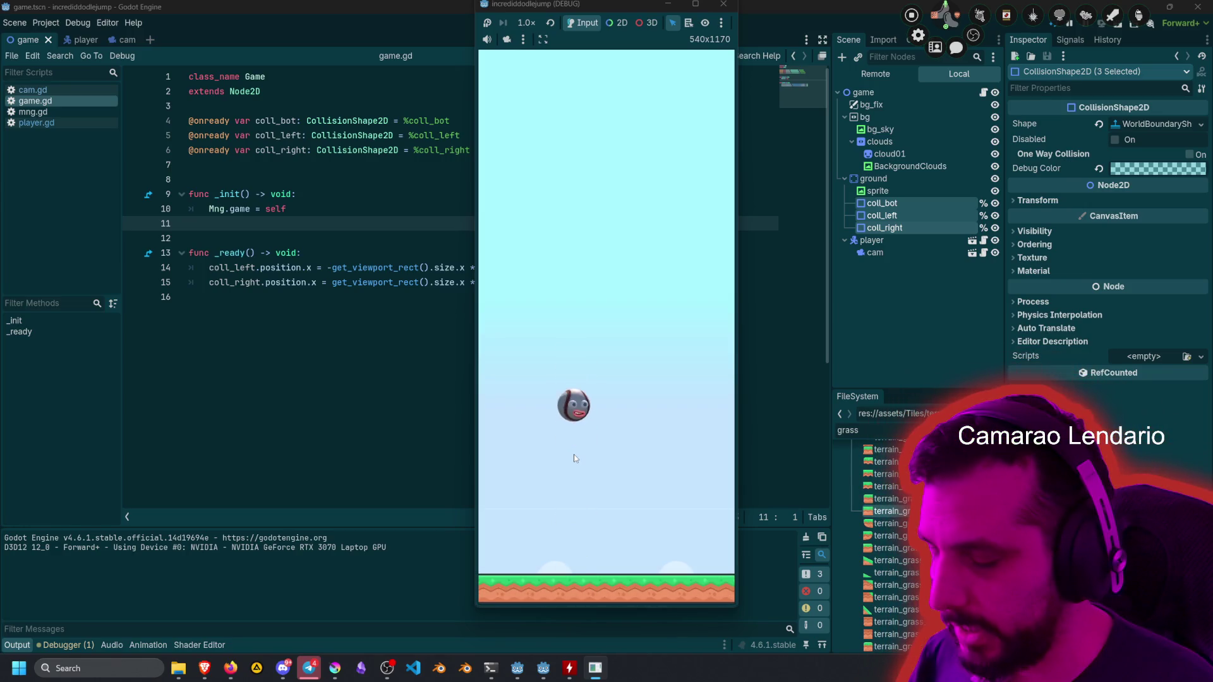
Test the left wall by steering the player left, then return to game.gd in the editor
key(Left)
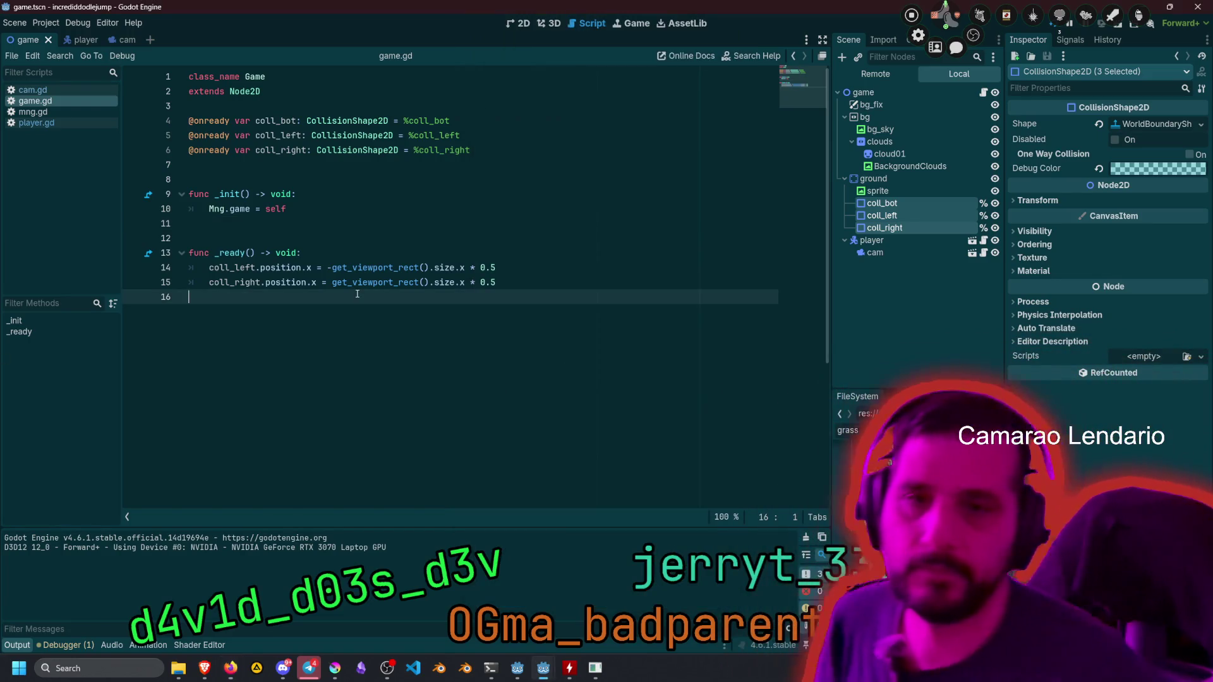
click(357, 298)
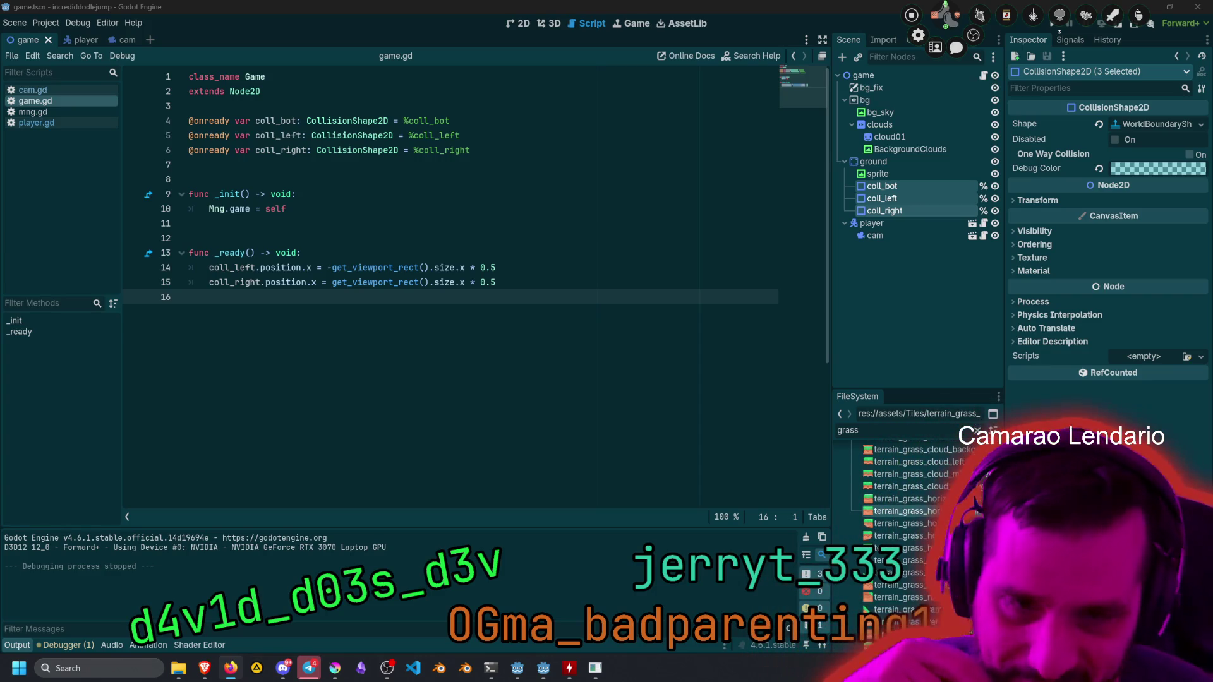
click(441, 297)
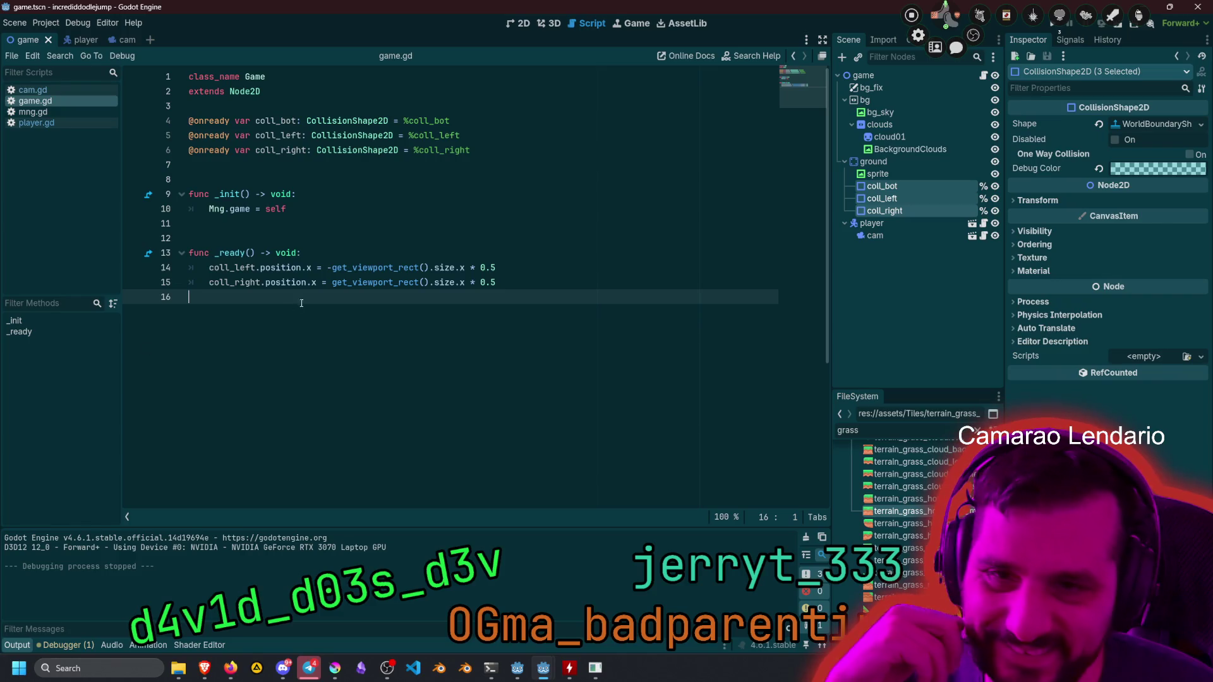
Move from game.gd through mng.gd to player.gd, then show the 2D viewport with the player sprite
click(342, 238)
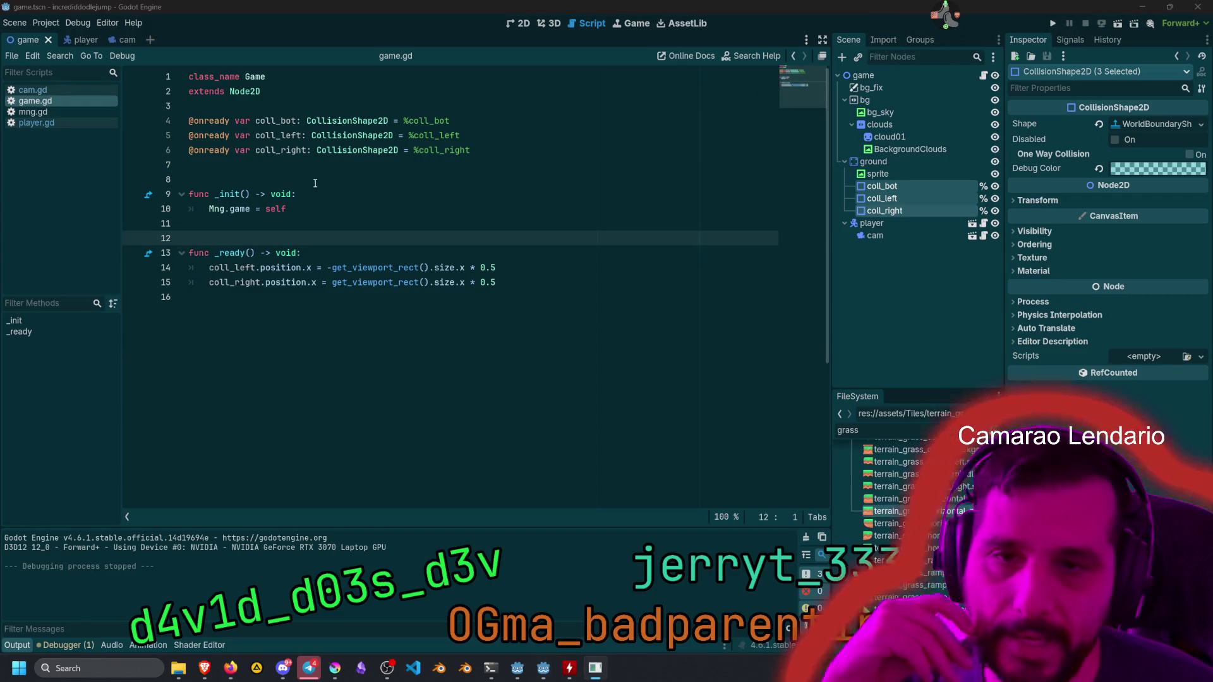
click(315, 183)
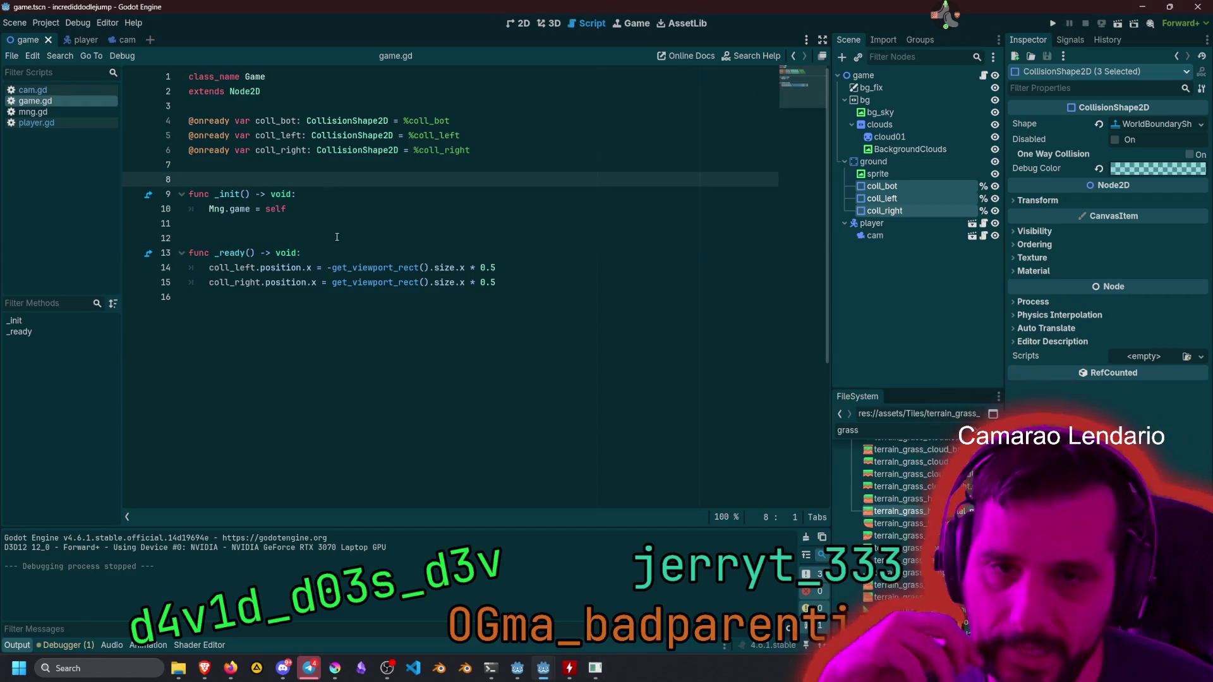
click(58, 114)
click(55, 123)
click(515, 23)
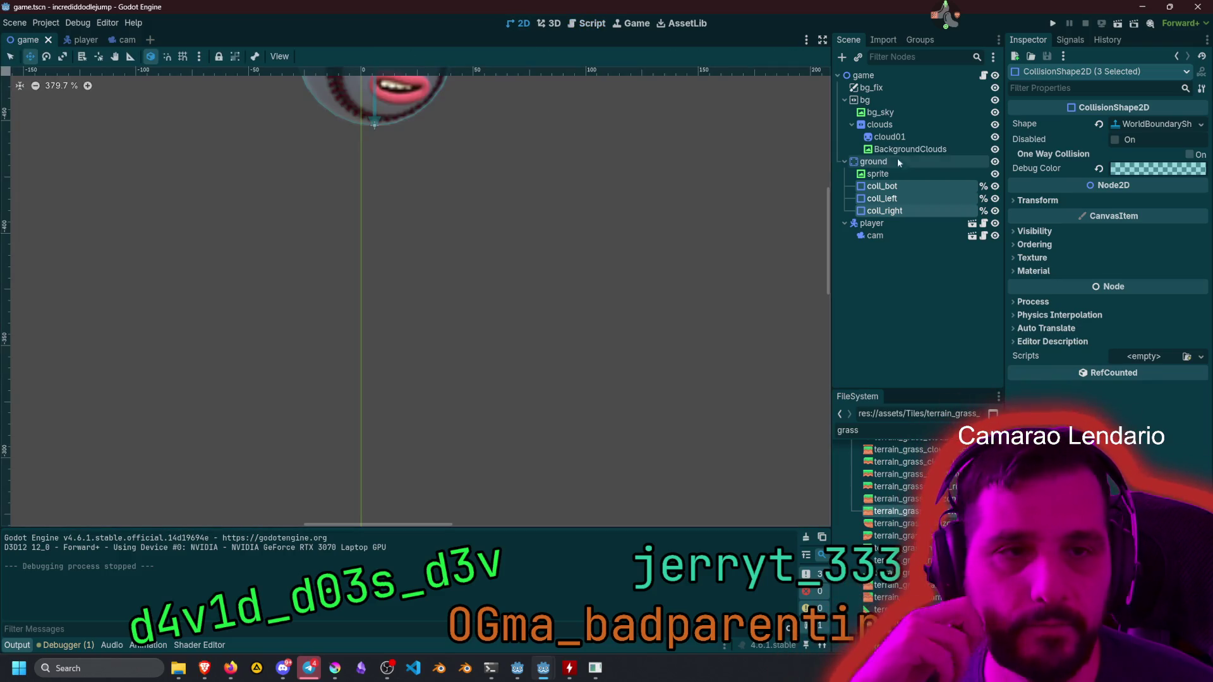
Add an AudioStreamPlayer child named sfx_jump under the player root node
click(75, 39)
click(901, 75)
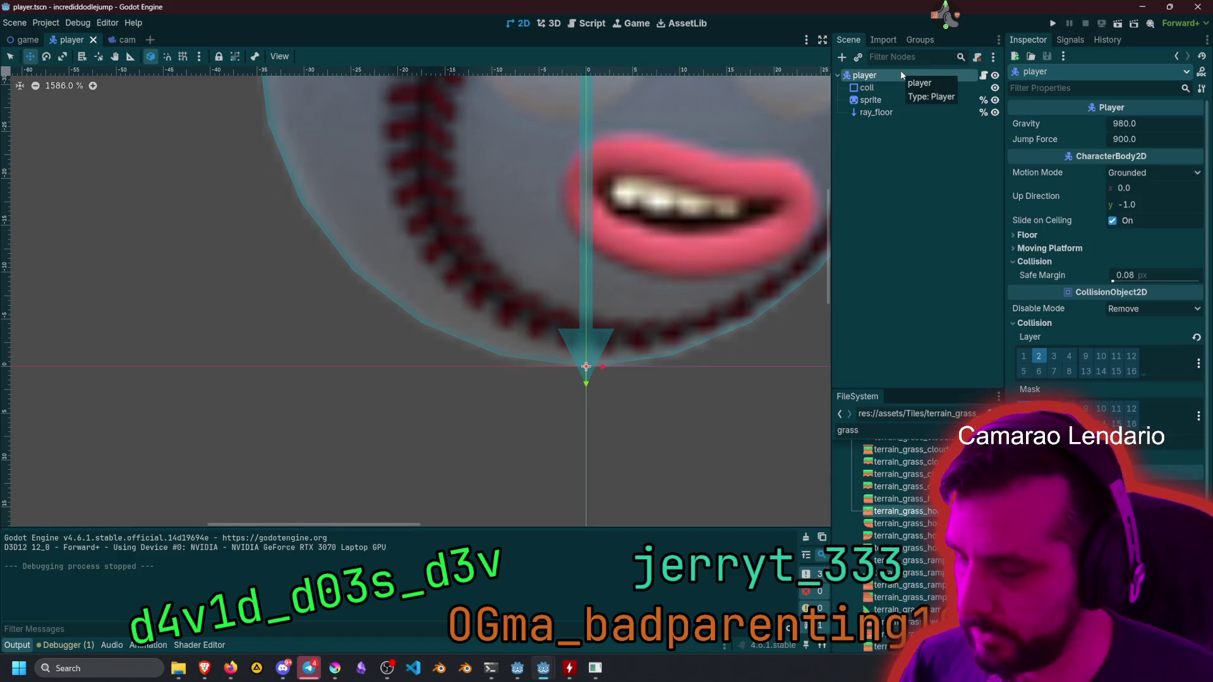
key(ctrl+a)
text(sou)
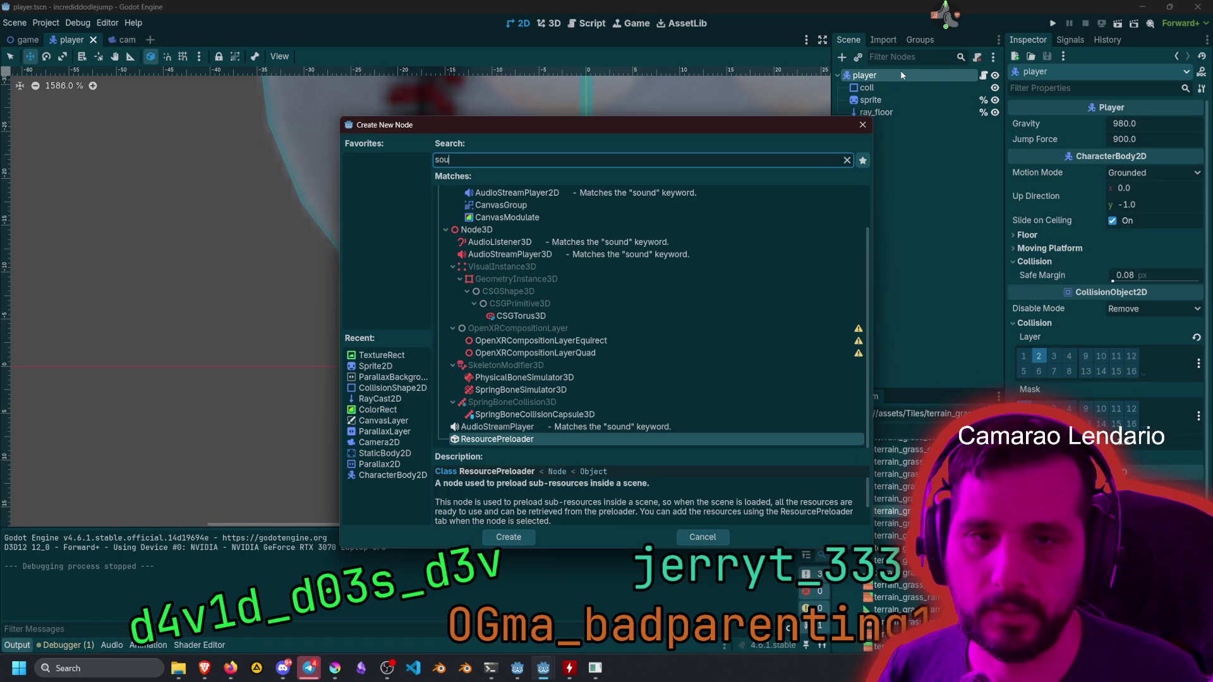
key(BackSpace)
key(BackSpace)
key(BackSpace)
text(audio)
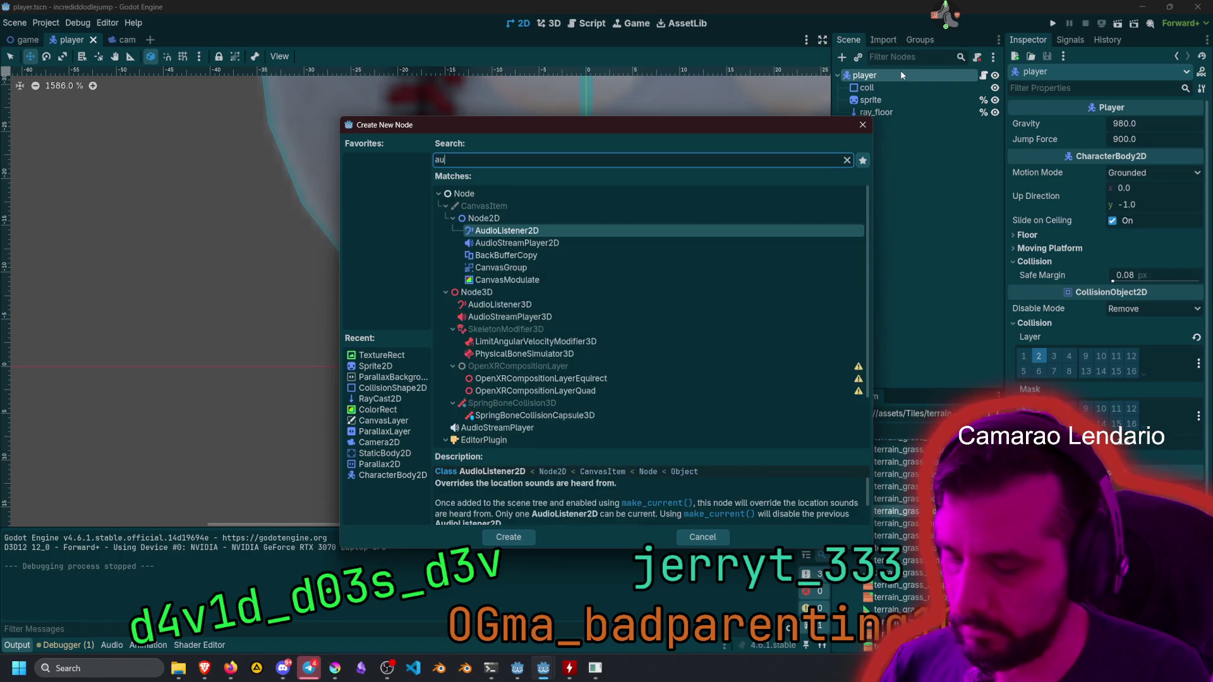
key(Down)
key(Down)
key(Down)
key(Return)
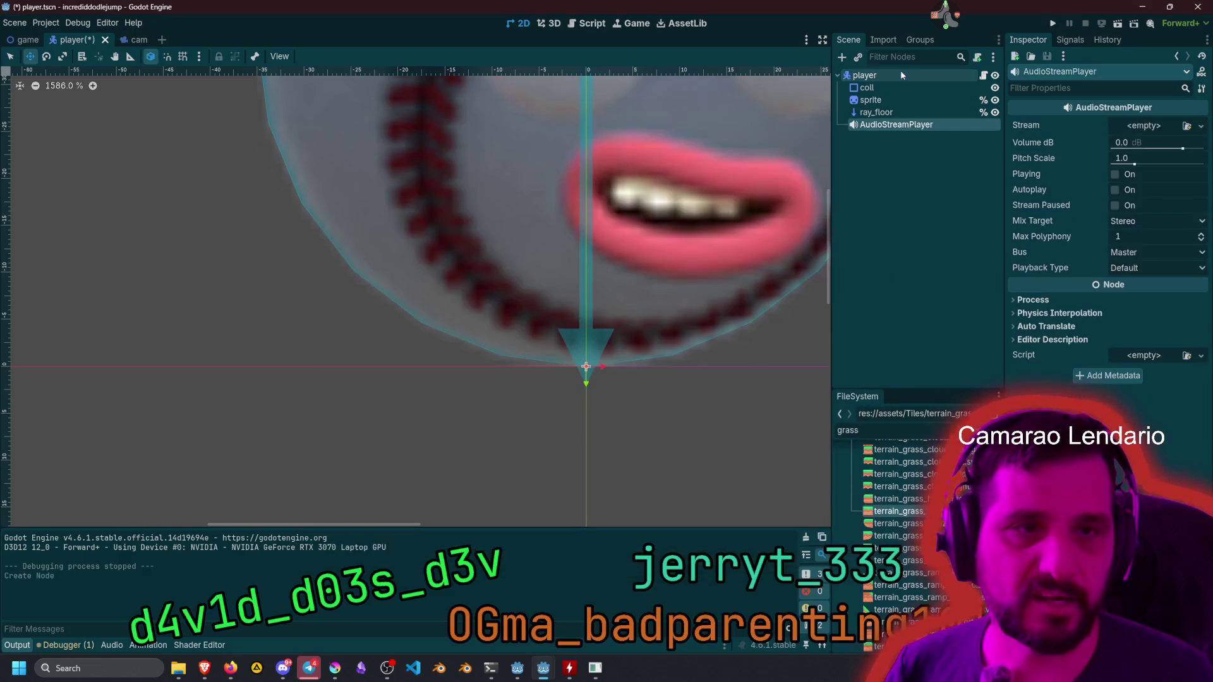
double_click(900, 125)
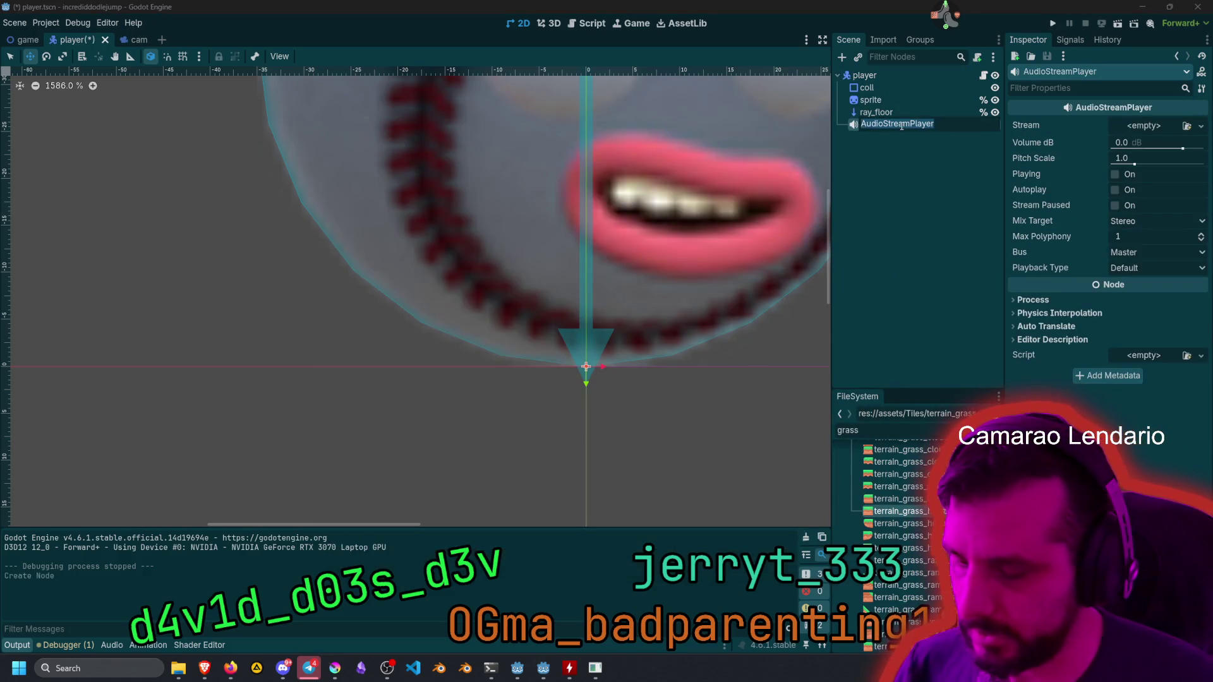
text(p)
key(Return)
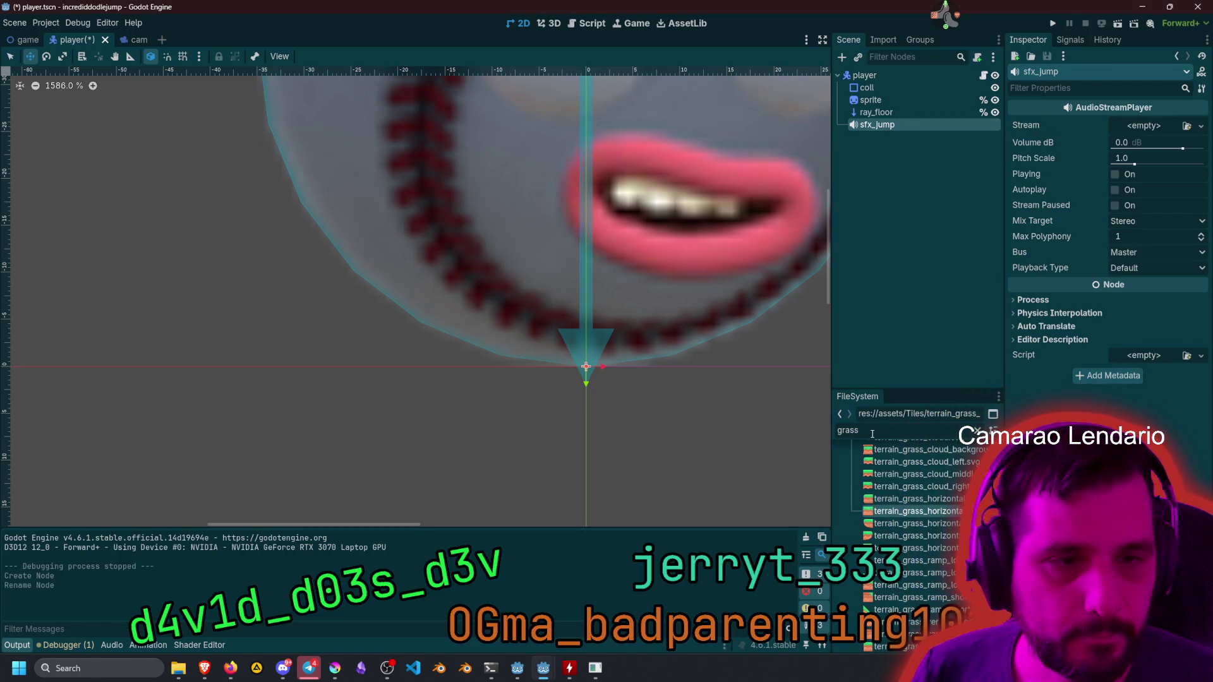
Filter the FileSystem dock by 'ogg' and assign sfx_jump.ogg as the node's stream
scroll(909, 459, up, 5)
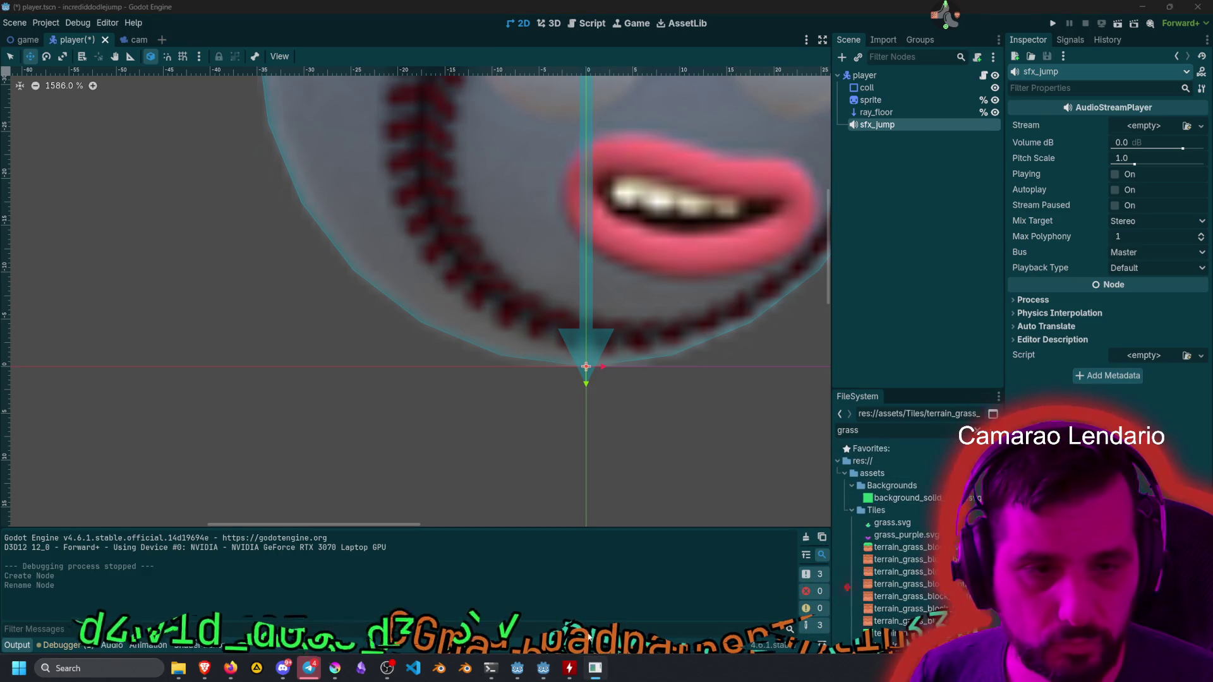
double_click(874, 431)
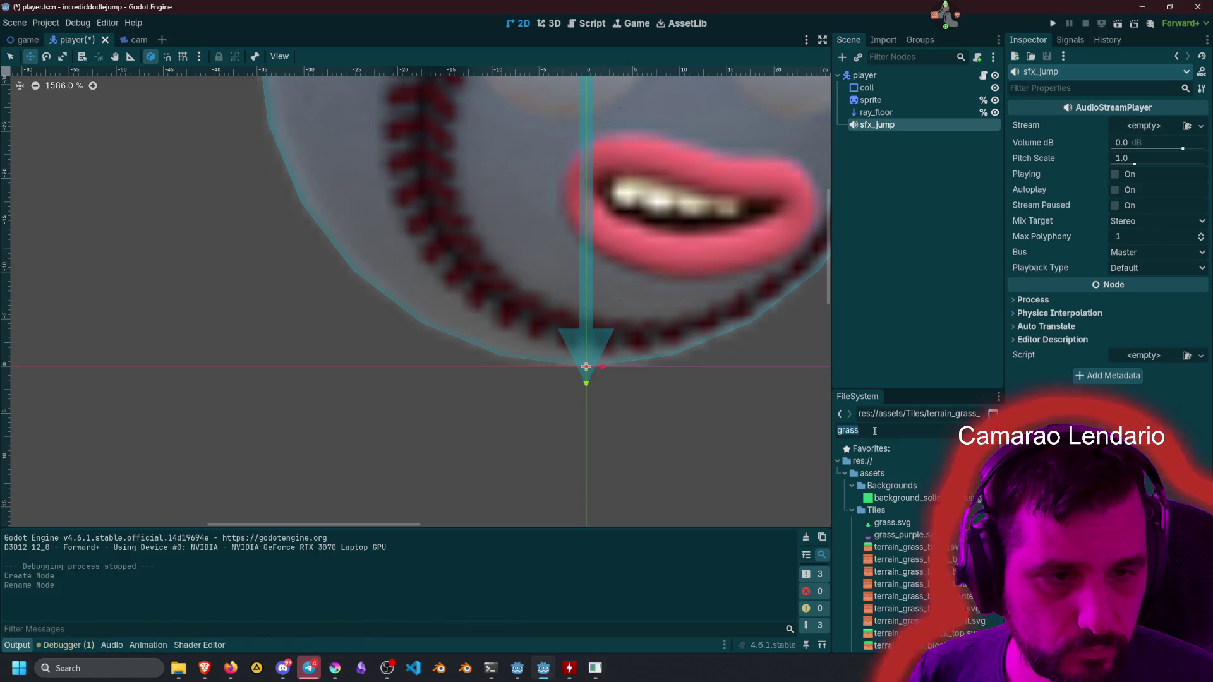
text(ogg)
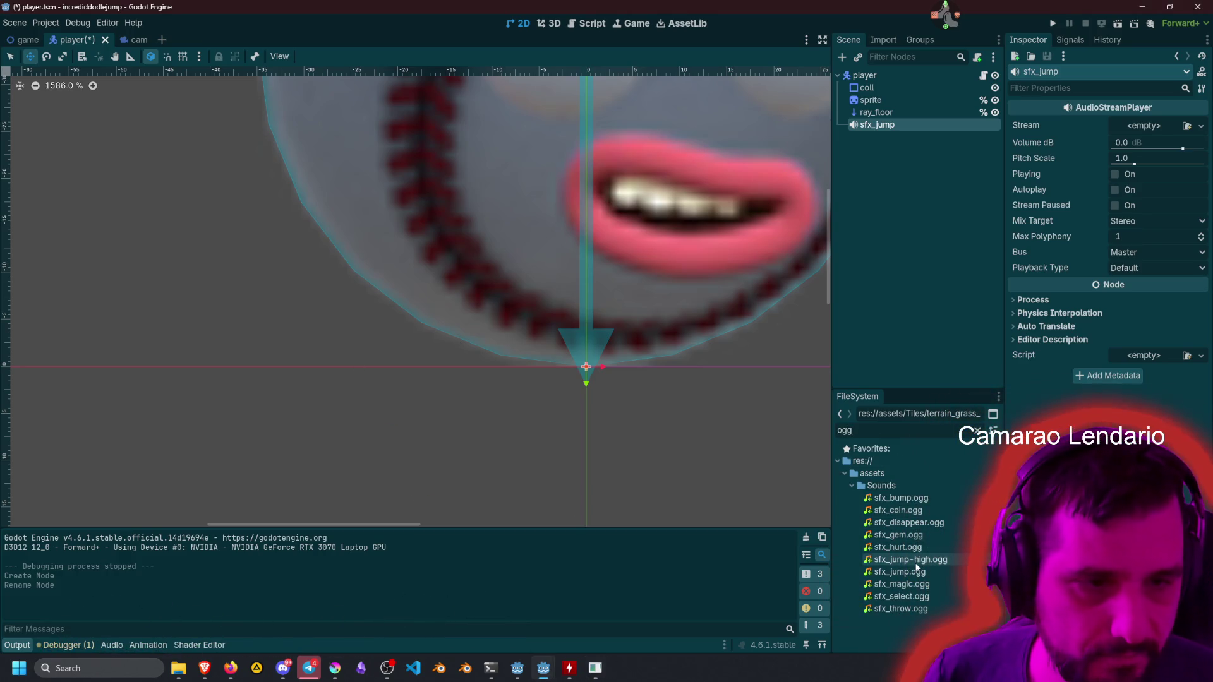
mouse_move(911, 573)
mouse_down()
mouse_move(853, 584)
mouse_move(1132, 138)
mouse_up()
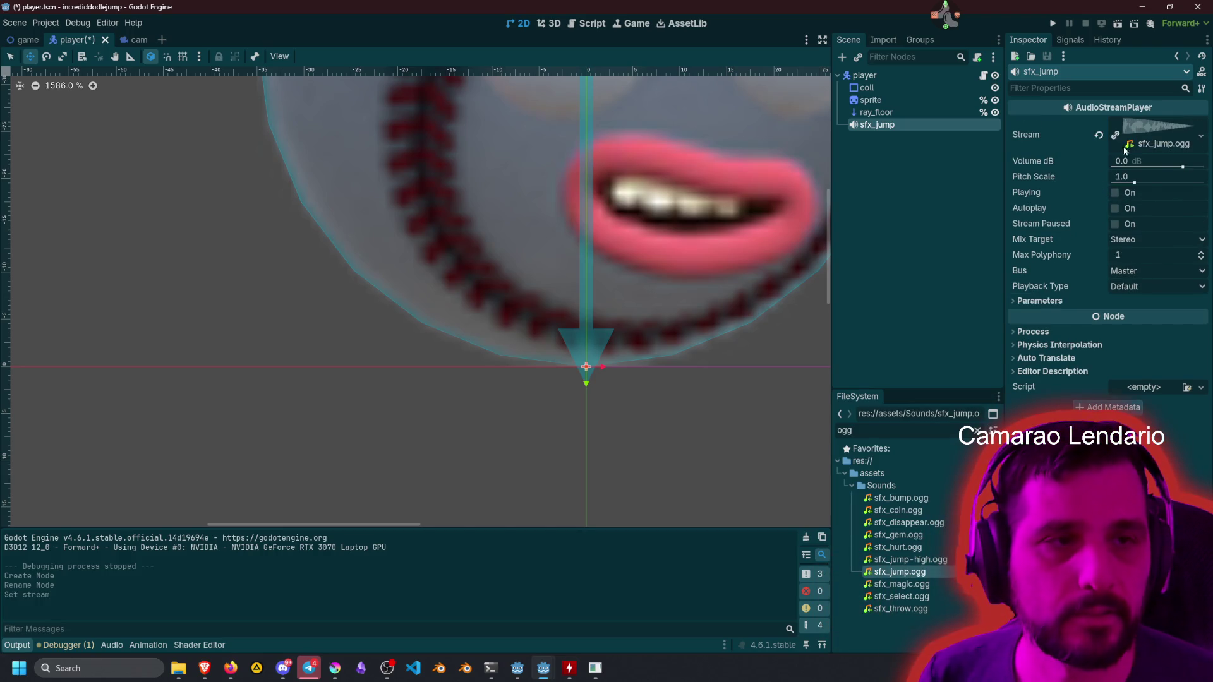
Preview the jump sound and add Sfx, Music and UI buses in the Audio bus layout
click(1127, 194)
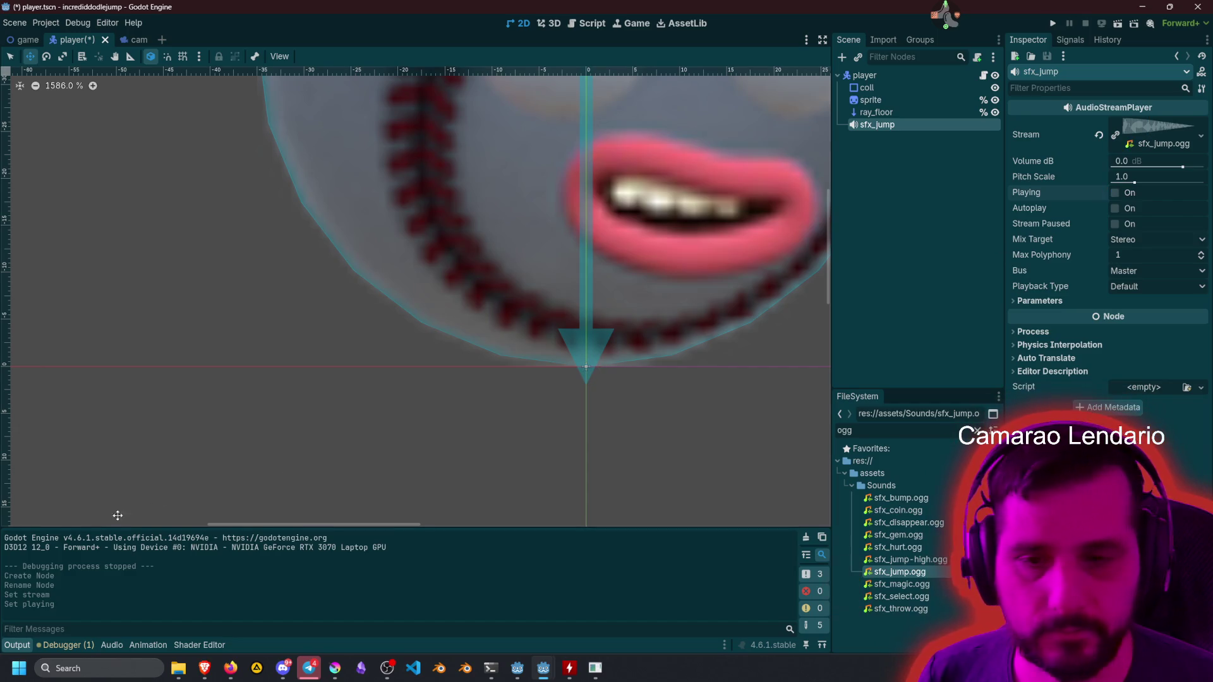
click(111, 644)
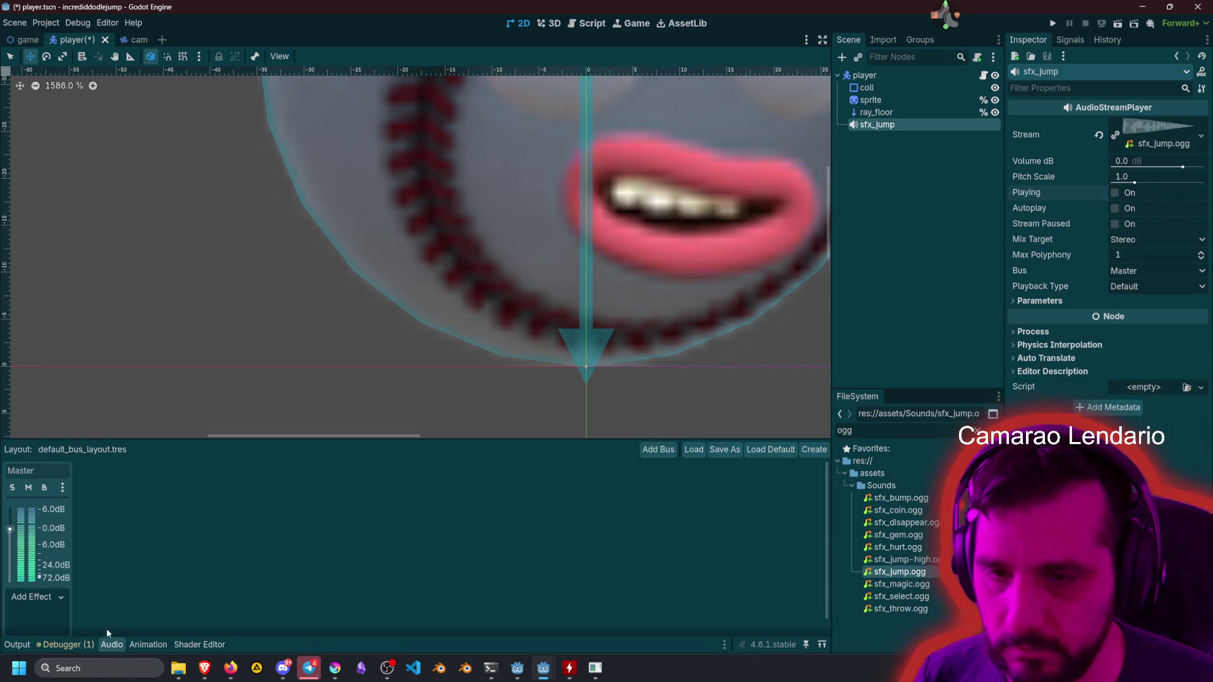
click(657, 451)
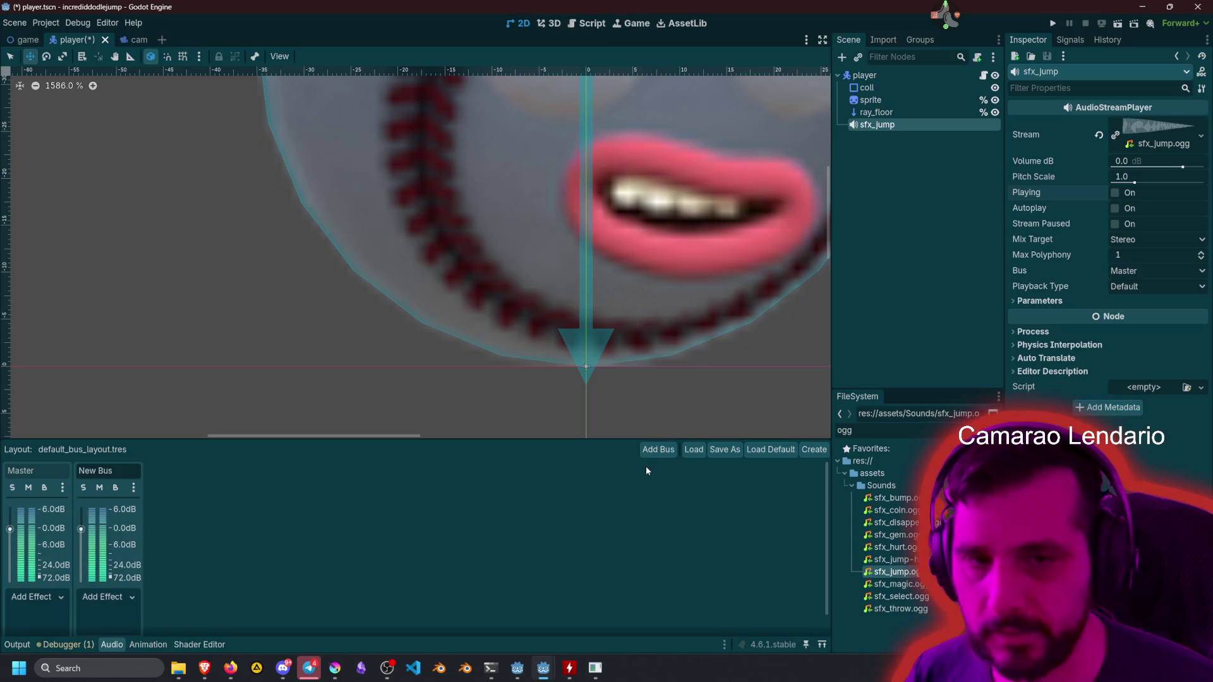
click(122, 473)
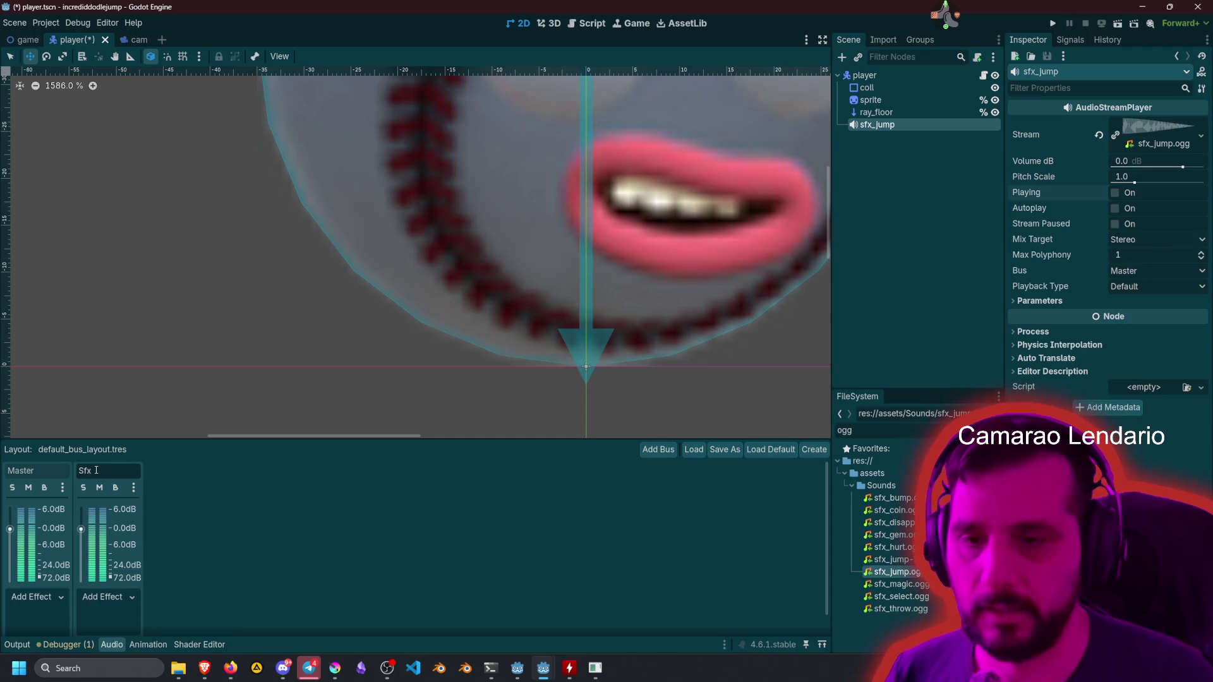
click(660, 451)
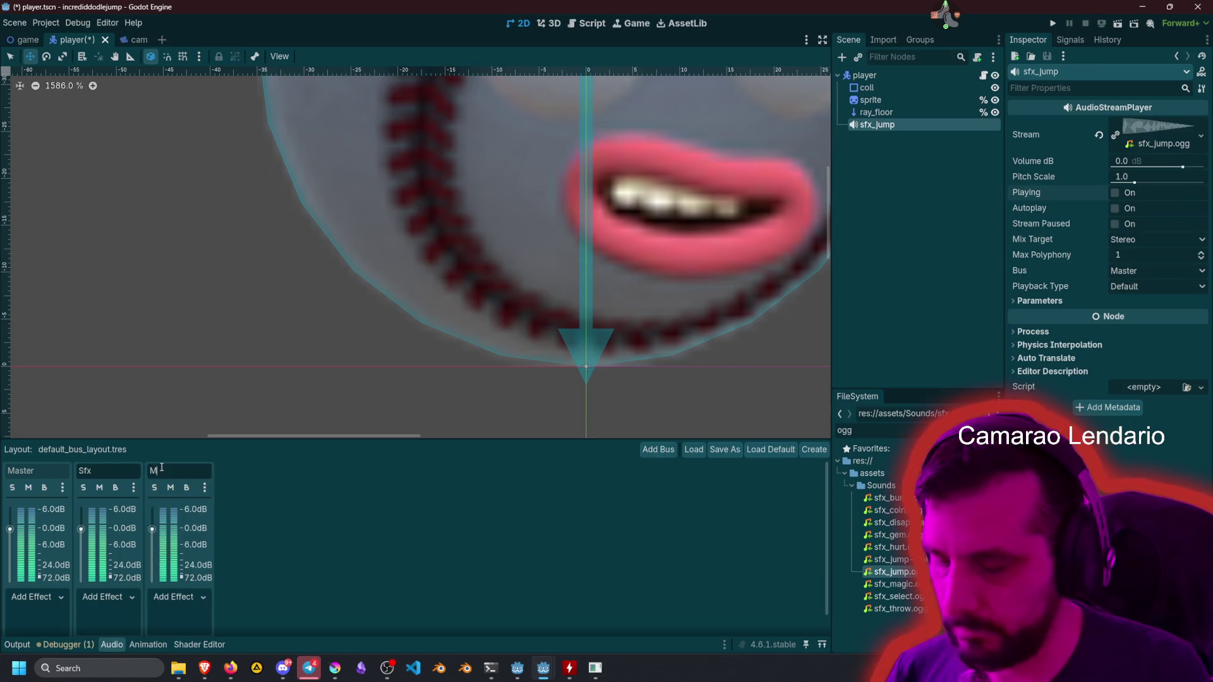
click(658, 449)
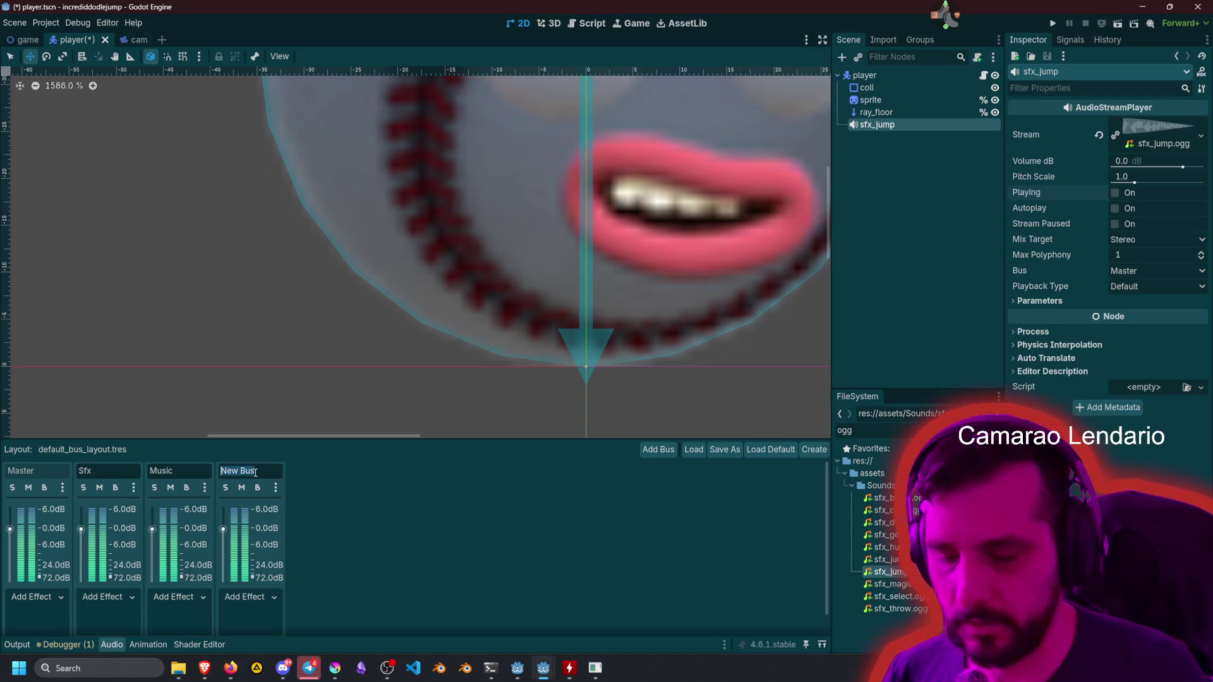
text(I)
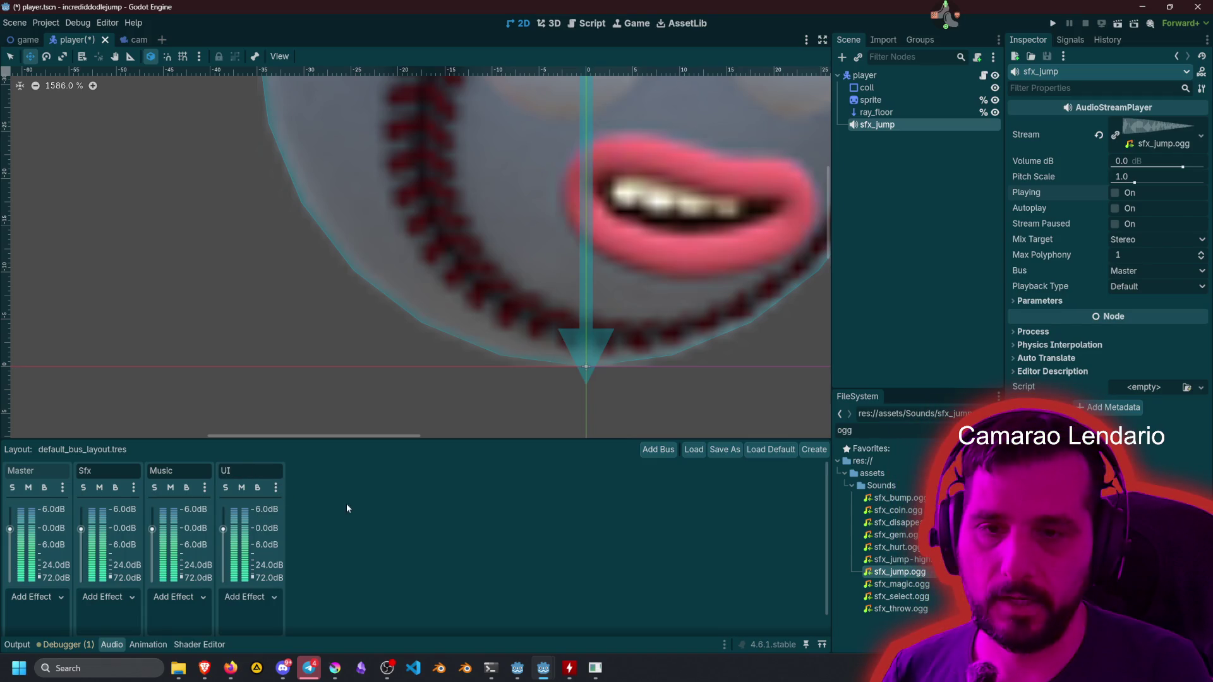
click(111, 645)
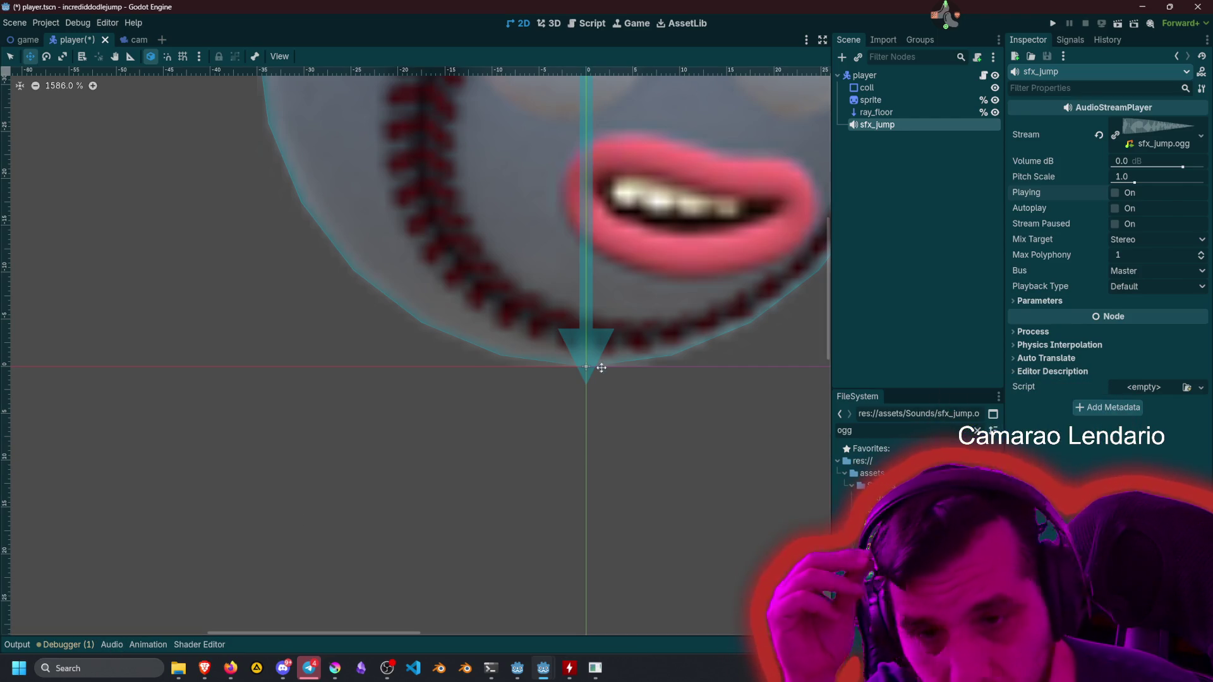
Set sfx_jump's Mix Target to Center and route it to the Sfx bus
click(1128, 241)
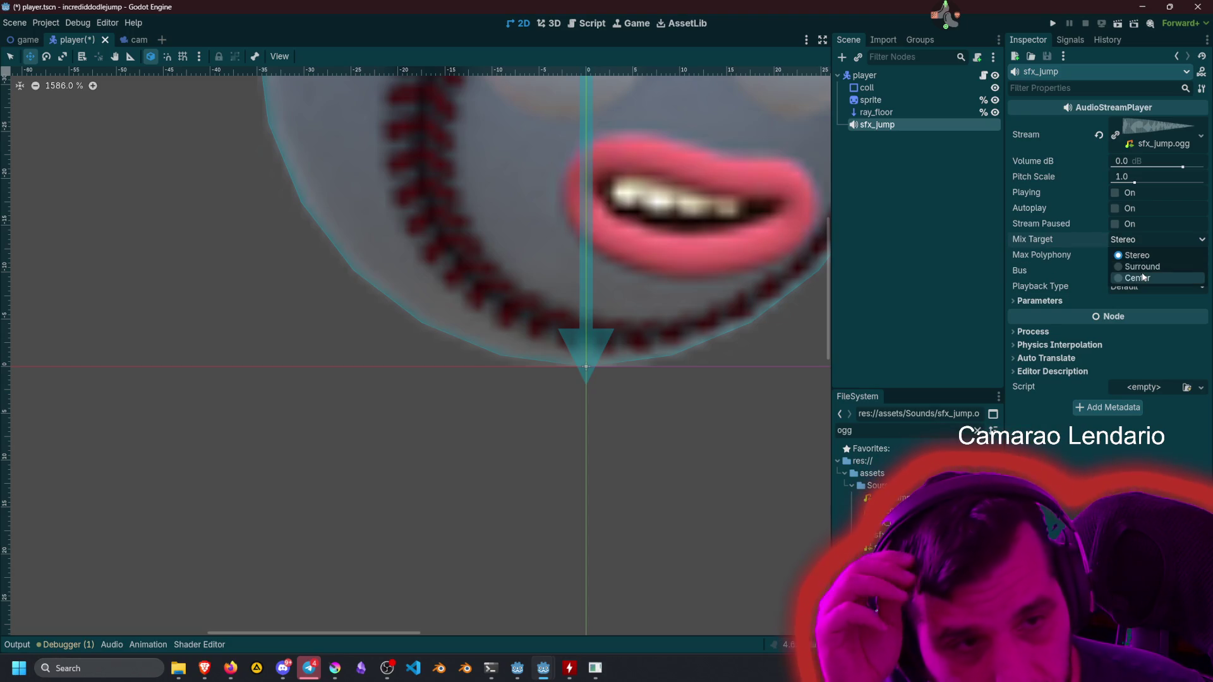
click(1143, 277)
click(1146, 271)
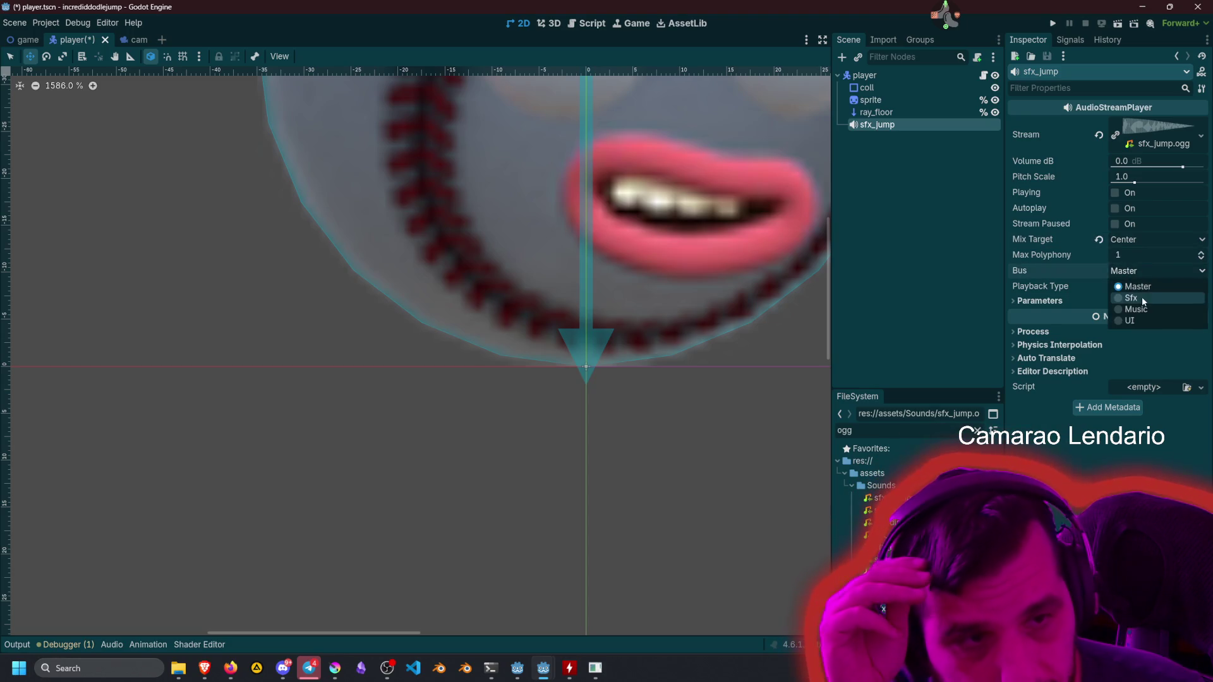
click(1140, 298)
click(925, 124)
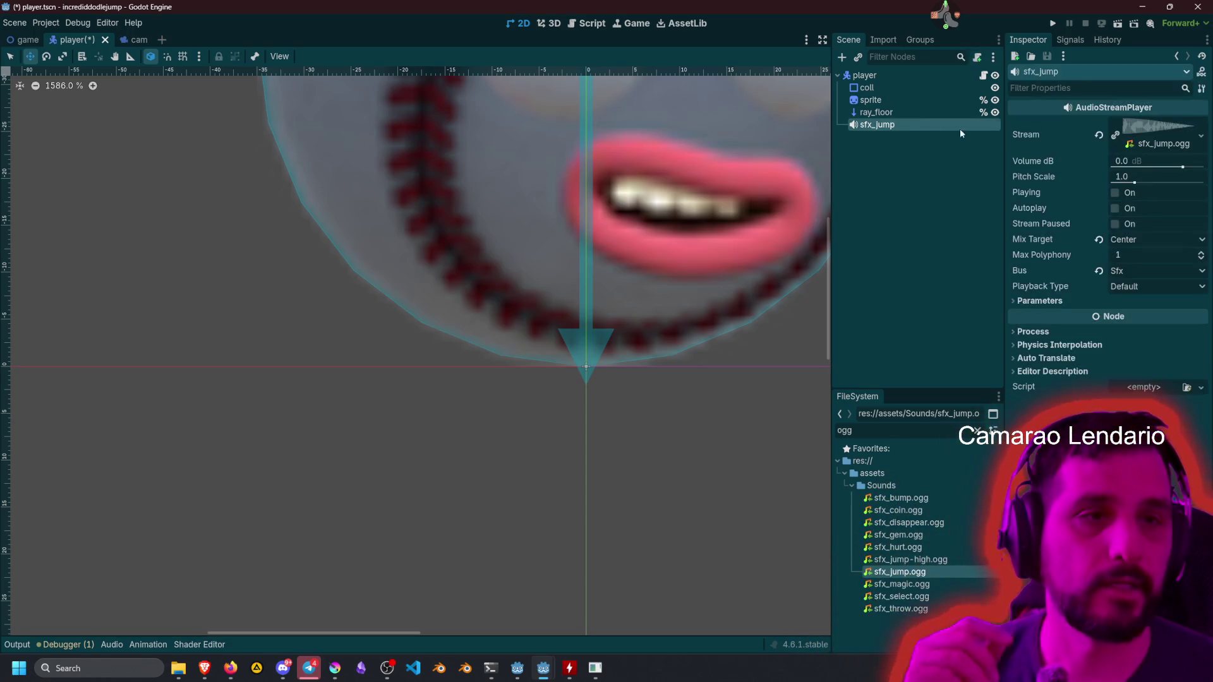
right_click(942, 124)
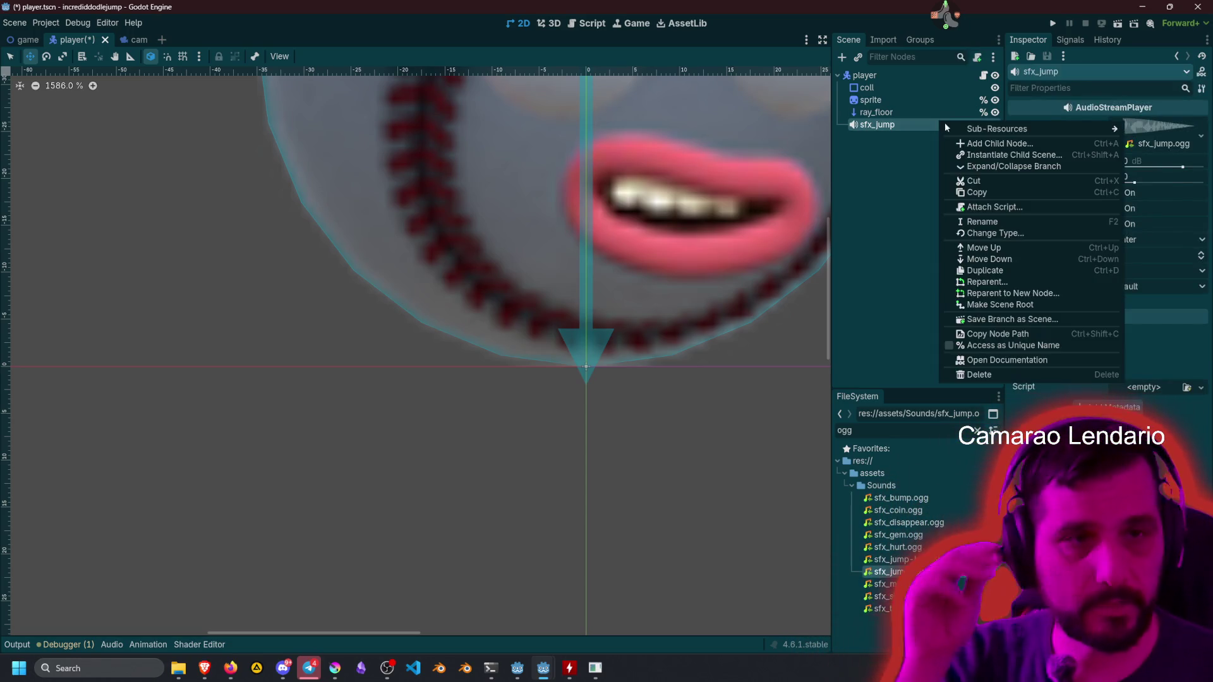
Mark sfx_jump as a unique name and add sfx_jump.play() after the jump force line in player.gd
click(985, 344)
click(983, 75)
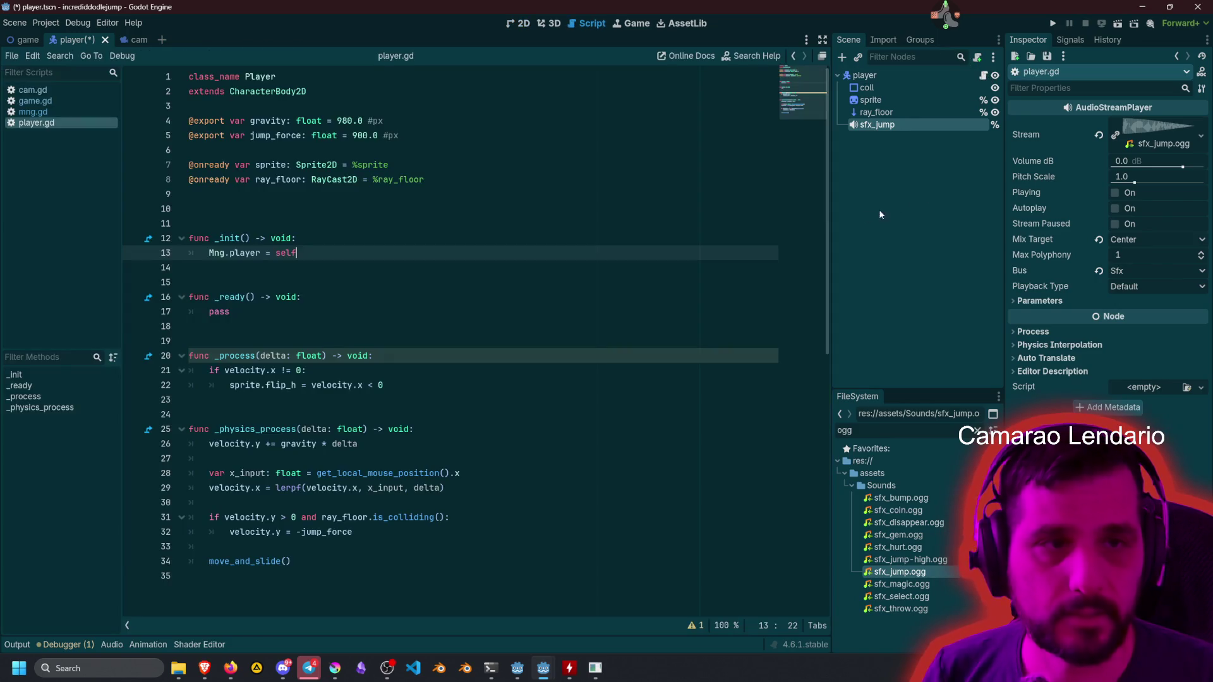
click(389, 370)
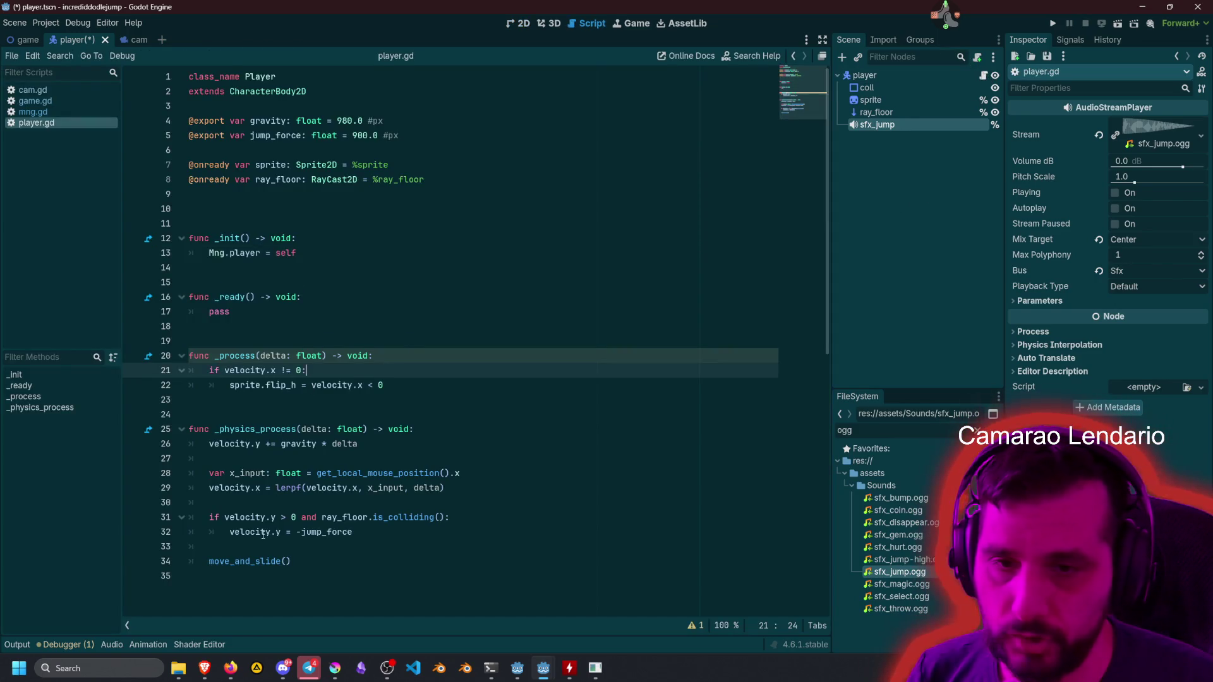
click(367, 531)
key(Return)
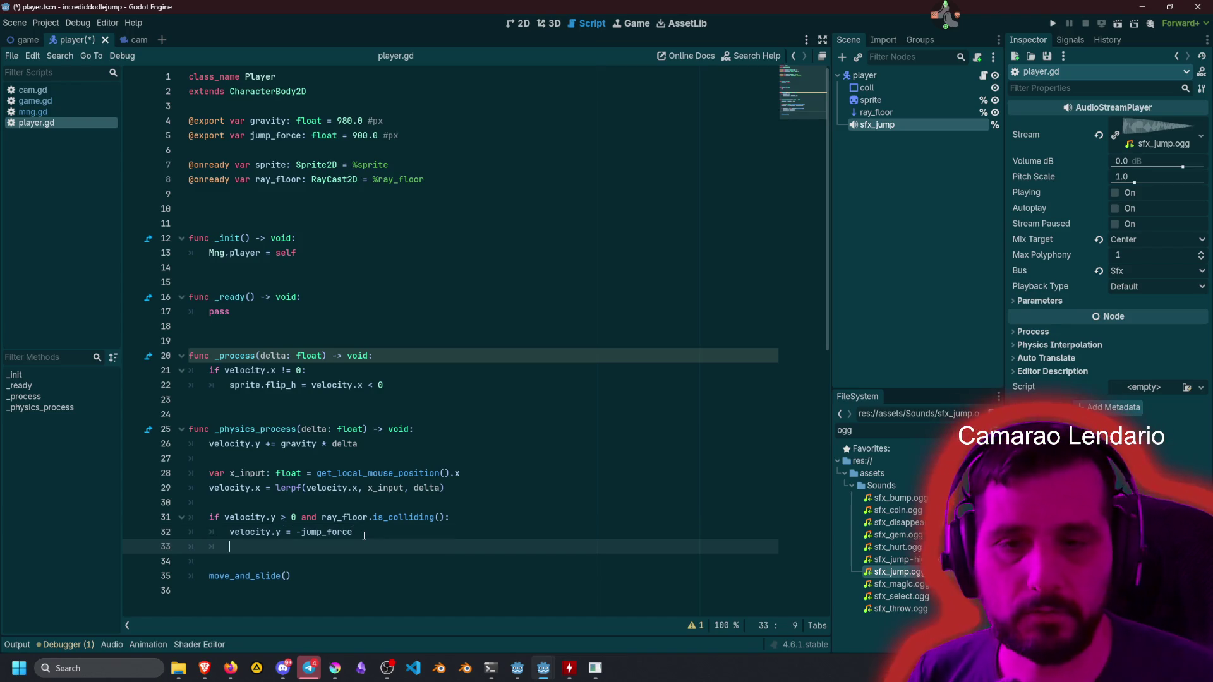
mouse_move(876, 124)
mouse_down()
mouse_move(514, 501)
mouse_move(270, 555)
mouse_move(278, 547)
mouse_up()
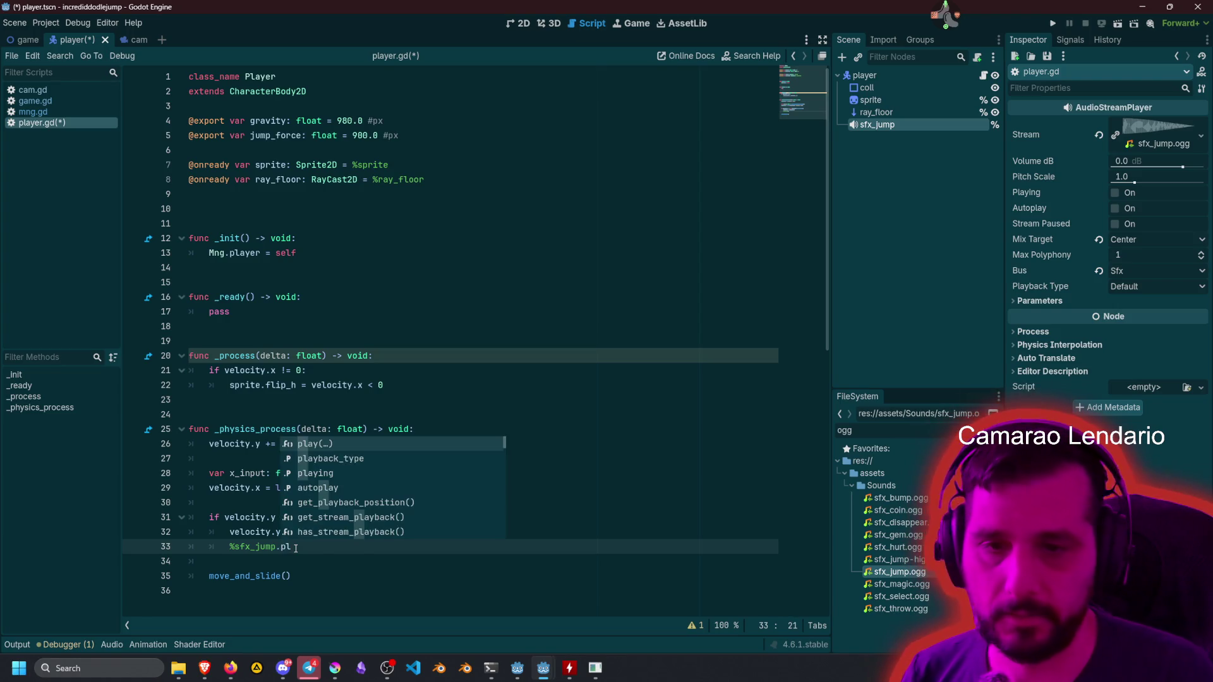
key(Return)
click(354, 223)
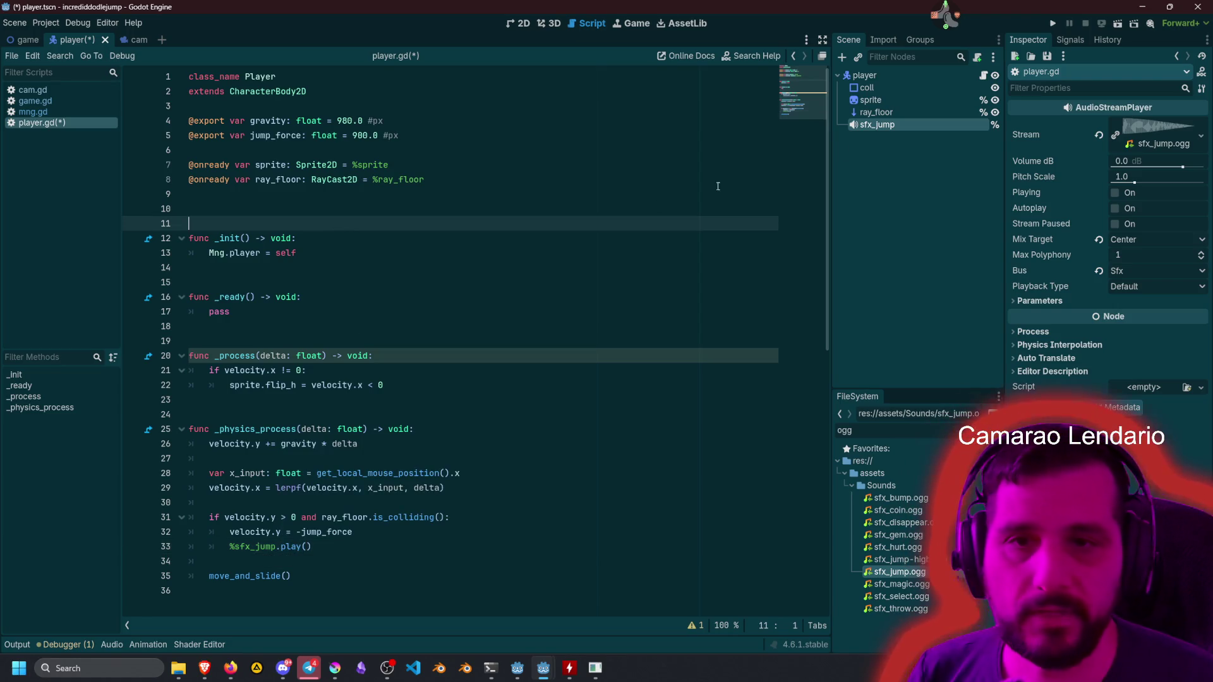
drag(876, 125, 289, 198)
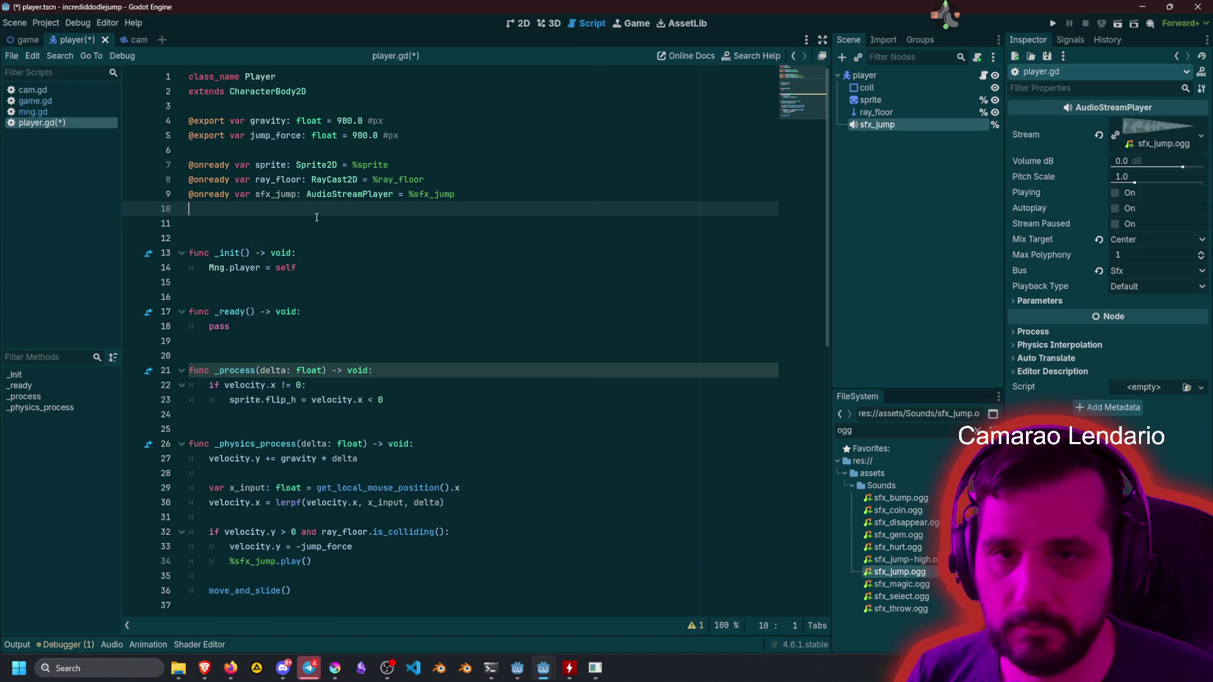
click(238, 559)
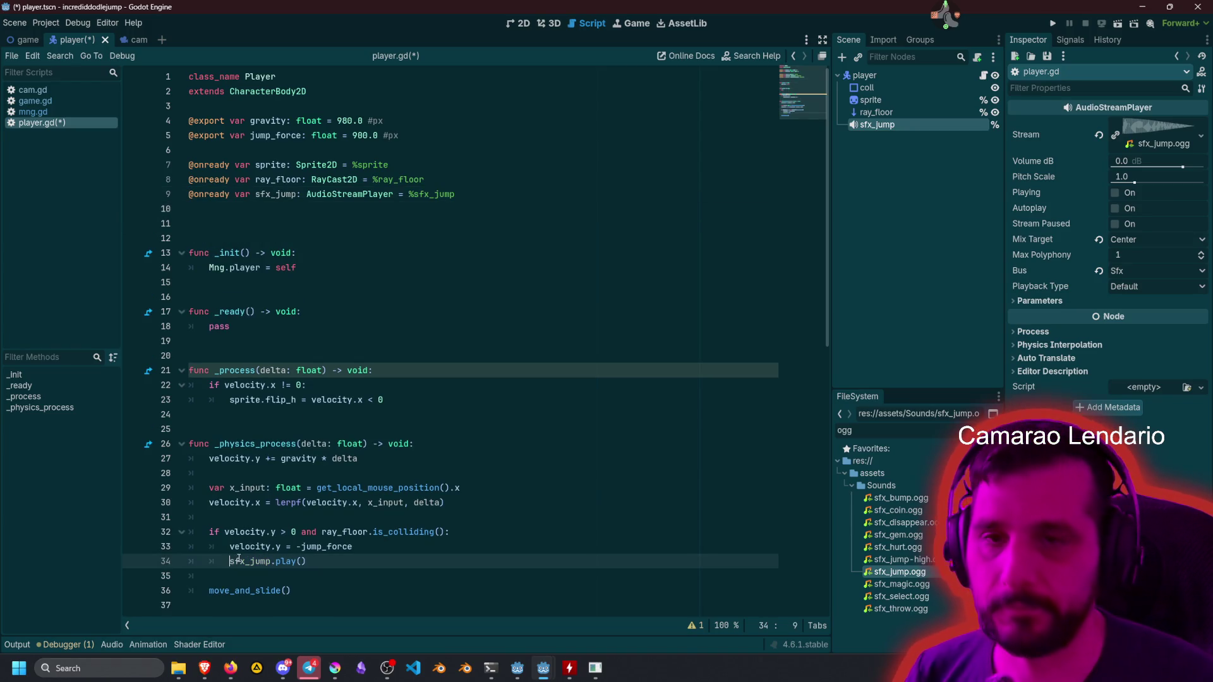
click(244, 197)
key(Down)
key(Delete)
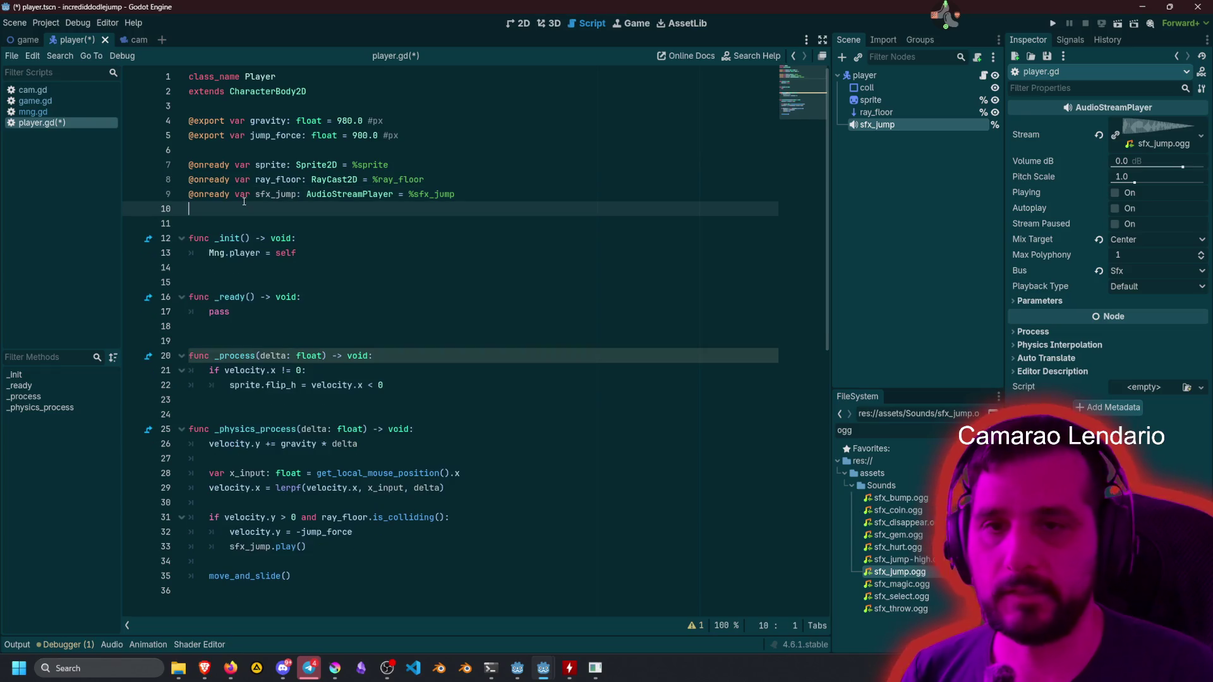
click(335, 237)
key(F5)
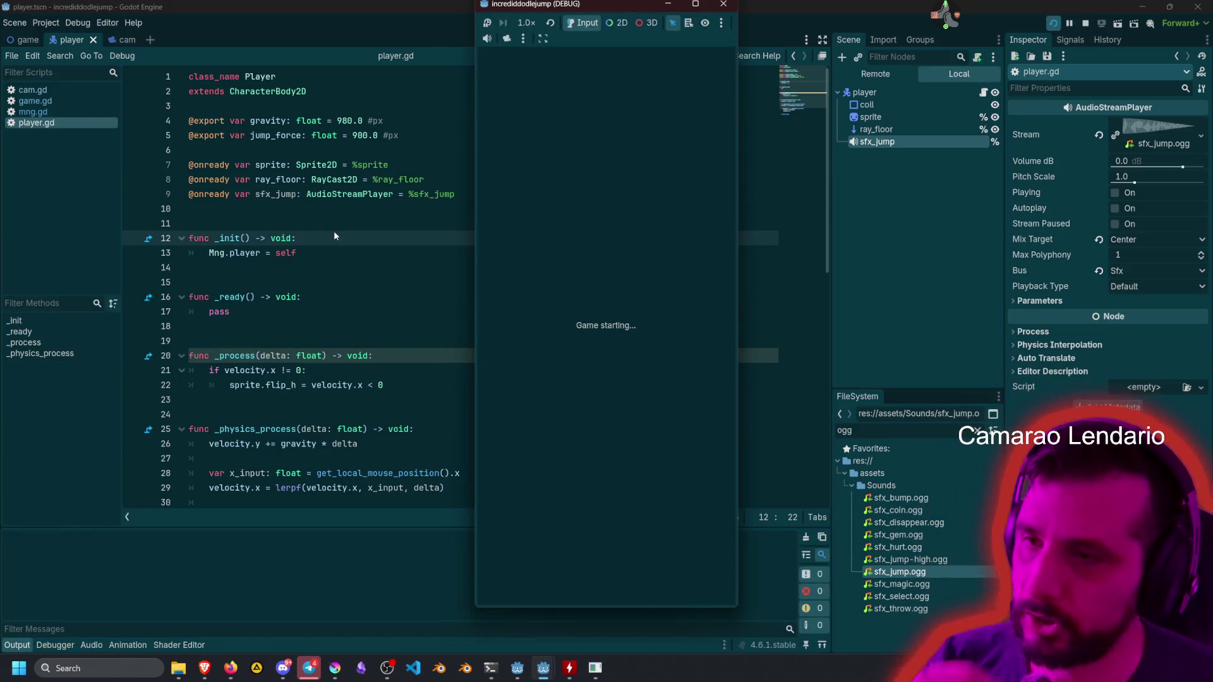
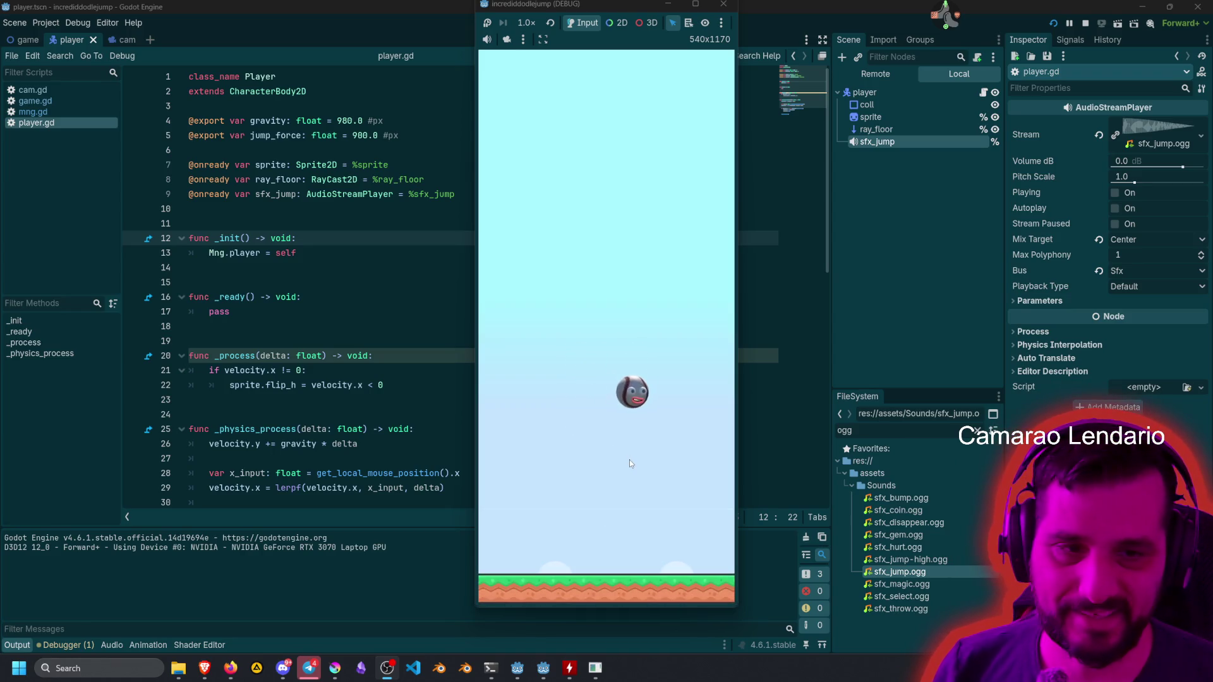
Audition sfx_magic, sfx_throw, sfx_jump-high, sfx_hurt, sfx_gem and sfx_disappear as the sfx_jump stream
click(887, 585)
drag(1185, 134, 1182, 138)
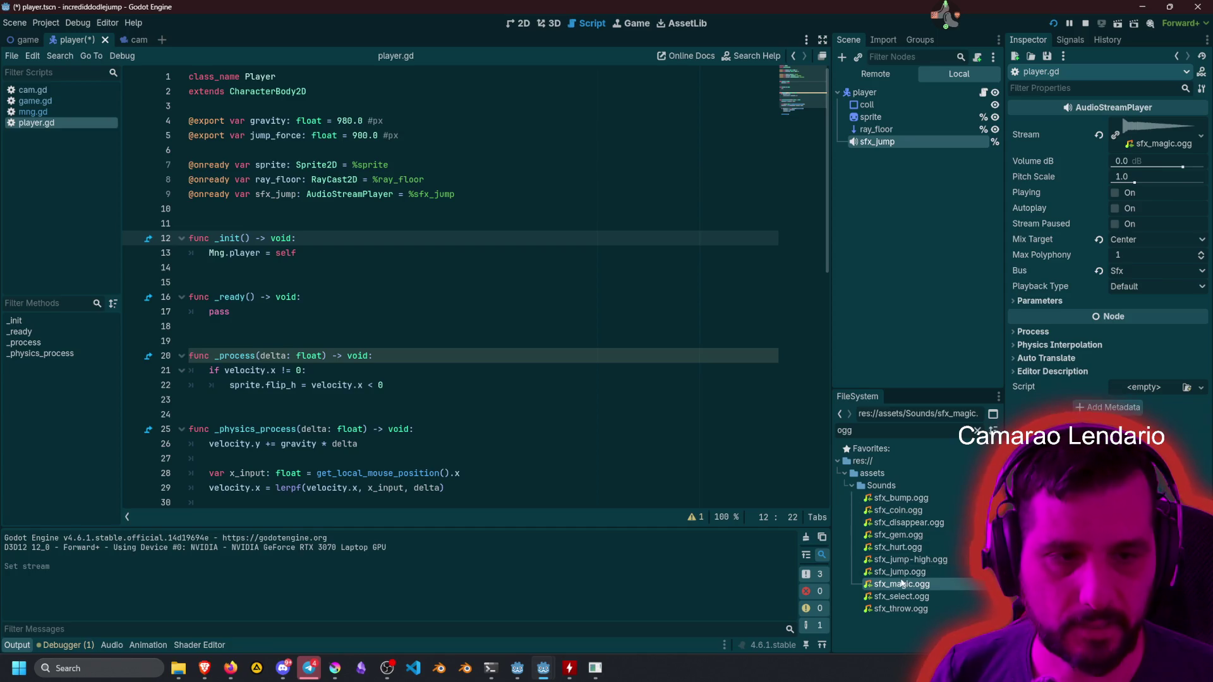
drag(900, 608, 1159, 134)
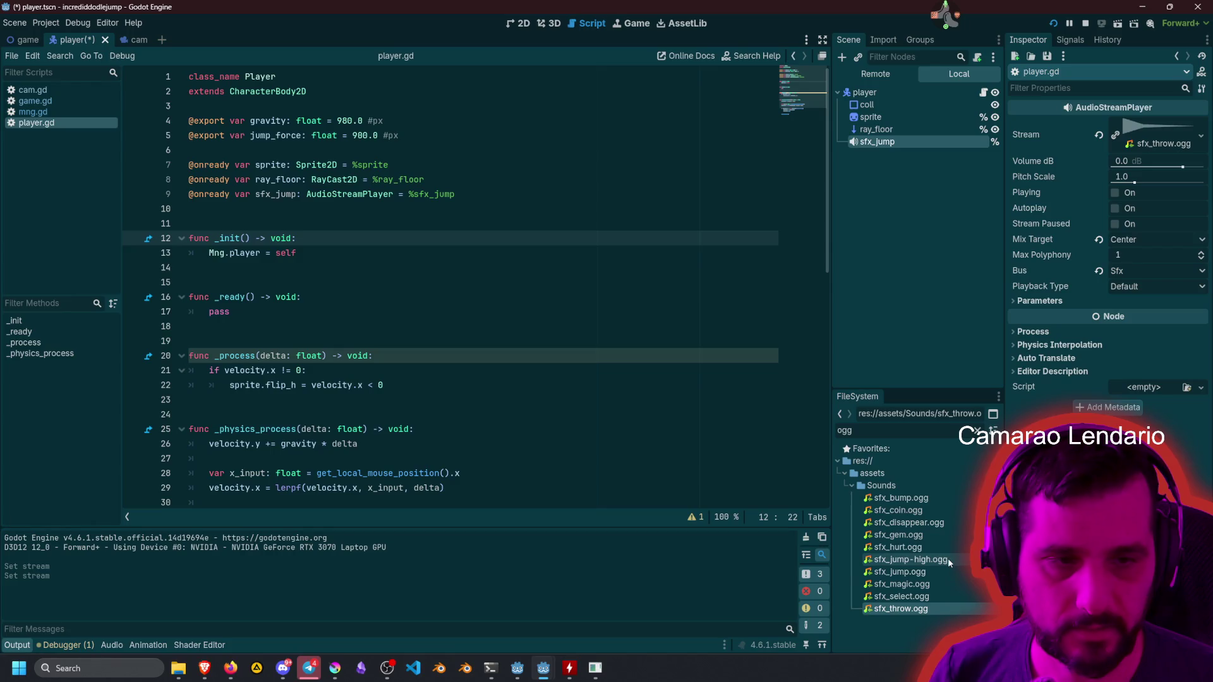
mouse_move(903, 559)
mouse_down()
mouse_move(1137, 135)
mouse_move(1160, 133)
mouse_up()
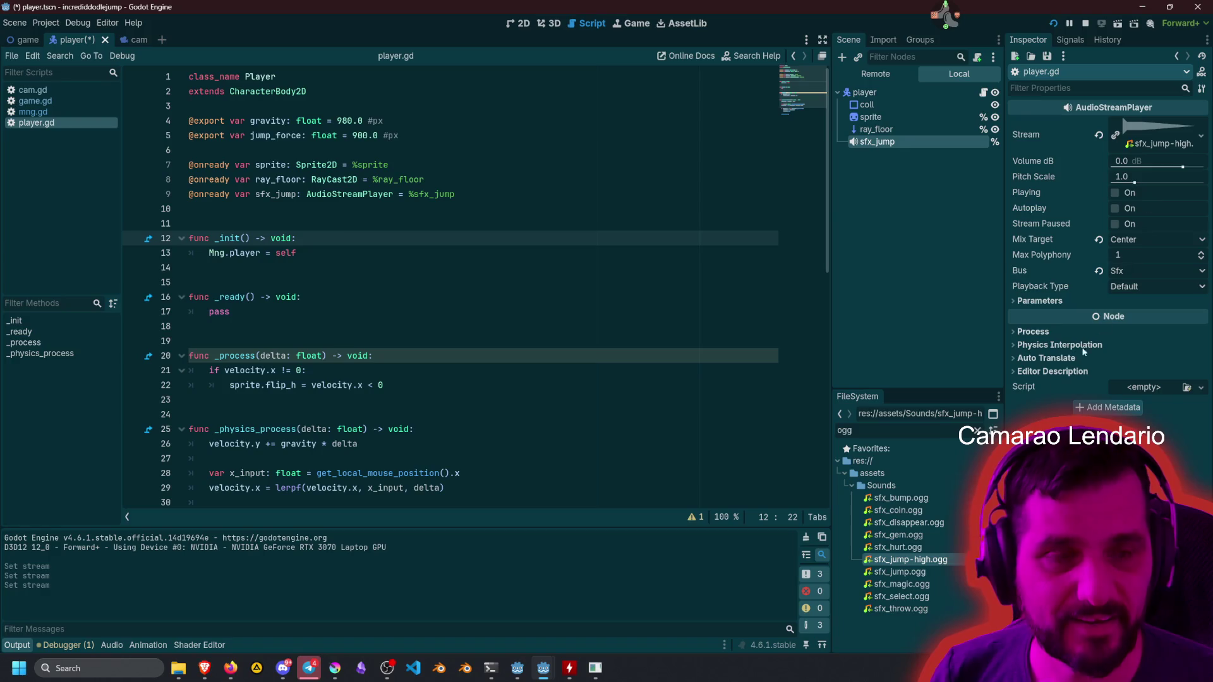
mouse_move(899, 549)
mouse_down()
mouse_move(1011, 328)
mouse_move(1153, 139)
mouse_up()
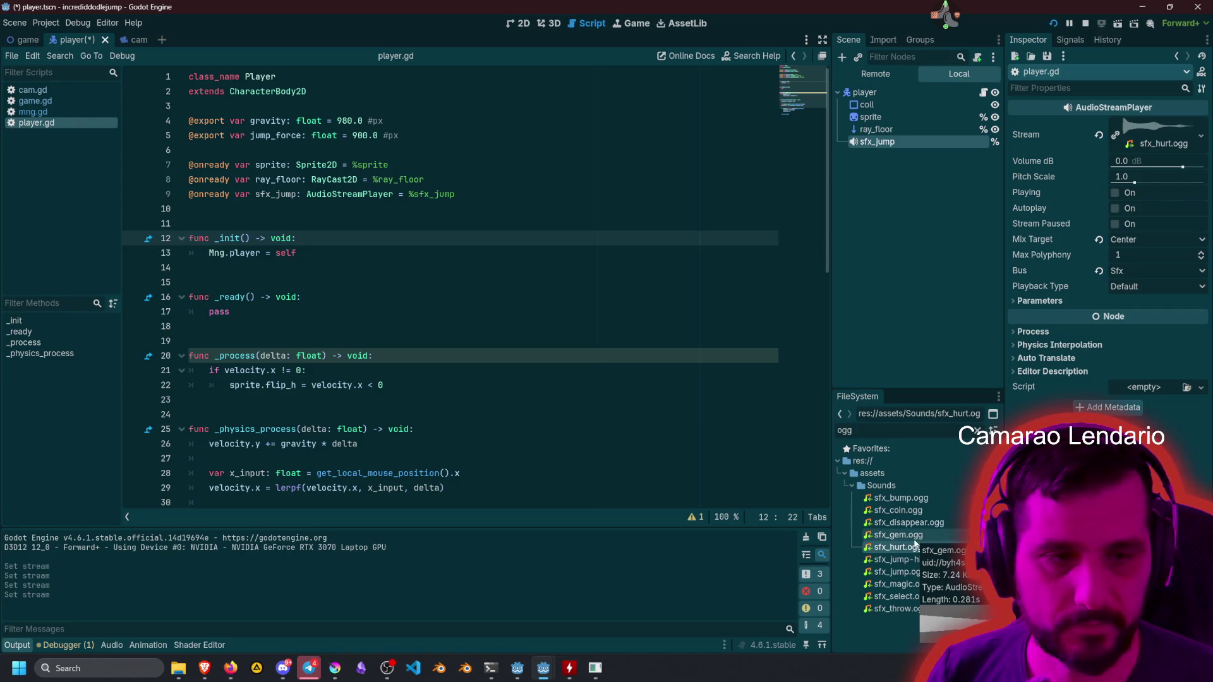
mouse_move(924, 536)
mouse_down()
mouse_move(1043, 284)
mouse_move(1156, 138)
mouse_up()
drag(929, 523, 1179, 125)
Try sfx_coin.ogg, then settle on sfx_bump.ogg as the jump sound and return to the game
click(898, 511)
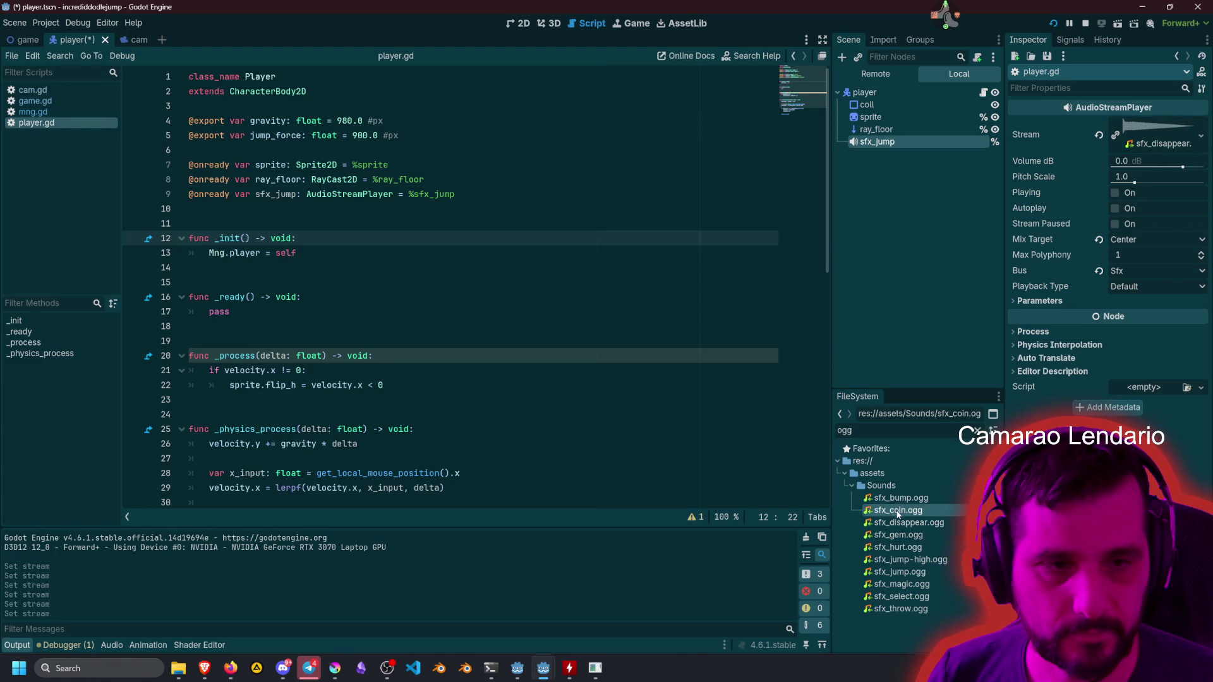
drag(1114, 182, 1156, 143)
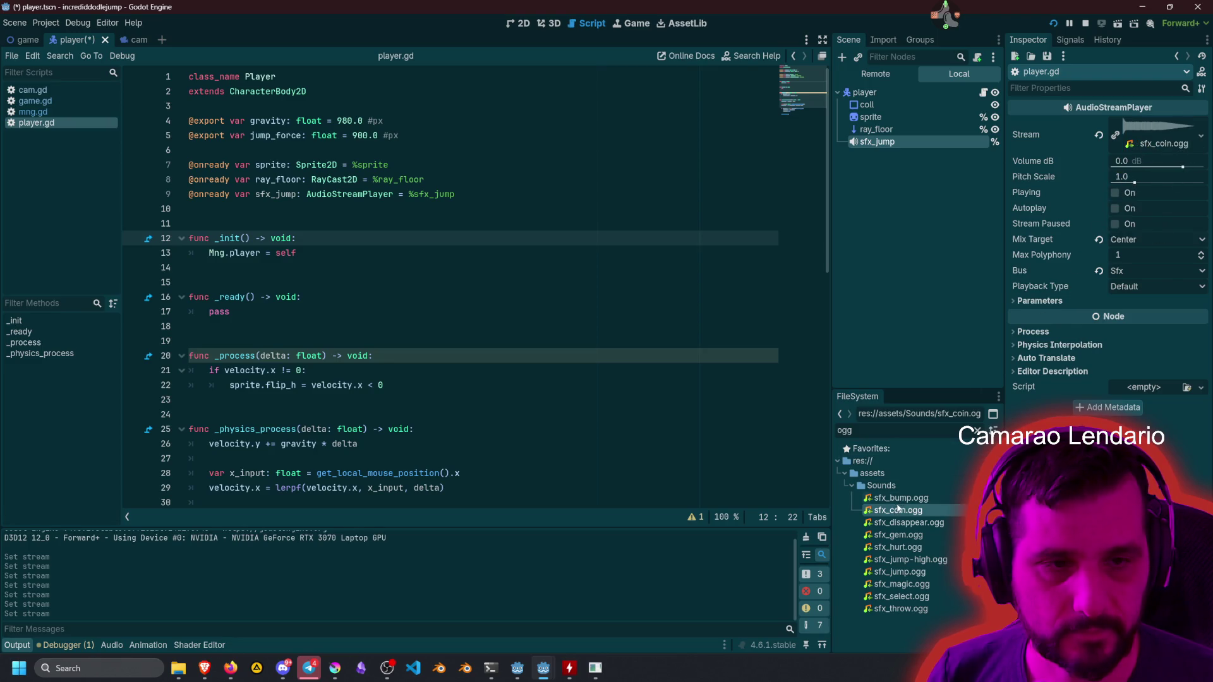
drag(901, 504, 1159, 139)
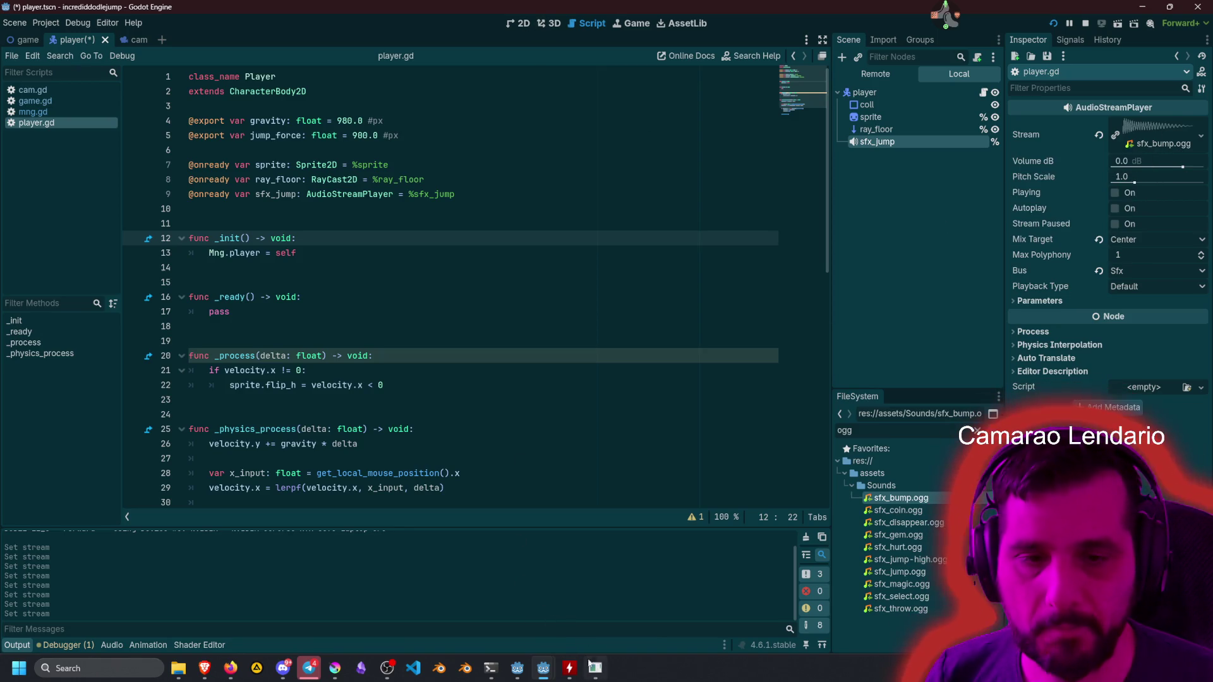
click(595, 668)
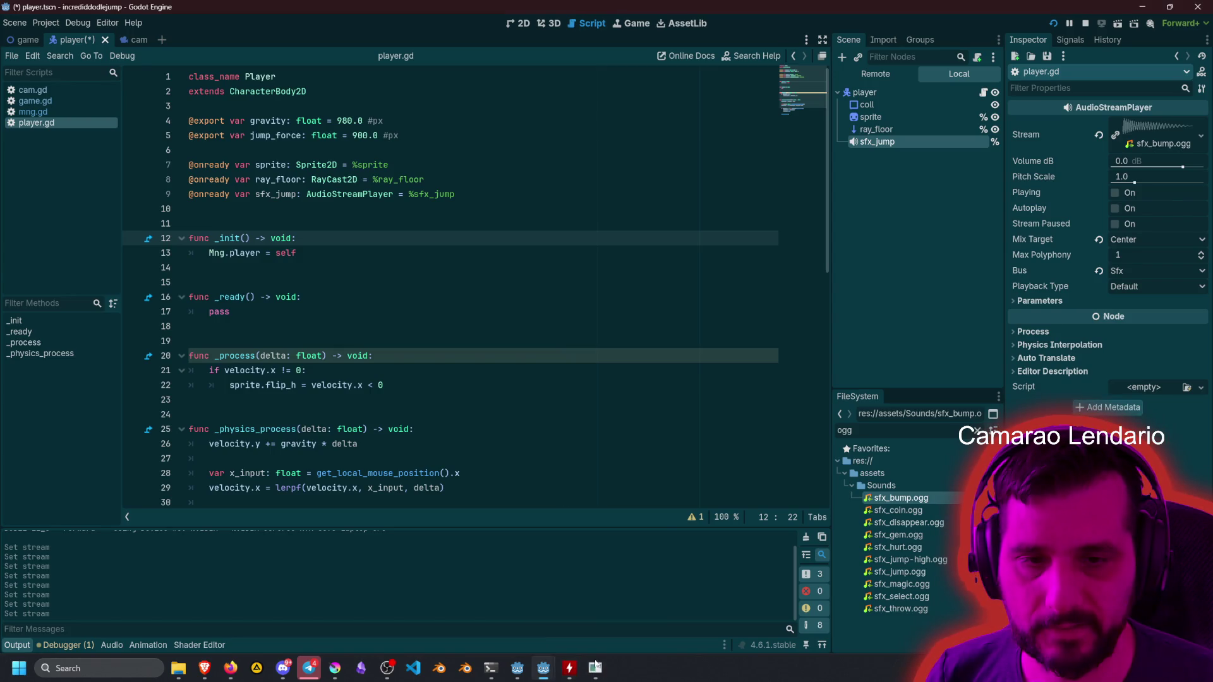
Bring the running game window forward and stop it with F8
mouse_move(552, 677)
click(671, 607)
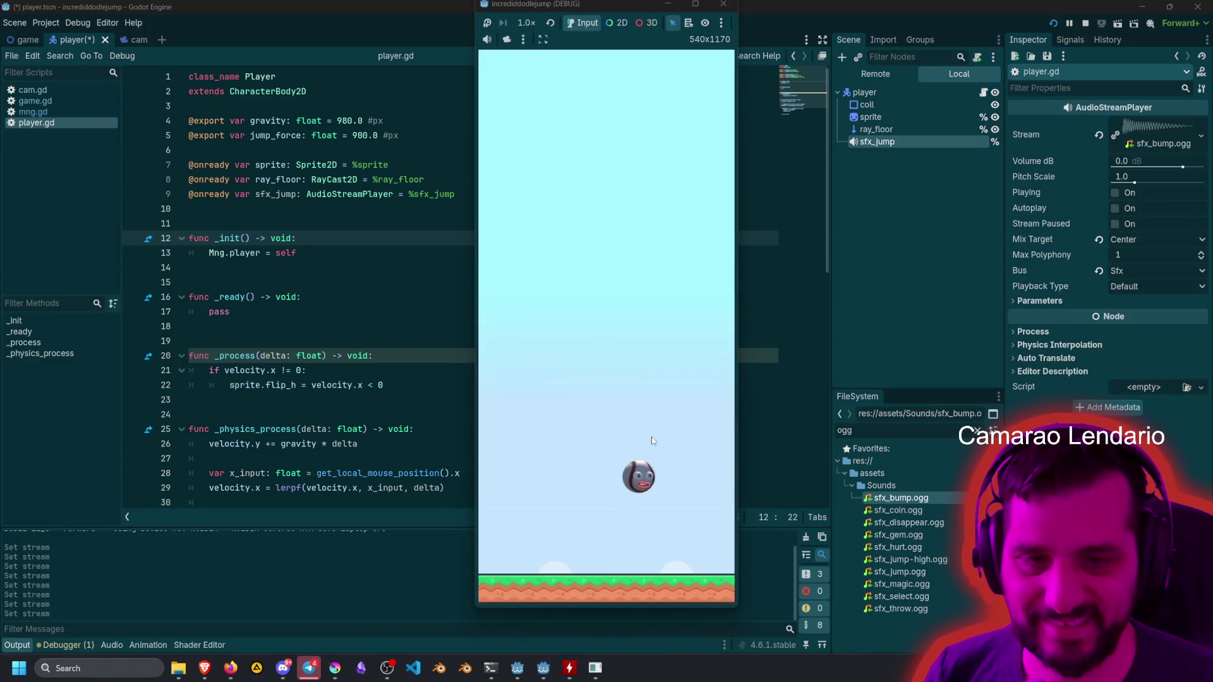
key(F8)
Save player.gd with Ctrl+S and scroll down through the script
click(420, 282)
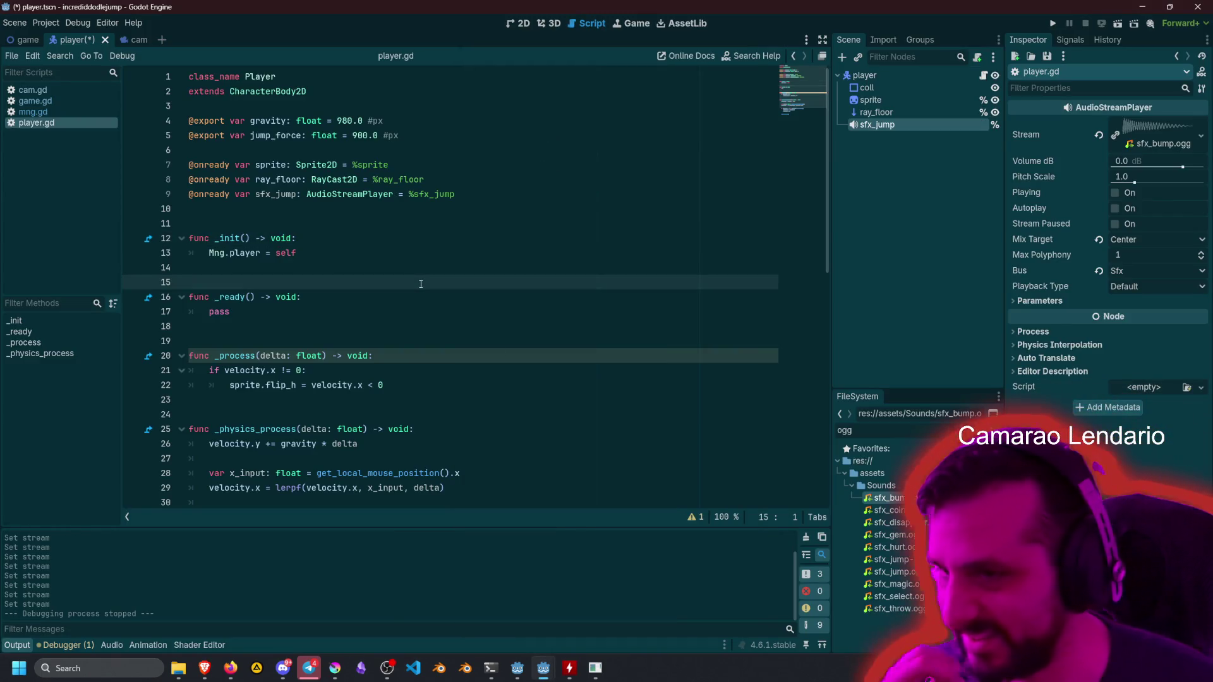
click(429, 179)
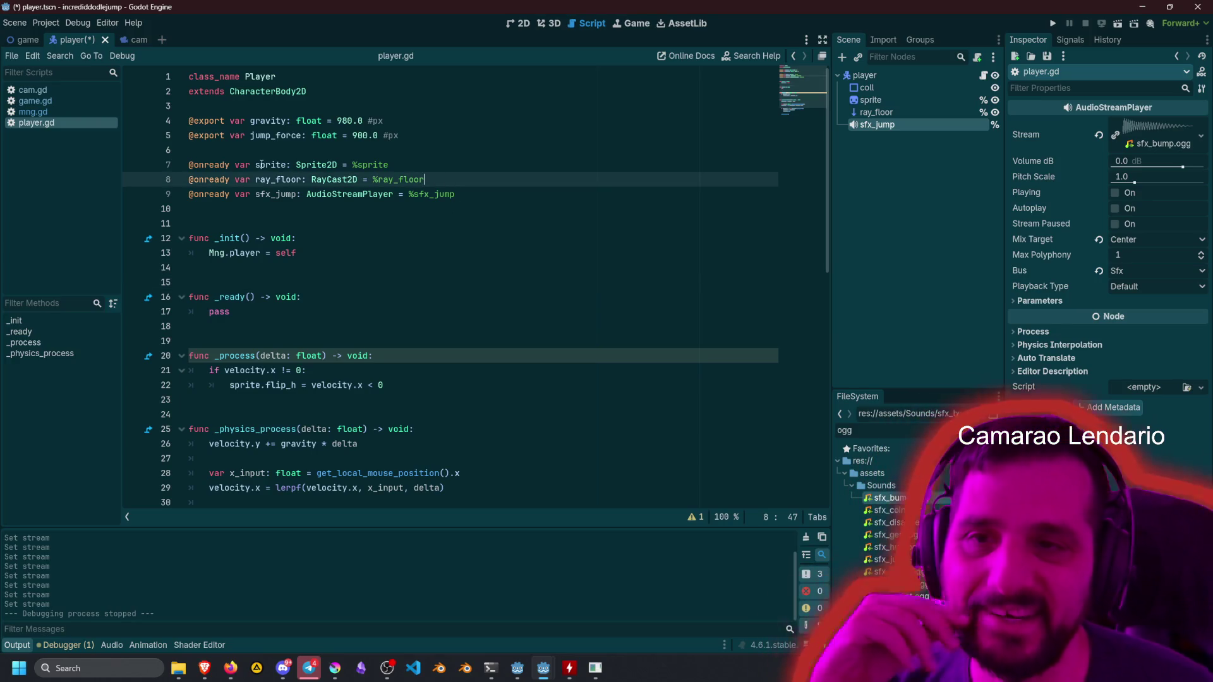
key(ctrl+s)
click(413, 270)
scroll(413, 274, down, 1)
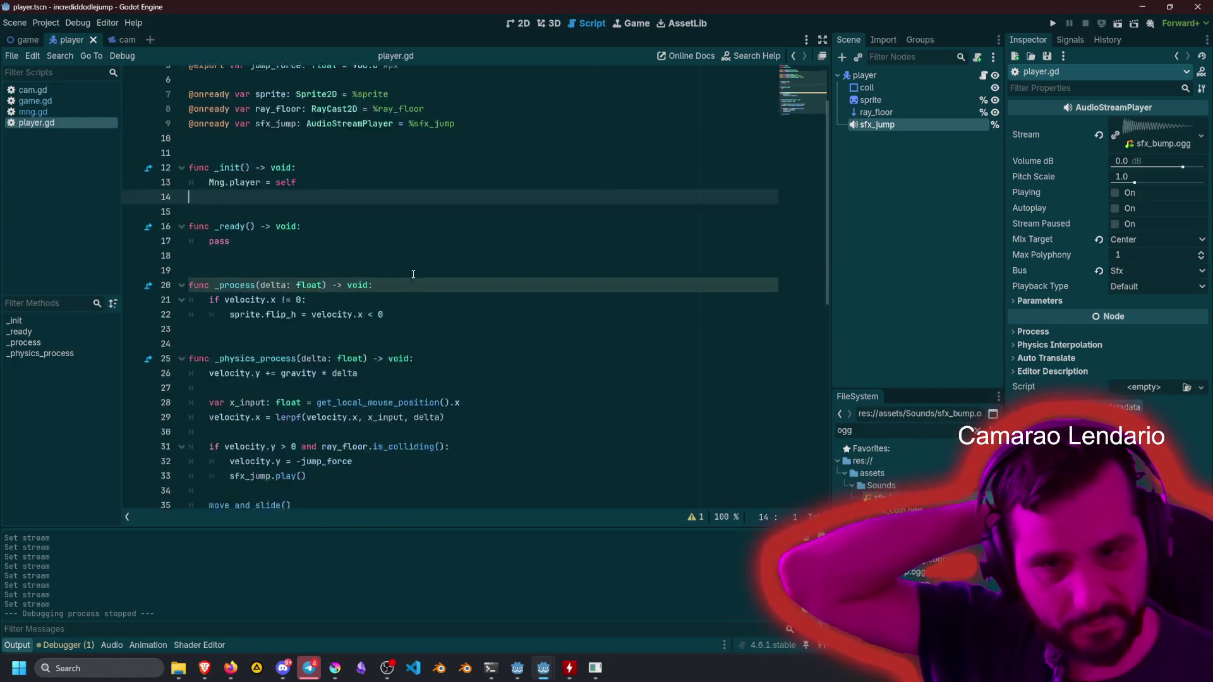
scroll(413, 274, down, 3)
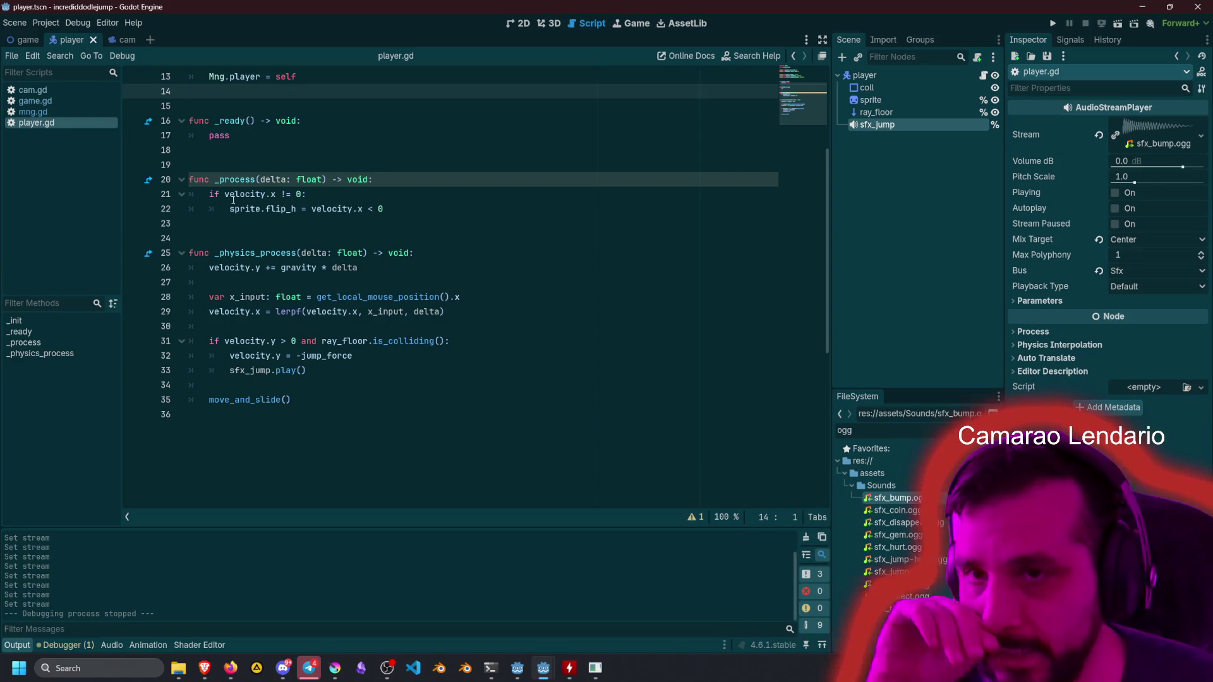
click(44, 23)
Filter Project Settings for 'mouse' and check Emulate Touch From Mouse under Input Devices > Pointing
click(63, 33)
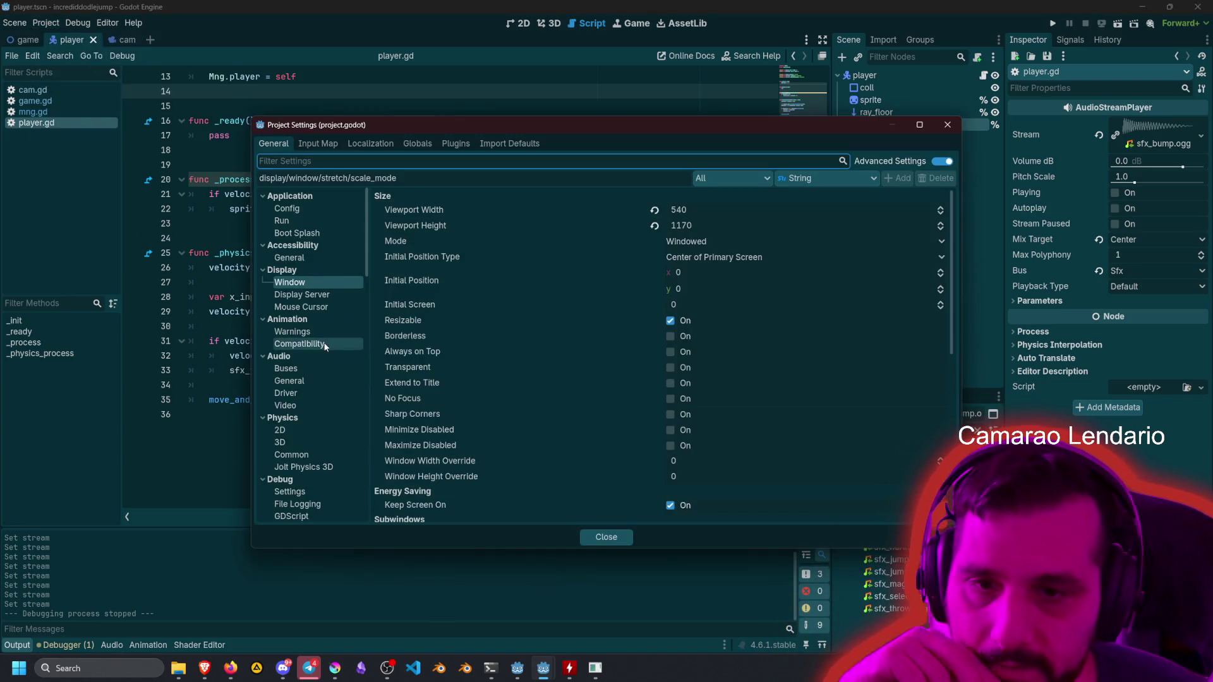
text(omuse)
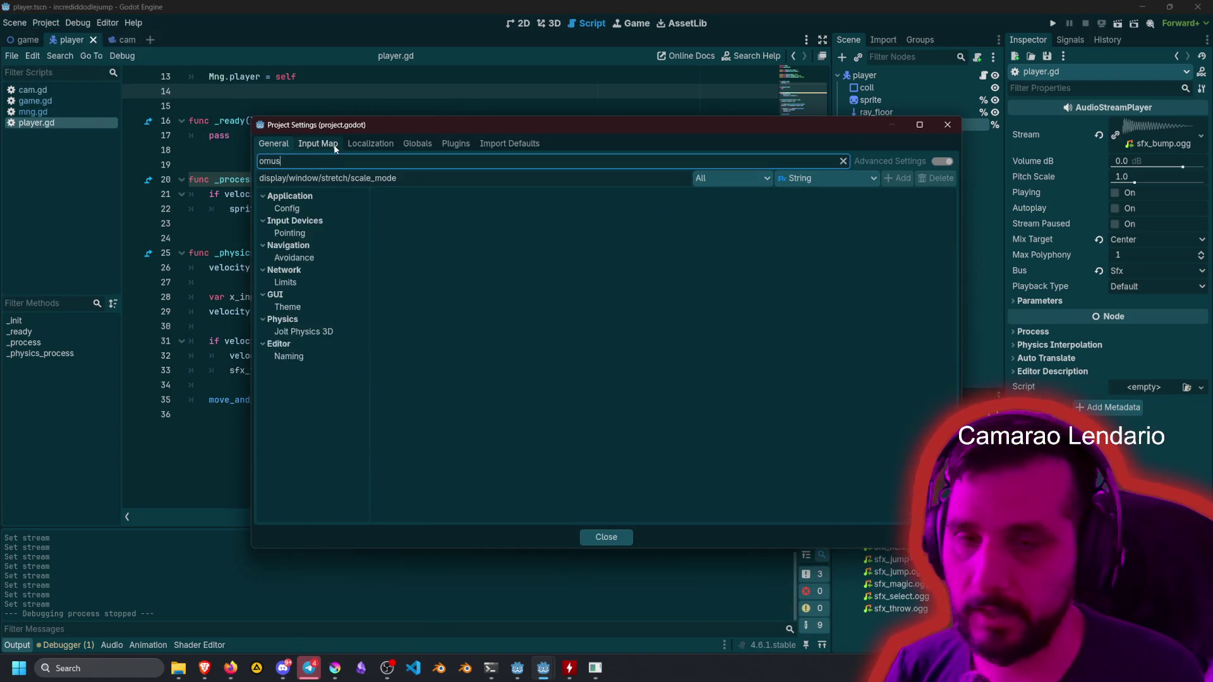
key(BackSpace)
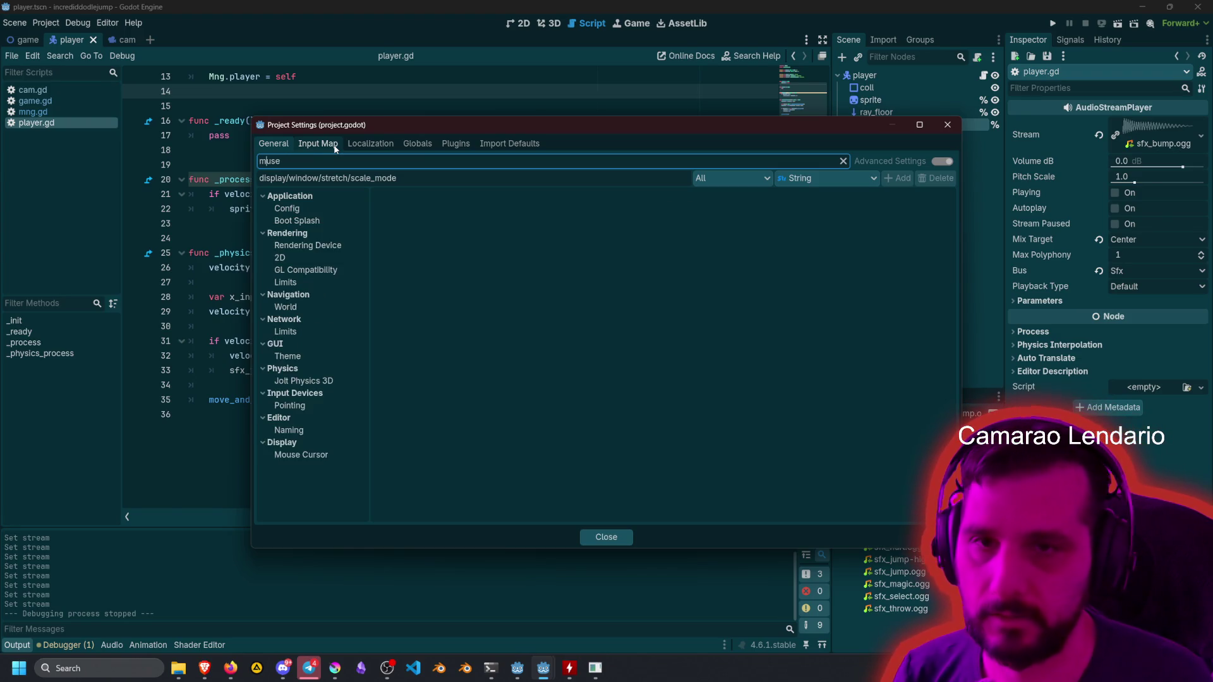
text(o)
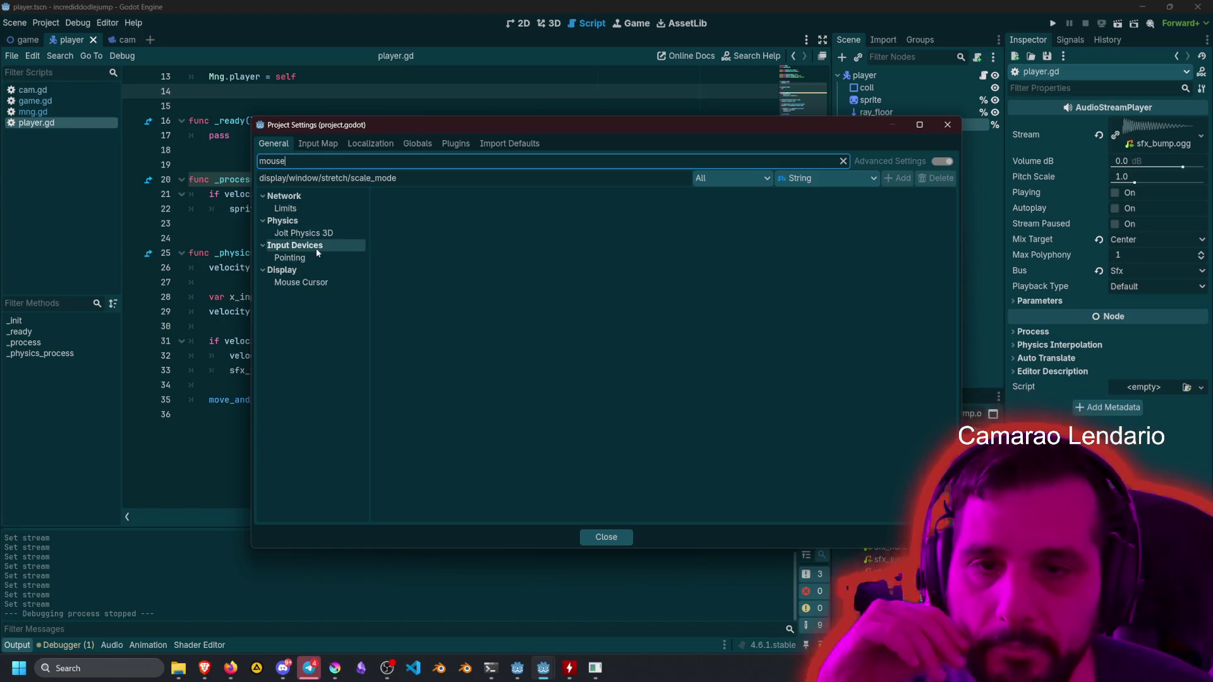
click(316, 252)
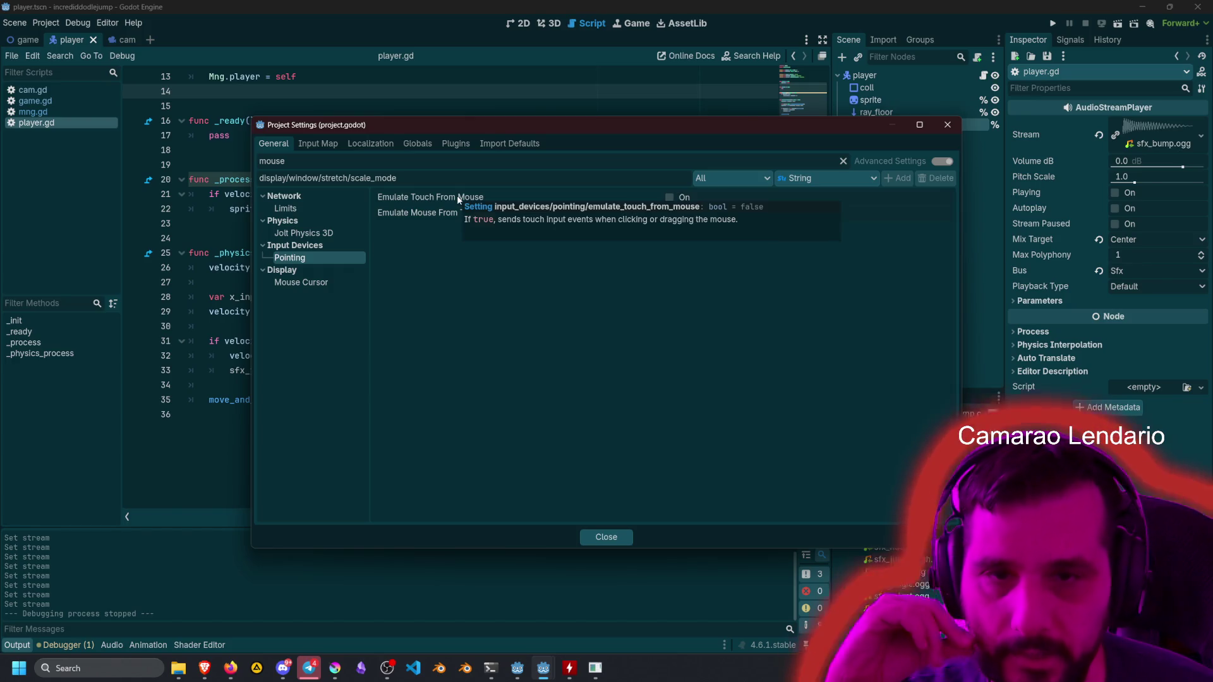
click(669, 198)
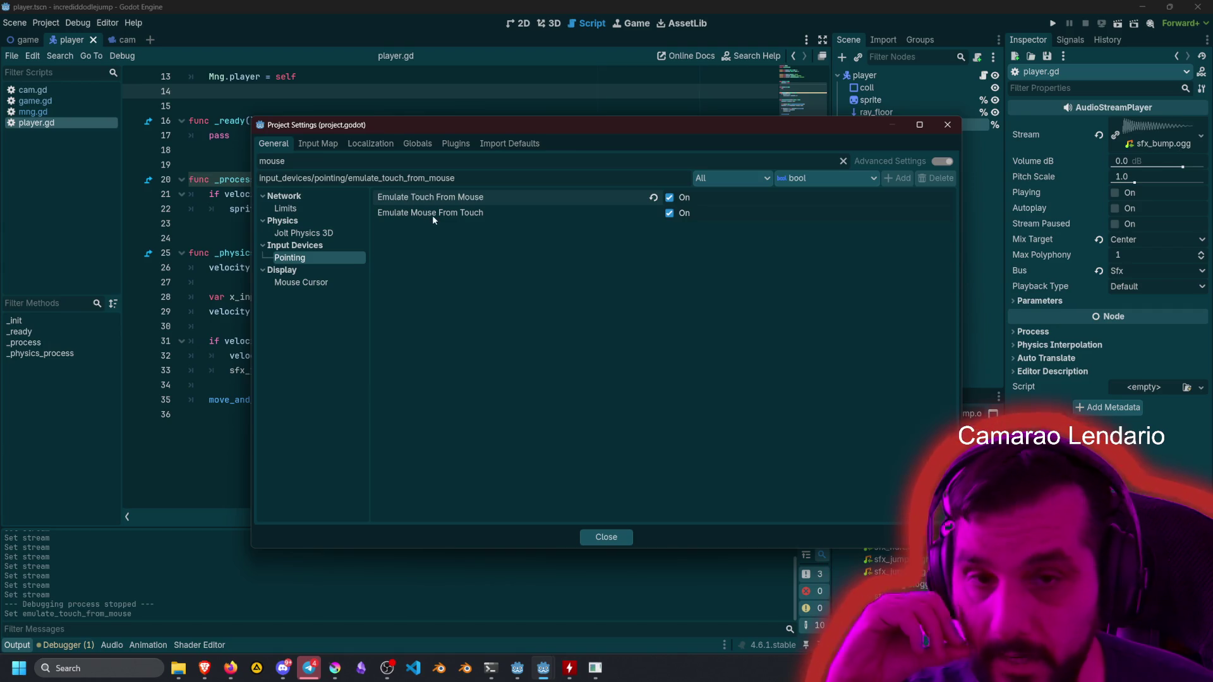
click(608, 538)
click(476, 302)
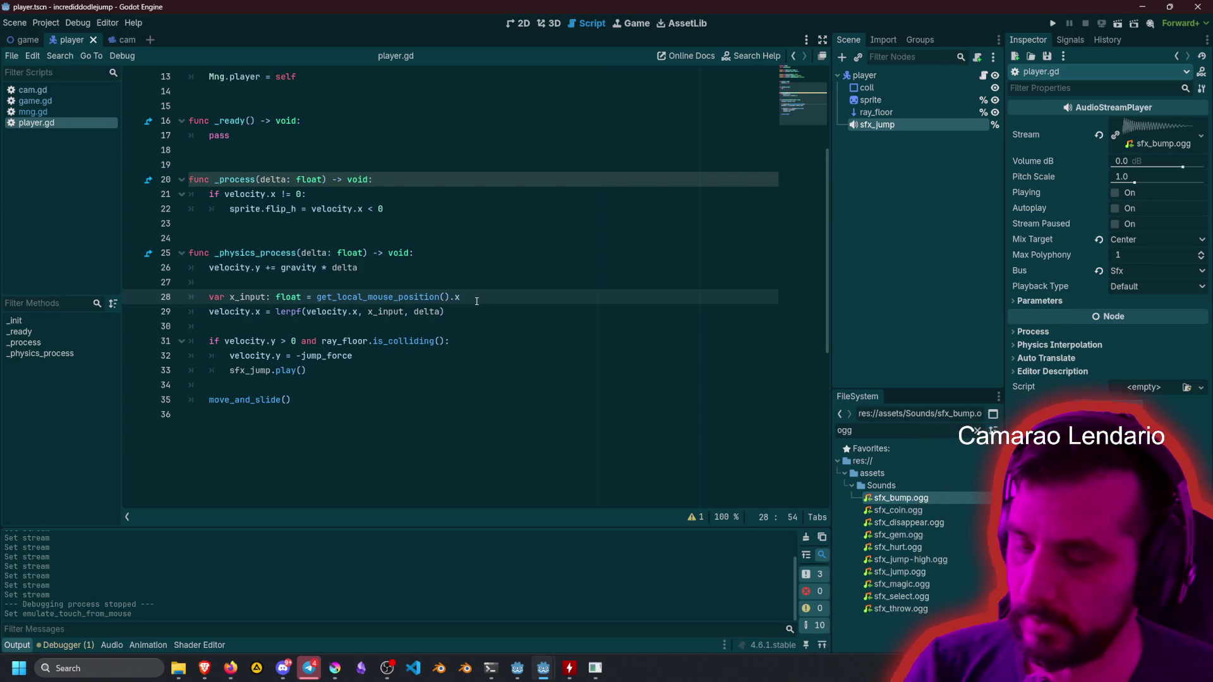
key(F5)
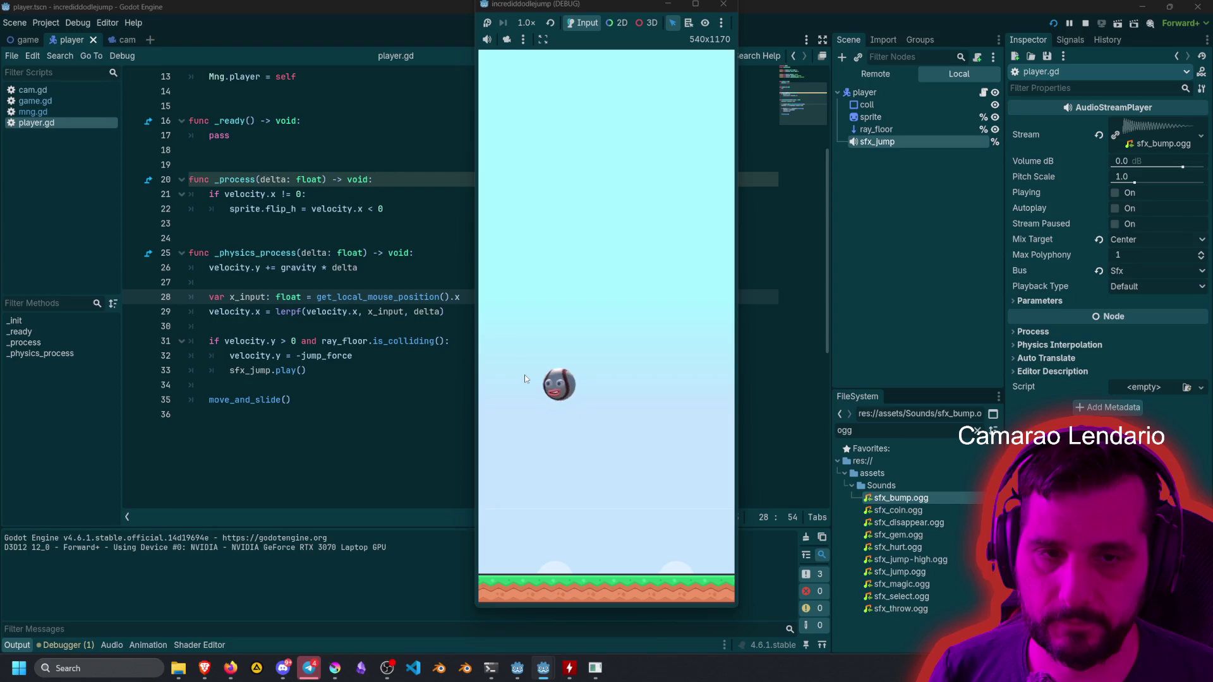
key(F8)
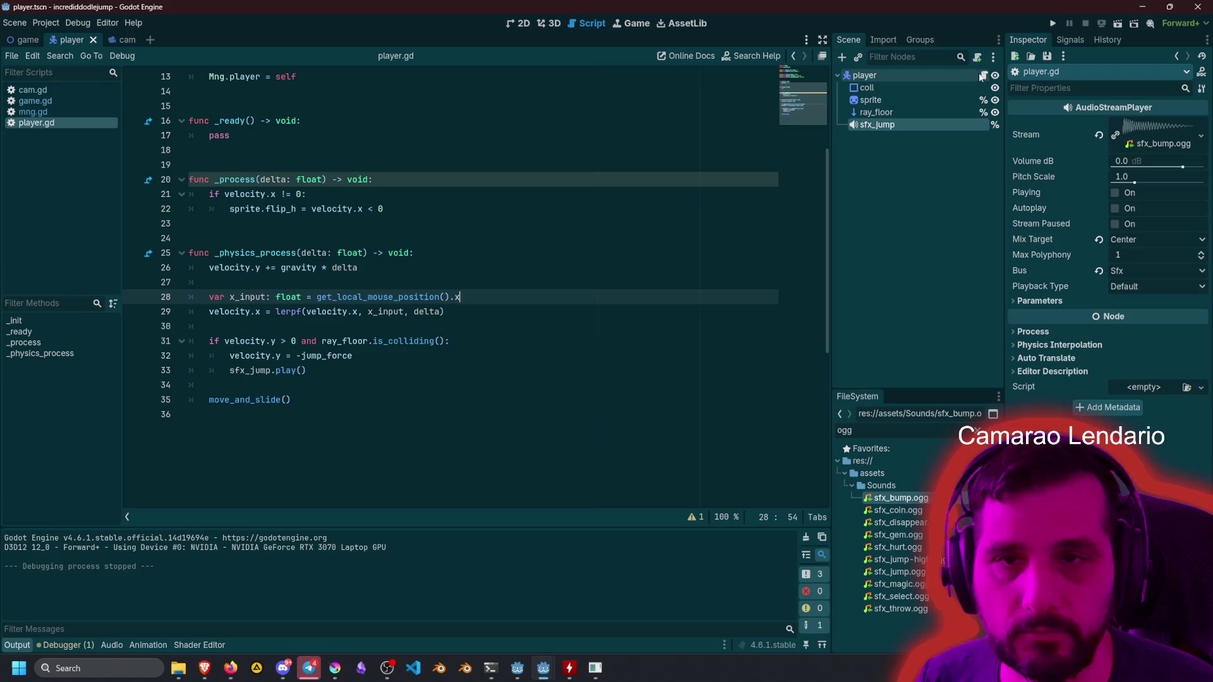
click(343, 156)
scroll(811, 104, up, 4)
click(353, 238)
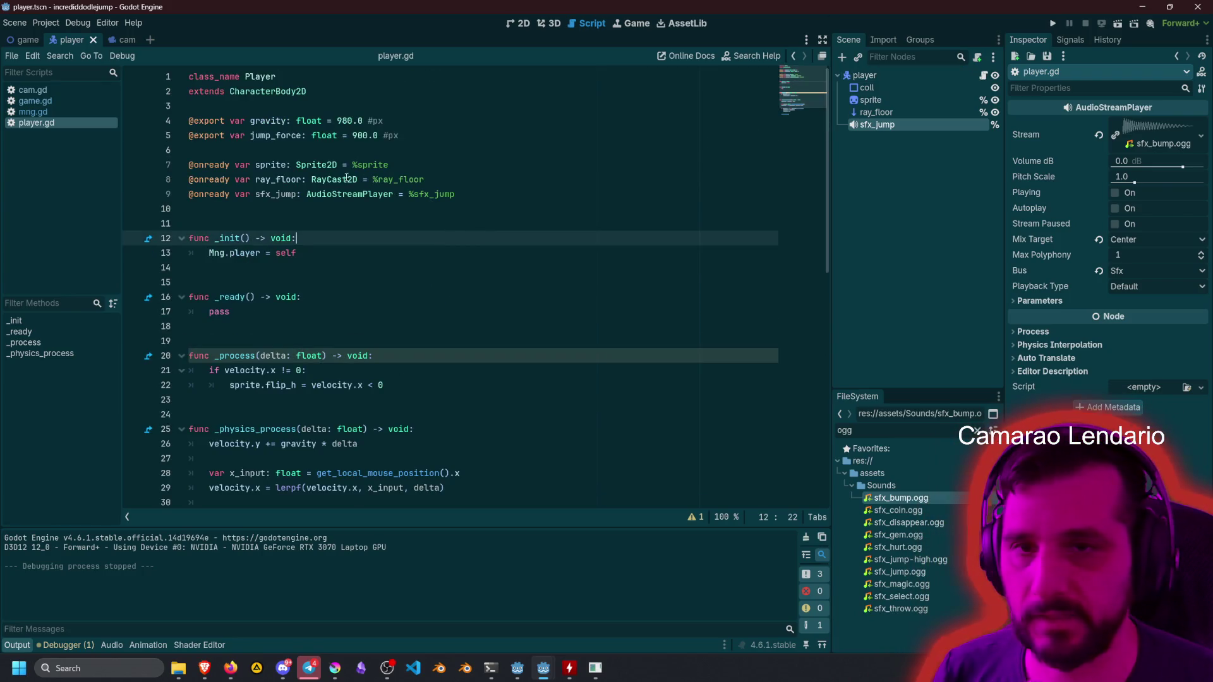
Review the velocity lerpf call and its delta argument on line 29 of player.gd
click(267, 163)
scroll(282, 137, down, 6)
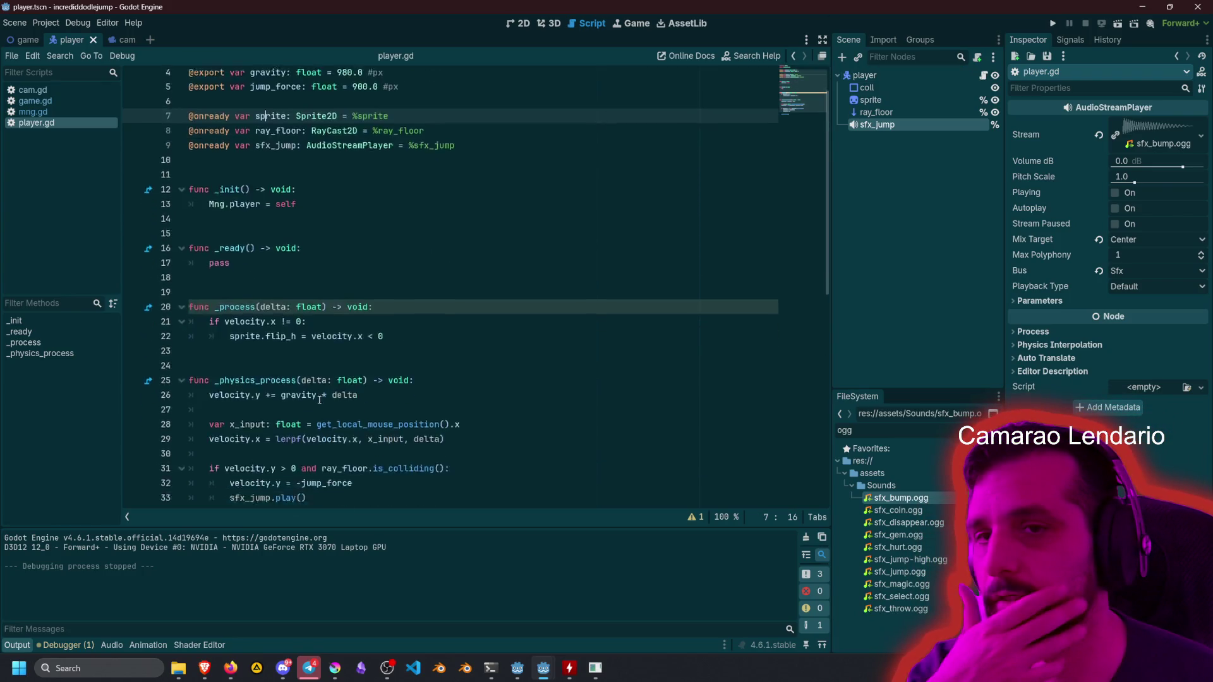
double_click(230, 223)
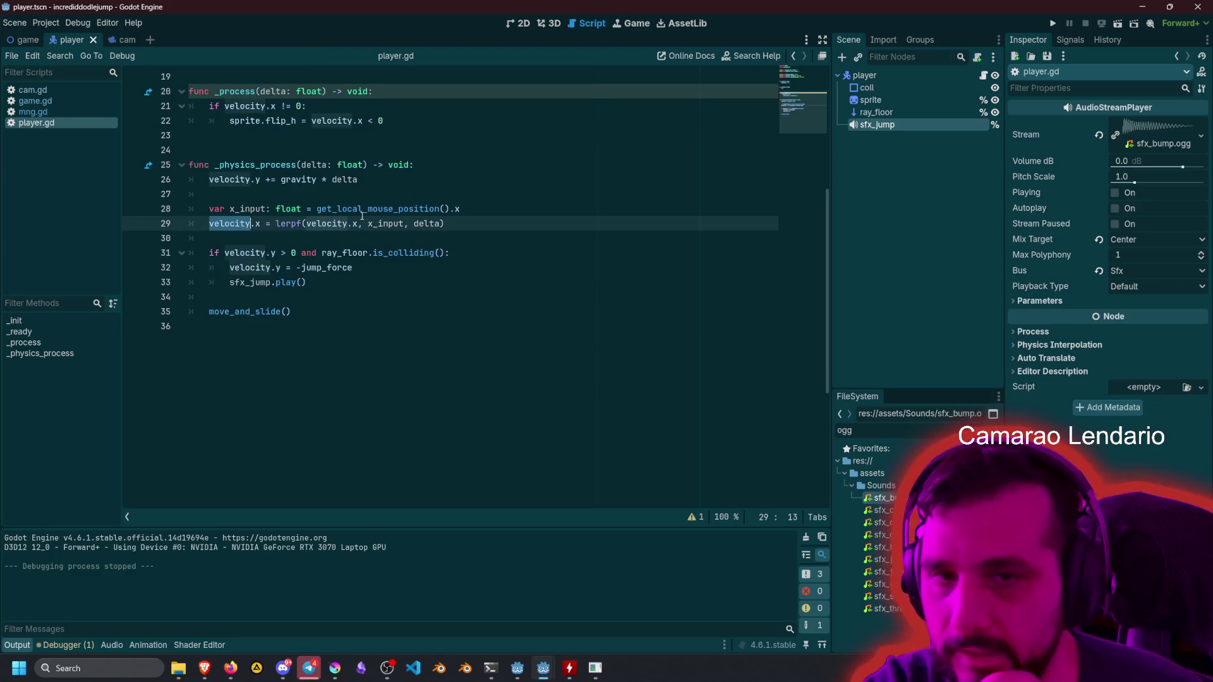
double_click(427, 224)
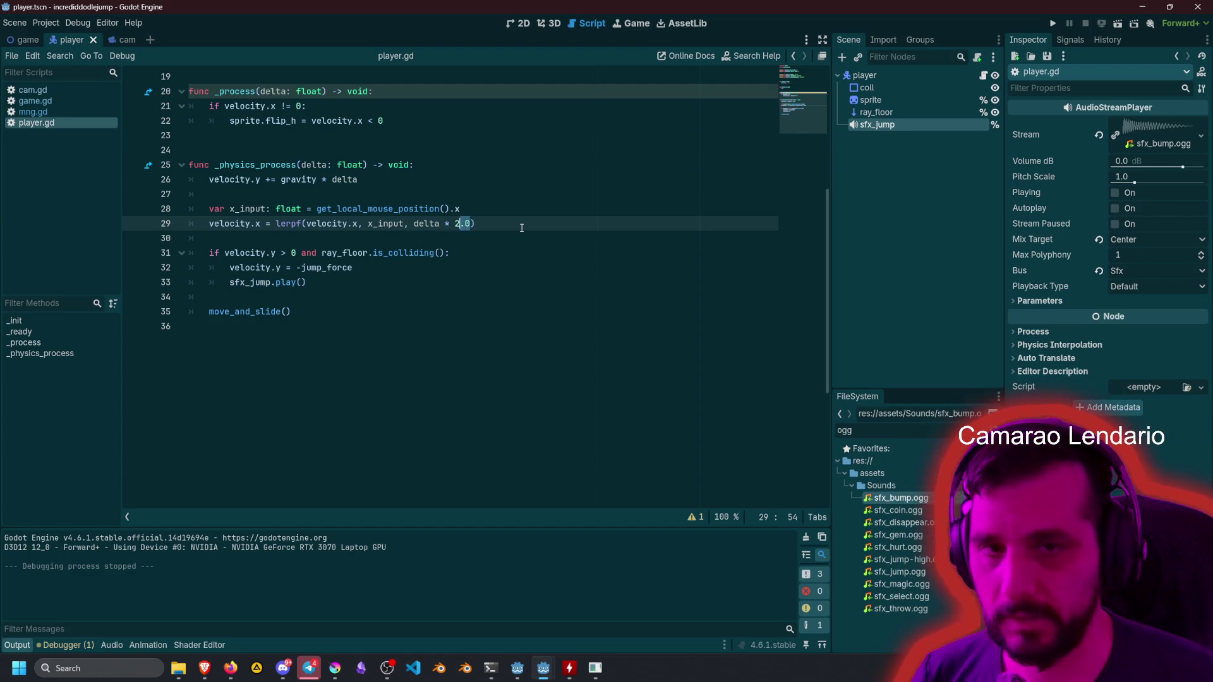
scroll(595, 190, up, 6)
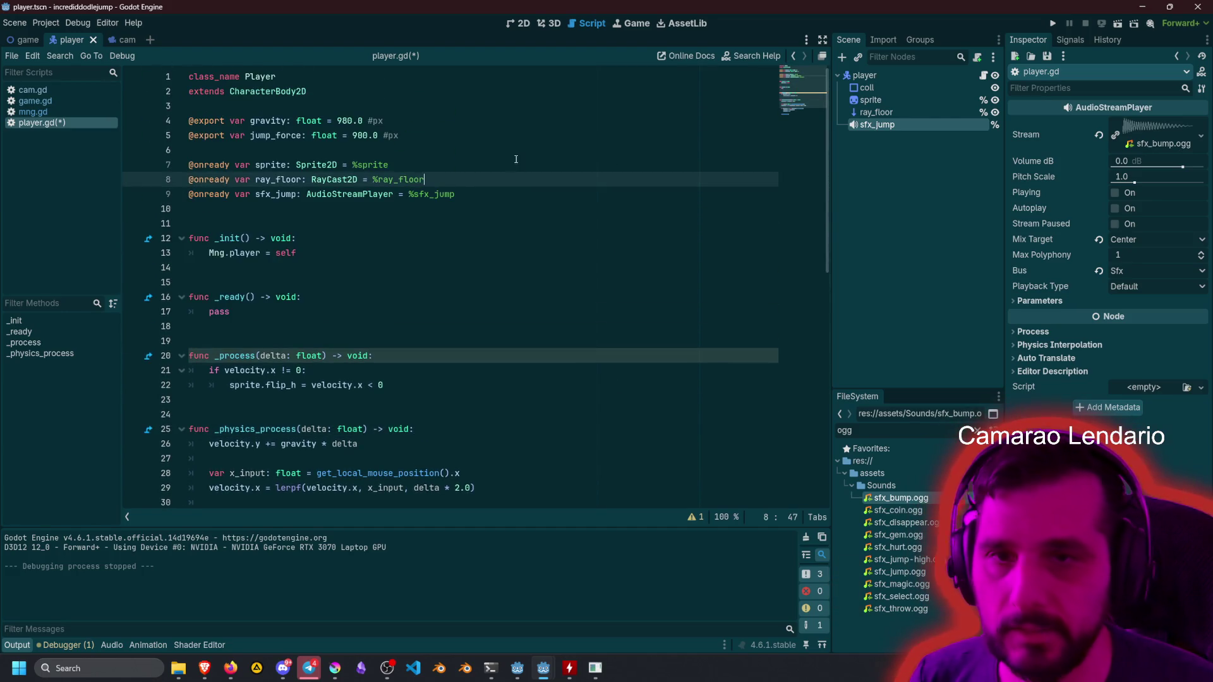
click(515, 159)
key(Up)
key(Up)
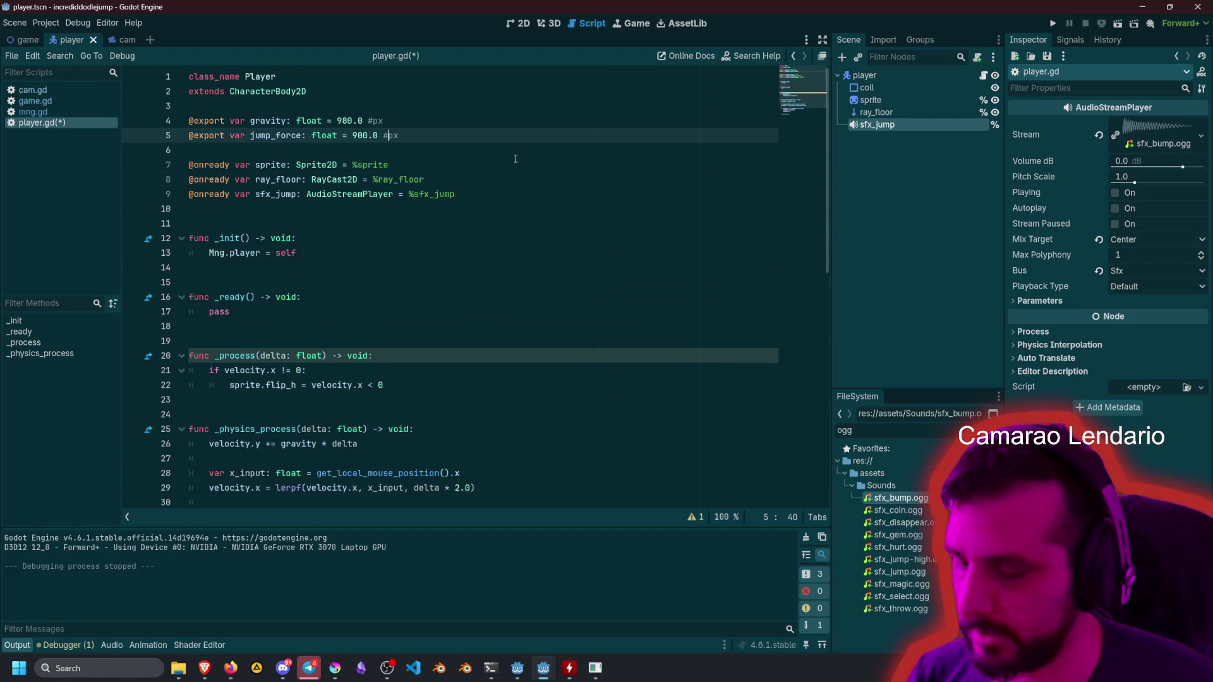
key(ctrl+shift+d)
key(Left)
key(Left)
key(ctrl+d)
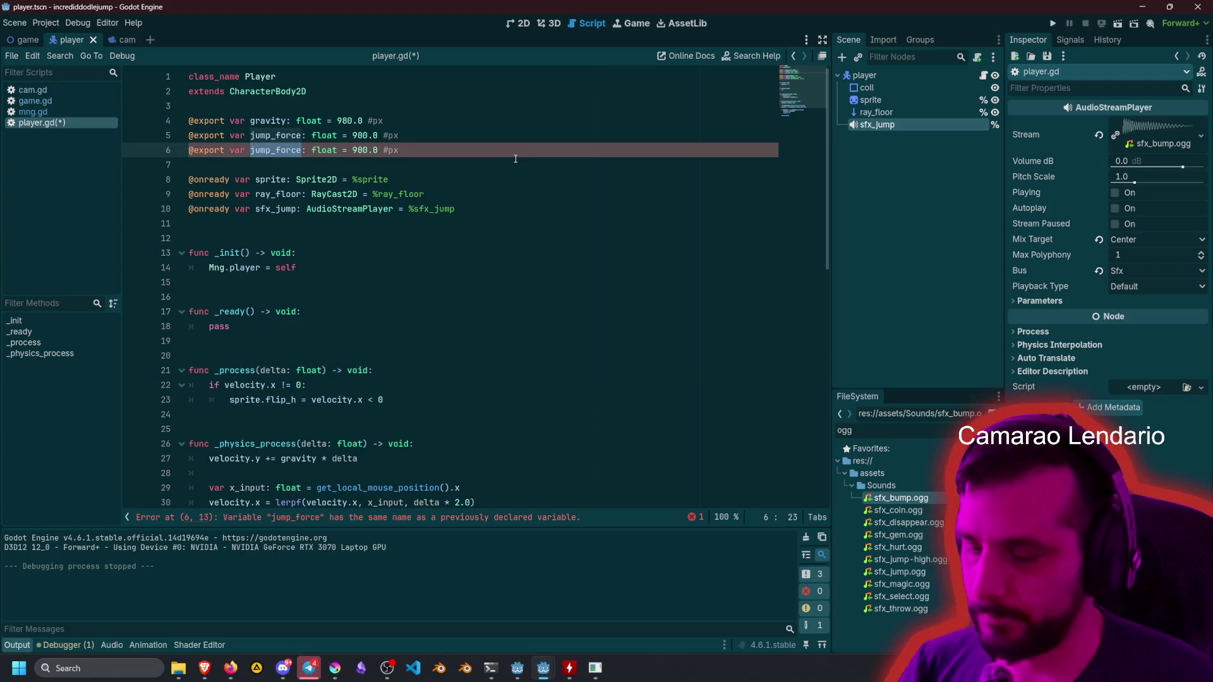
text(side_movement_responsivness)
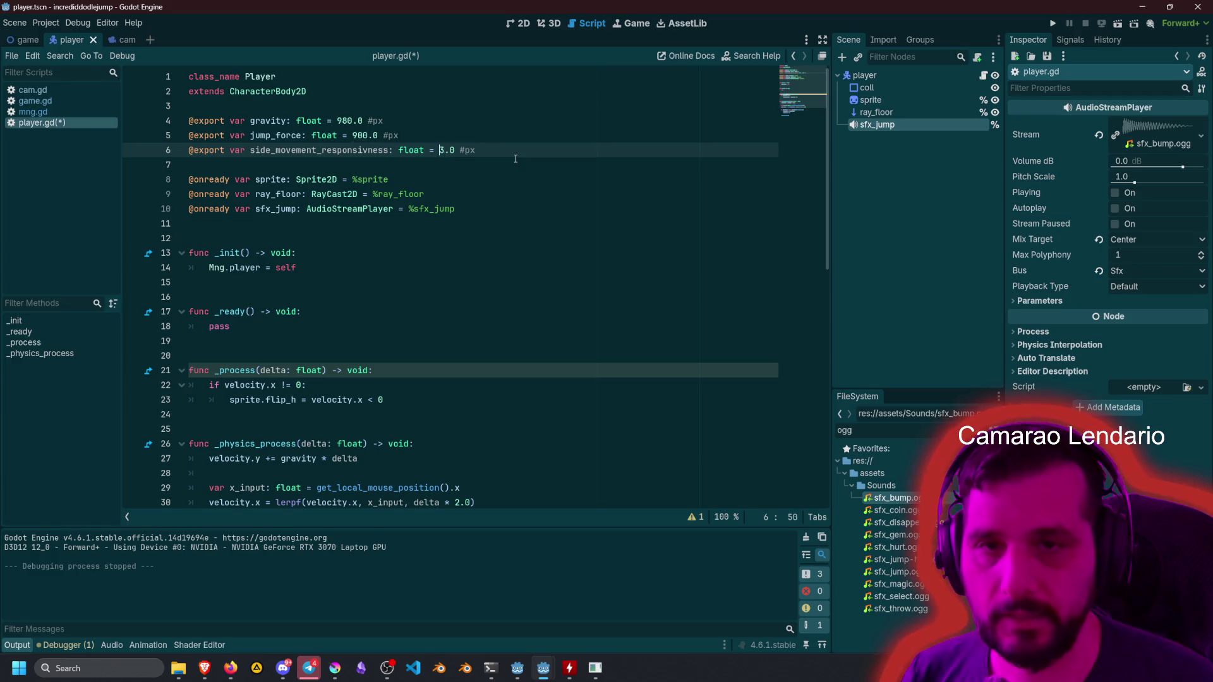
text(_range)
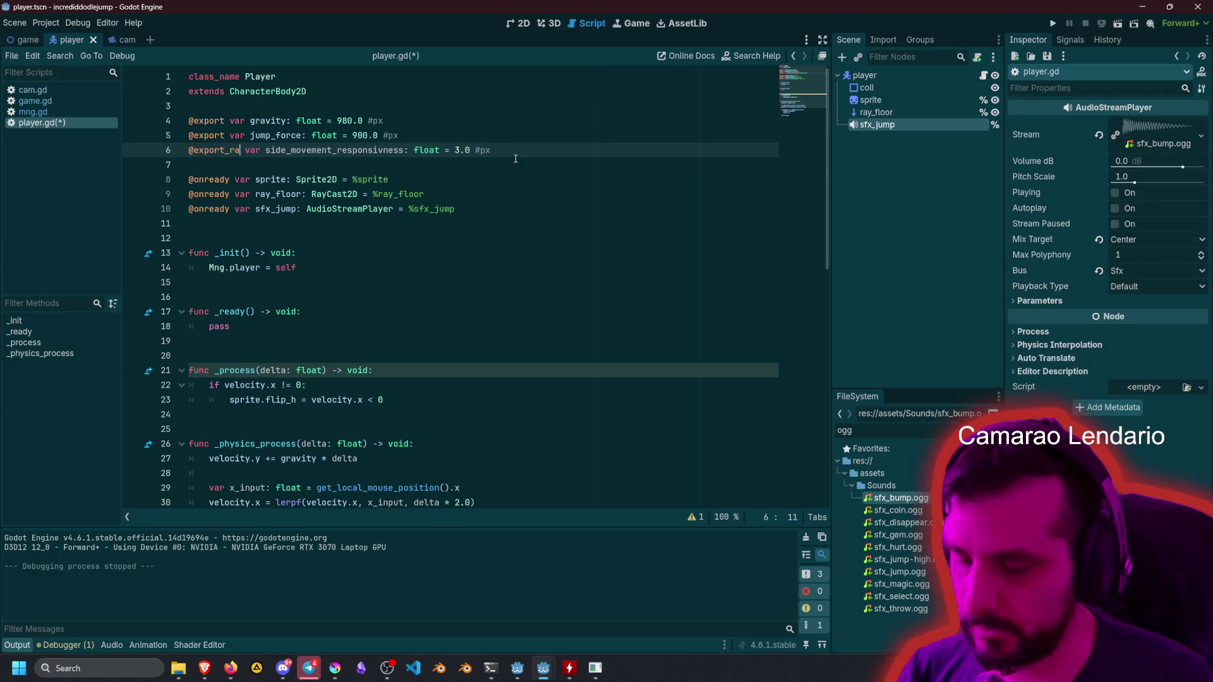
text(1)
text(0.1)
text(, )
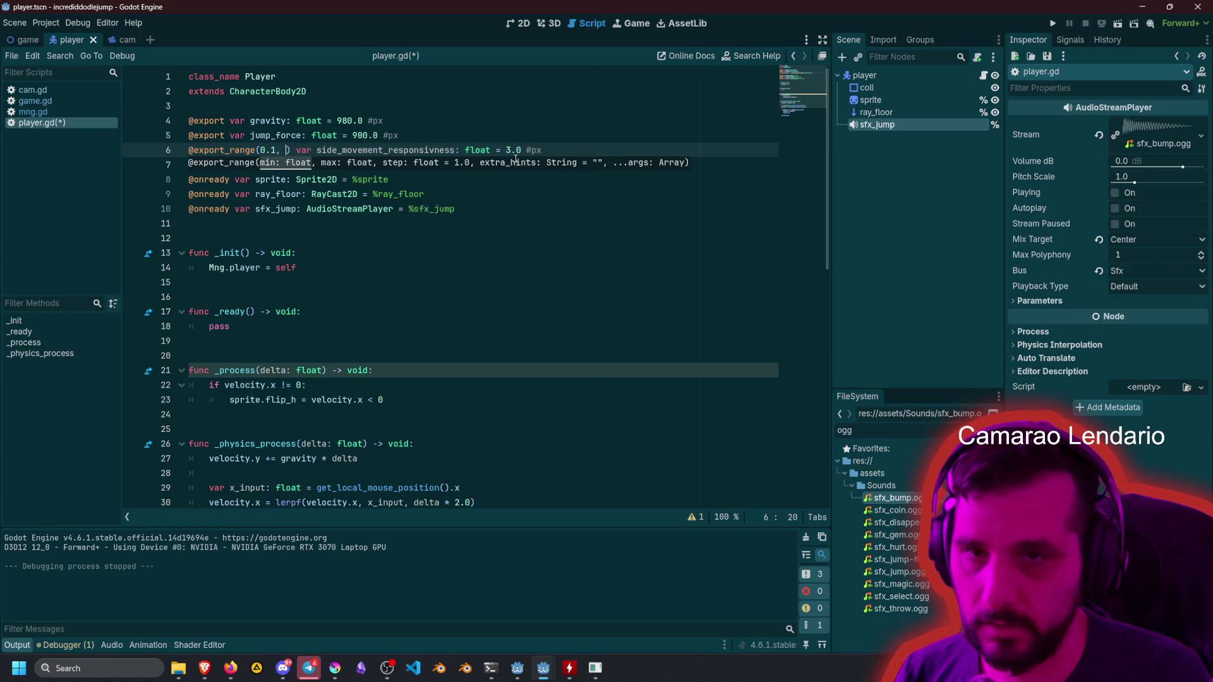
text(50.)
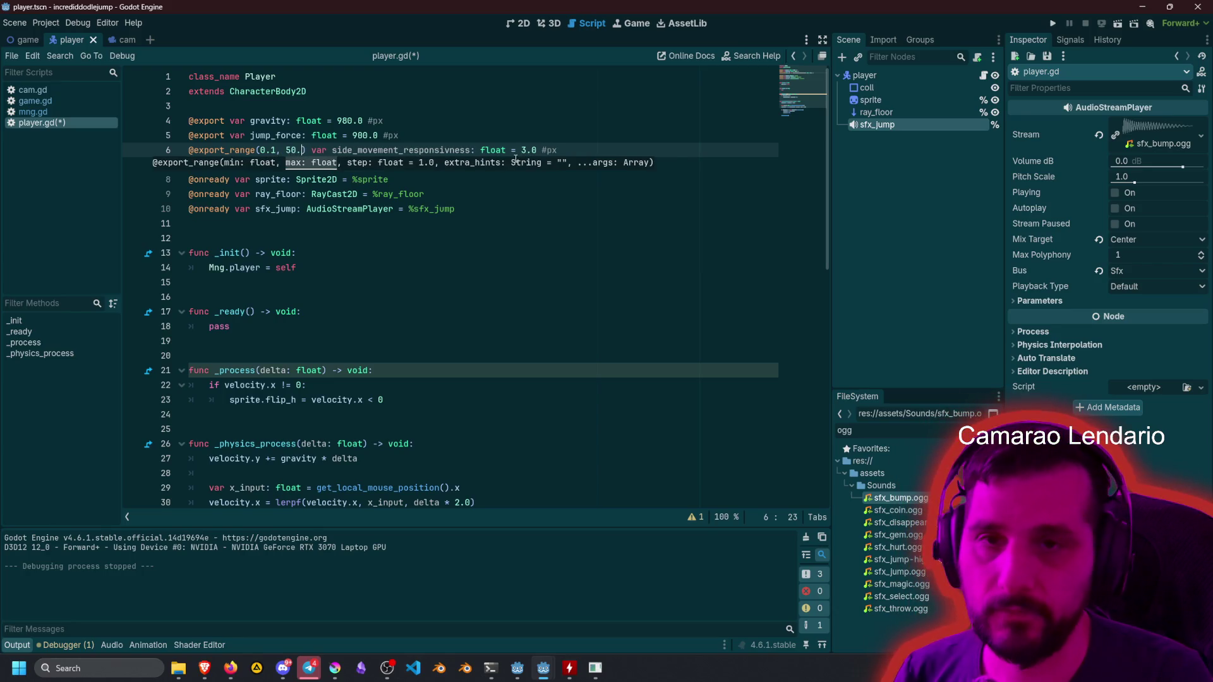
text(0, 0.01)
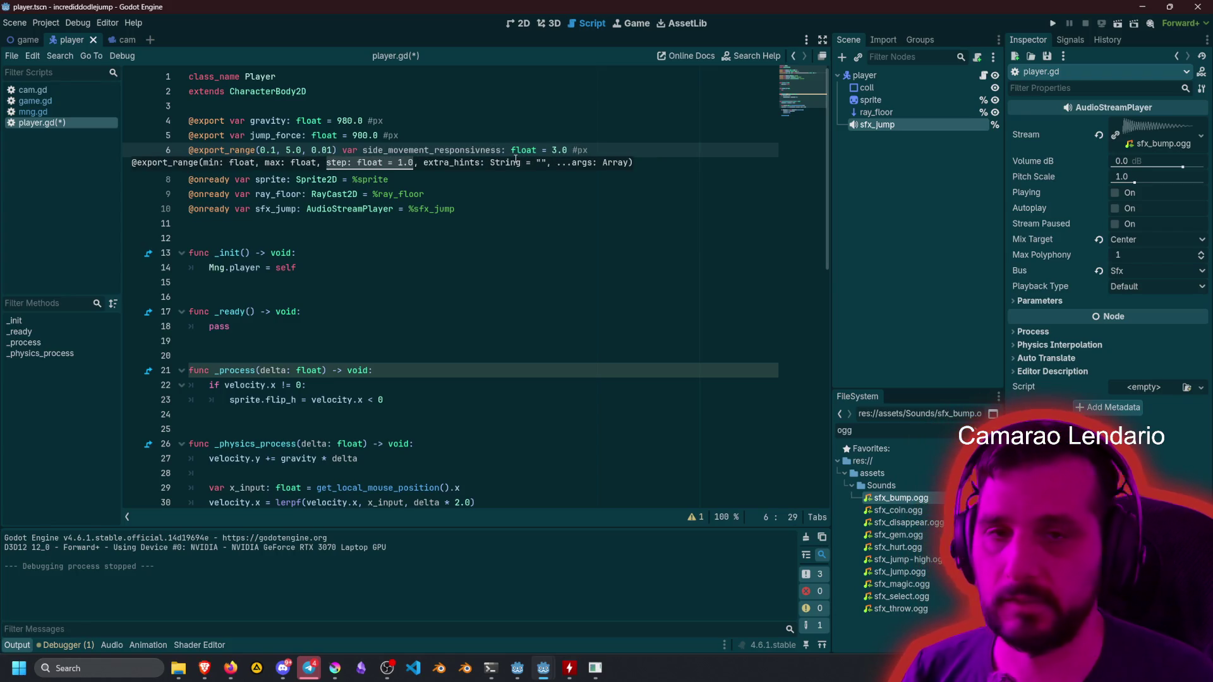
click(481, 224)
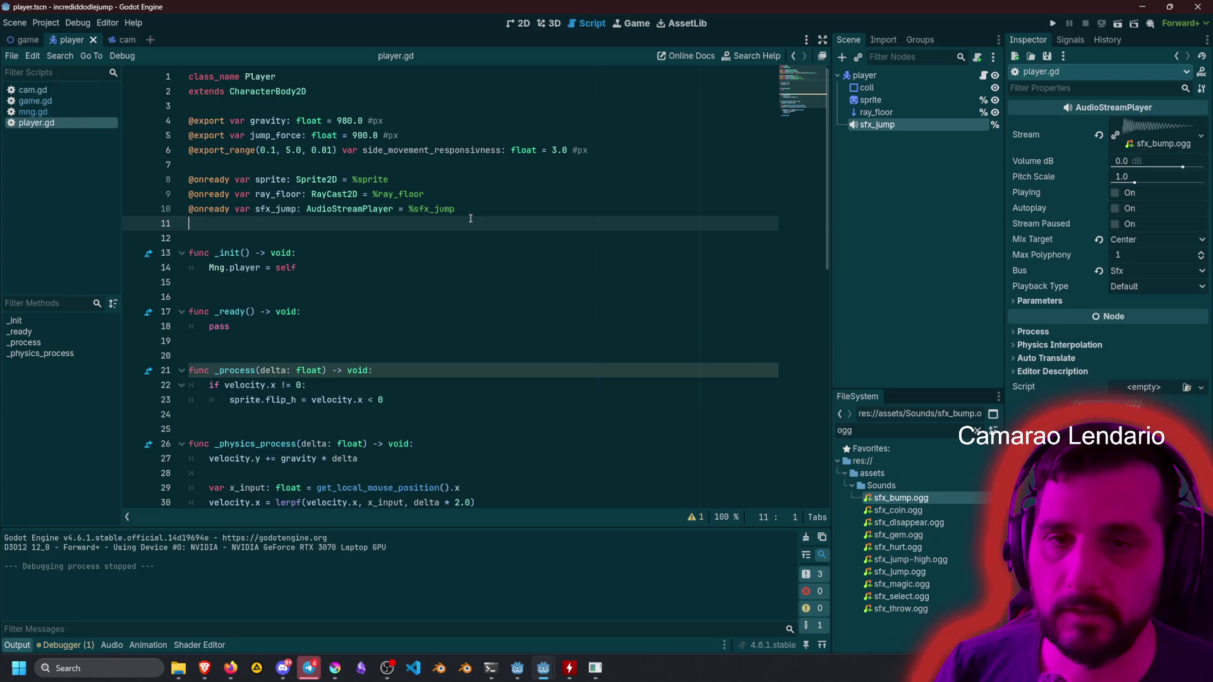
Run the game with F5 to test sideways movement, then stop it with F8
key(Up)
key(Up)
key(End)
click(550, 166)
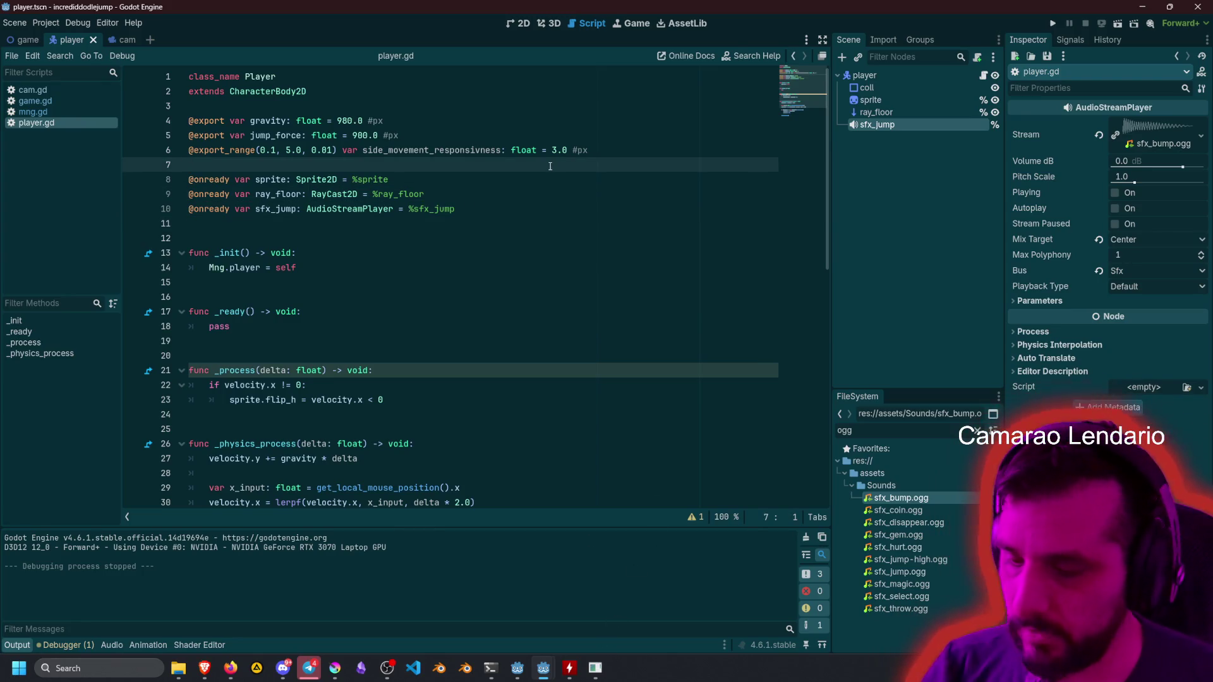
key(F5)
click(389, 209)
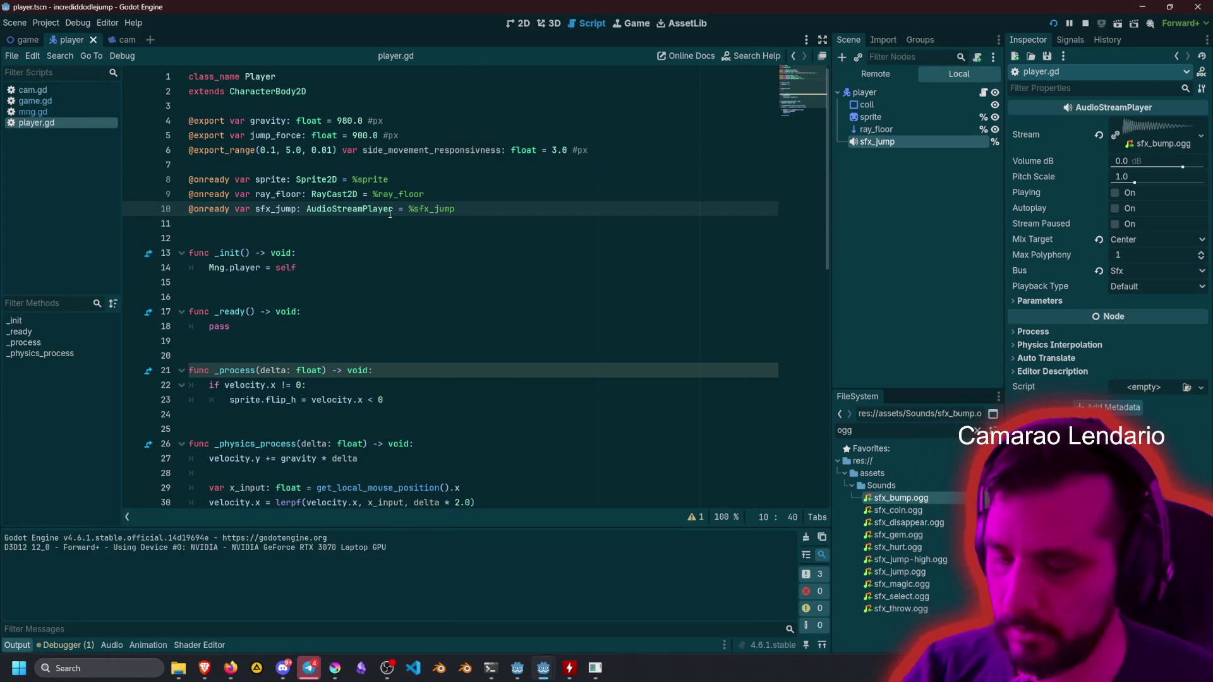
key(F8)
Replace the 2.0 factor in the line-30 lerpf call with side_movement_responsivness
double_click(402, 149)
key(ctrl+c)
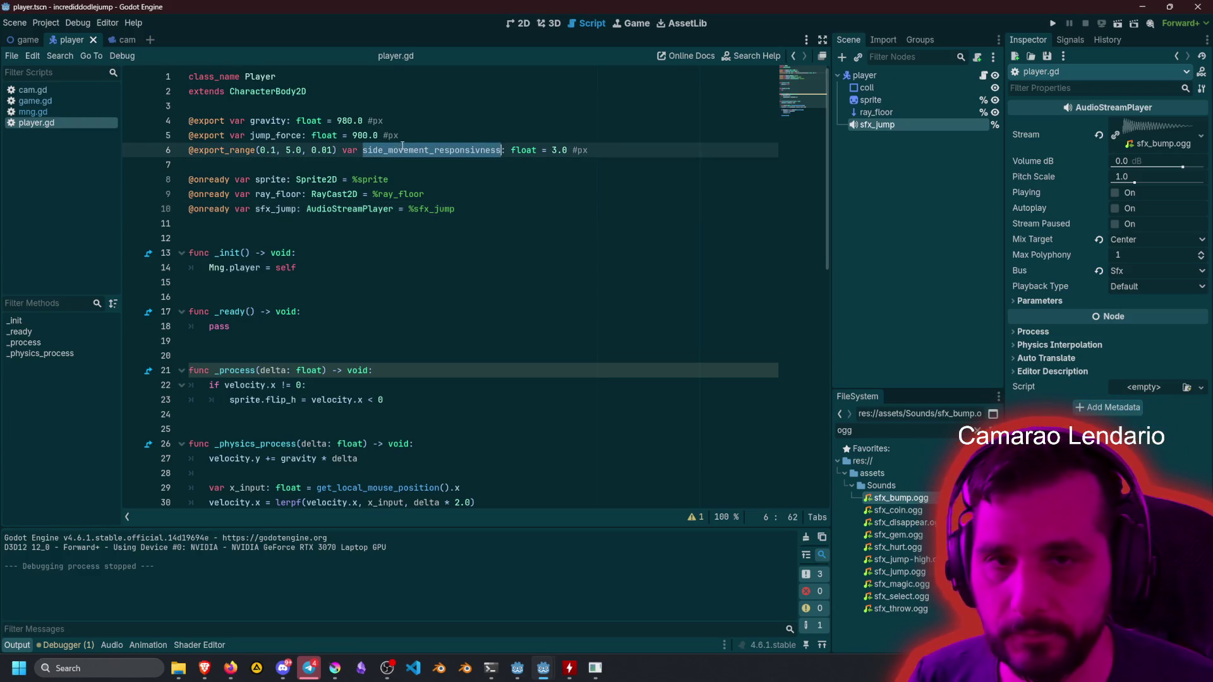
scroll(461, 414, down, 5)
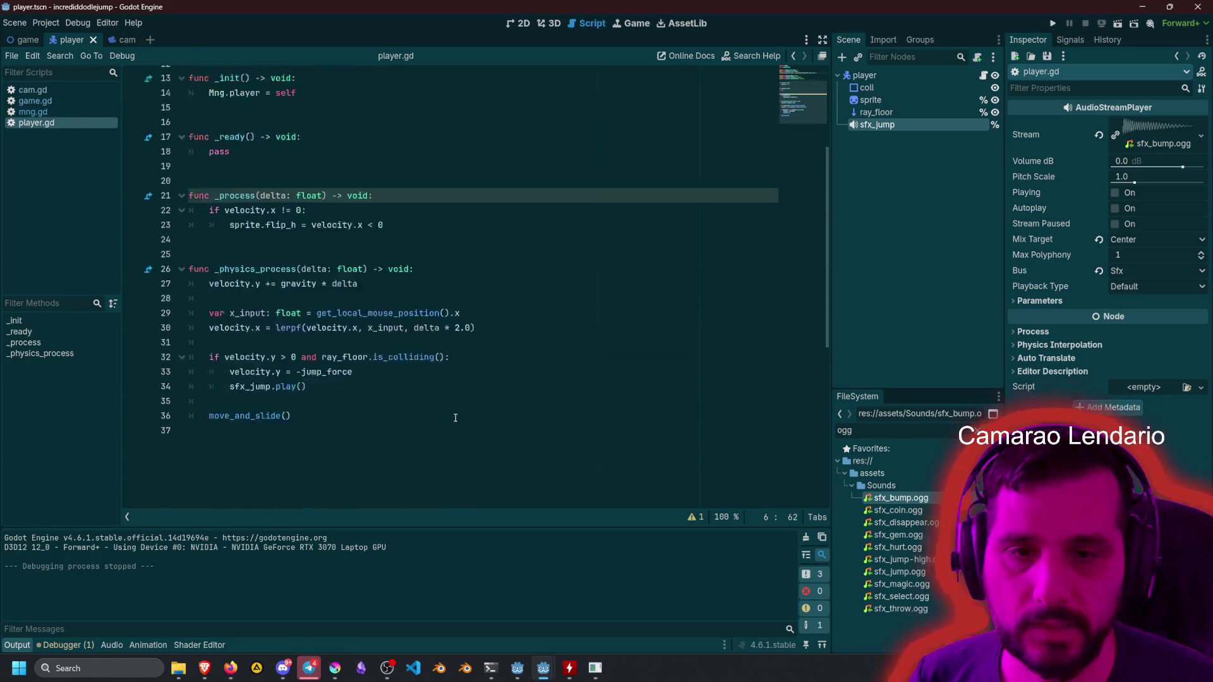
click(460, 283)
key(ctrl+v)
click(529, 239)
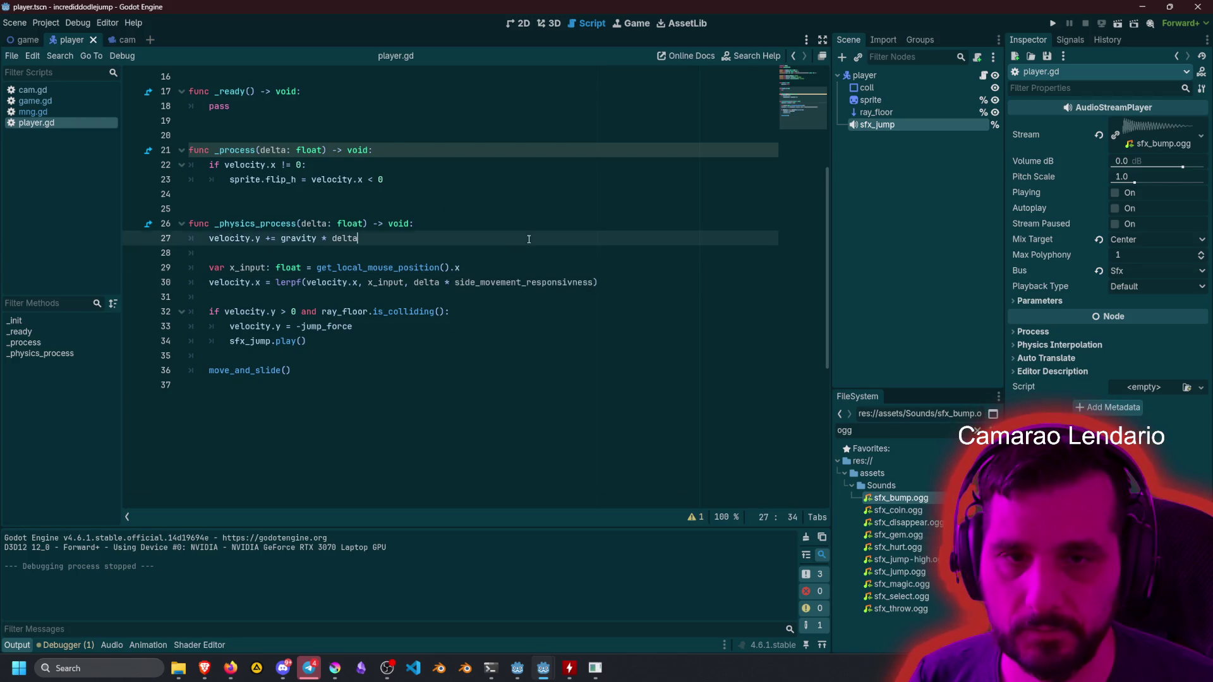
scroll(499, 246, up, 5)
click(472, 225)
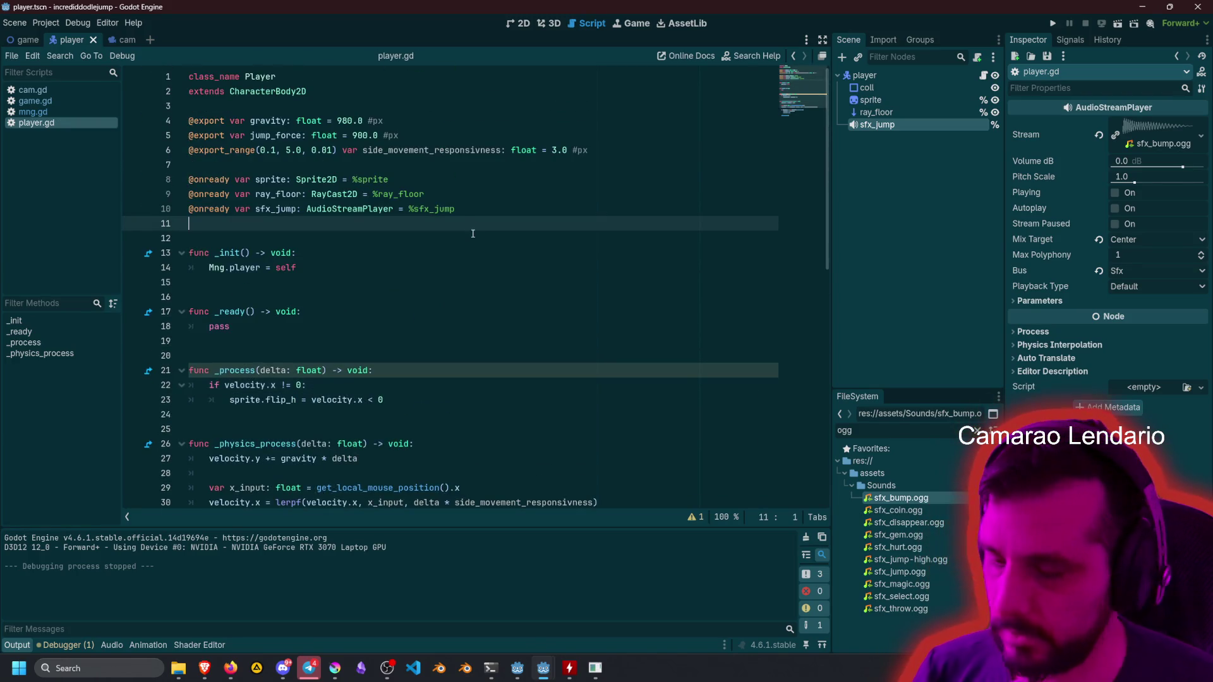
Rename _process's delta parameter to _delta and relaunch the game
click(260, 370)
text(_)
click(530, 340)
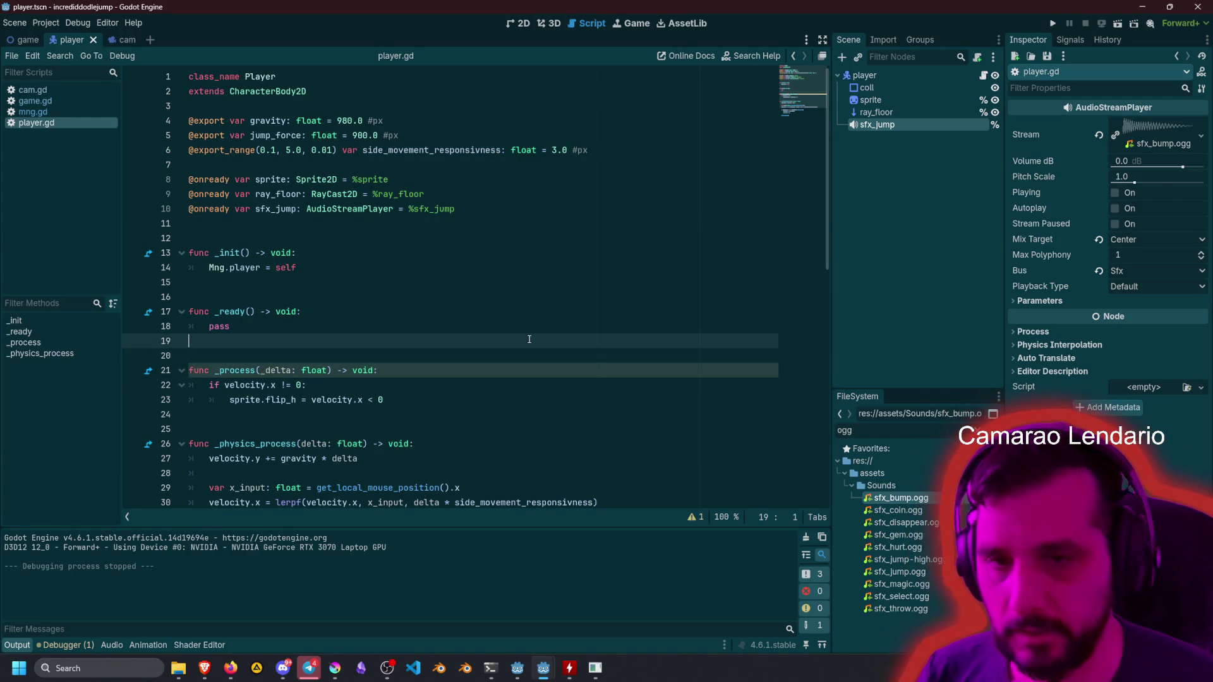
click(372, 323)
key(F5)
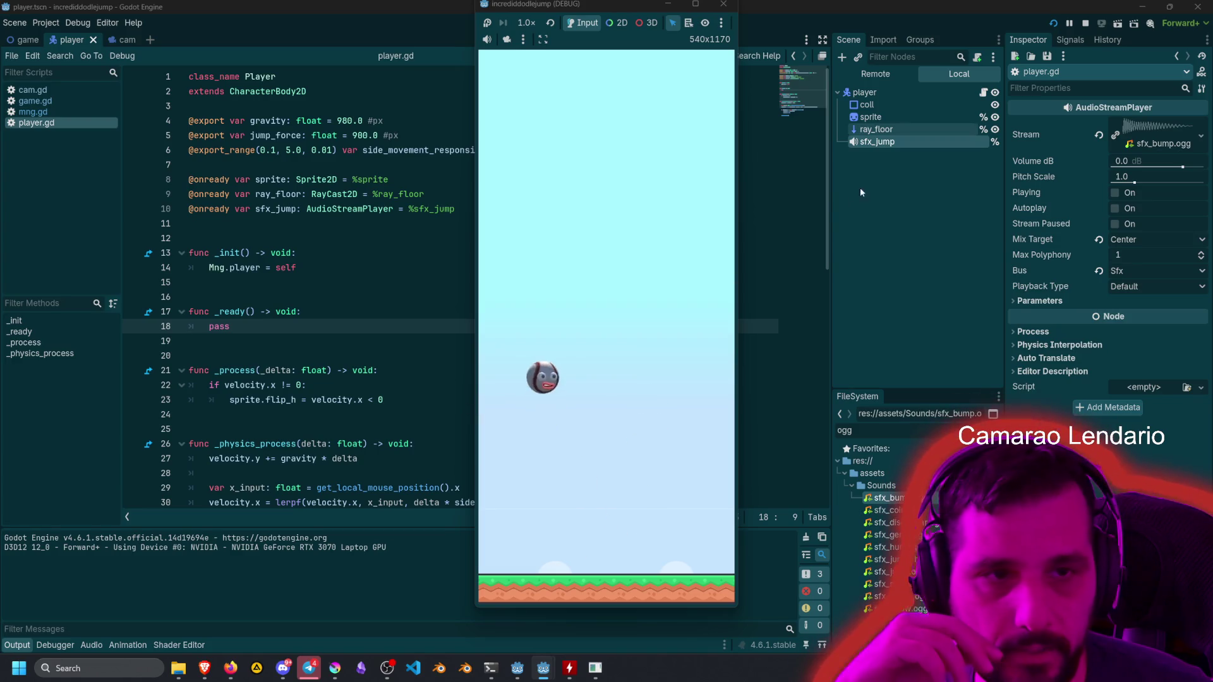
Set the running player's Side Movement Responsiveness to 5.0 in the Remote Inspector and test it
click(878, 93)
drag(1168, 163, 1203, 163)
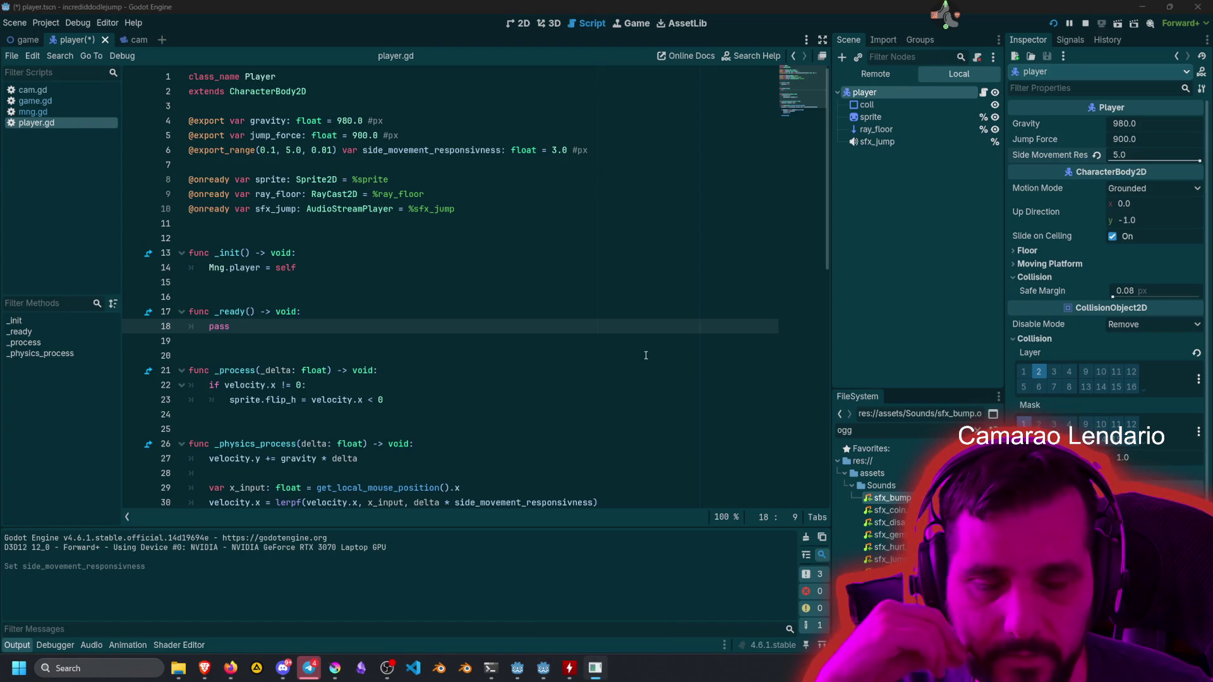
mouse_move(543, 667)
click(638, 607)
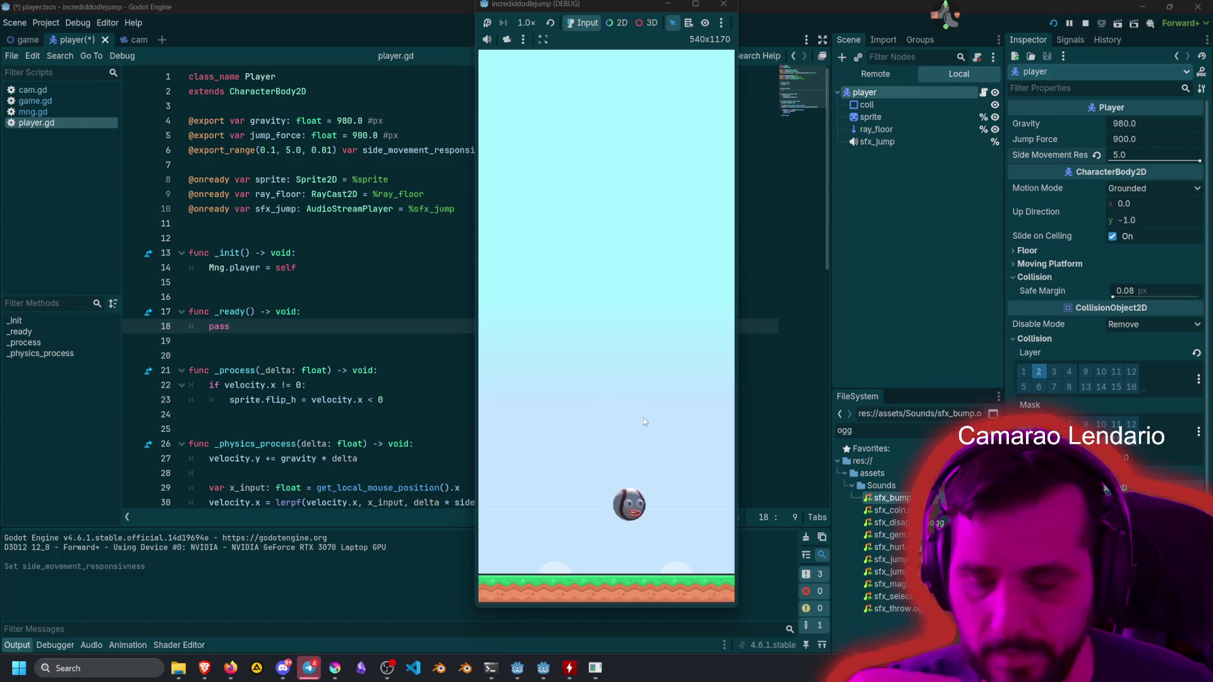
Stop the game with F8 and save the player scene and script
key(F8)
click(445, 288)
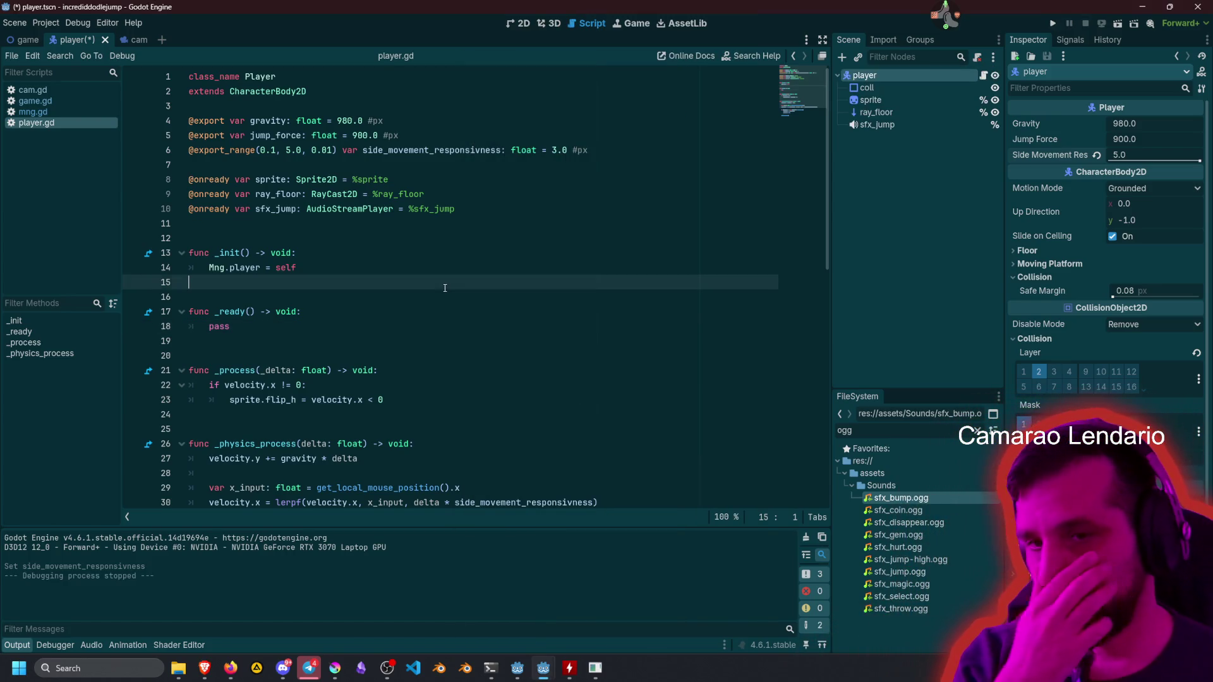
key(ctrl+s)
key(Down)
key(Down)
key(End)
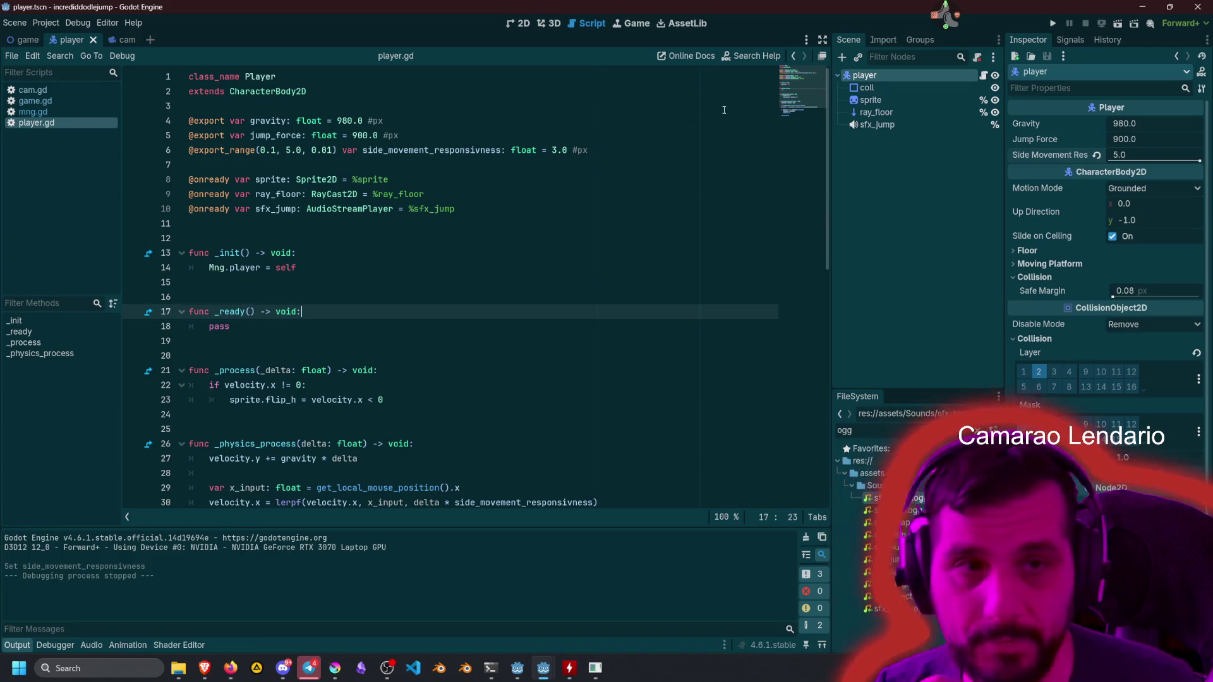
Show the game scene in the 2D view and open the game node's game.gd script
click(28, 39)
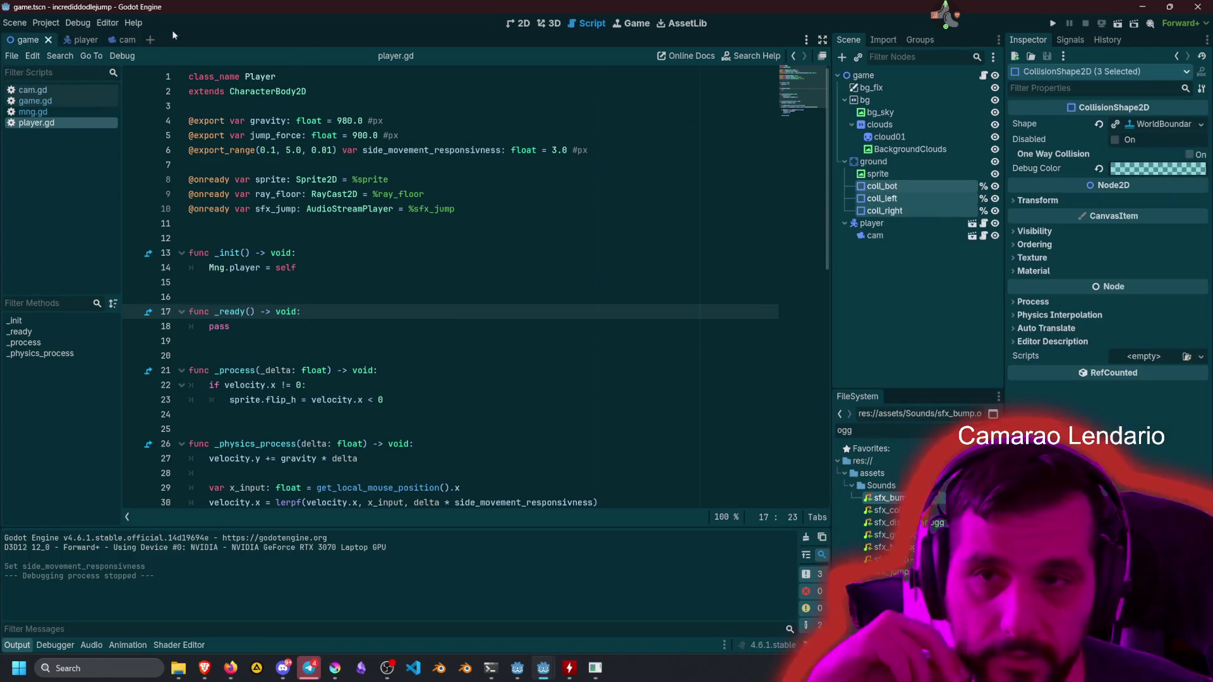
click(517, 23)
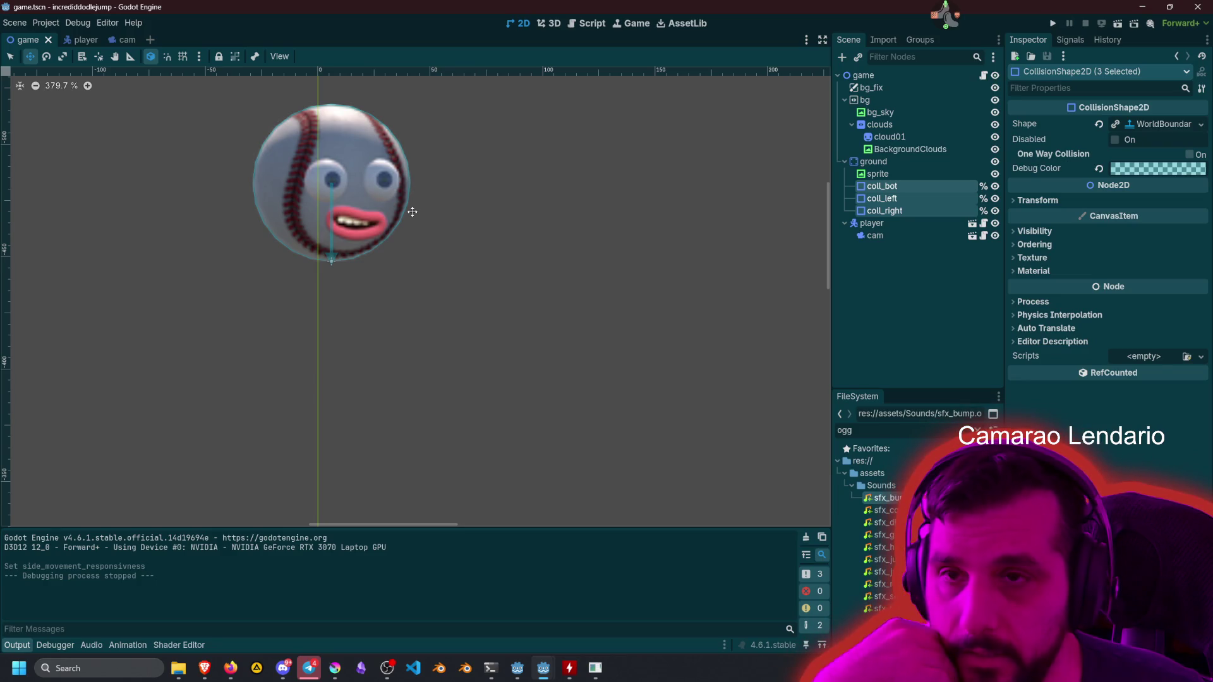
click(984, 75)
click(366, 221)
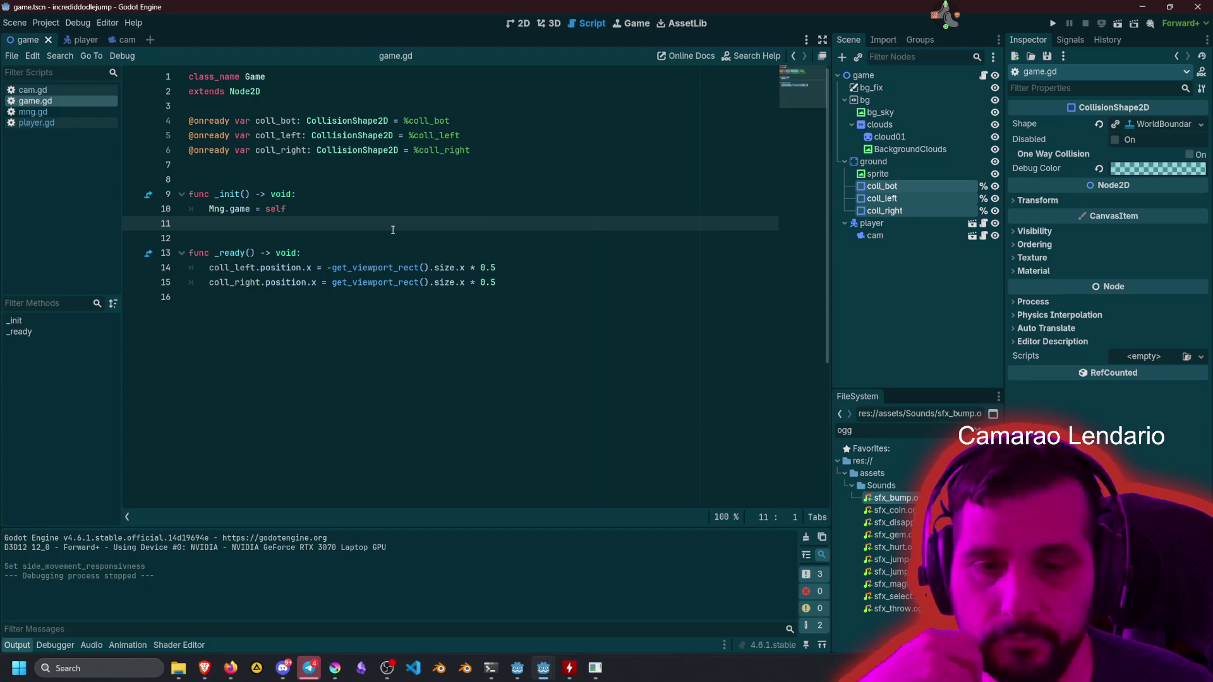
Declare 'var bottom_deadzone_height: float = 0.0' below the onready variables in game.gd
click(323, 182)
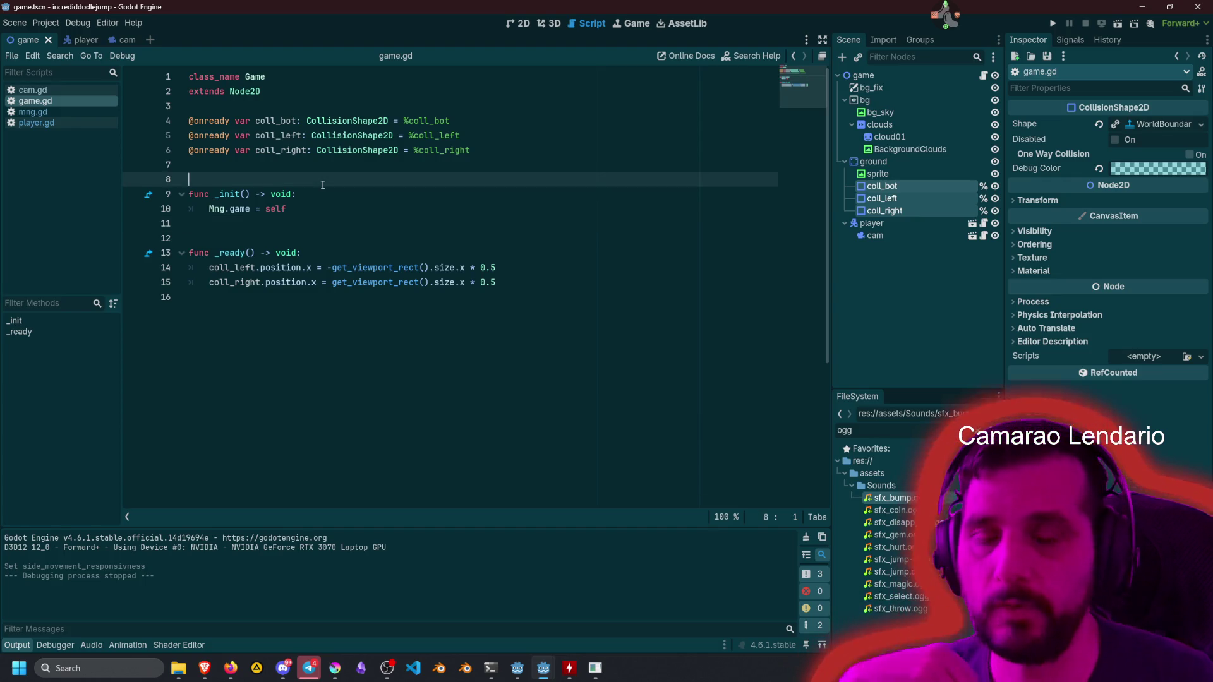
key(Return)
key(Return)
key(Up)
text(var )
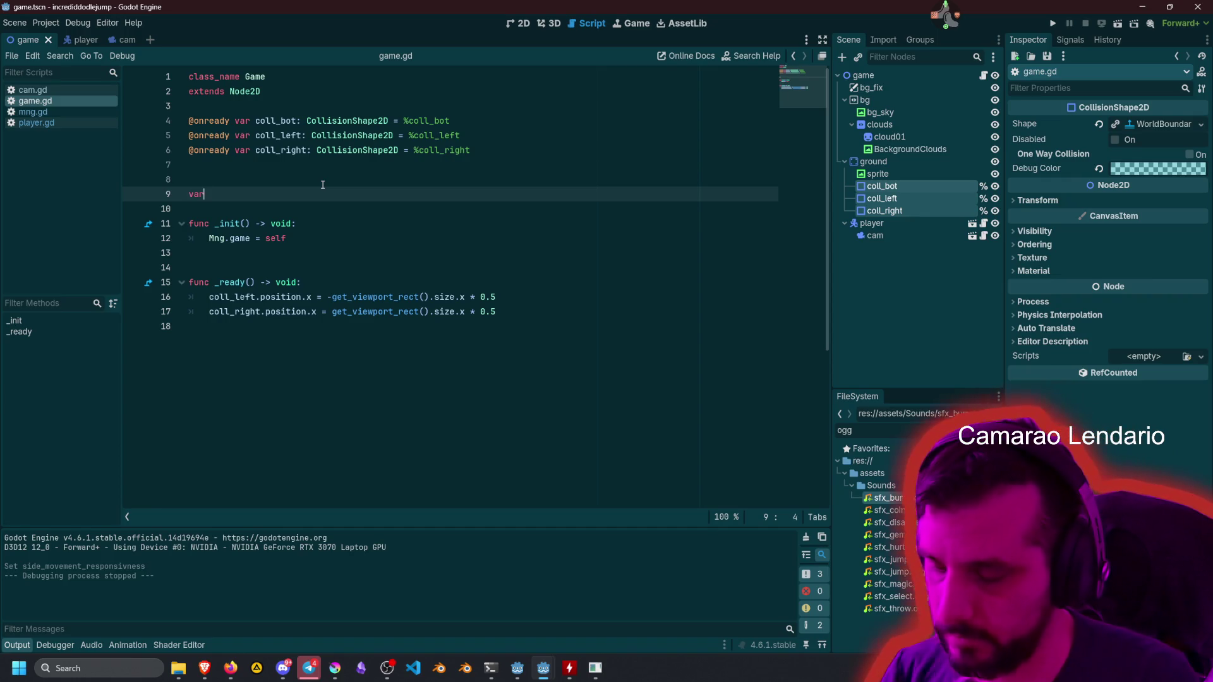
text(bottom_)
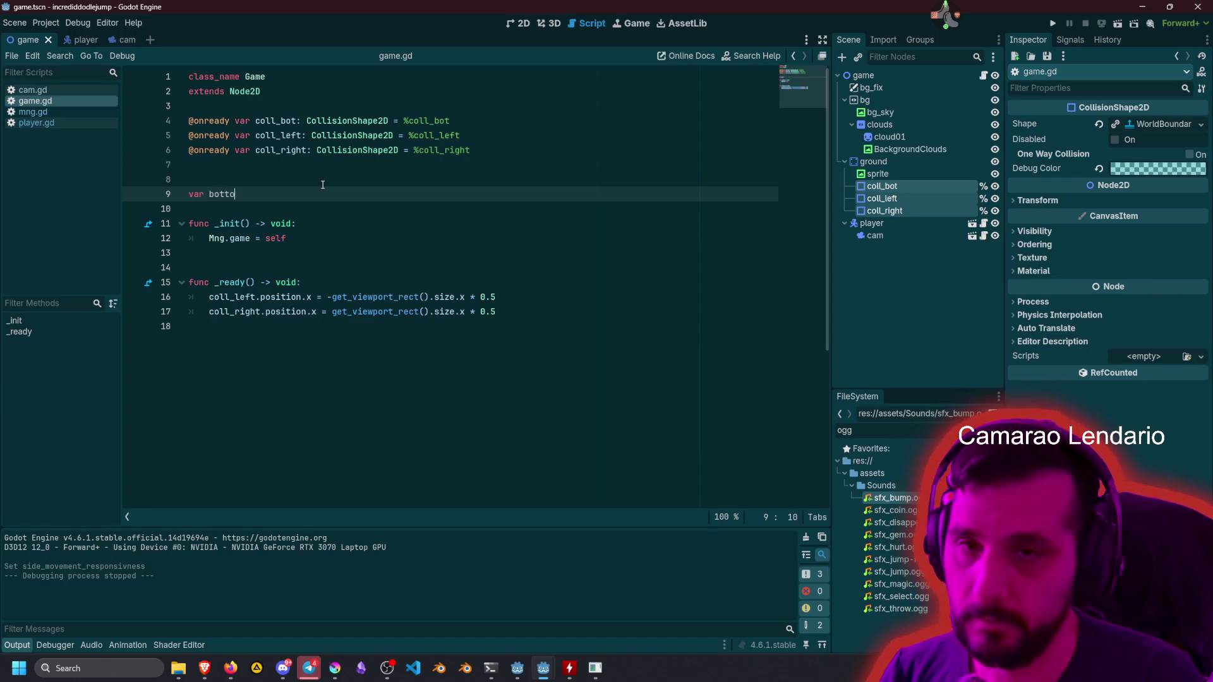
text(deadz)
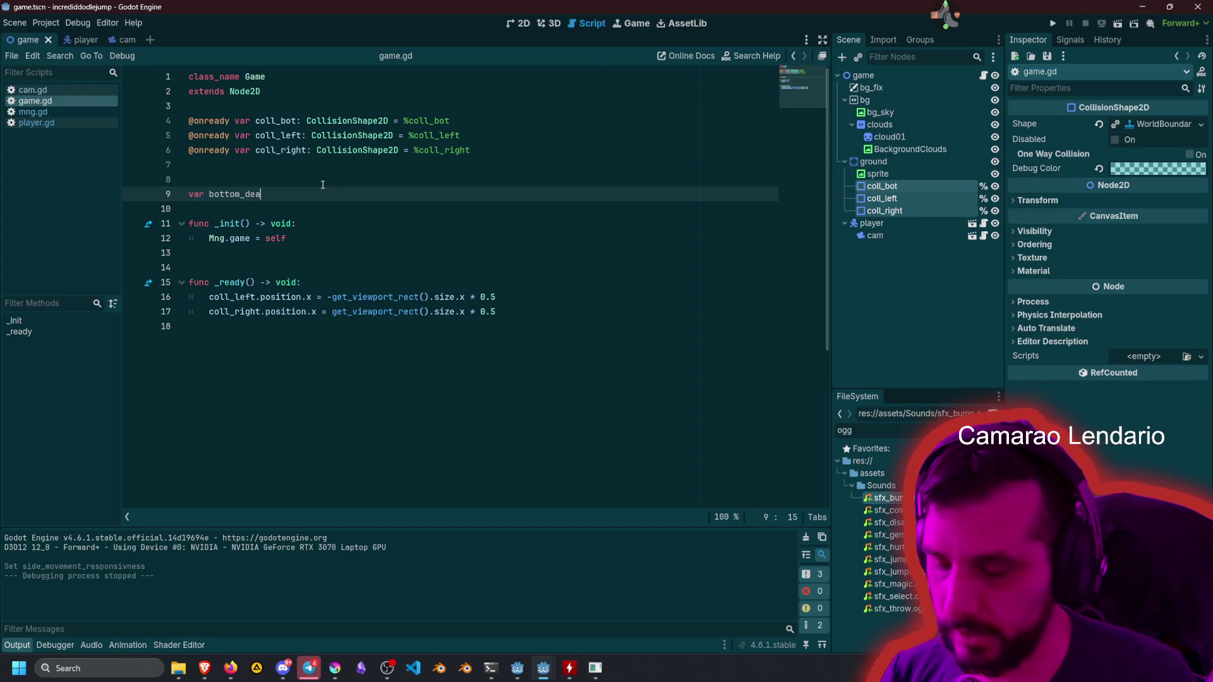
text(one_he)
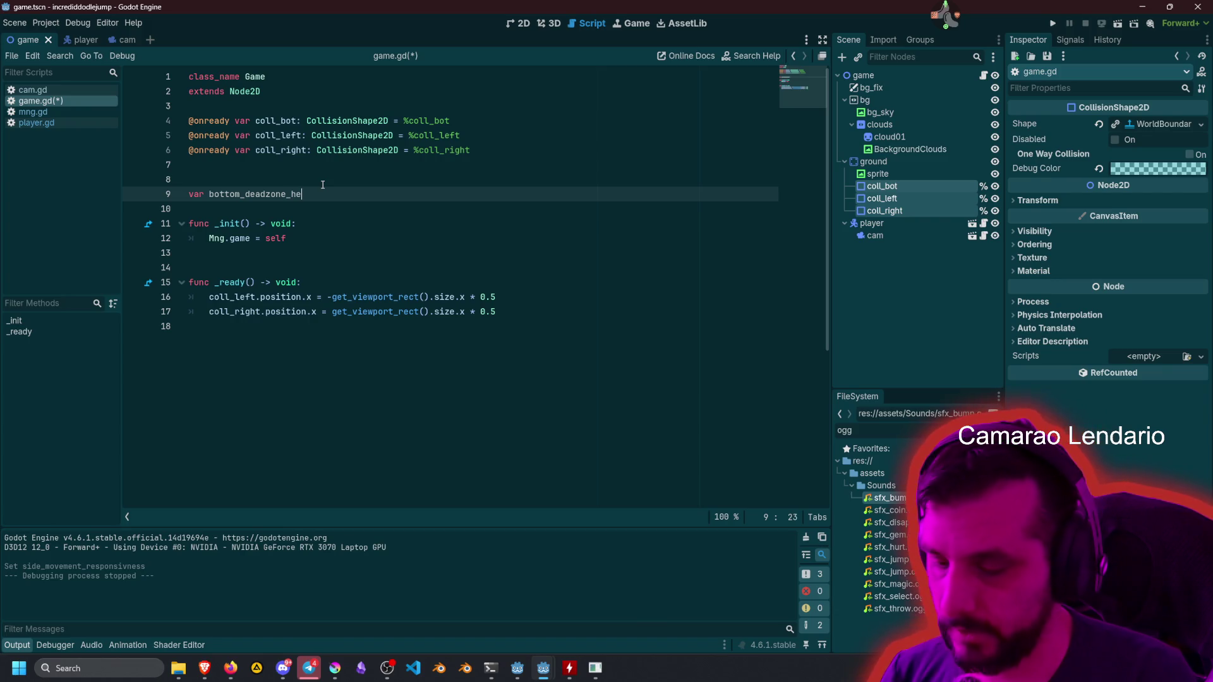
text(ight: float = )
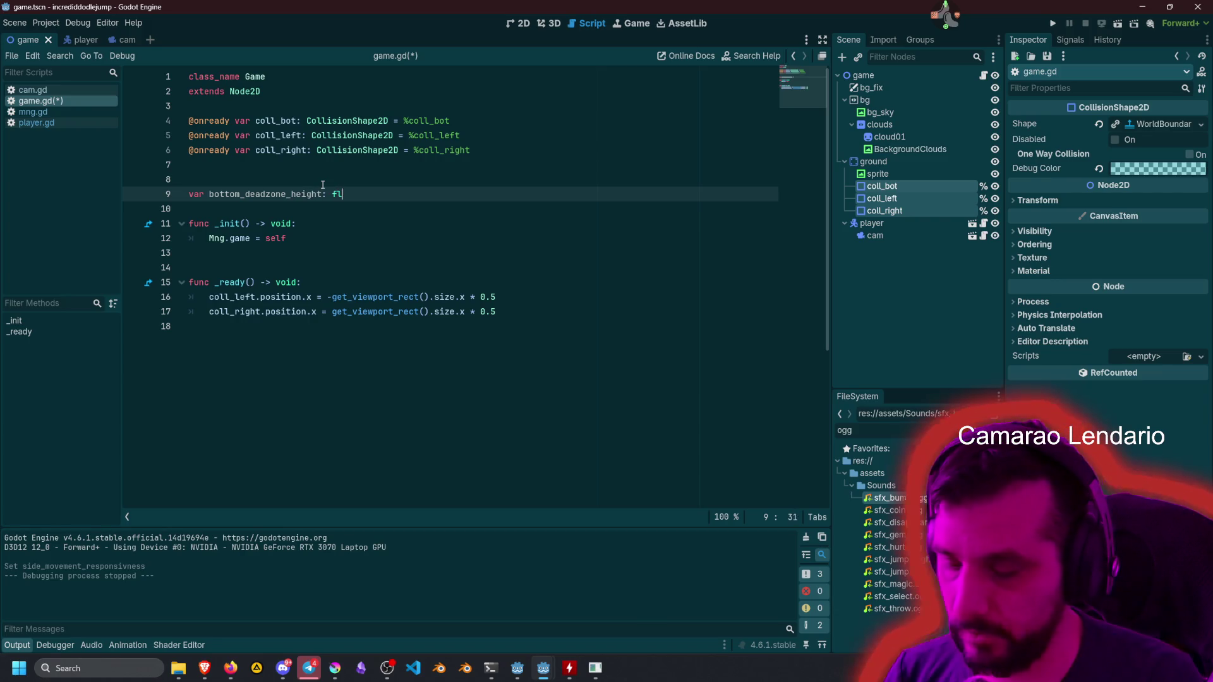
text(0.0)
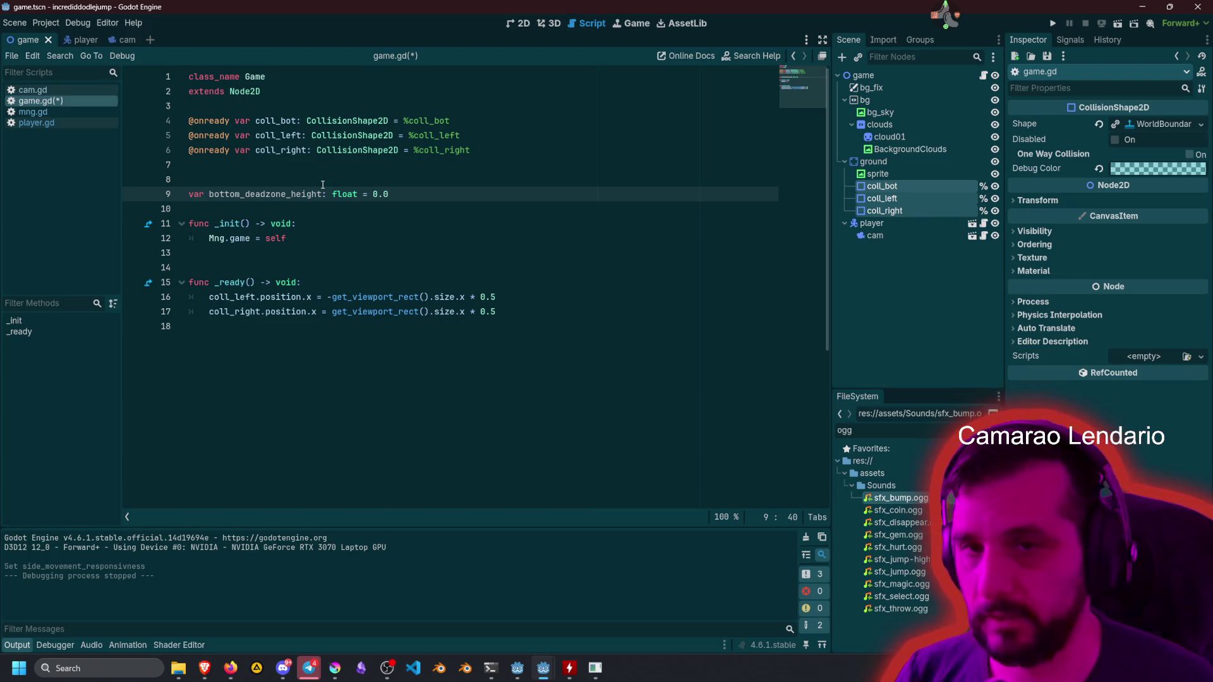
key(Return)
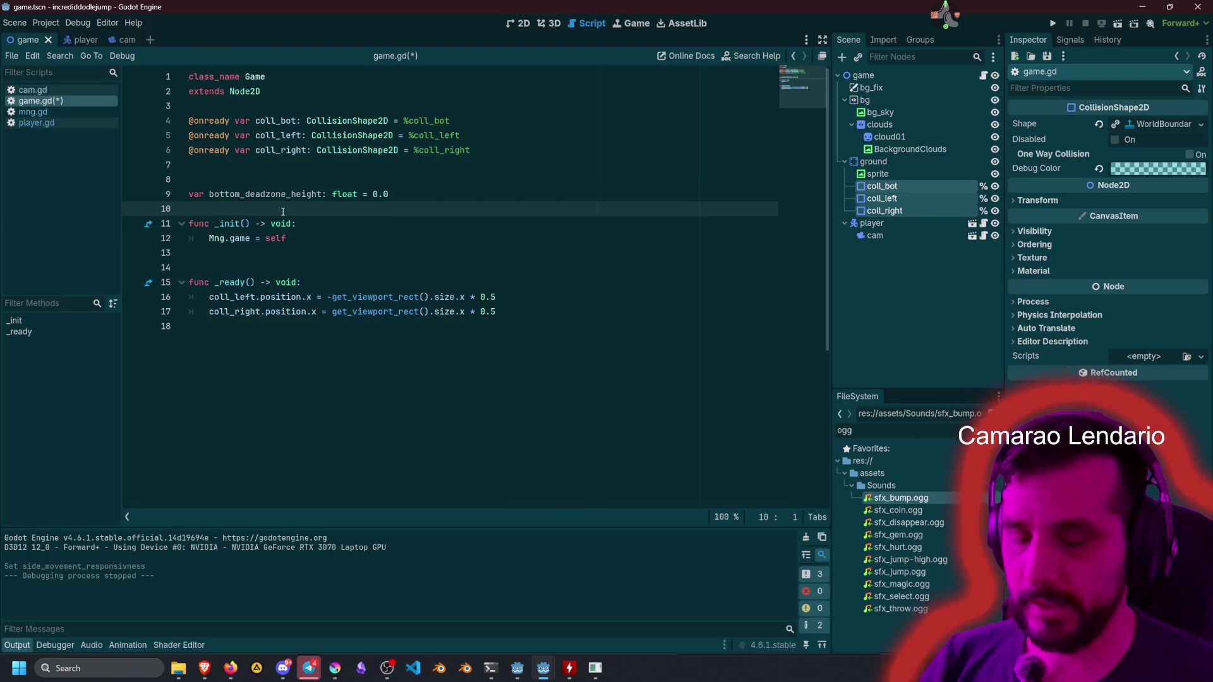
double_click(320, 195)
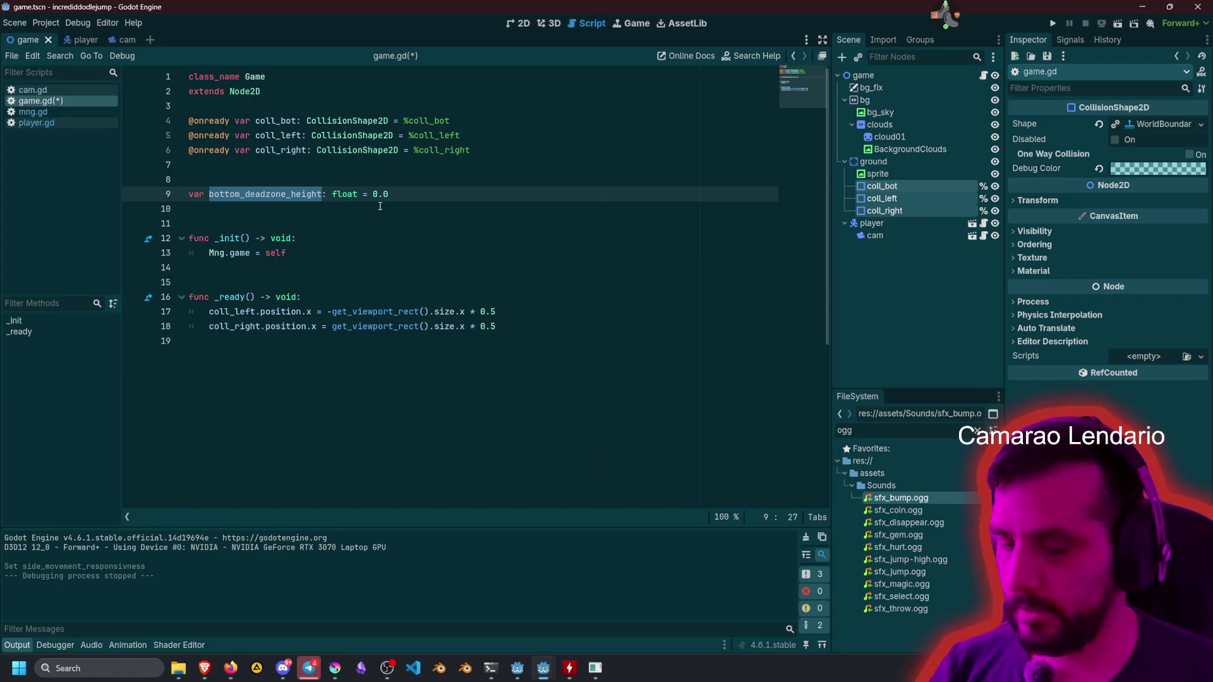
Add func _process starting 'bottom_deadzone_height = Mng.cam.position.x +'
key(Down)
key(Down)
key(Down)
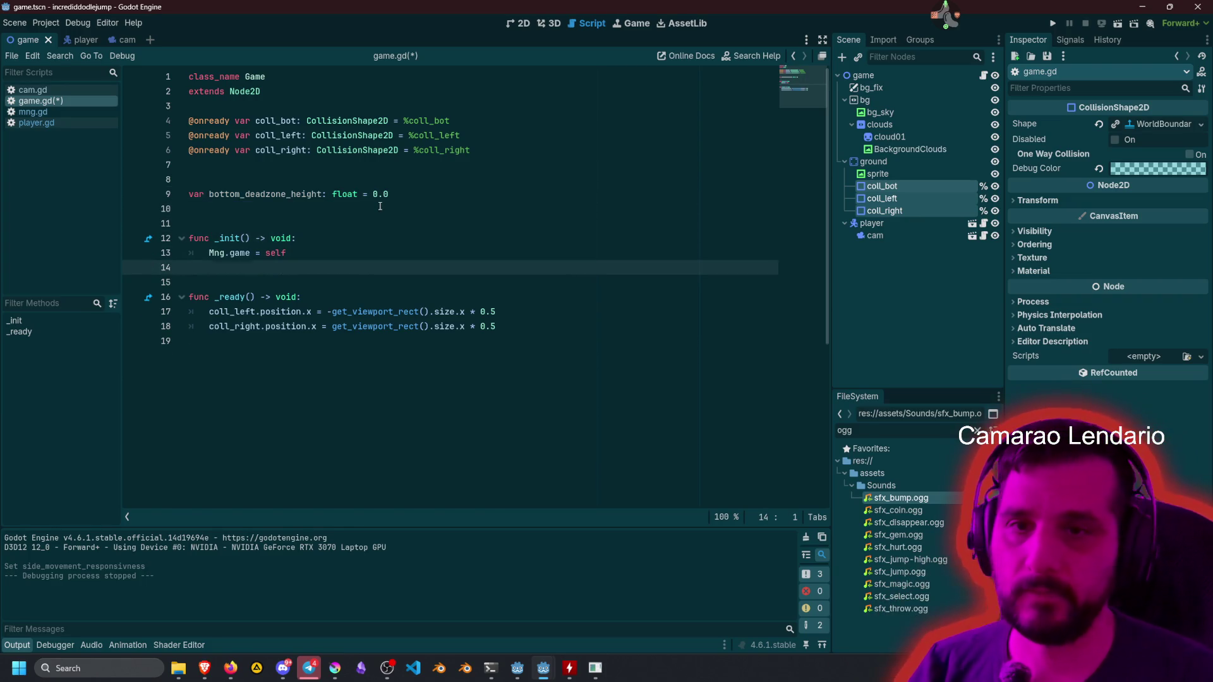
key(Return)
key(Return)
text(func _pr)
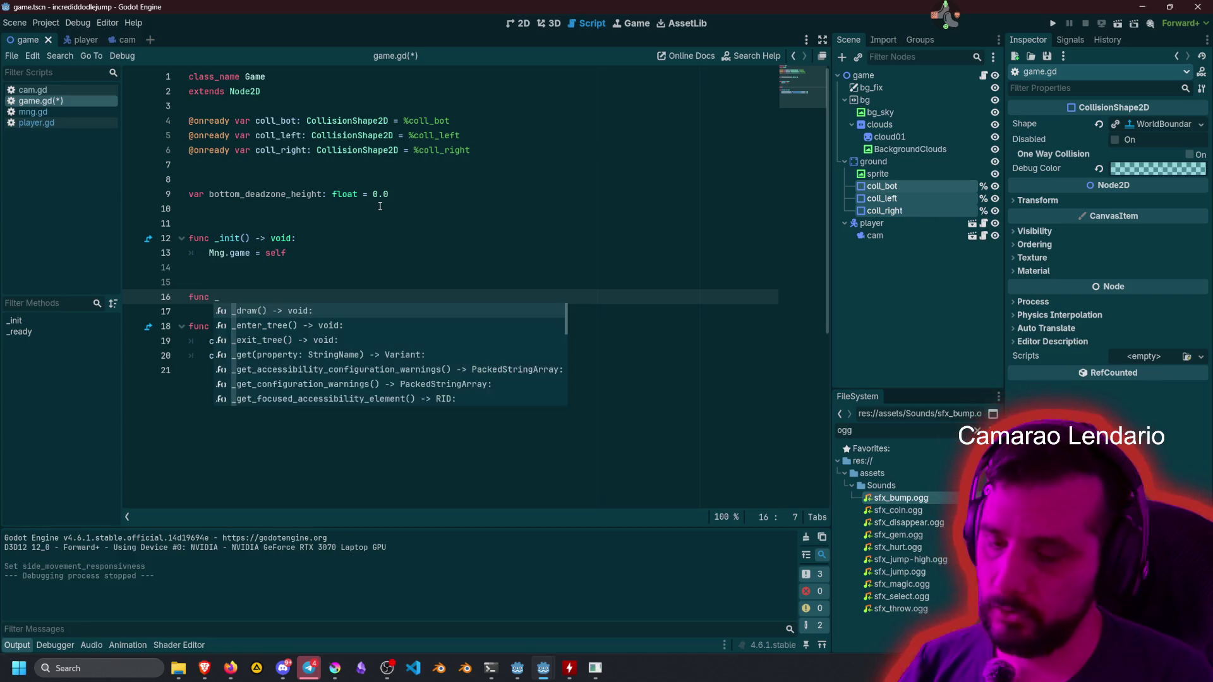
key(Return)
key(Return)
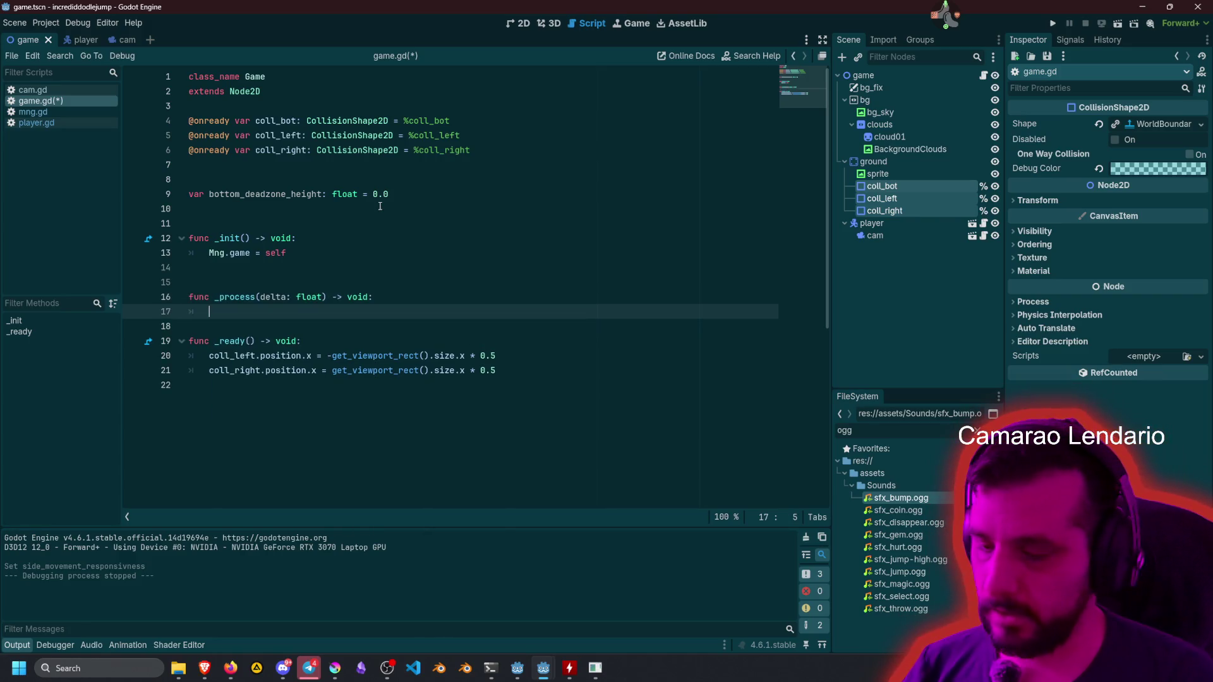
text(bottom_deadzone_height = )
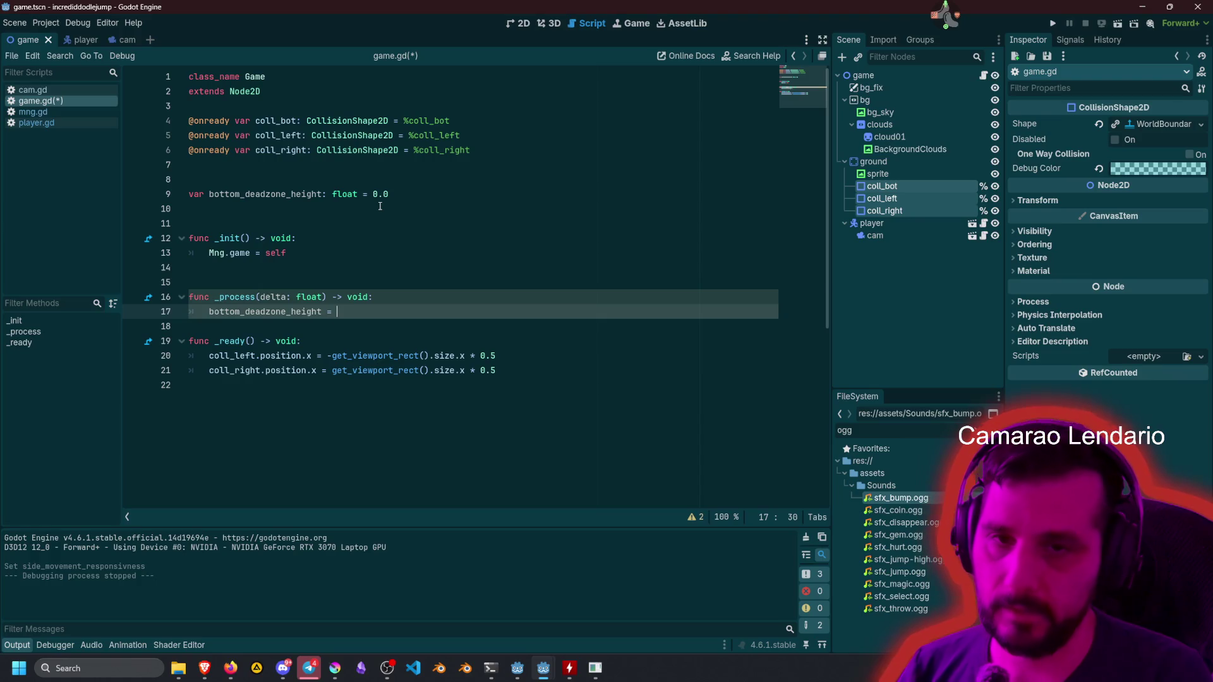
text(Mng.c)
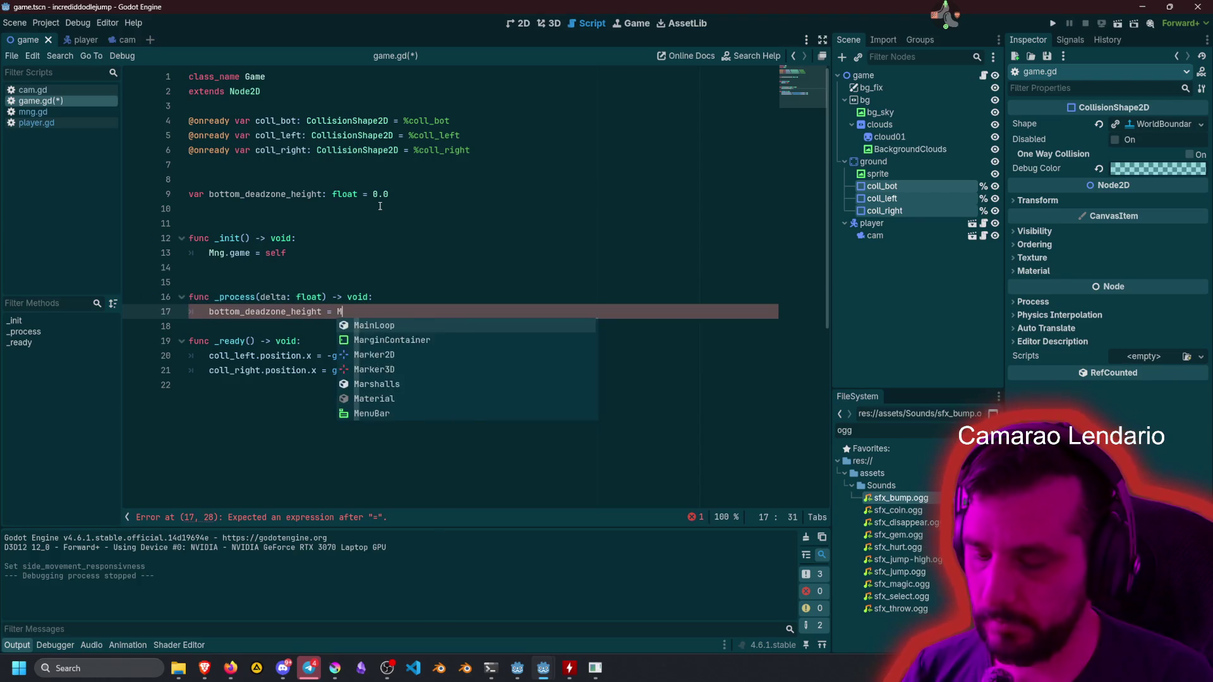
text(am.p)
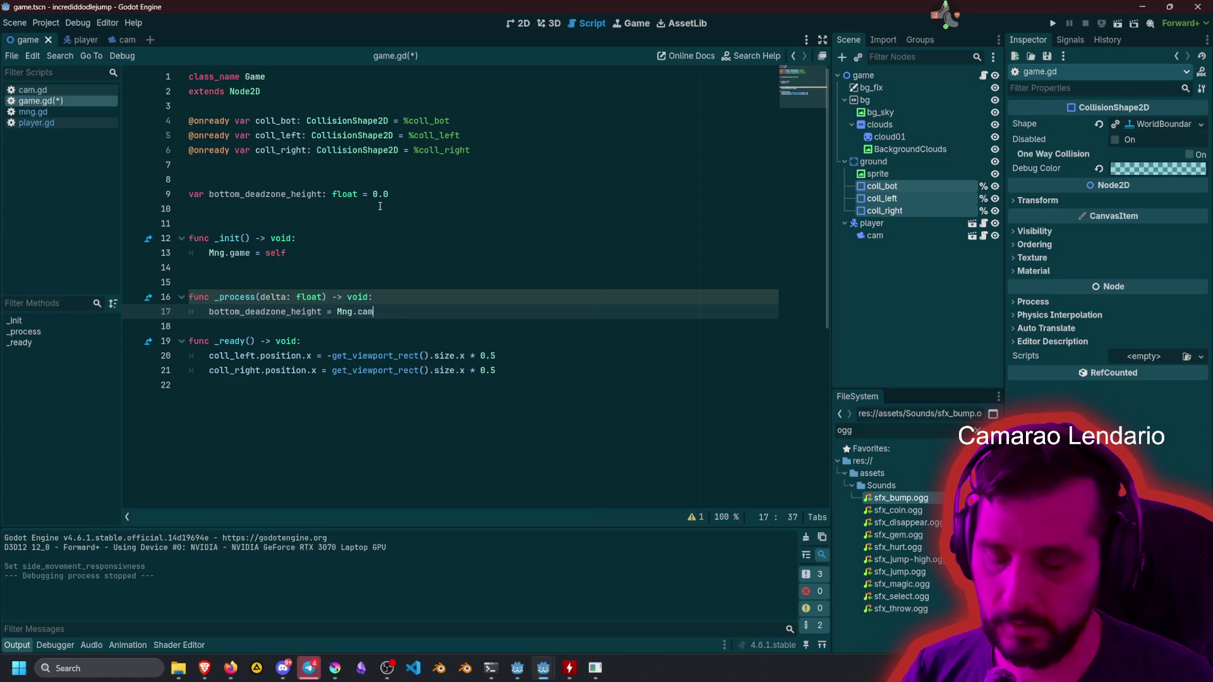
text(os)
key(Down)
key(Down)
key(Return)
text(.x)
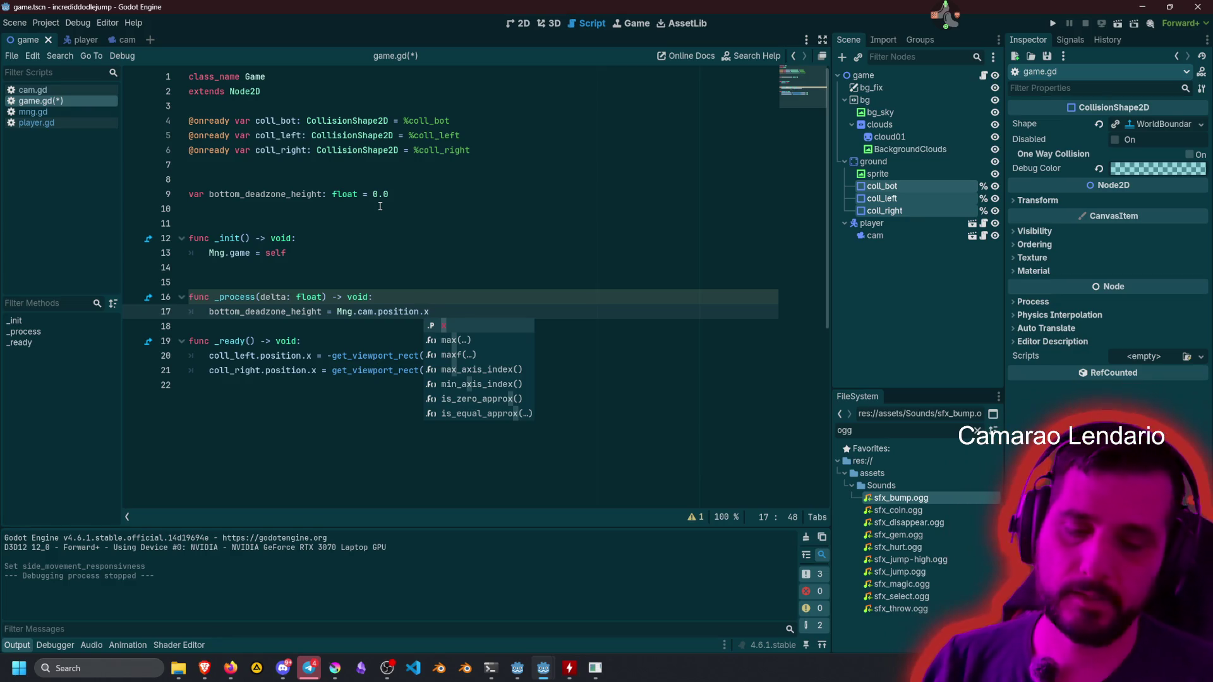
text( +)
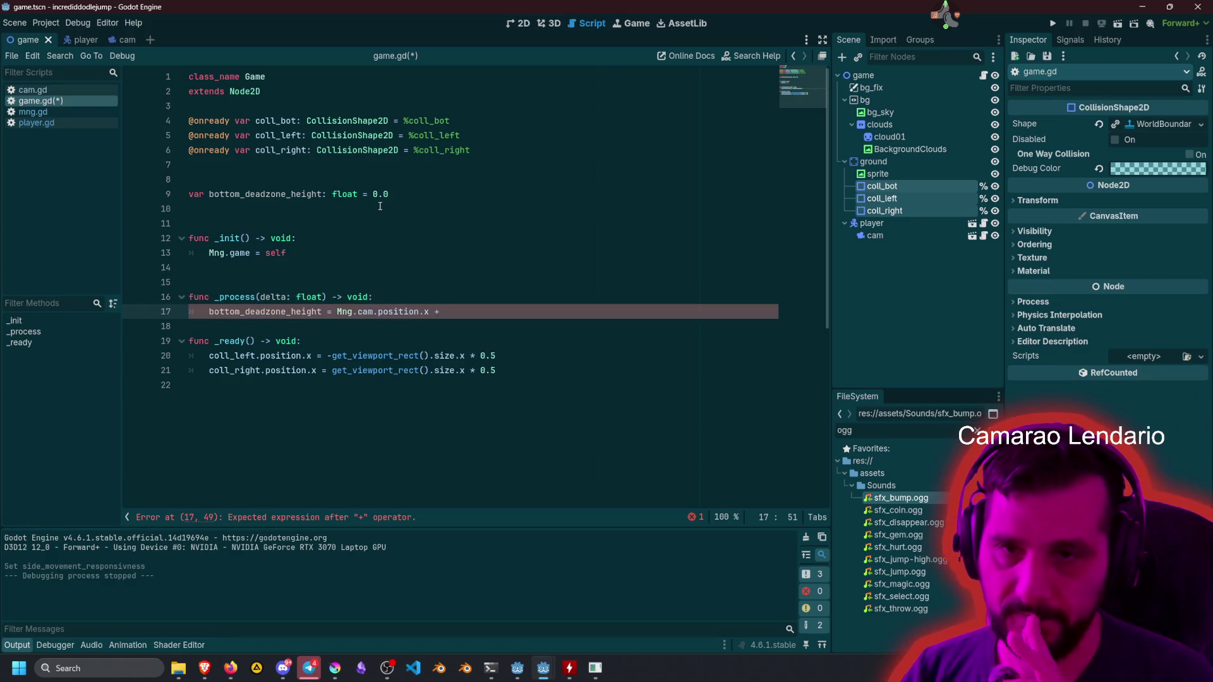
key(Return)
Move the _ready function above _process with Alt+Up and add blank-line spacing
key(Up)
key(Up)
key(Up)
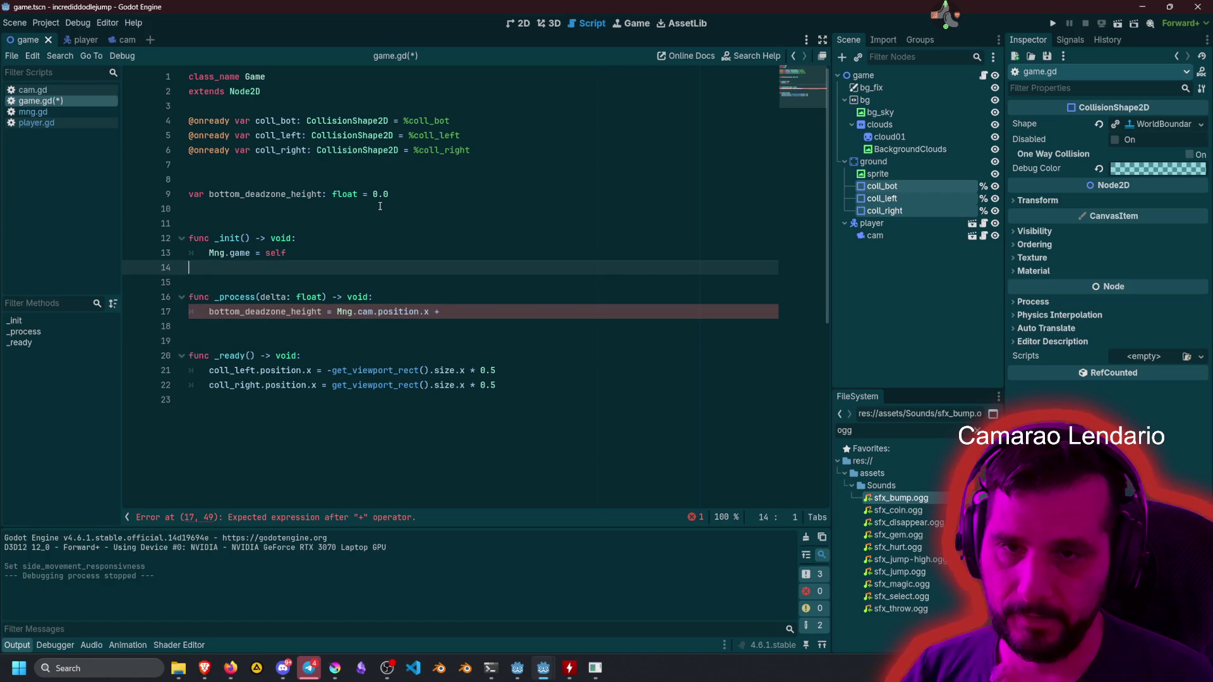
key(Return)
key(Down)
key(Down)
key(Down)
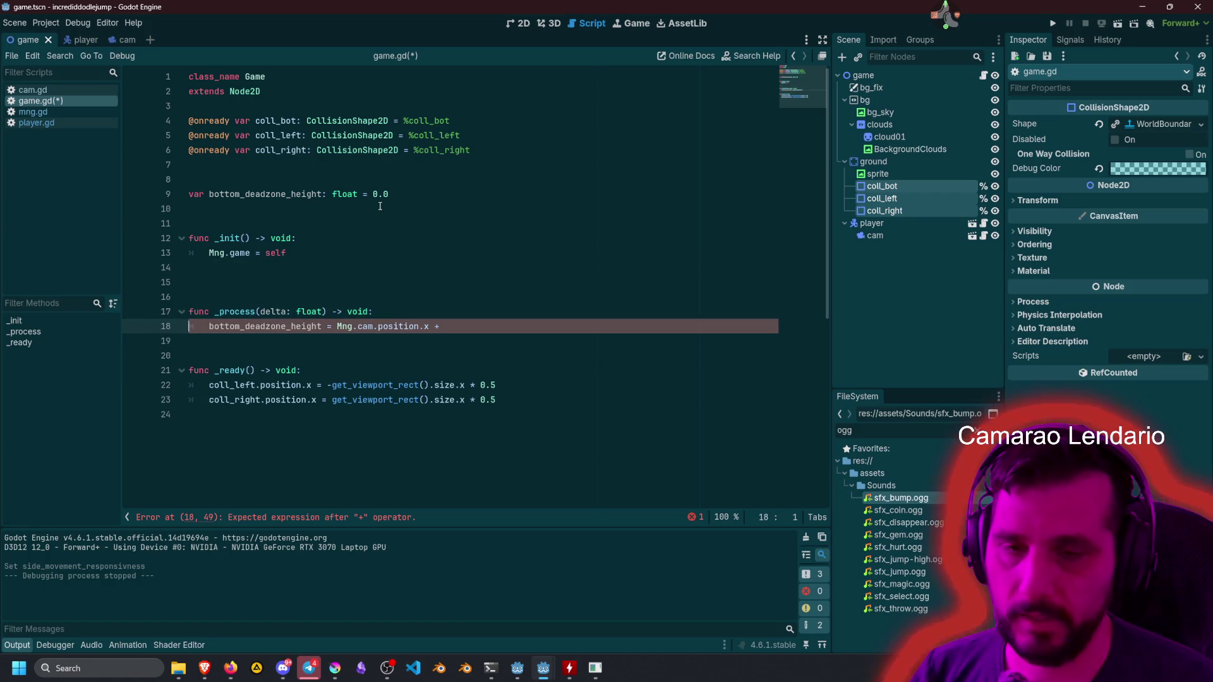
key(shift+Down)
key(shift+Down)
key(shift+End)
key(alt+Up)
key(alt+Up)
key(alt+Up)
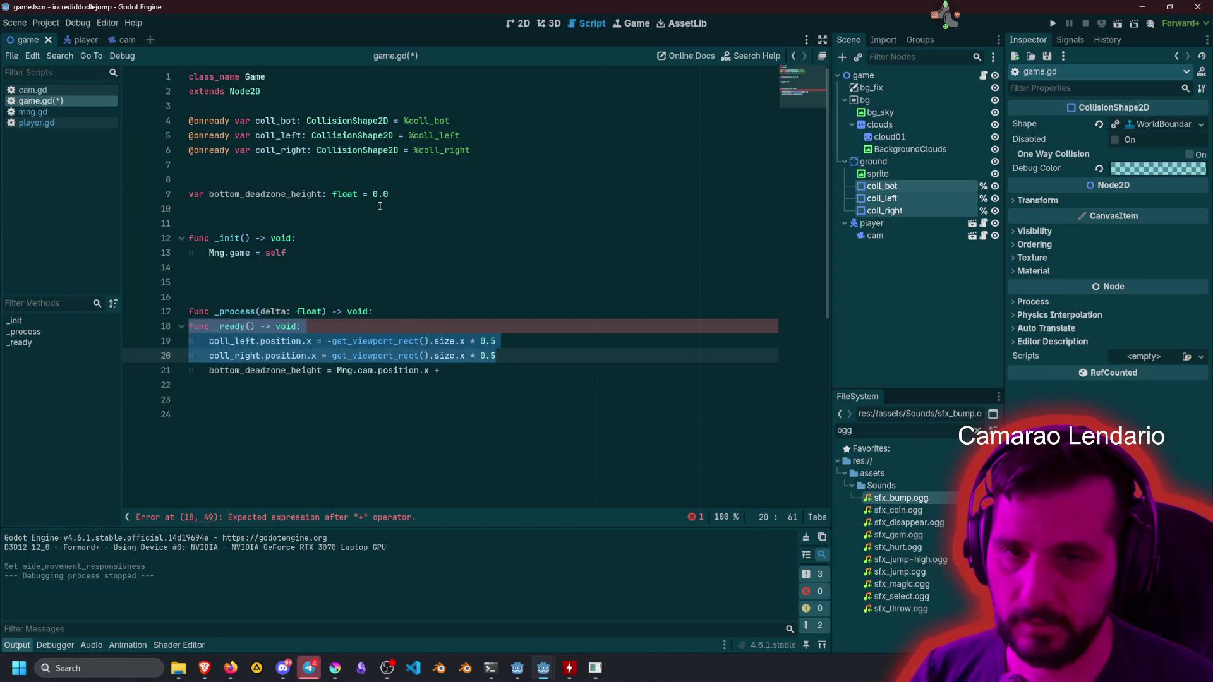
key(Down)
key(Down)
key(Home)
key(Return)
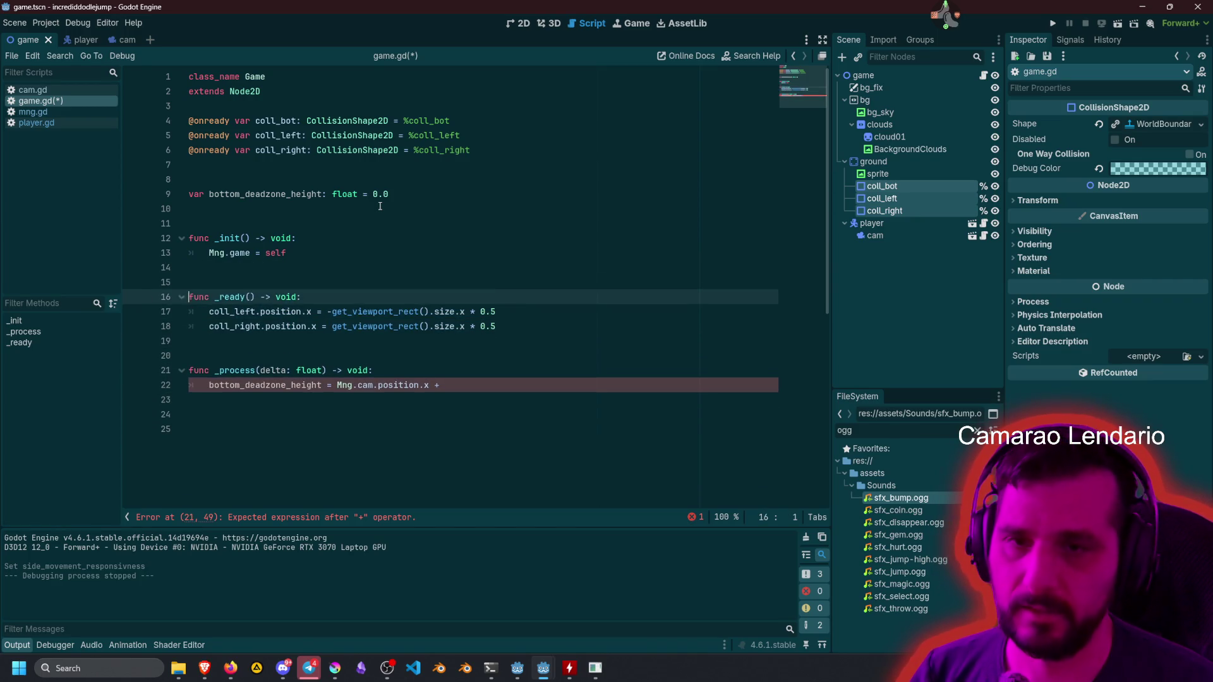
key(Down)
key(Up)
key(Up)
key(Up)
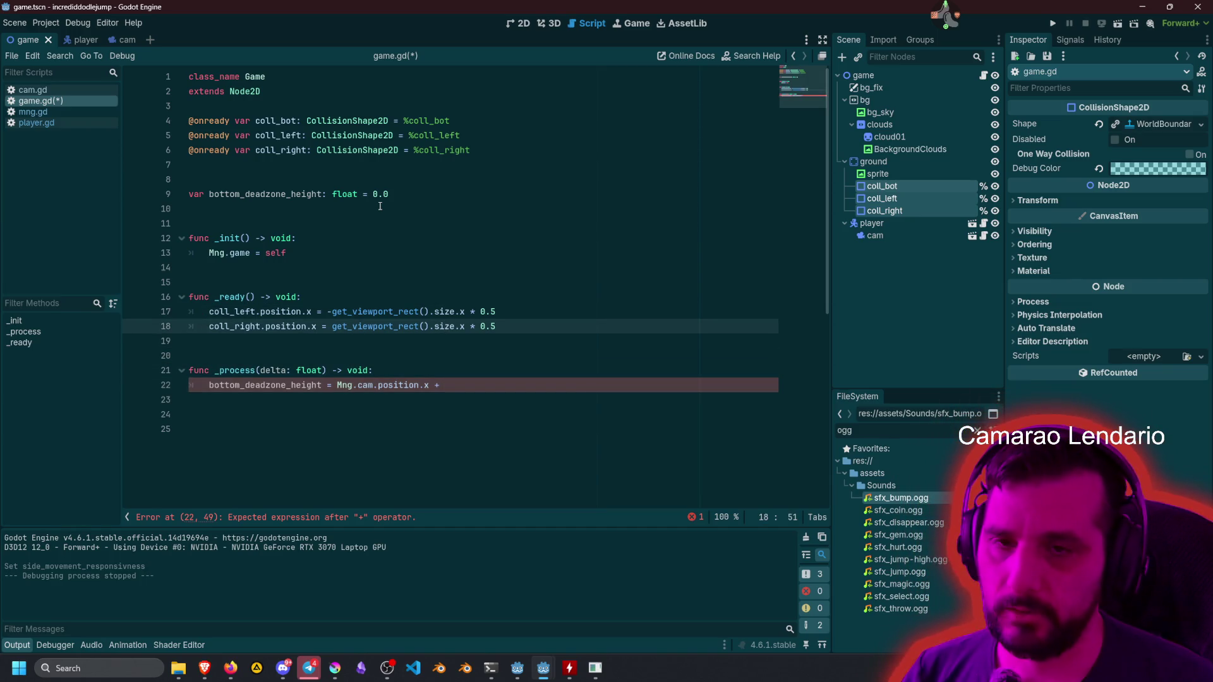
key(Up)
key(Up)
key(Up)
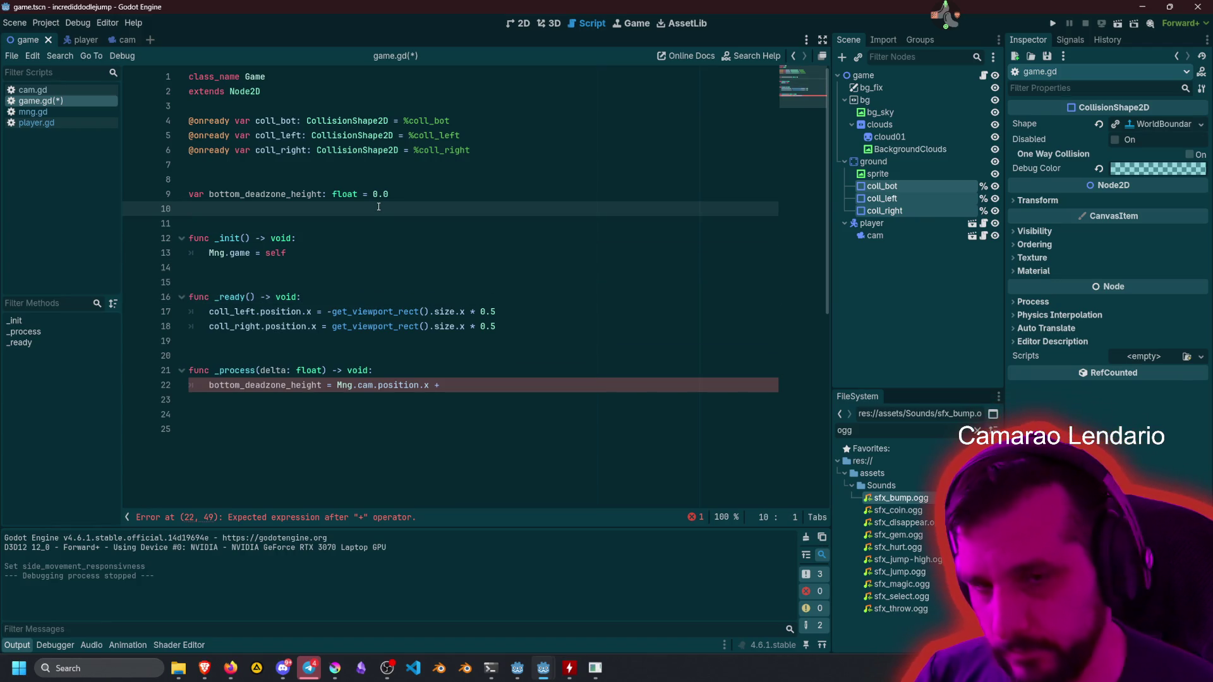
In mng.gd, add a _ready function whose body starts with window_size
click(63, 112)
click(412, 211)
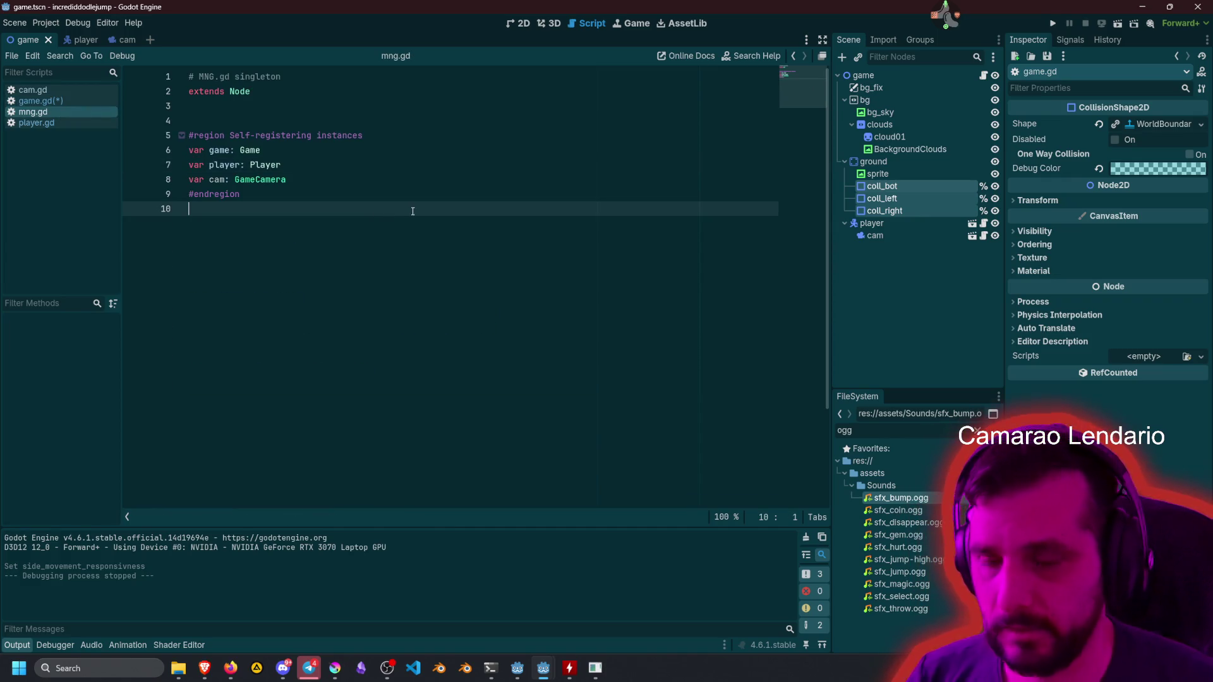
key(Down)
key(Down)
text(func _re)
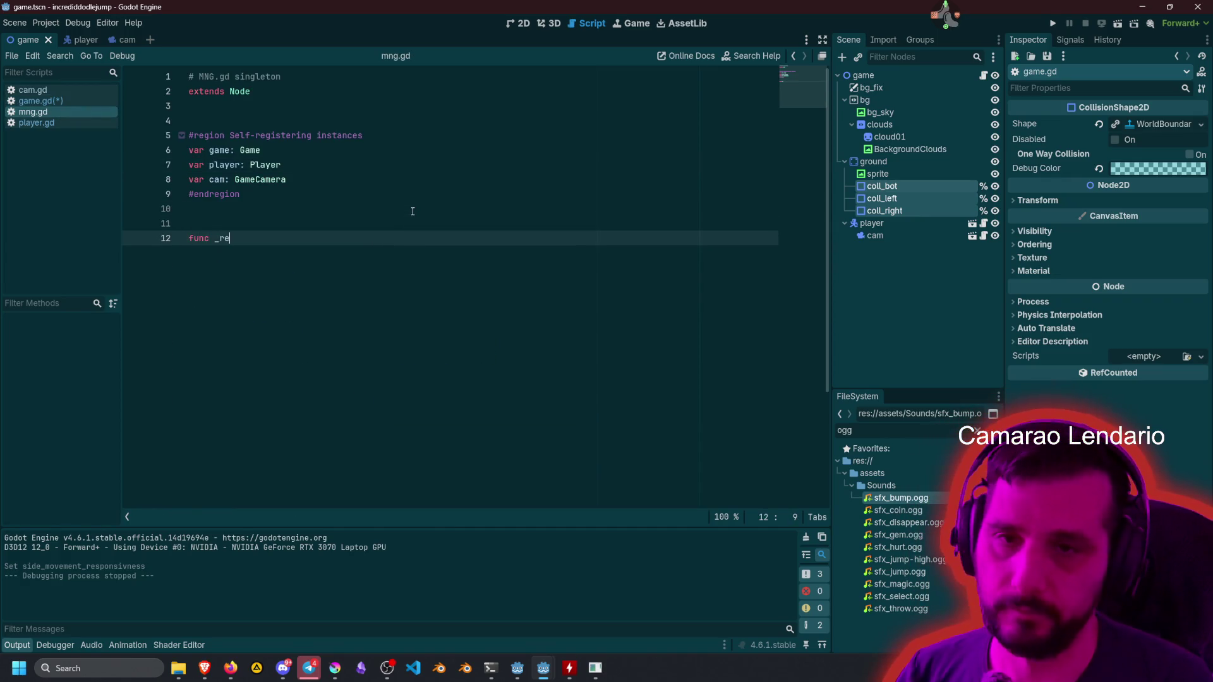
key(Return)
key(Return)
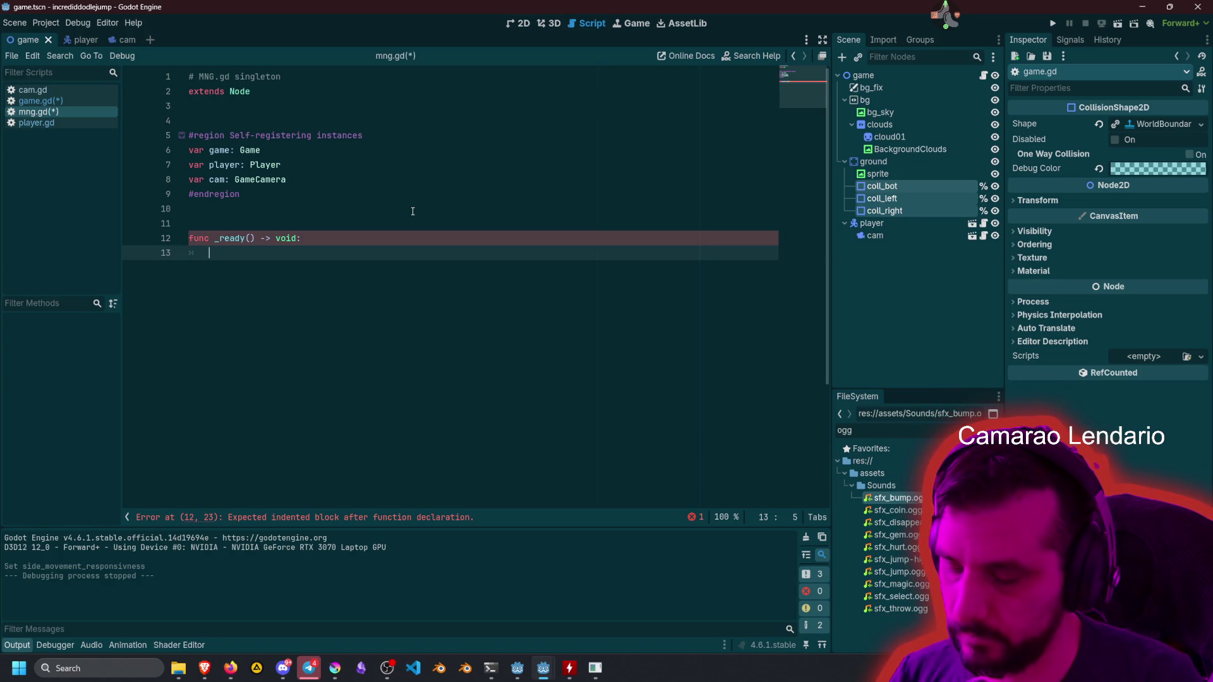
text(window_size)
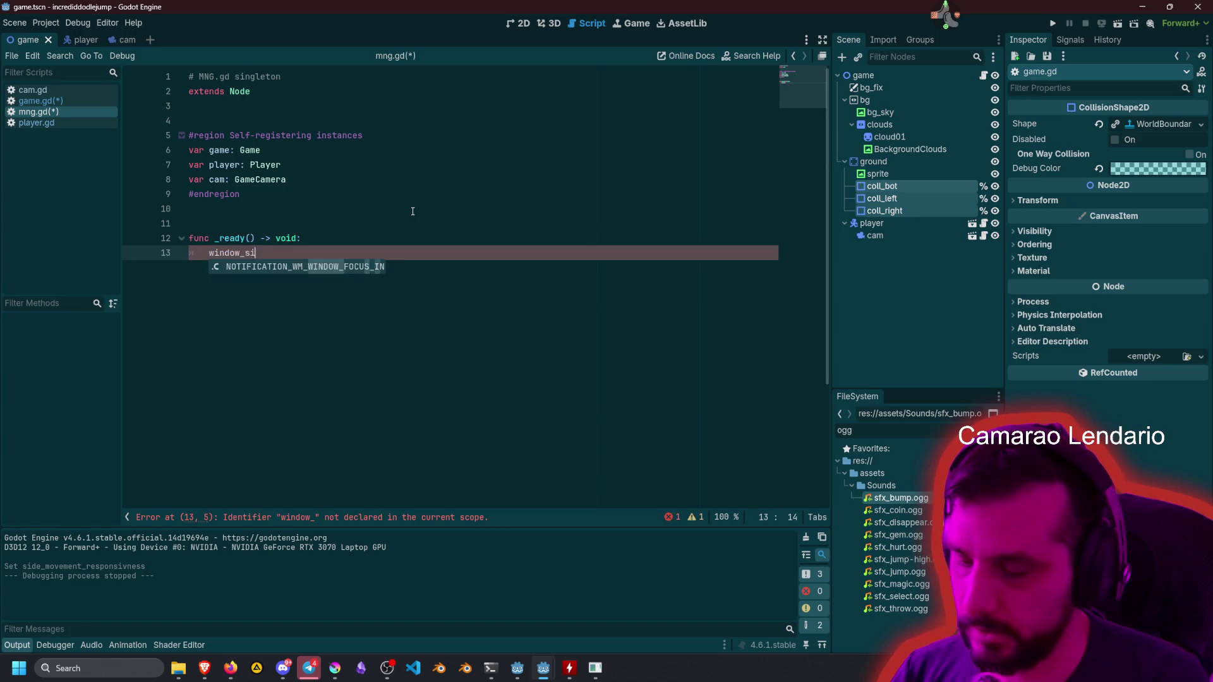
key(Home)
Declare 'var window_size: Vector2' above the _ready function
key(Up)
key(Up)
key(Up)
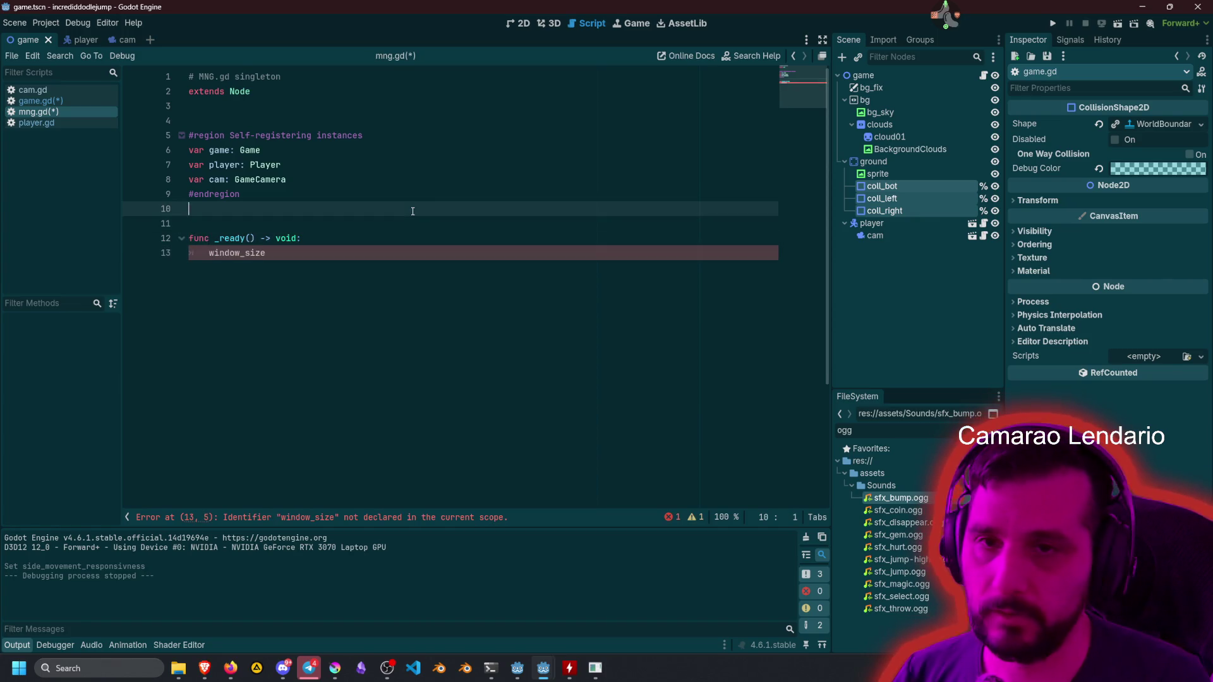
key(Return)
key(Return)
text(var window_size: )
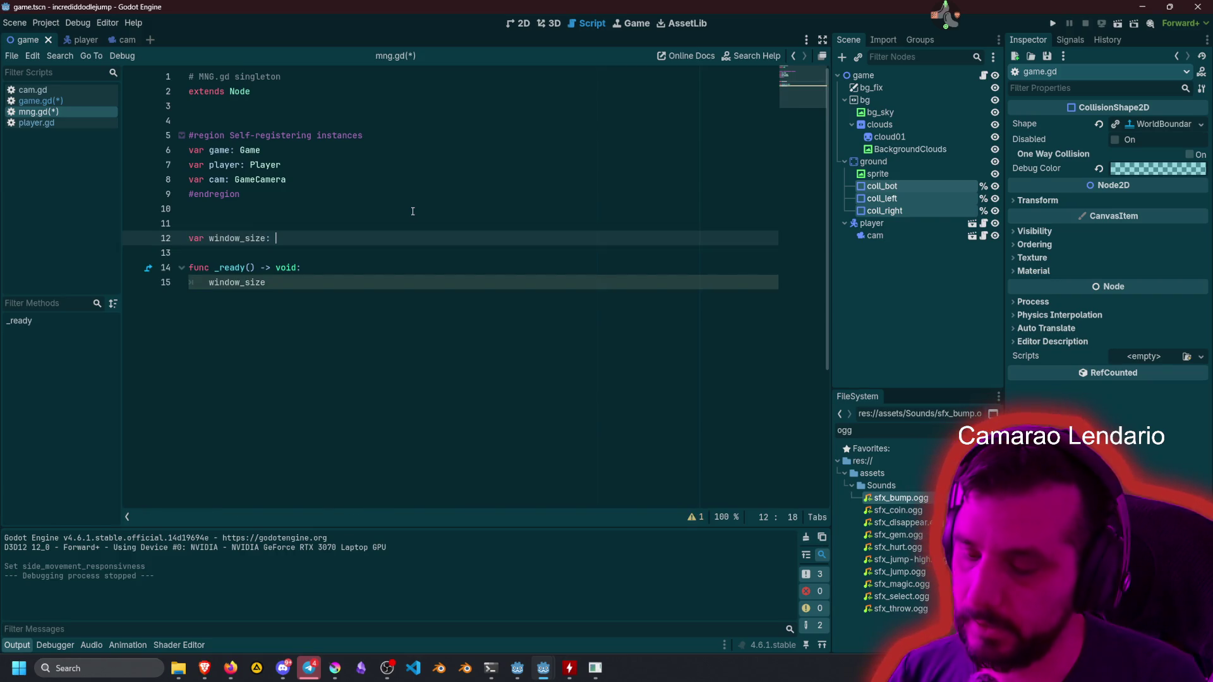
text(Vect)
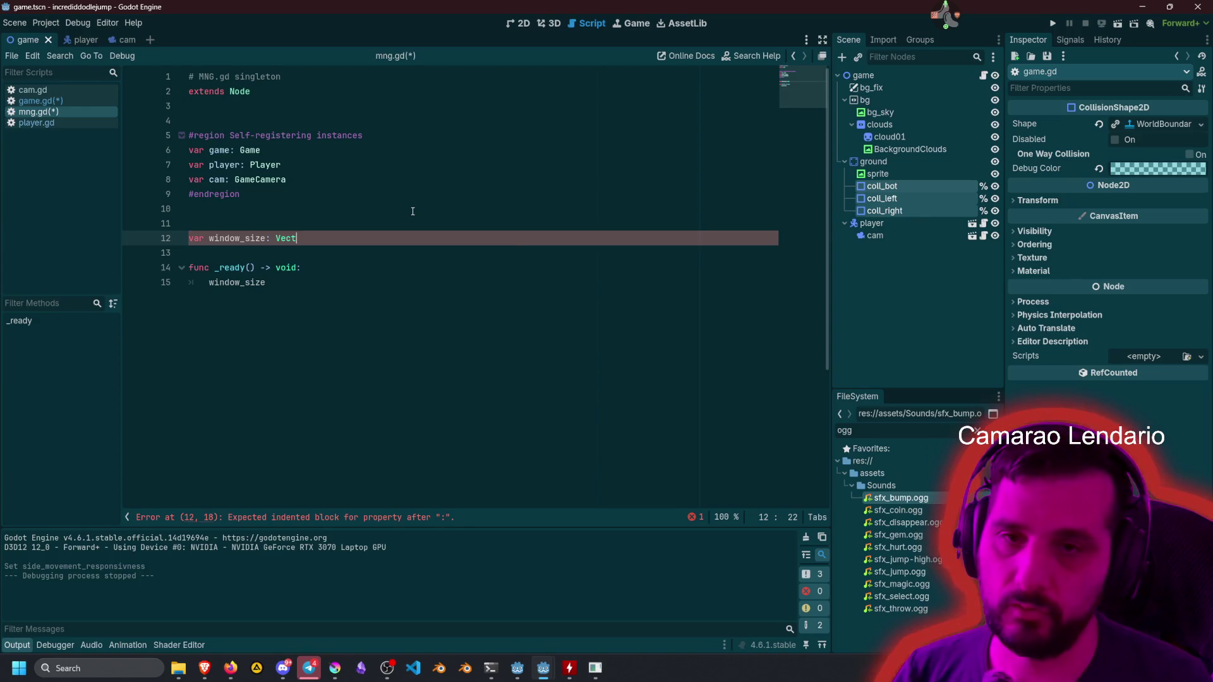
key(Return)
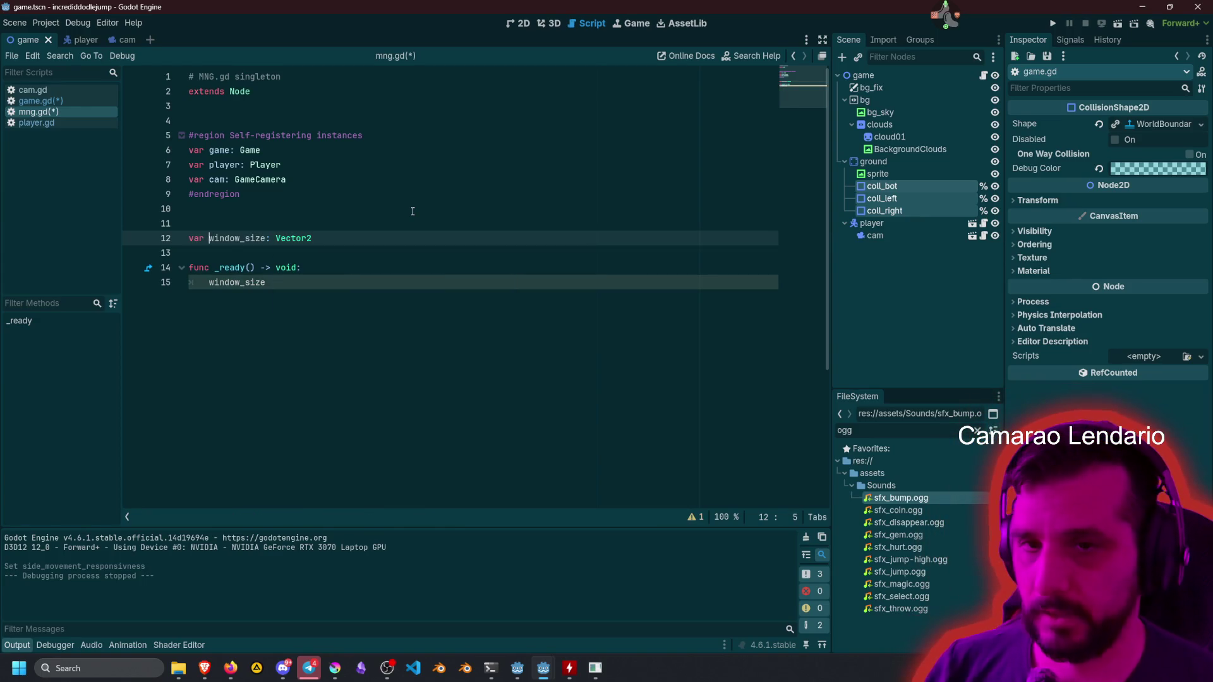
key(ctrl+shift+Right)
key(Down)
key(Down)
key(Down)
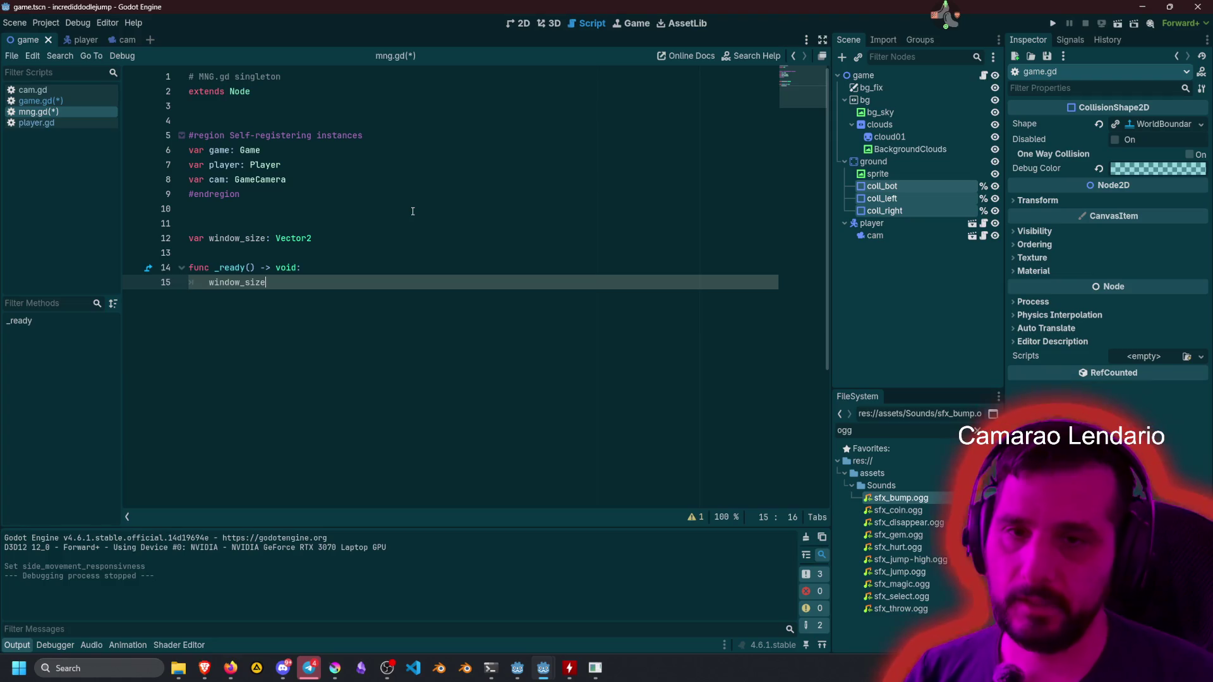
Assign window_size = get_viewport().get_visible_rect().size inside _ready
text(= get_v)
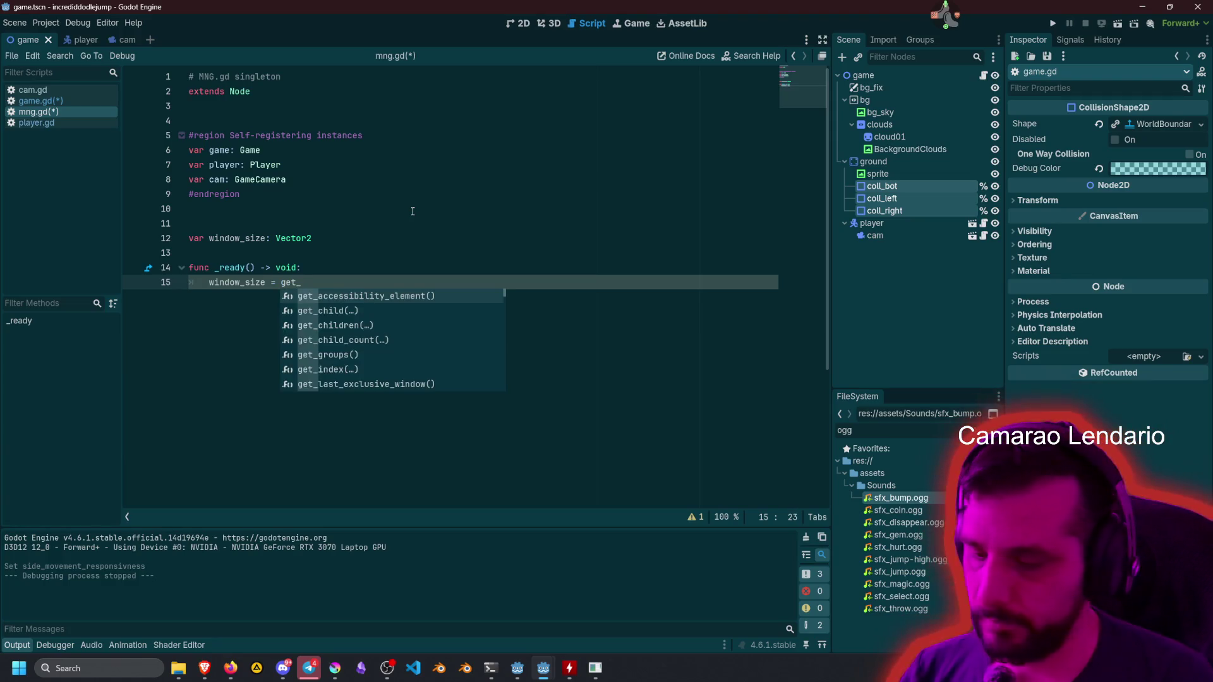
key(Down)
key(Up)
key(Return)
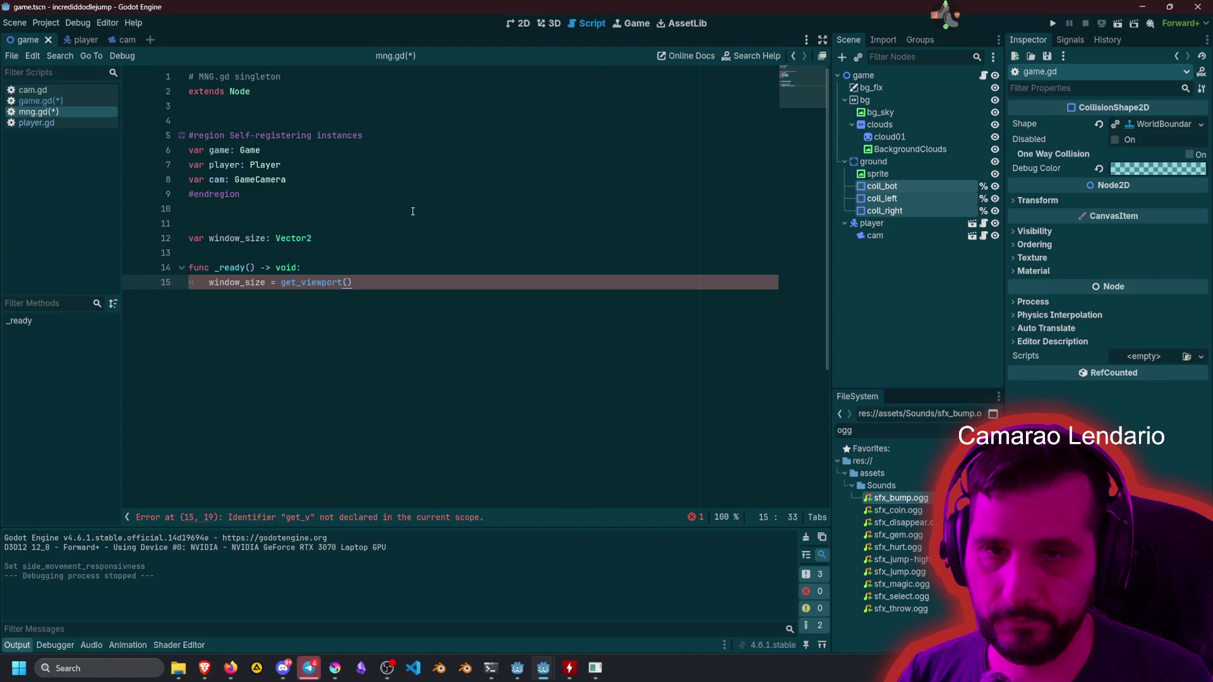
text(re)
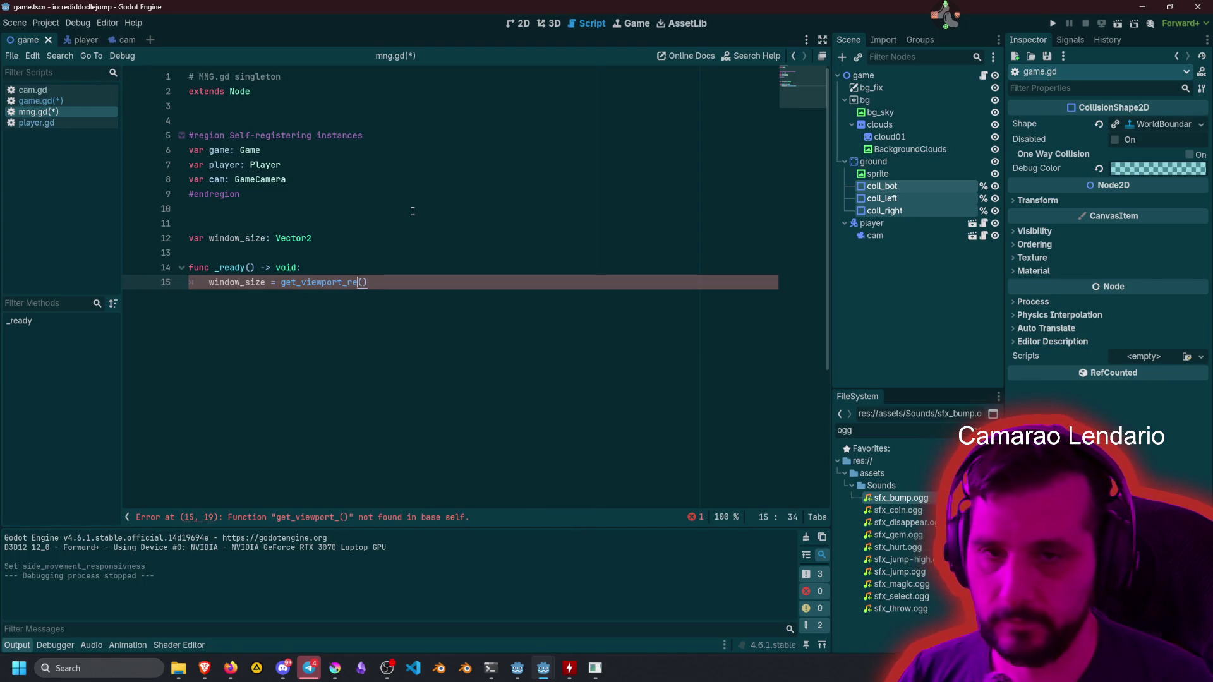
key(BackSpace)
key(BackSpace)
key(BackSpace)
key(End)
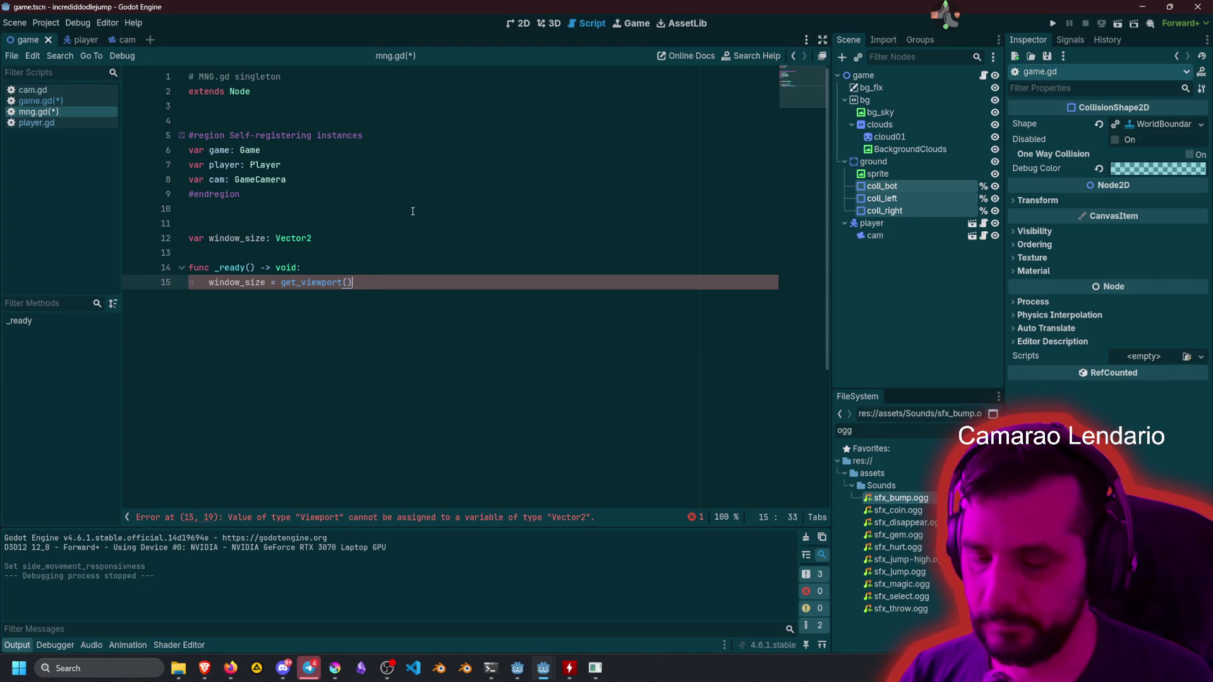
text(get_)
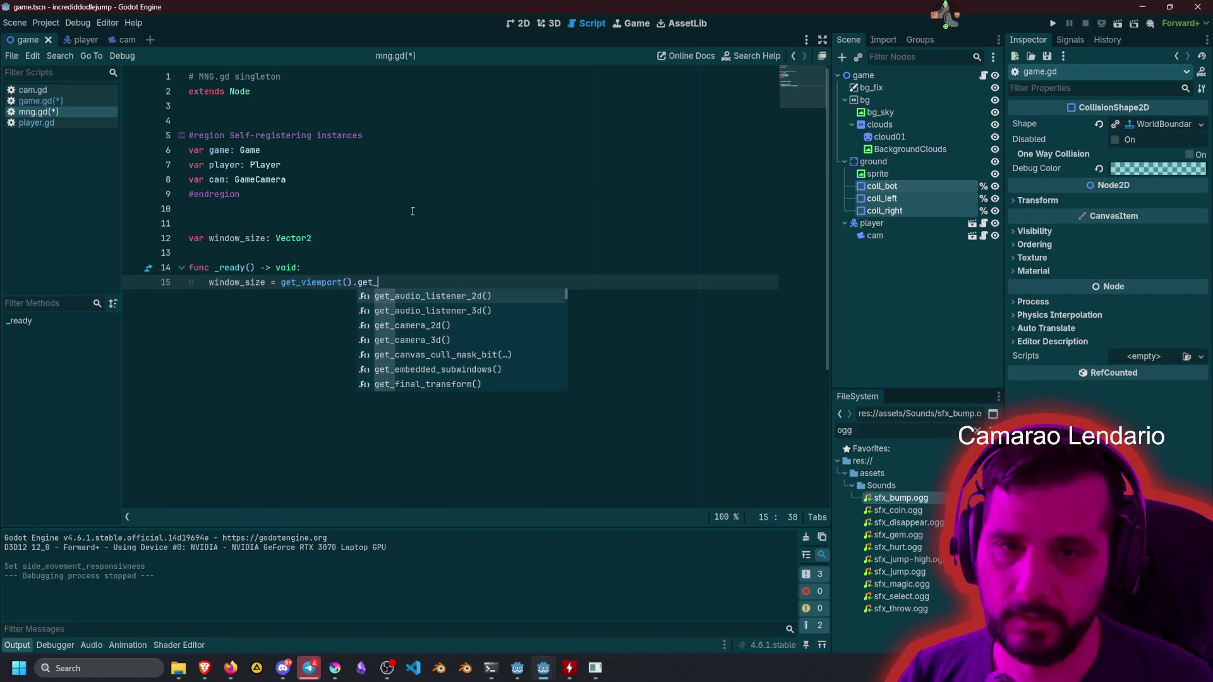
key(Down)
key(Down)
key(Down)
key(BackSpace)
key(BackSpace)
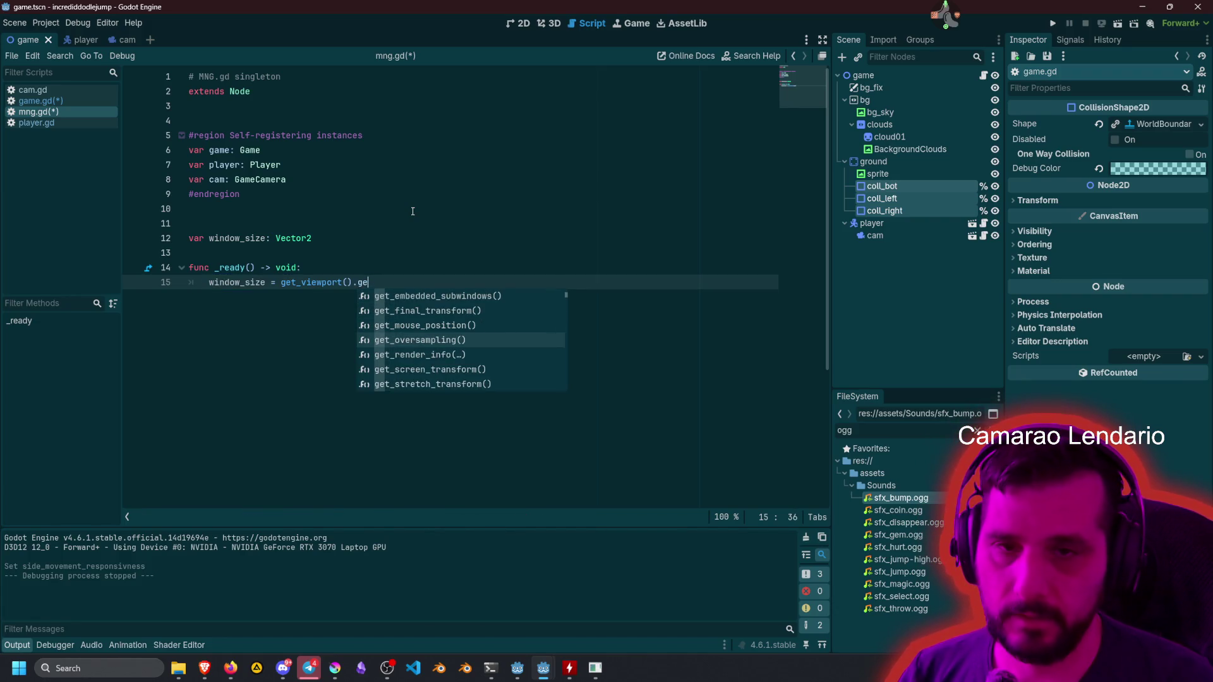
text(t_vis)
key(Return)
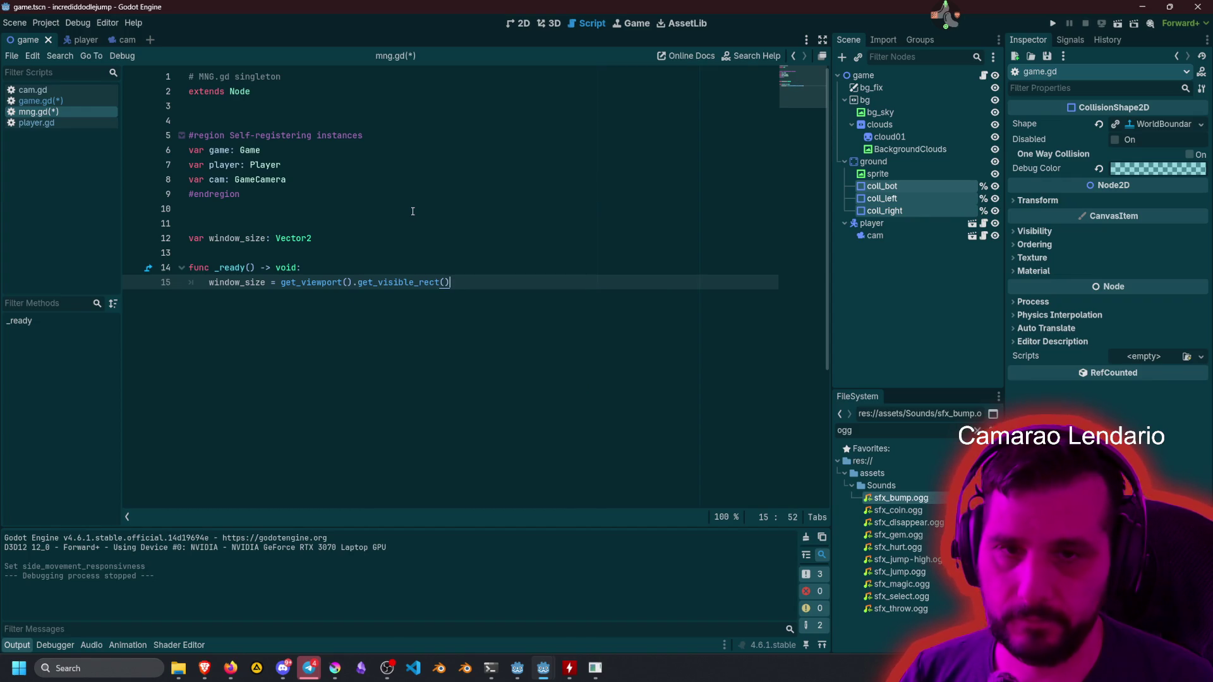
text(size)
Add a blank line below the window_size declaration and save mng.gd
click(296, 258)
key(Return)
key(Up)
key(Up)
key(End)
click(244, 237)
key(Up)
key(ctrl+s)
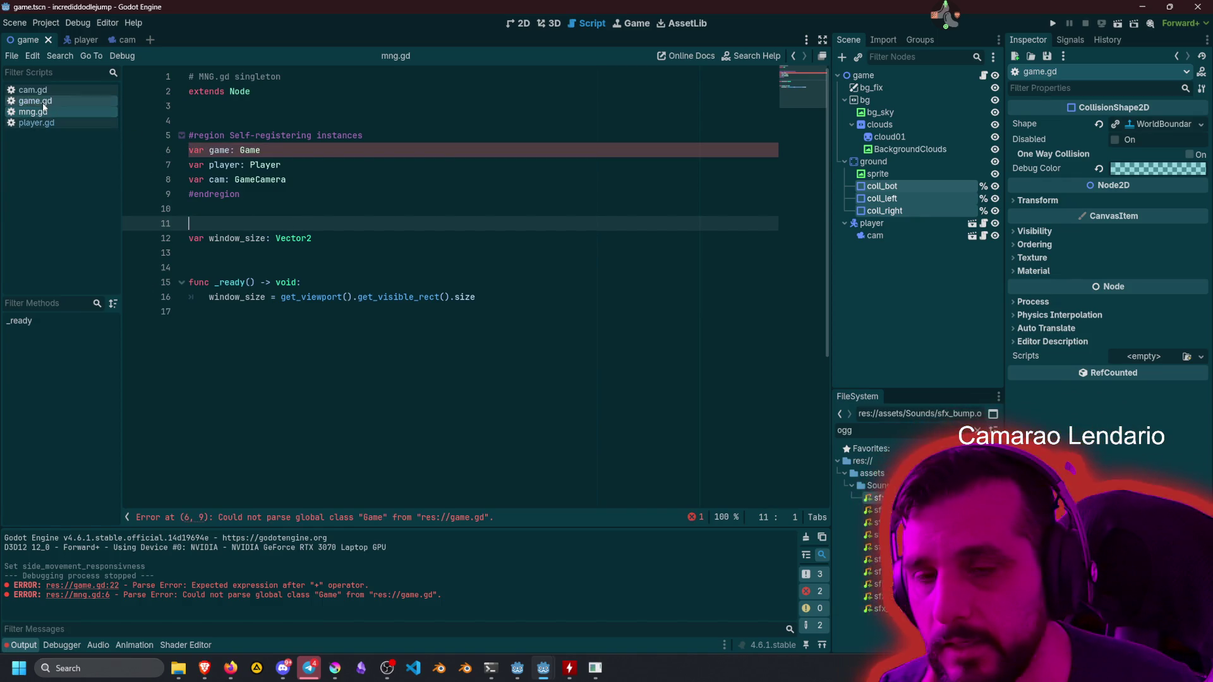
In game.gd, replace get_viewport_rect().size.x on lines 17–18 with Mng.viwport, then switch to mng.gd
click(35, 100)
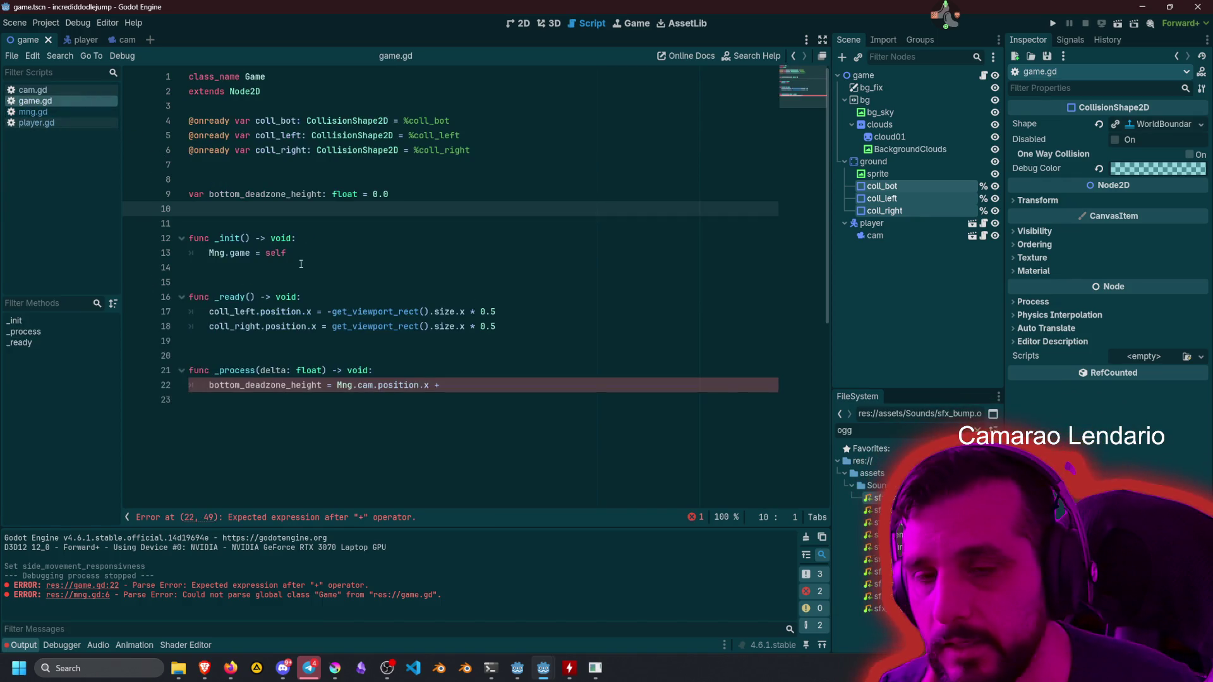
click(329, 312)
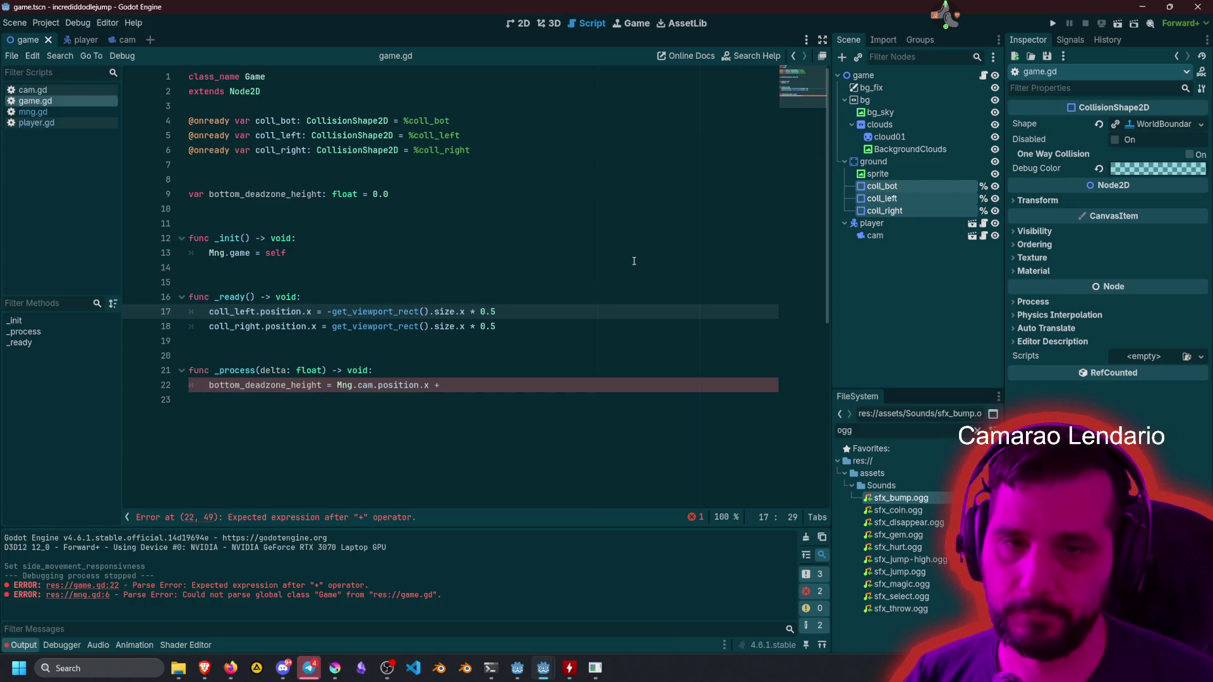
key(ctrl+shift+Right)
key(ctrl+shift+Right)
key(ctrl+shift+Right)
key(shift+Right)
key(shift+Right)
key(ctrl+d)
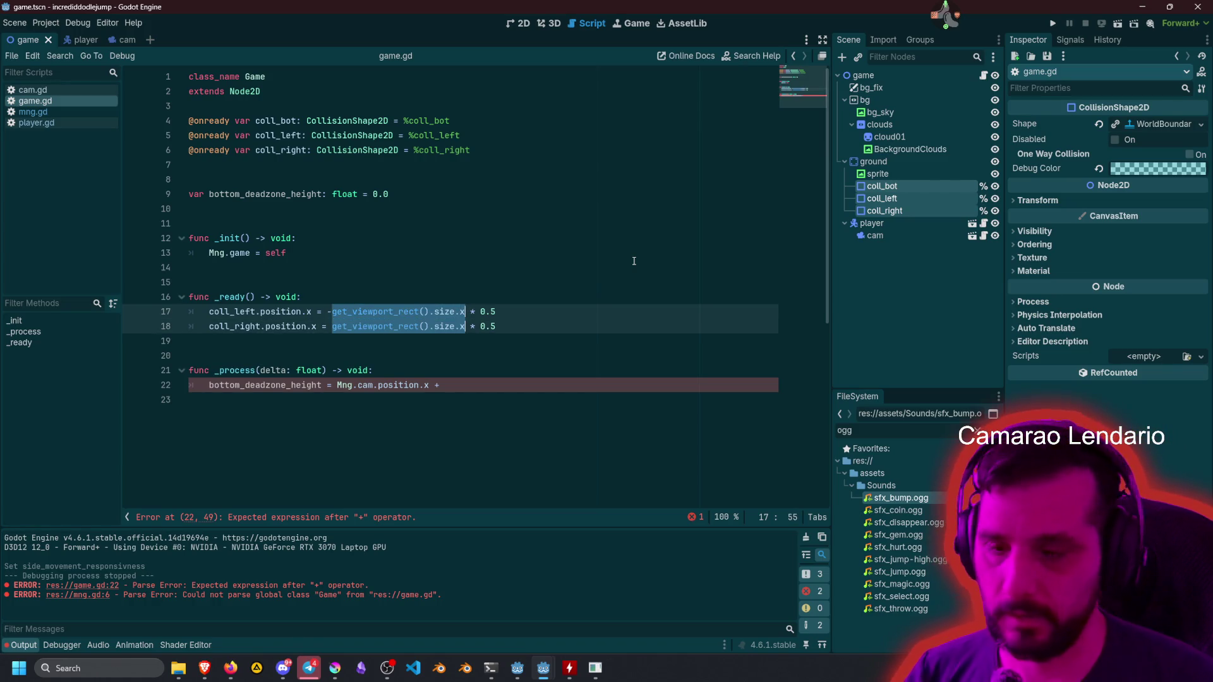
text(Mng.)
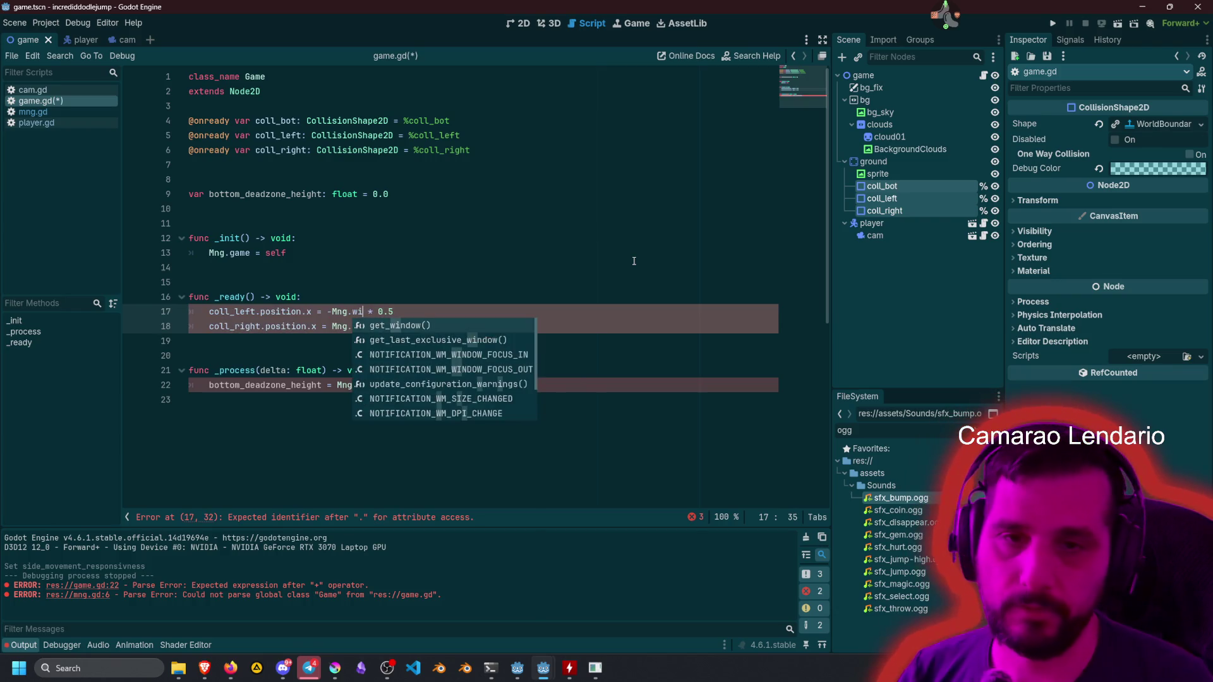
text(vi)
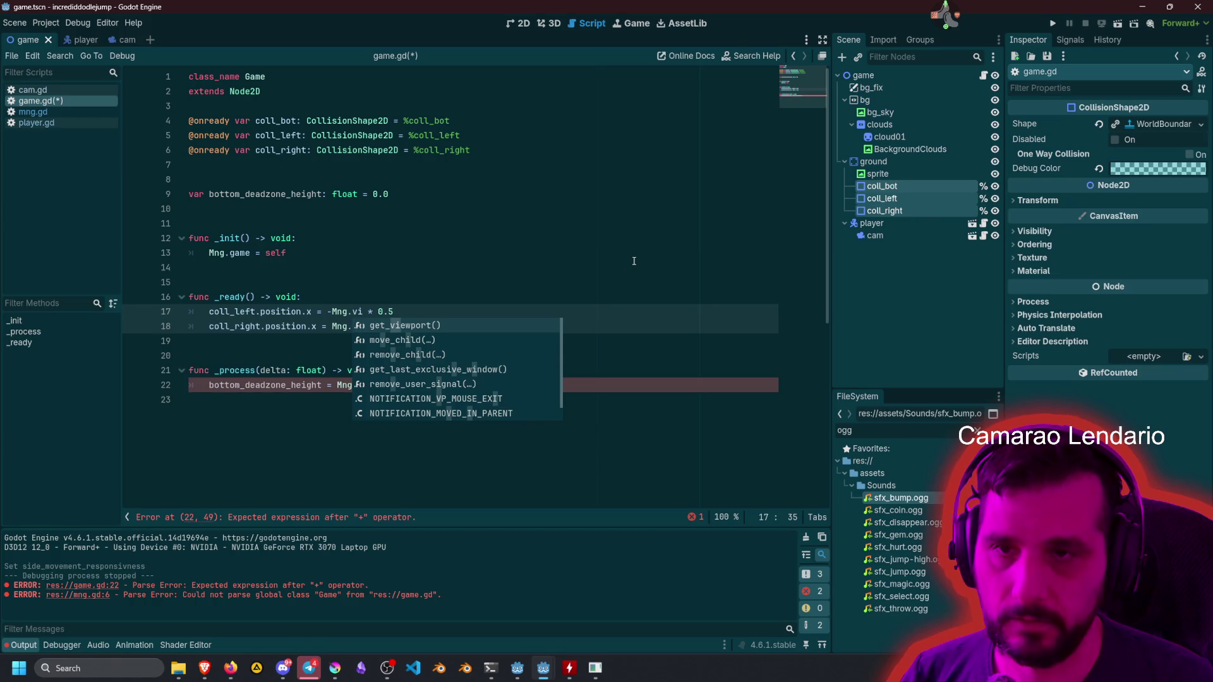
text(wport)
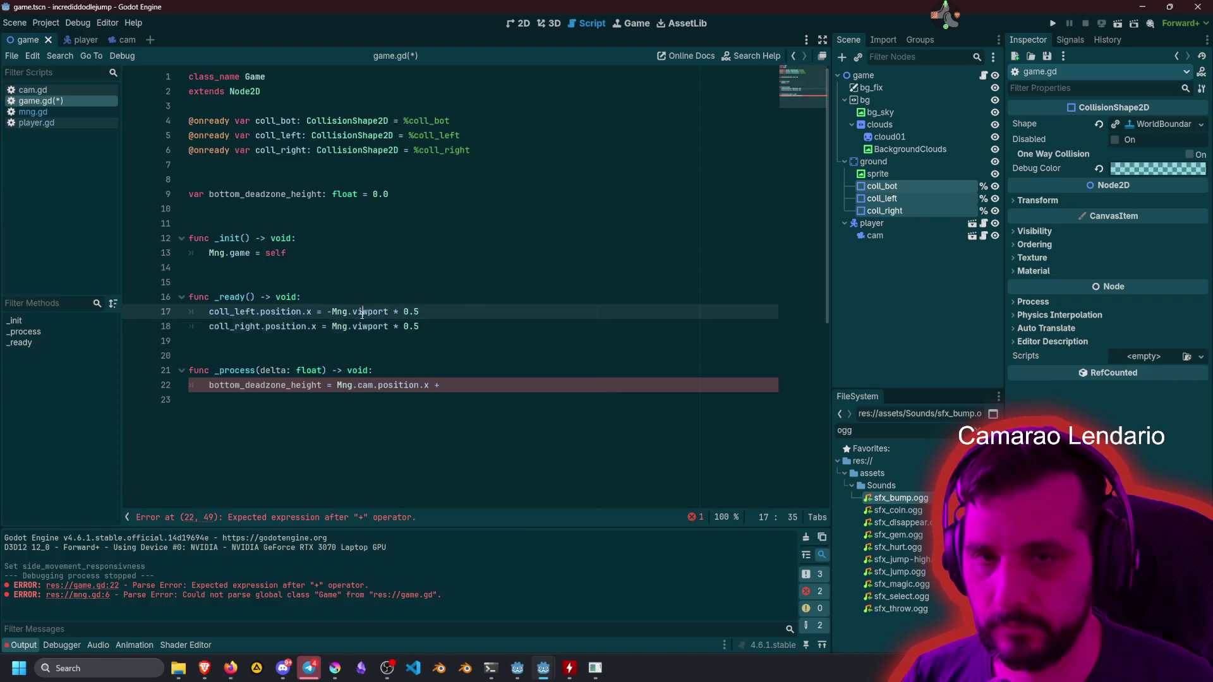
click(271, 253)
click(33, 112)
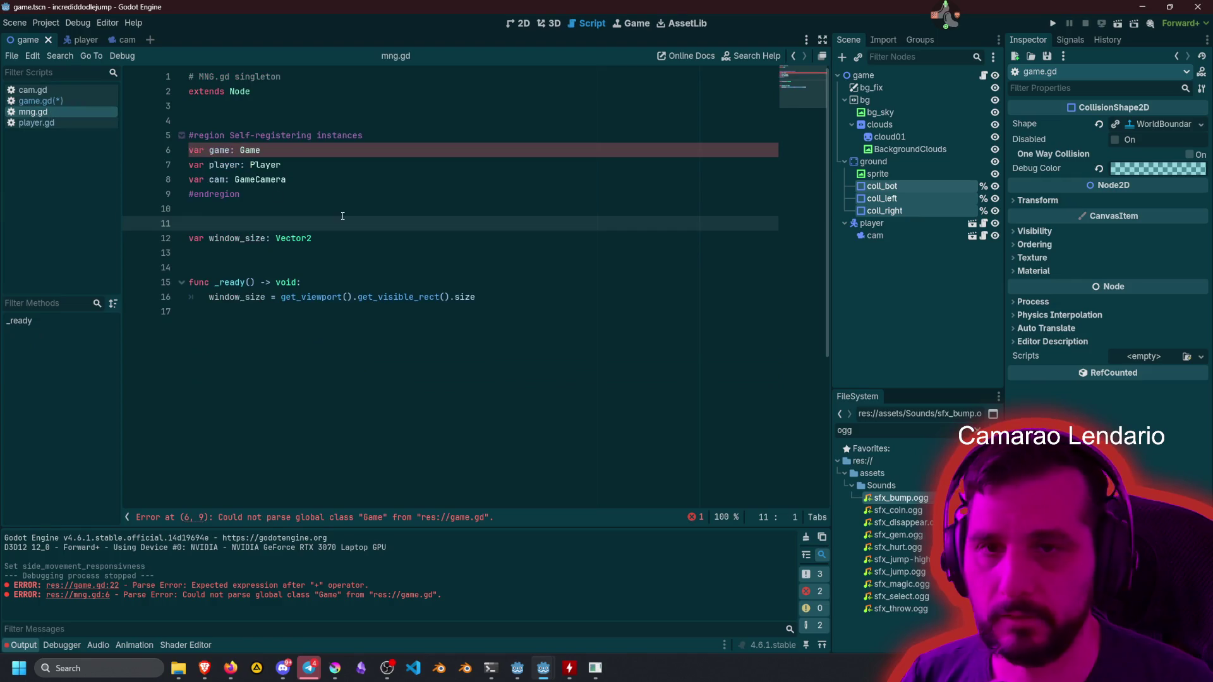
Rename the window_size variable in mng.gd to viewport_size
double_click(228, 237)
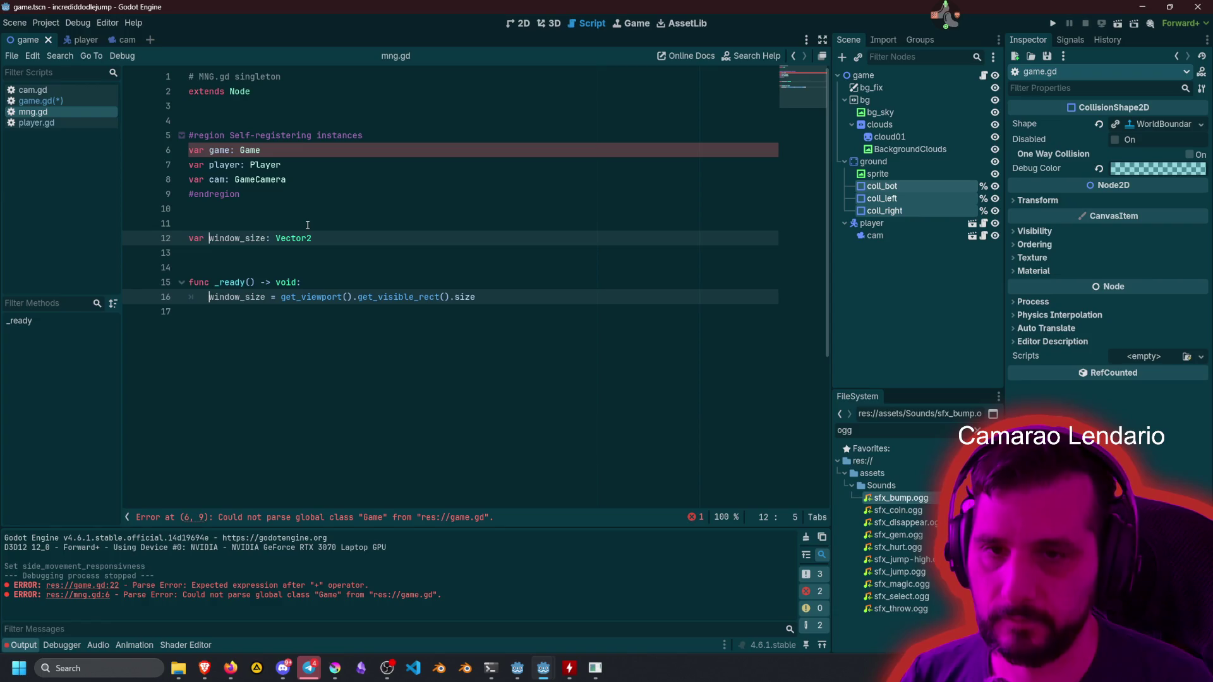
key(shift+Left)
key(shift+Left)
key(shift+Left)
text(viewport)
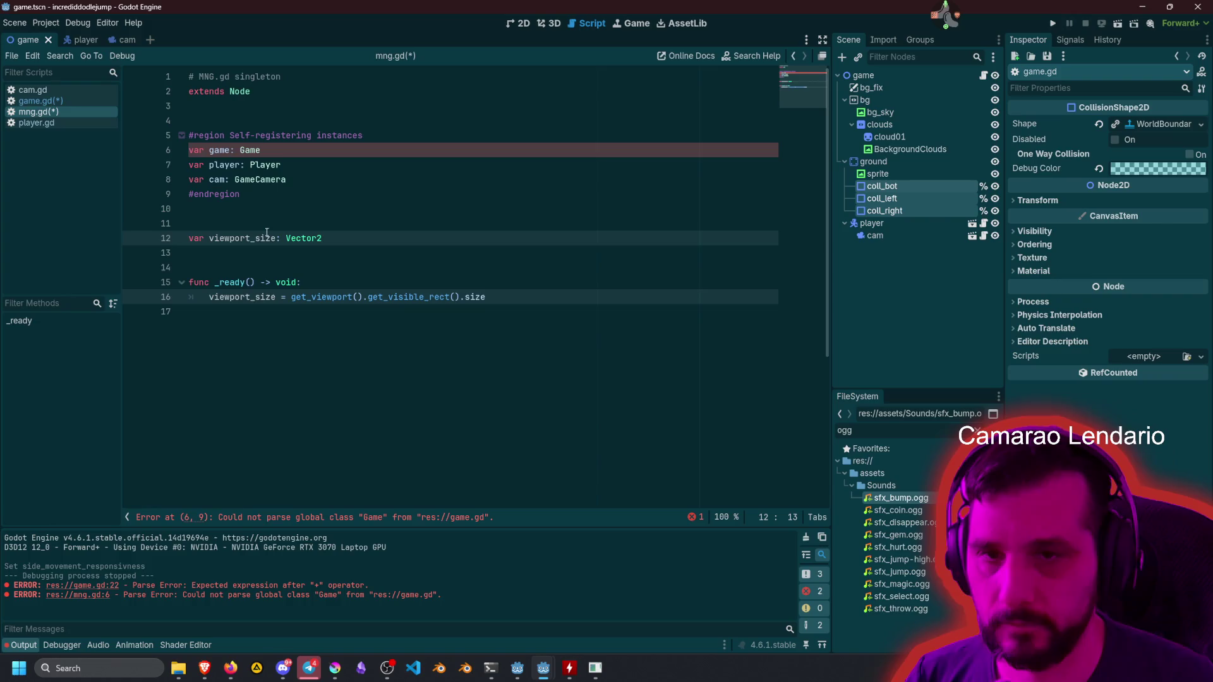
key(Escape)
click(327, 208)
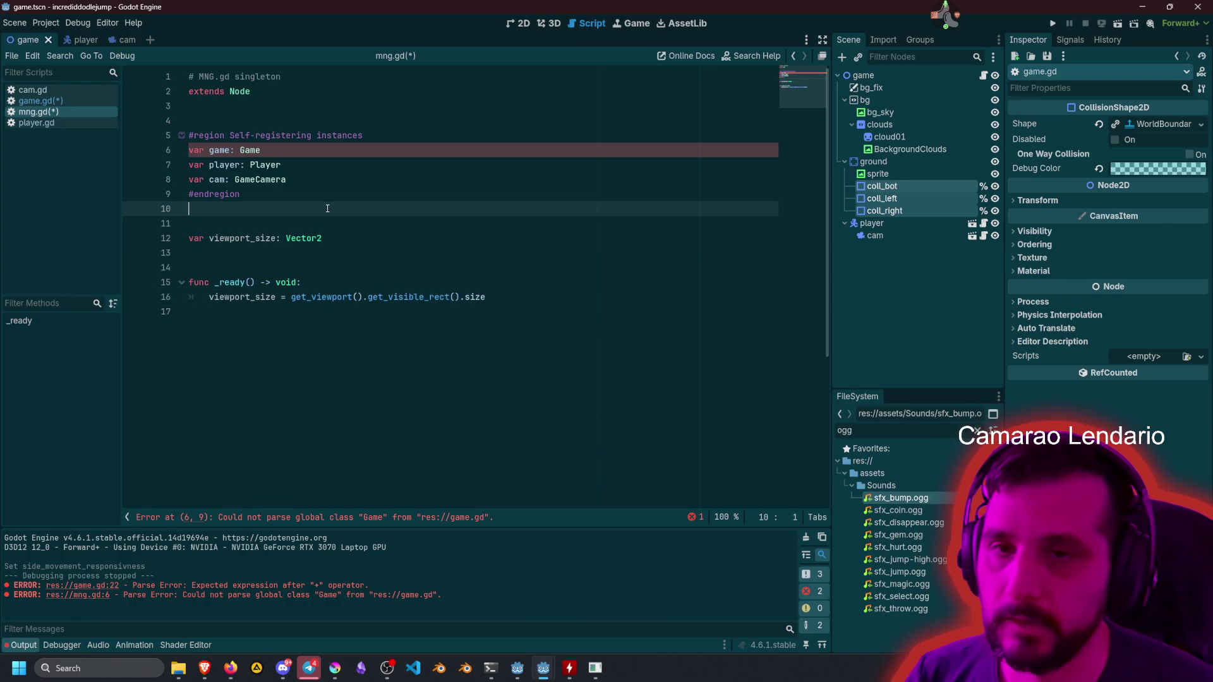
Make game.gd's side-wall lines 17–18 use Mng.viewport_size instead of the misspelled Mng.viwport
click(84, 103)
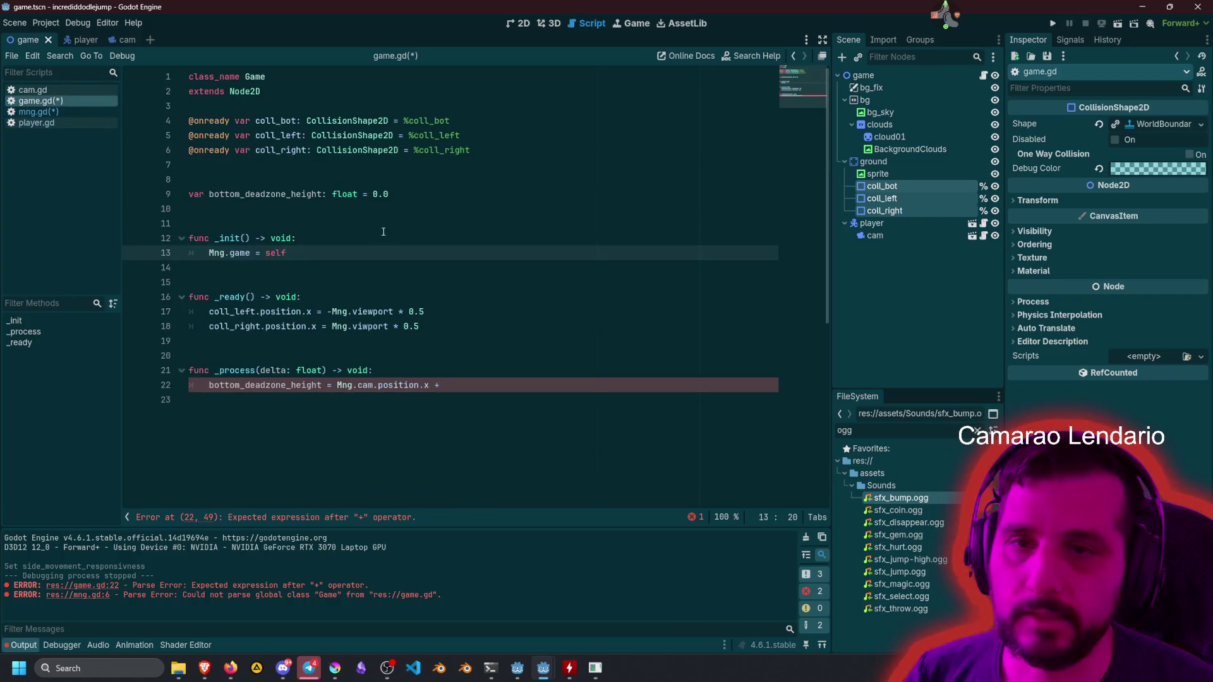
double_click(376, 312)
text(viewport_size)
double_click(373, 326)
text(viewport_size)
click(476, 324)
key(Left)
key(Left)
key(Left)
key(shift+alt+Up)
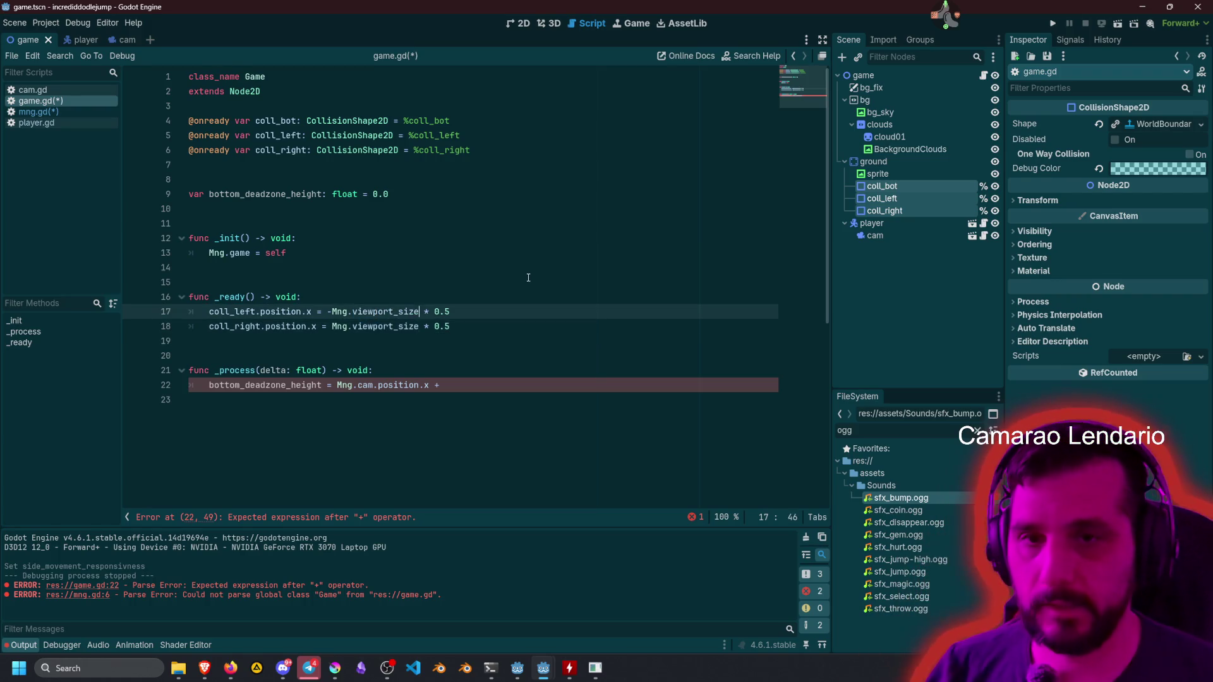
click(491, 280)
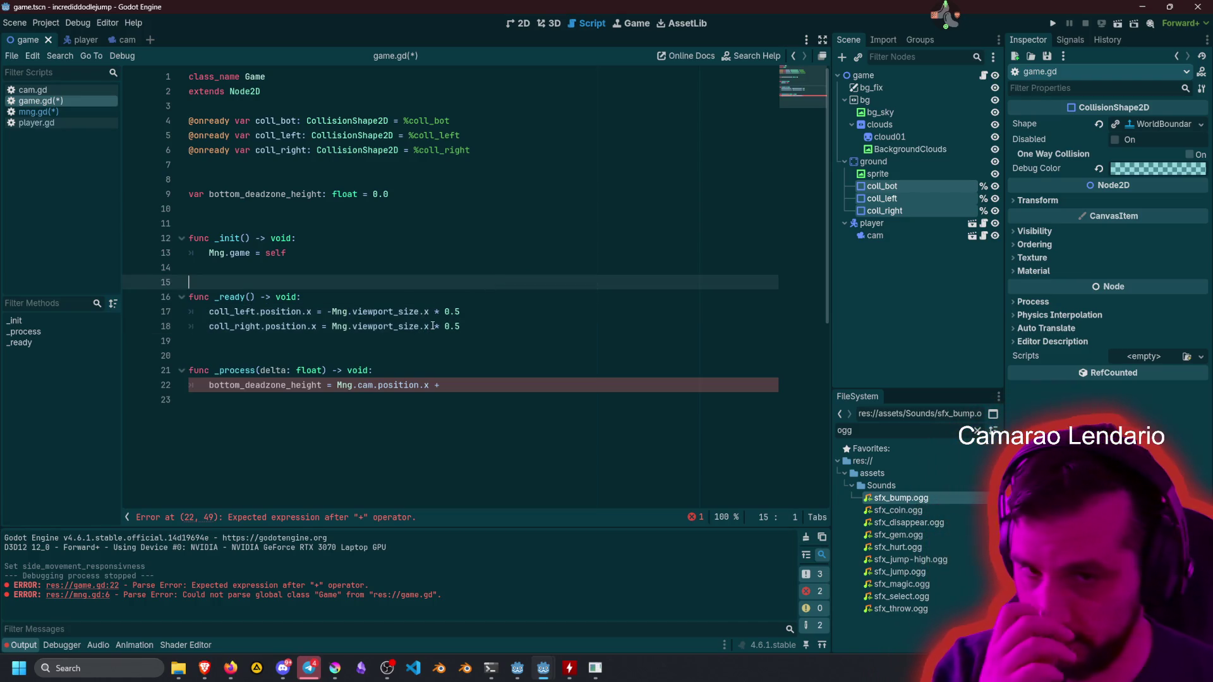
click(334, 311)
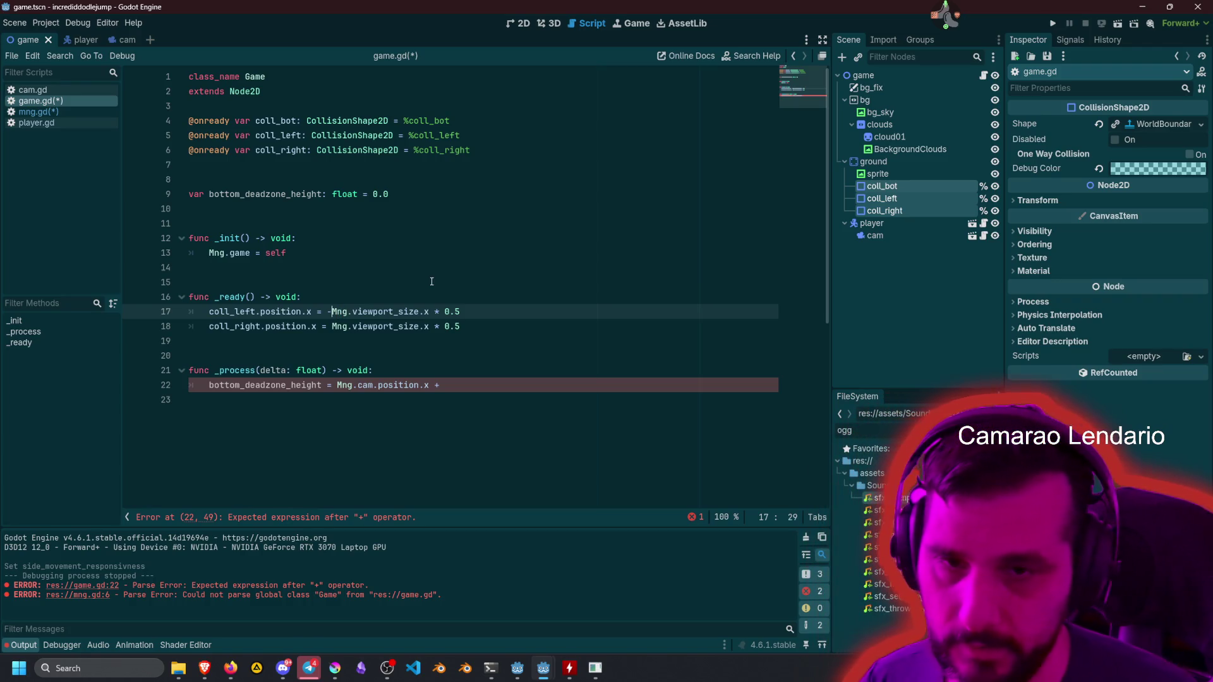
key(Left)
key(shift+alt+Down)
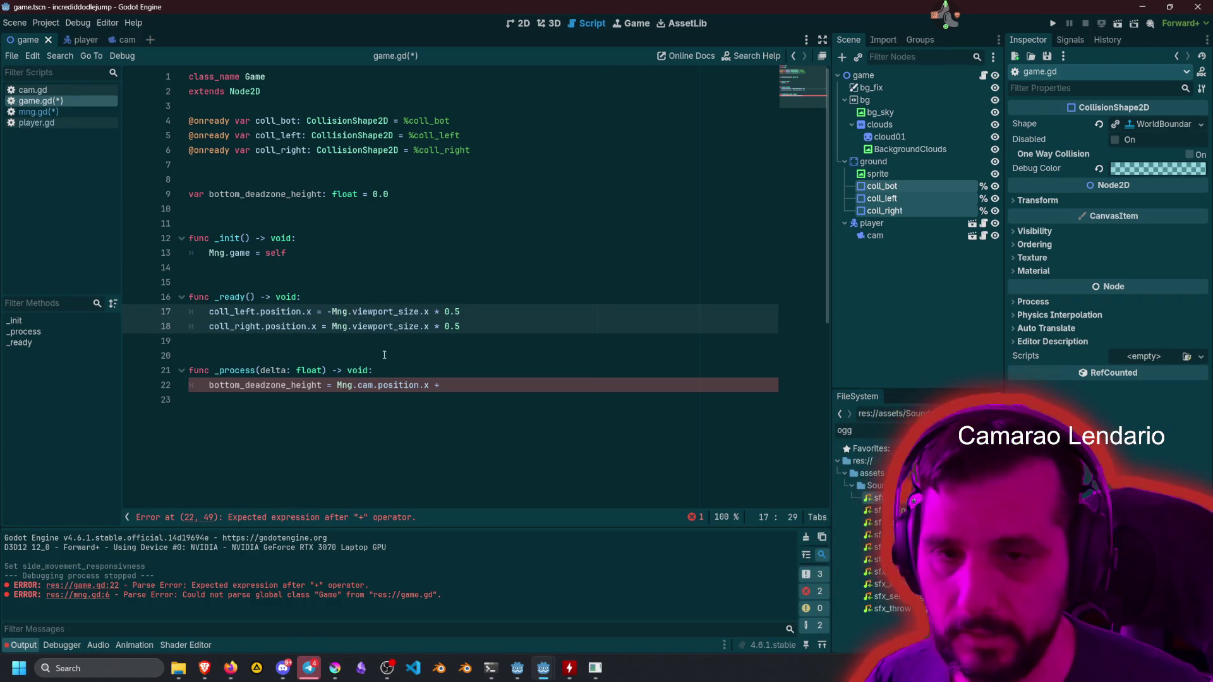
Change position.x to position.y in the bottom_deadzone_height line 22
click(435, 384)
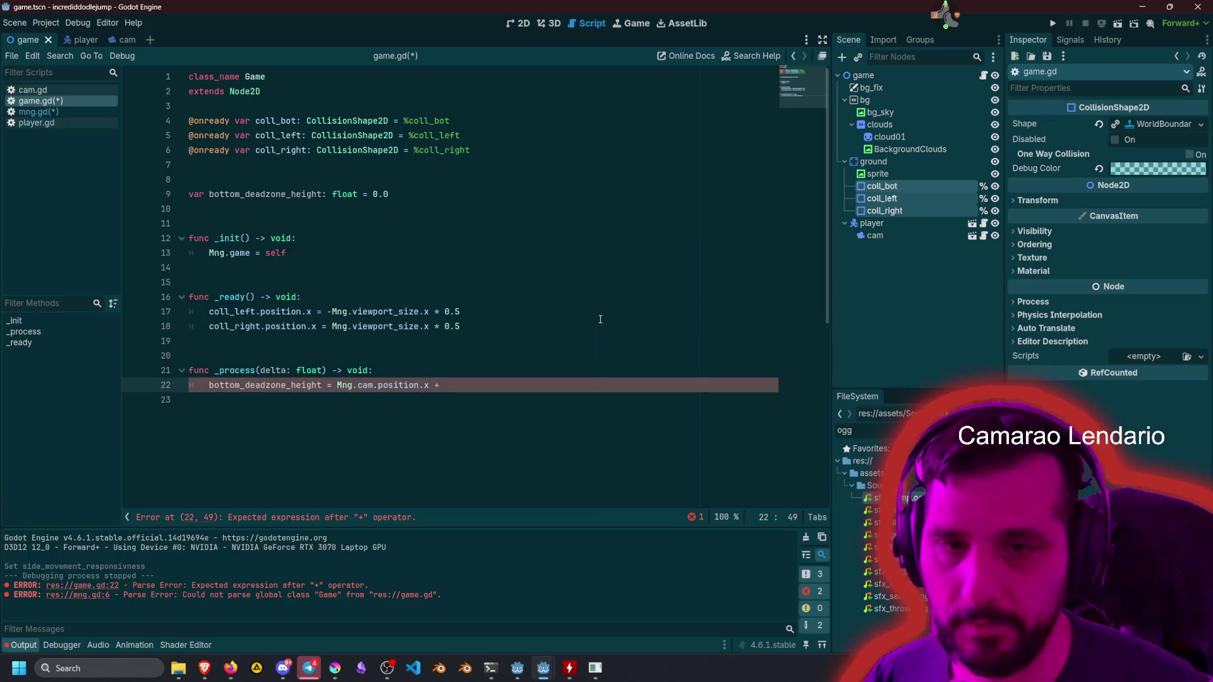
key(Left)
key(shift+Left)
text(y)
key(End)
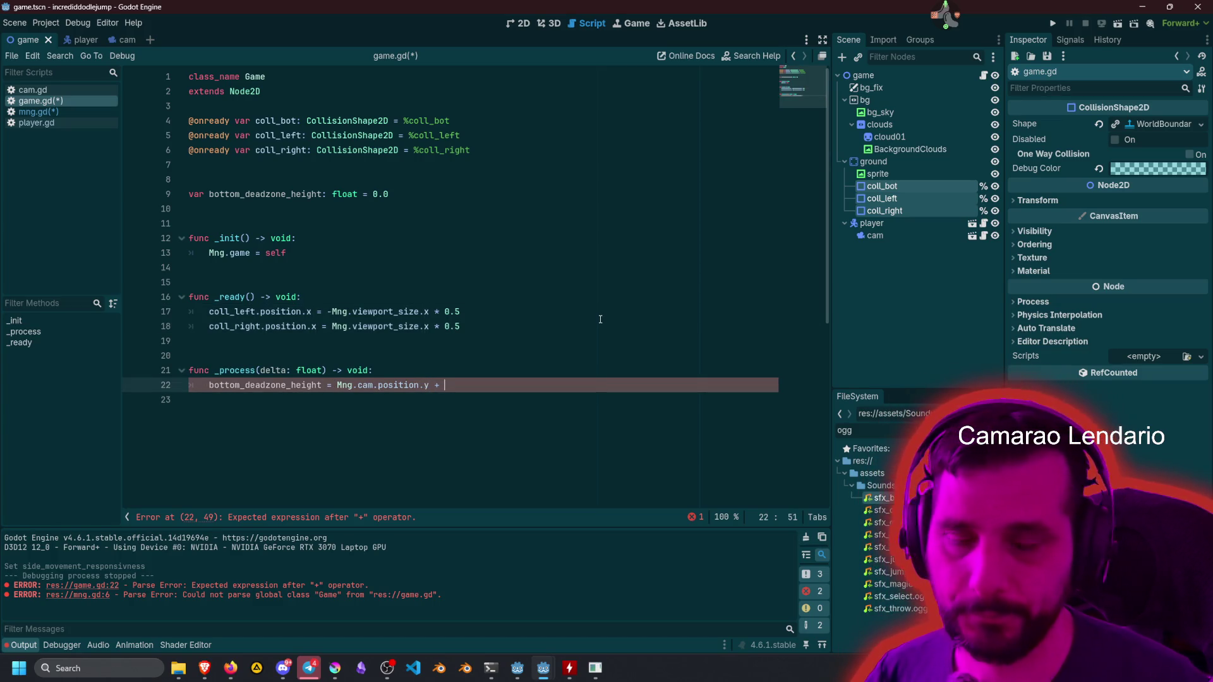
Append Mng.viewport_size.y * 0.5 to bottom_deadzone_height, reusing the side-wall expression with y
click(333, 328)
key(Down)
key(Down)
key(Down)
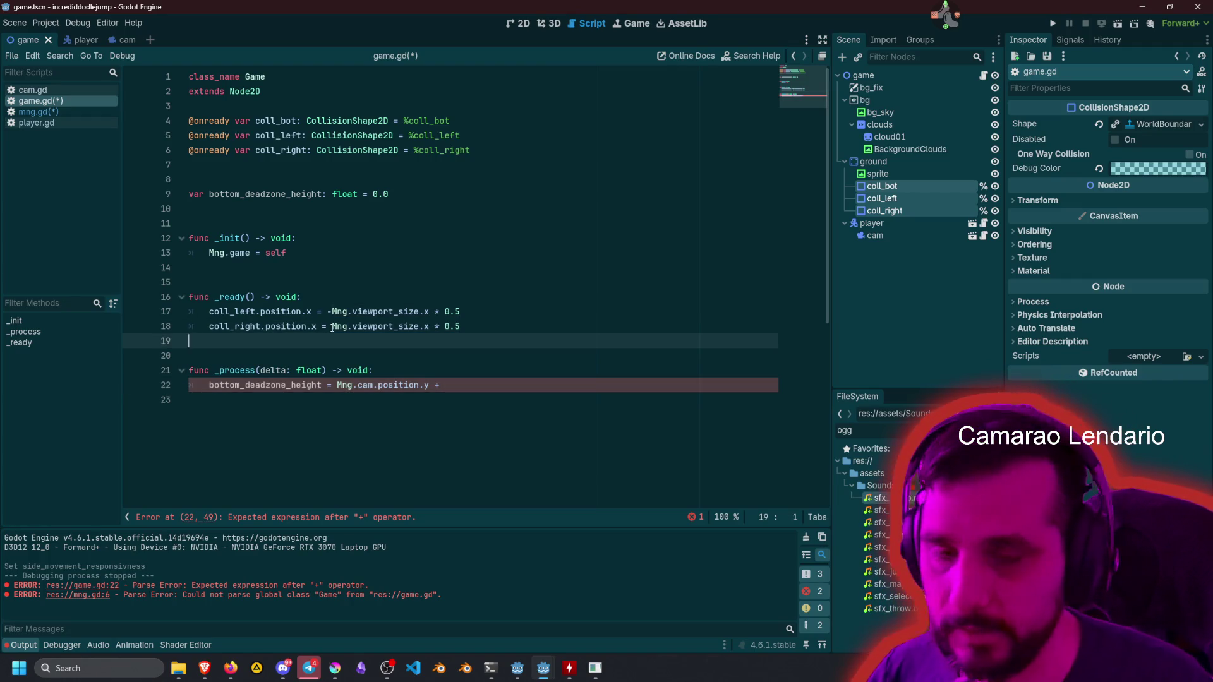
key(End)
key(Down)
key(End)
text(Mng.viewport_size.x * 0.5)
key(Left)
key(Left)
key(Left)
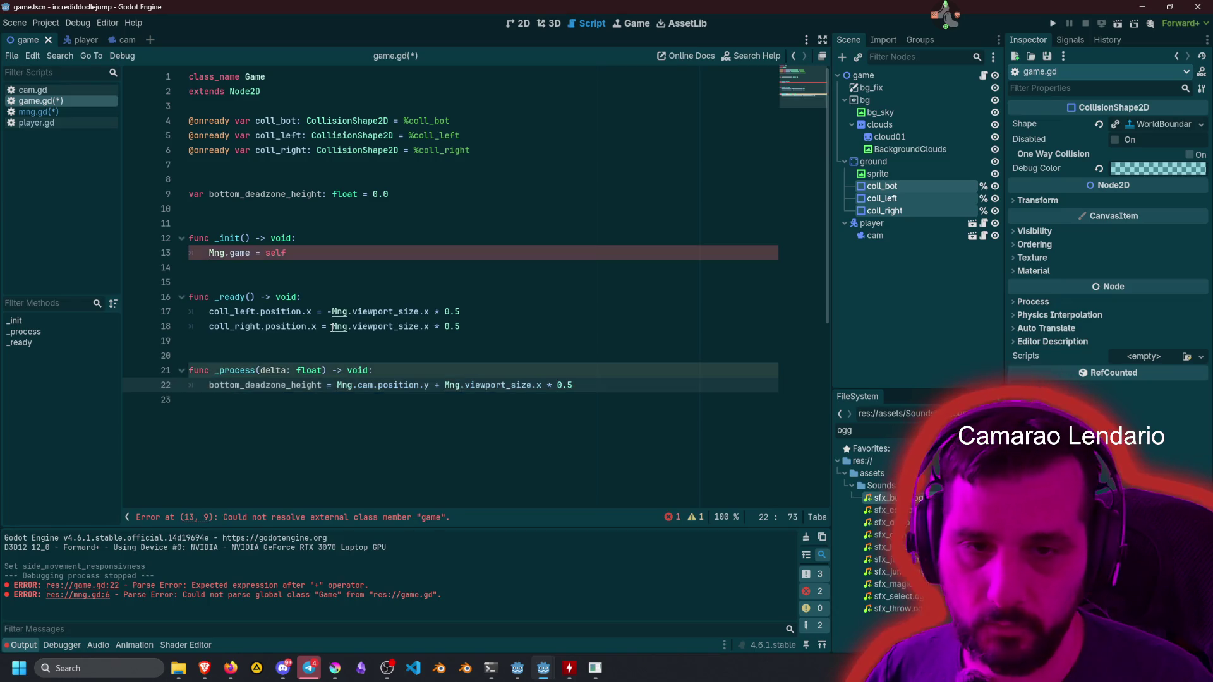
key(Left)
key(shift+Left)
text(y)
key(End)
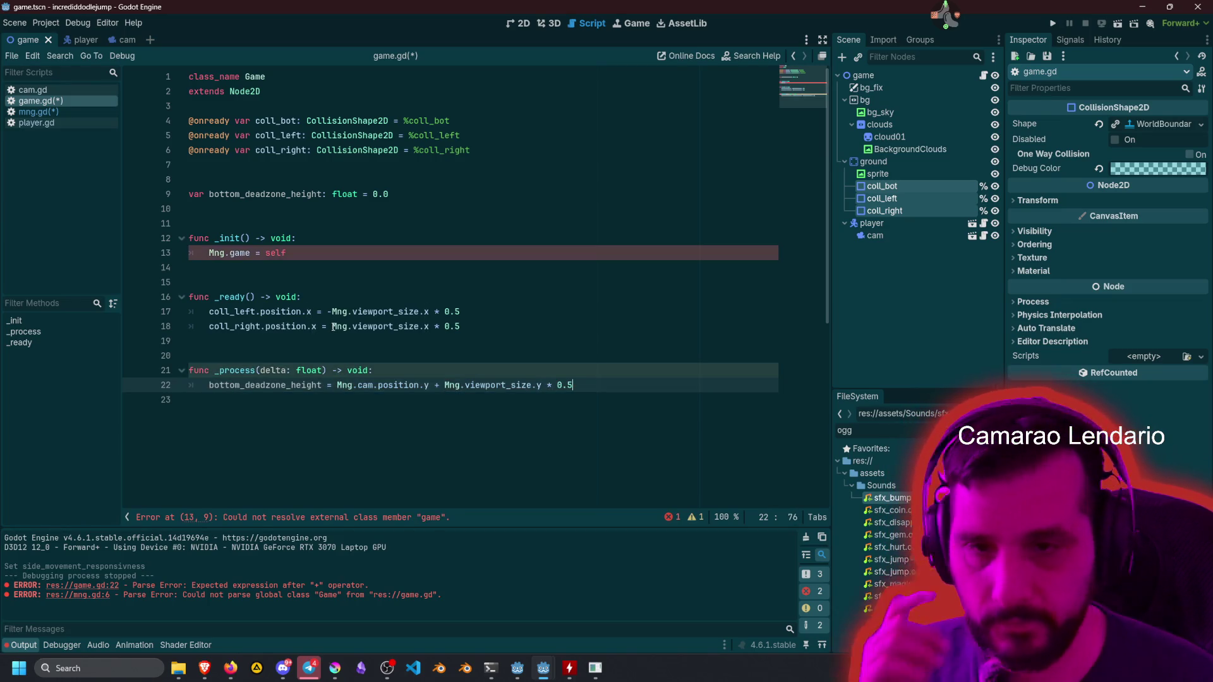
double_click(290, 385)
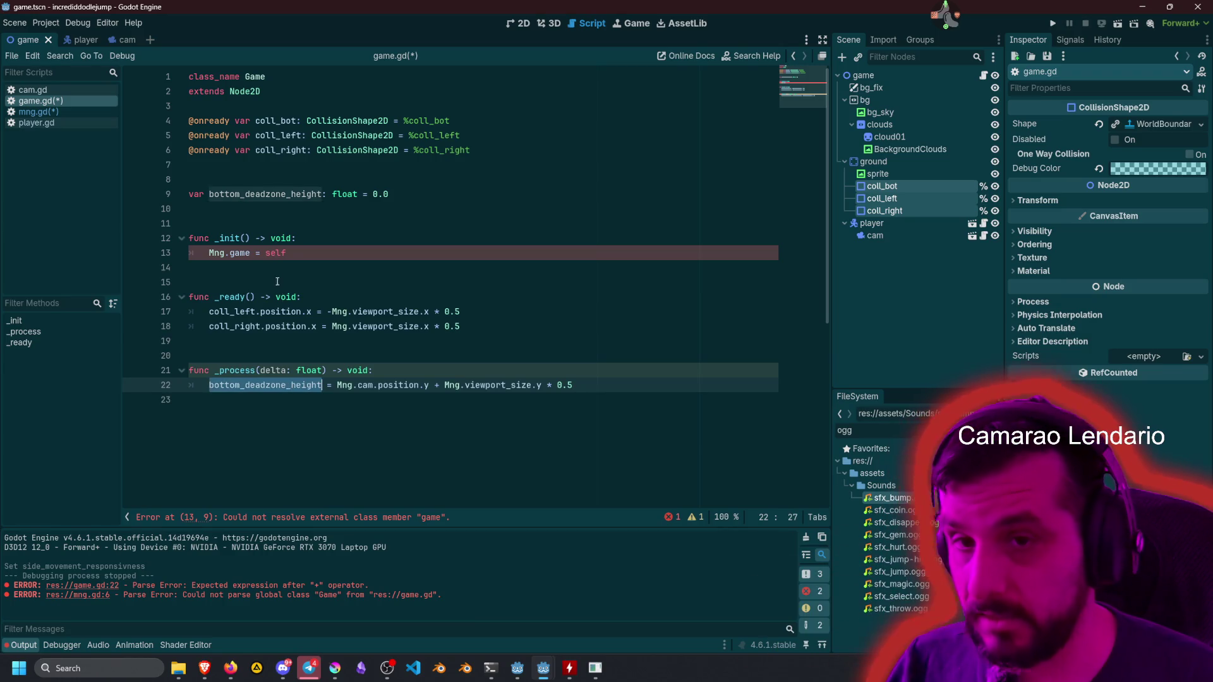
click(306, 252)
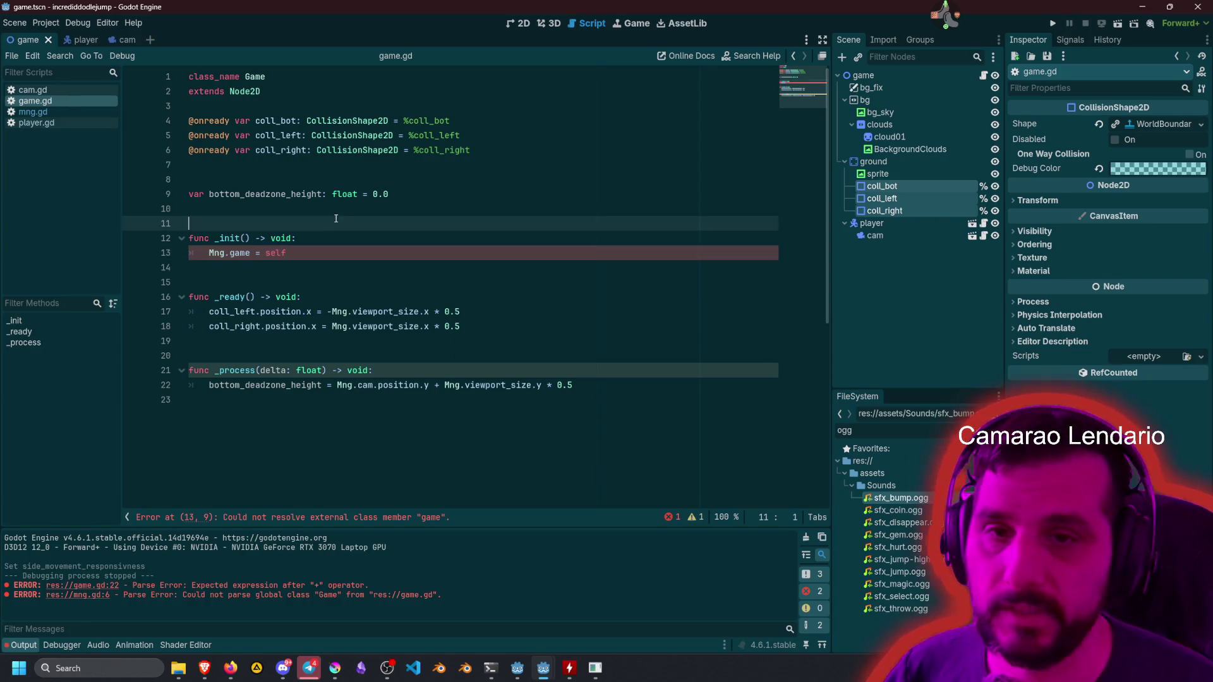
Look over mng.gd and player.gd, ending on cam.gd
click(38, 112)
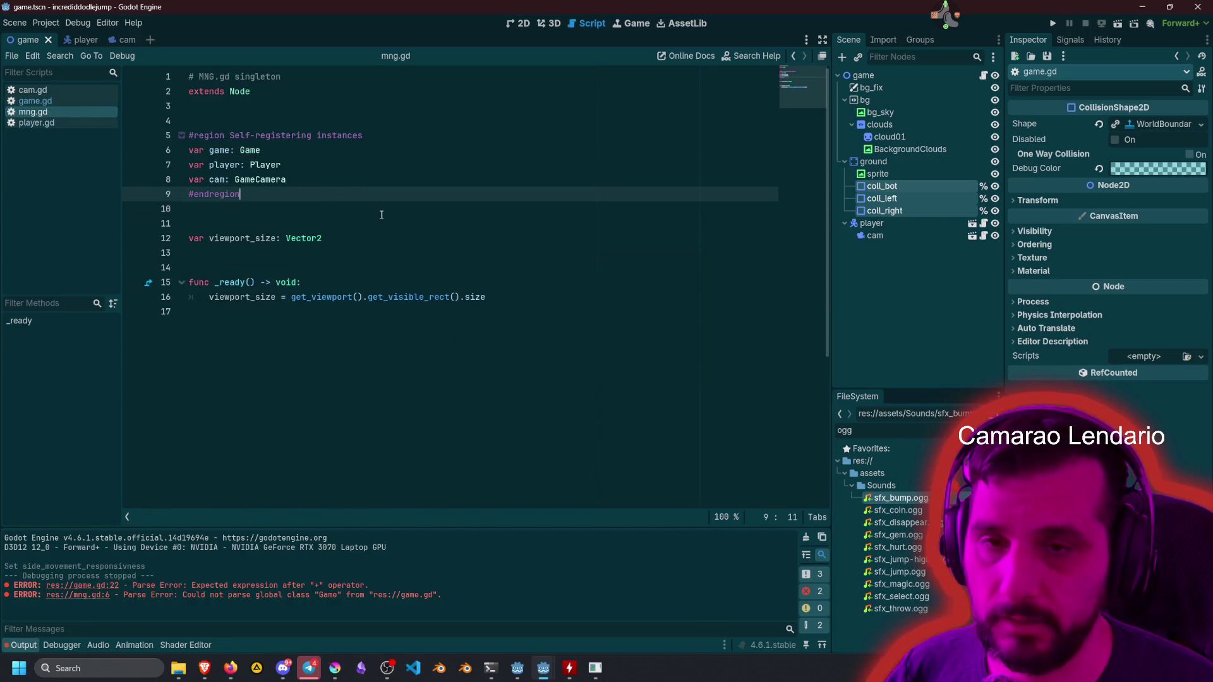
click(254, 282)
click(255, 269)
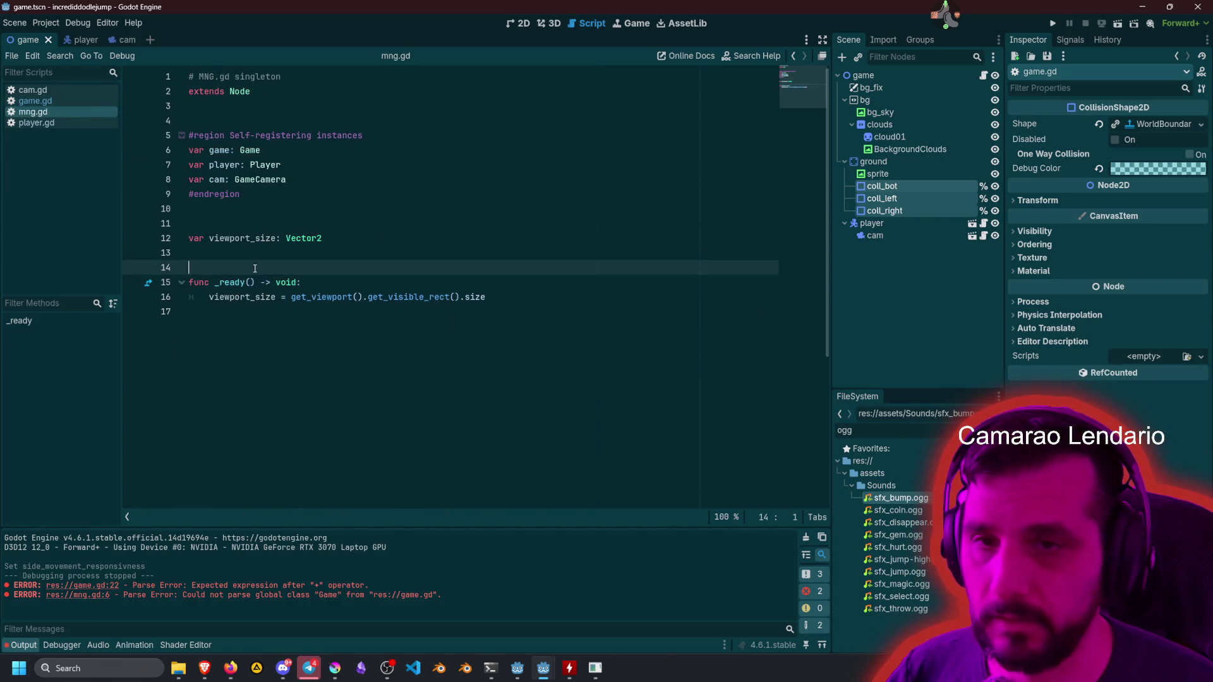
click(56, 93)
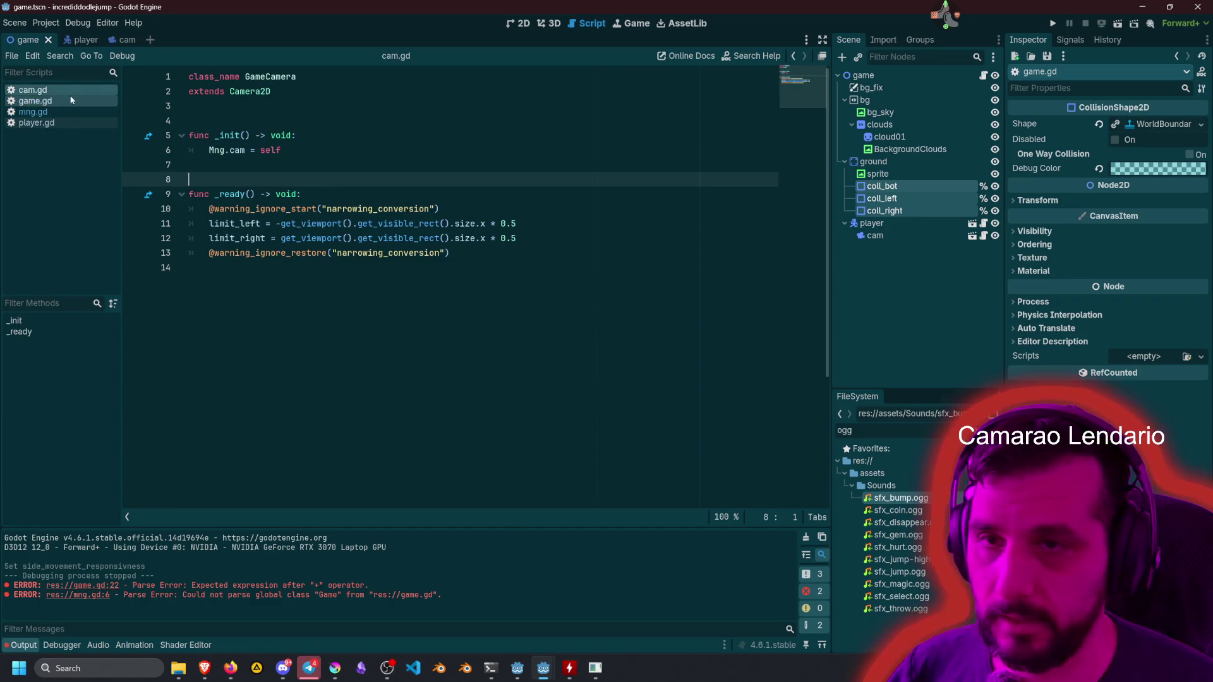
click(102, 122)
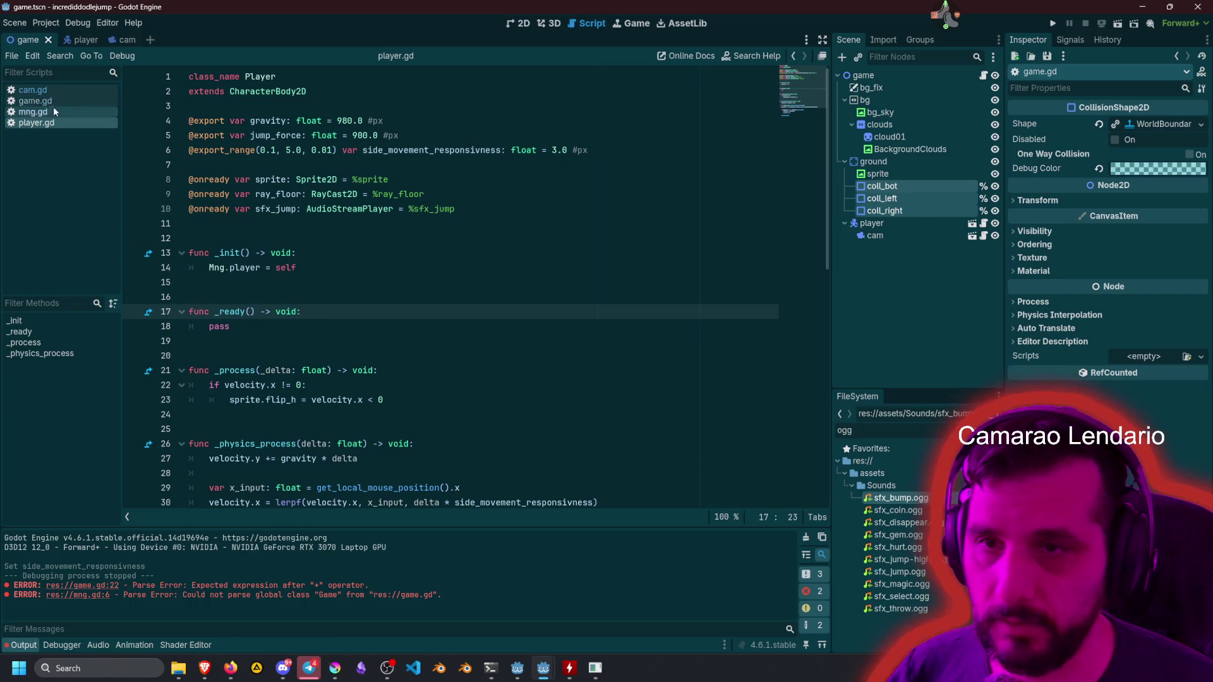
click(57, 91)
Replace get_viewport().get_visible_rect().size with Mng.viewport_size on cam.gd's limit_left and limit_right lines
mouse_move(360, 244)
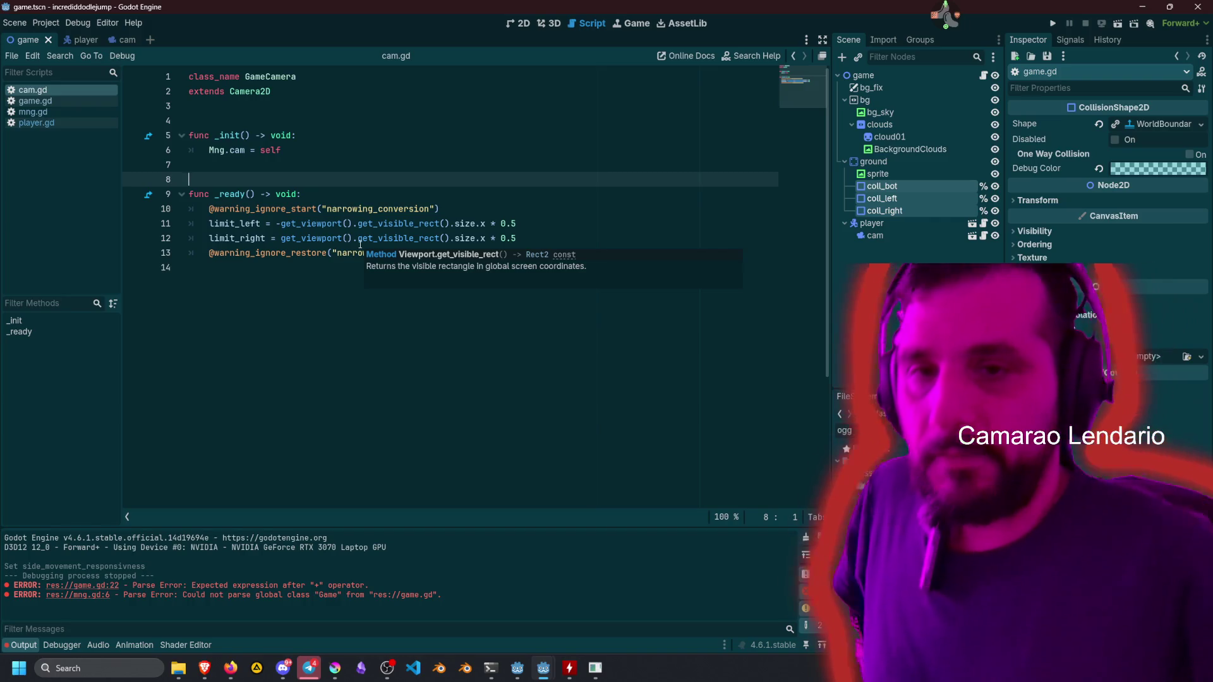
click(280, 223)
key(shift+alt+Down)
key(ctrl+shift+Right)
key(ctrl+shift+Right)
key(ctrl+shift+Right)
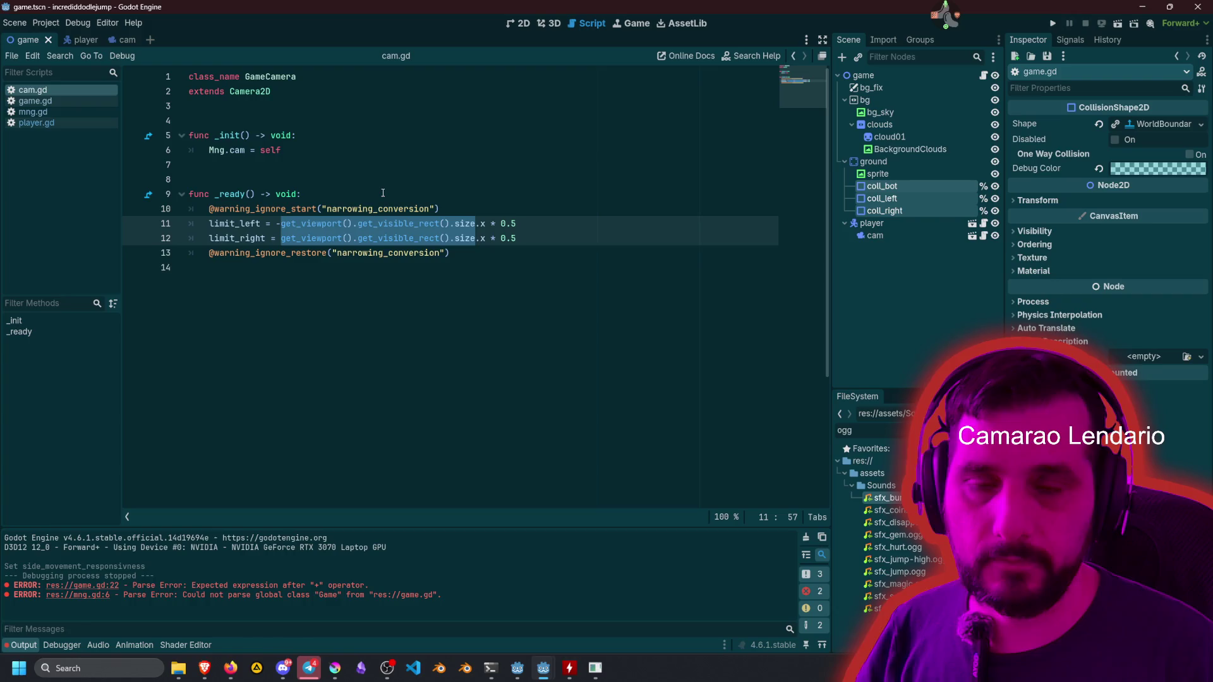
text(Mng.vi)
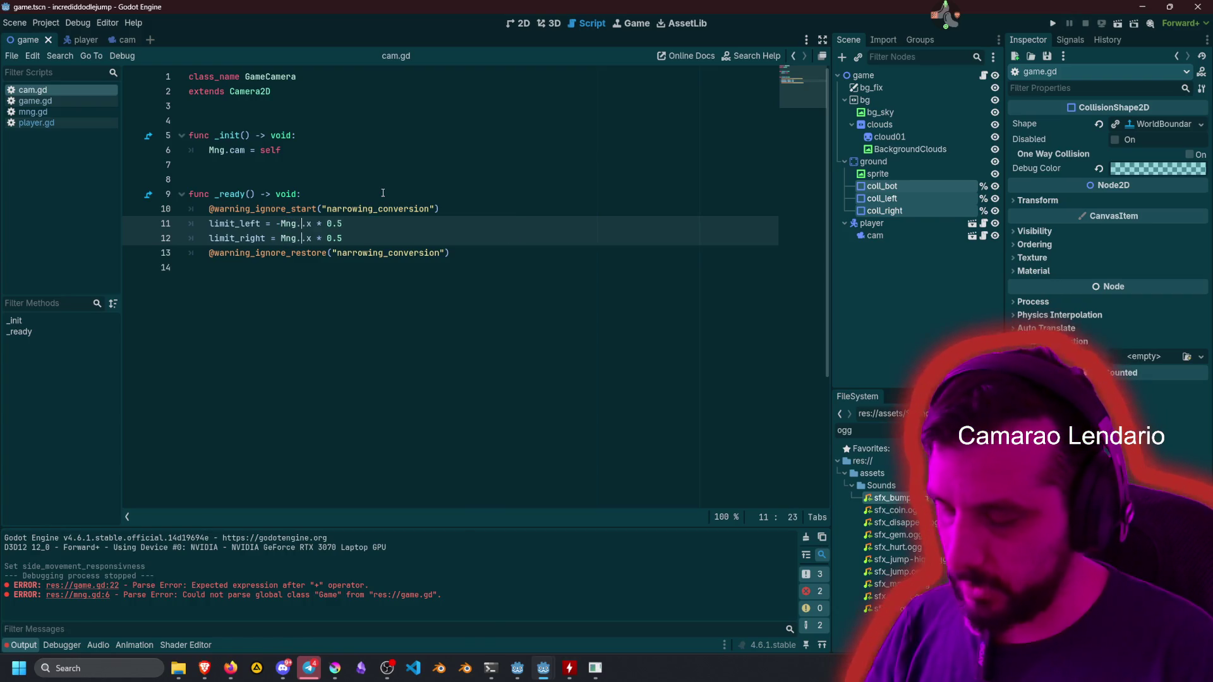
key(Return)
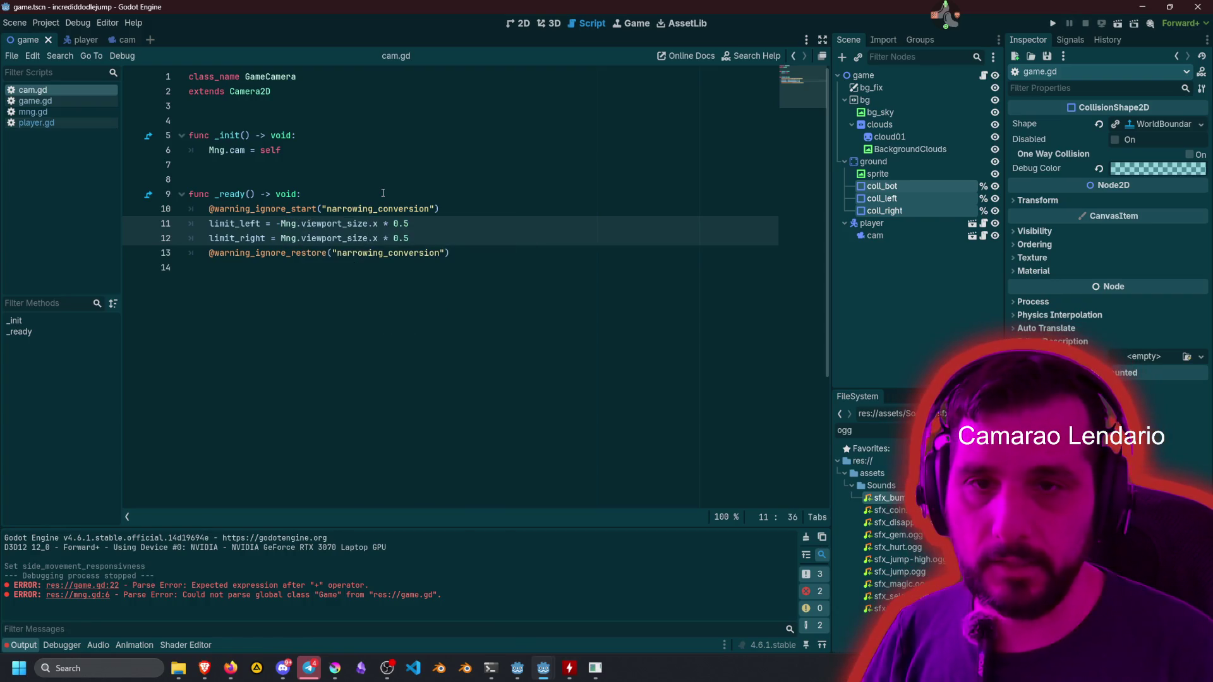
click(383, 192)
key(Down)
key(Down)
key(End)
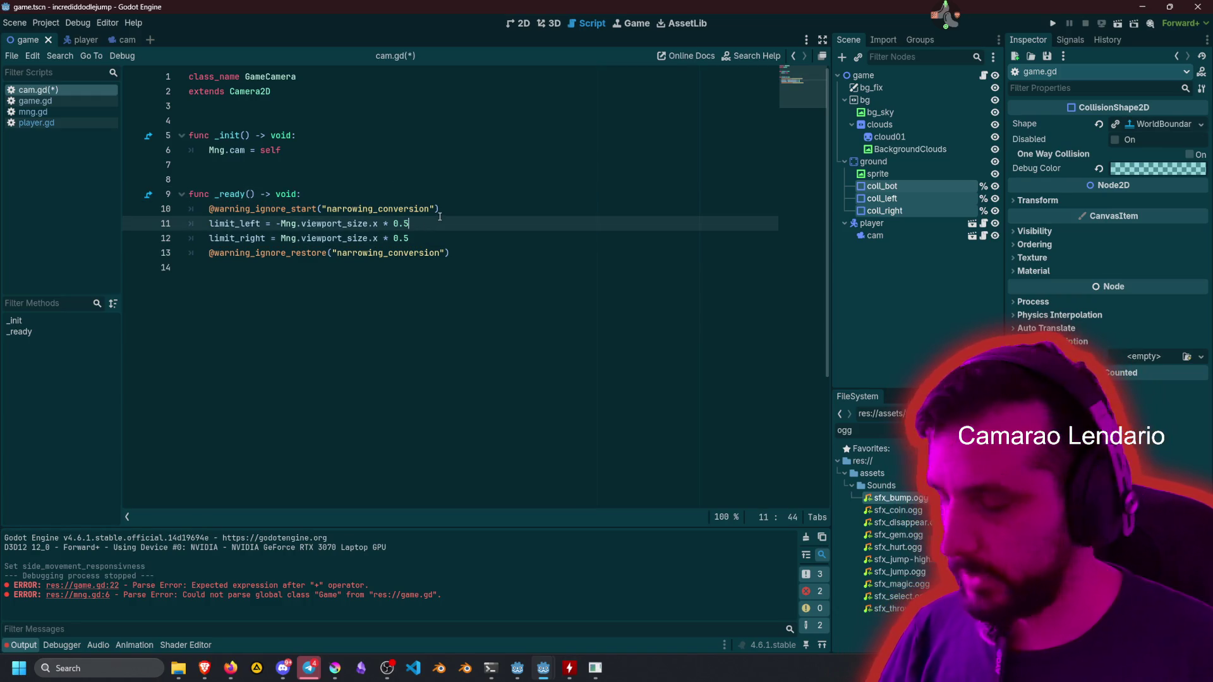
click(418, 196)
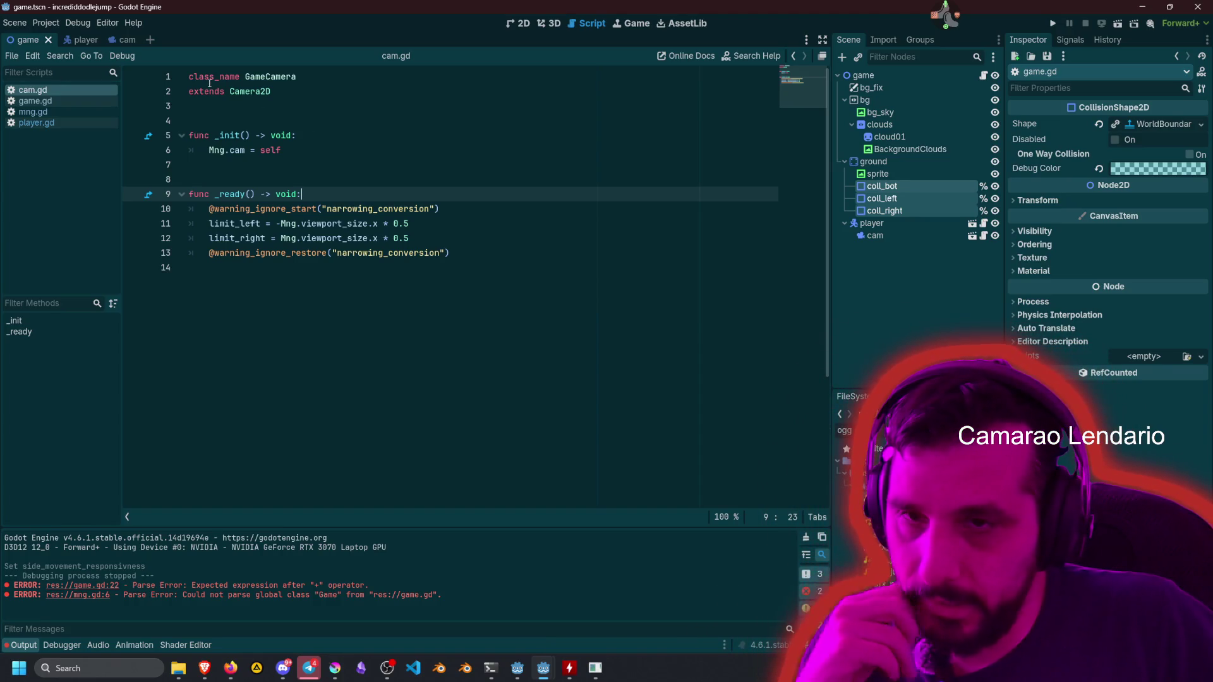
click(254, 262)
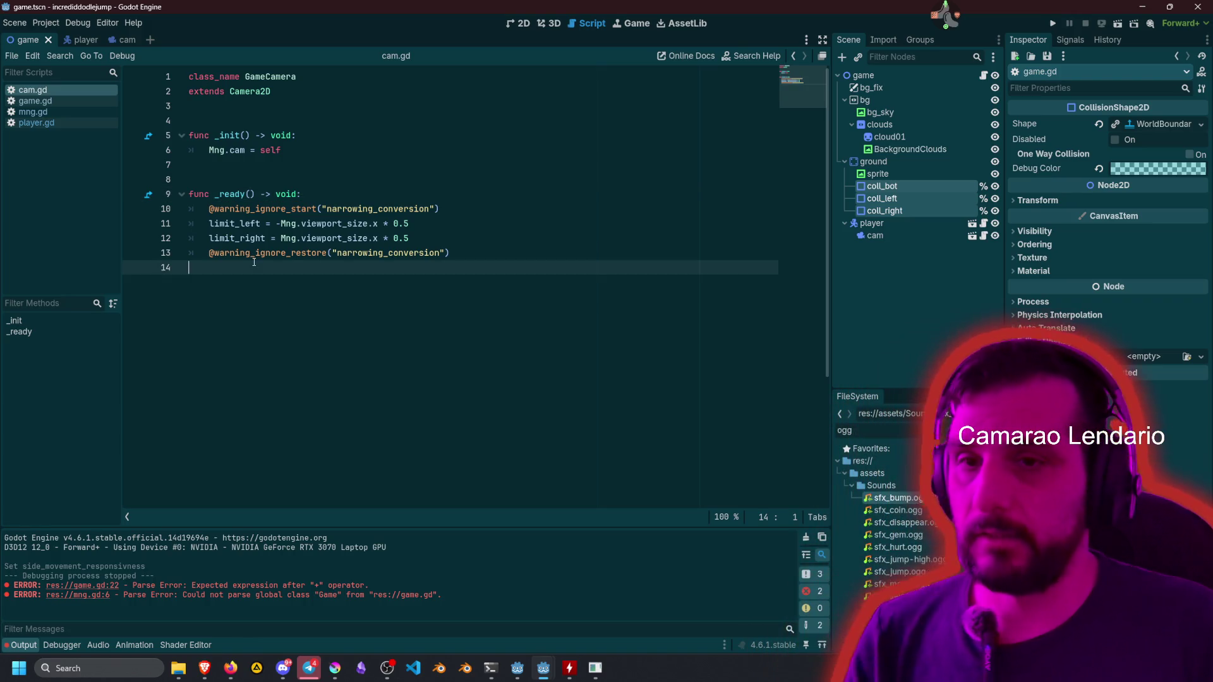
Add an empty _process(delta) function below _ready, removing the placeholder pass
key(Return)
key(Return)
text(func _pr)
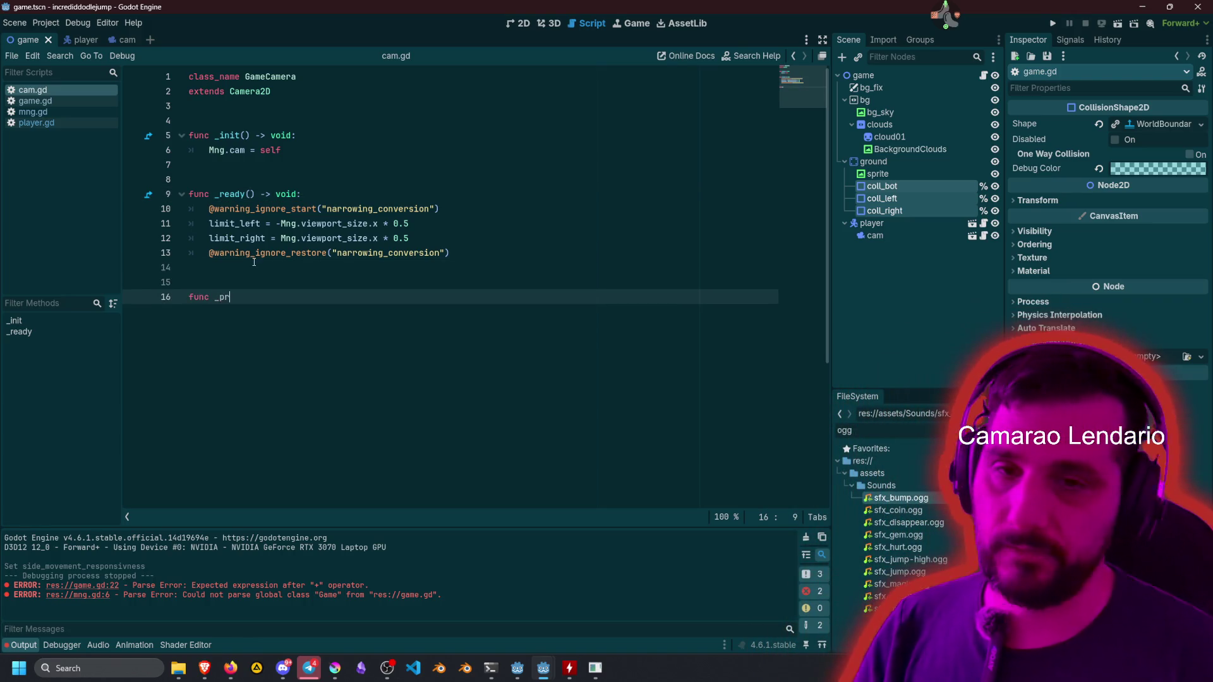
key(Return)
key(Return)
text(pass)
key(Home)
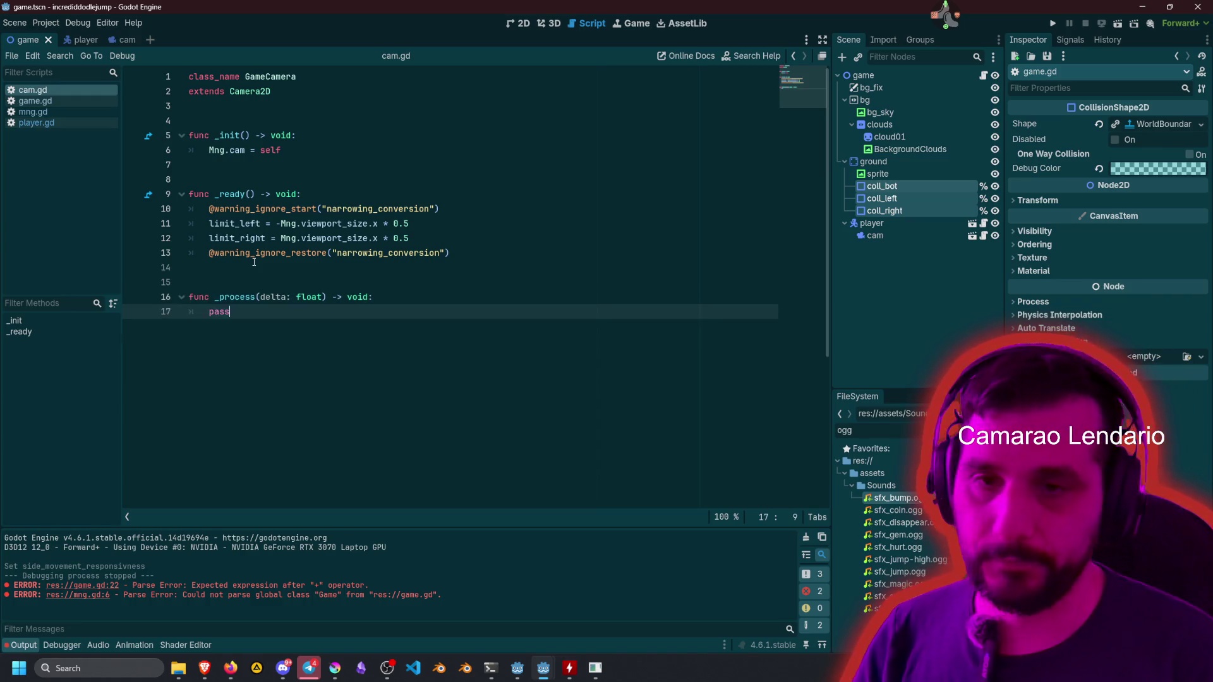
key(ctrl+Delete)
key(Return)
key(Up)
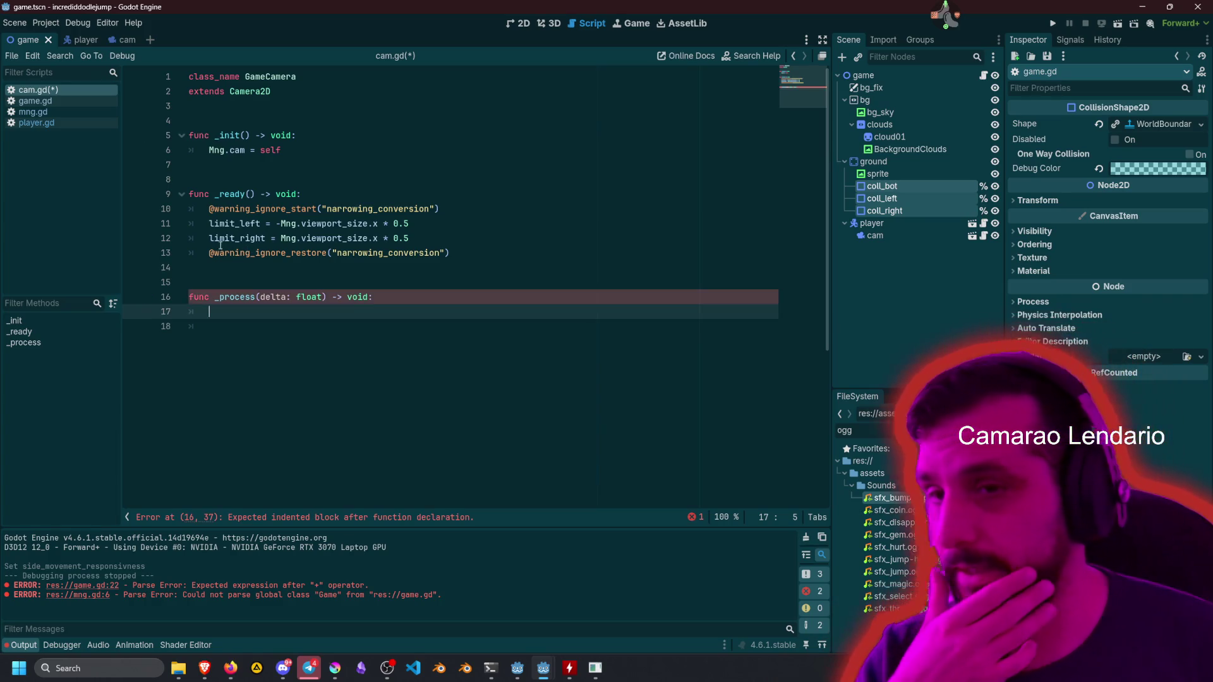
Write the condition if Mng.player.position.y < position.y: in _process
mouse_move(223, 254)
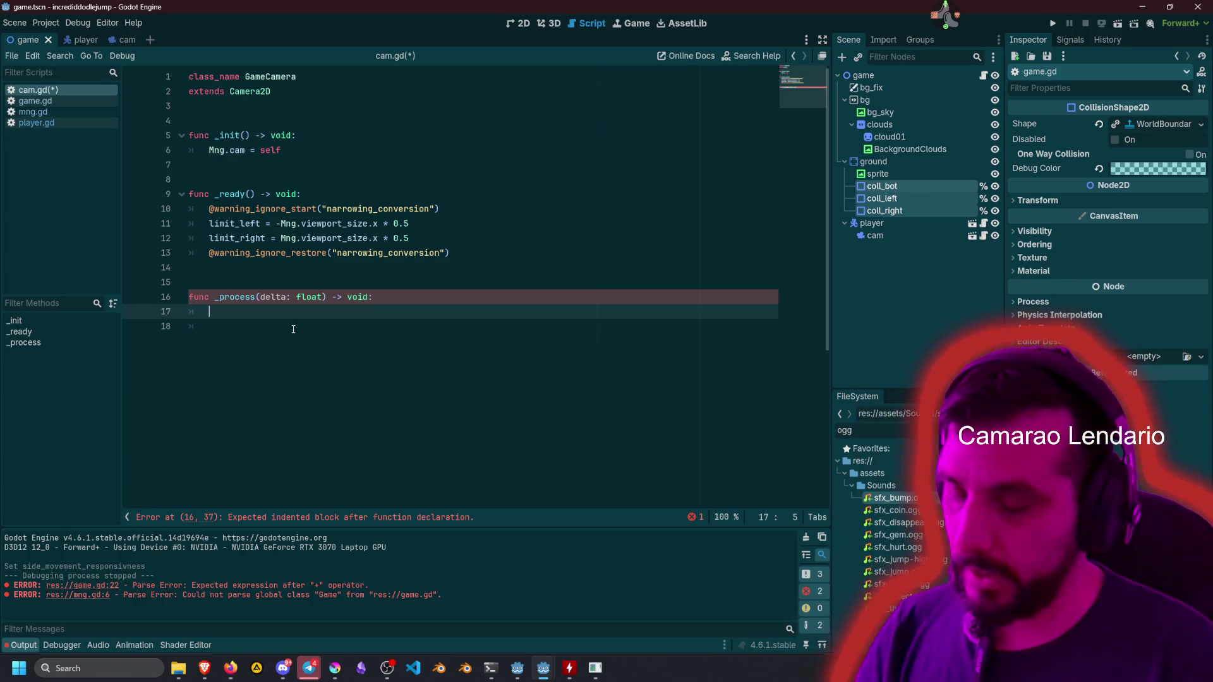
text(if Mng.pl)
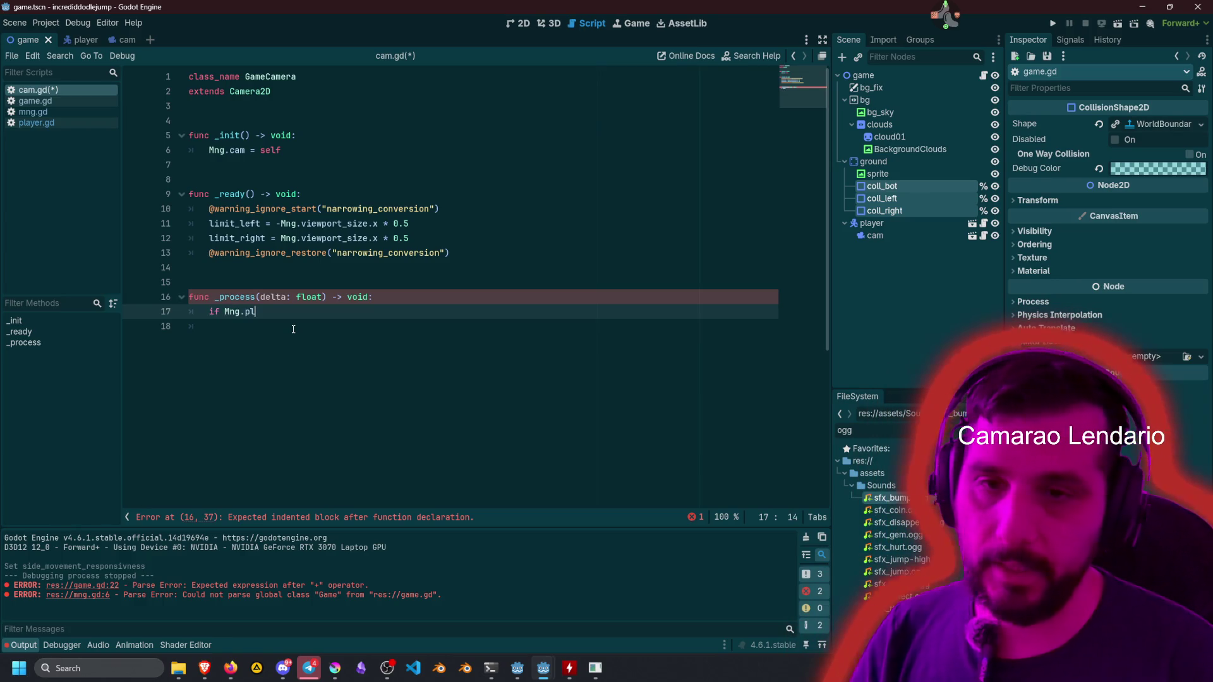
text(ayer.position.y)
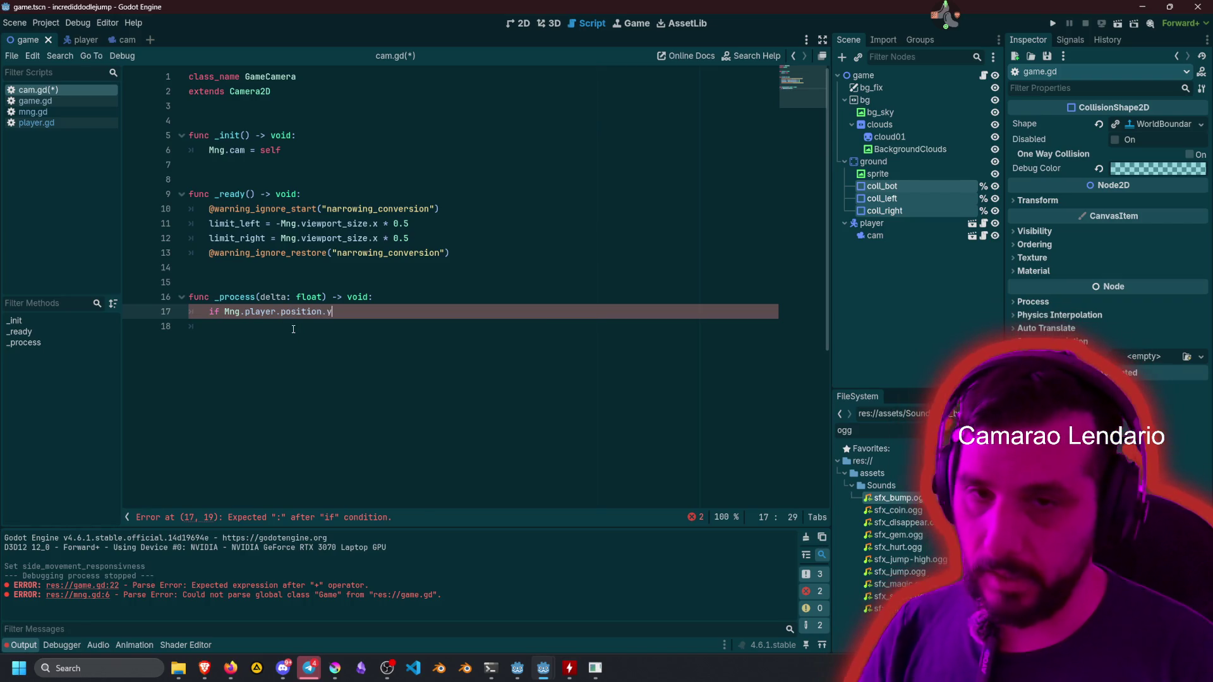
text( < )
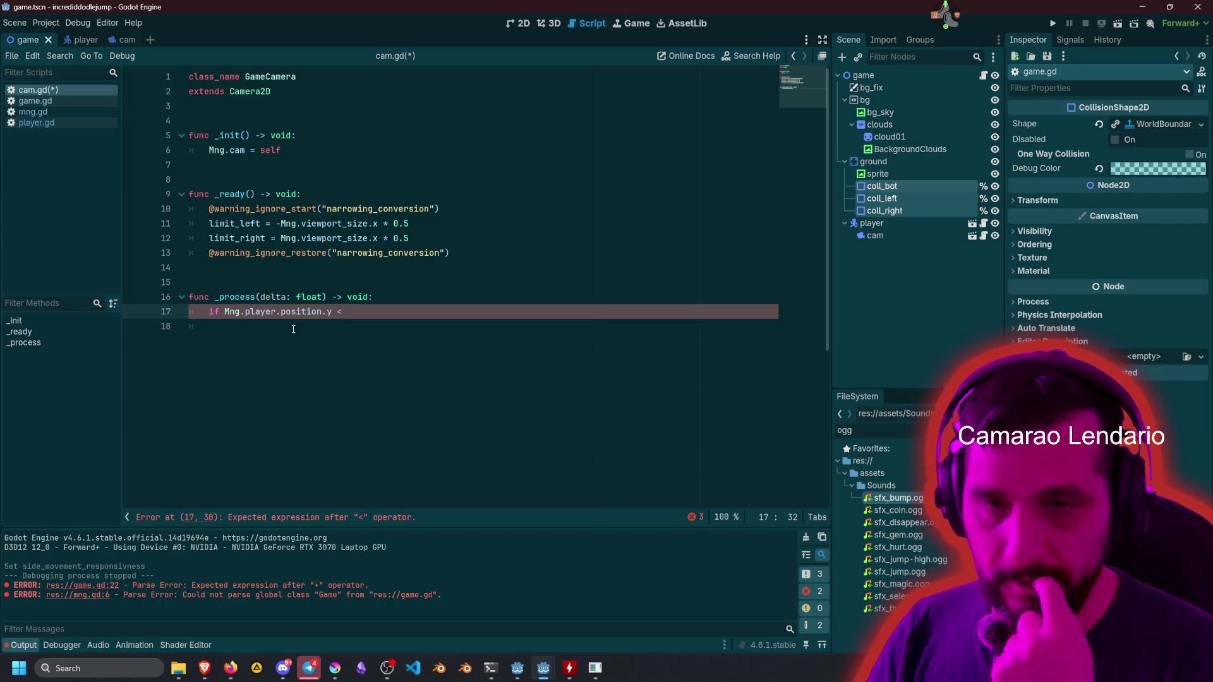
text(pos)
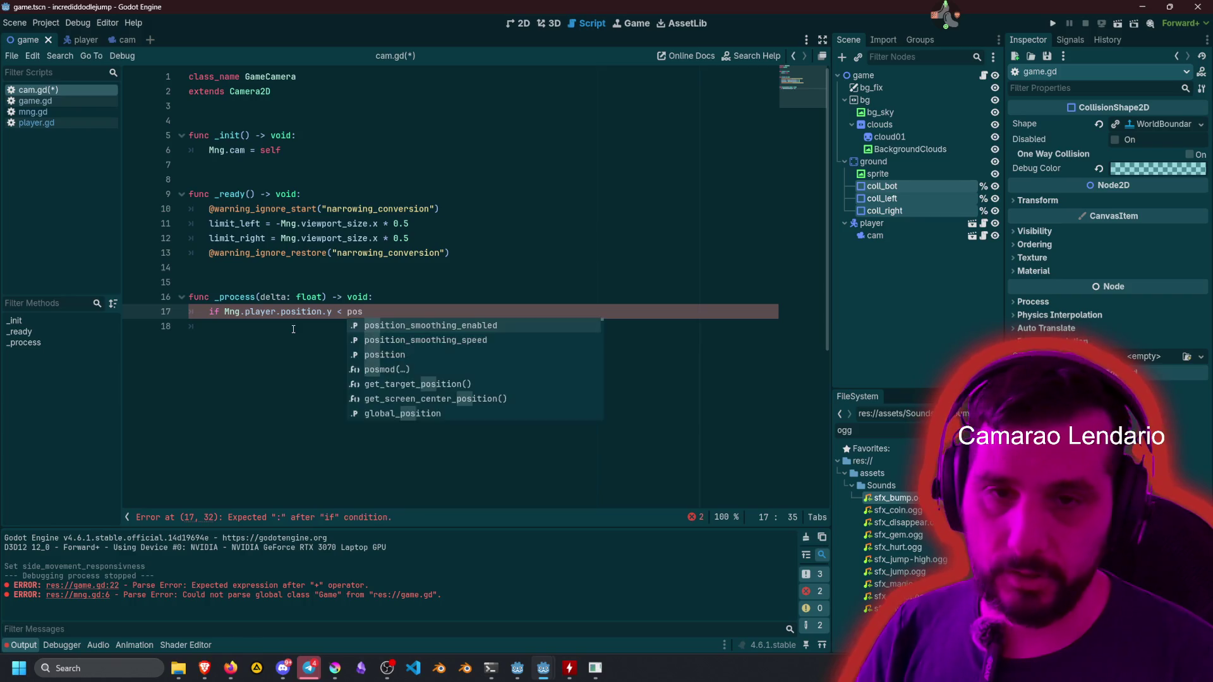
key(Down)
key(Down)
key(Return)
text(.y)
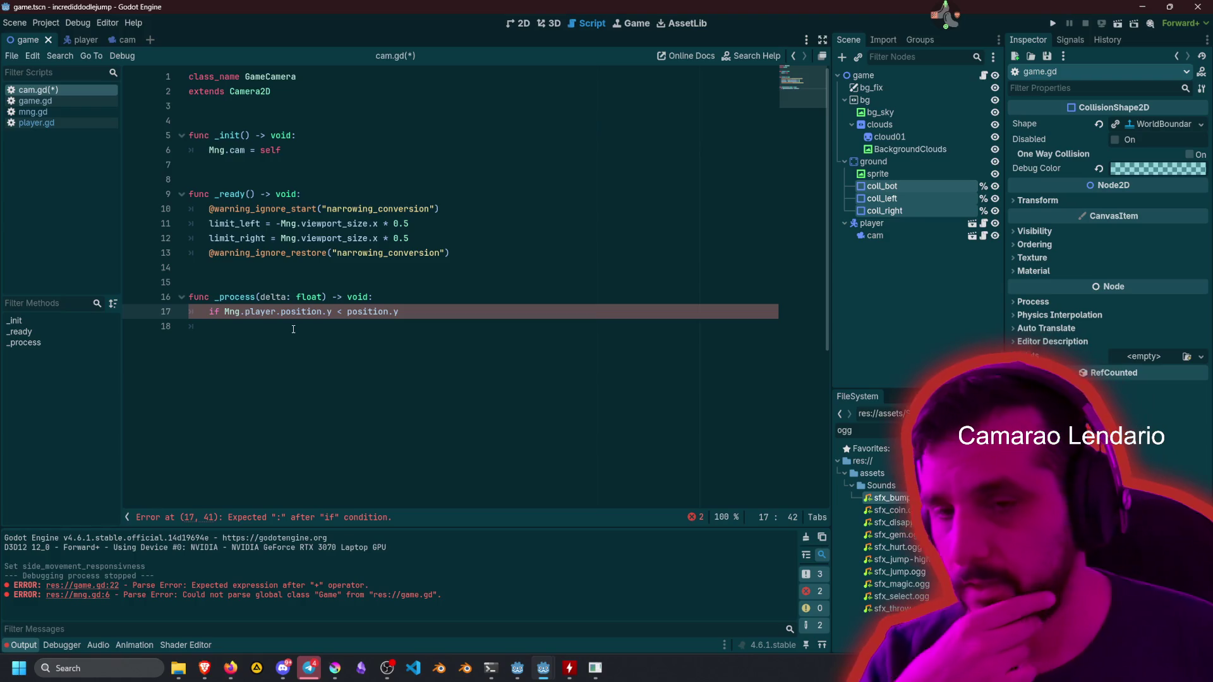
text(:)
key(Return)
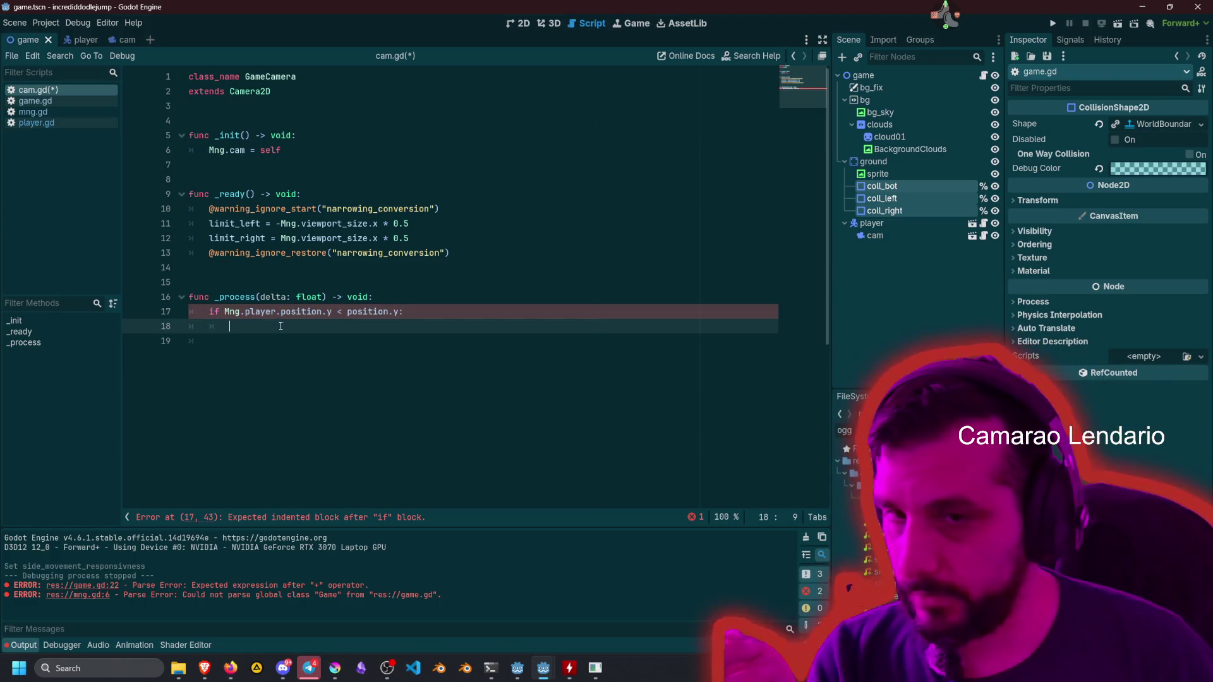
Start the if body with position.y = lerpf(position.y,
click(224, 311)
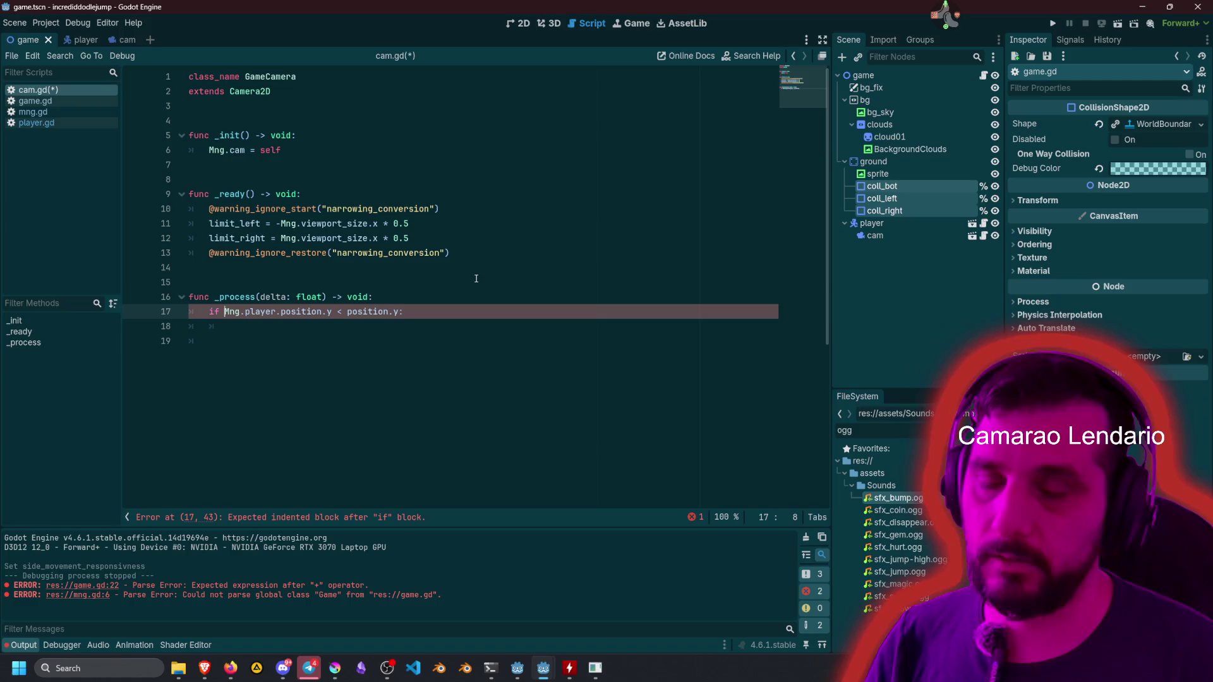
key(End)
key(Left)
key(Left)
key(Left)
key(ctrl+shift+Left)
key(shift+Right)
key(shift+Right)
key(ctrl+c)
key(End)
key(Return)
key(ctrl+v)
text(= ler)
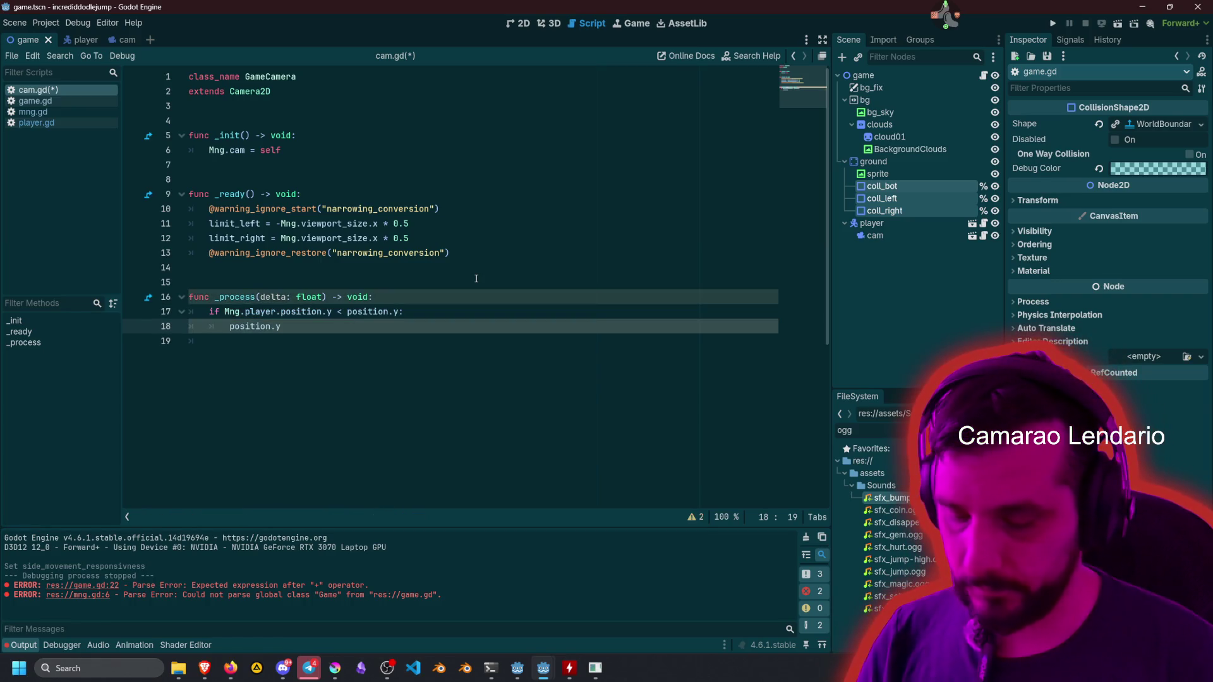
text(p)
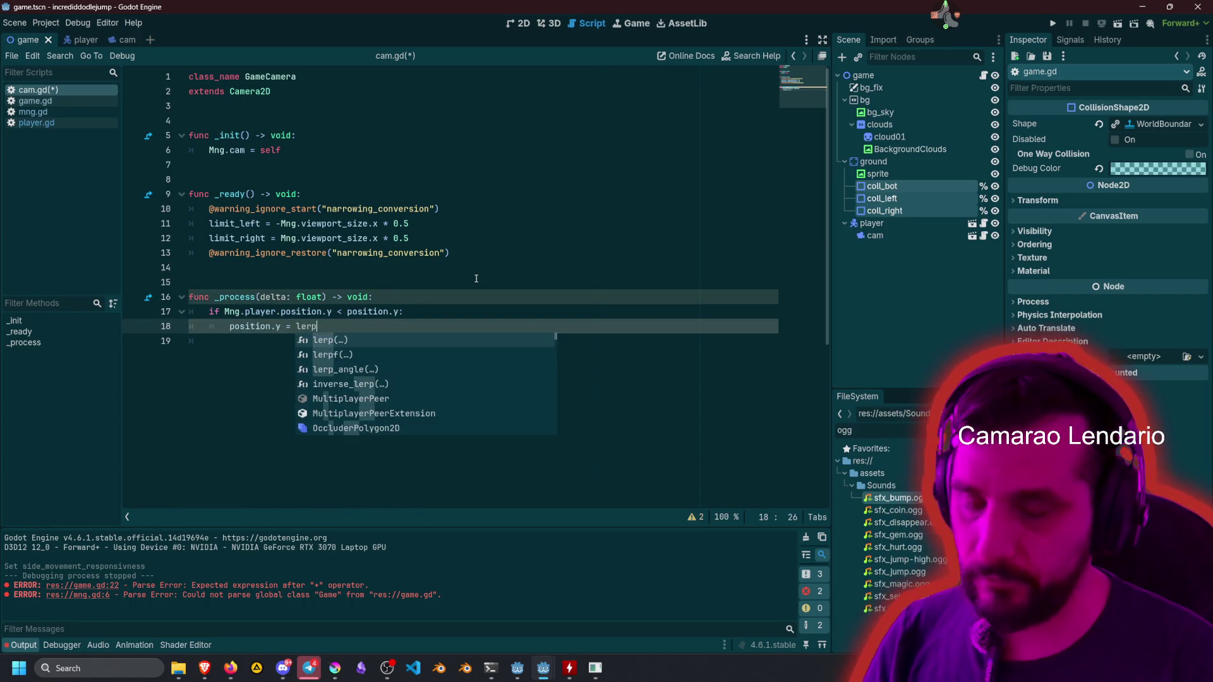
text(f()
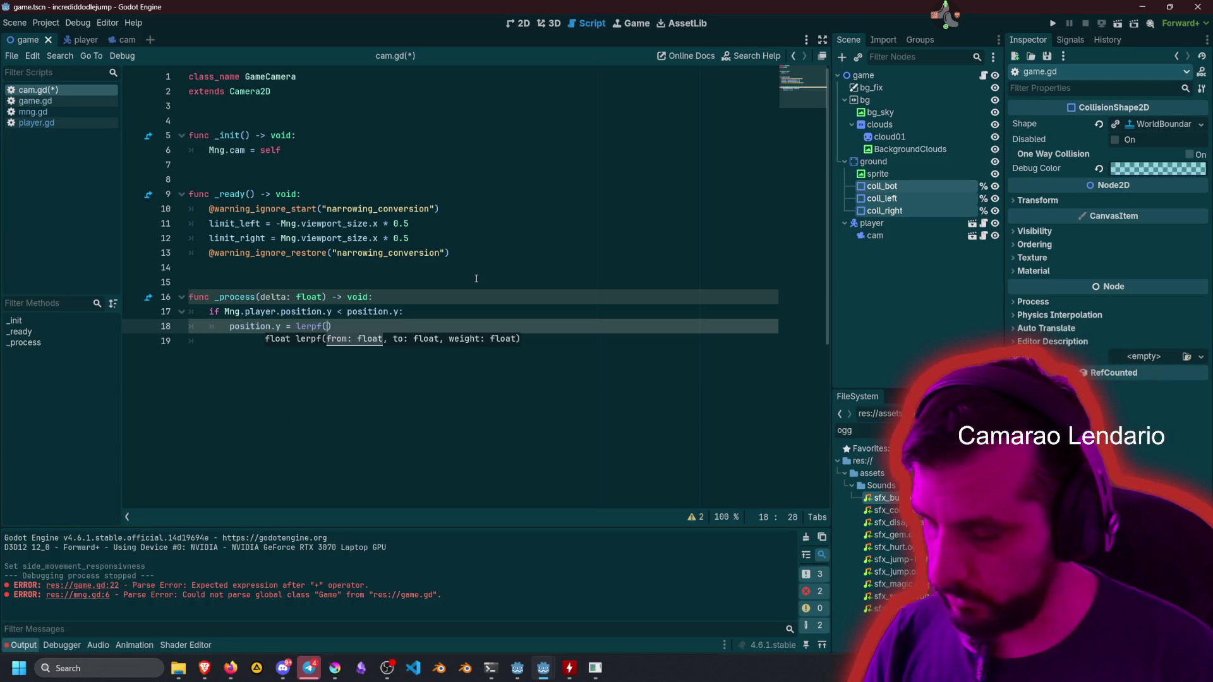
text(position.y,)
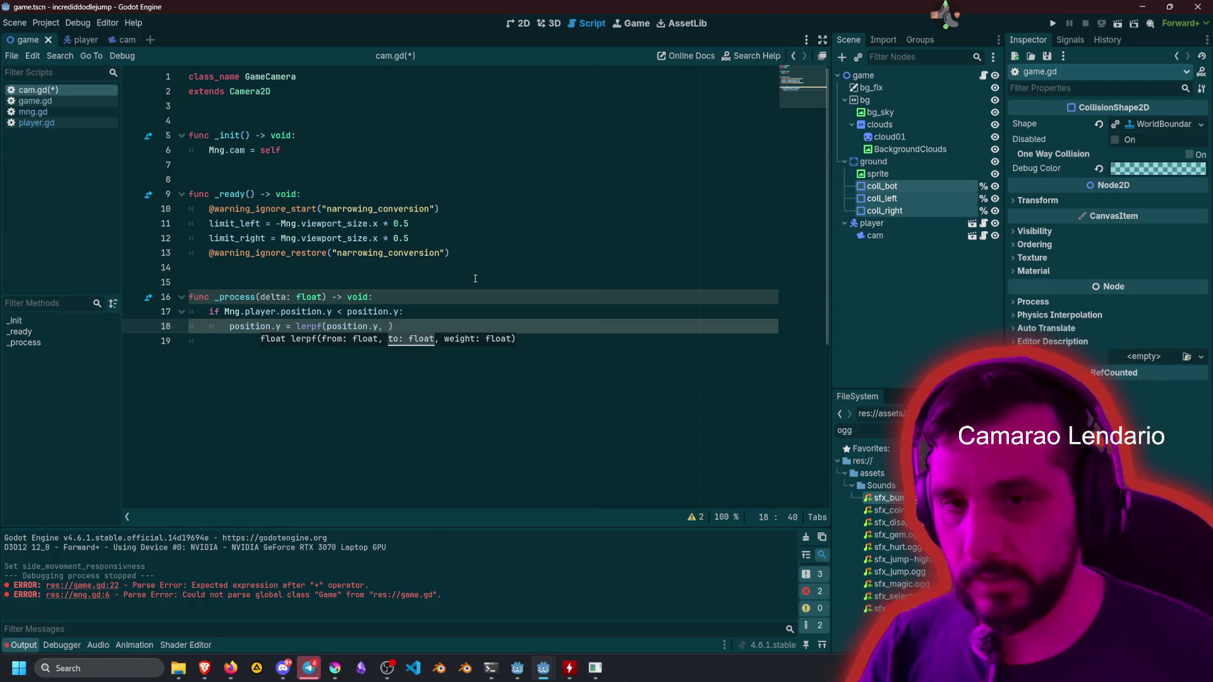
Finish the lerpf call with Mng.player.position.y as target and delta as weight
click(225, 312)
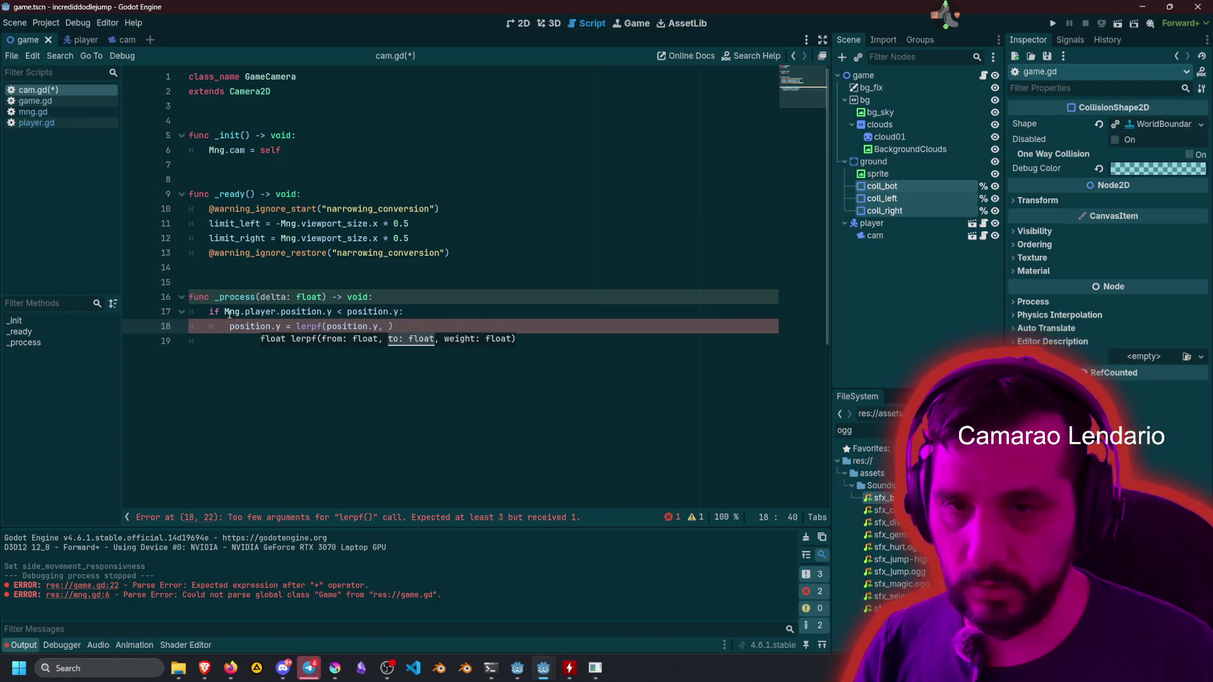
key(ctrl+shift+Right)
key(ctrl+shift+Right)
key(ctrl+shift+Right)
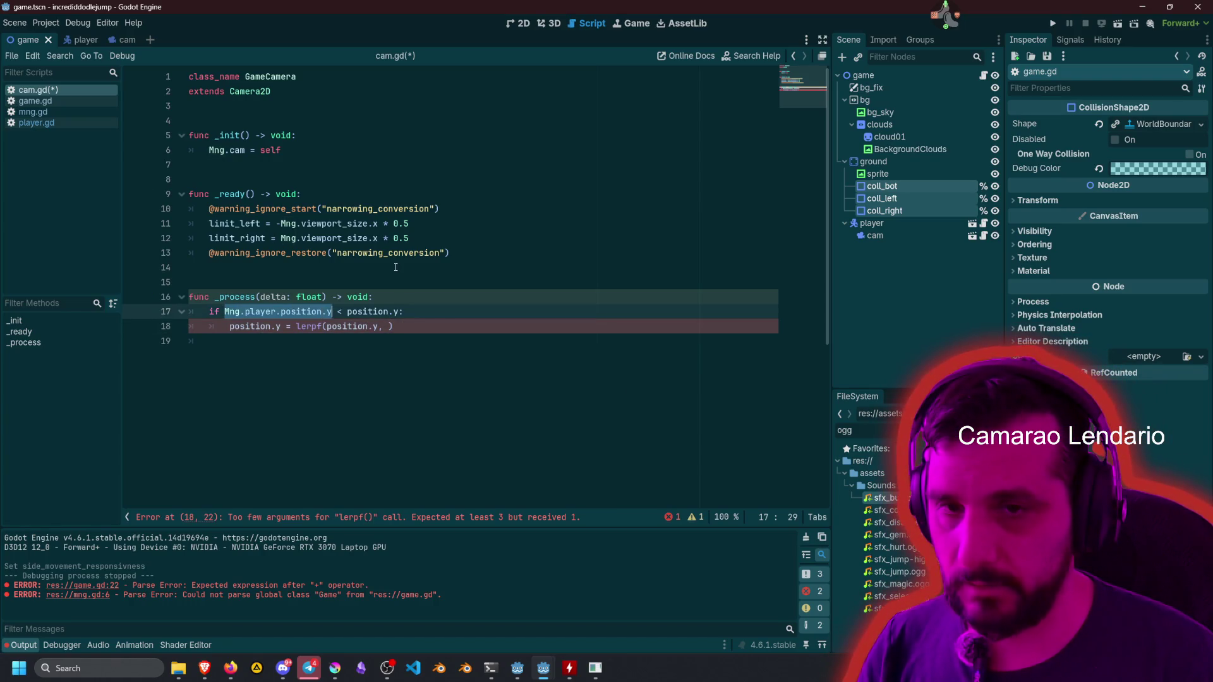
key(ctrl+c)
key(Down)
key(End)
key(Left)
key(ctrl+v)
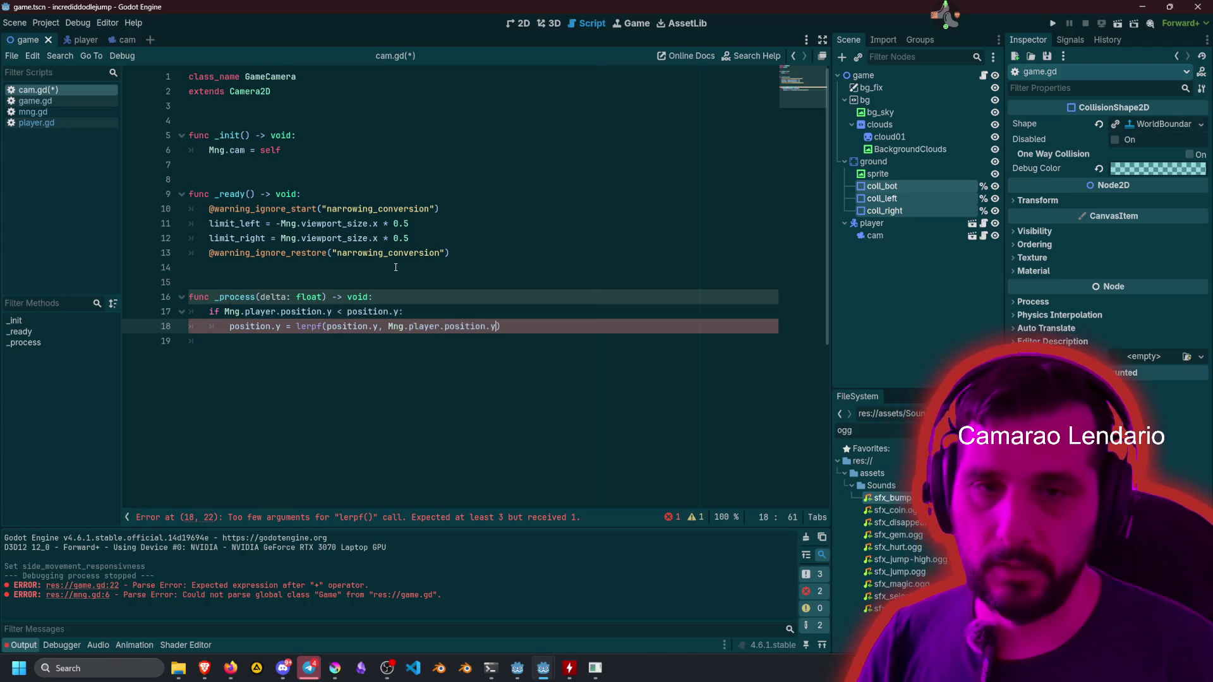
text(, delta)
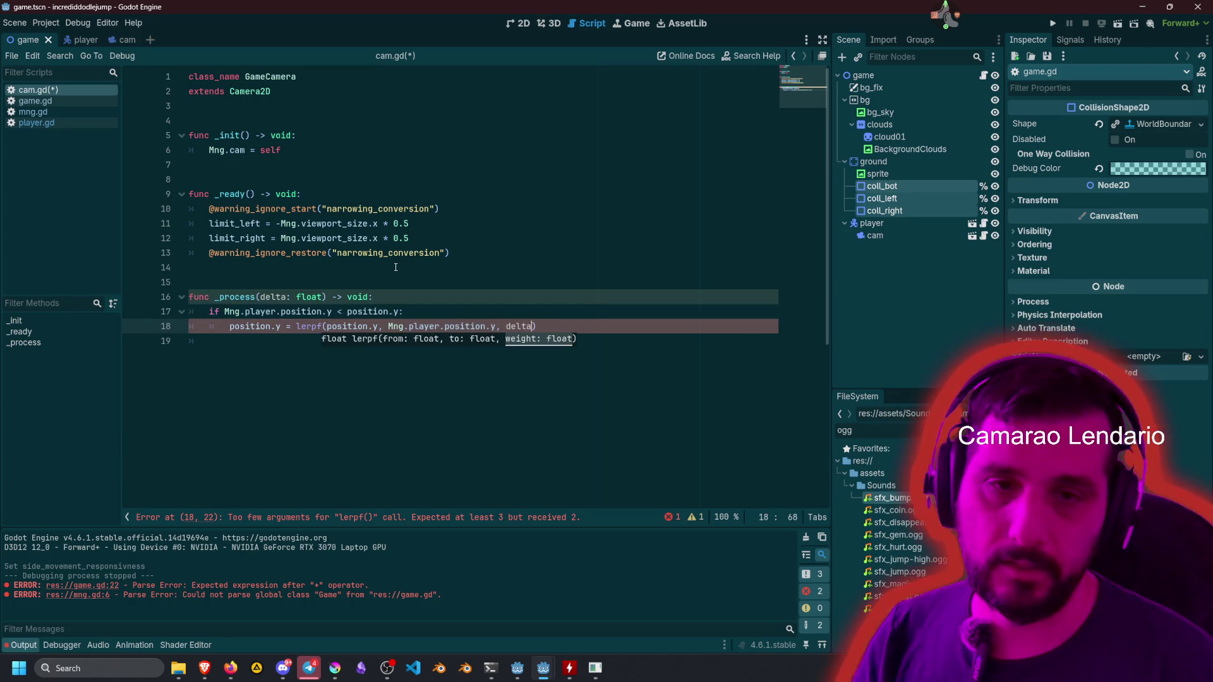
click(494, 265)
double_click(519, 326)
Insert a blank line near the top of cam.gd for a new exported variable
click(486, 267)
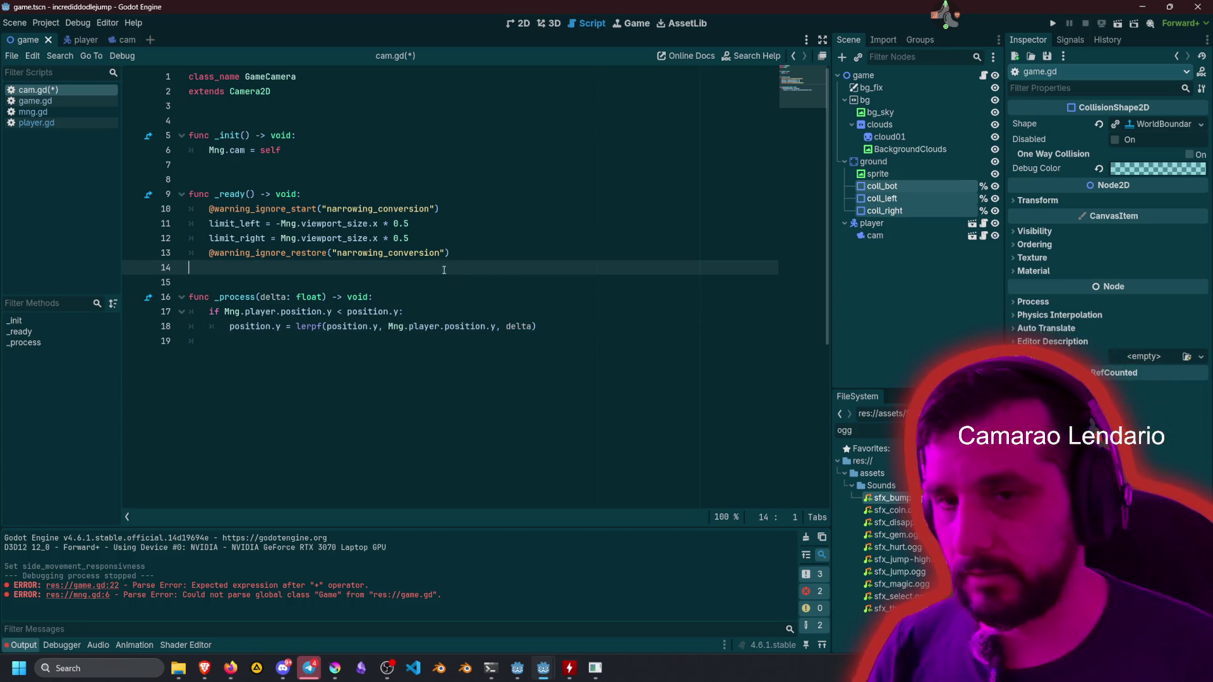
click(452, 150)
click(452, 119)
key(Return)
key(Up)
text(@export var )
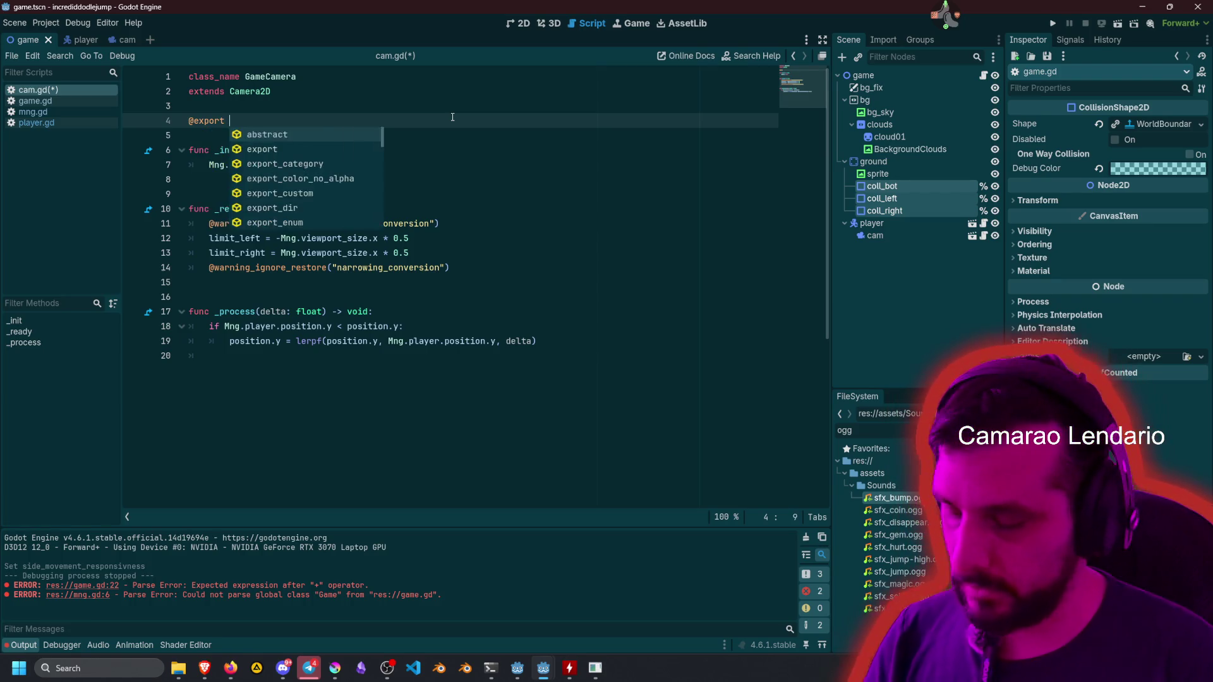
text(follow_speed:)
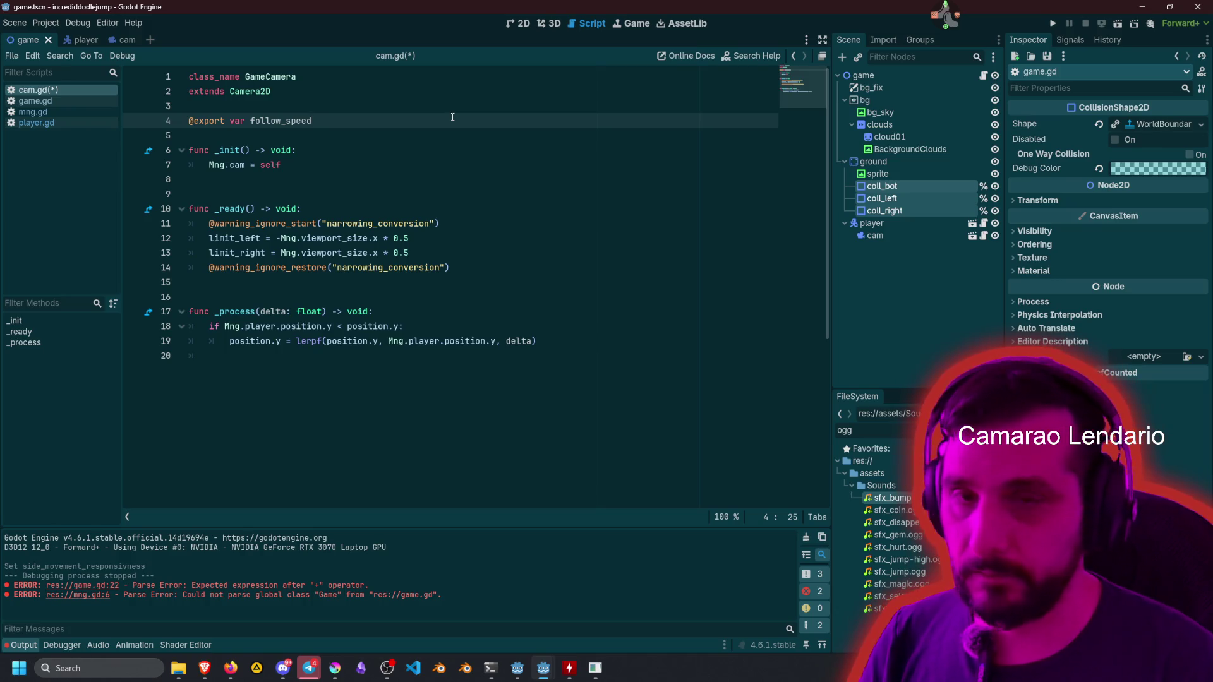
text( float = )
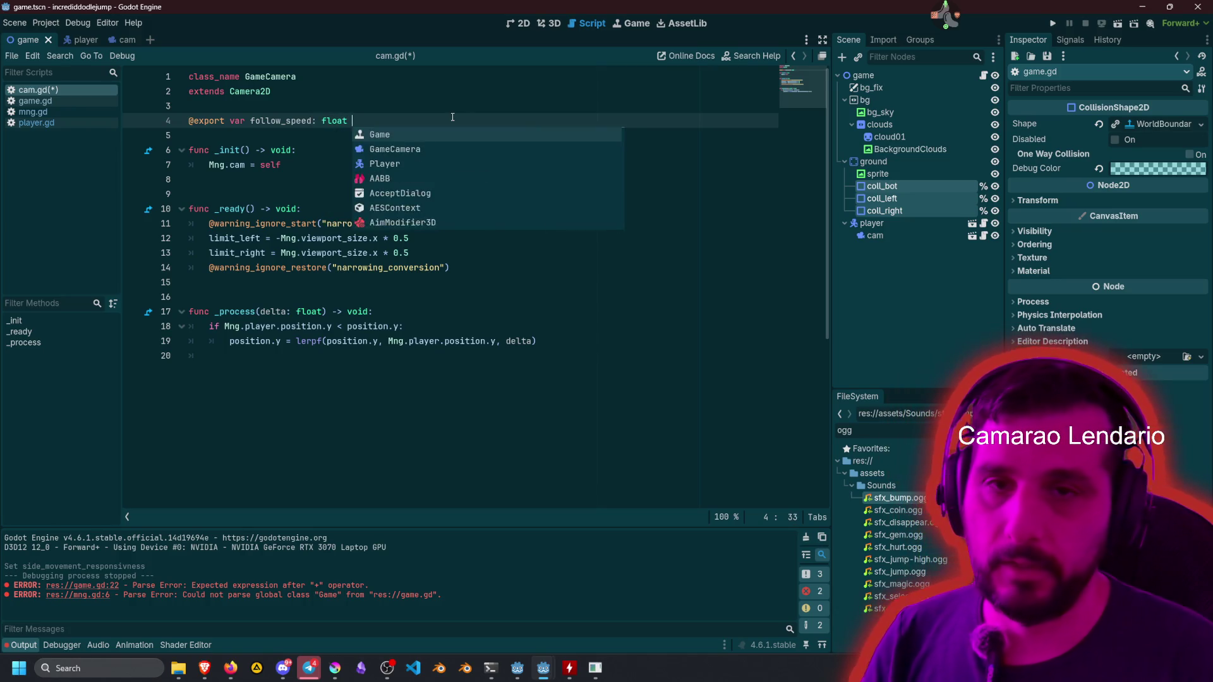
text(2.0)
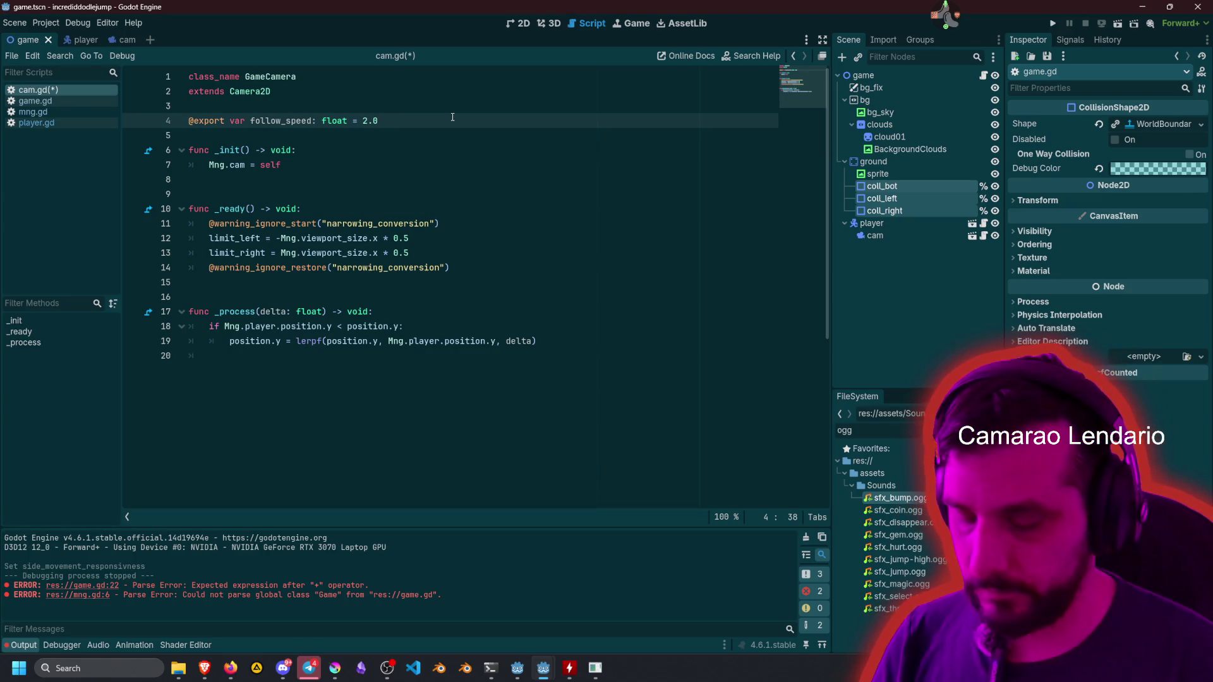
key(Left)
key(Left)
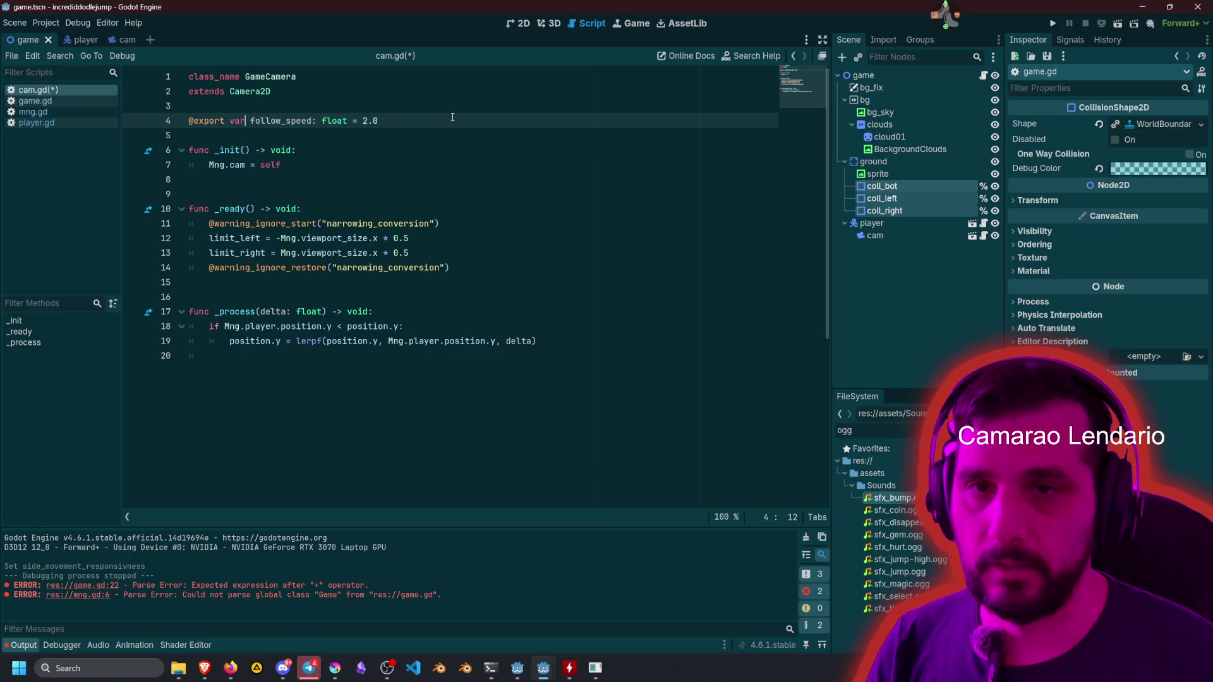
key(ctrl+d)
click(532, 341)
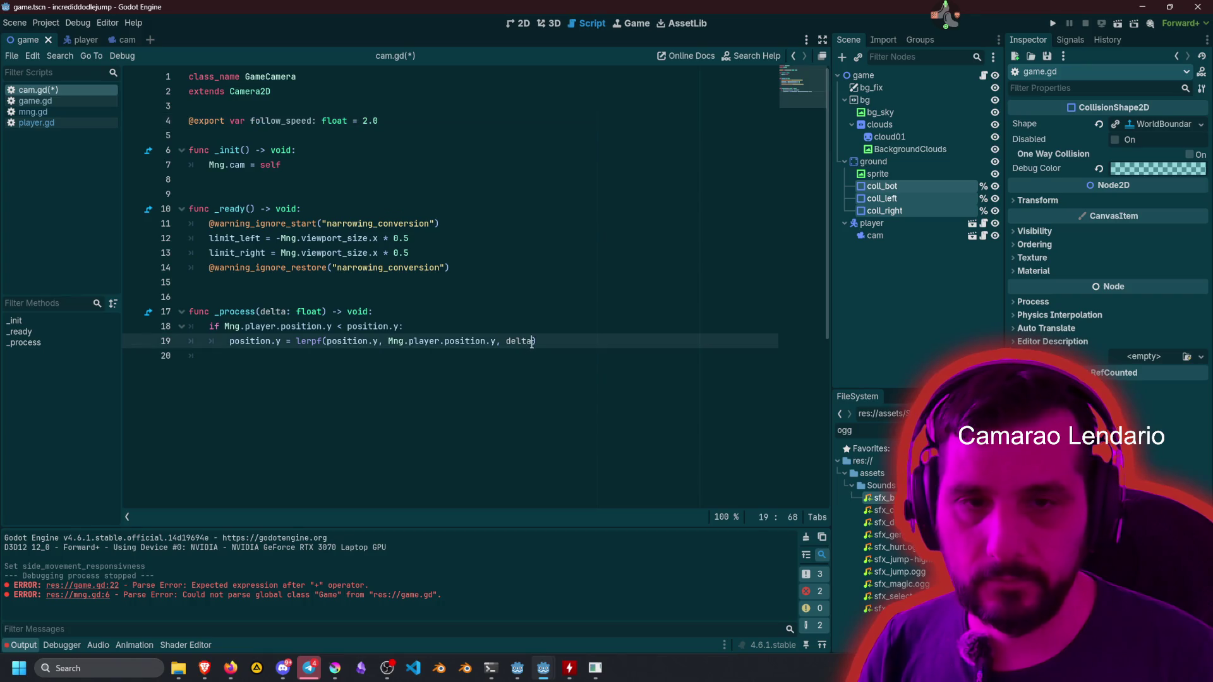
text(* follow_speed)
click(527, 296)
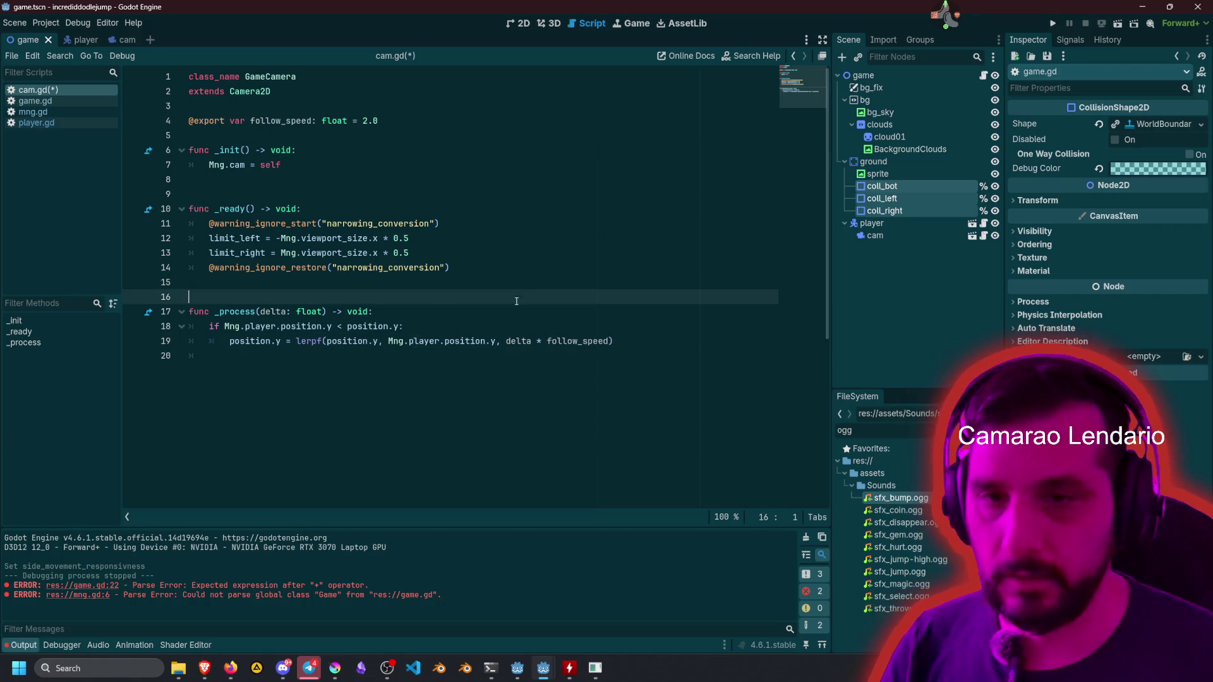
key(ctrl+s)
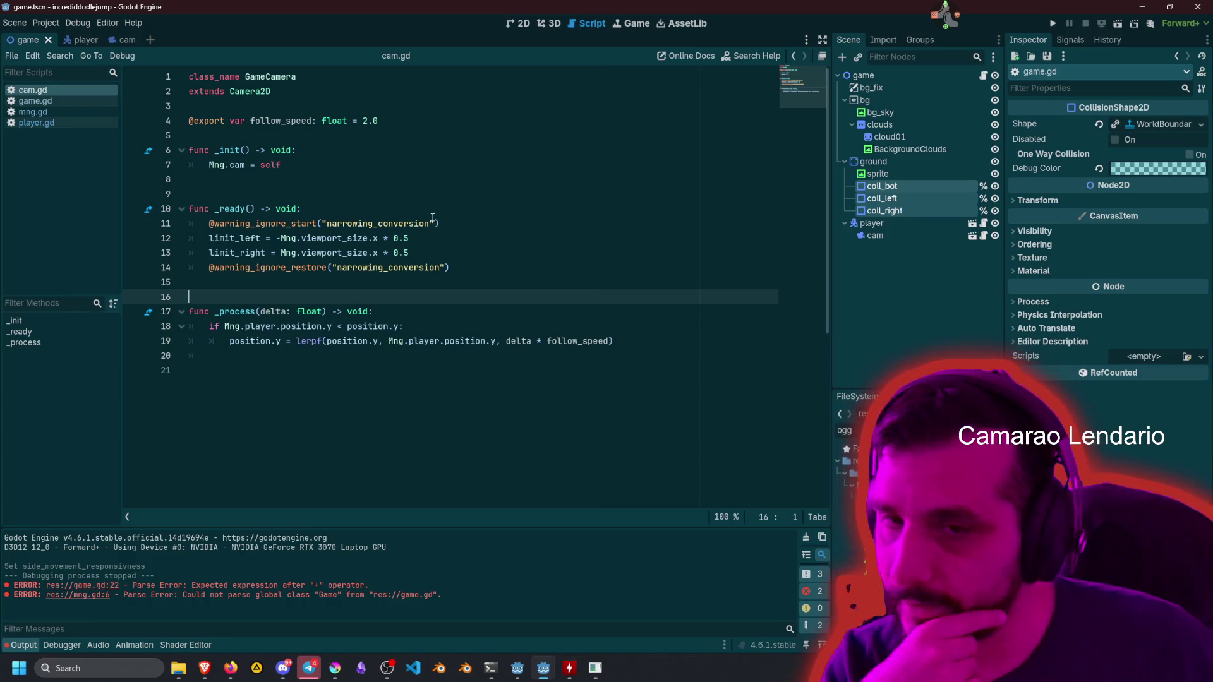
Begin a Mng.game. line on the empty line inside _process
key(Down)
key(Down)
key(Down)
key(End)
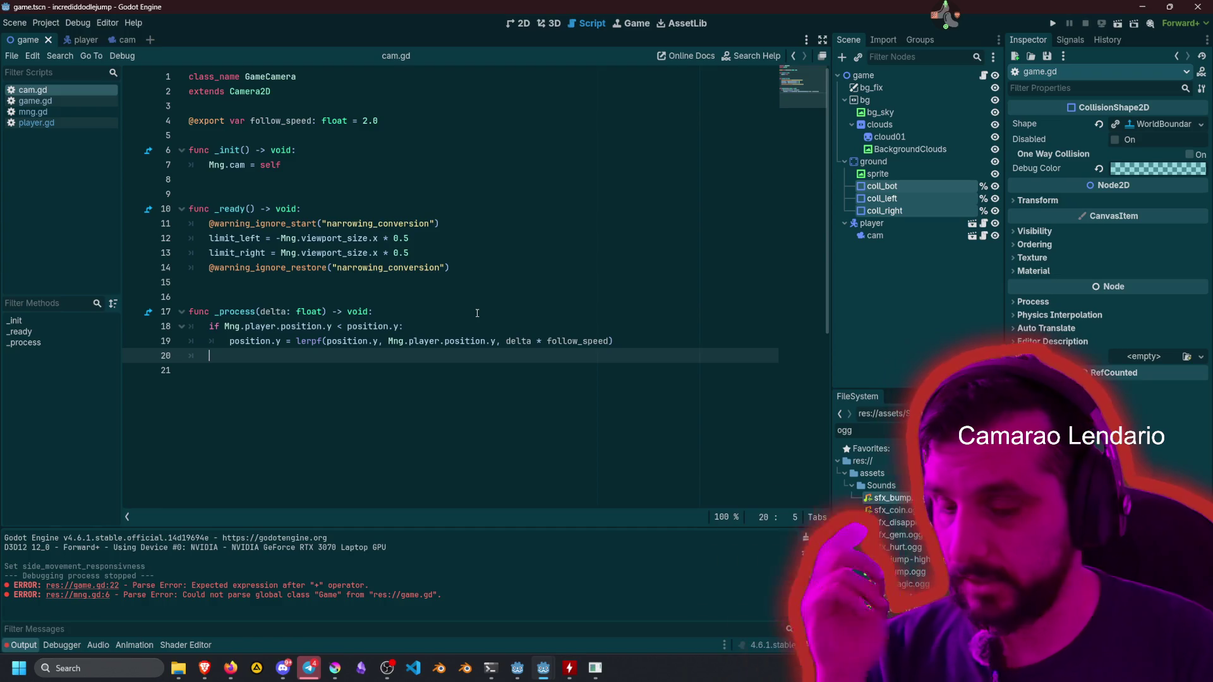
text(Mng.)
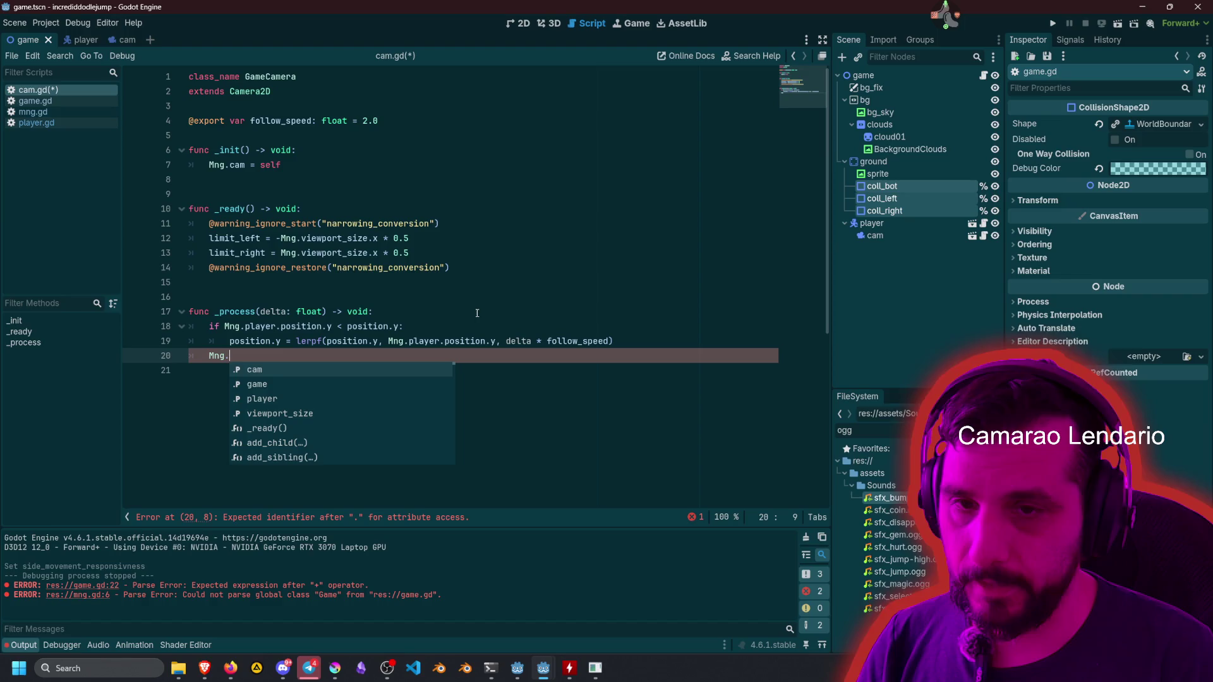
text(game.)
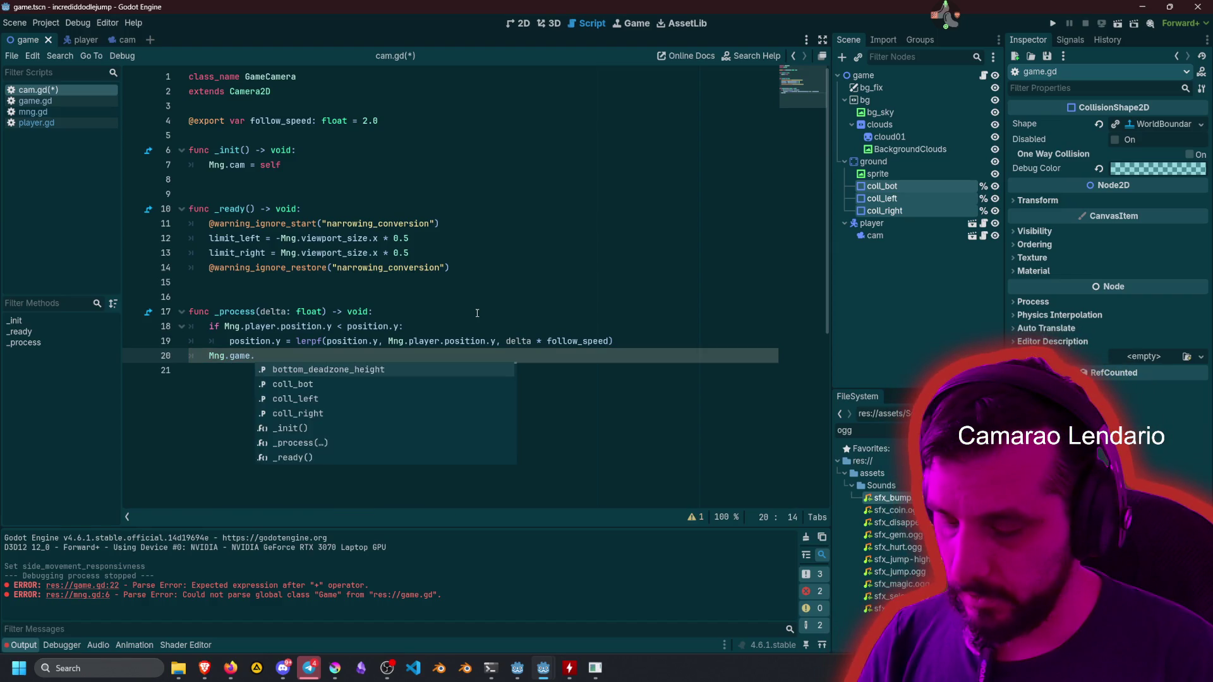
Complete Mng.game.bottom_deadzone_height = position.y, indent it under the if, then switch to game.gd
key(Return)
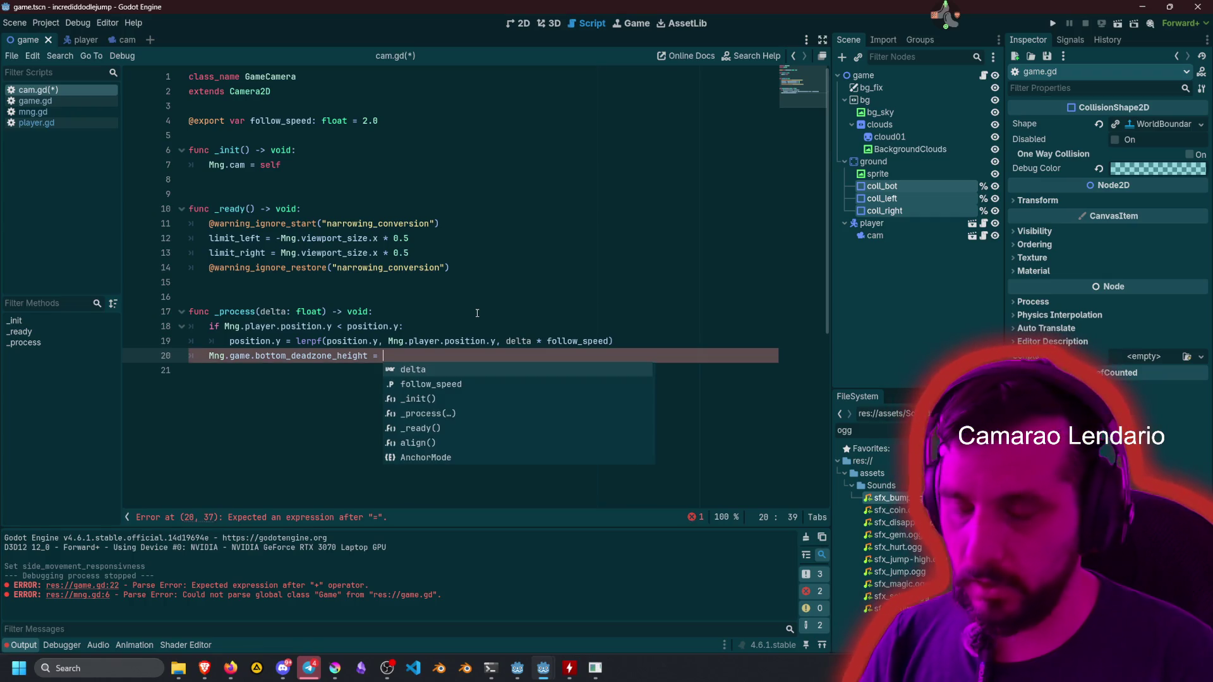
text(po)
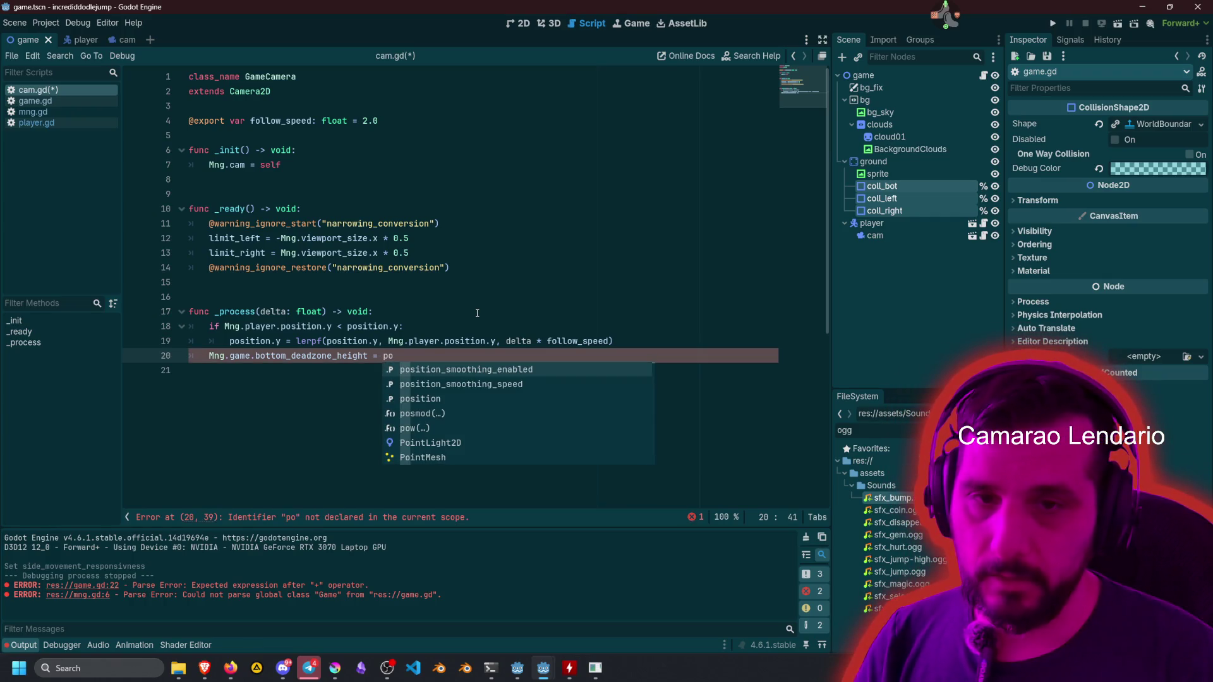
key(Down)
key(Down)
key(Return)
text(.y)
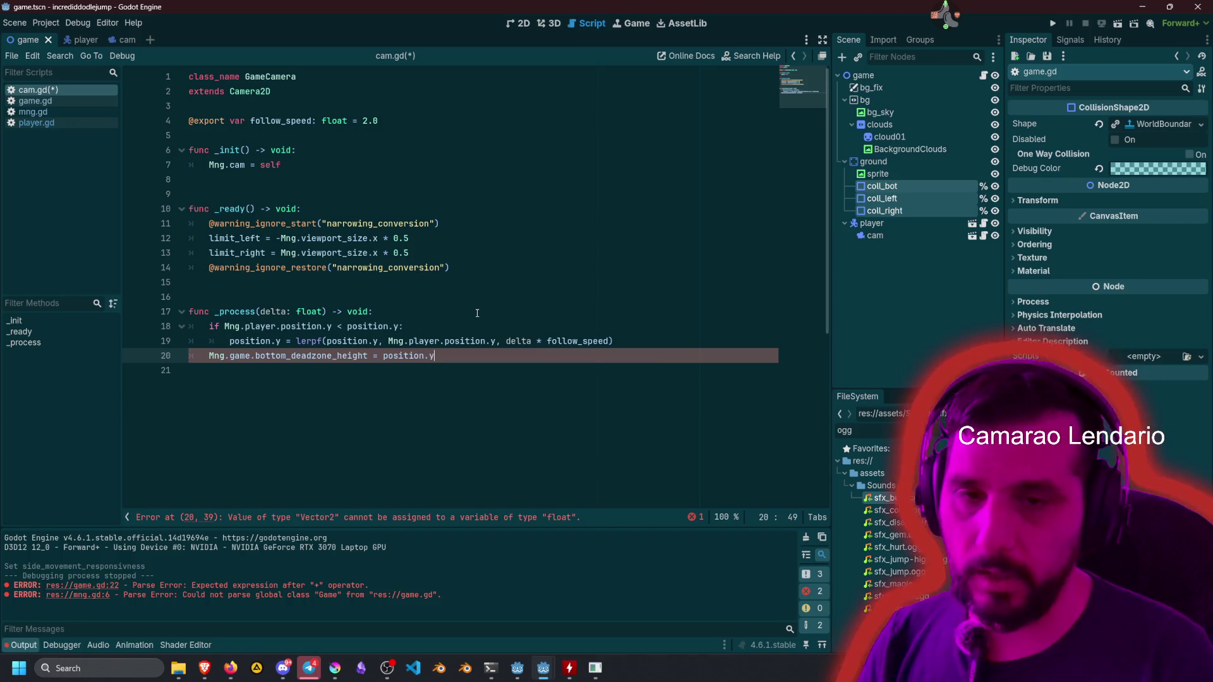
key(Home)
key(Tab)
key(End)
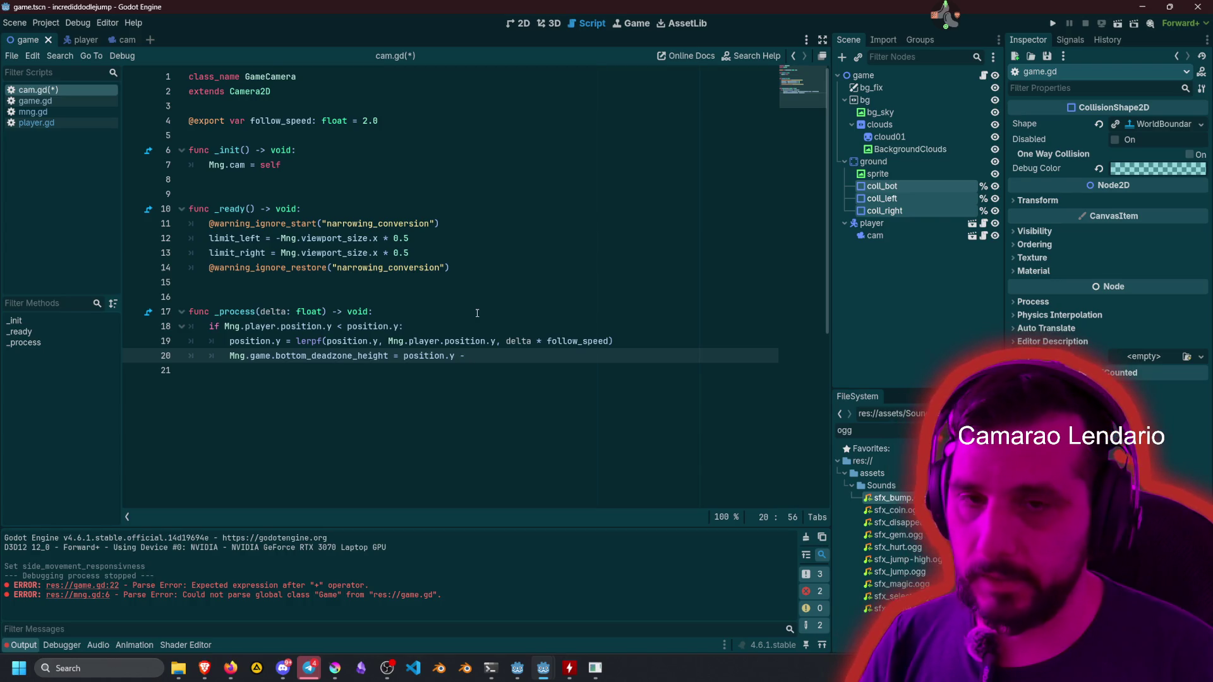
click(60, 102)
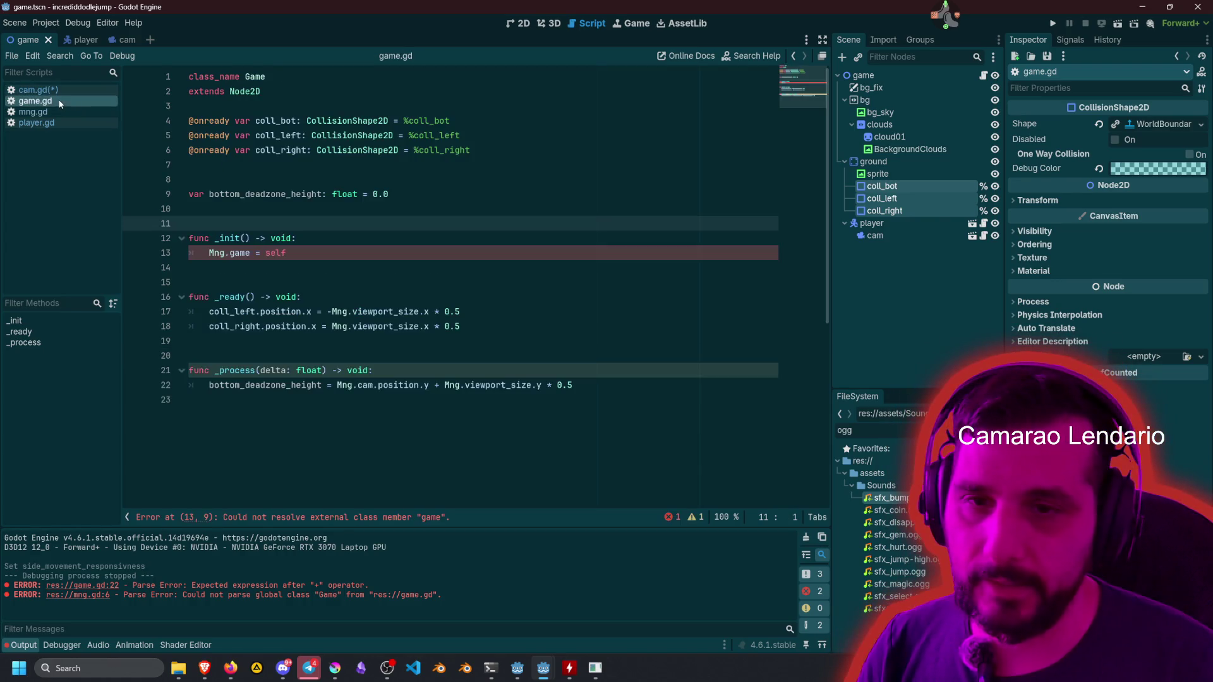
Cut the half-viewport offset and the whole _process function out of game.gd
click(433, 384)
key(shift+End)
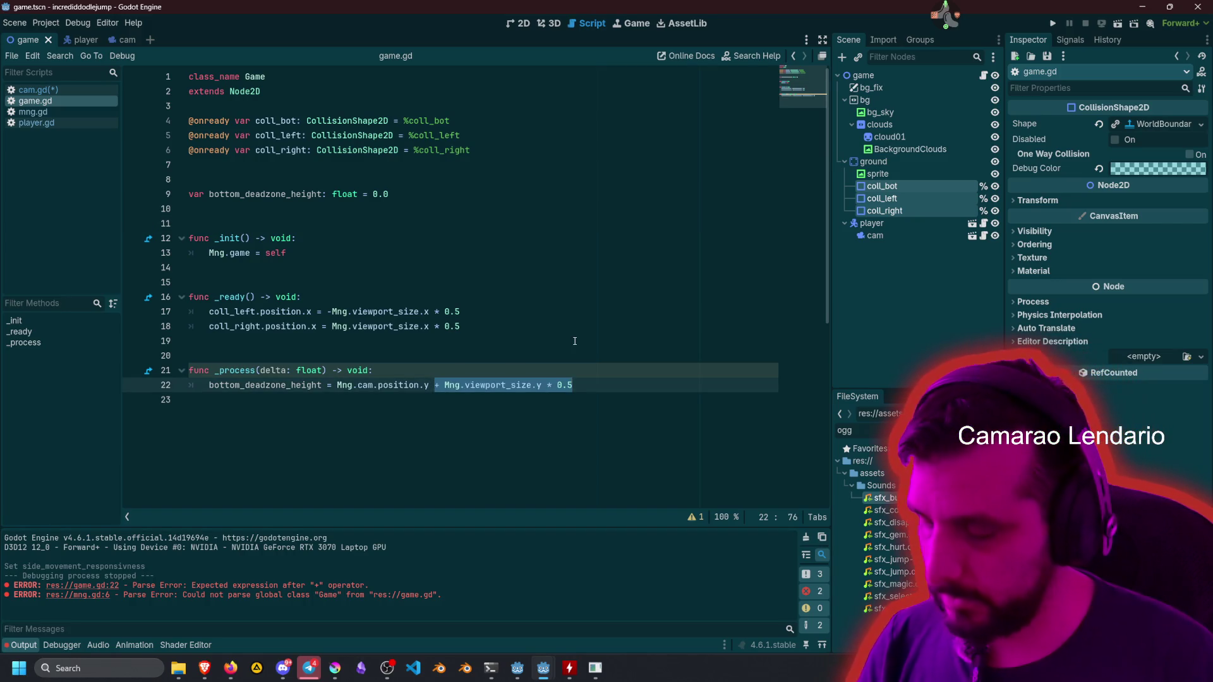
key(BackSpace)
key(shift+Home)
key(shift+Home)
key(shift+Up)
key(ctrl+c)
key(BackSpace)
key(BackSpace)
key(BackSpace)
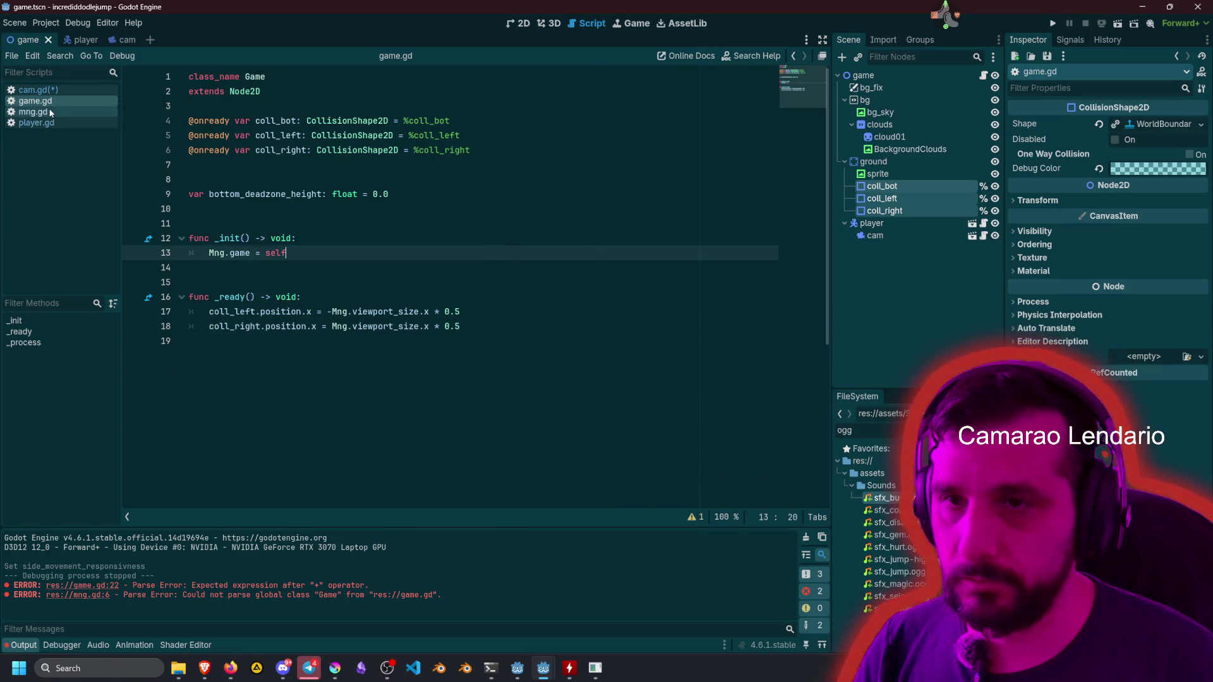
Delete the bottom_deadzone_height line and its leftover empty line from cam.gd
click(45, 92)
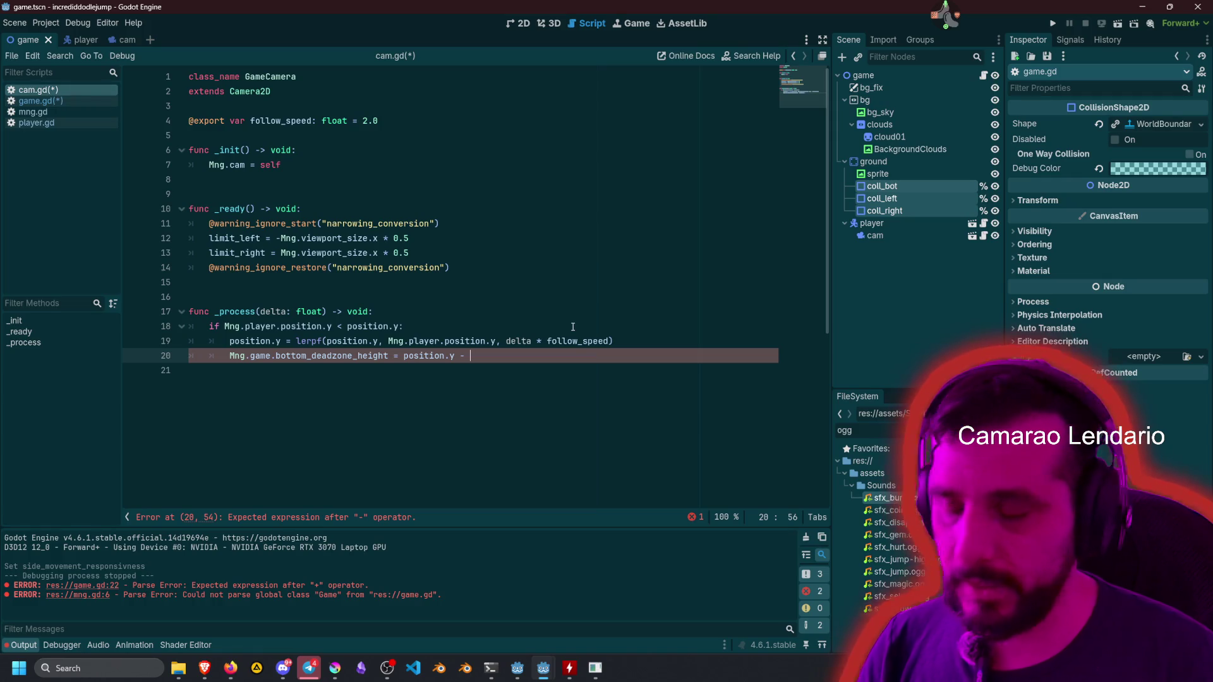
key(Home)
key(BackSpace)
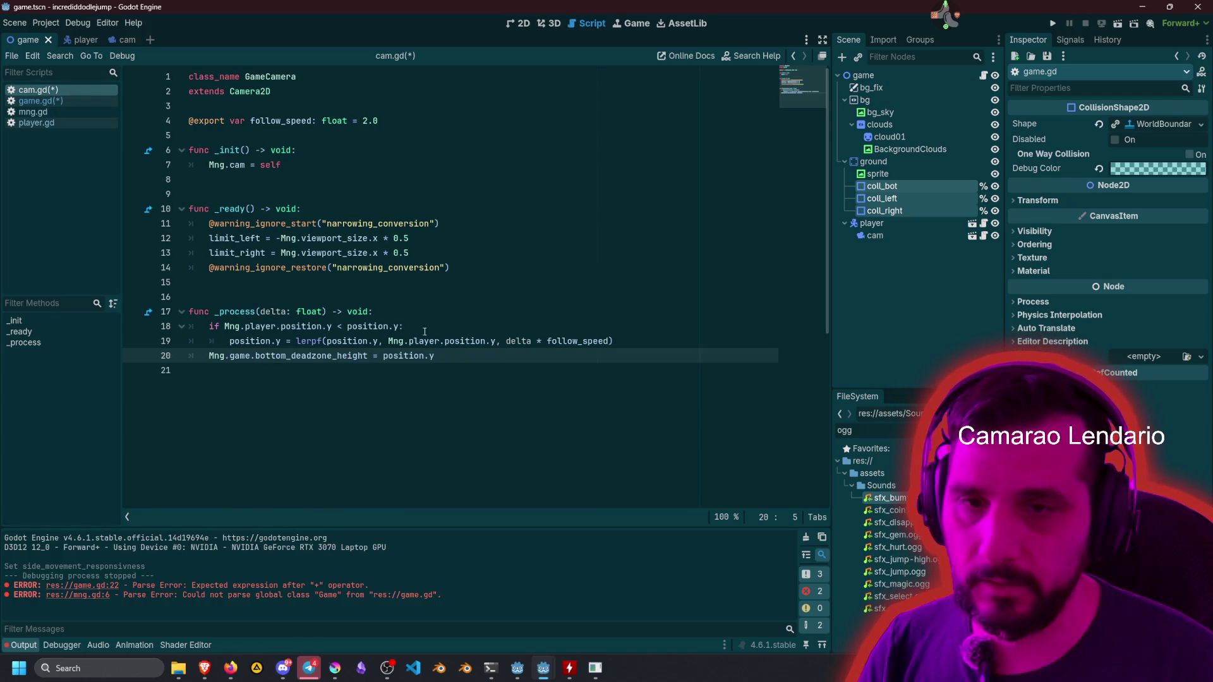
key(shift+End)
key(Delete)
key(BackSpace)
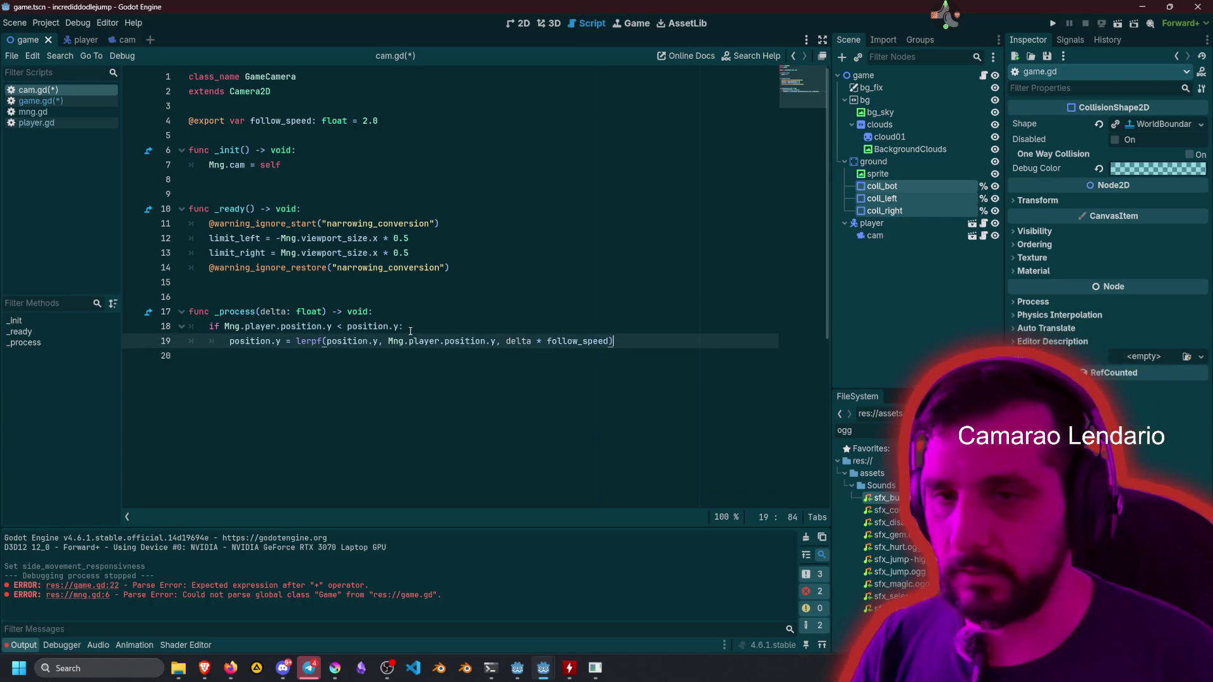
Paste _process back into game.gd with '+ Mng.viewport_size.y * 0.5' restored, and save
click(83, 101)
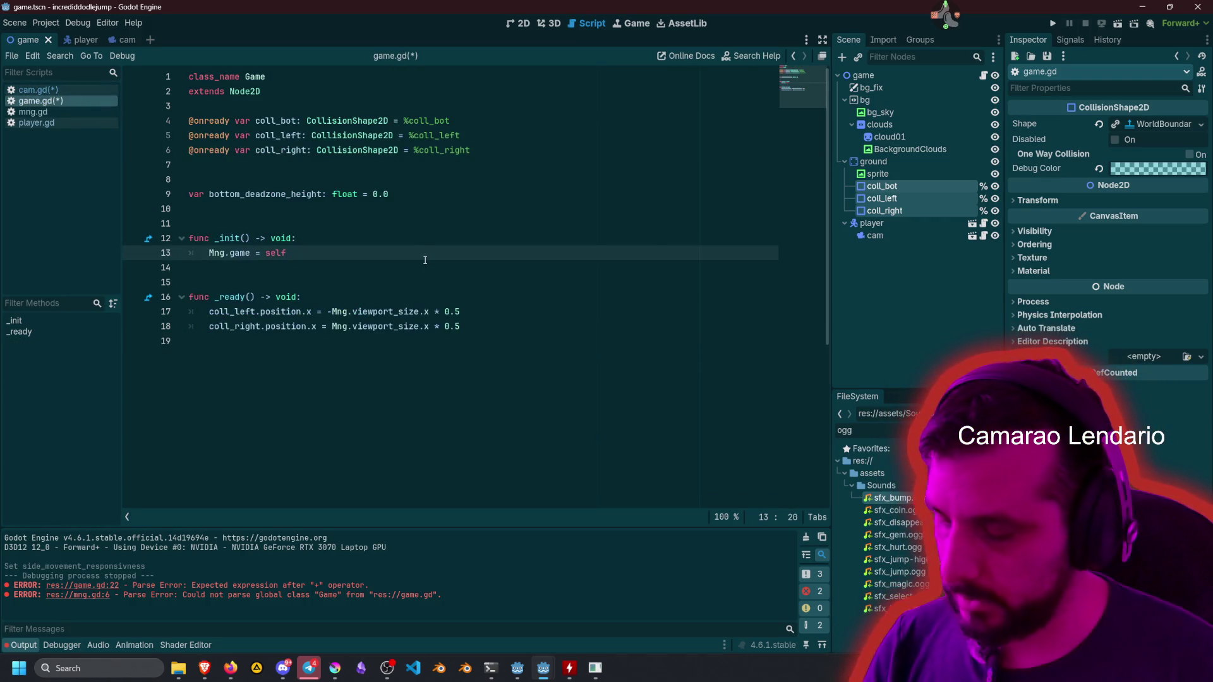
key(ctrl+End)
key(ctrl+v)
click(445, 312)
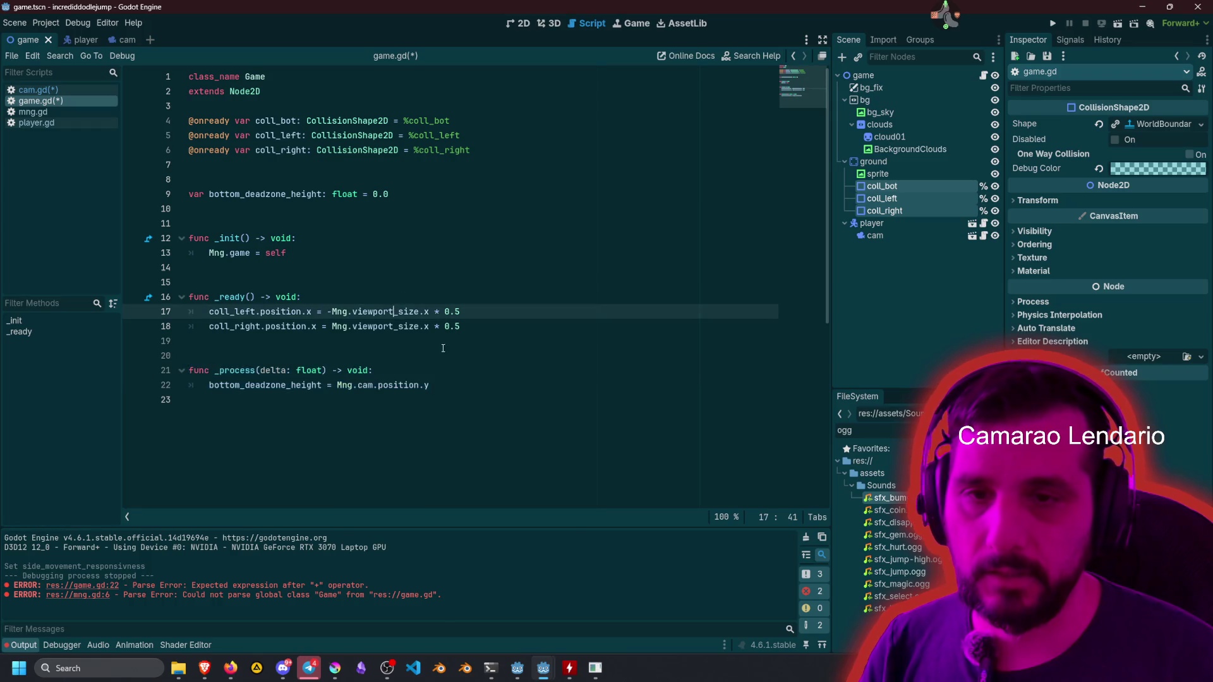
click(462, 364)
key(Down)
key(Left)
text(+ Mng.viewport_size.y * 0.5)
click(509, 373)
key(ctrl+s)
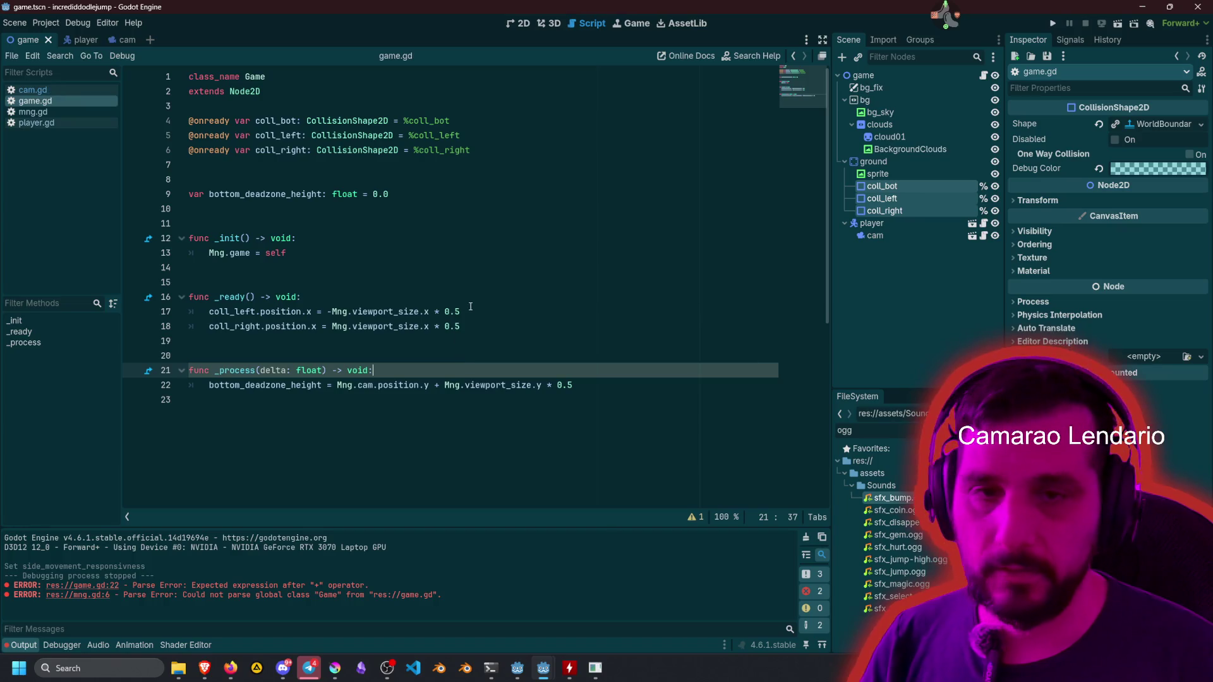
Add a new empty line after the deadzone assignment inside _process
click(464, 312)
click(370, 253)
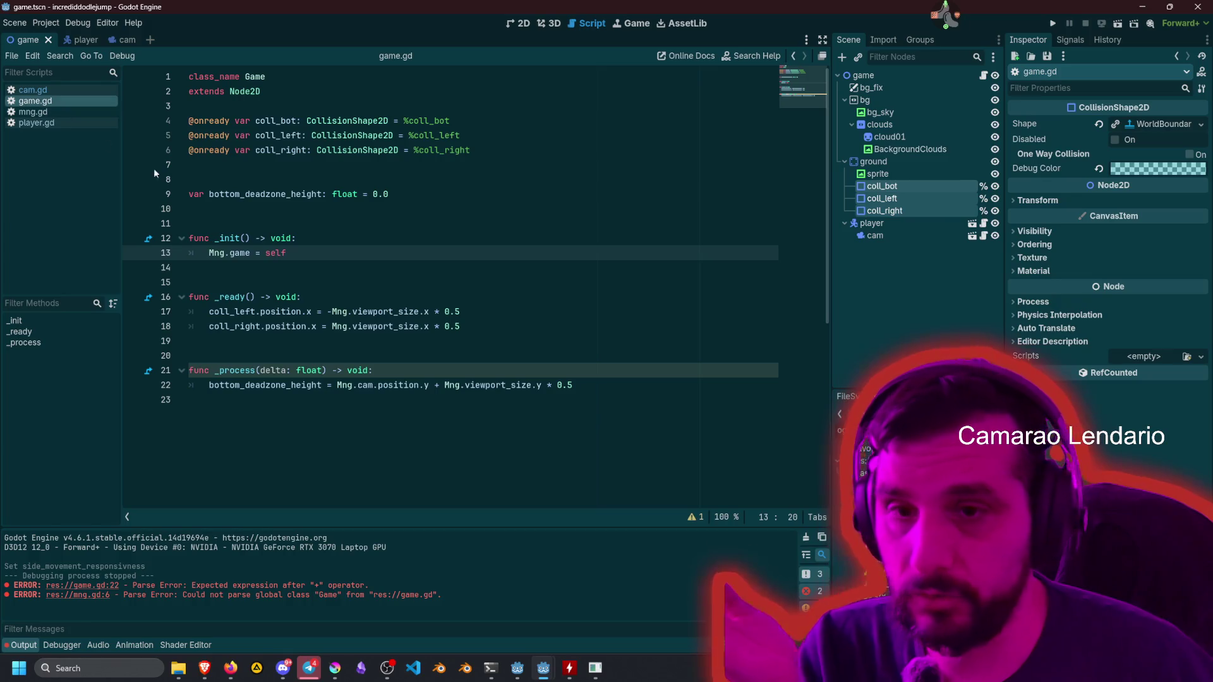
click(607, 386)
key(Return)
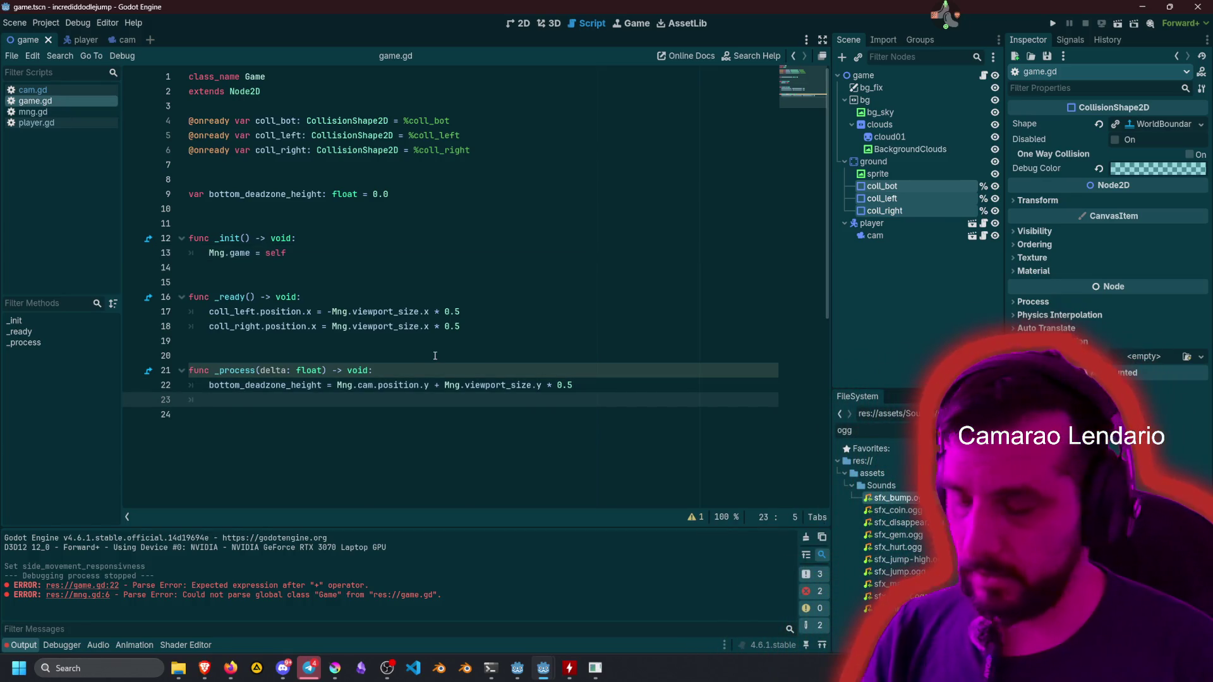
click(291, 194)
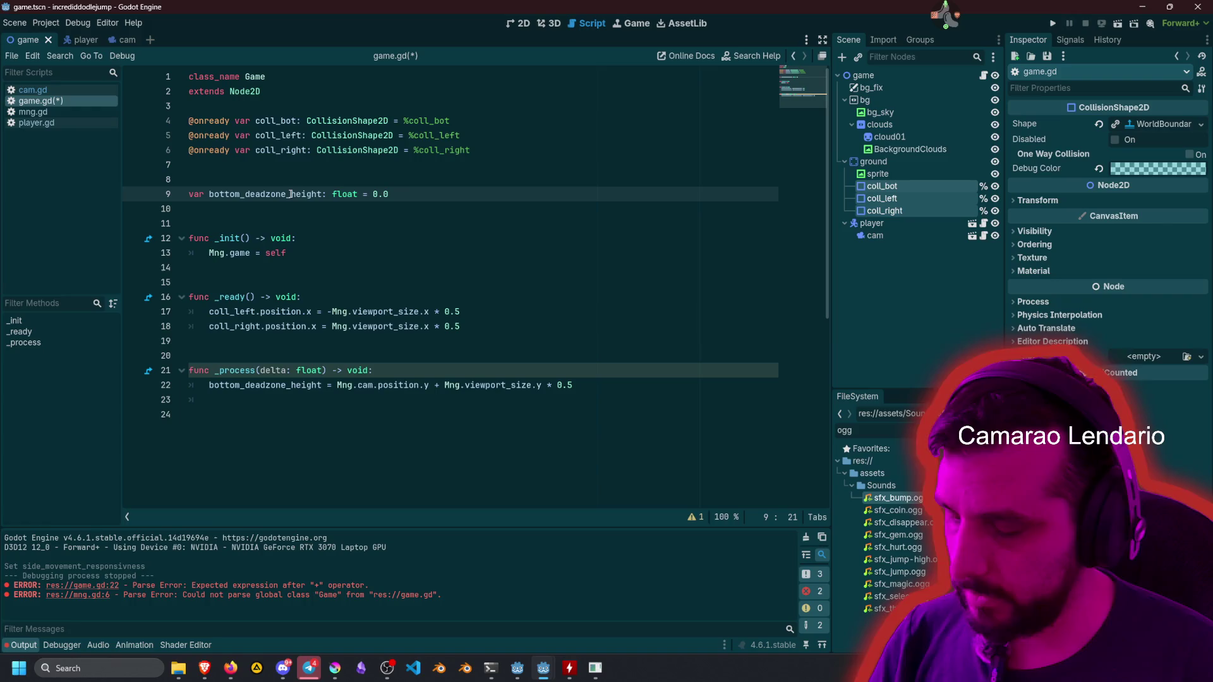
Declare a current_height float variable and start a current_height line in _process
key(End)
key(ctrl+shift+d)
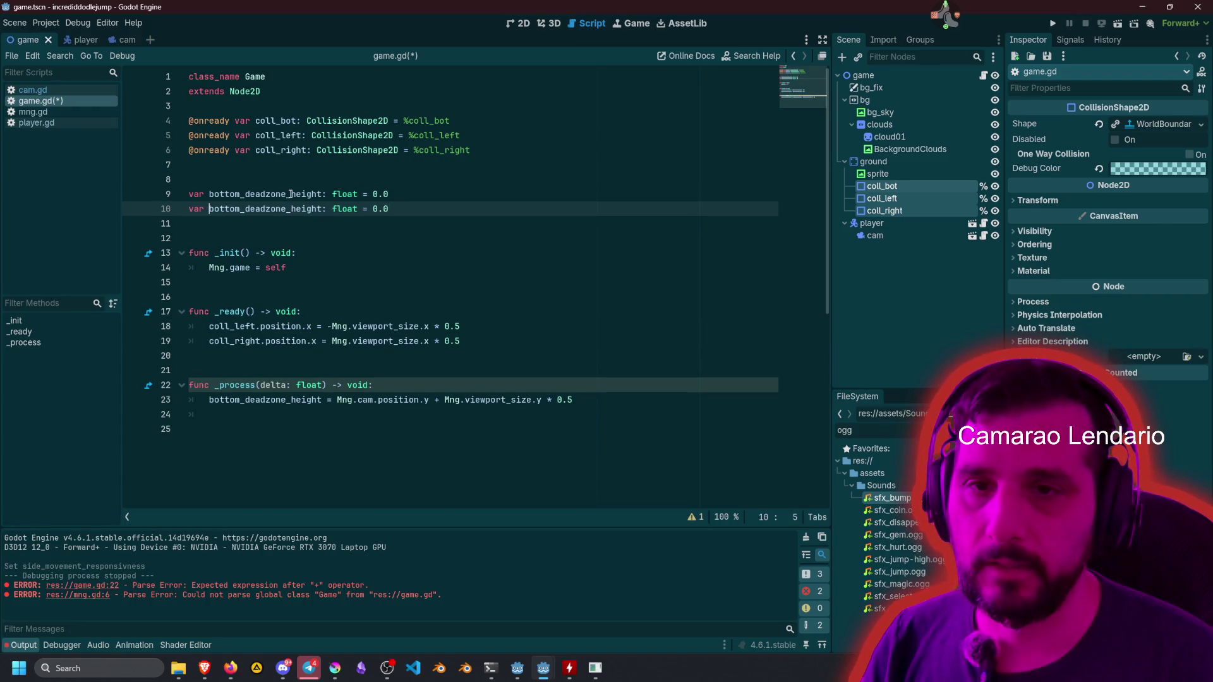
text(current_hei)
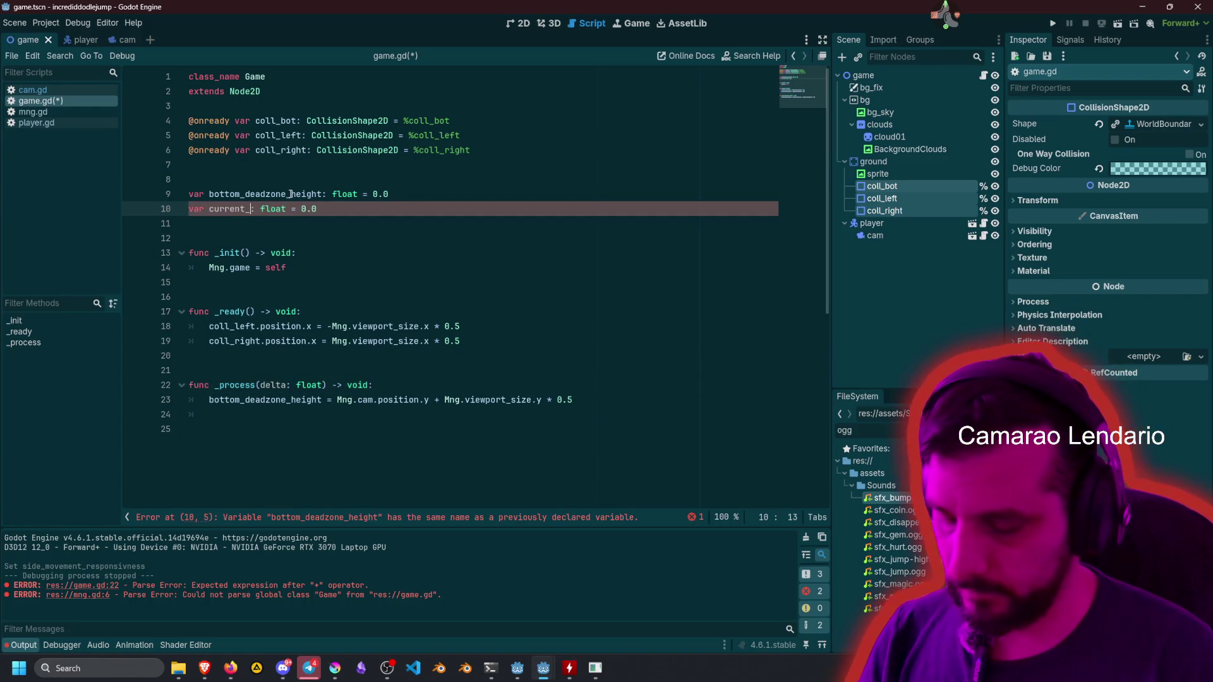
text(ght)
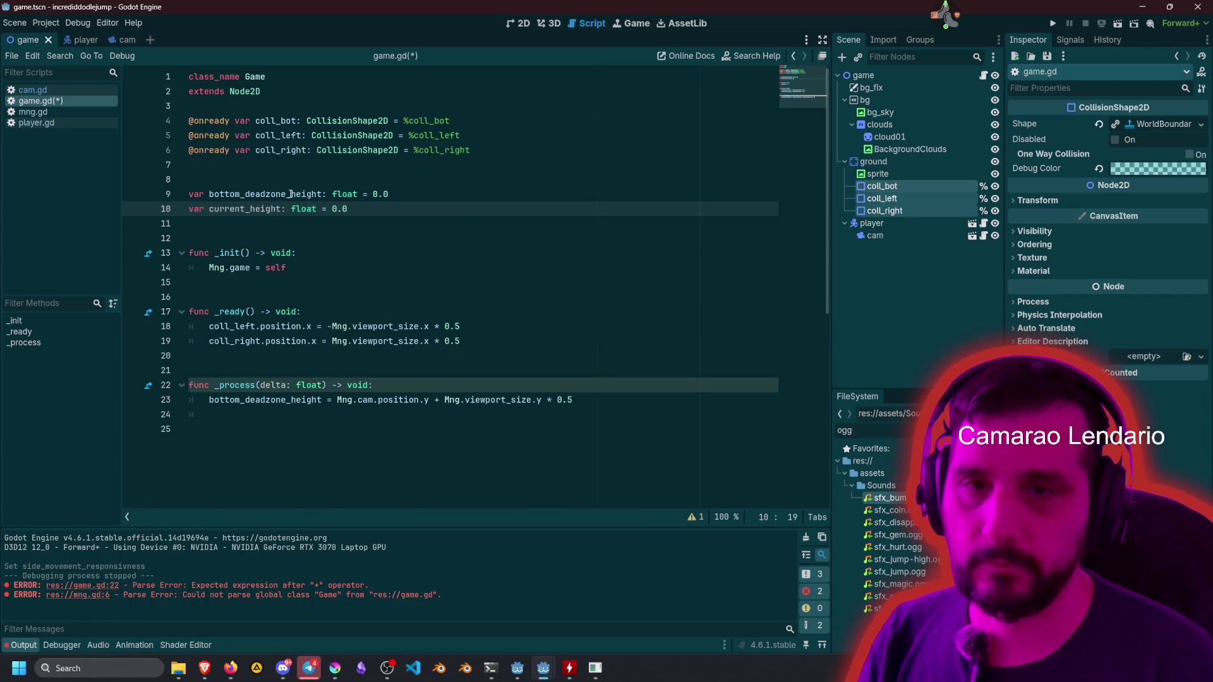
key(End)
double_click(272, 205)
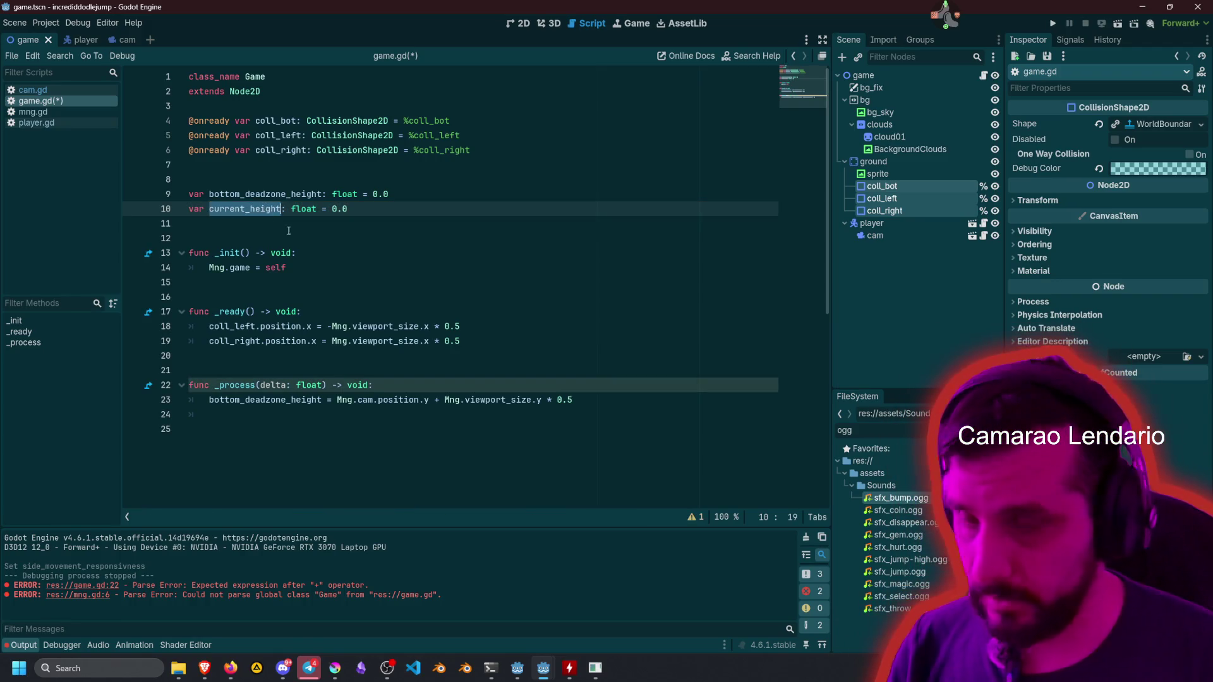
key(Down)
key(Down)
key(Down)
key(Down)
key(Down)
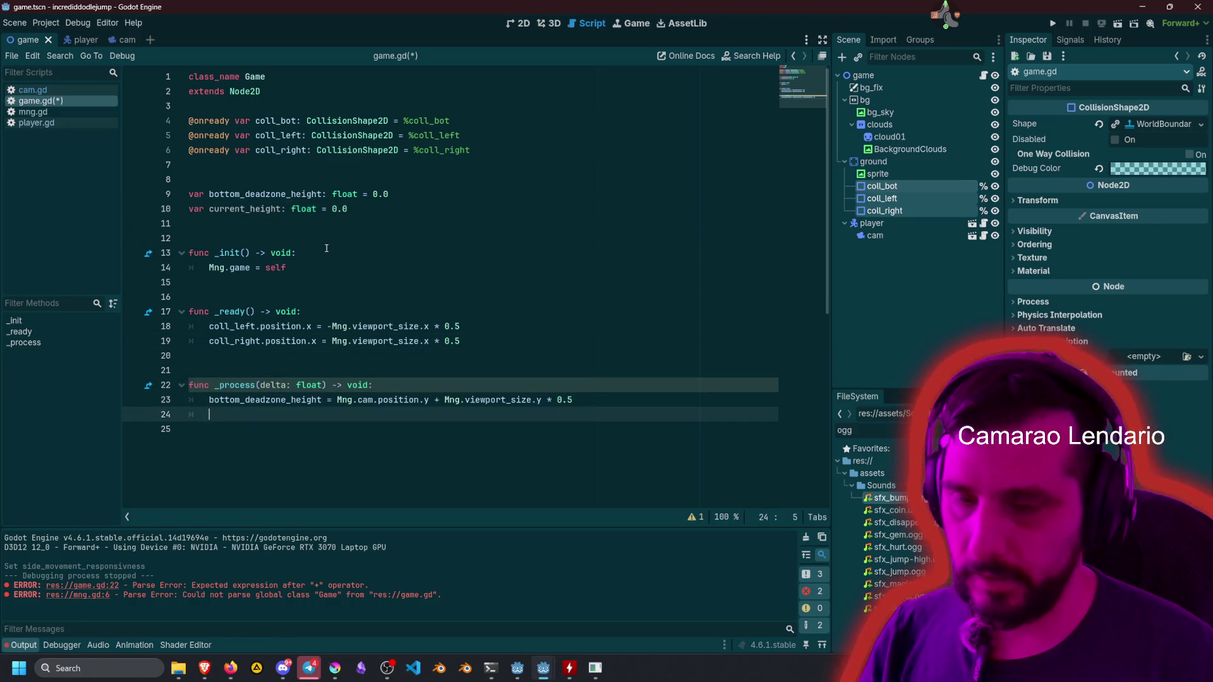
text(curr)
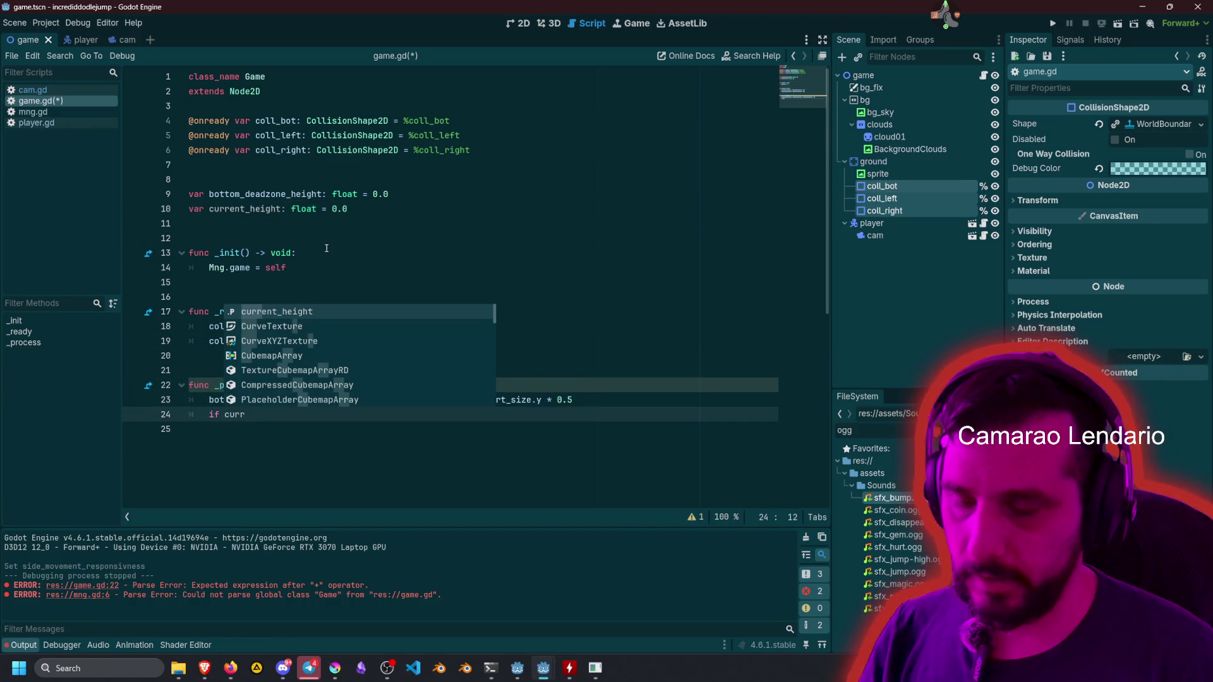
key(Return)
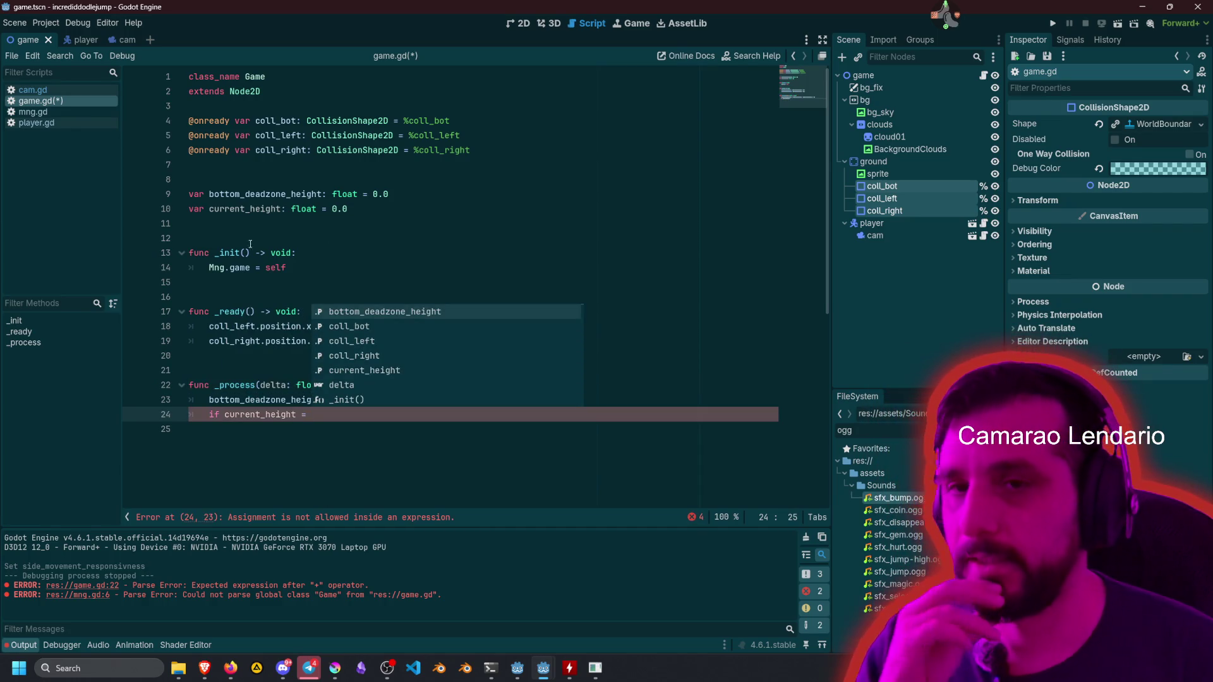
Duplicate the current_height declaration to add a max_height variable
click(225, 210)
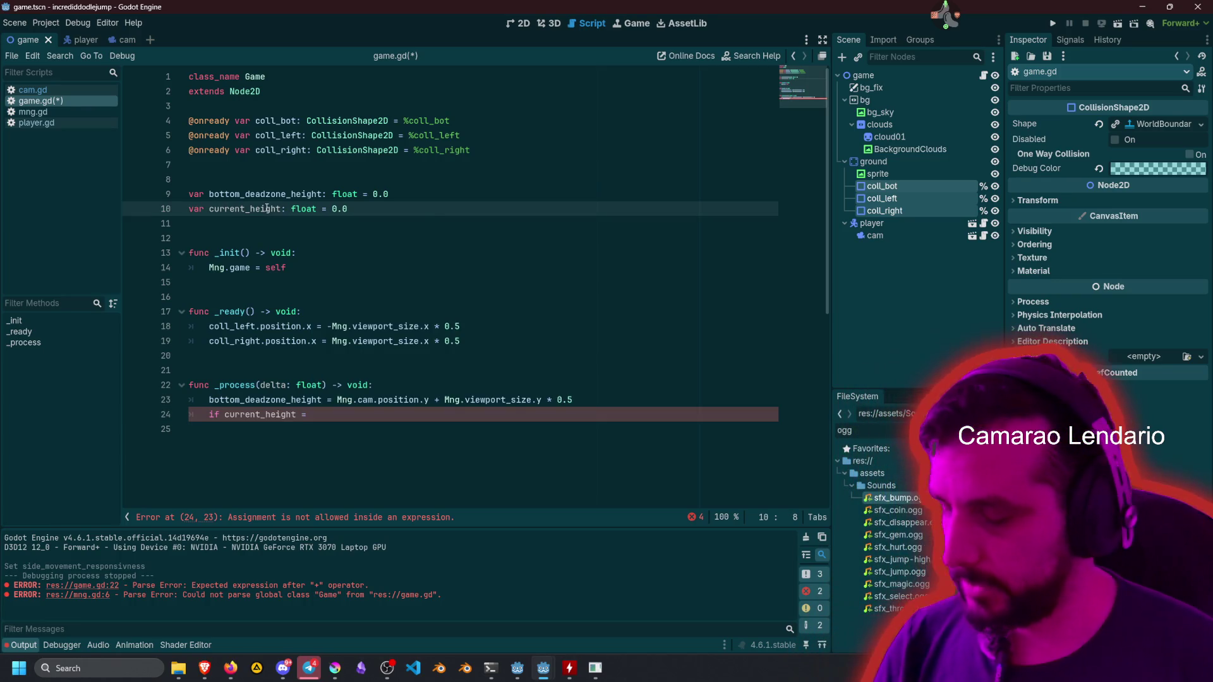
key(ctrl+alt+Down)
key(ctrl+Left)
key(shift+Right)
key(shift+Right)
key(shift+Right)
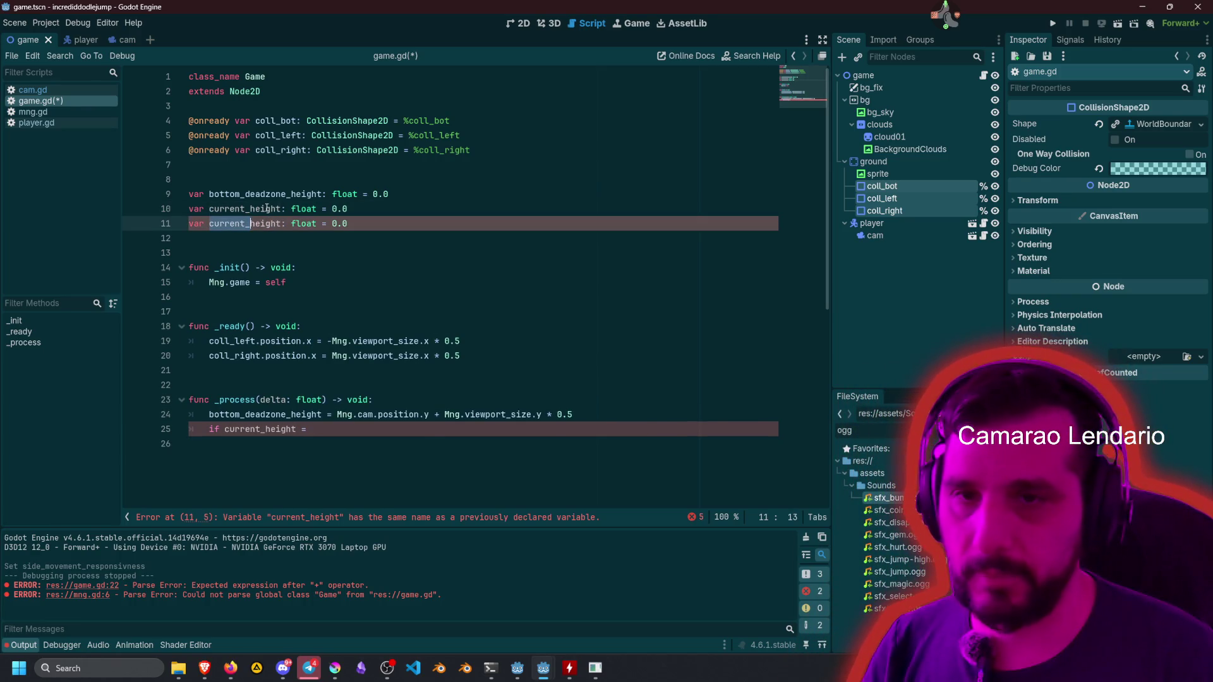
text(max_)
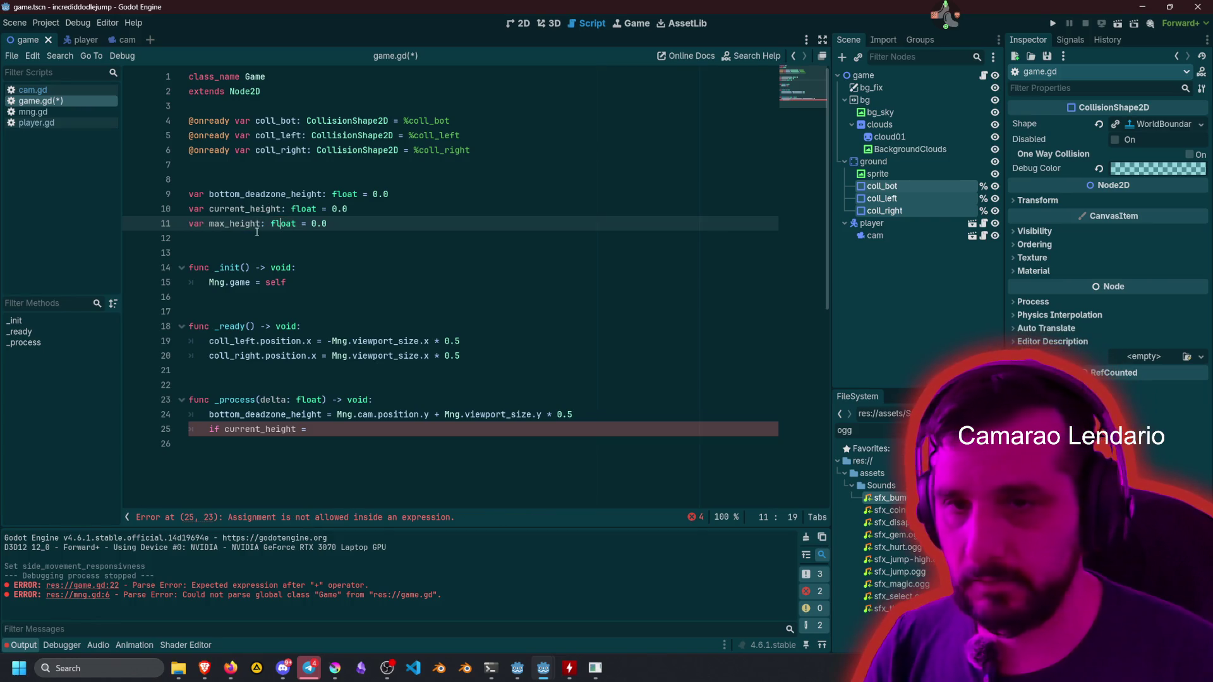
double_click(223, 225)
Assign current_height = Mng.player.y in _process
click(326, 426)
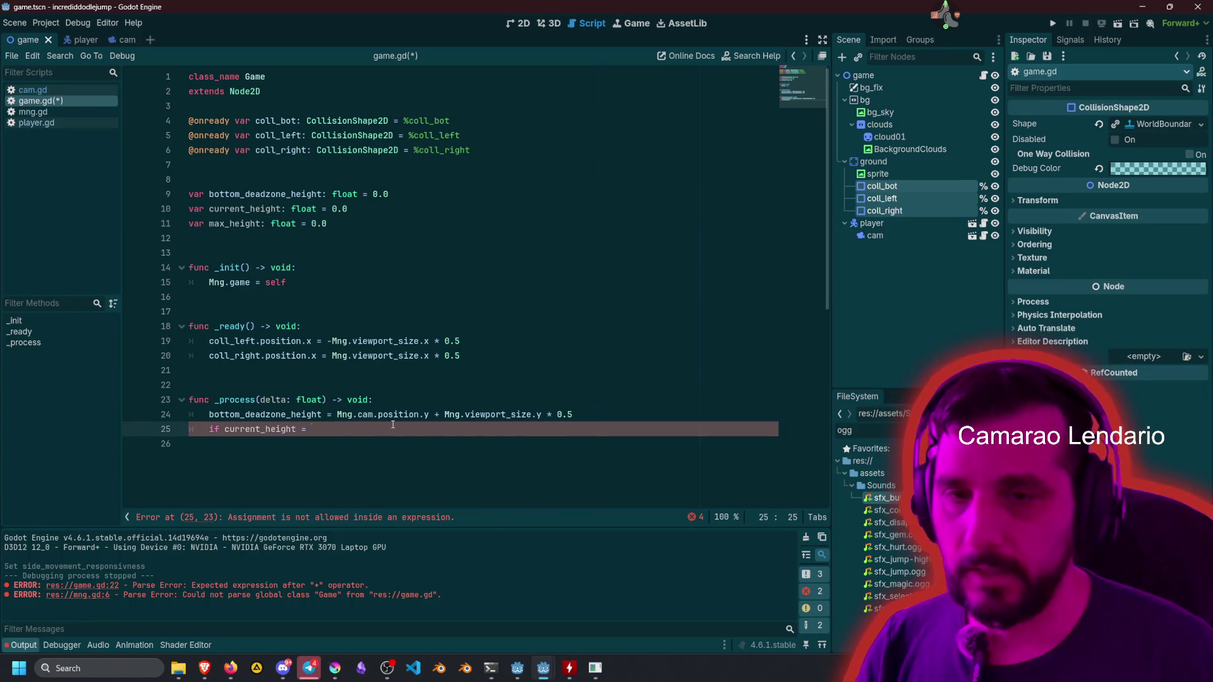
key(Home)
key(Delete)
key(Delete)
key(Delete)
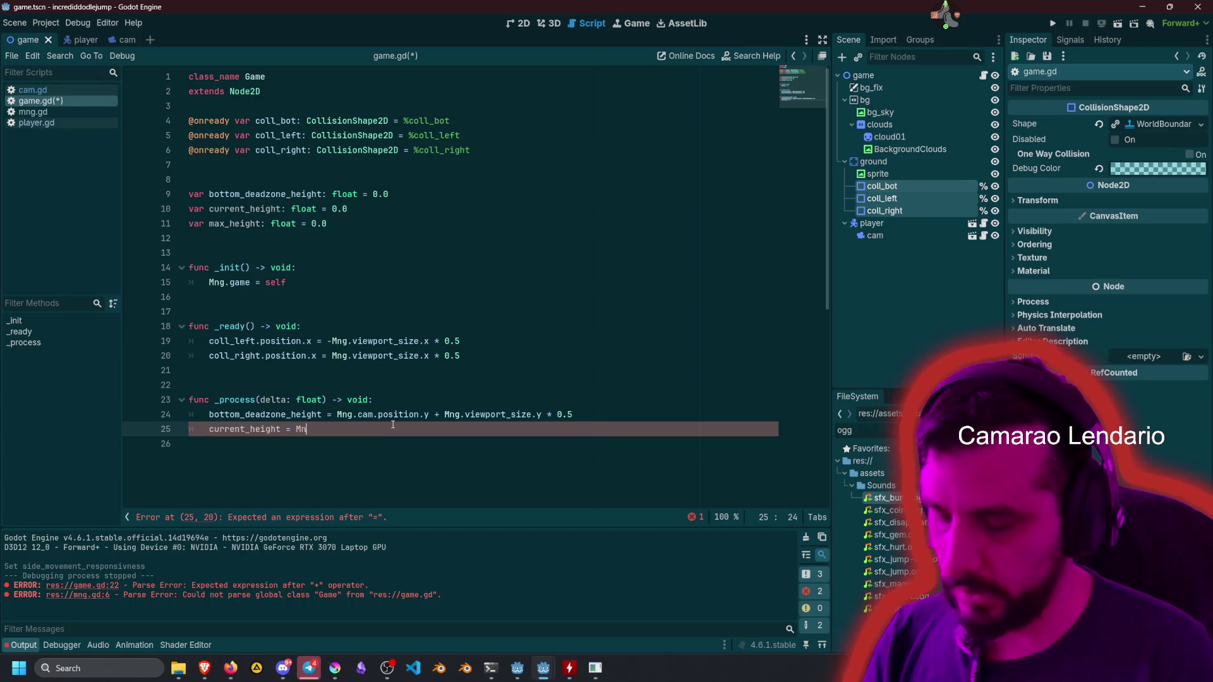
text(g.player)
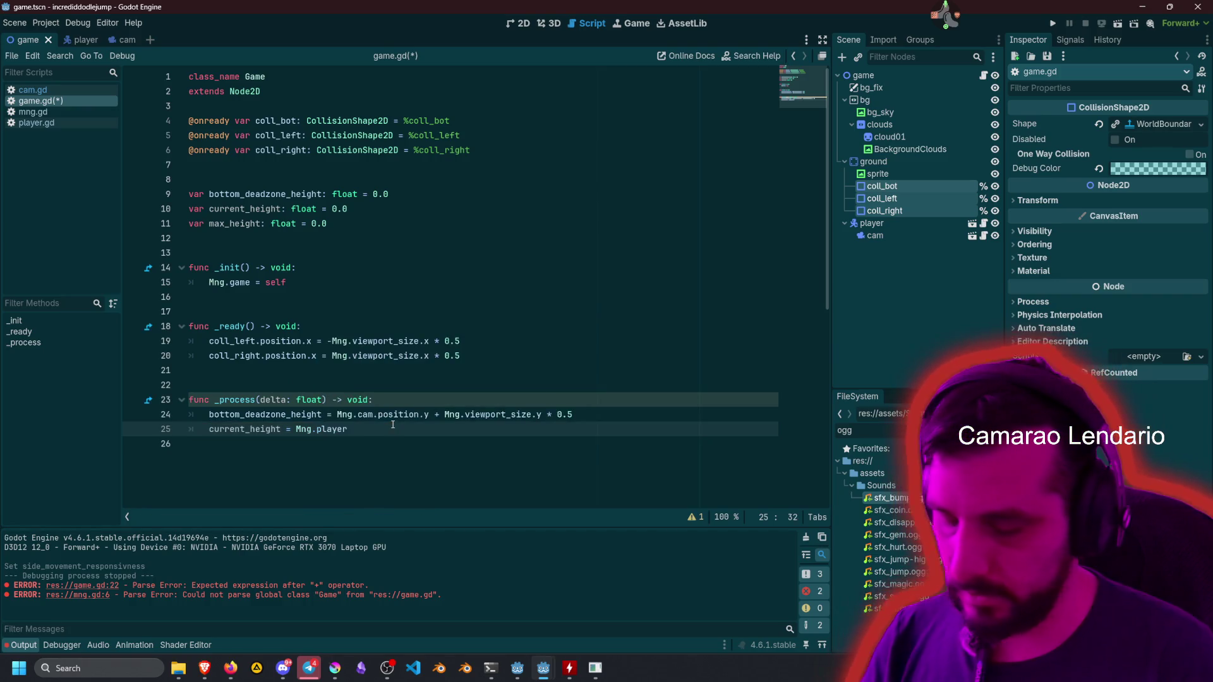
text(.y)
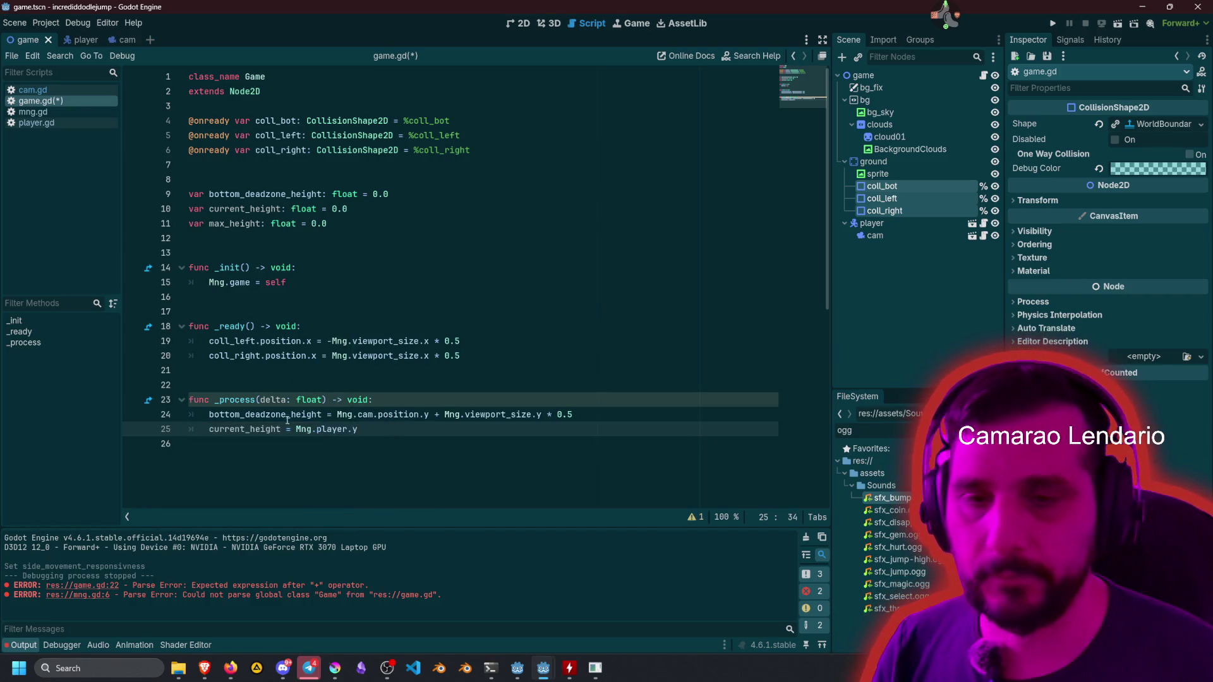
Write the condition 'if max_height < current_height:' in _process
double_click(234, 224)
key(ctrl+c)
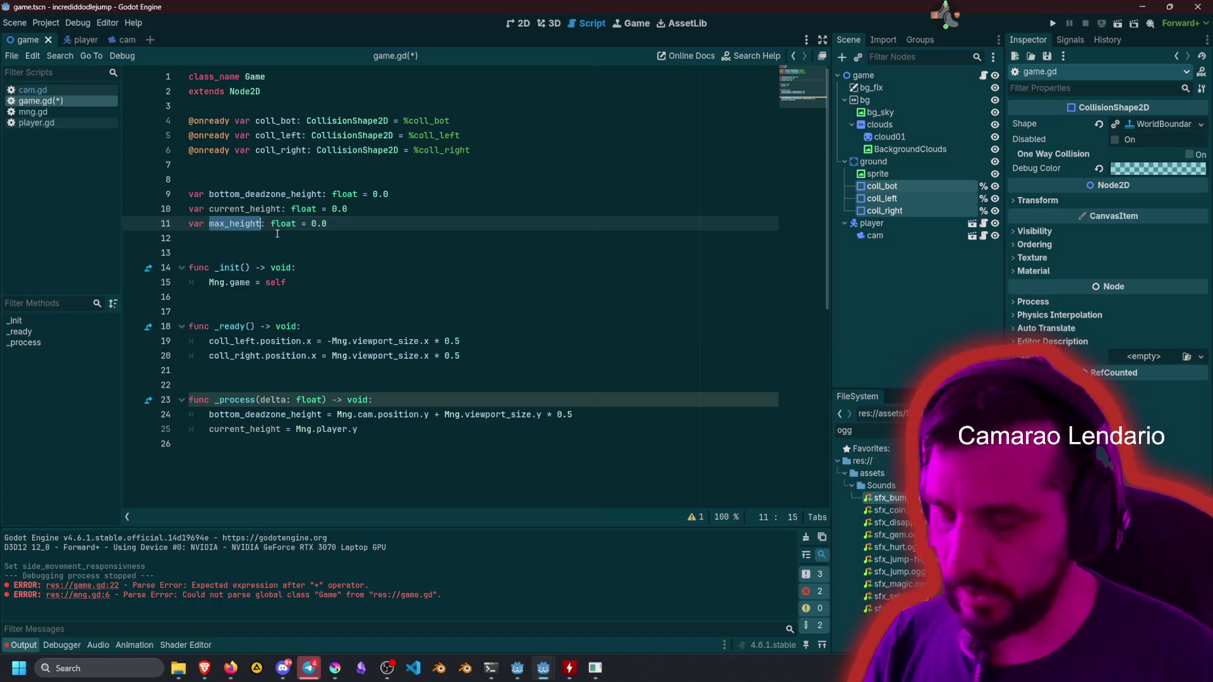
key(Down)
key(Down)
key(Down)
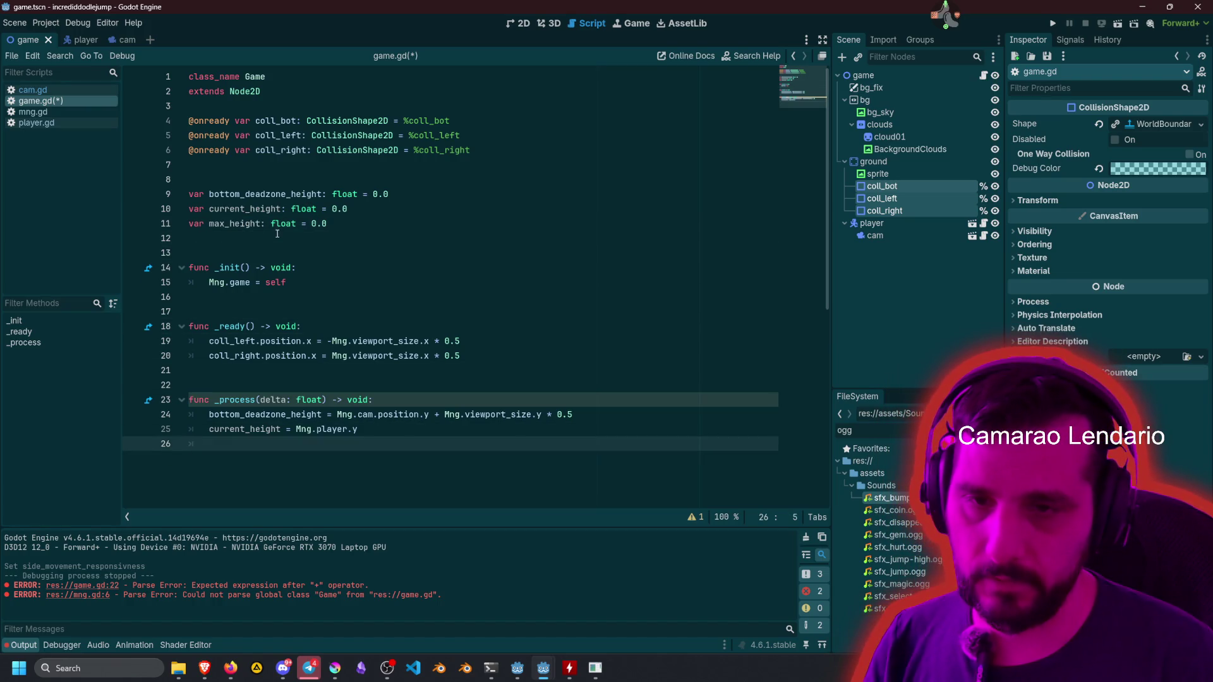
key(ctrl+v)
text(<)
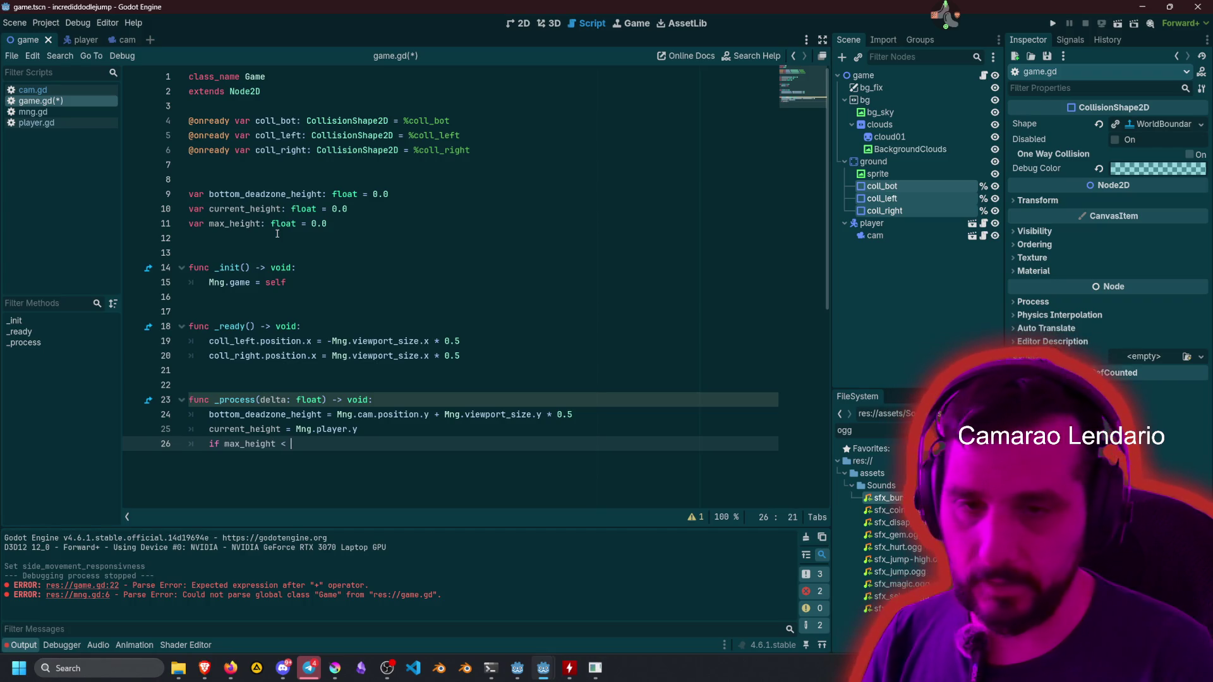
key(Return)
text(:)
key(Return)
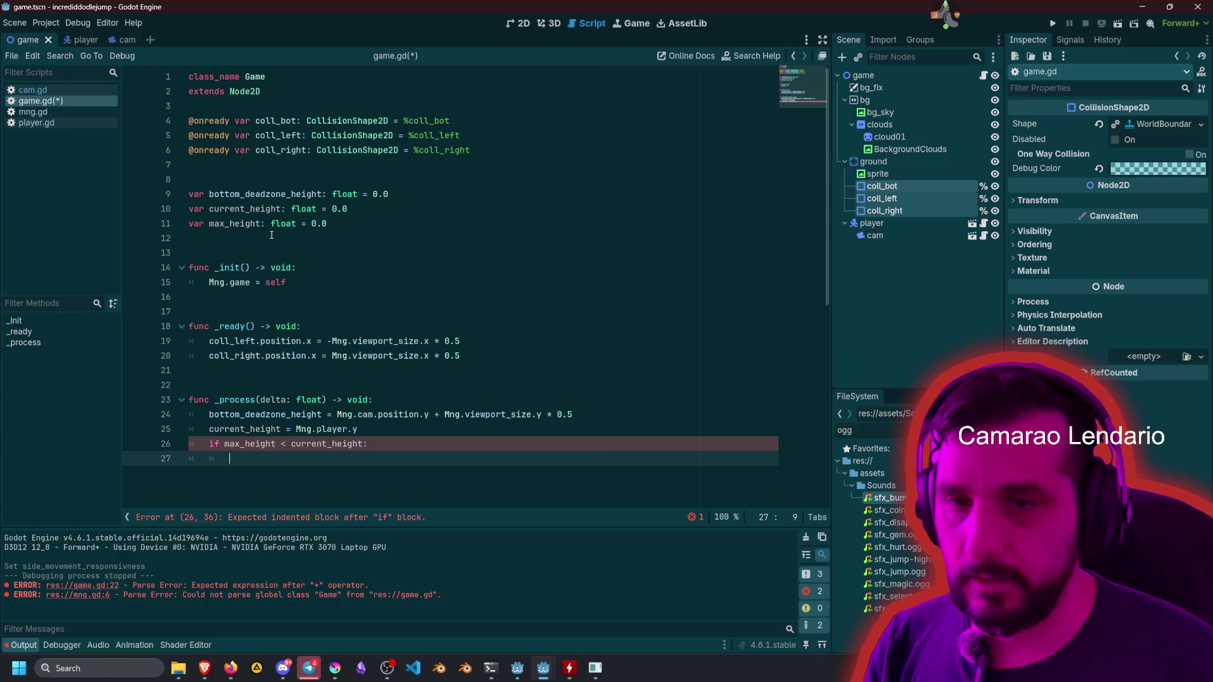
Set max_height = current_height inside the if body
double_click(245, 445)
key(ctrl+c)
click(293, 459)
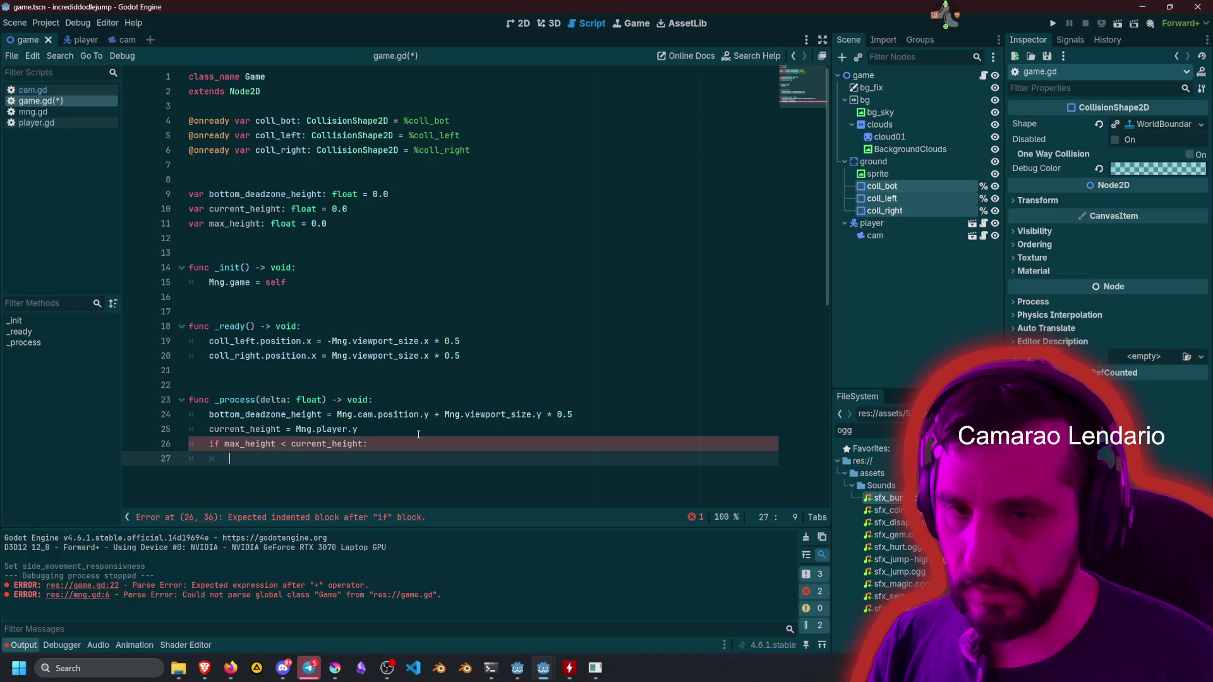
key(ctrl+v)
text(=)
key(Escape)
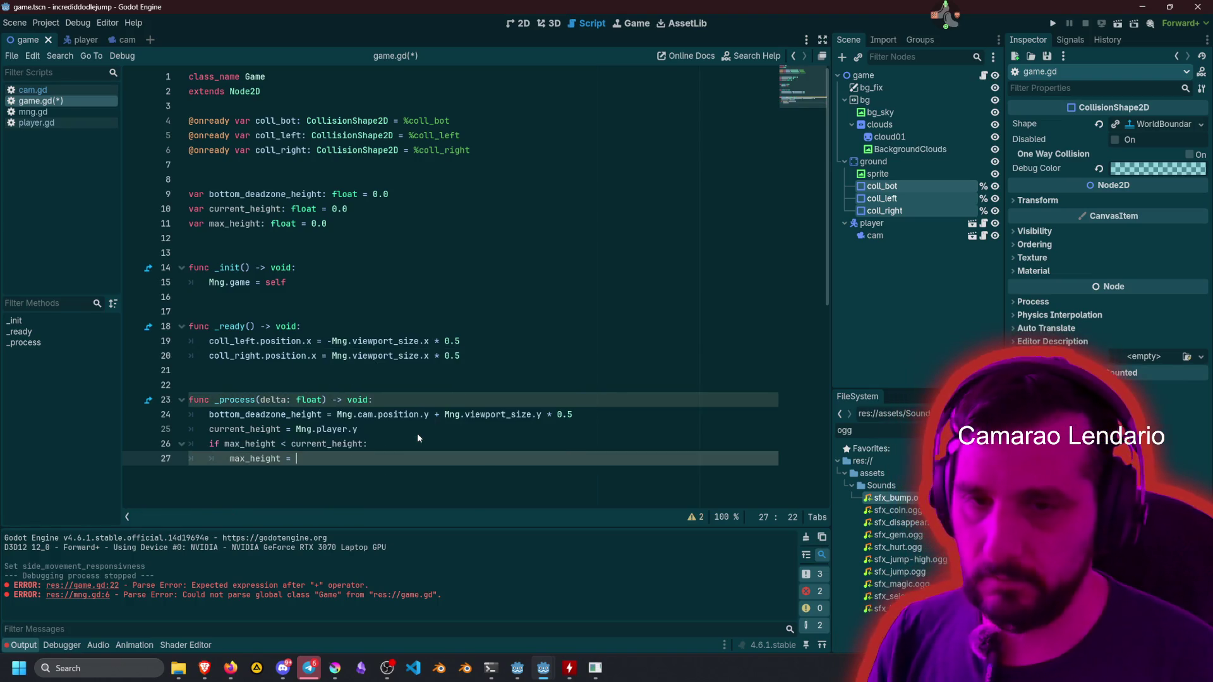
key(Up)
key(ctrl+d)
key(ctrl+c)
key(Down)
key(ctrl+v)
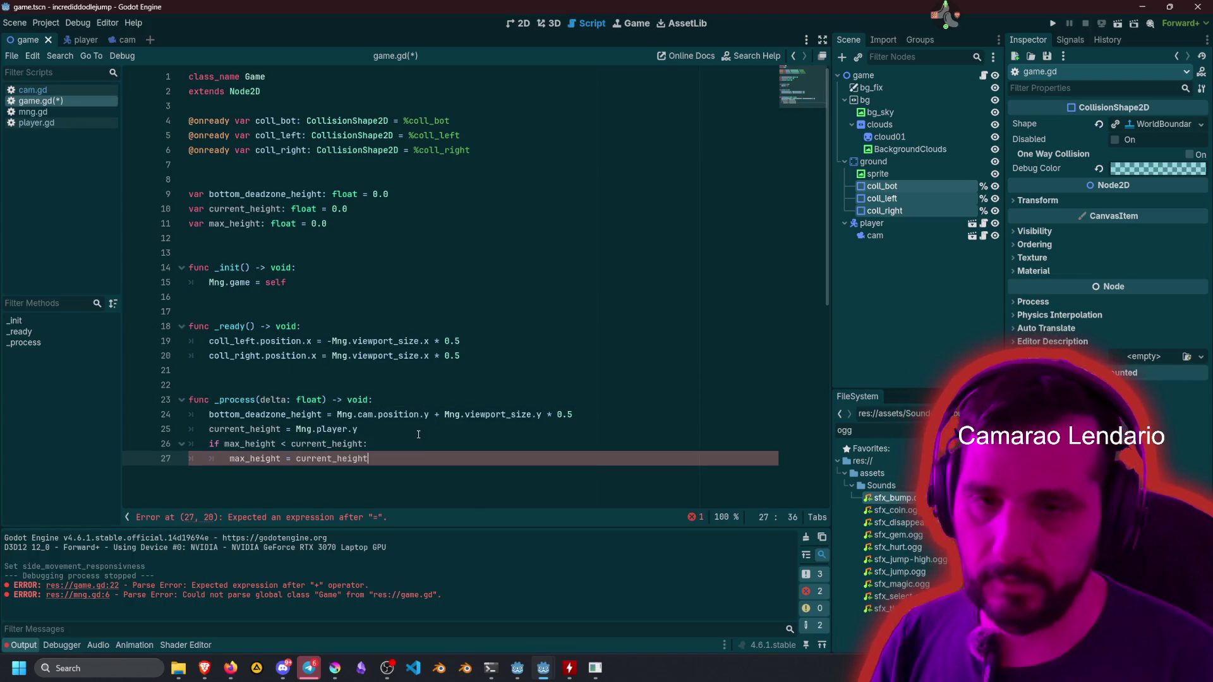
Rename the _process parameter delta to _delta and save game.gd
click(242, 223)
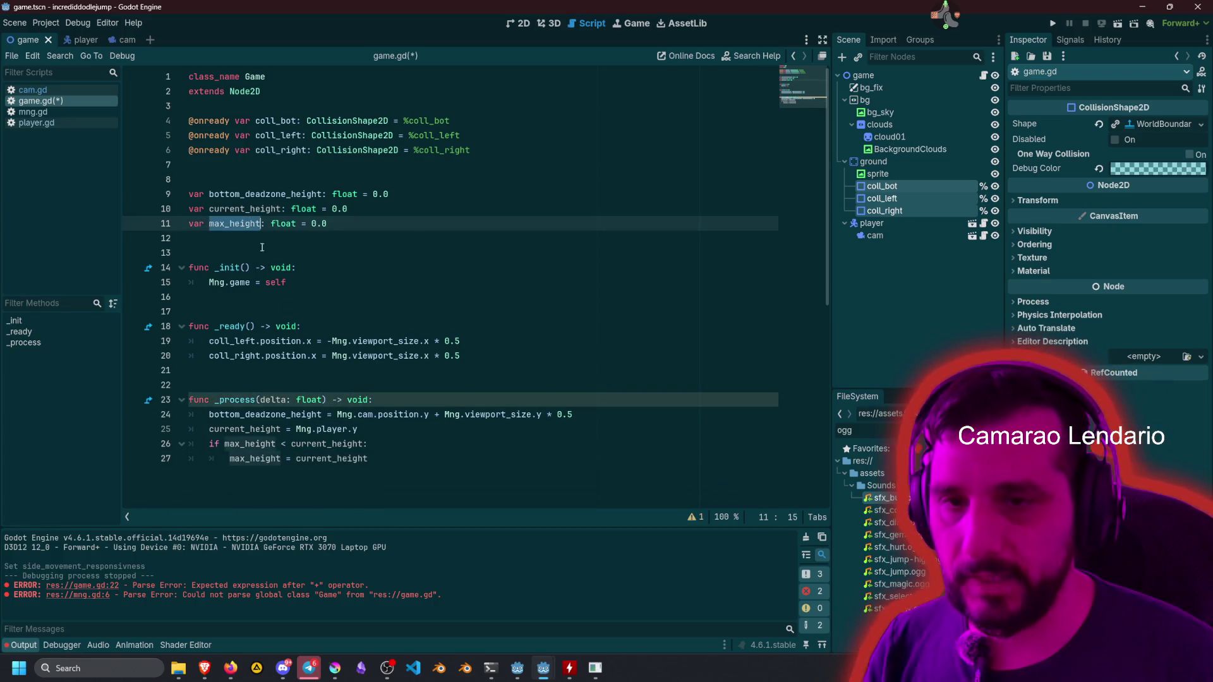
click(300, 340)
scroll(256, 284, down, 3)
key(Down)
key(Down)
key(Down)
click(259, 268)
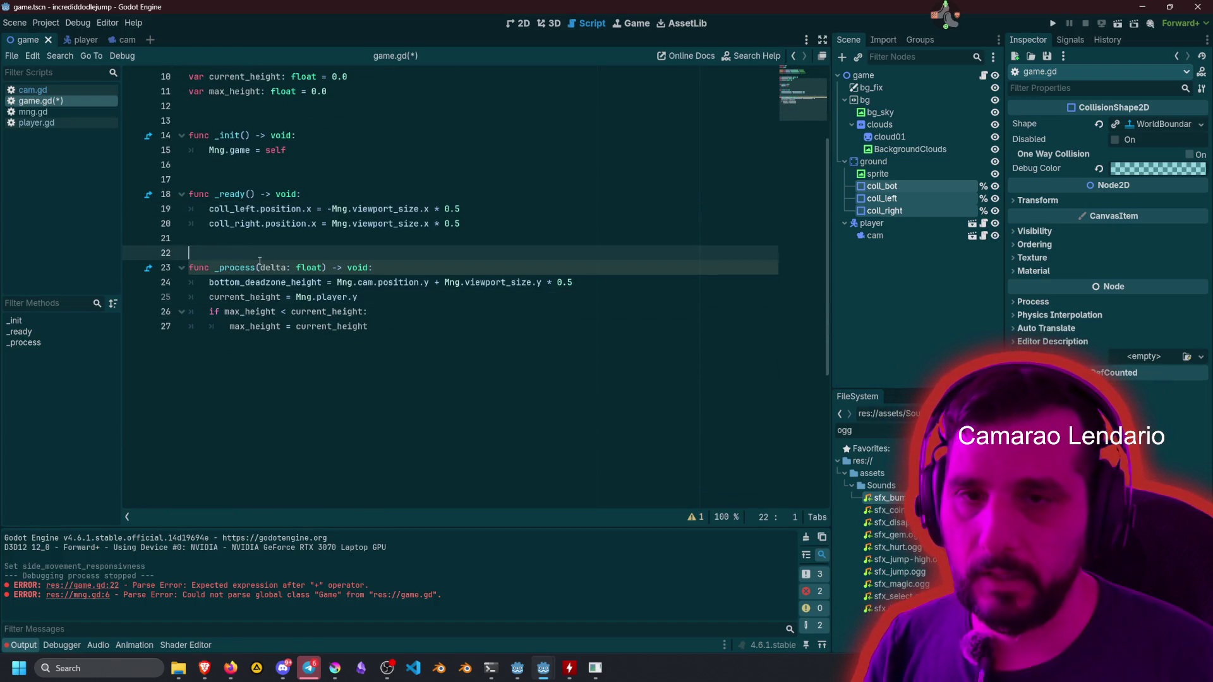
text(_)
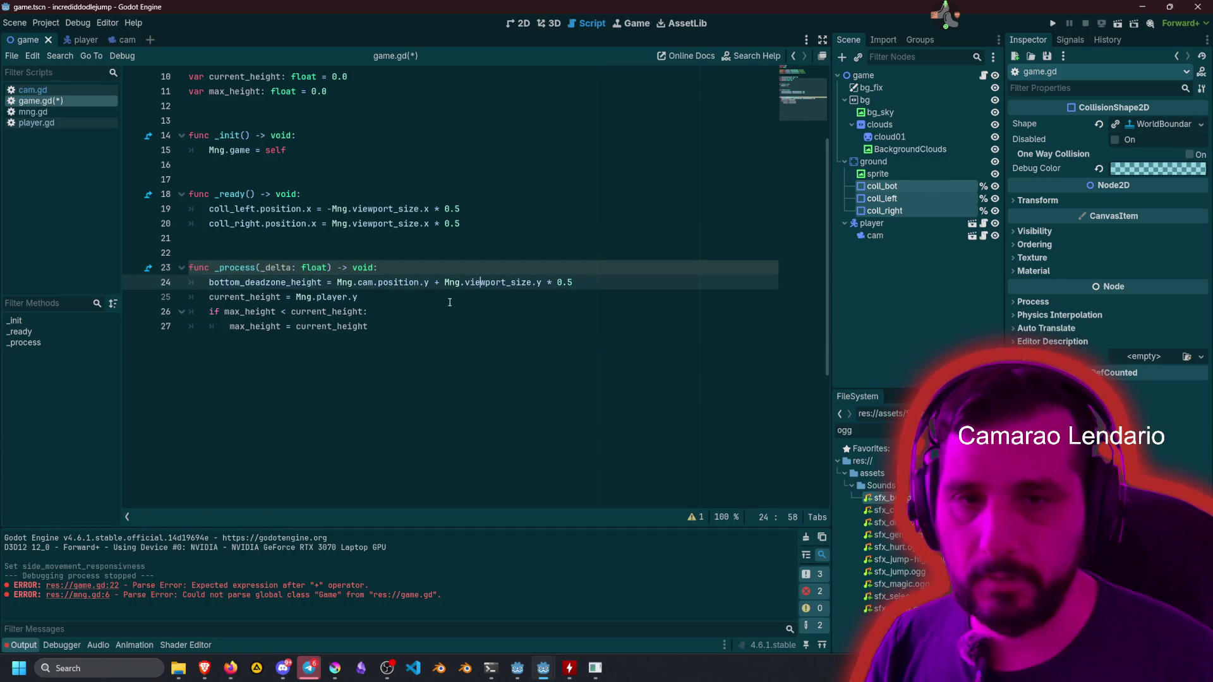
click(407, 331)
click(351, 252)
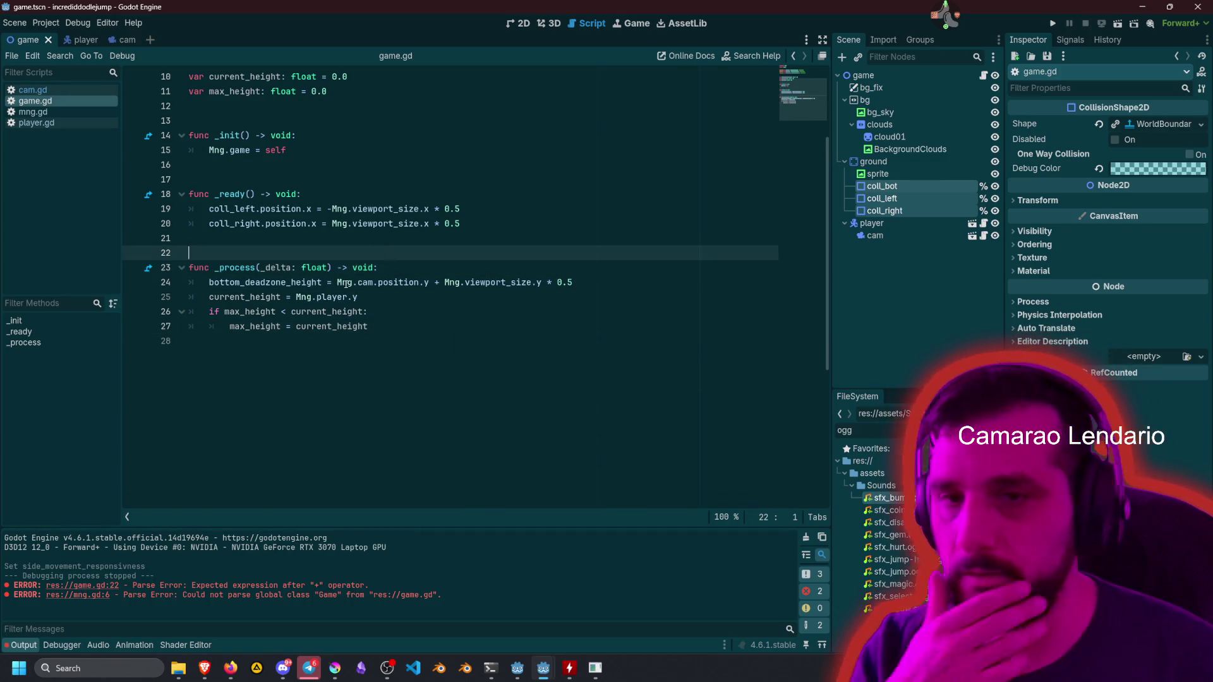
key(ctrl+s)
scroll(352, 278, up, 3)
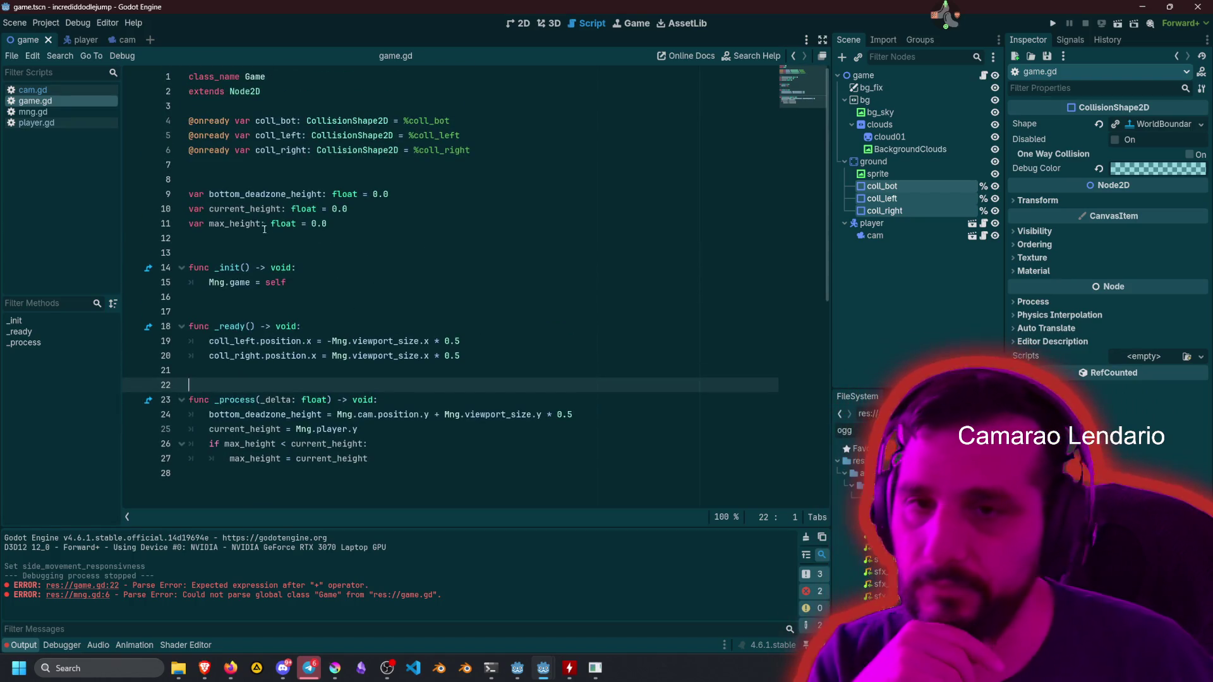
click(226, 223)
Give max_height a setter 'set(value):' whose body is 'max_height = value'
text(:)
key(Return)
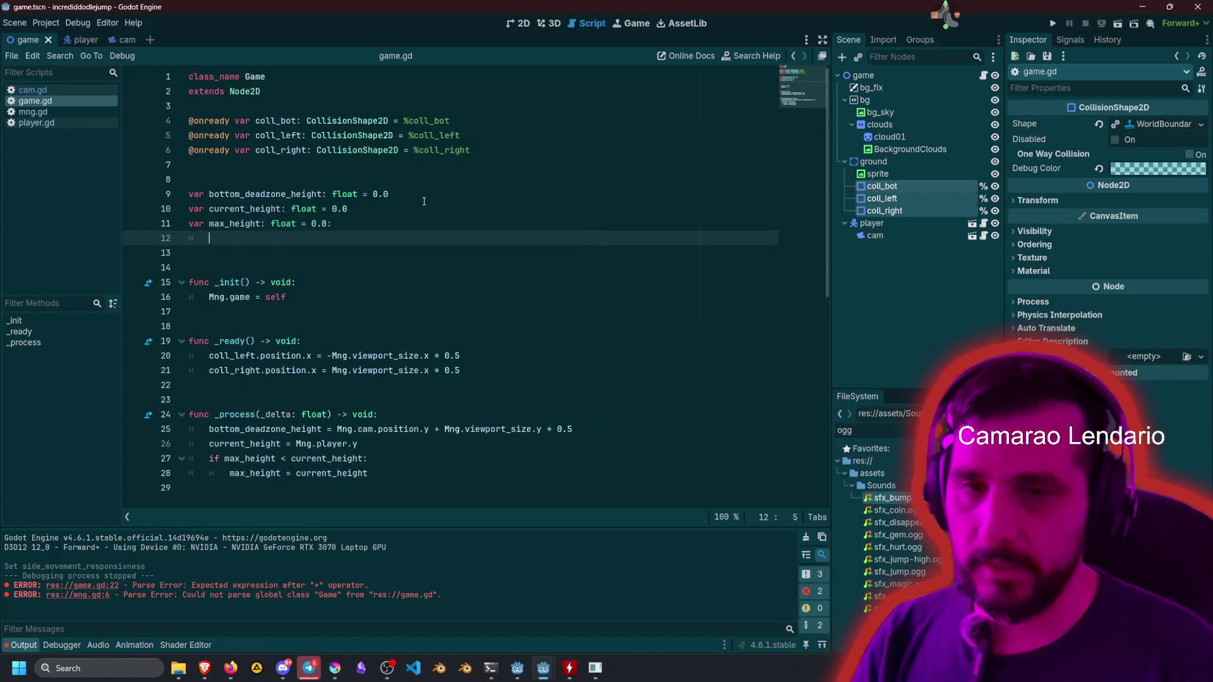
text(set(va)
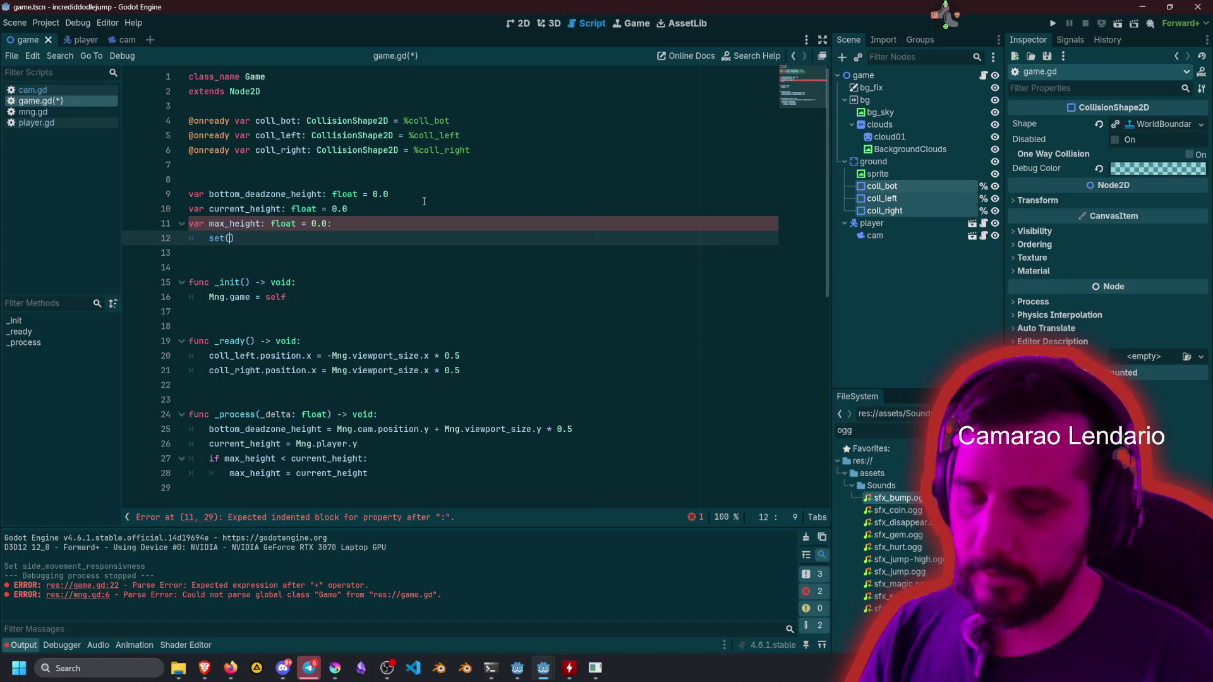
text(lue):)
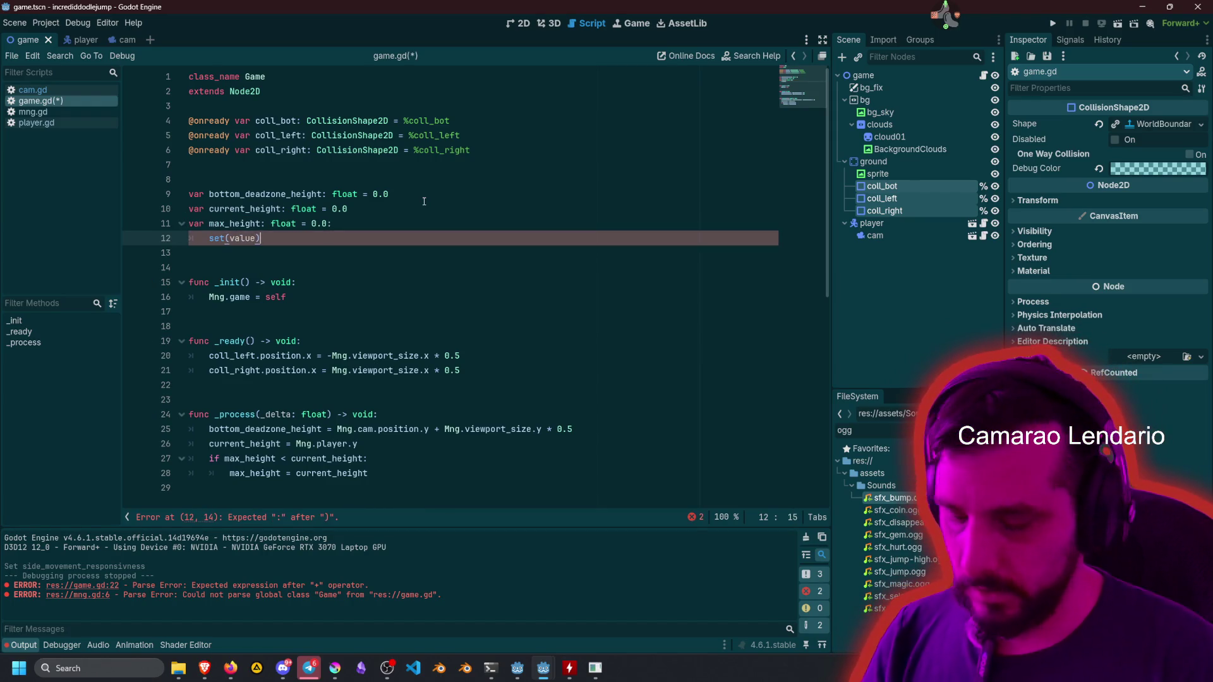
key(Return)
key(Up)
key(Up)
key(ctrl+d)
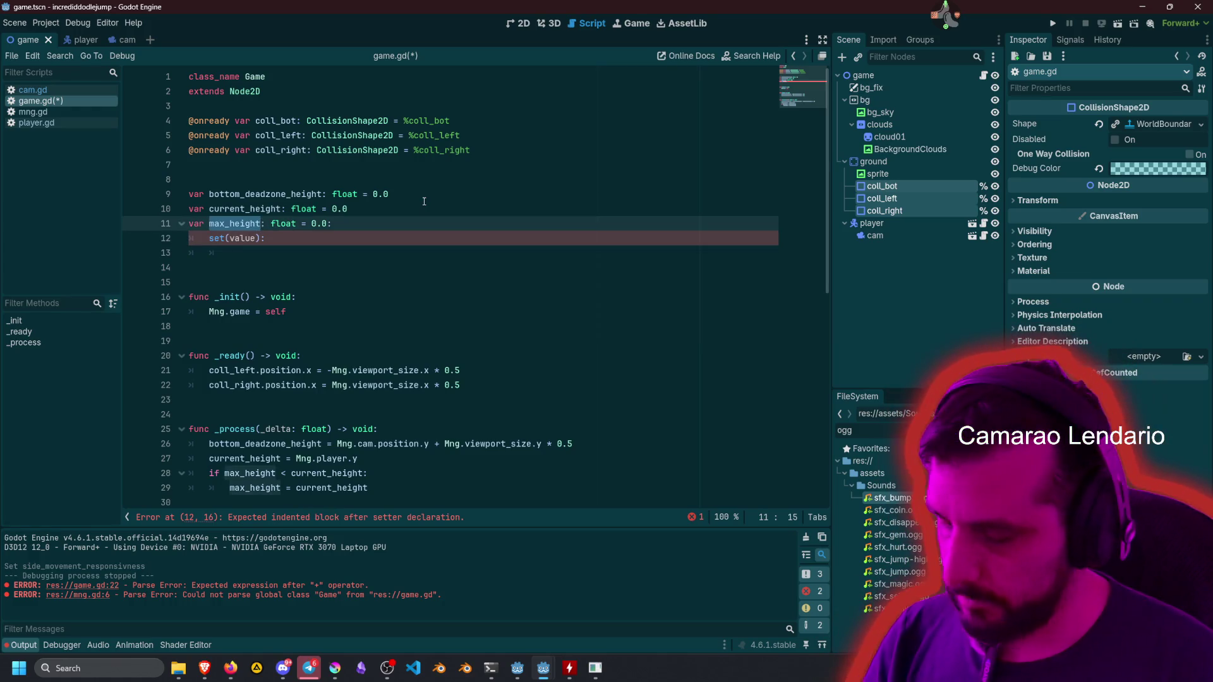
key(ctrl+c)
key(Down)
key(Down)
key(ctrl+v)
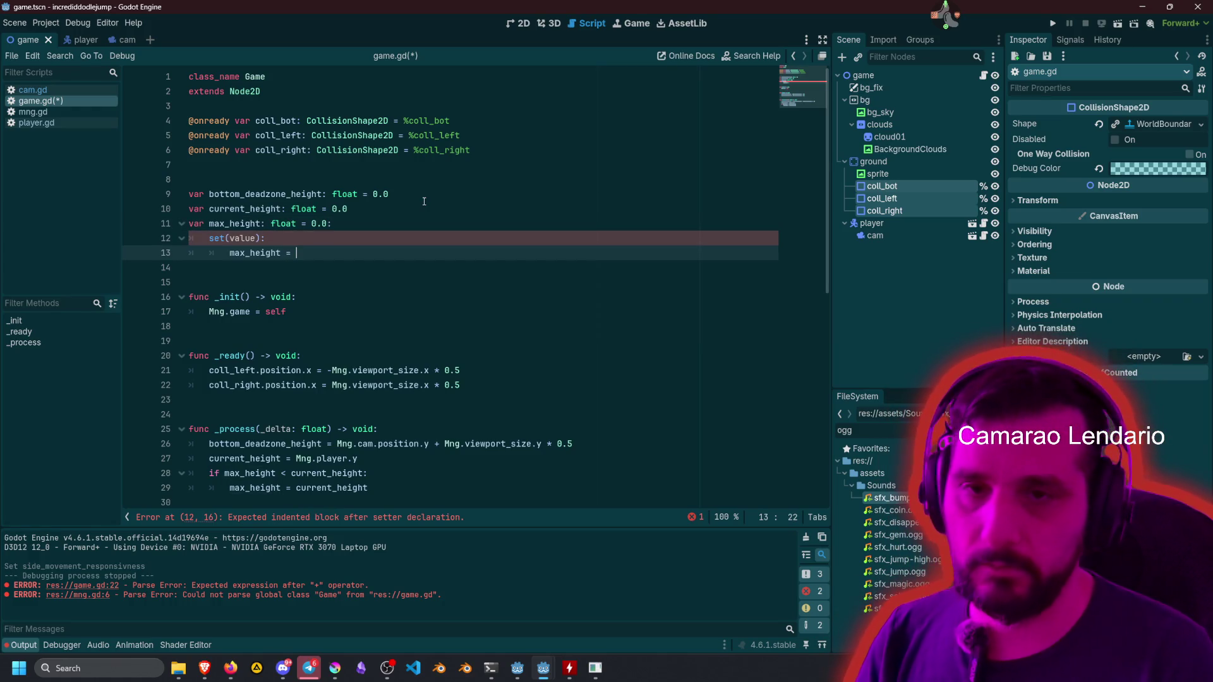
text(value)
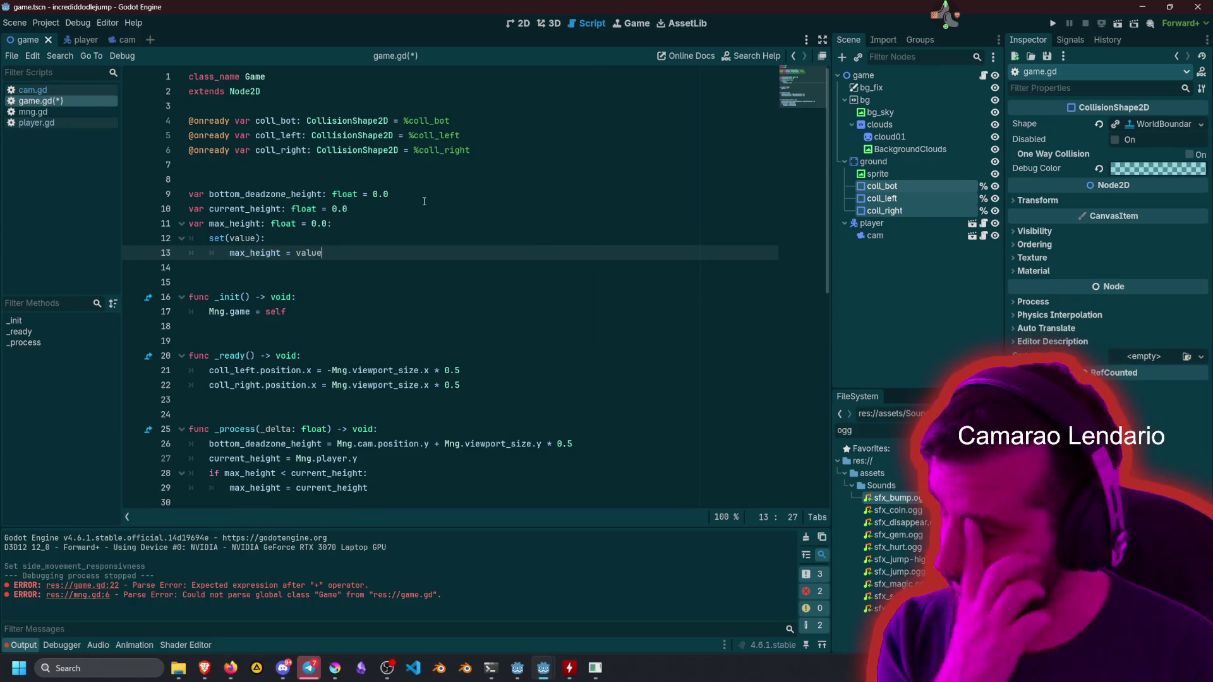
key(Return)
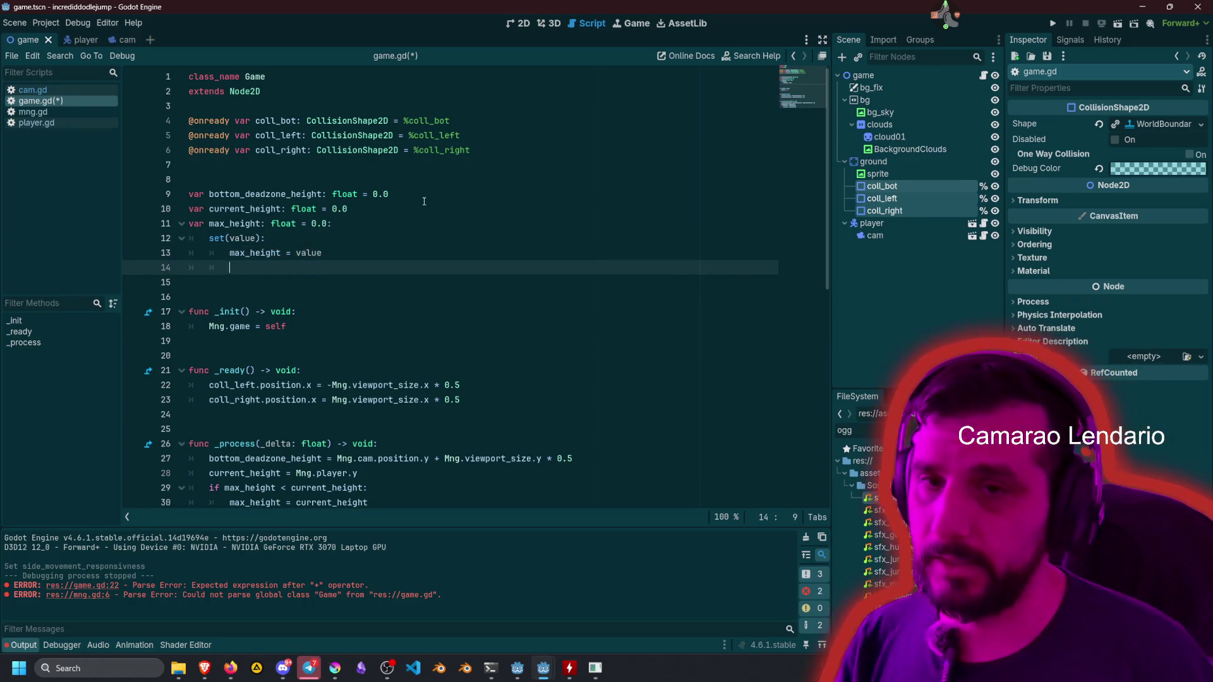
key(Return)
Declare 'signal max_height_updated(max_height: float)' below the setter
key(BackSpace)
key(BackSpace)
key(Return)
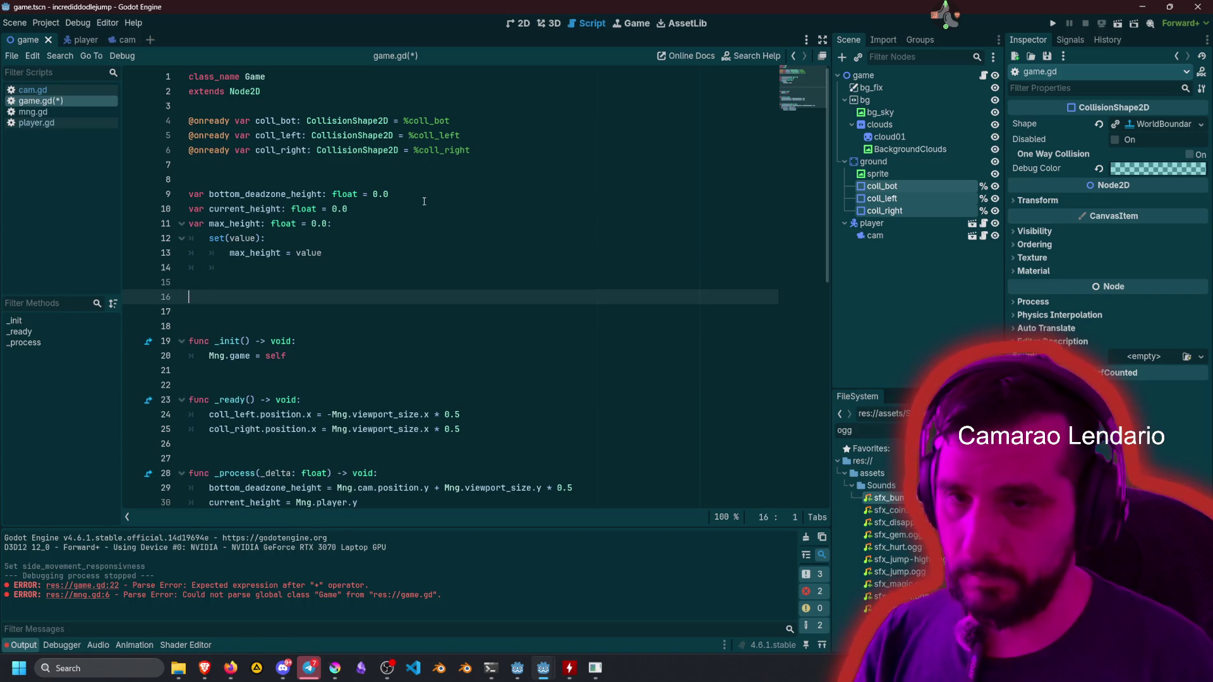
text(signal)
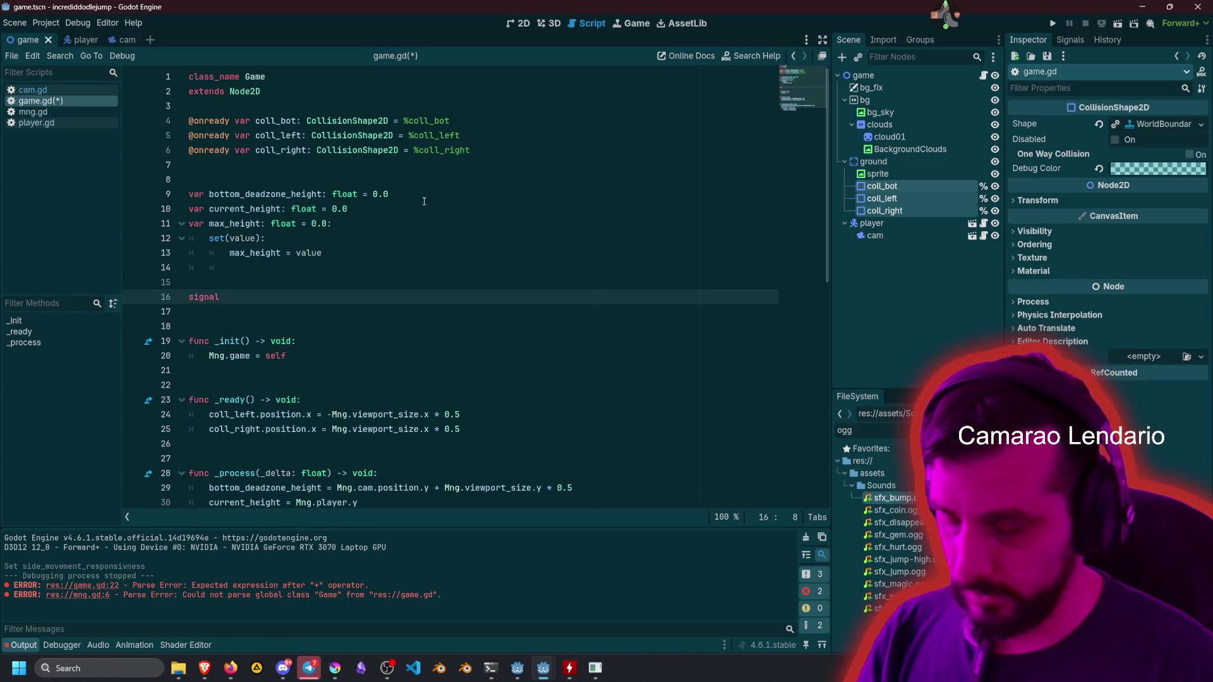
key(Up)
key(Up)
key(Up)
key(Down)
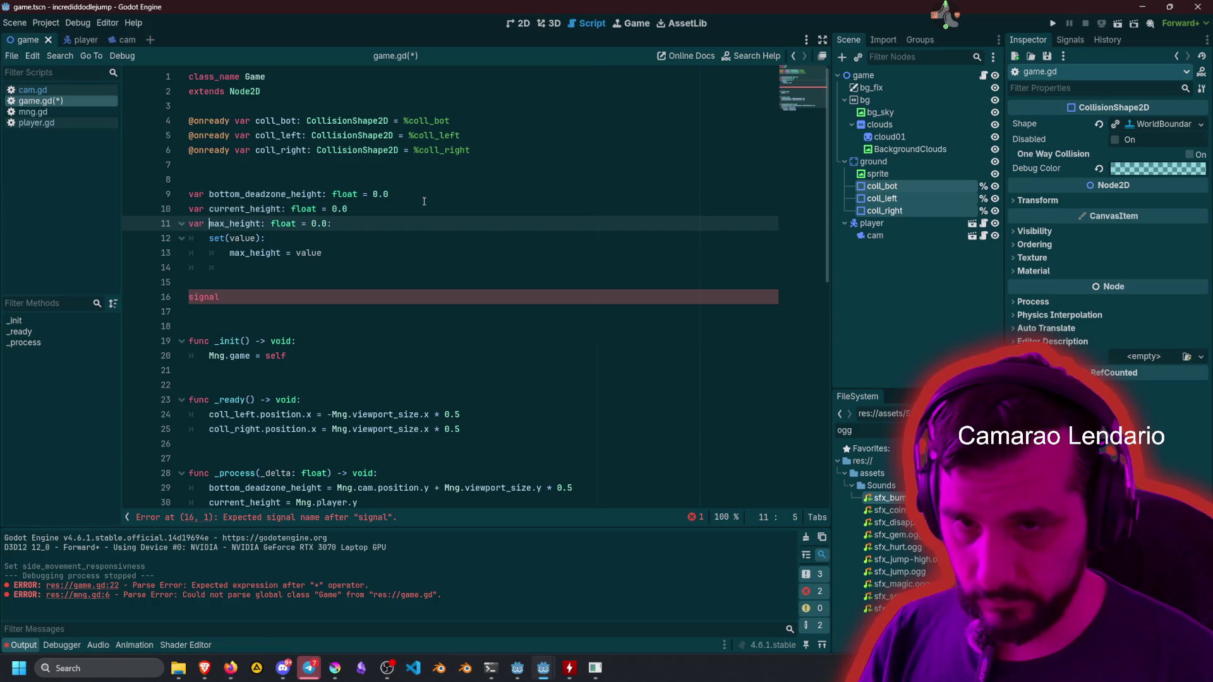
key(ctrl+d)
key(ctrl+c)
key(Down)
key(Down)
key(Down)
key(Up)
key(ctrl+v)
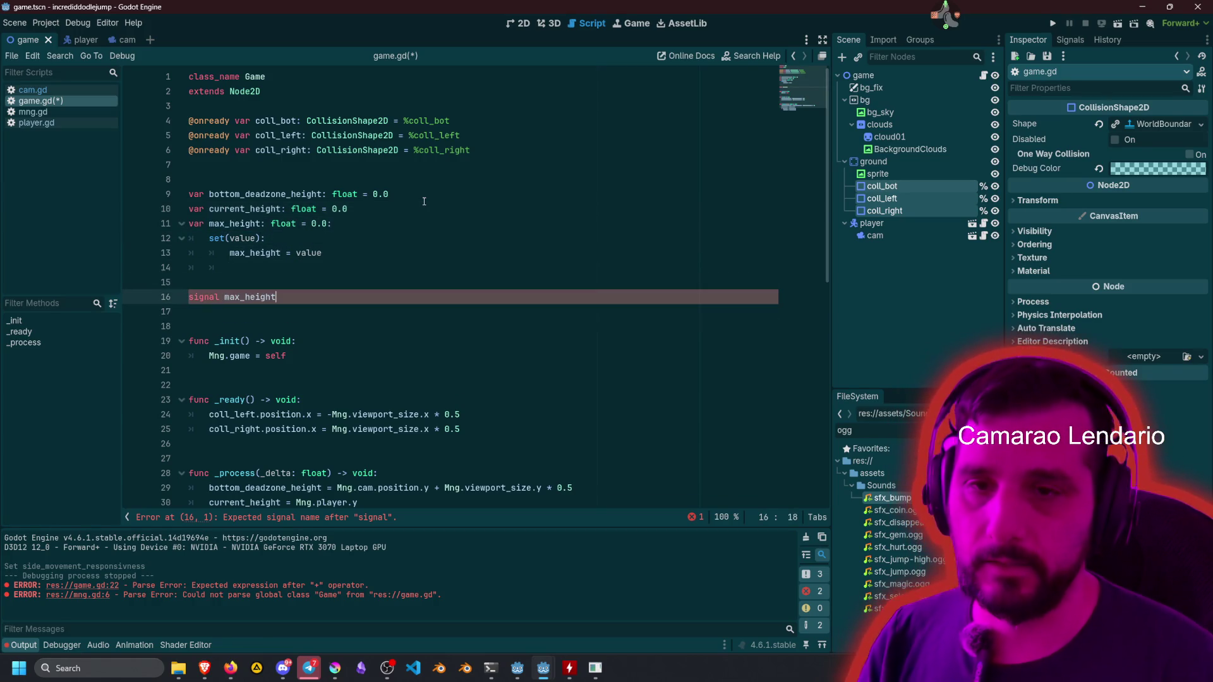
text(_up)
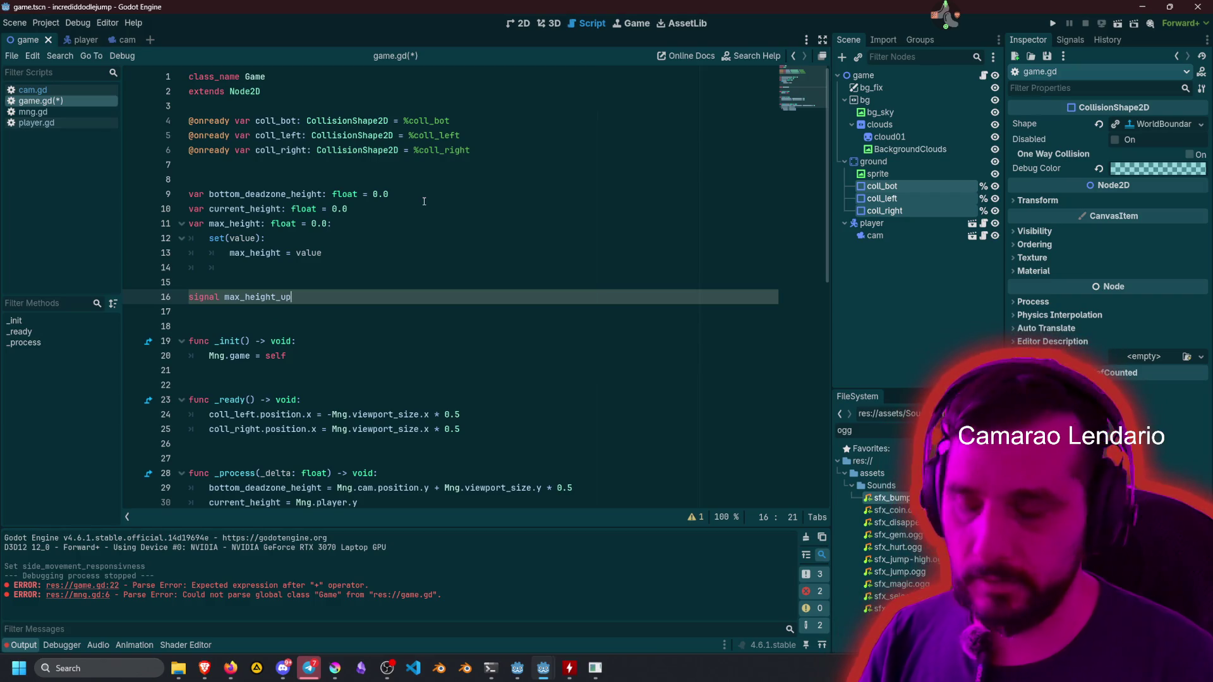
text(dated()
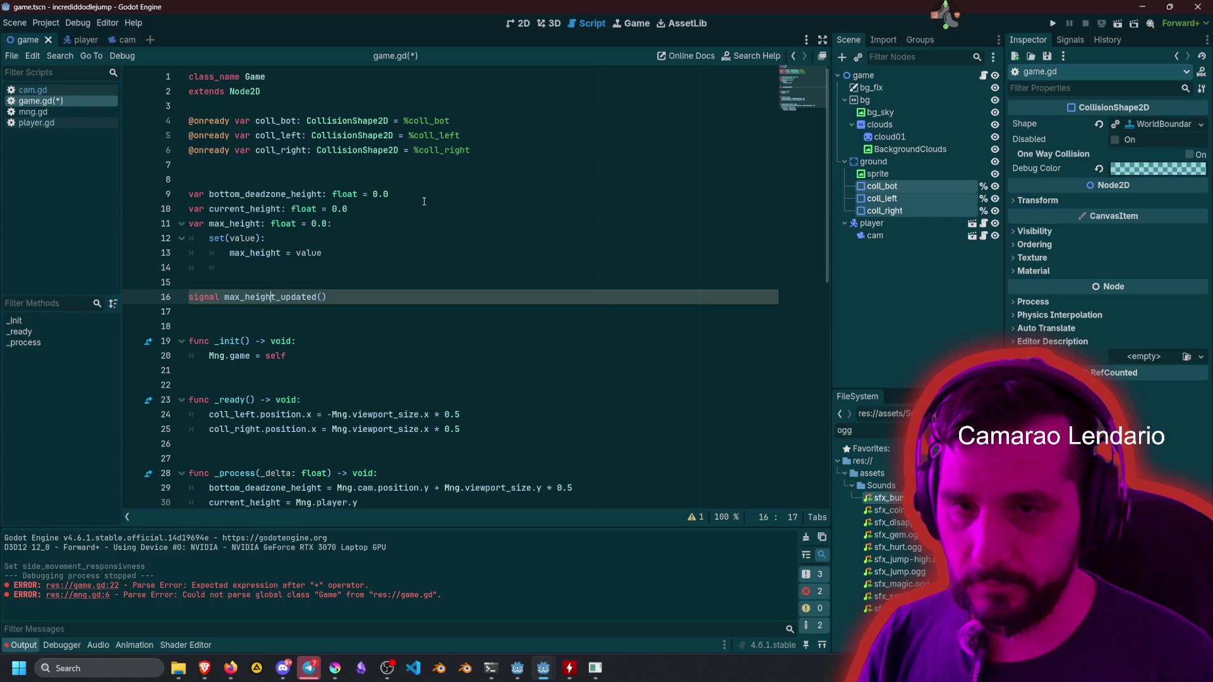
key(End)
key(Left)
text(max_height)
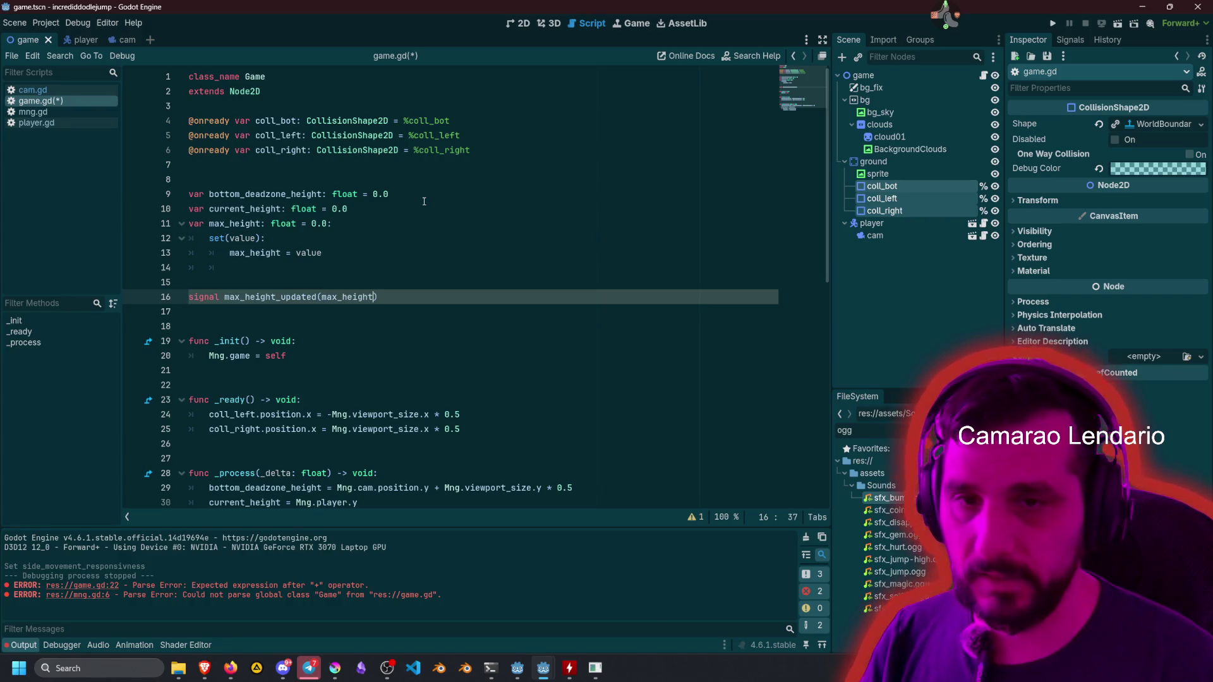
text(: float)
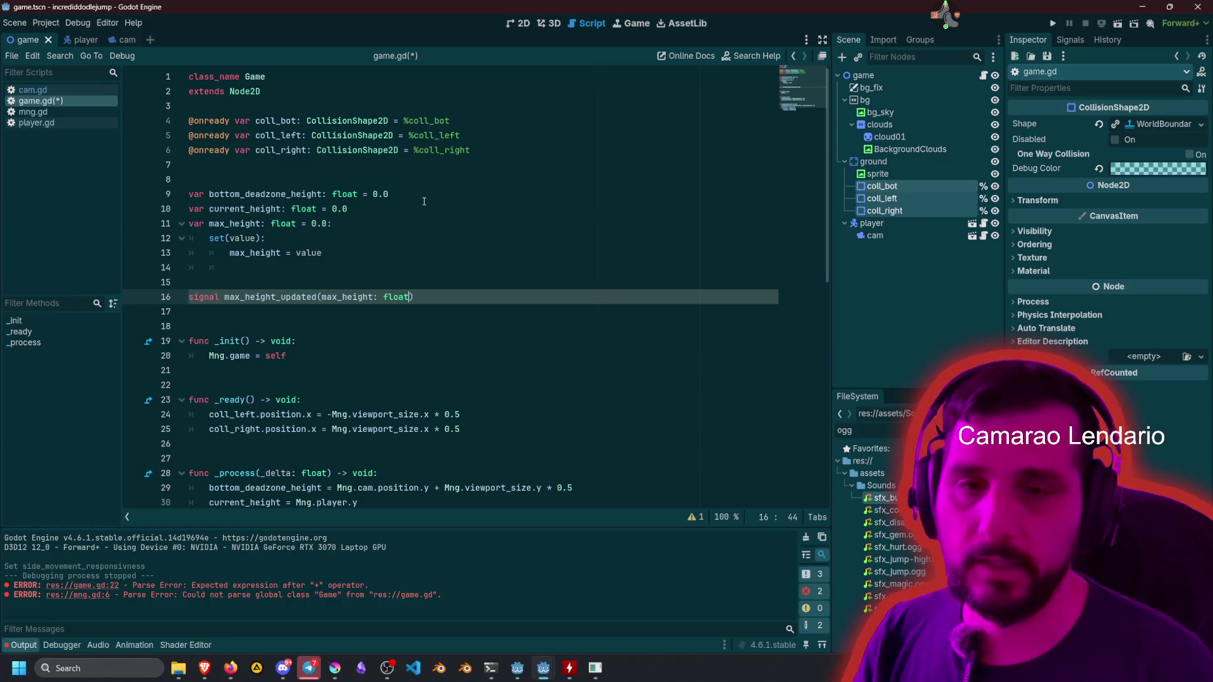
click(255, 297)
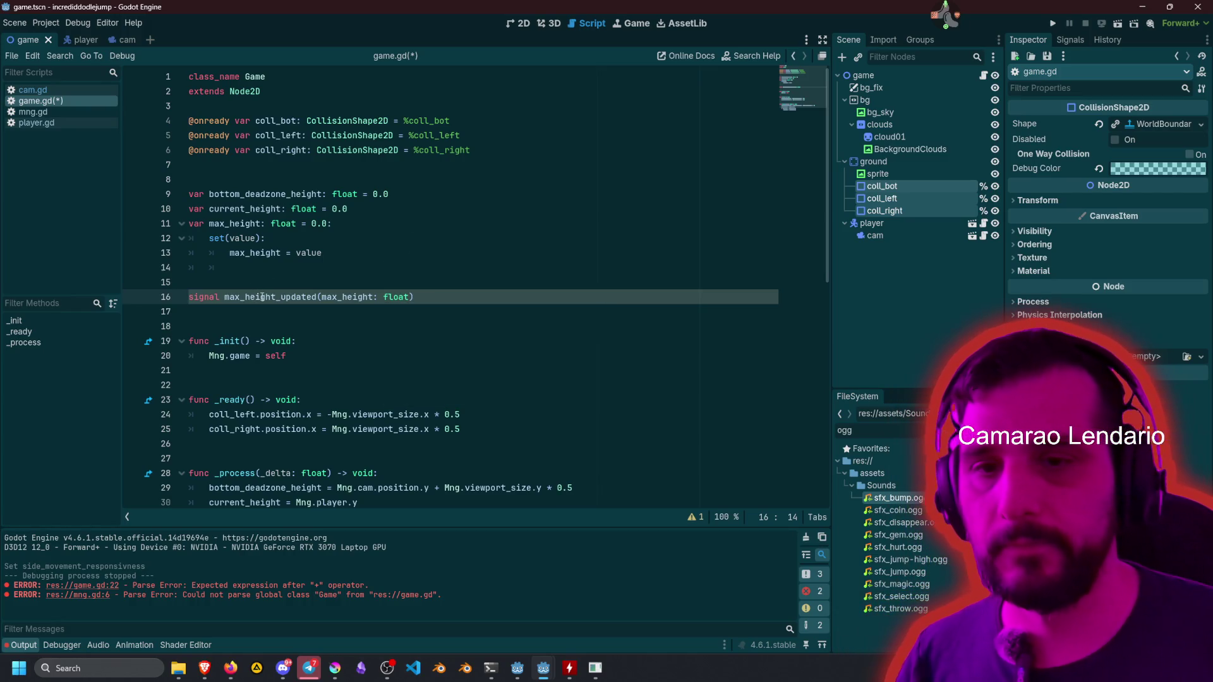
Call max_height_updated.emit() inside the max_height setter
double_click(261, 296)
key(ctrl+c)
key(Up)
key(Up)
key(ctrl+v)
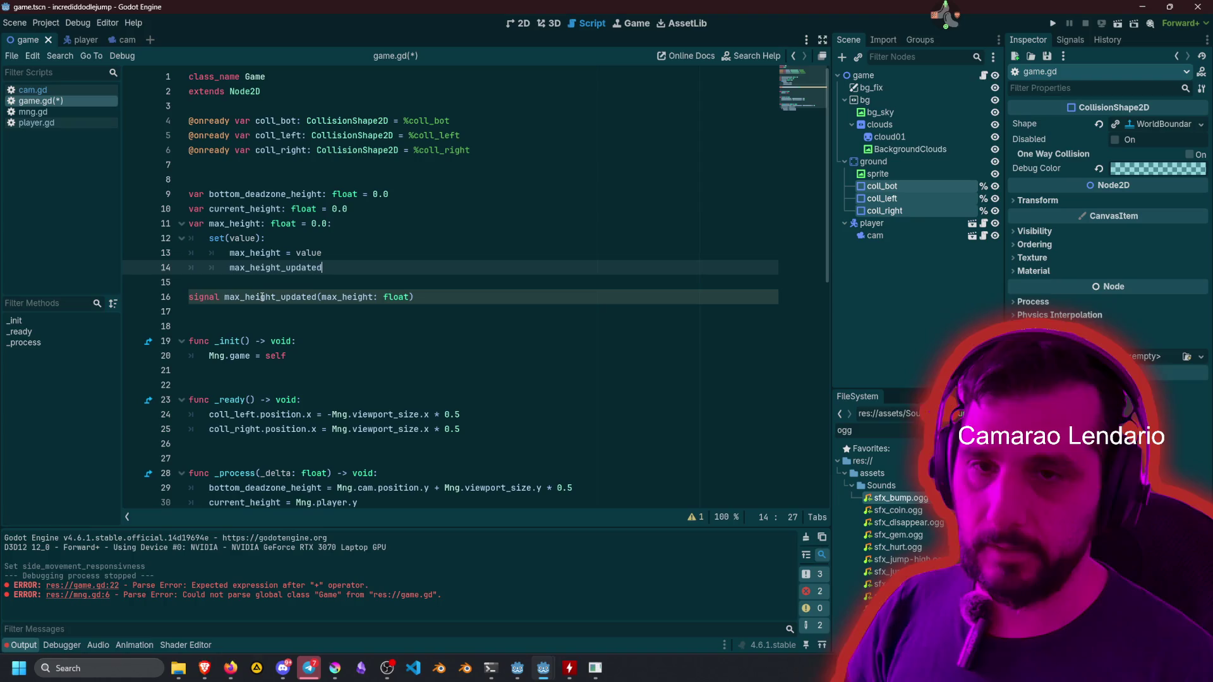
text(emit()
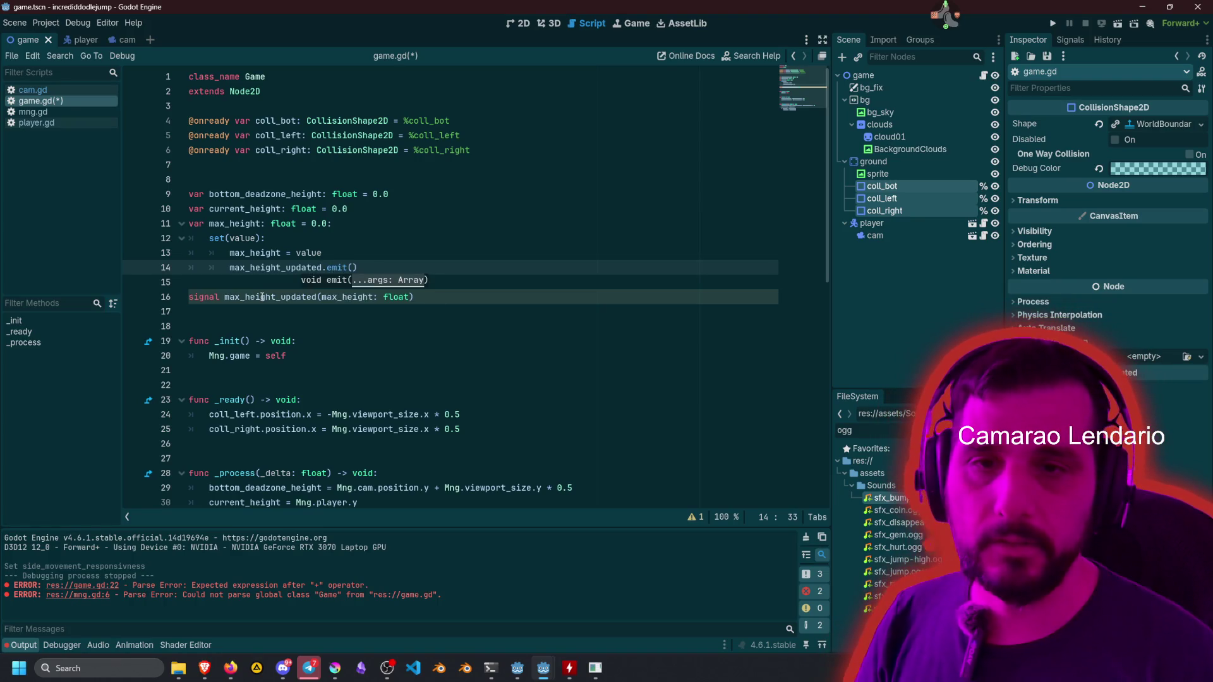
Add 'if max_height < value:' above the setter's assignment
double_click(261, 253)
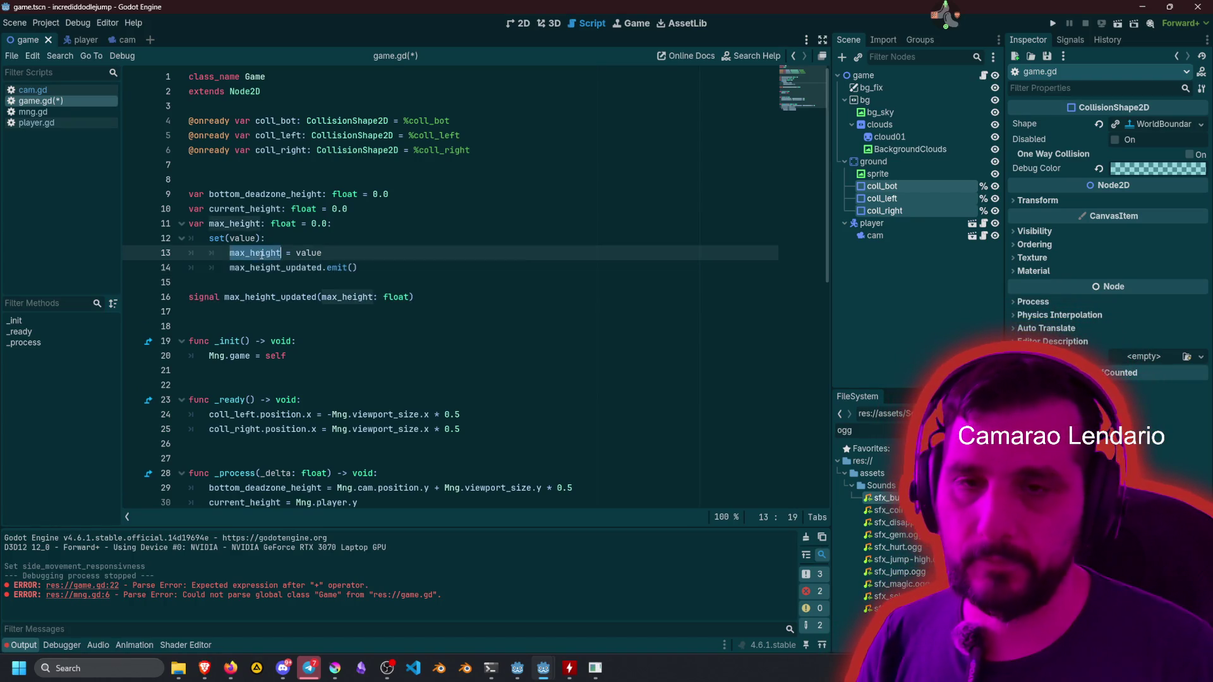
key(Left)
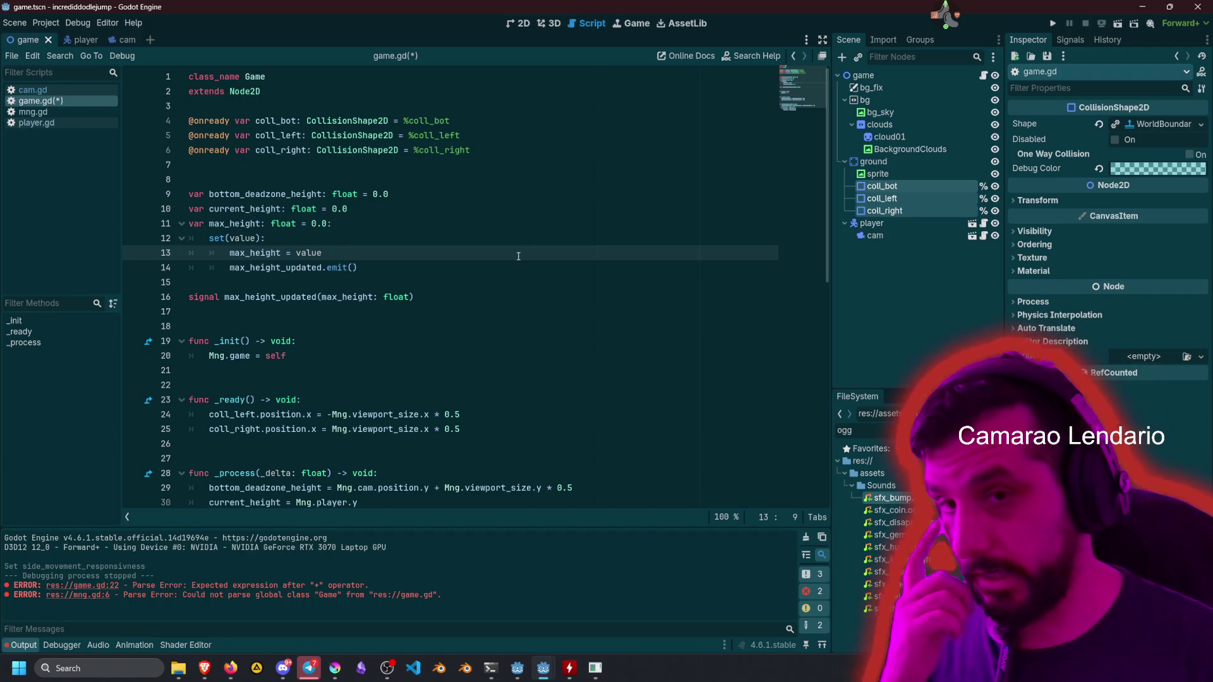
key(Return)
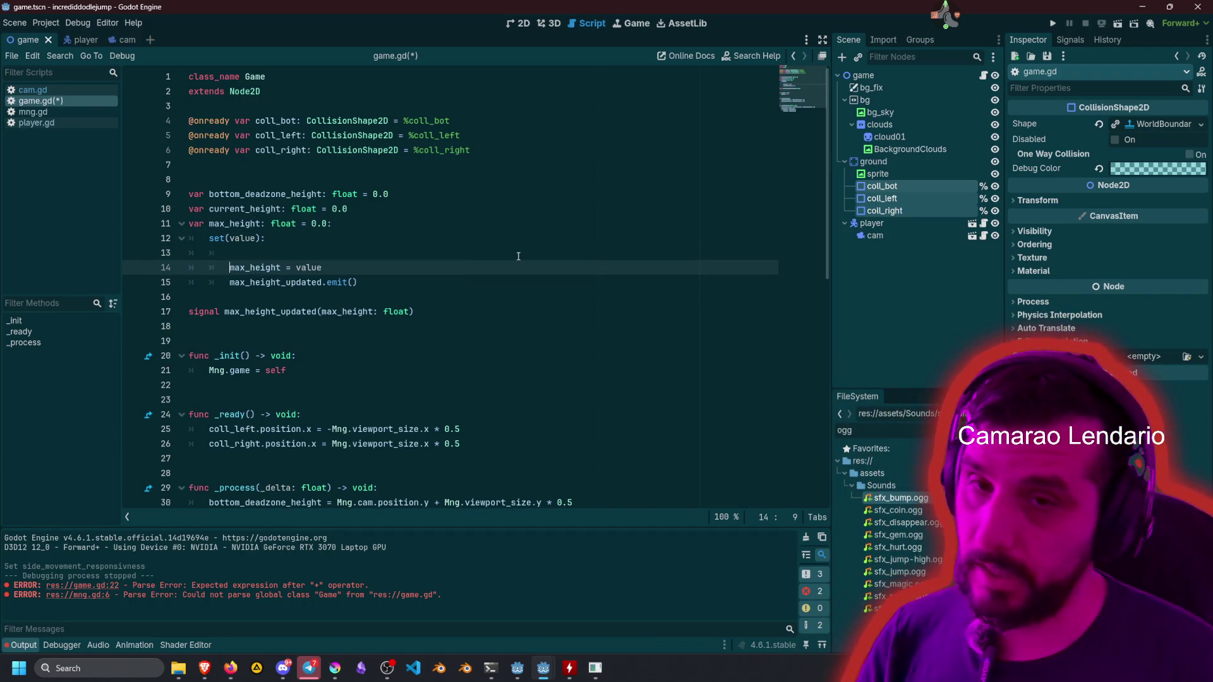
key(shift+End)
key(Up)
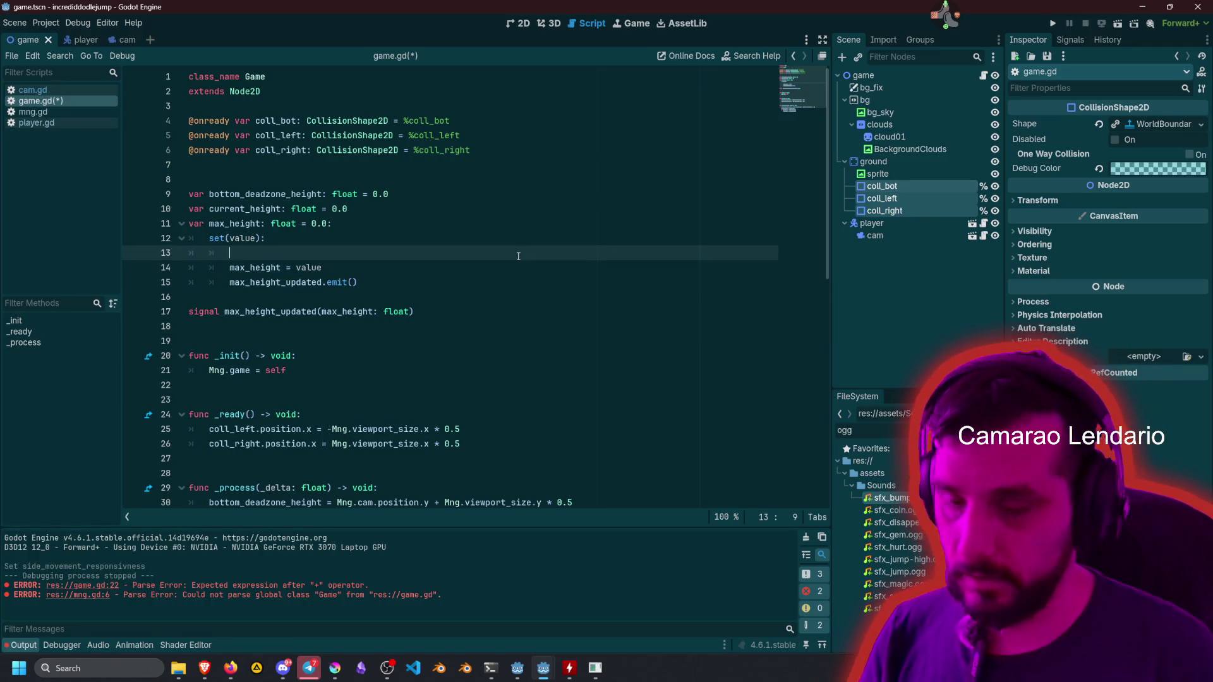
text(if max)
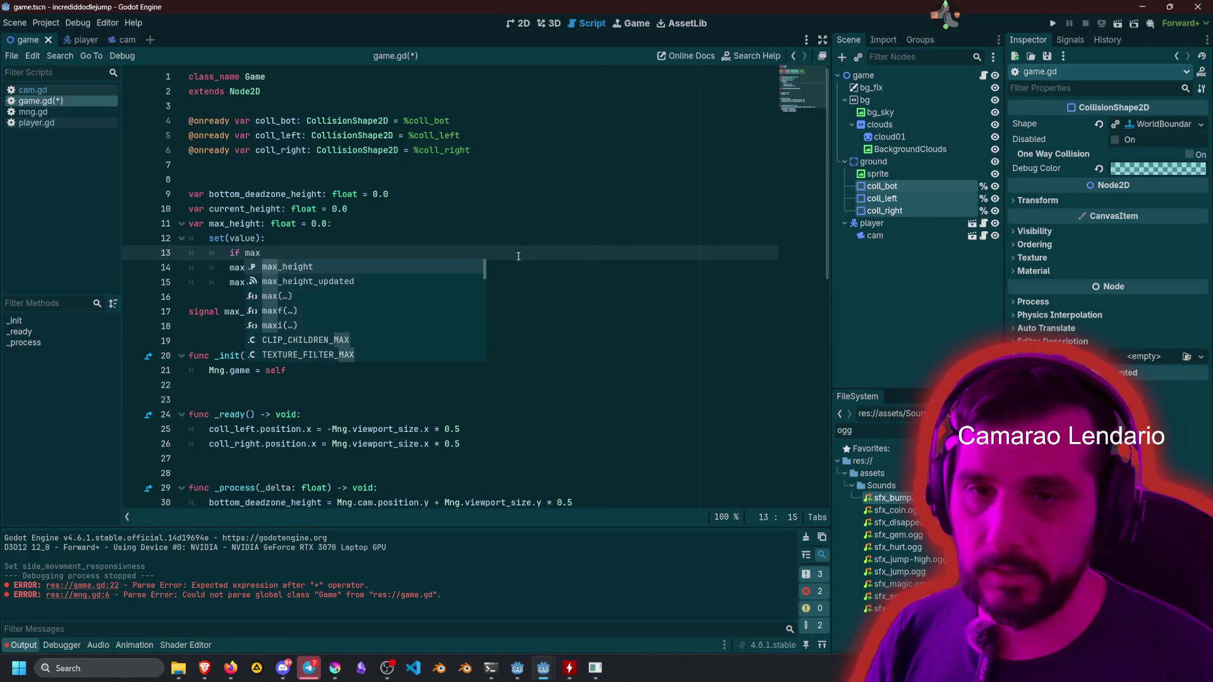
text(_h)
key(Return)
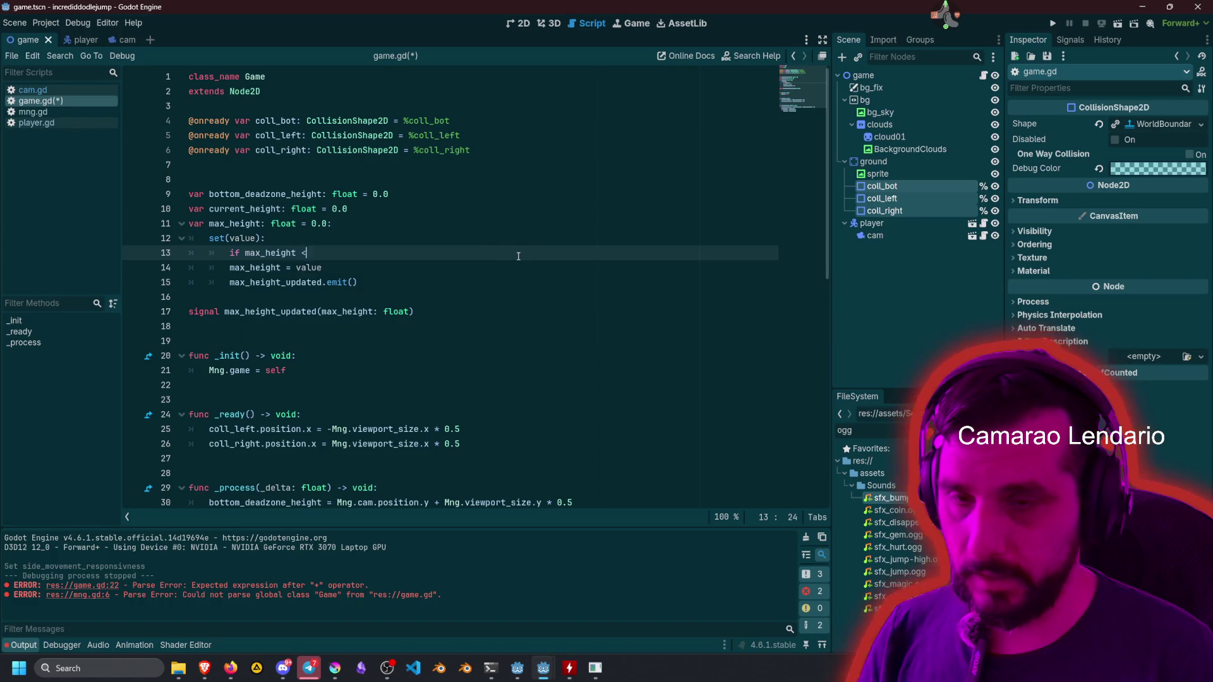
text(lue)
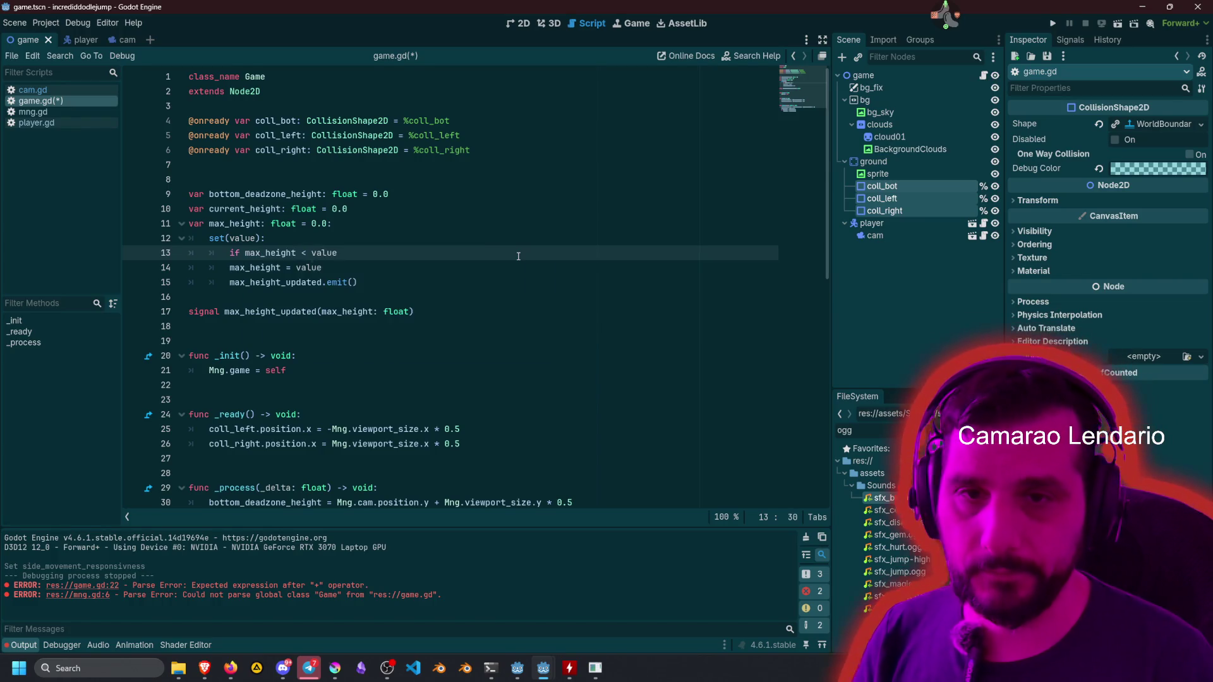
key(Return)
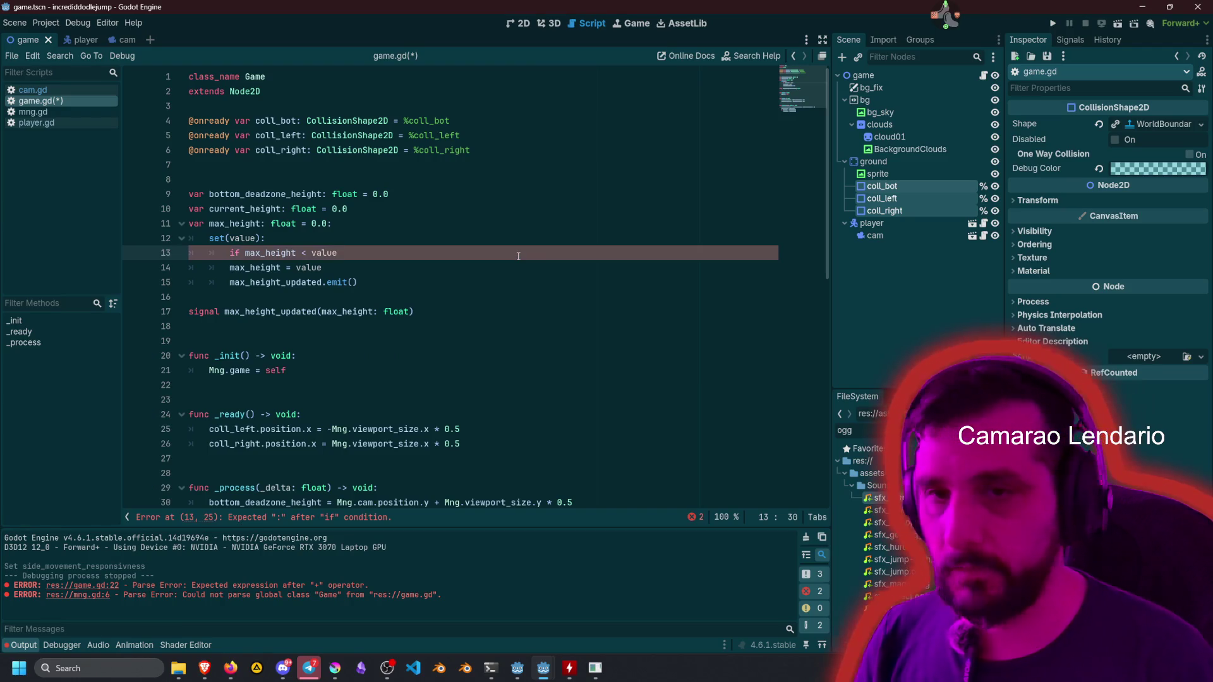
key(BackSpace)
Indent the assignment and emit call under the if, passing max_height to emit()
key(Down)
key(Down)
key(Home)
key(Home)
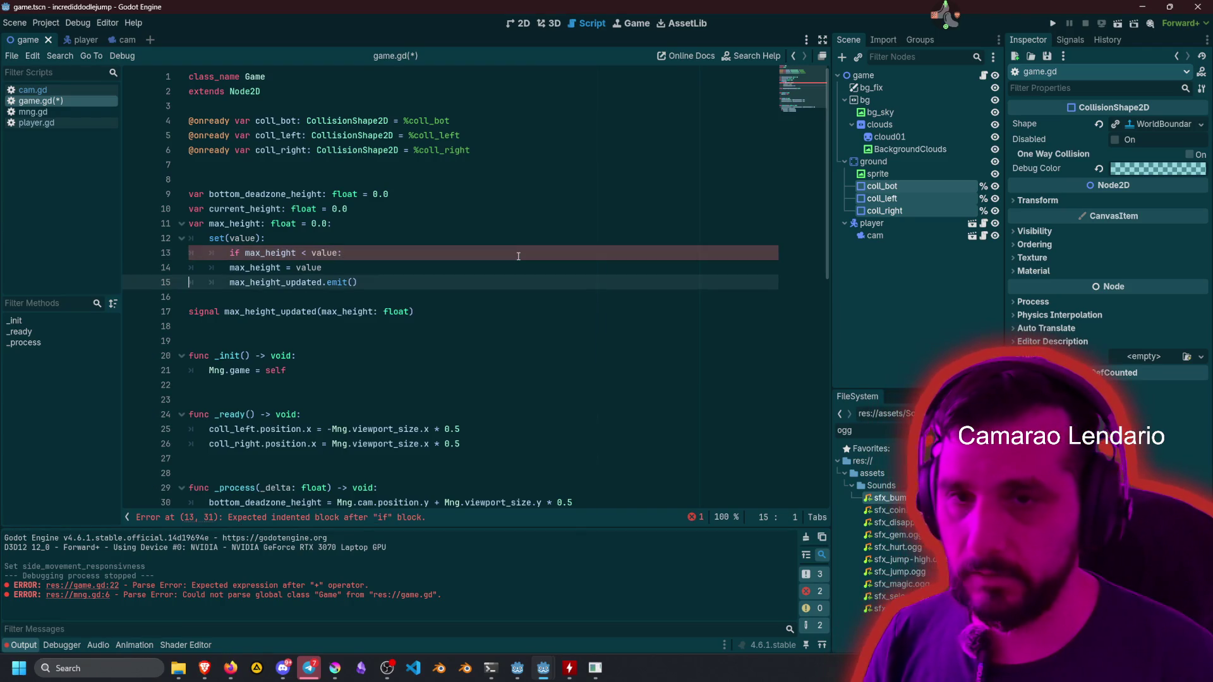
key(shift+Up)
key(Tab)
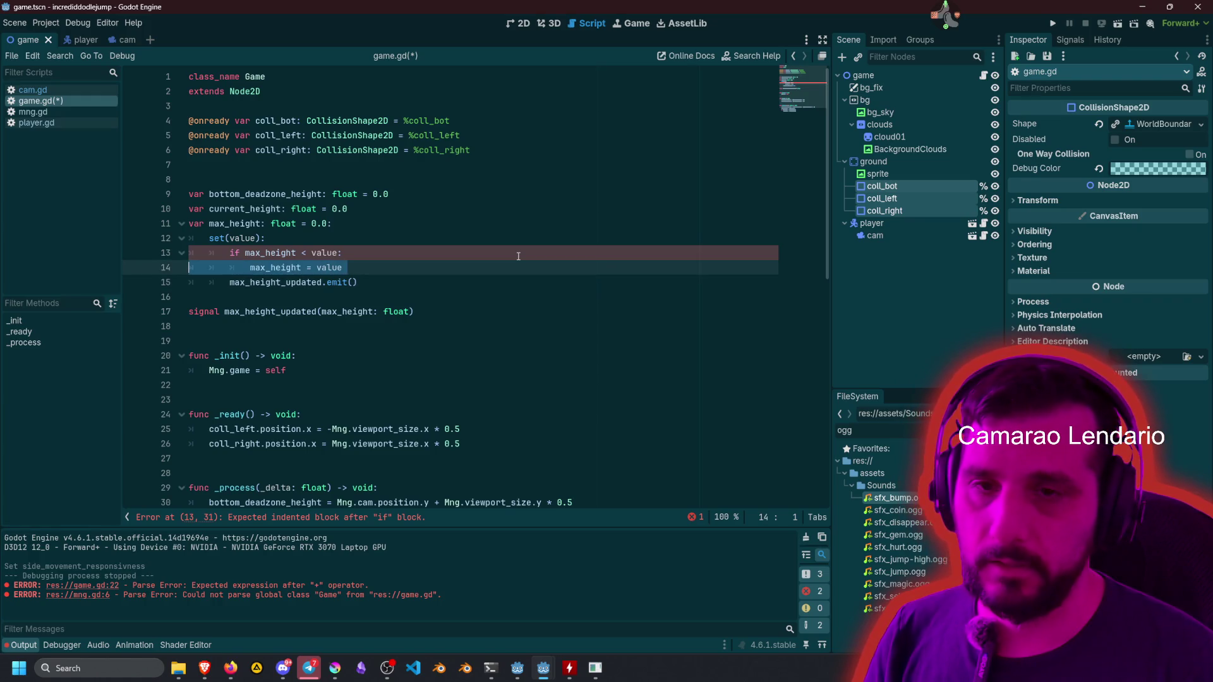
key(Down)
key(Tab)
key(End)
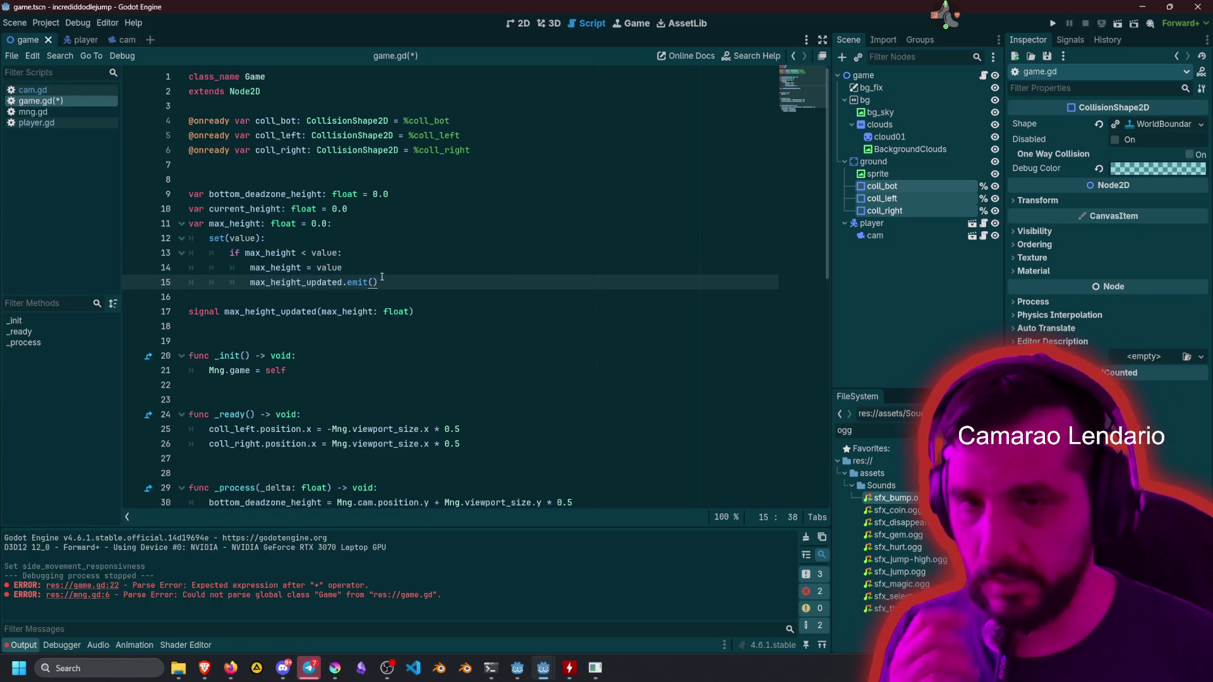
double_click(288, 267)
key(ctrl+c)
key(Down)
key(End)
key(Left)
key(ctrl+v)
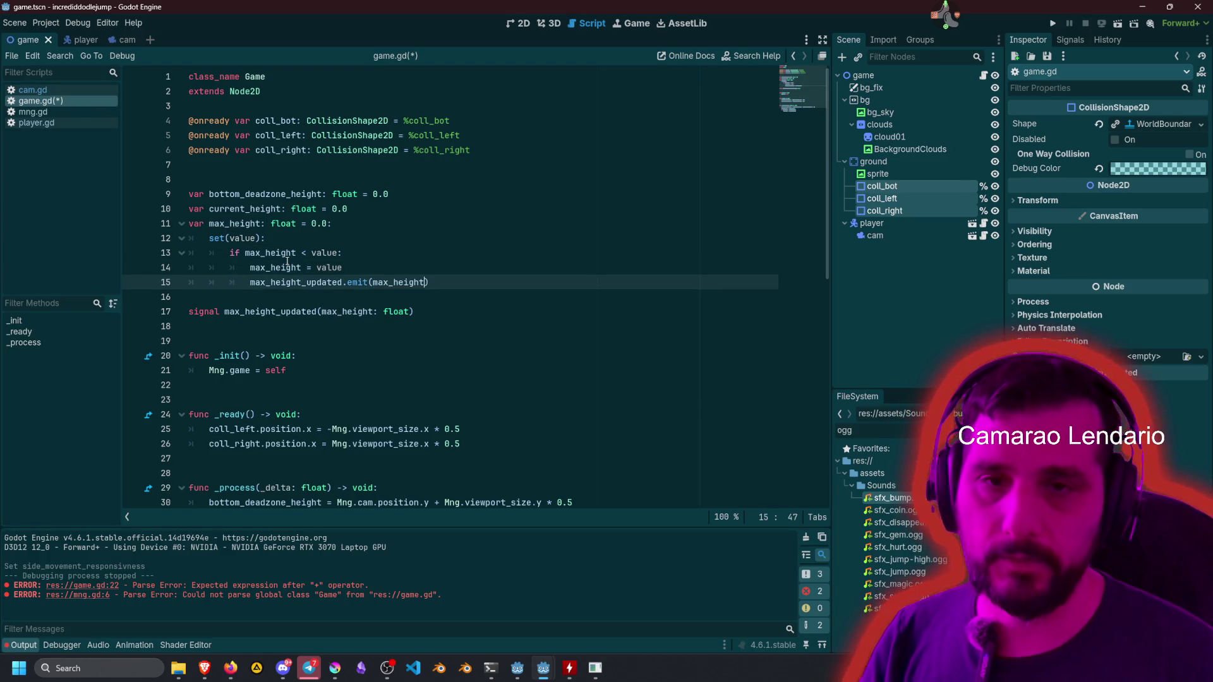
Save game.gd and switch to the 2D scene view
click(341, 312)
click(404, 240)
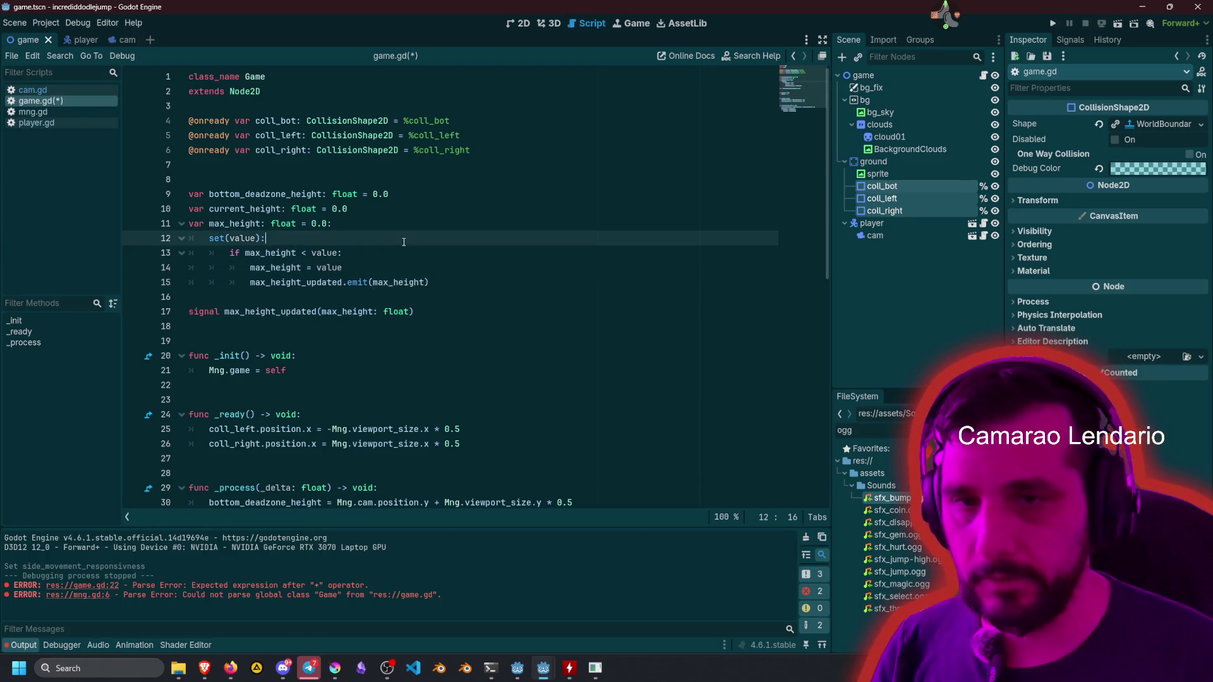
key(ctrl+s)
scroll(410, 296, down, 4)
click(373, 253)
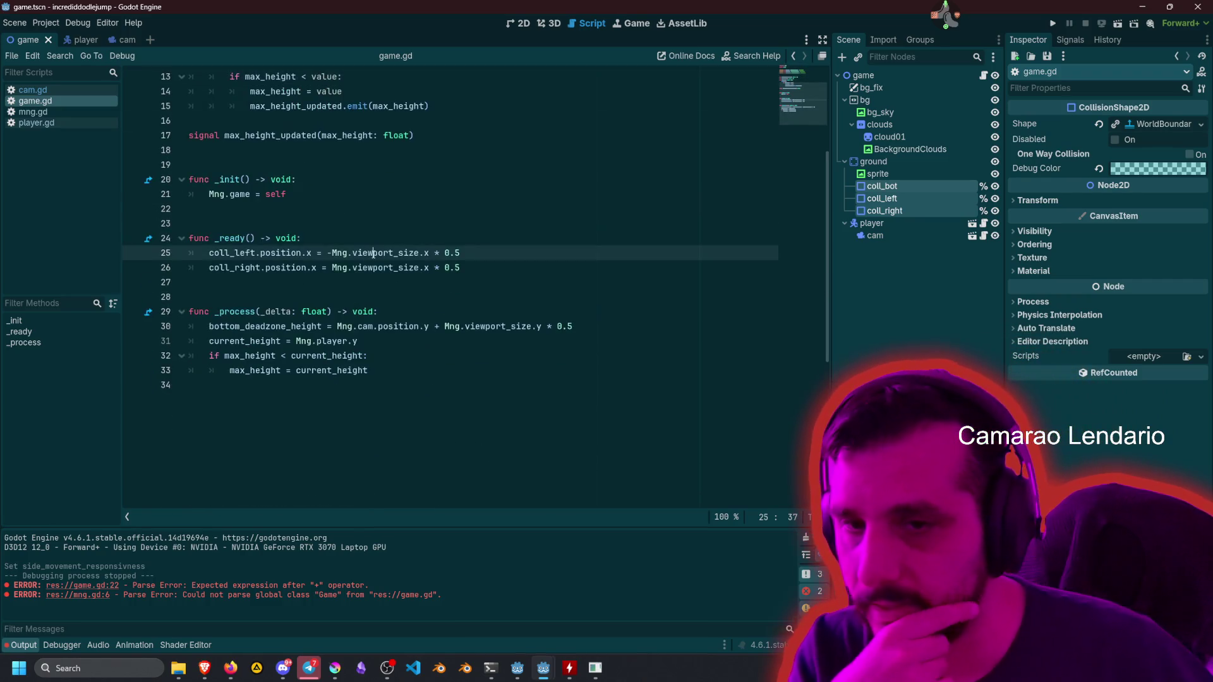
click(290, 194)
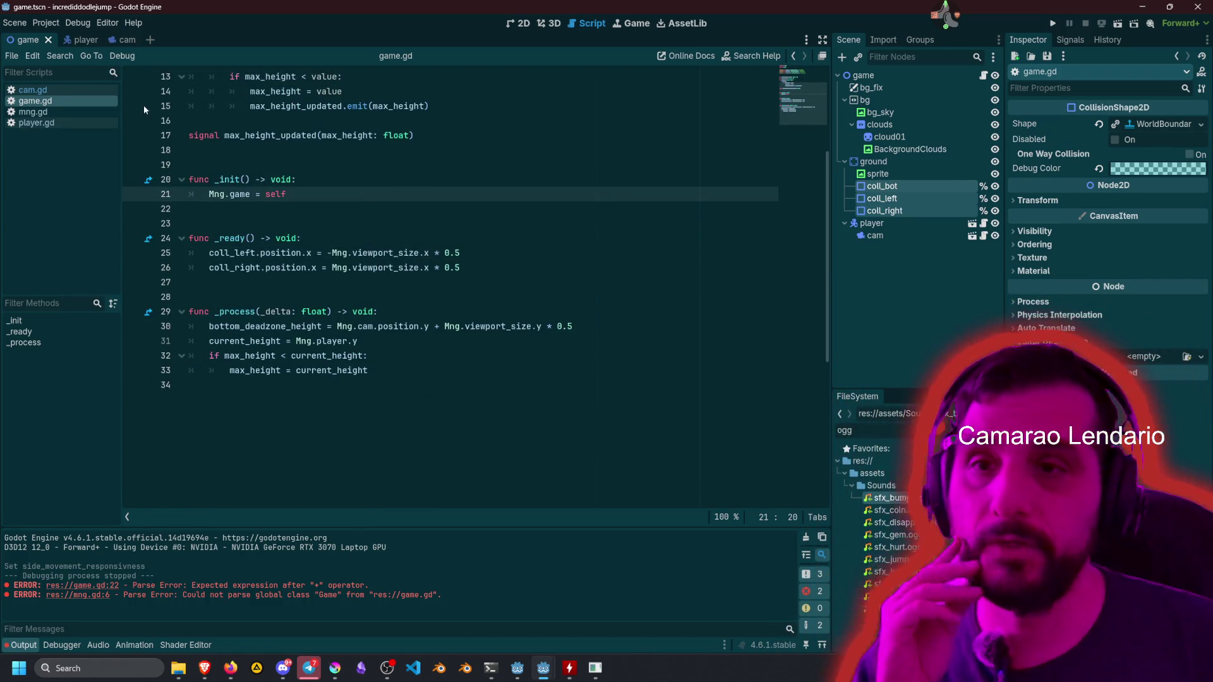
click(519, 23)
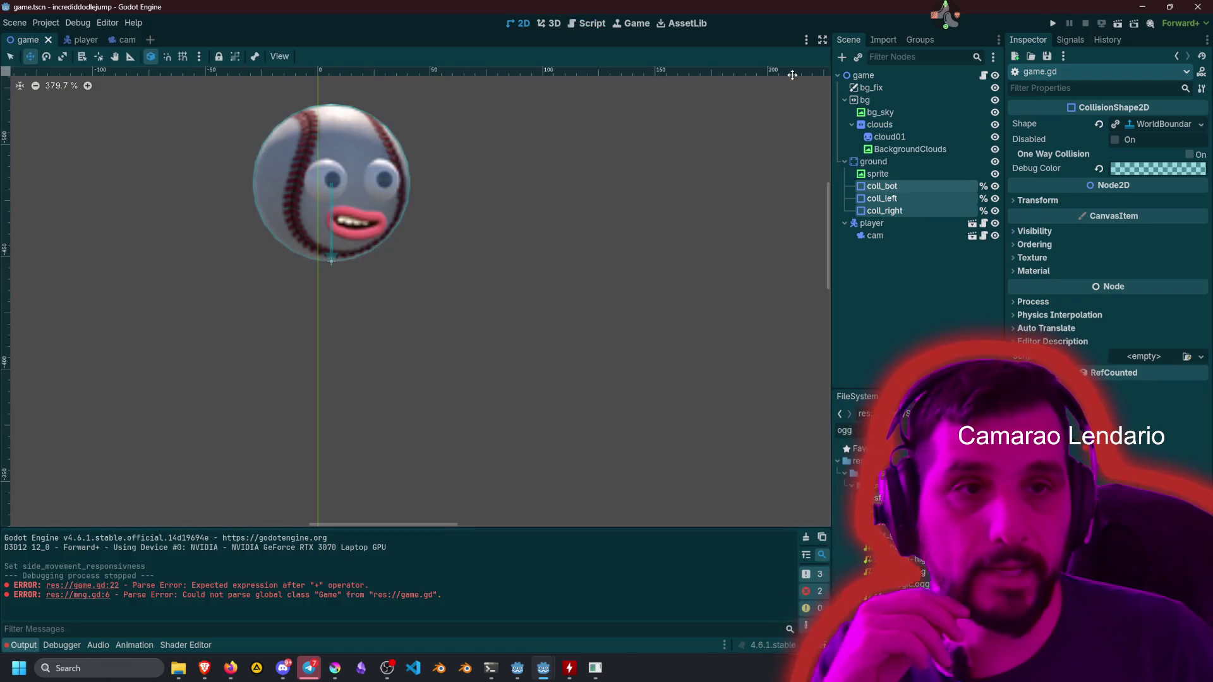
Add a CanvasLayer child under the game root node and rename it GUI
click(864, 75)
scroll(384, 322, down, 10)
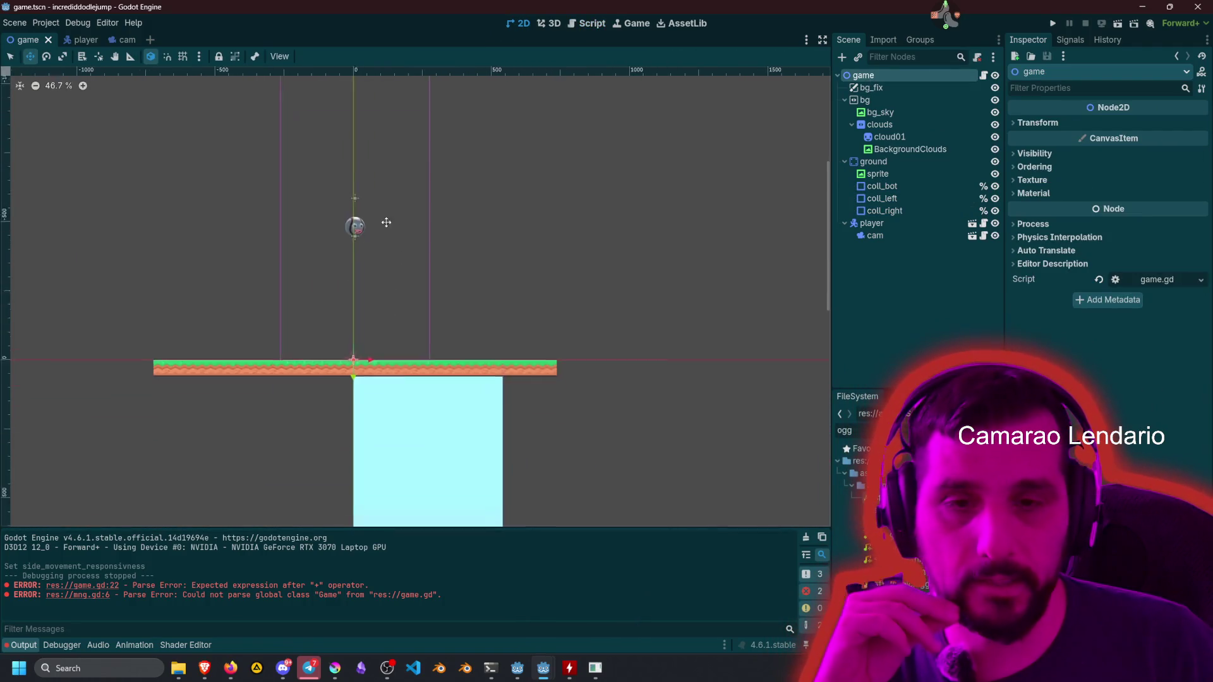
scroll(408, 204, down, 3)
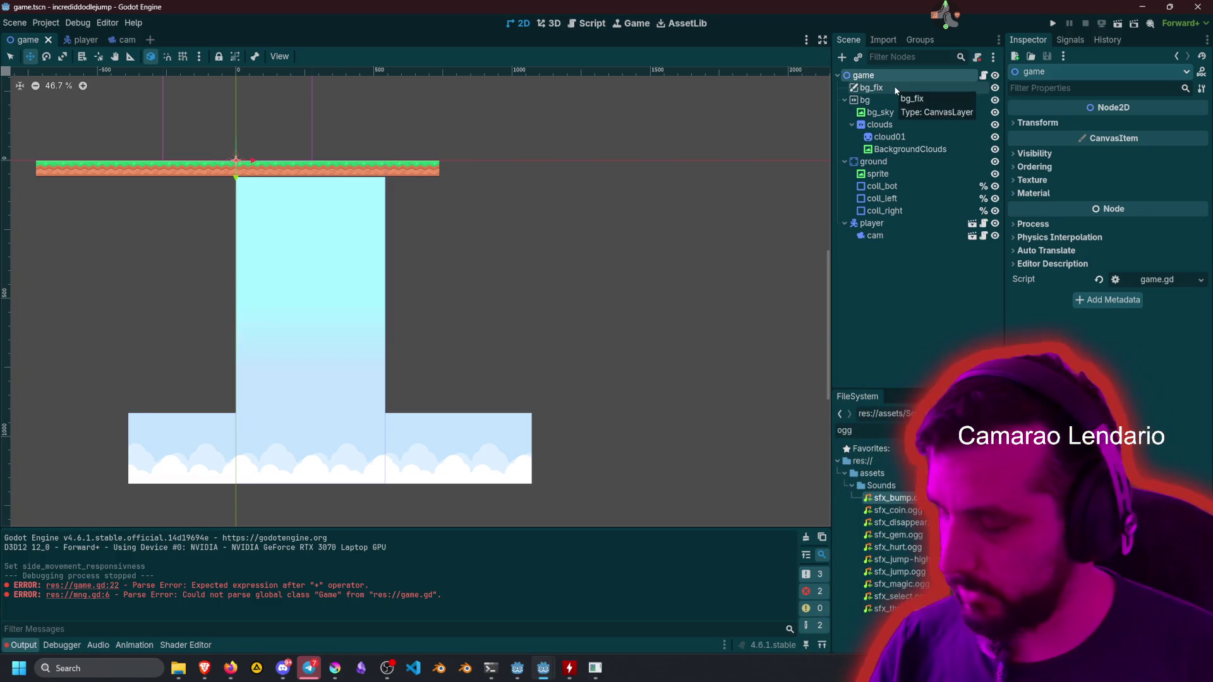
key(ctrl+a)
text(canva)
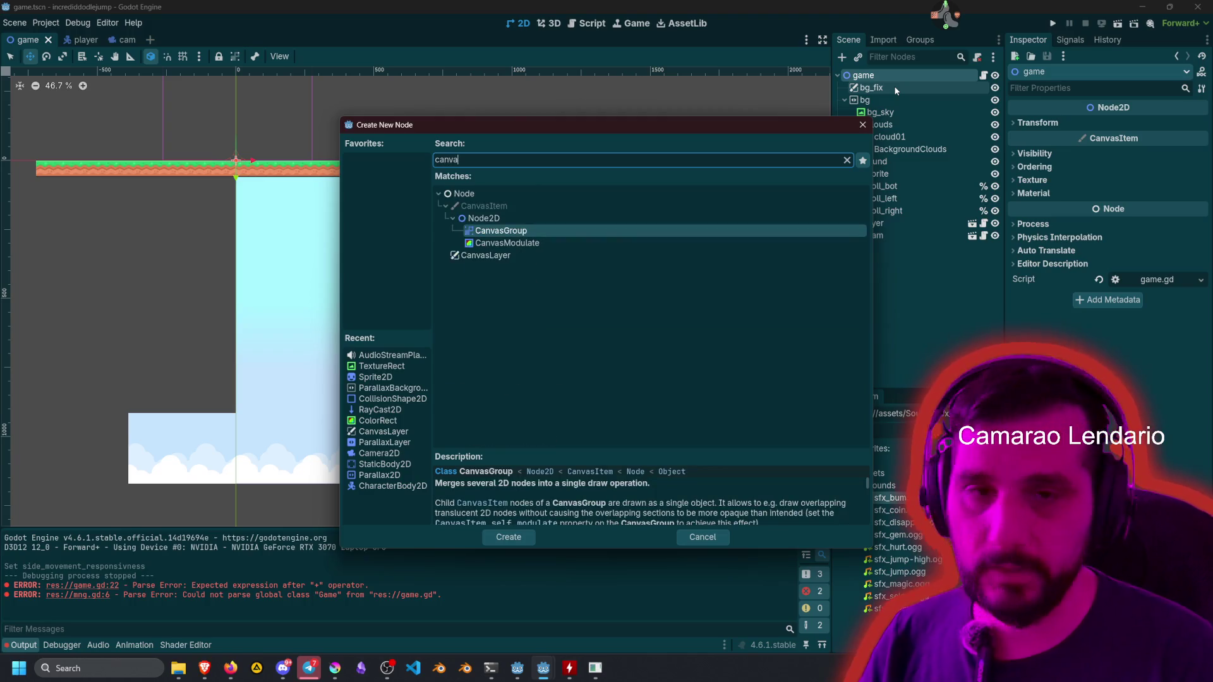
key(Down)
key(Down)
key(Return)
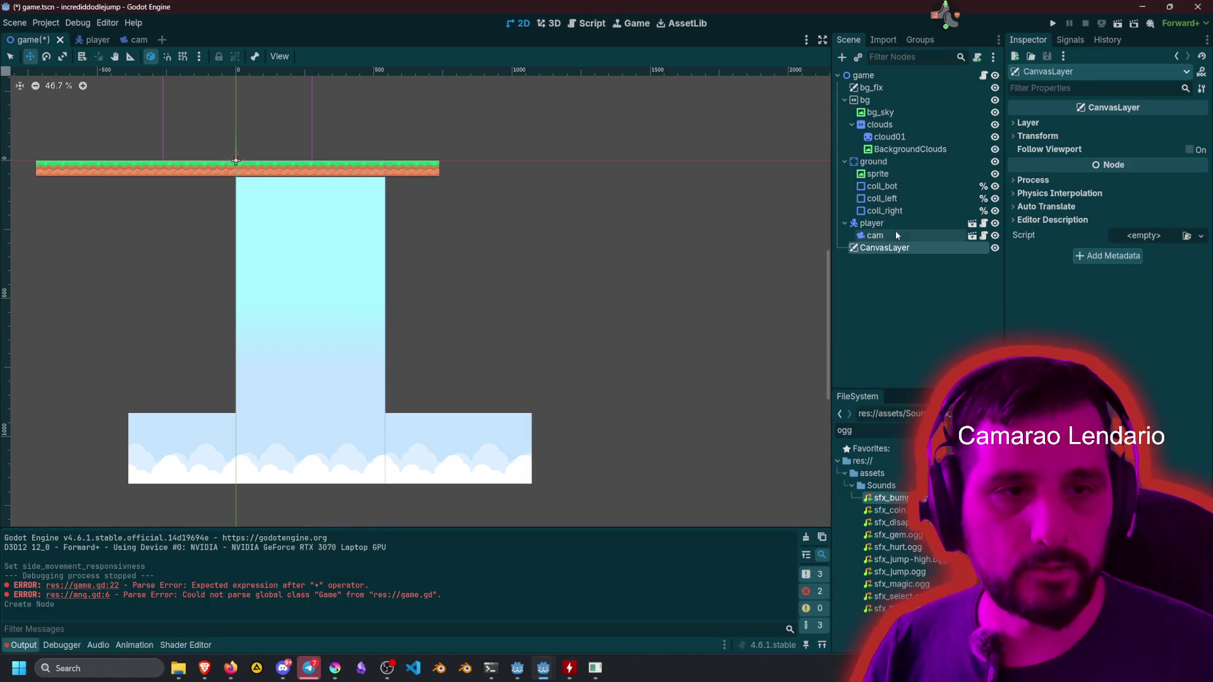
double_click(890, 246)
text(GUI)
key(Return)
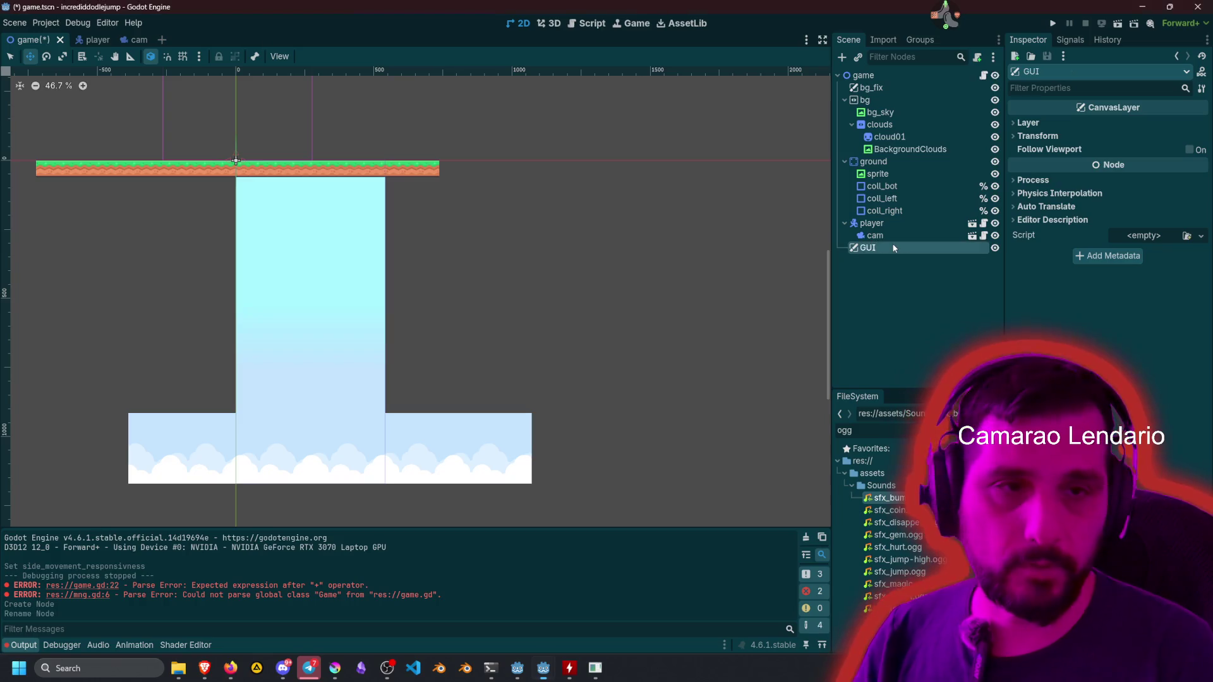
Save the GUI node branch as its own scene file, gui.tscn
right_click(893, 247)
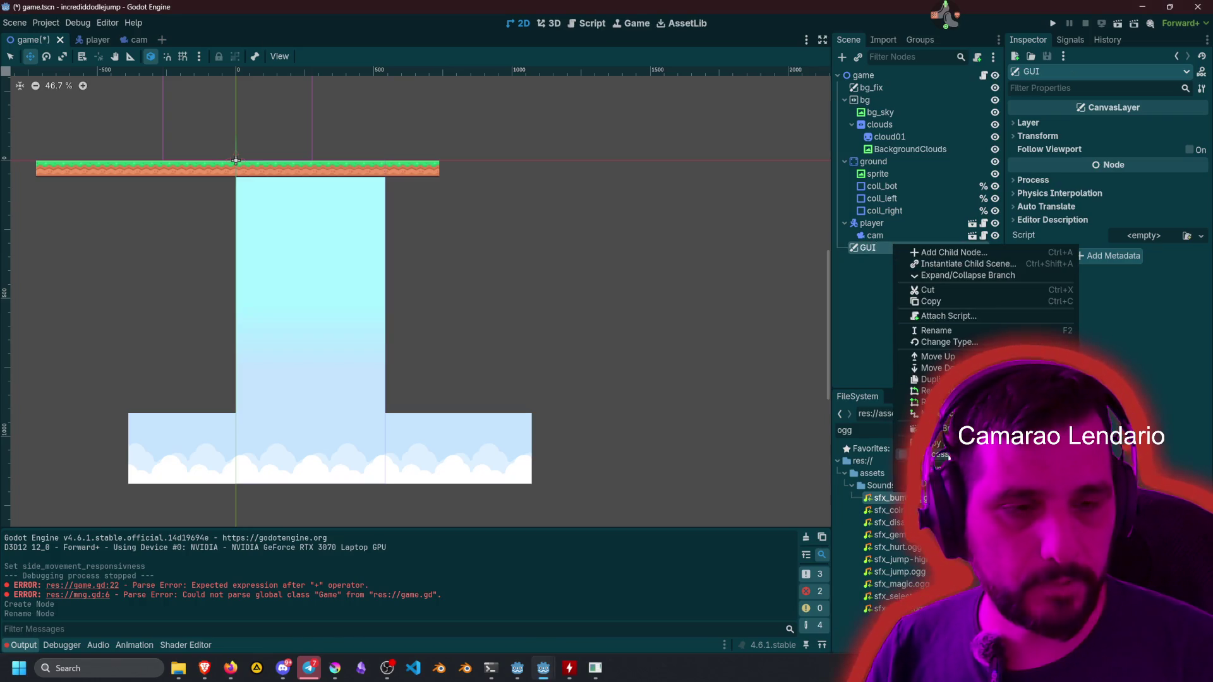
click(935, 428)
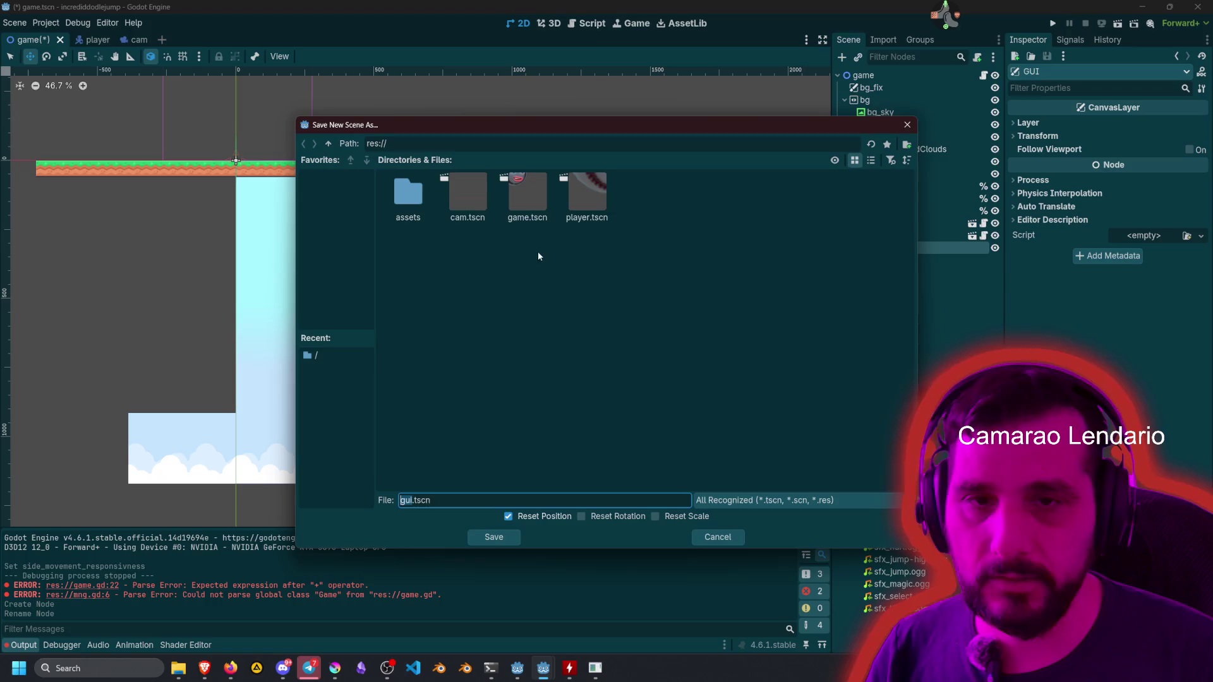
click(494, 537)
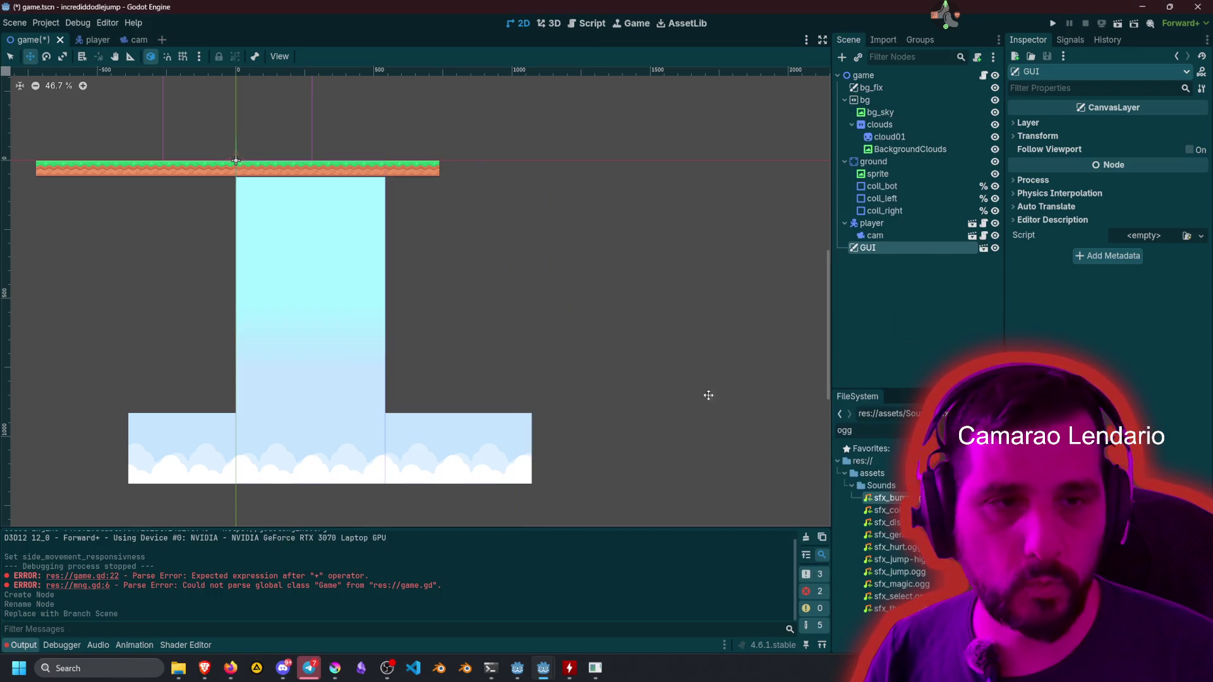
Open gui.tscn in the editor, select its GUI root, and start attaching a script
click(983, 248)
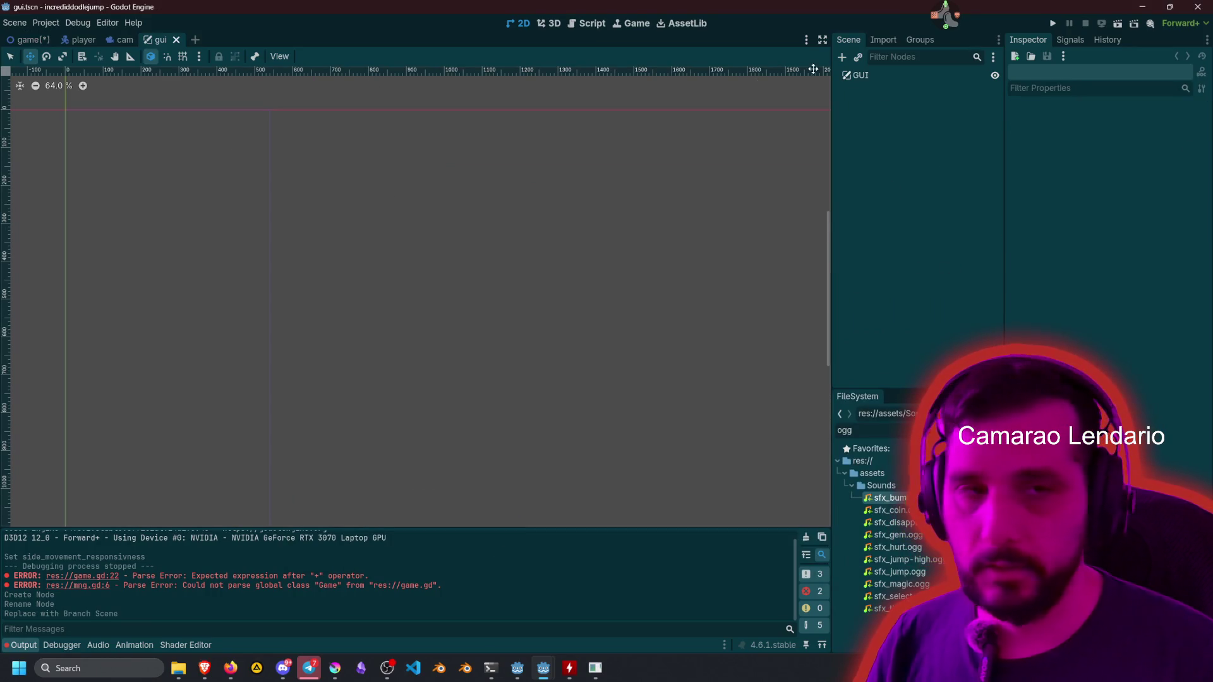
click(909, 76)
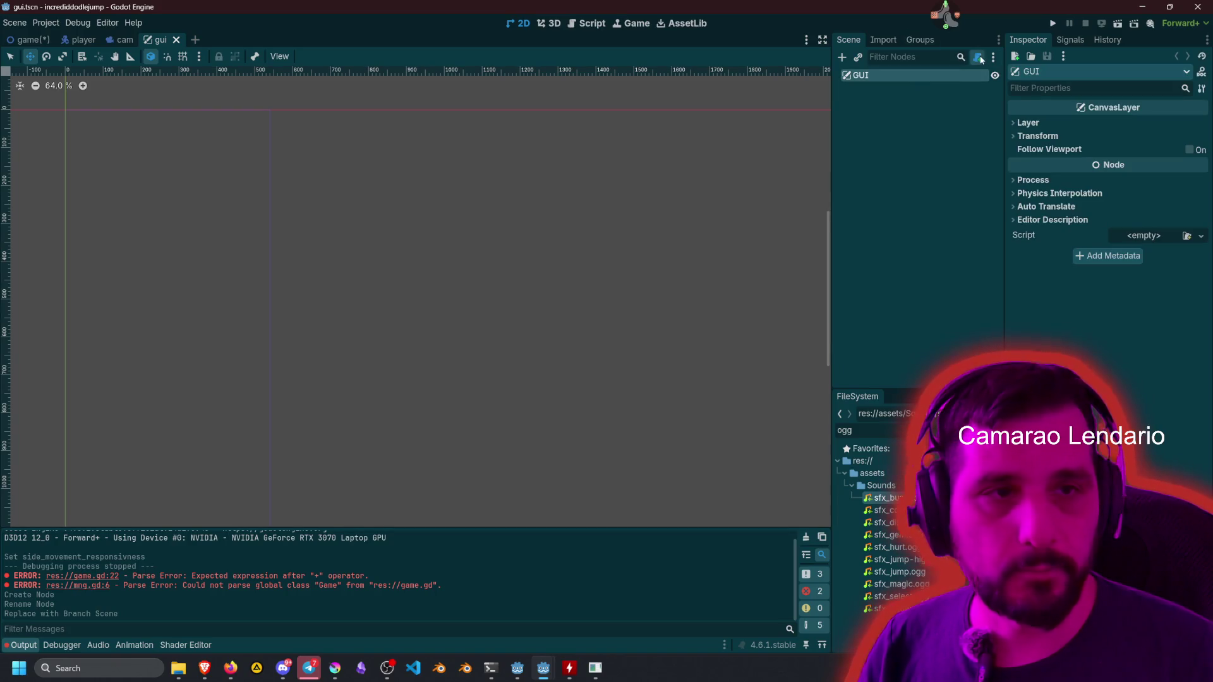
click(977, 57)
Create gui.gd and declare 'class_name GUI' at its top
click(552, 419)
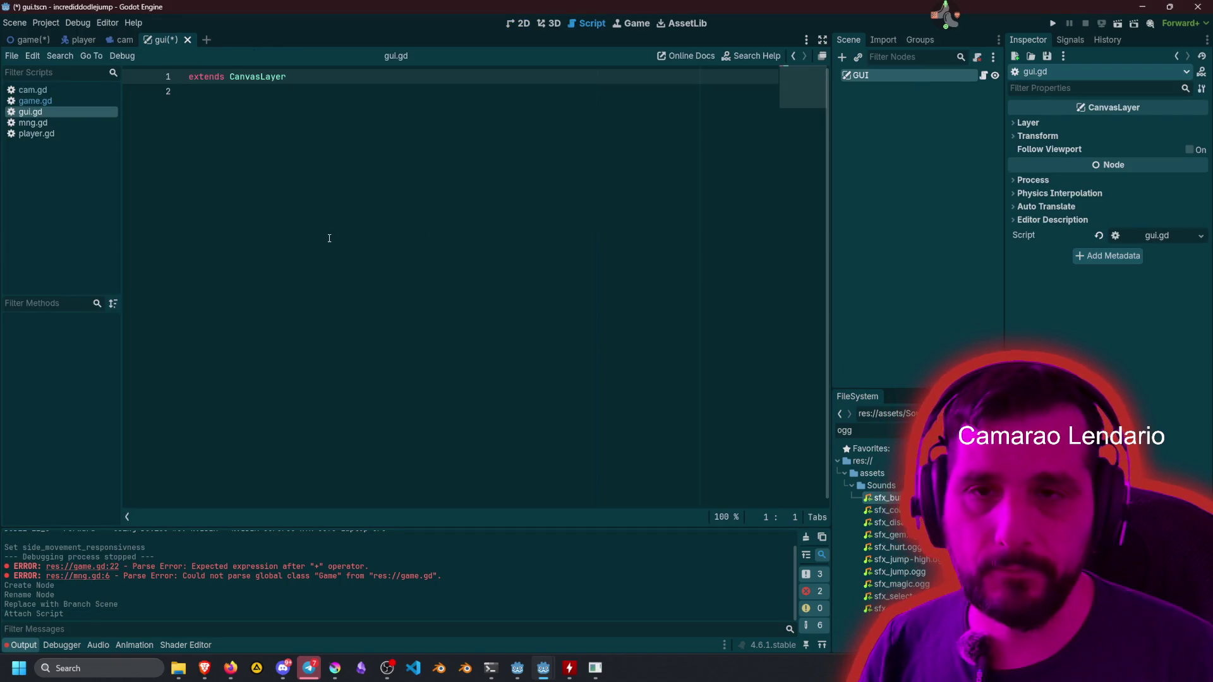
key(Return)
key(Up)
text(class_naem)
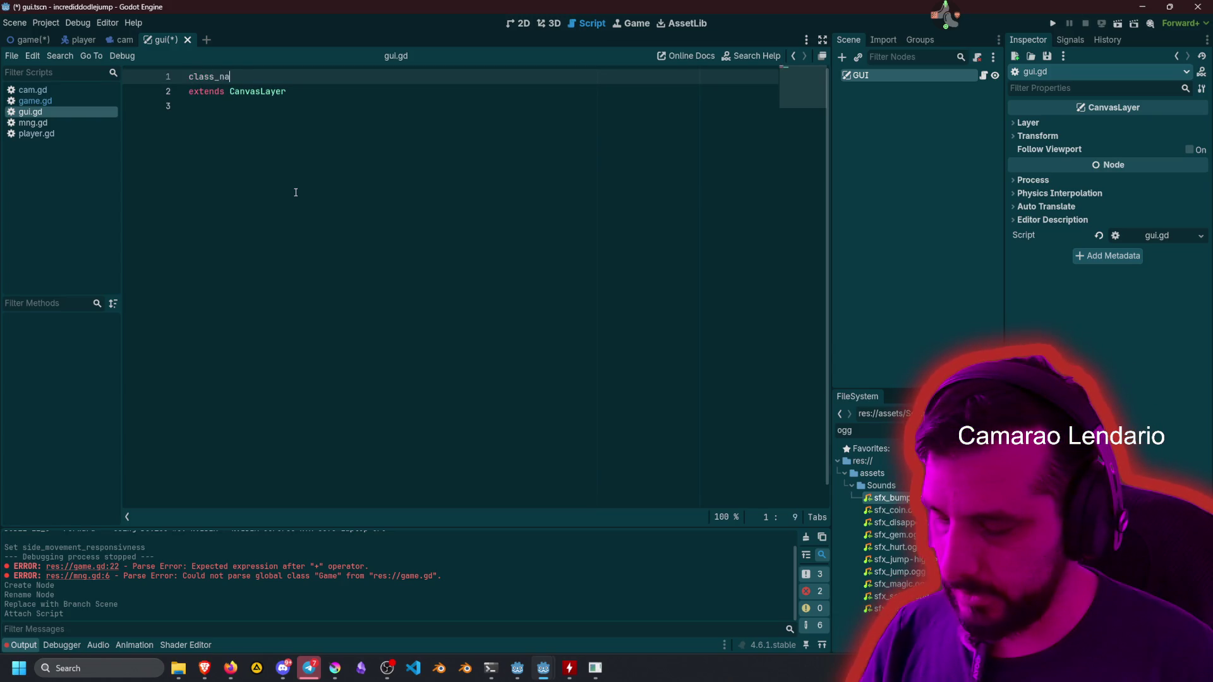
key(BackSpace)
key(BackSpace)
text(me )
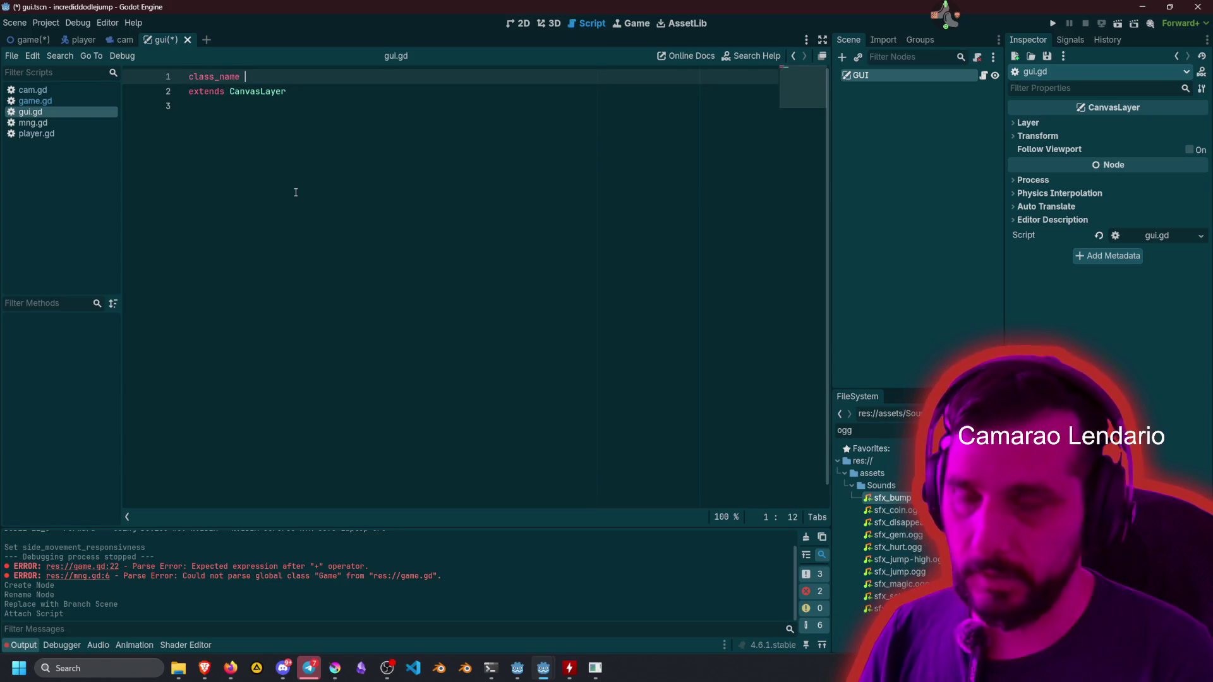
text(GUI)
Add an _init function setting 'Mng.gui = self' and save gui.gd
key(Down)
key(Down)
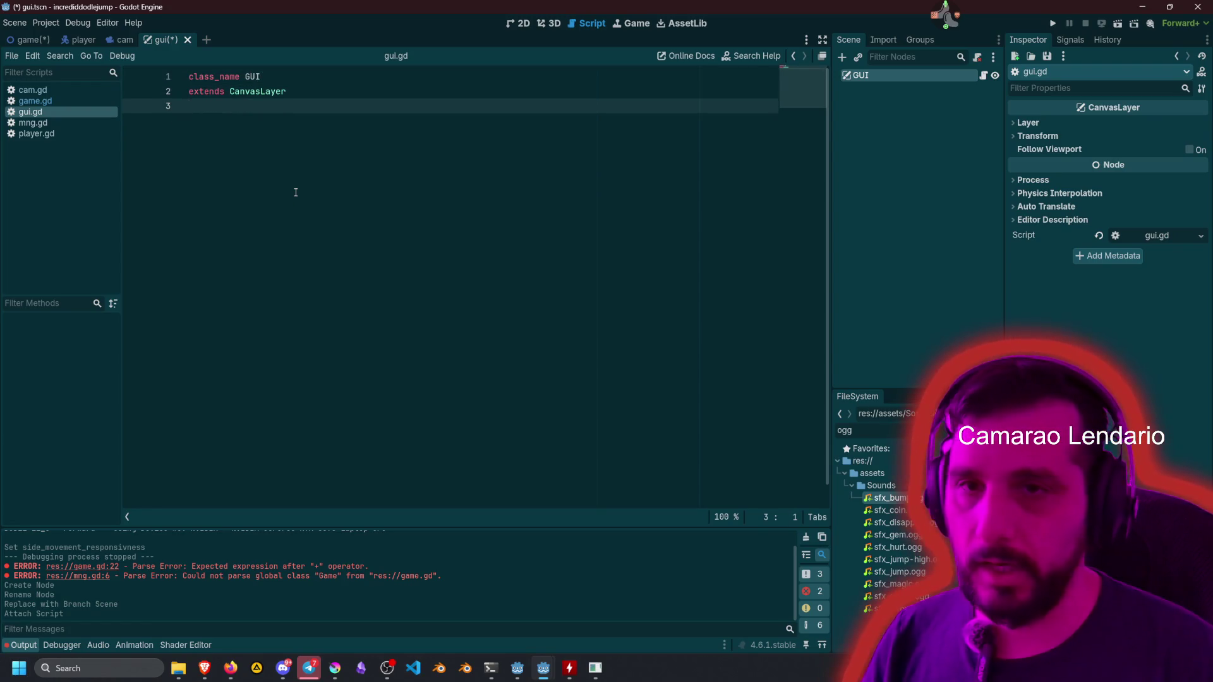
key(Return)
key(Return)
text(func _i)
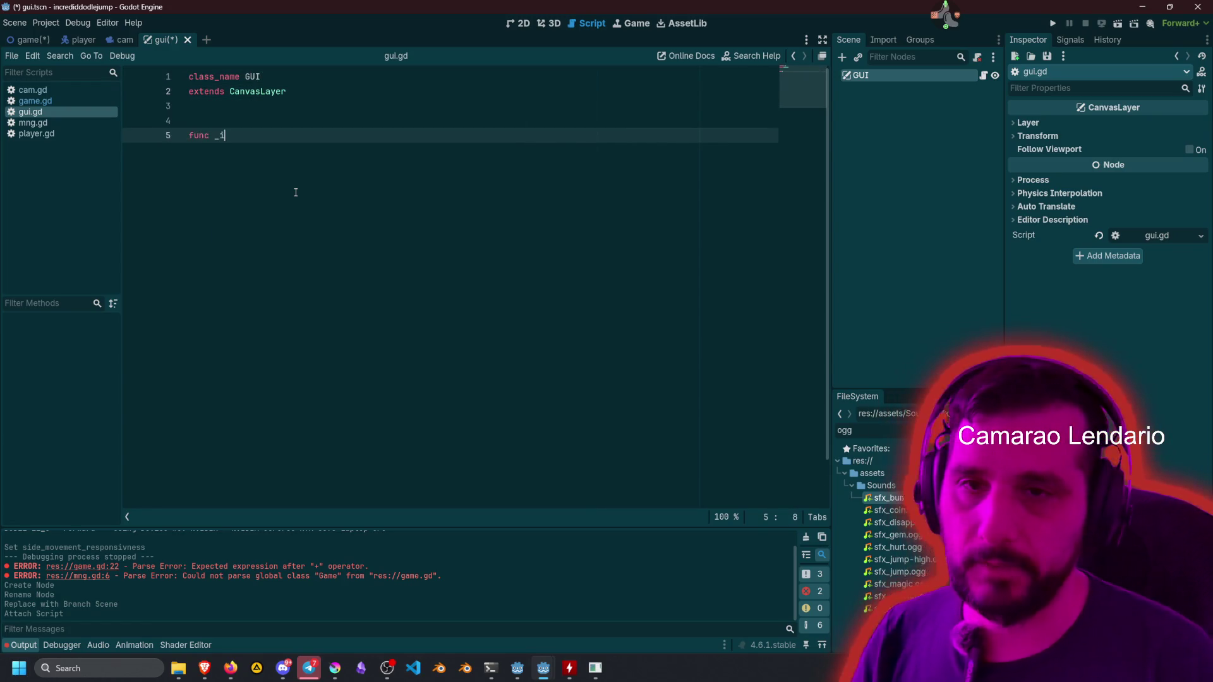
key(Return)
key(Return)
text(Mng.gui = self)
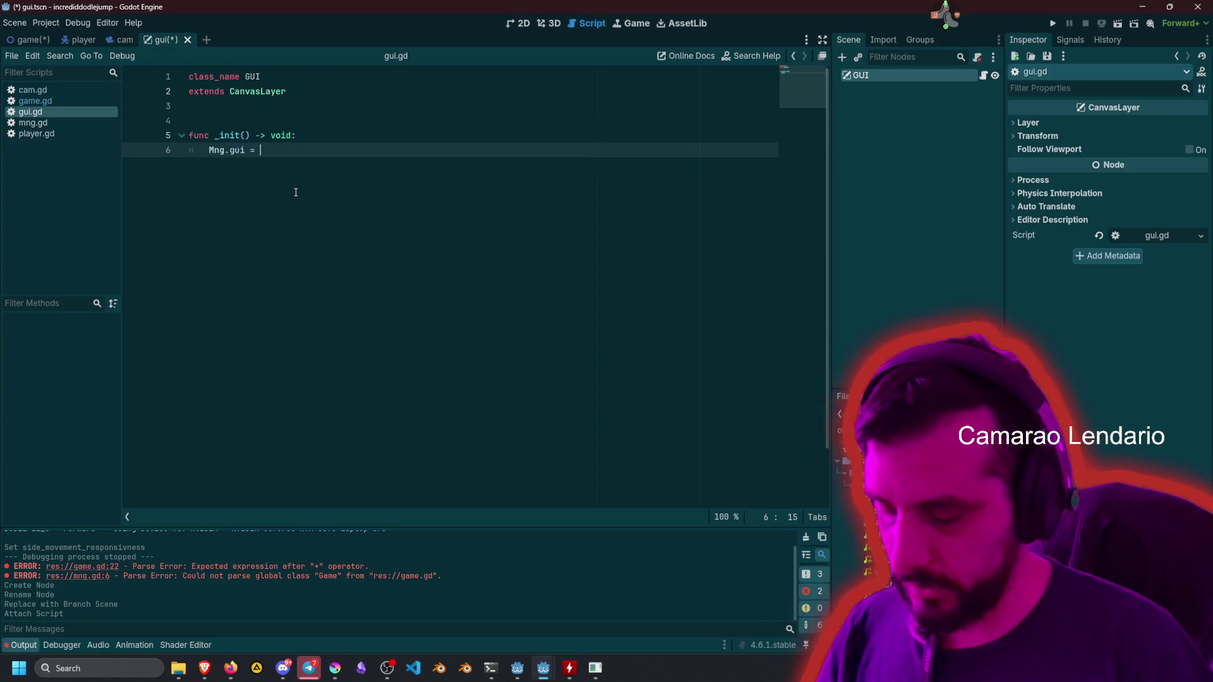
key(Escape)
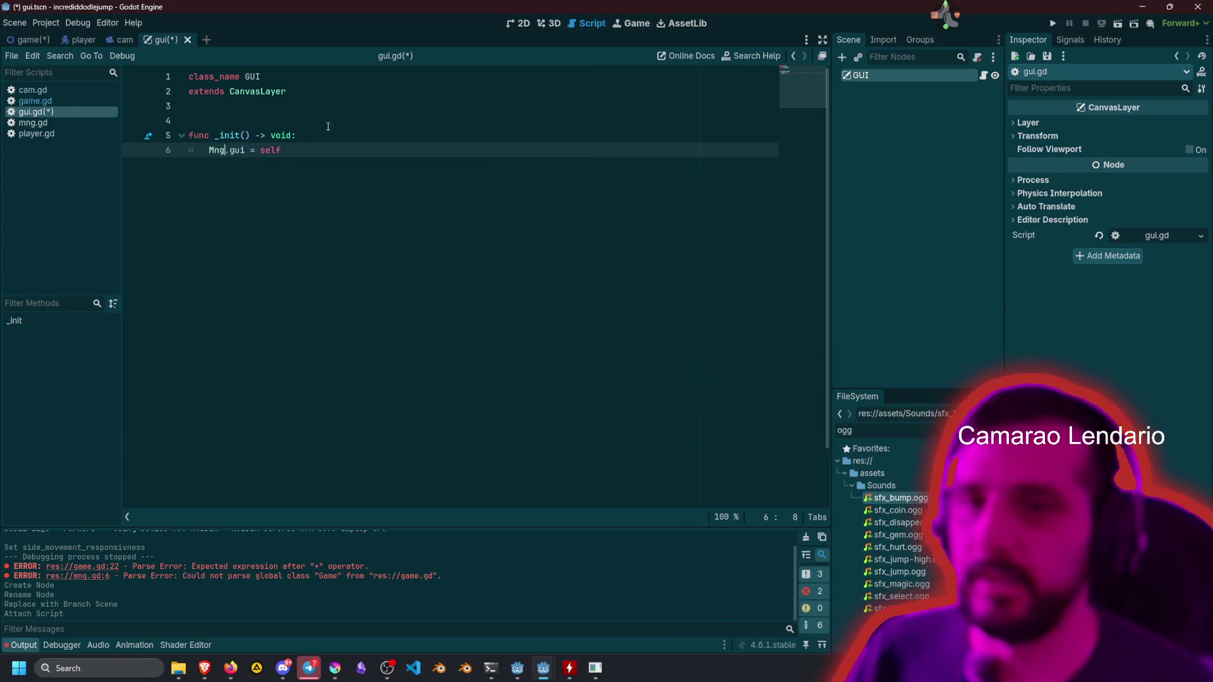
key(ctrl+s)
In mng.gd, duplicate the cam line into 'var gui: GUI', save, and return to 2D
click(230, 135)
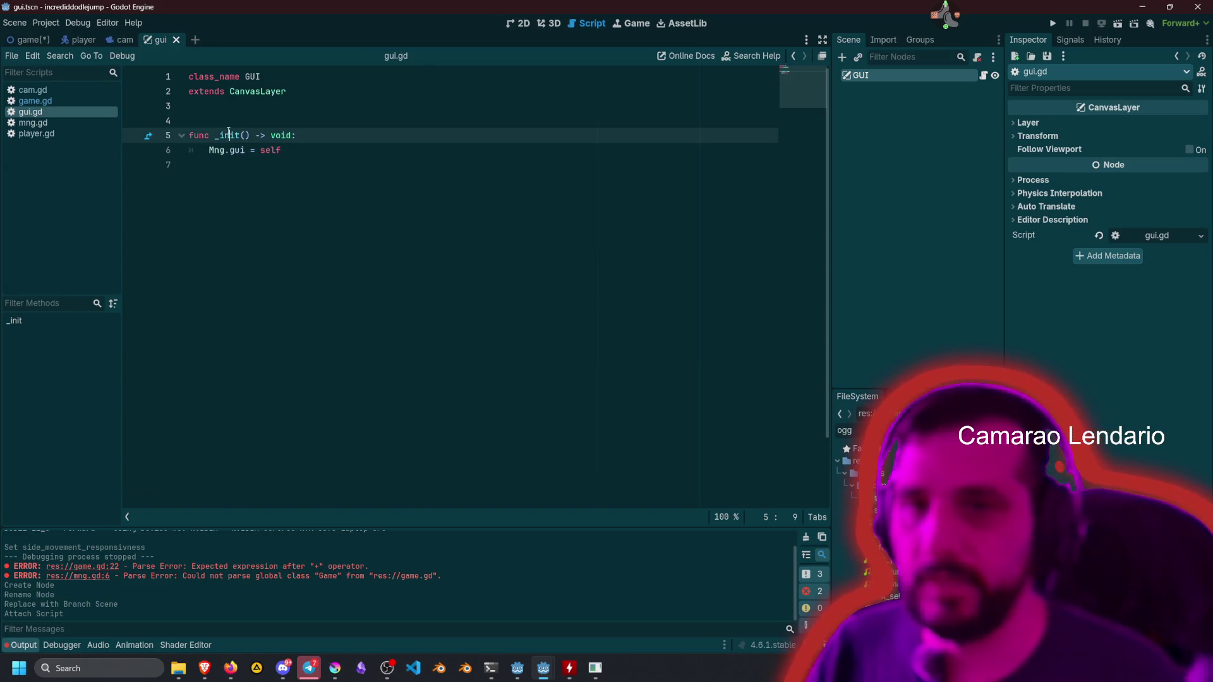
click(57, 124)
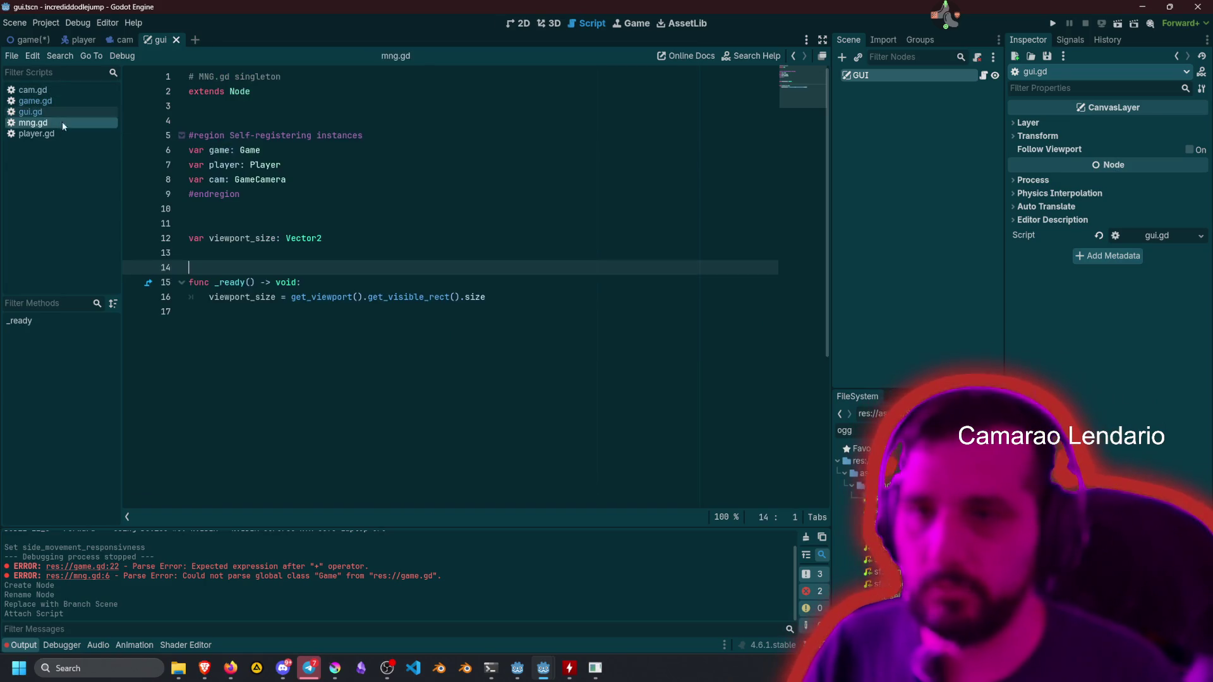
click(252, 178)
key(ctrl+shift+d)
double_click(217, 194)
text(gui)
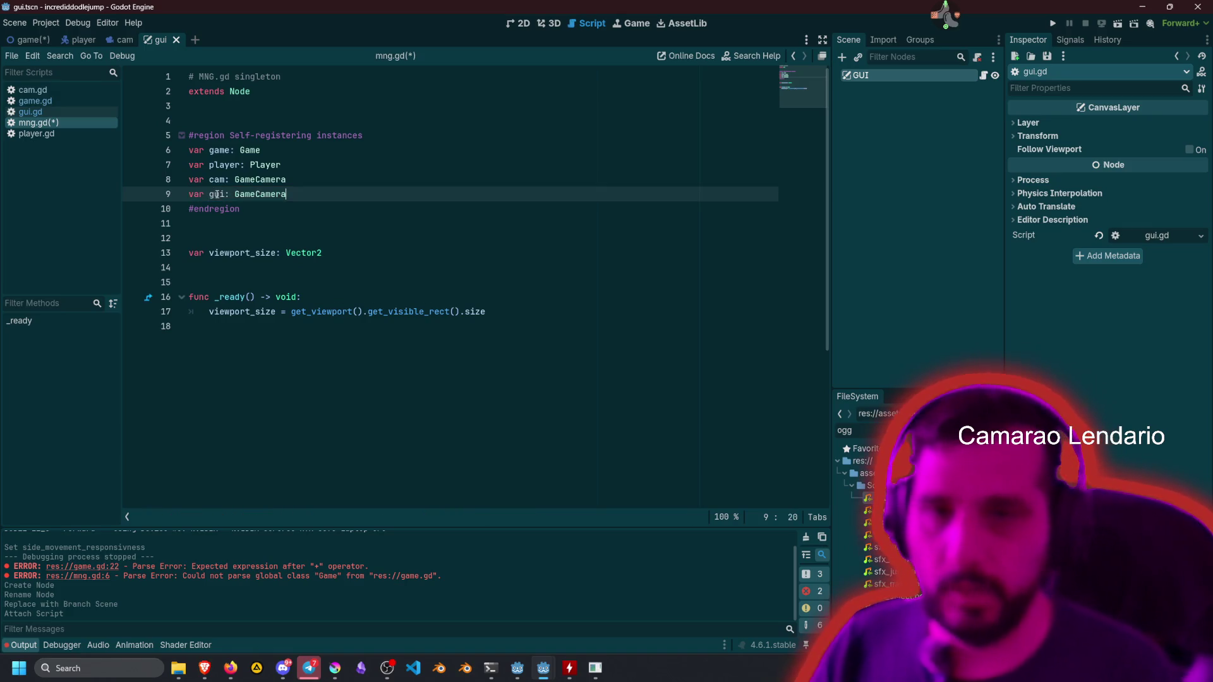
key(shift+End)
text(GUI)
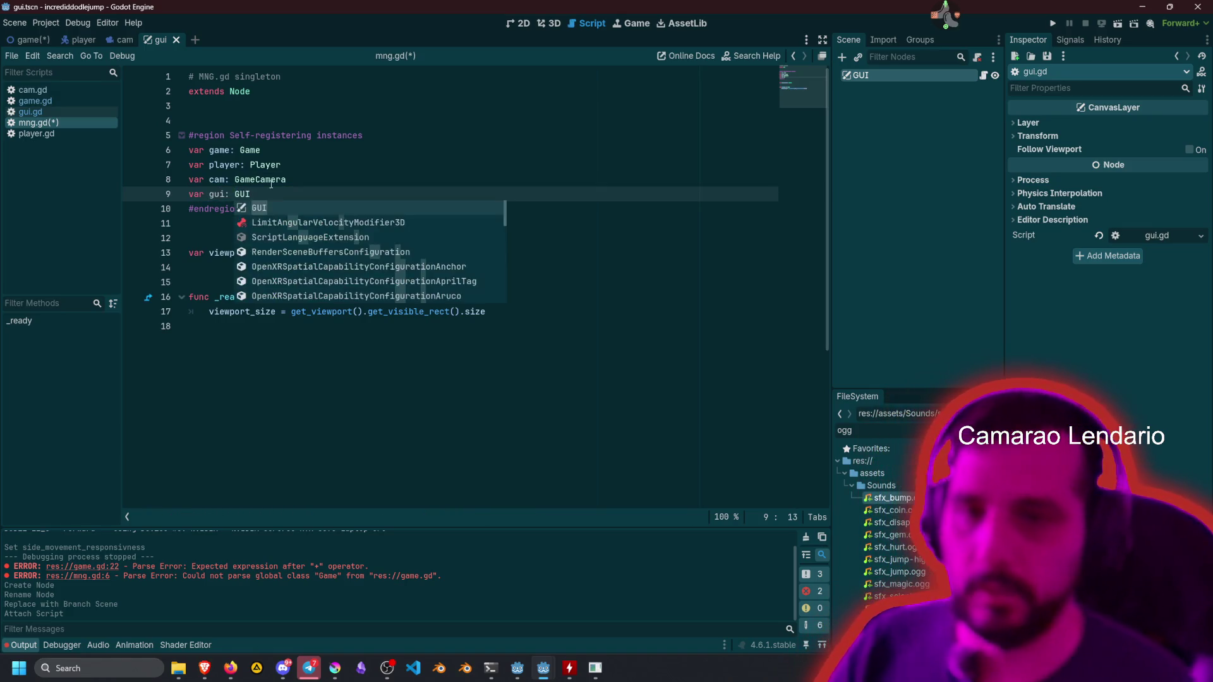
click(312, 173)
key(ctrl+s)
click(297, 150)
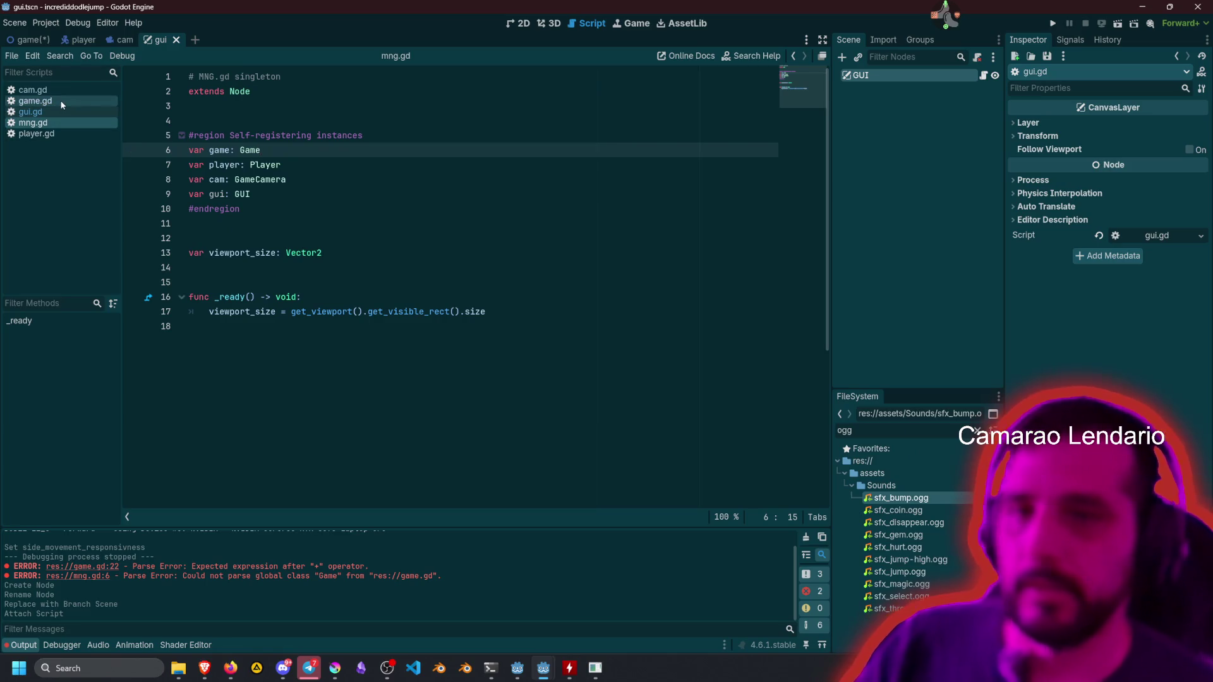
click(518, 23)
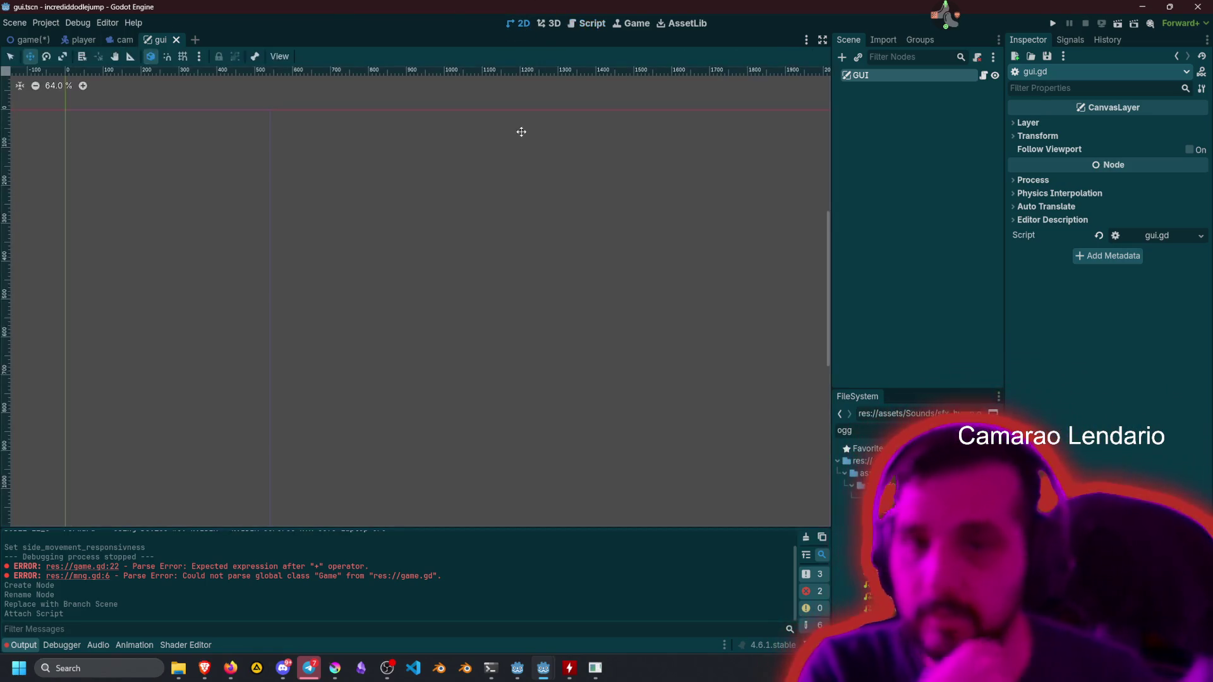
Add a Control node under GUI and name it hud
scroll(506, 237, down, 4)
click(874, 78)
key(ctrl+a)
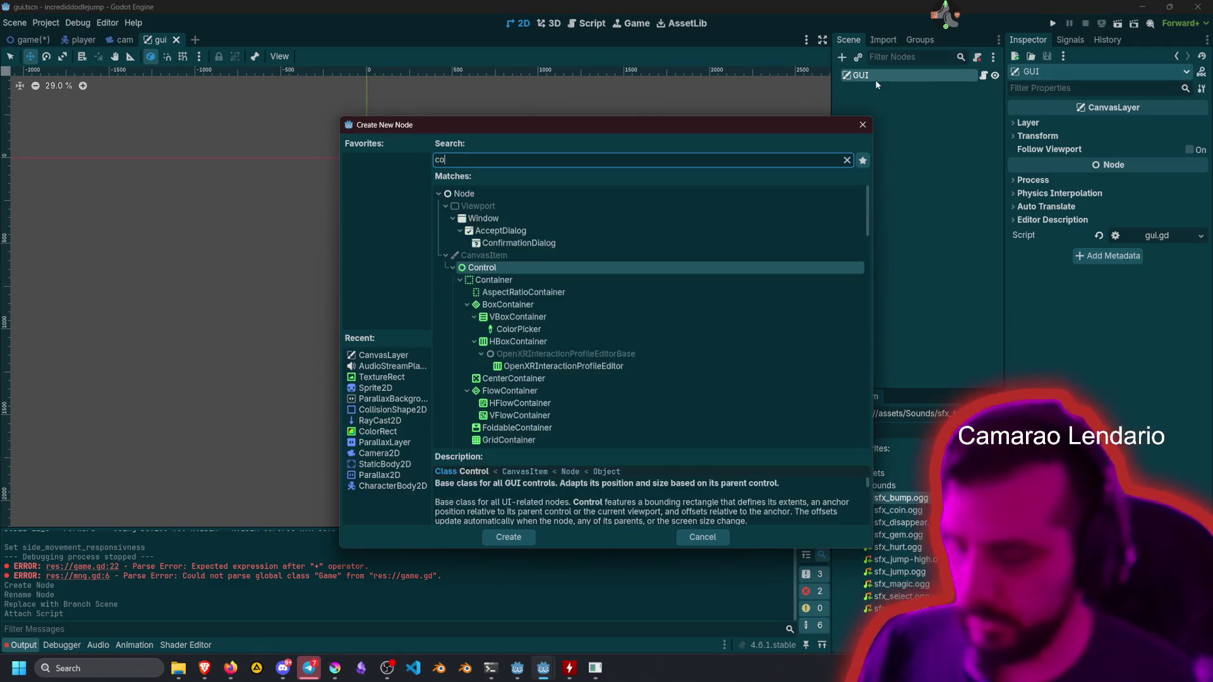
text(control)
key(Escape)
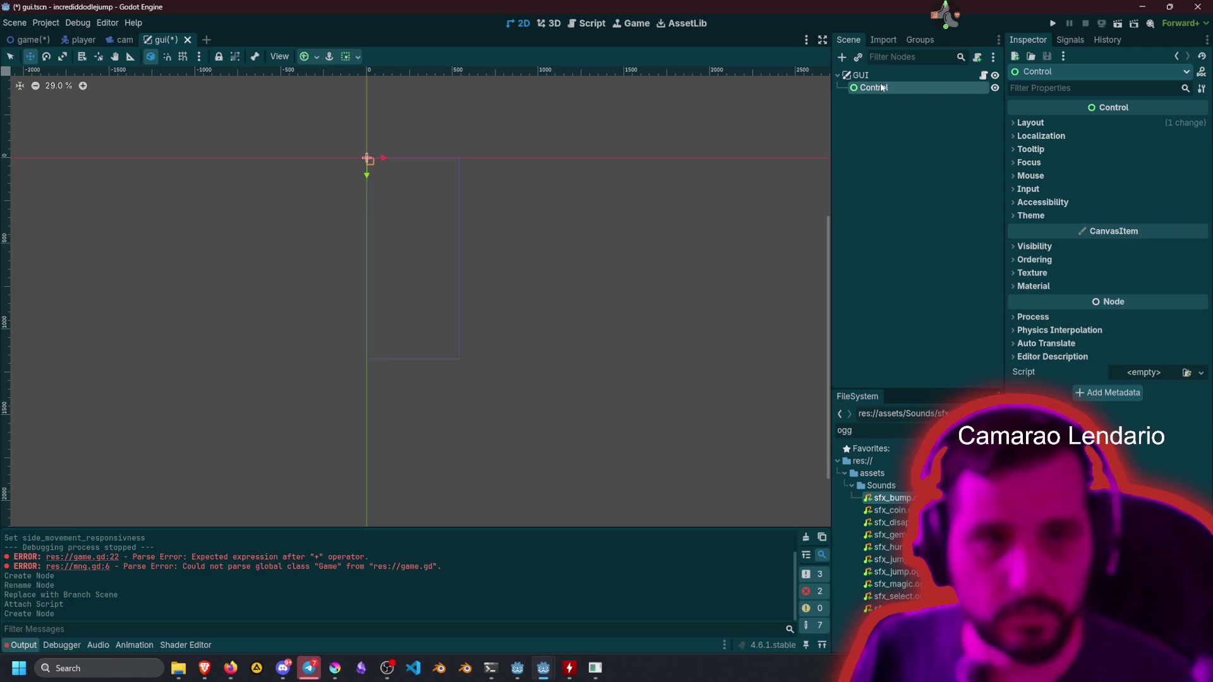
text(Inte)
key(BackSpace)
key(BackSpace)
key(BackSpace)
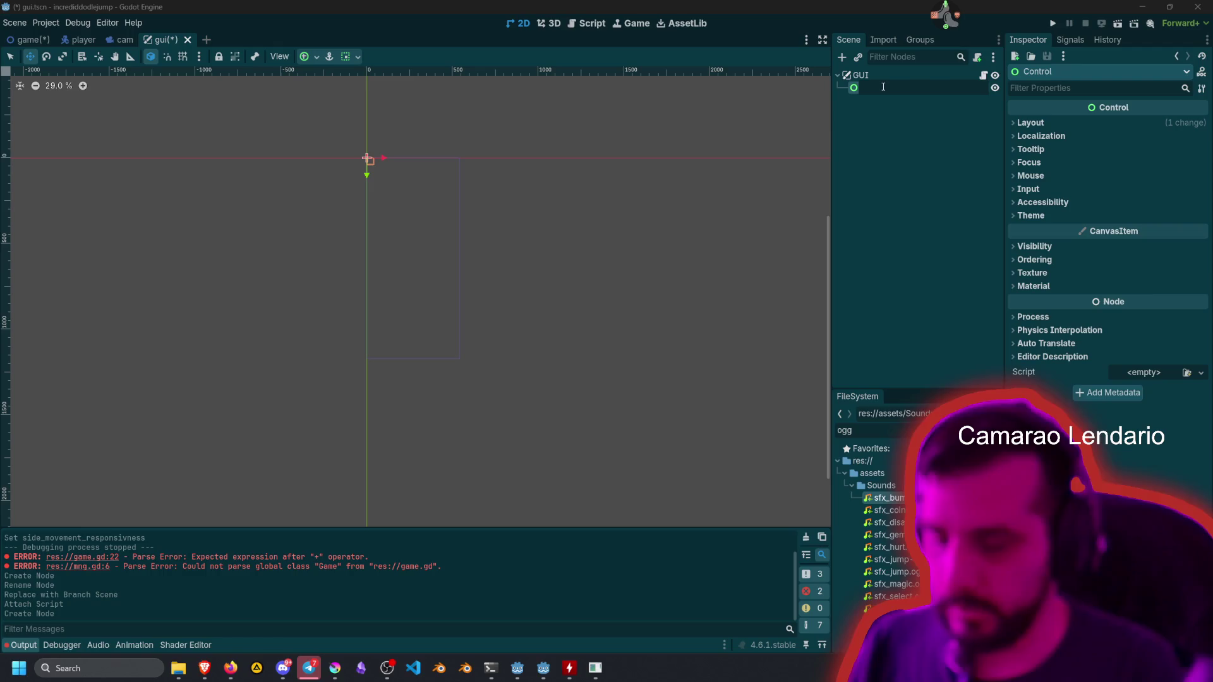
text(ud)
key(Return)
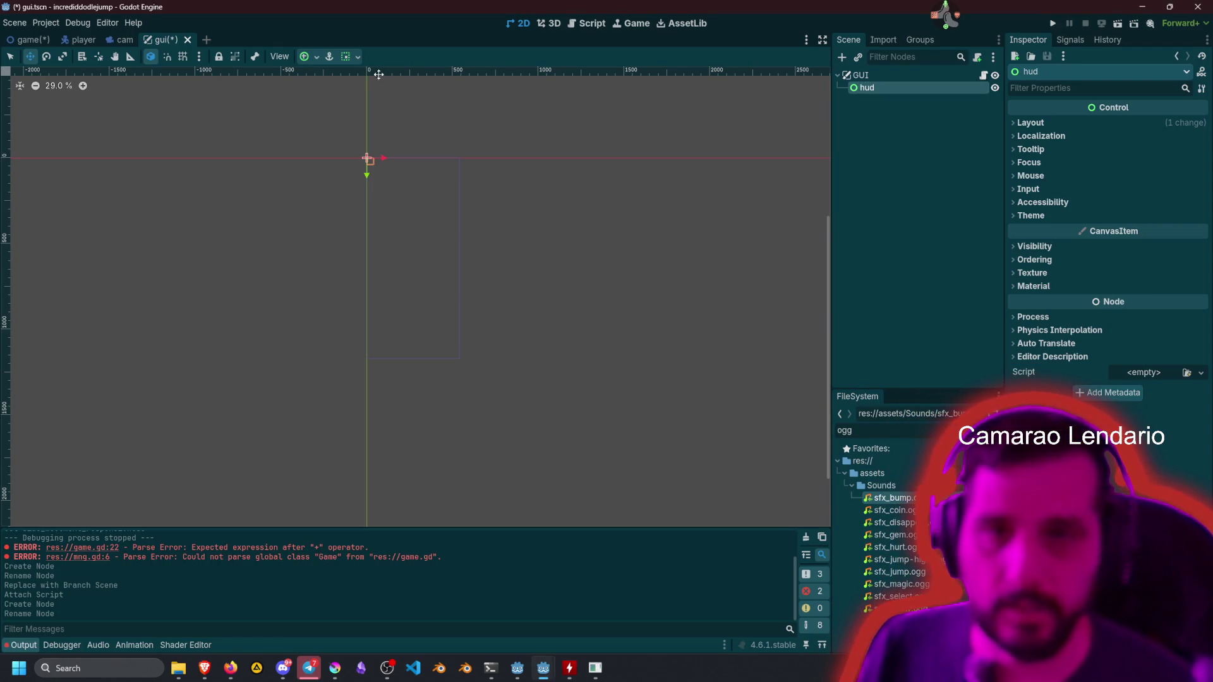
Apply the Full Rect anchor preset so hud fills the whole screen
click(309, 57)
click(366, 144)
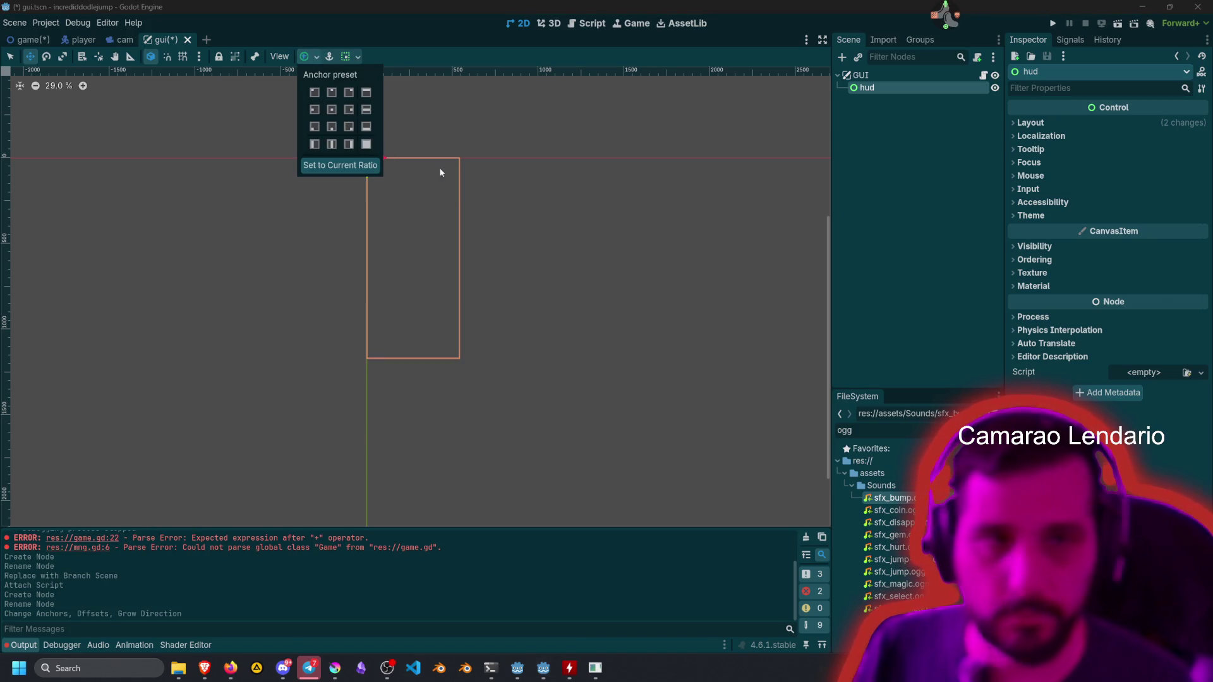
click(778, 171)
click(888, 76)
click(886, 87)
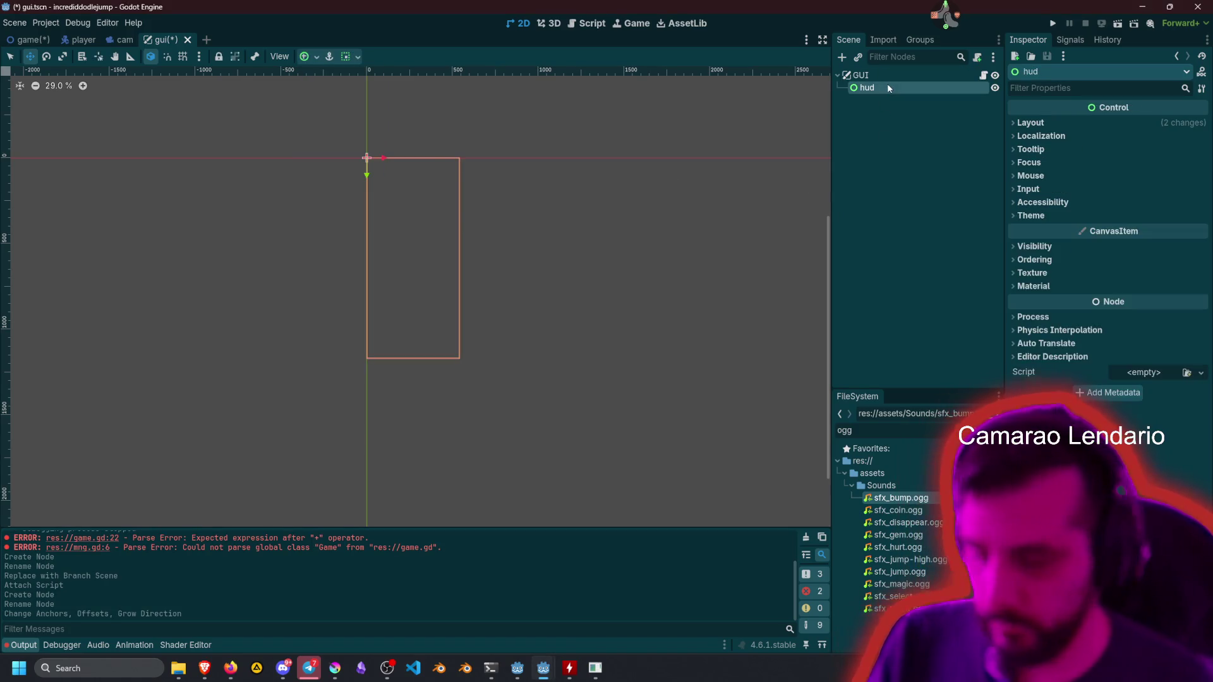
key(ctrl+a)
Create a Label under hud, anchor it top centre, and center its text horizontally
text(la)
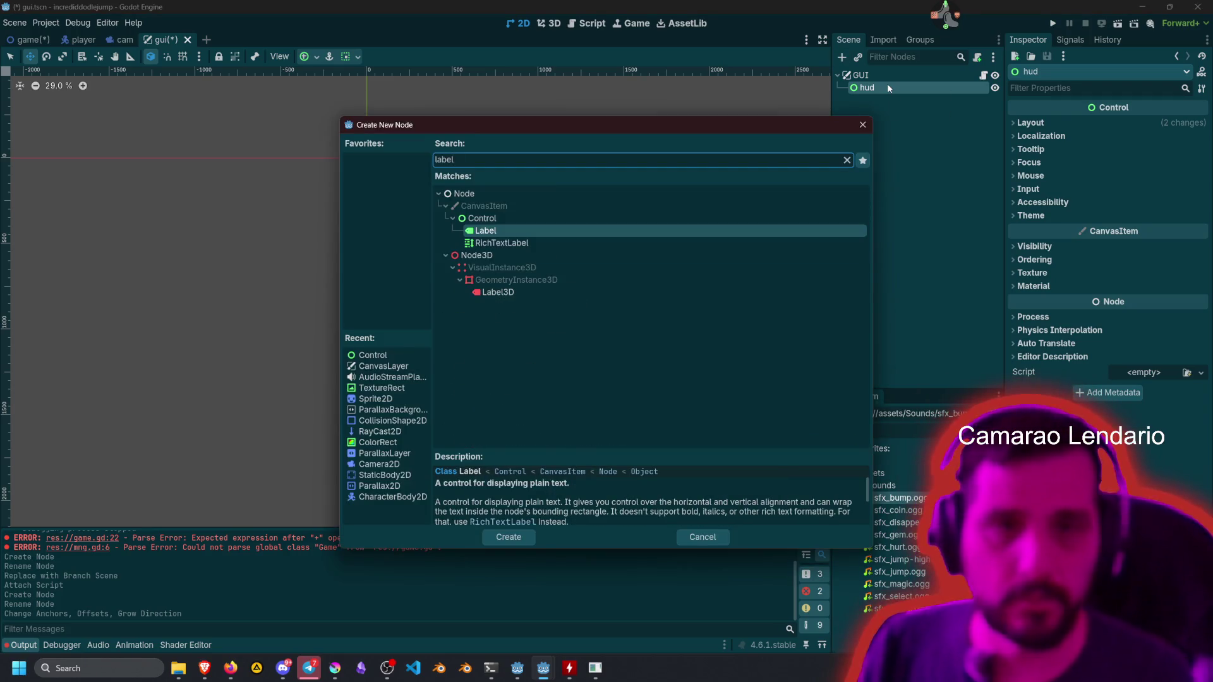
key(Return)
click(305, 56)
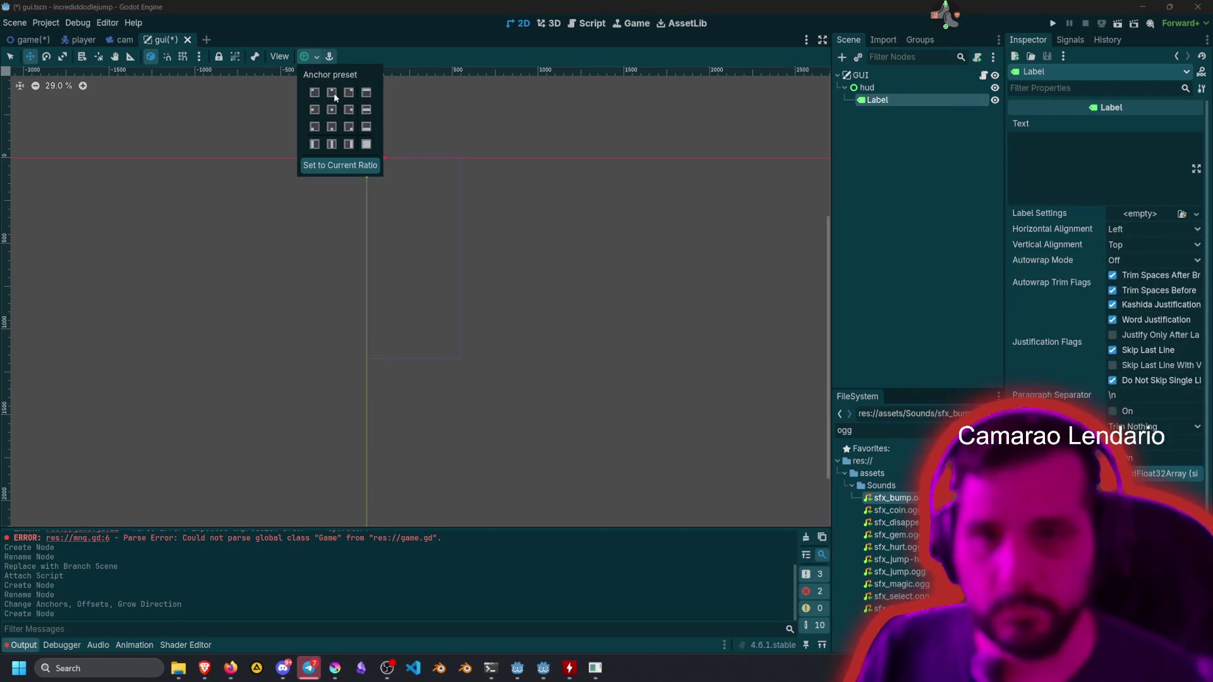
click(333, 95)
scroll(400, 143, up, 8)
click(452, 296)
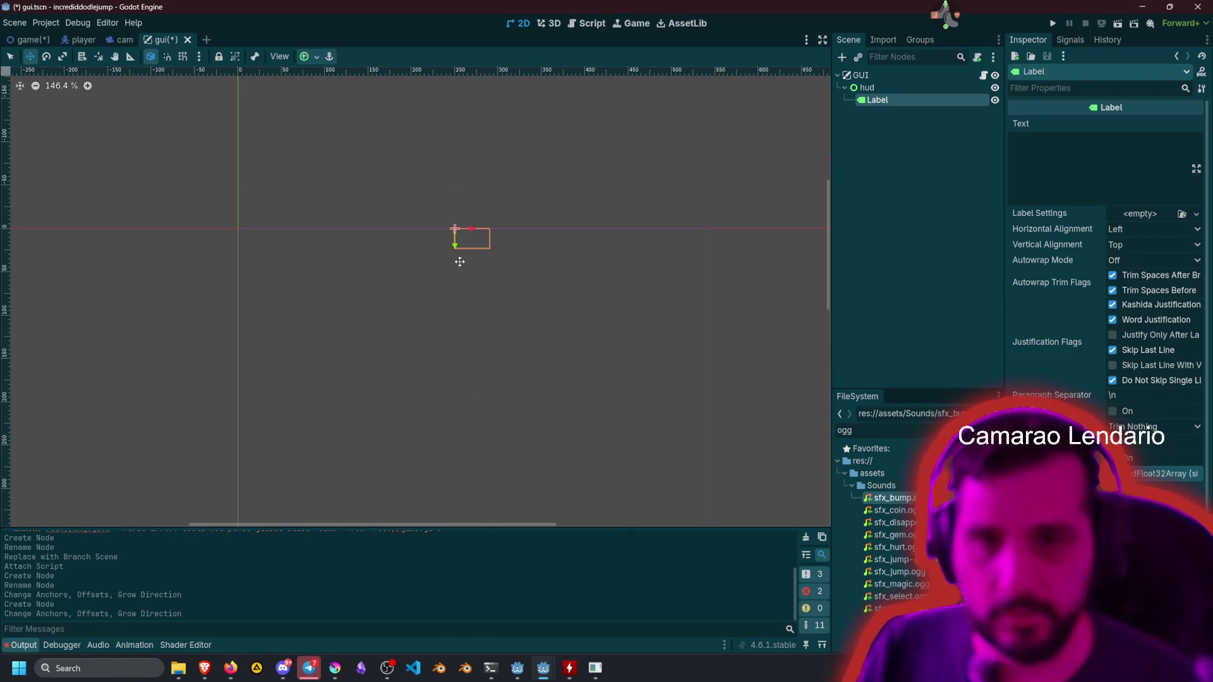
drag(457, 247, 466, 274)
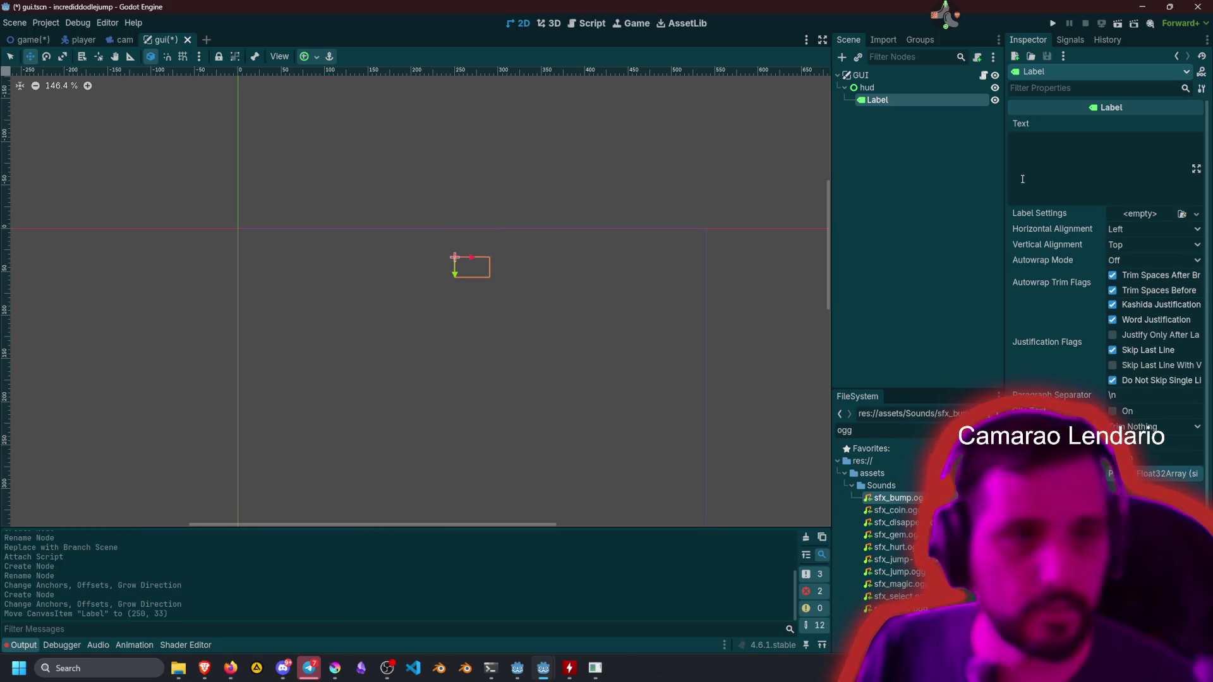
click(1131, 229)
click(1131, 252)
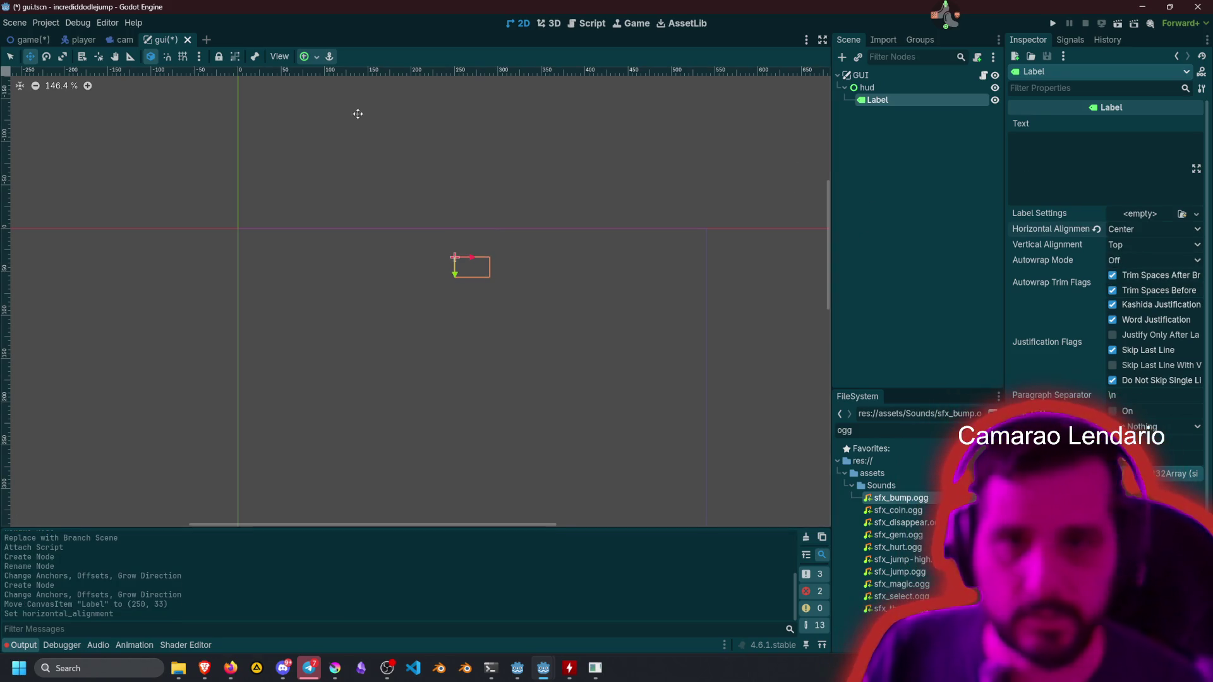
Make the label Top Wide, center its text vertically, and place it 33 px below the top
click(308, 60)
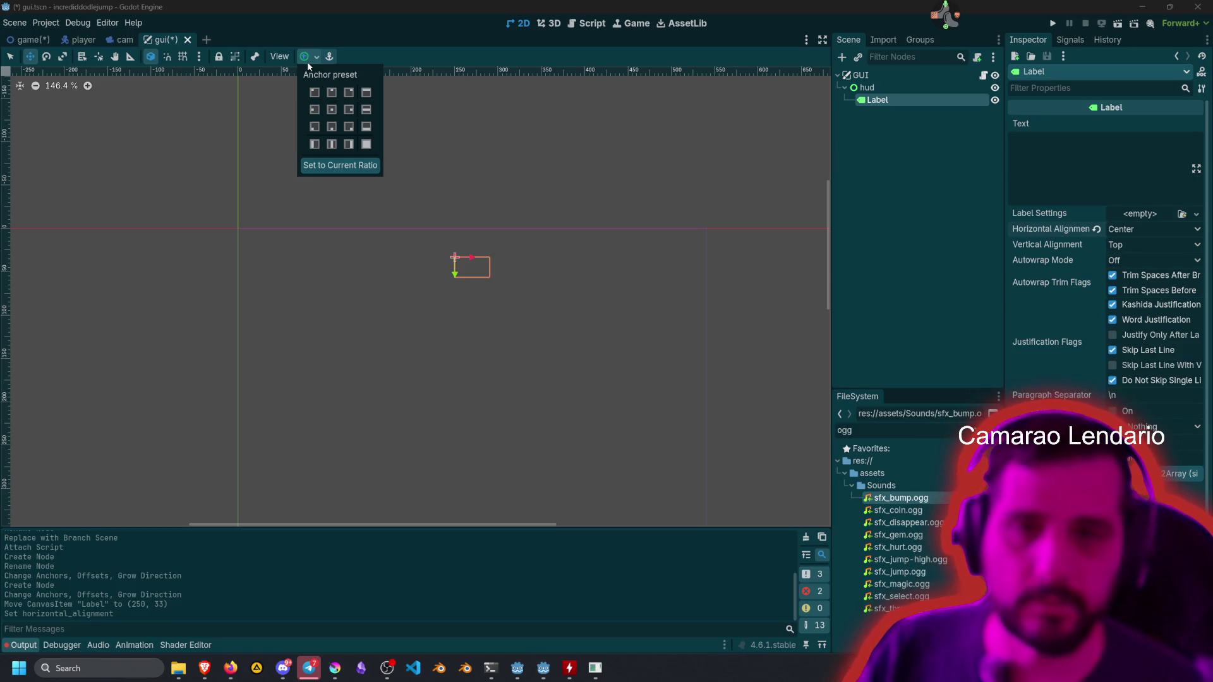
click(365, 93)
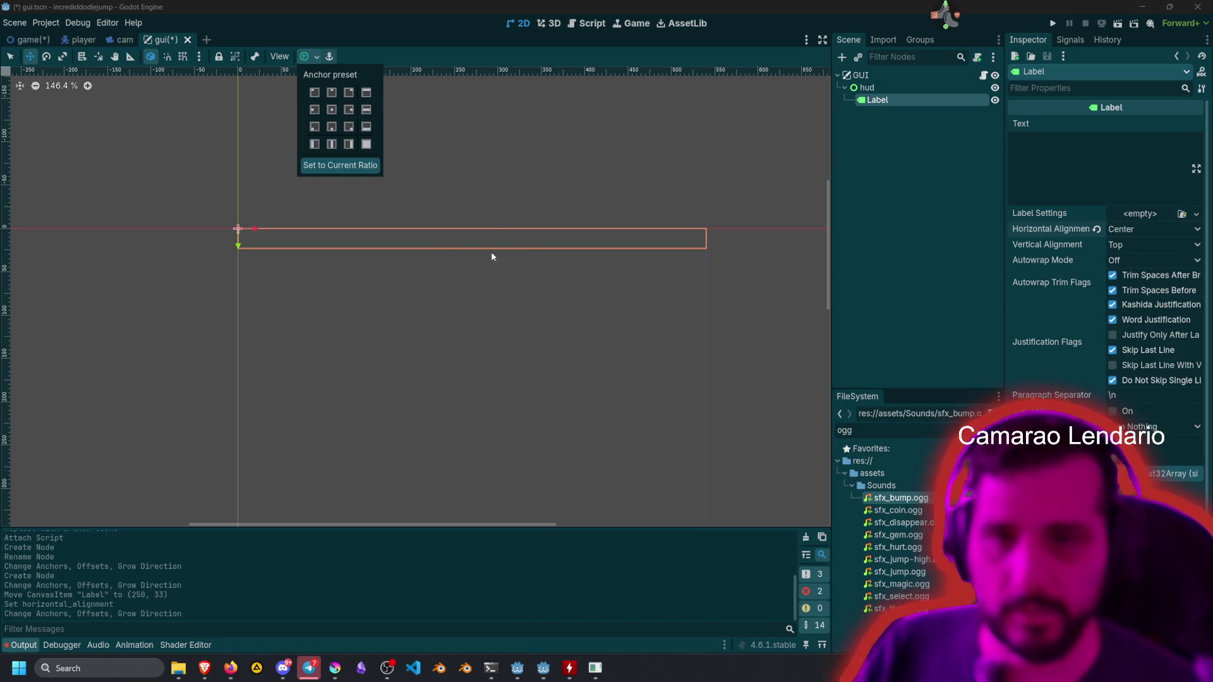
click(1127, 246)
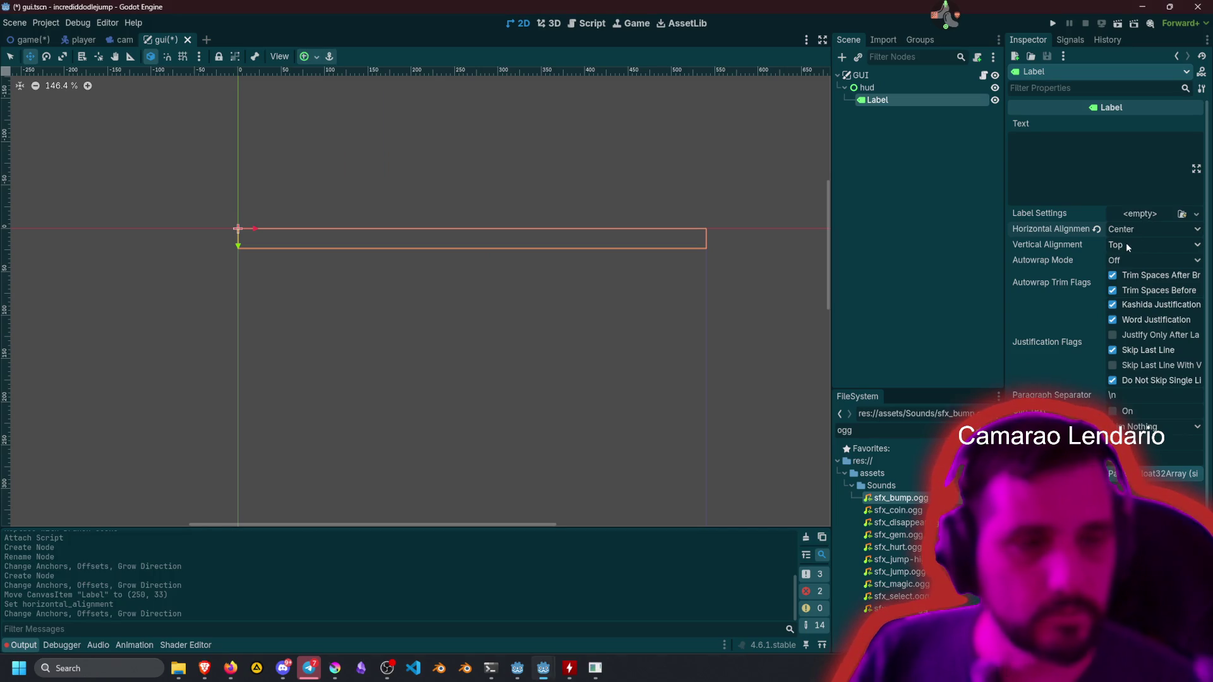
click(1127, 246)
click(1133, 272)
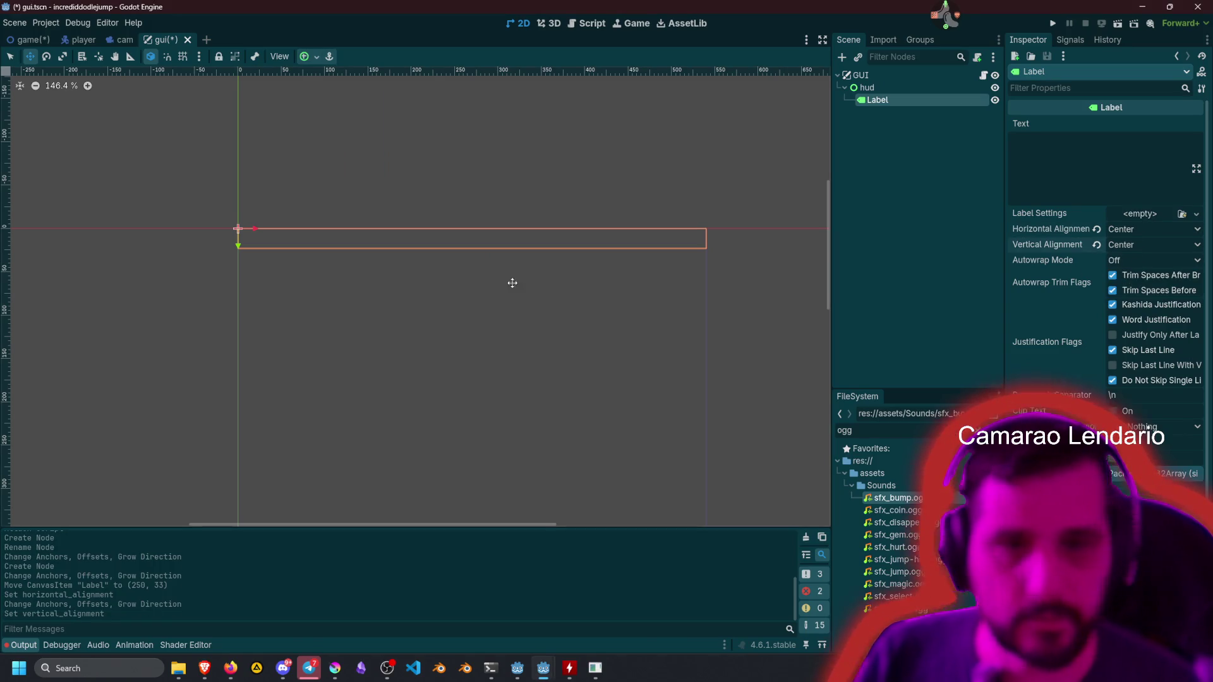
drag(396, 218, 398, 234)
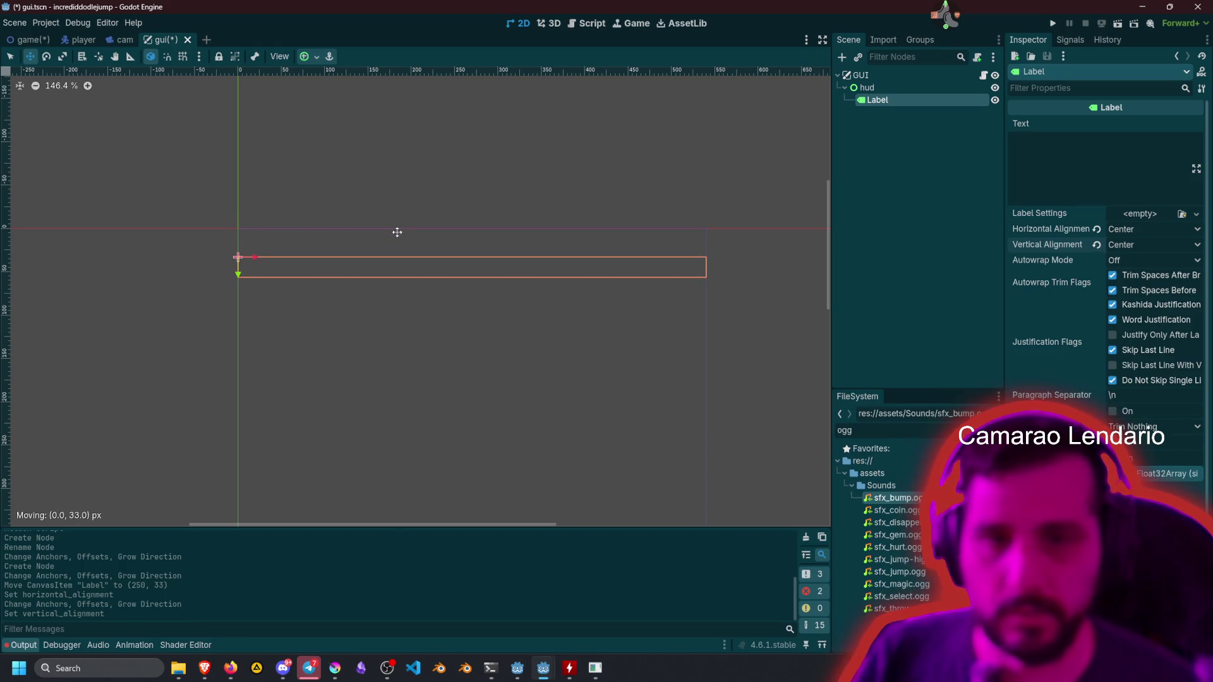
Set the label's text to 'Score'
click(1109, 170)
text(Score)
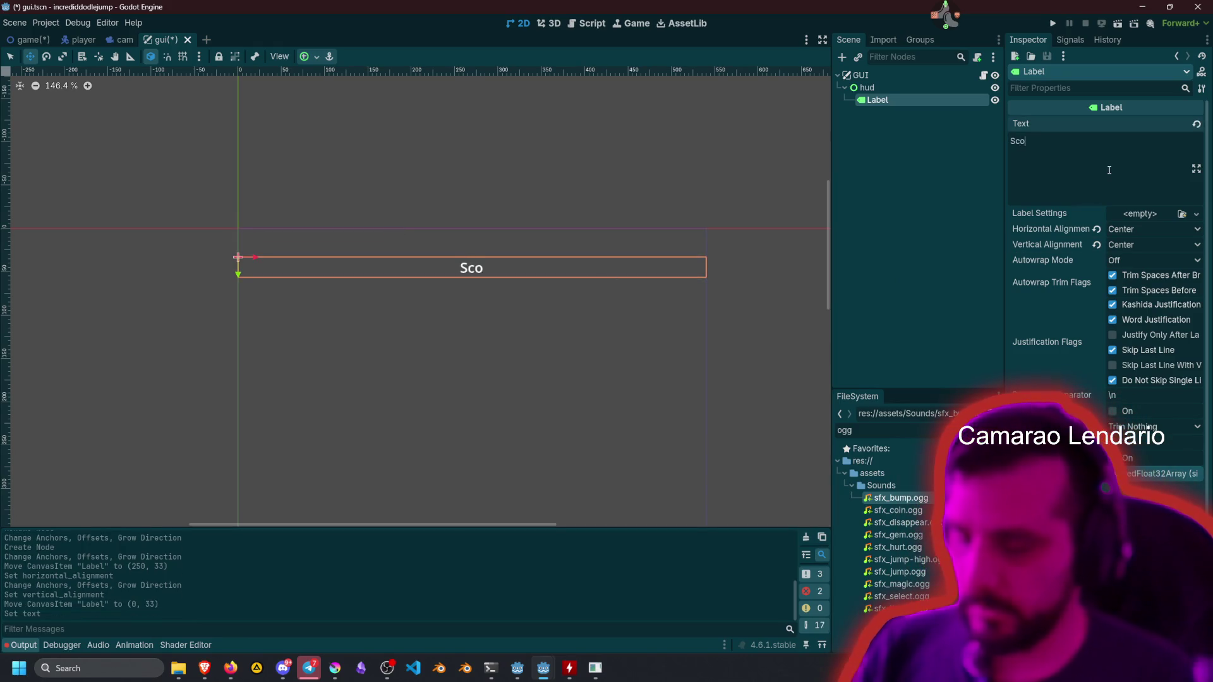
scroll(539, 244, down, 4)
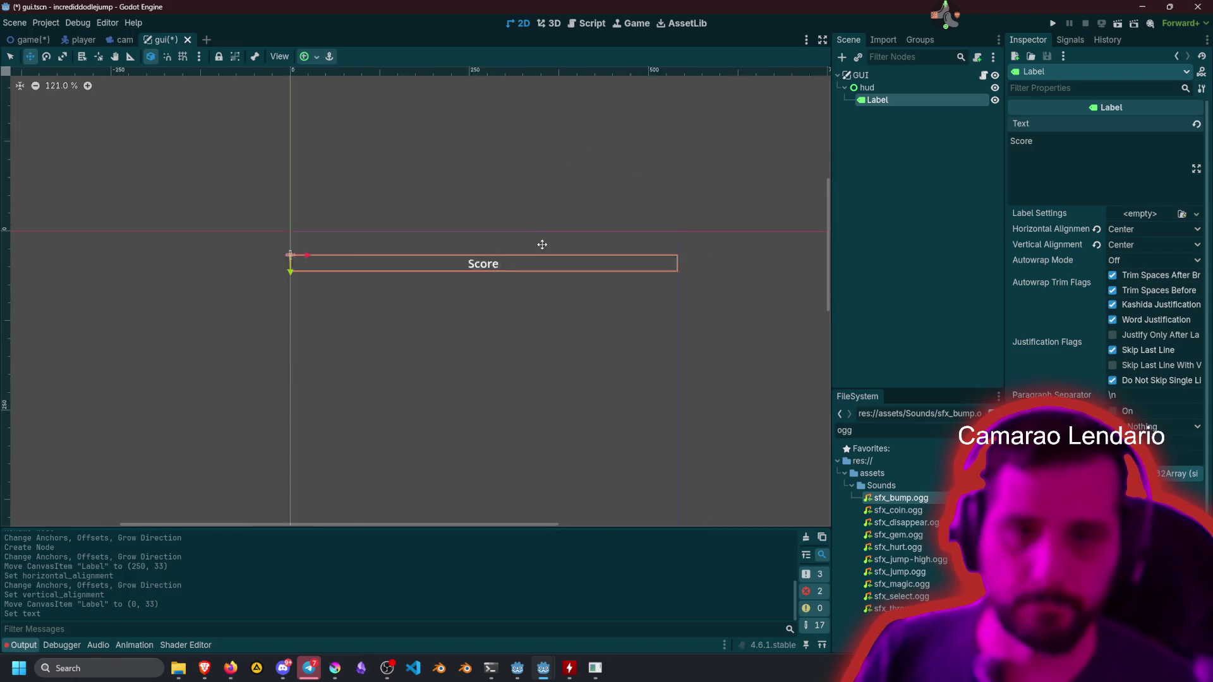
scroll(489, 239, up, 4)
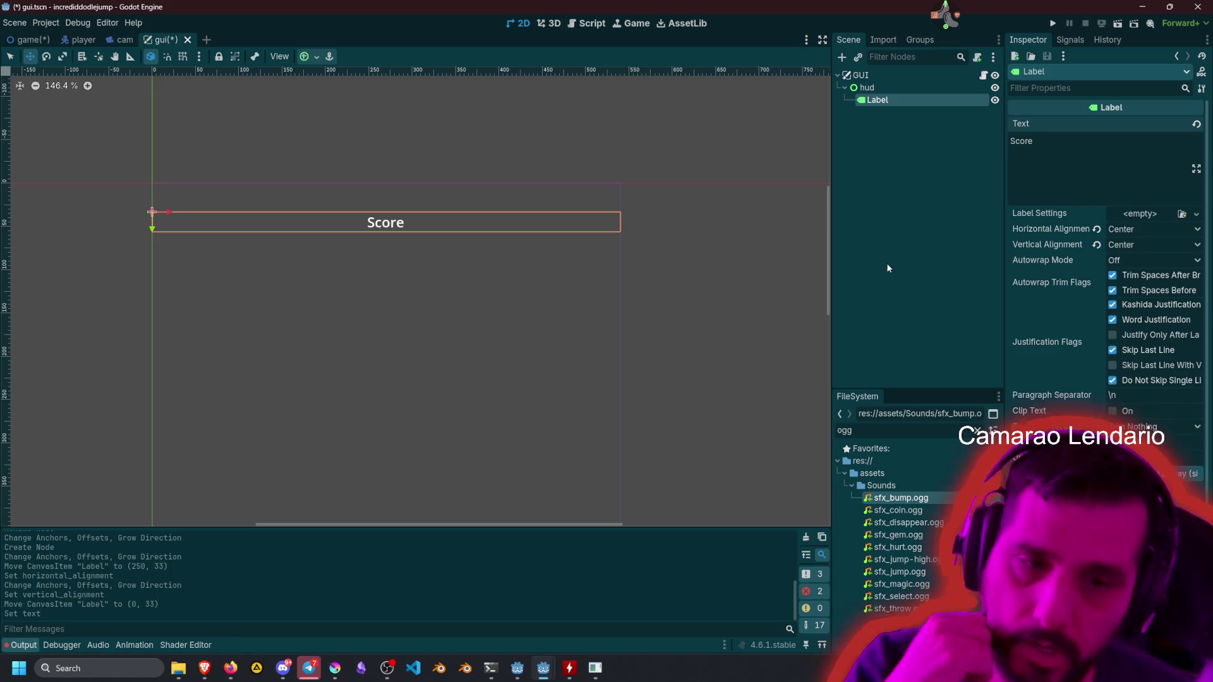
mouse_move(204, 668)
click(142, 603)
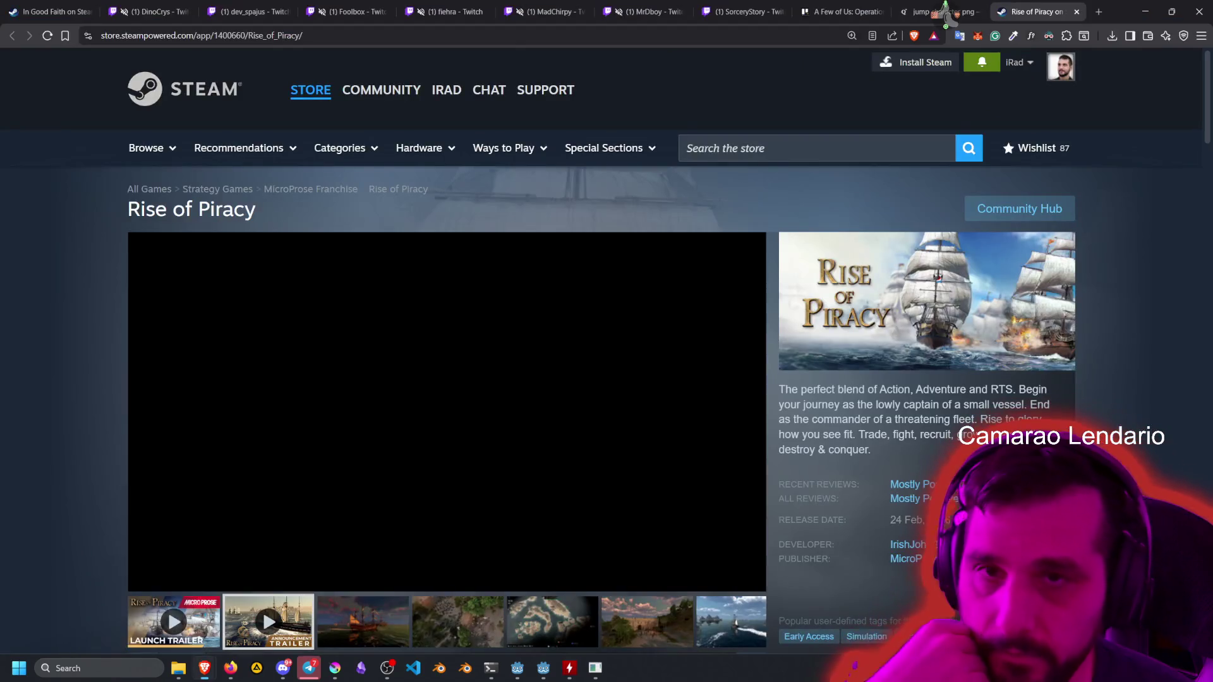
Search 'dafont' in a new Brave tab and browse DaFont's Fancy > Cartoon fonts
click(1100, 12)
text(dafont)
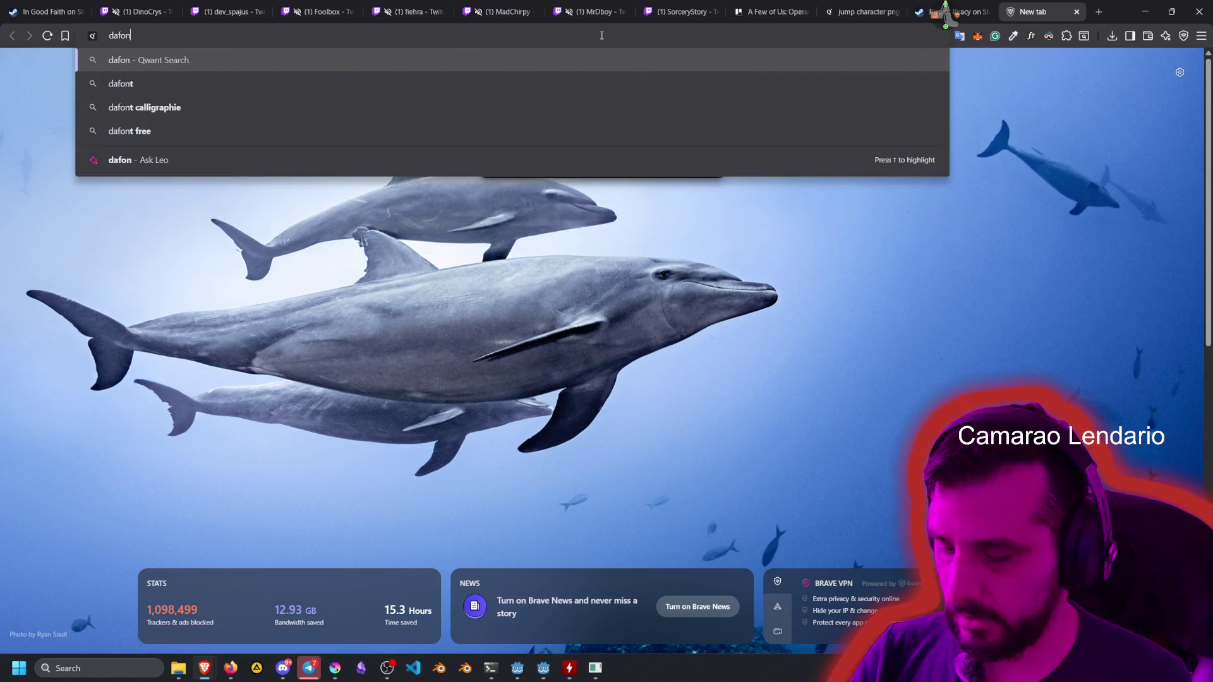
key(Return)
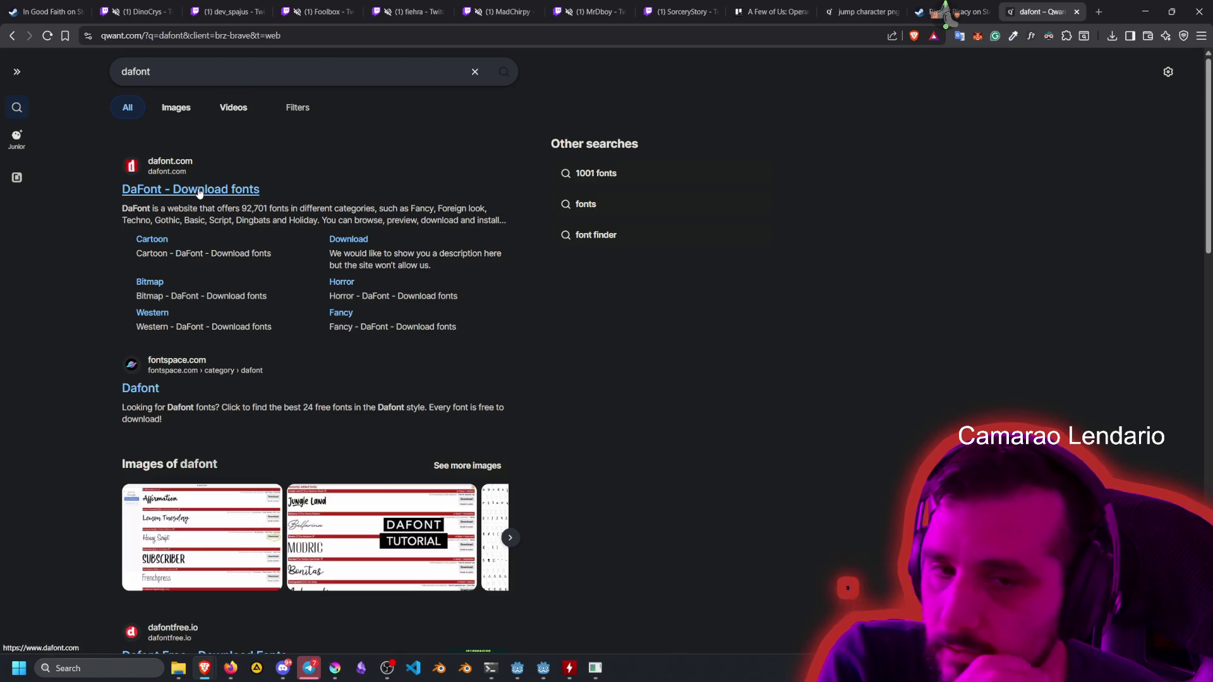
click(202, 187)
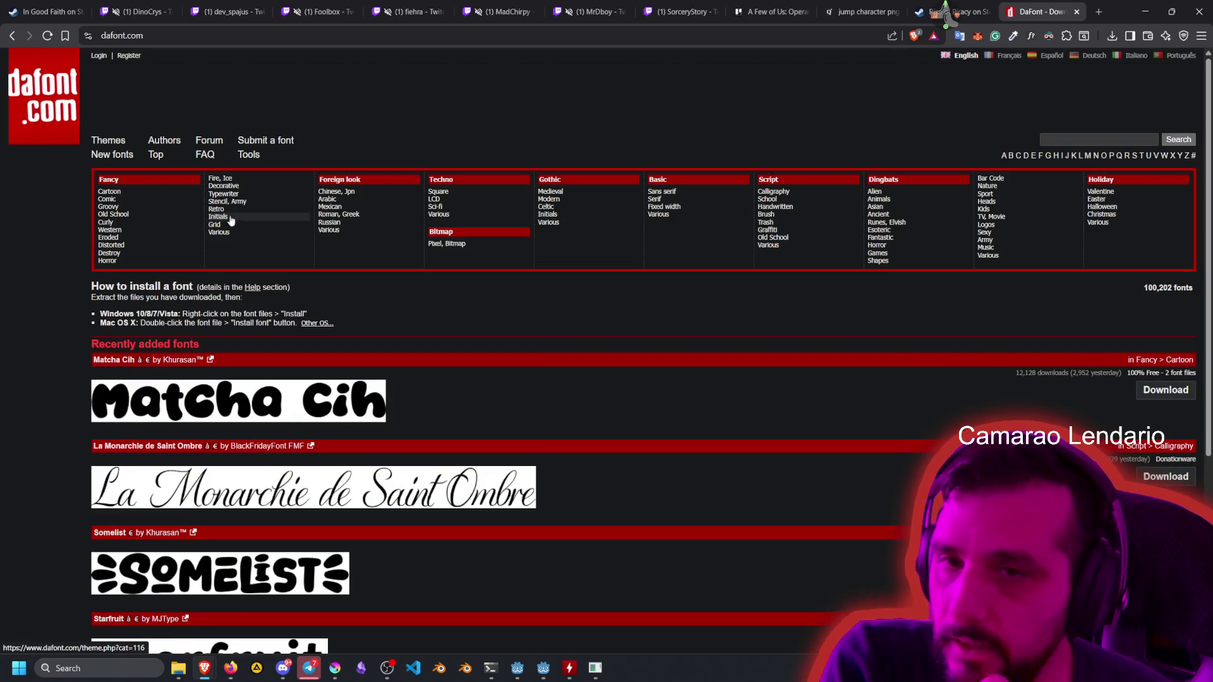
click(108, 192)
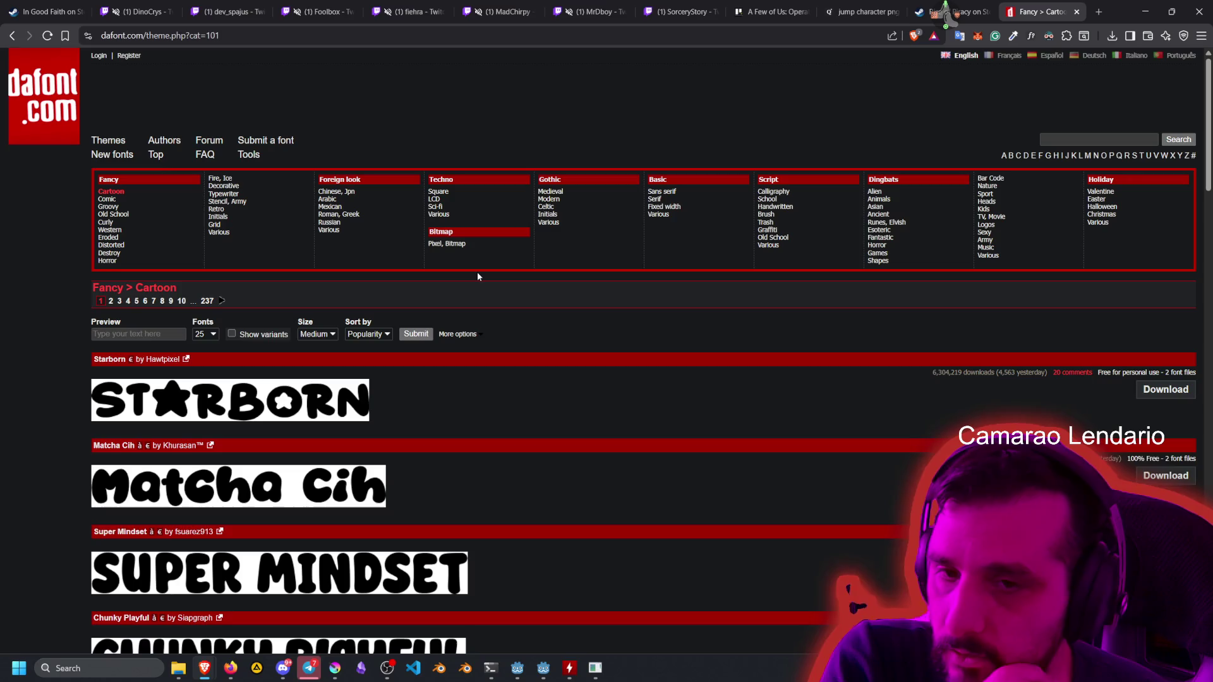
scroll(326, 401, down, 1)
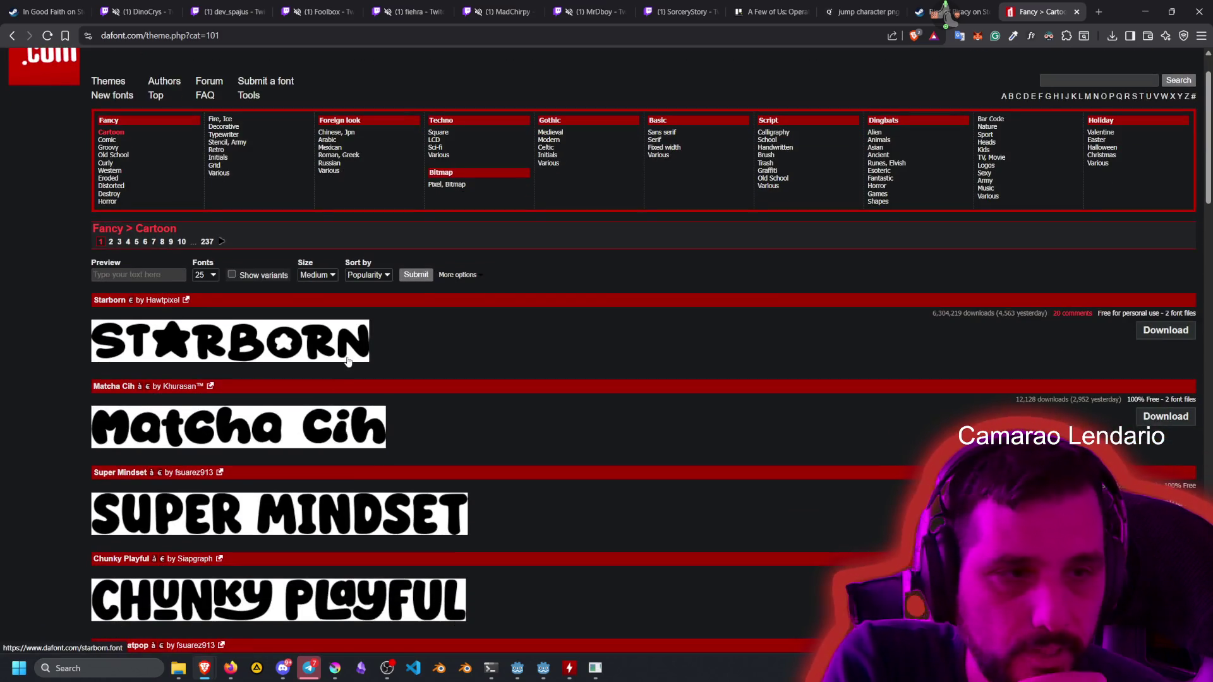
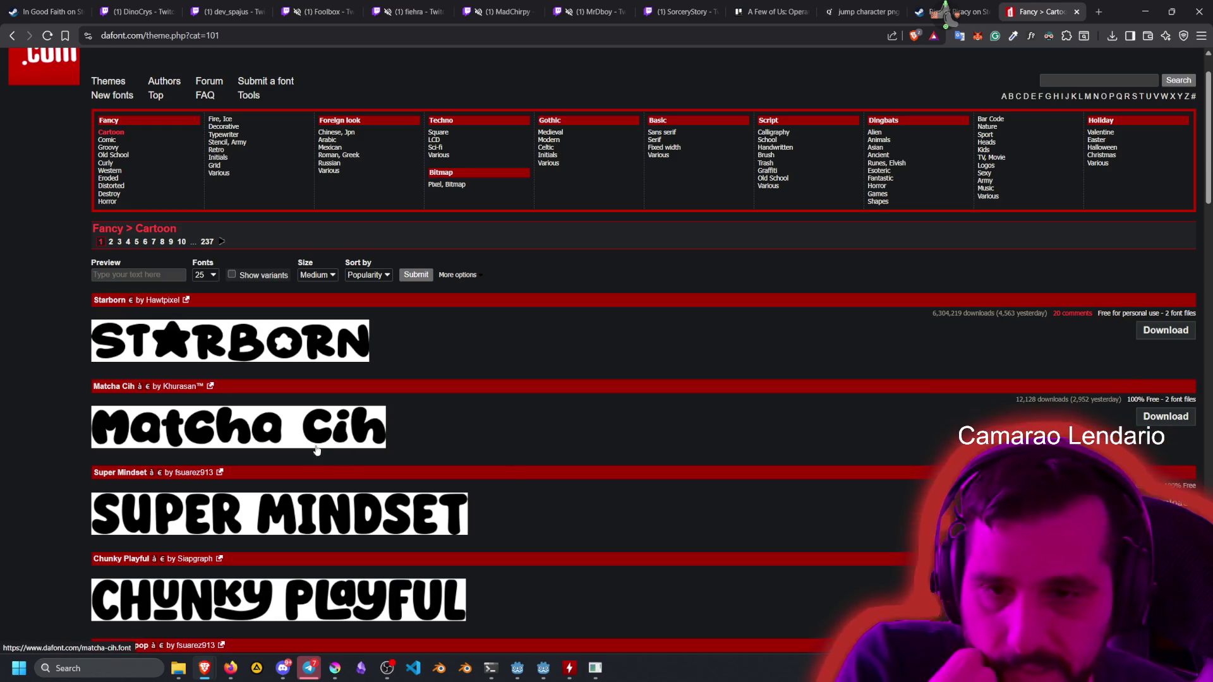
Download the Matcha Cih zip into a new Font folder inside the project's assets
click(1166, 417)
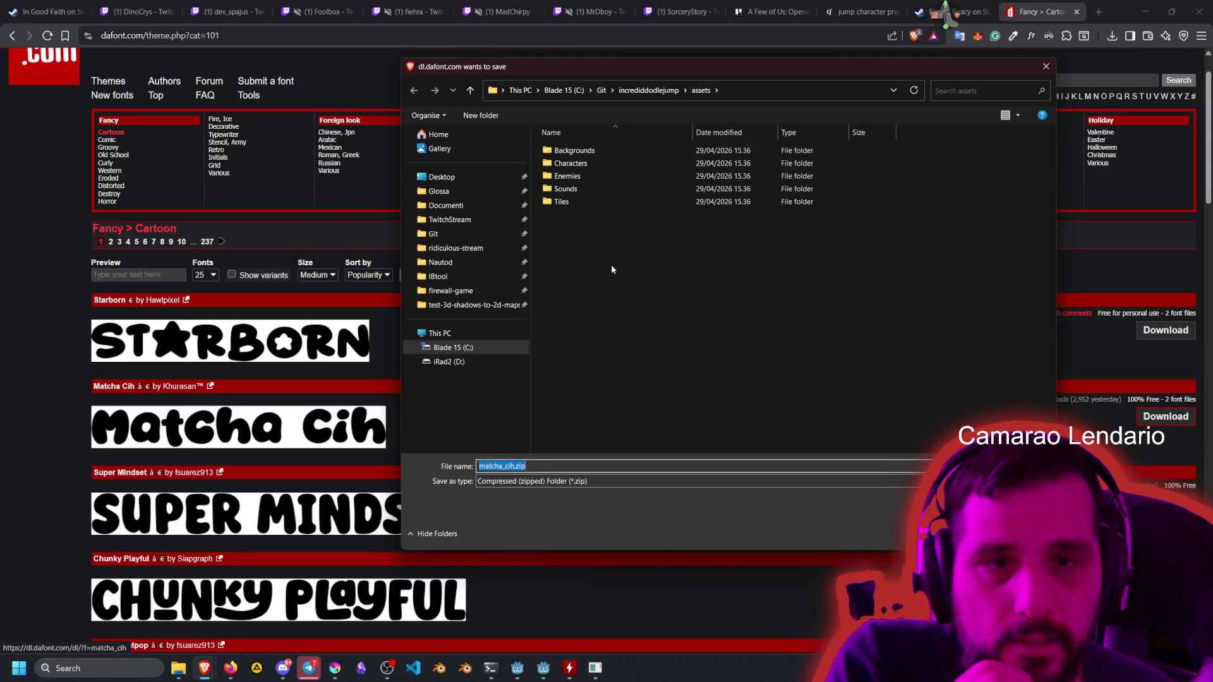
right_click(574, 243)
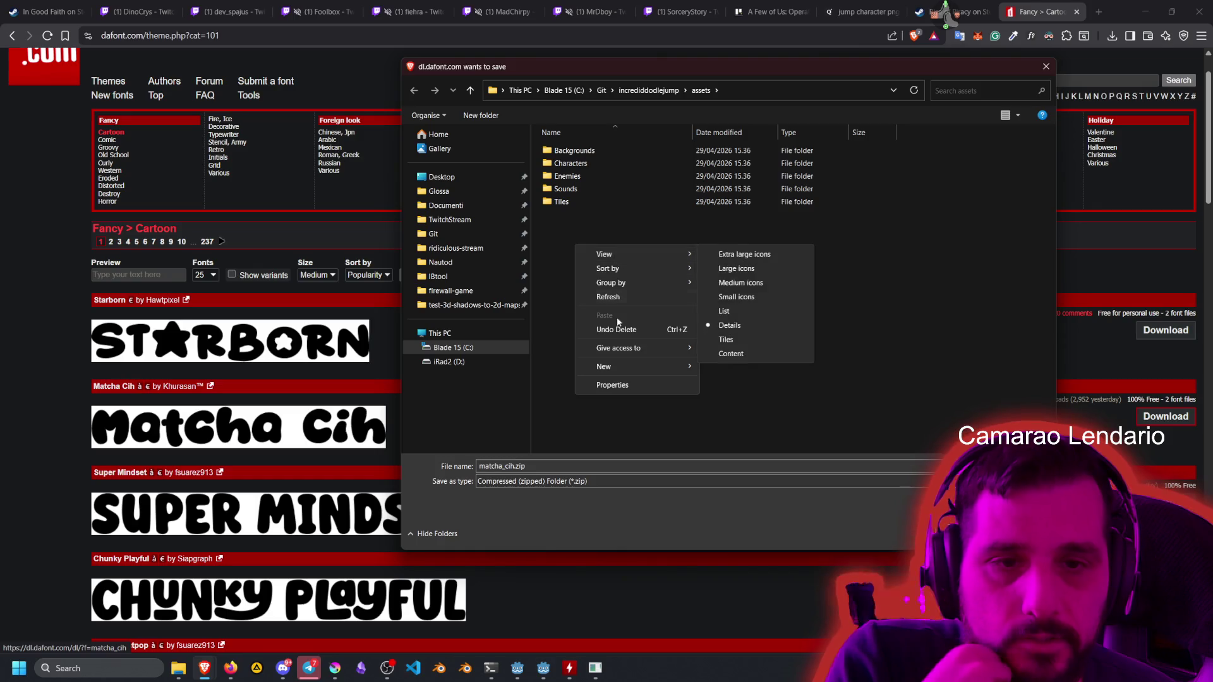
mouse_move(609, 365)
click(727, 366)
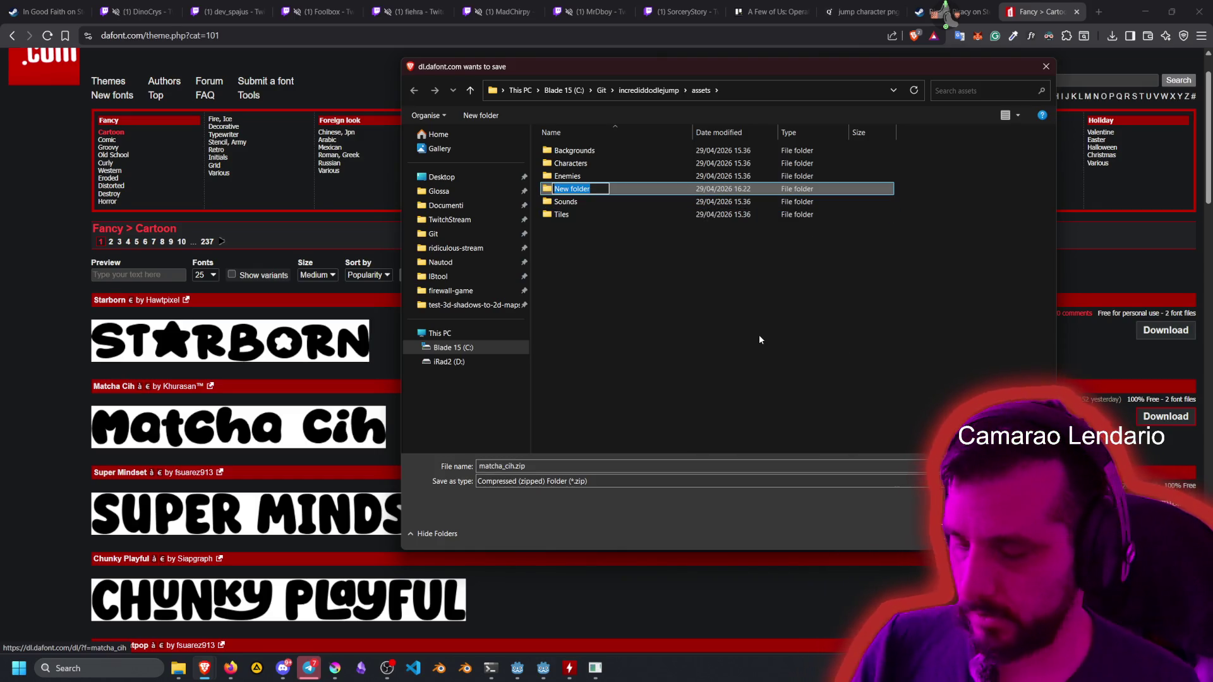
text(Font)
key(Return)
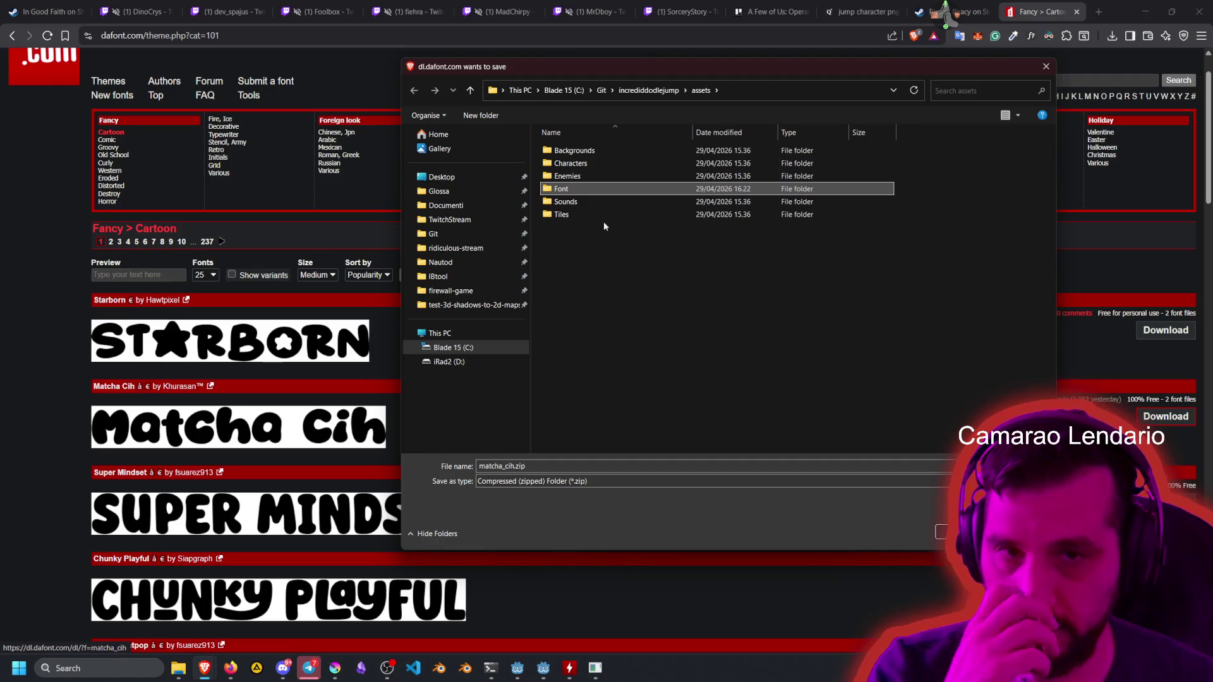
double_click(575, 192)
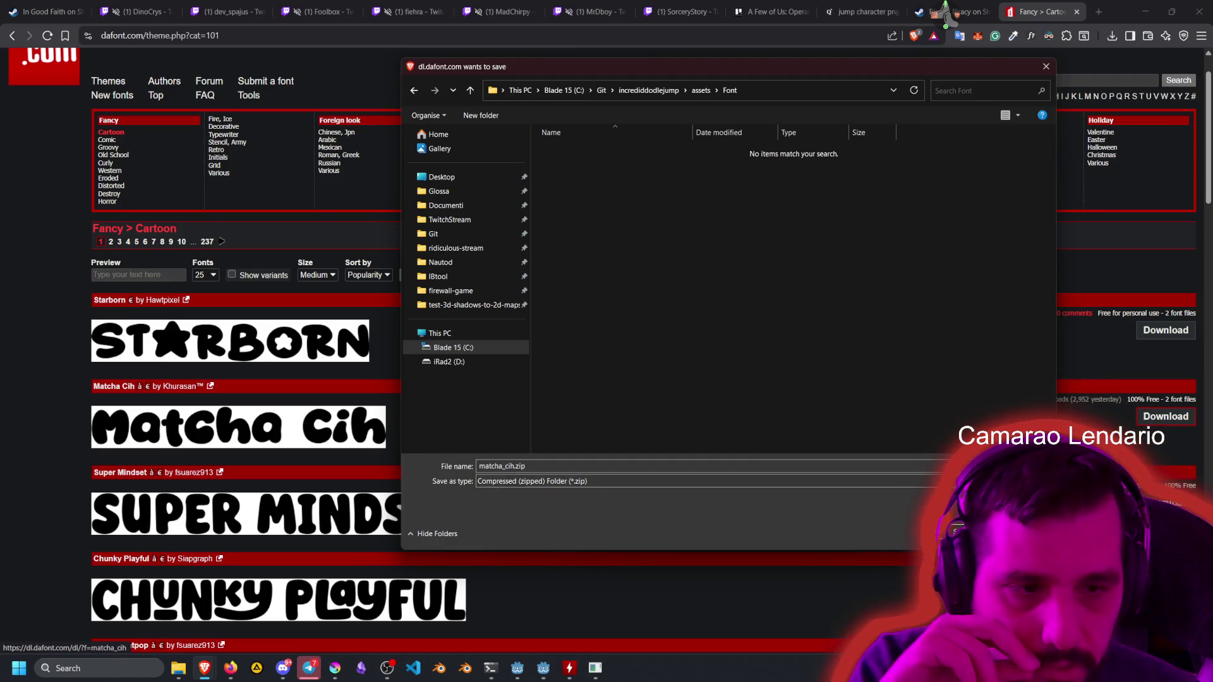
key(Return)
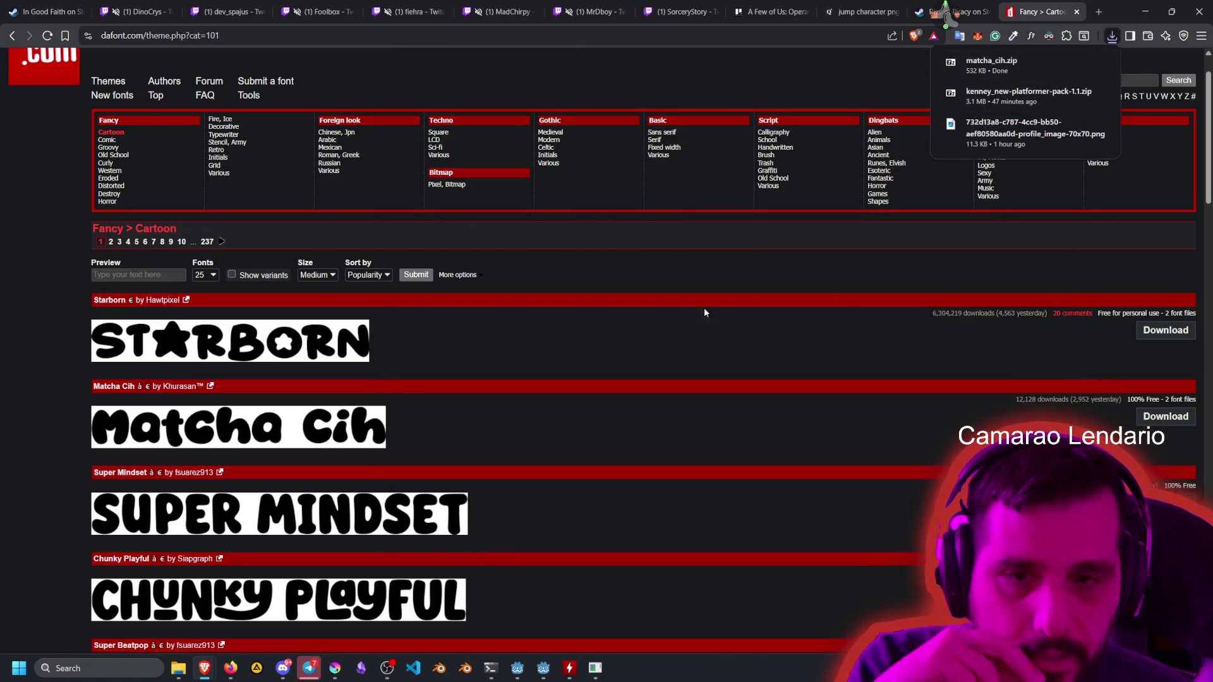
Open the Matcha Cih font page, select its web address, and return to Godot
click(219, 416)
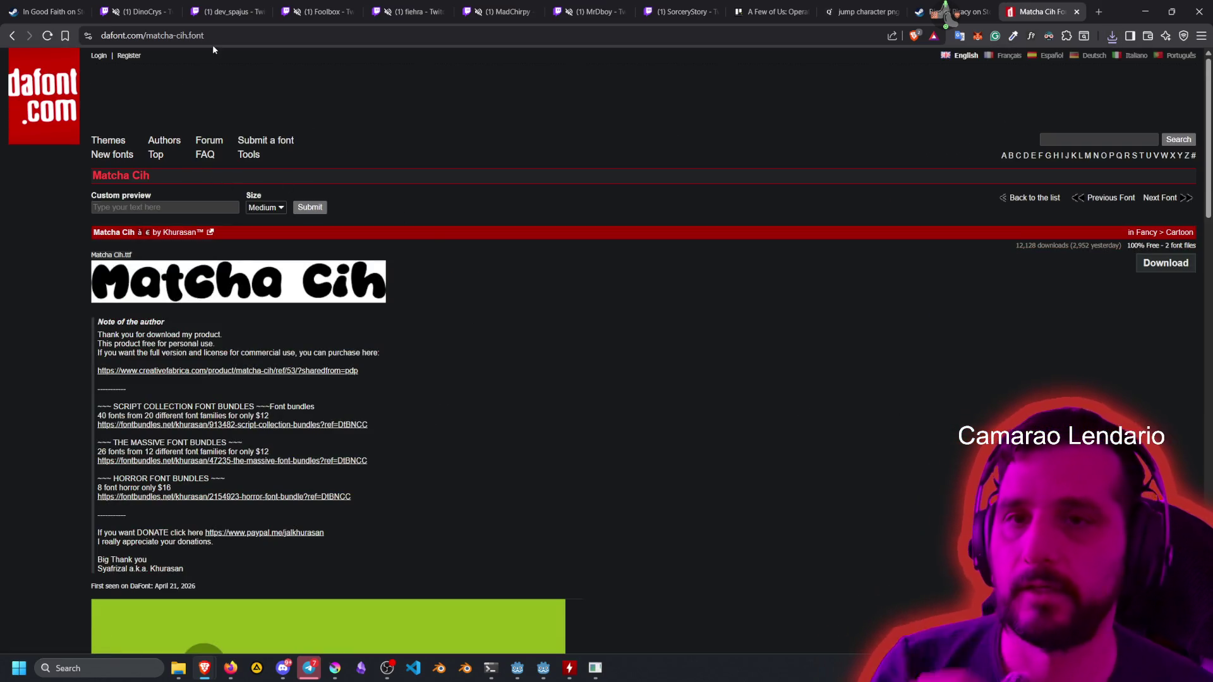
click(214, 36)
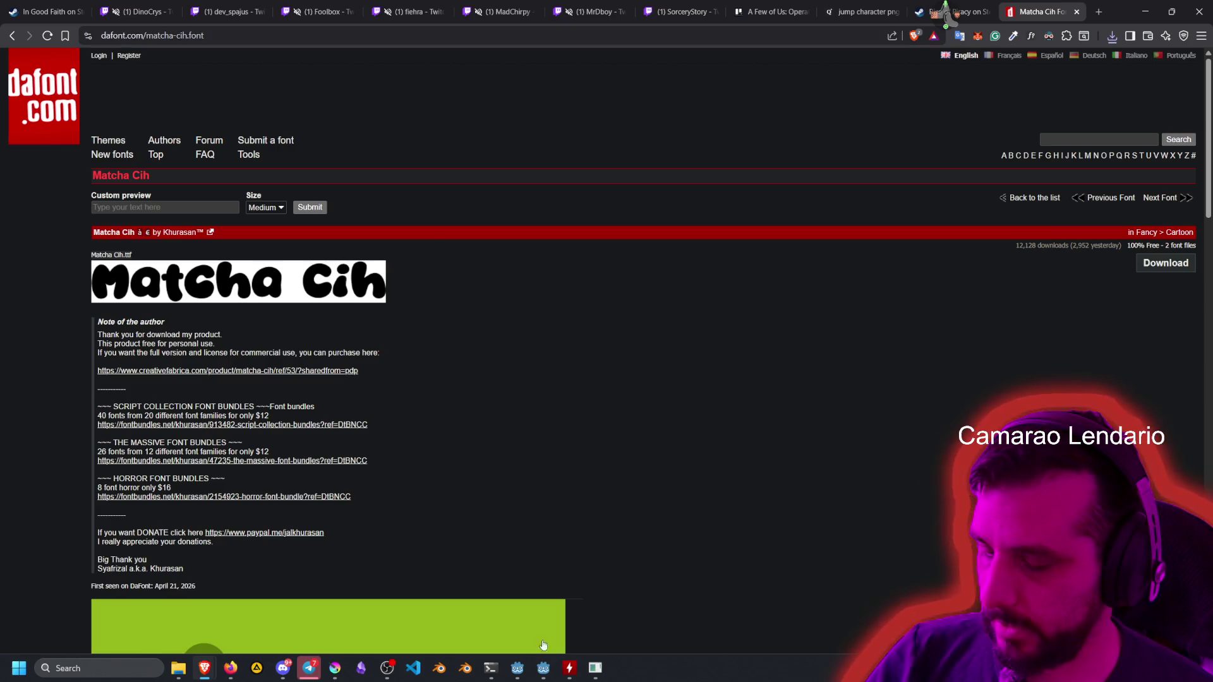
mouse_move(543, 668)
click(574, 628)
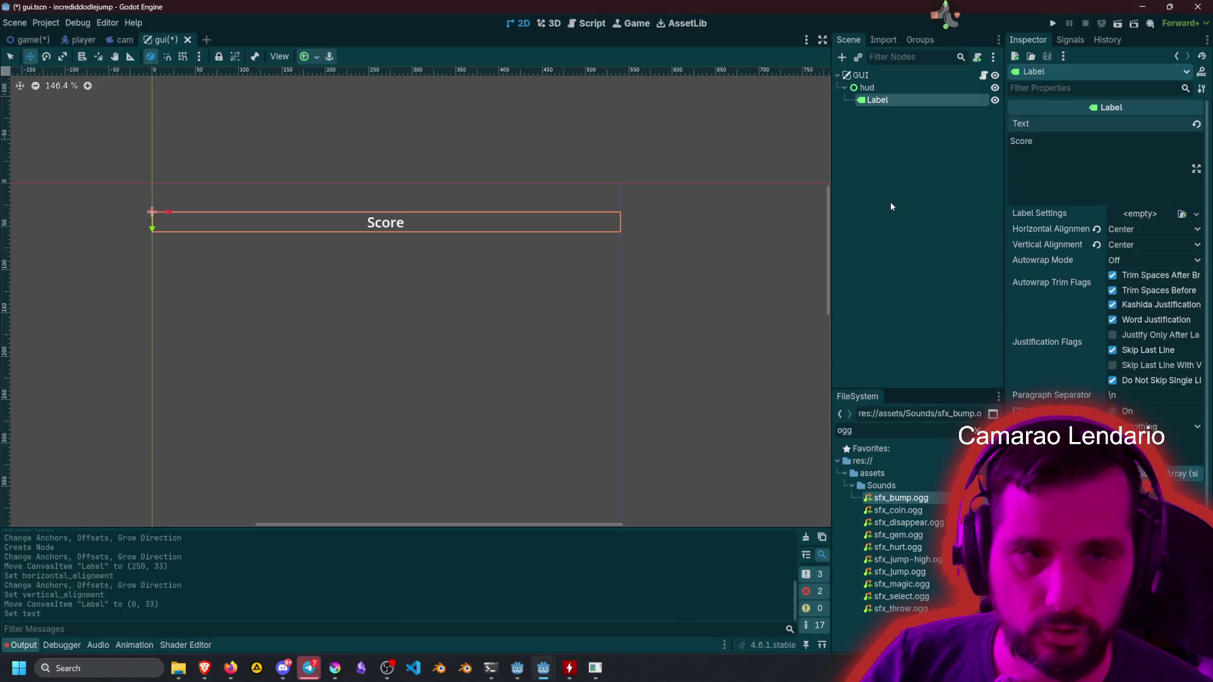
Create a new text file named credits.md in the project root (res://)
click(920, 169)
click(844, 473)
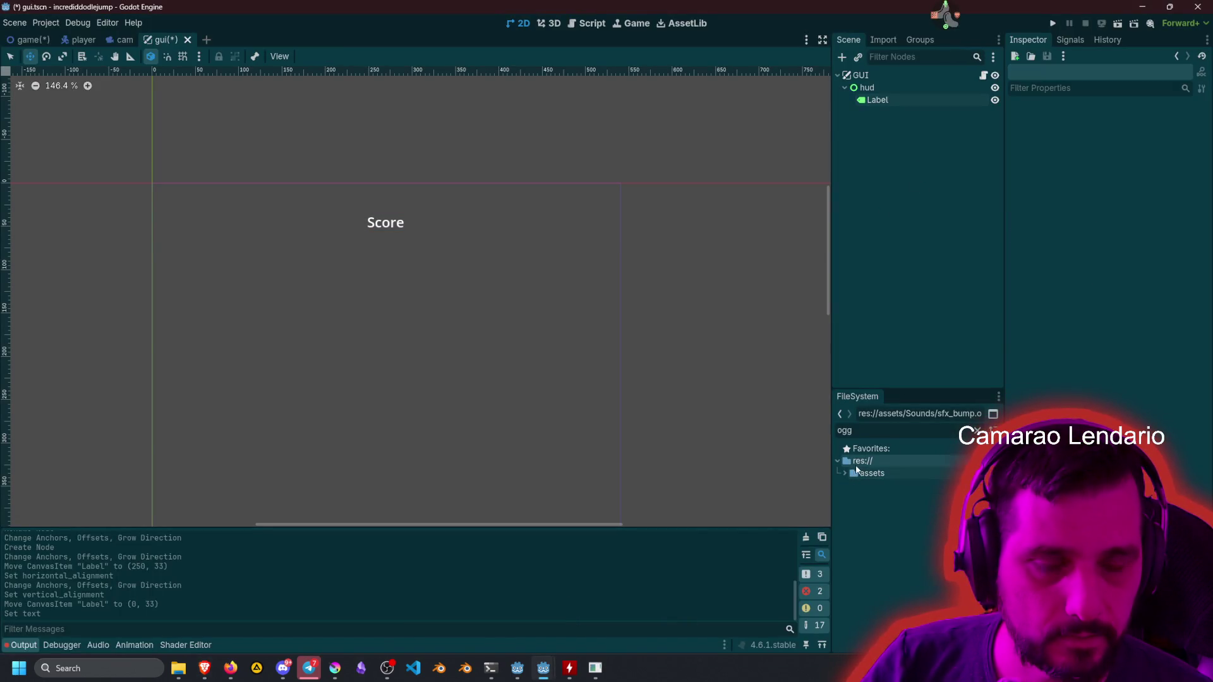
right_click(859, 463)
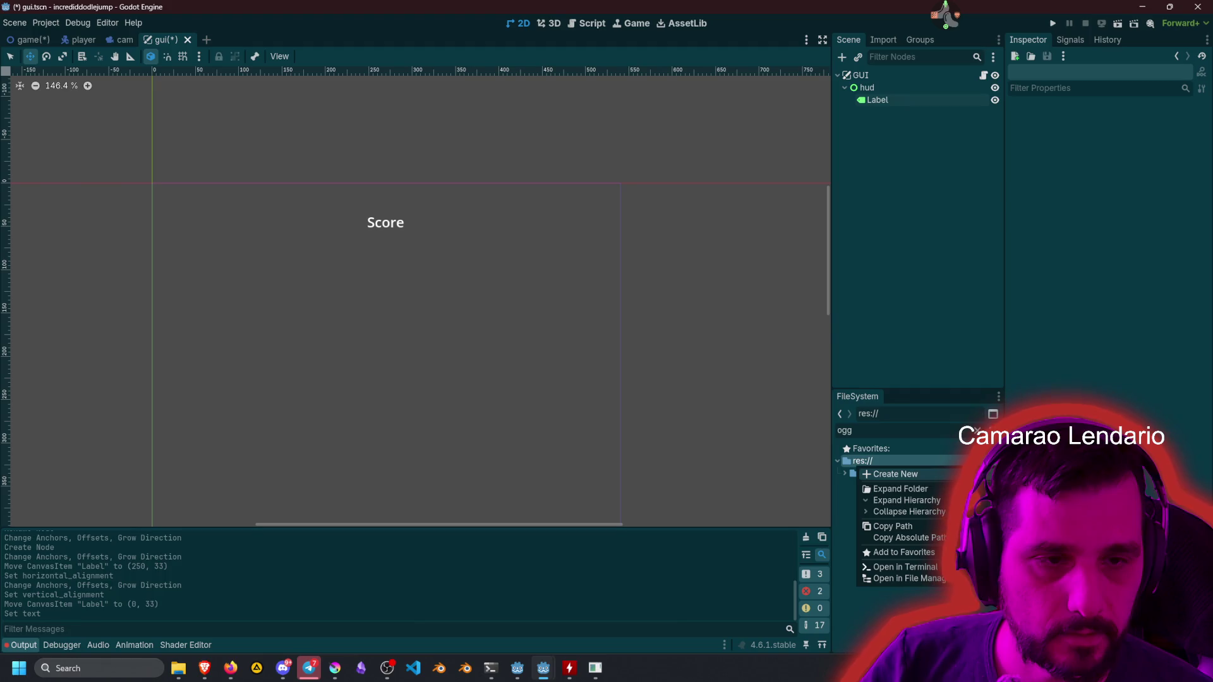
click(1005, 532)
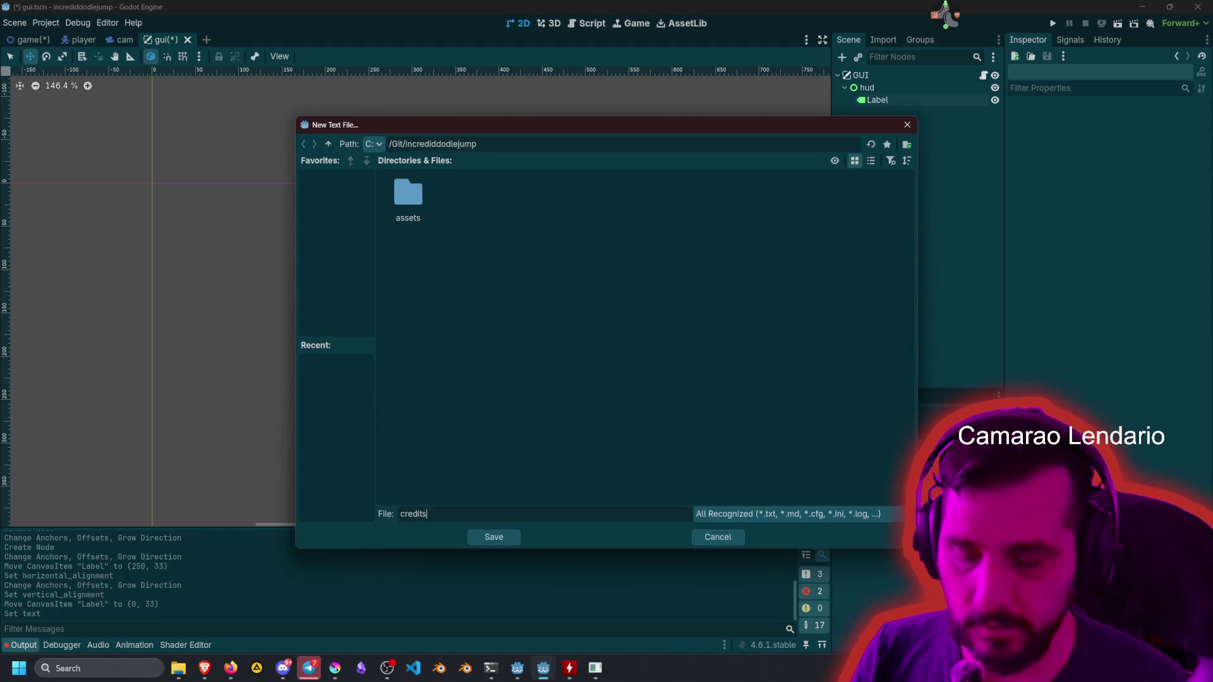
text(md)
key(Return)
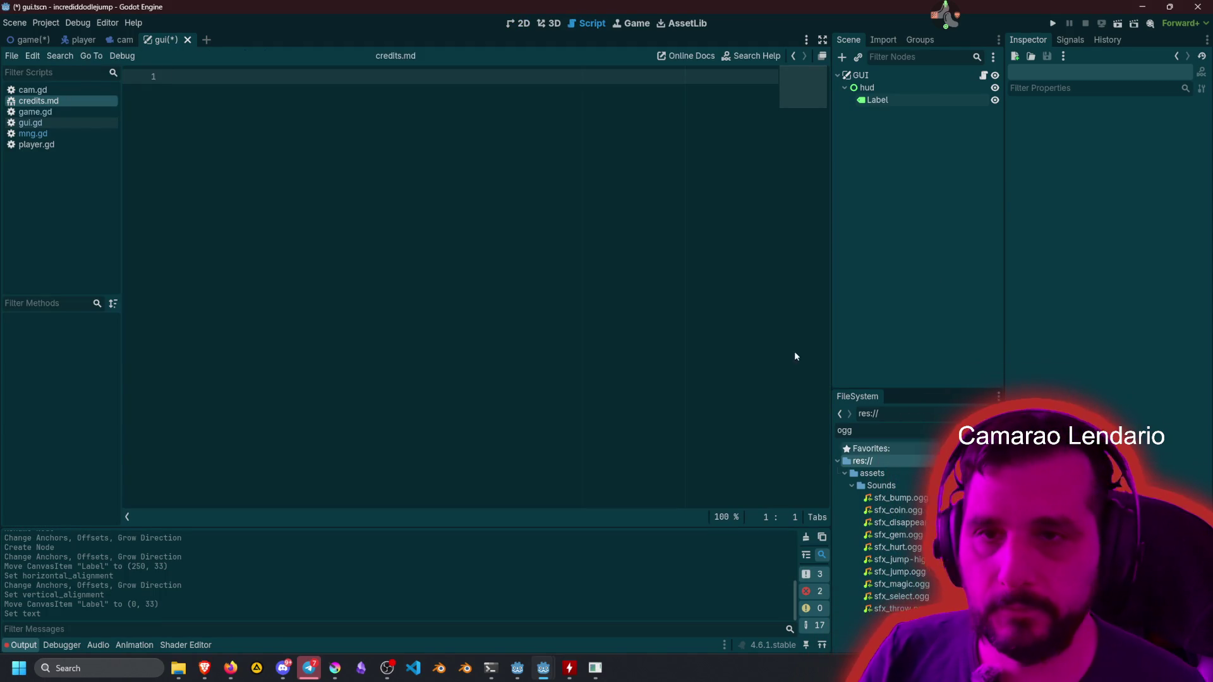
Paste the DaFont URL under a Fonts heading and wrap it as an indented markdown link
text(https://www.dafont.com/matcha-cih.font)
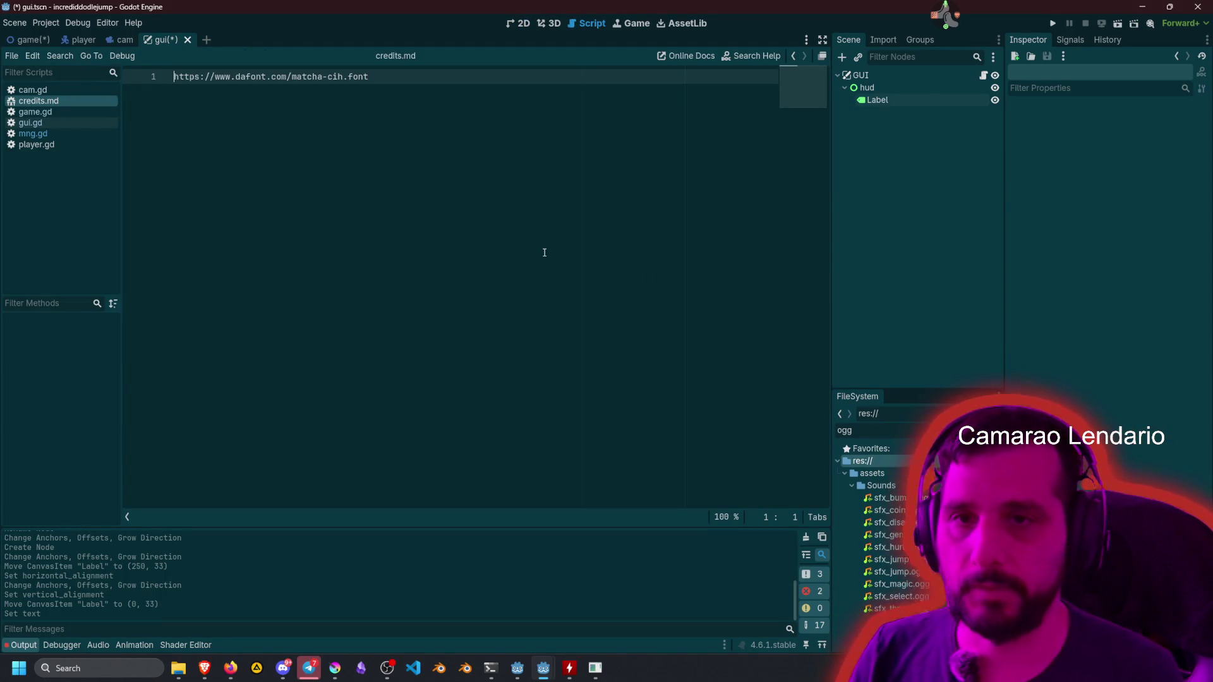
key(Return)
key(Return)
key(Up)
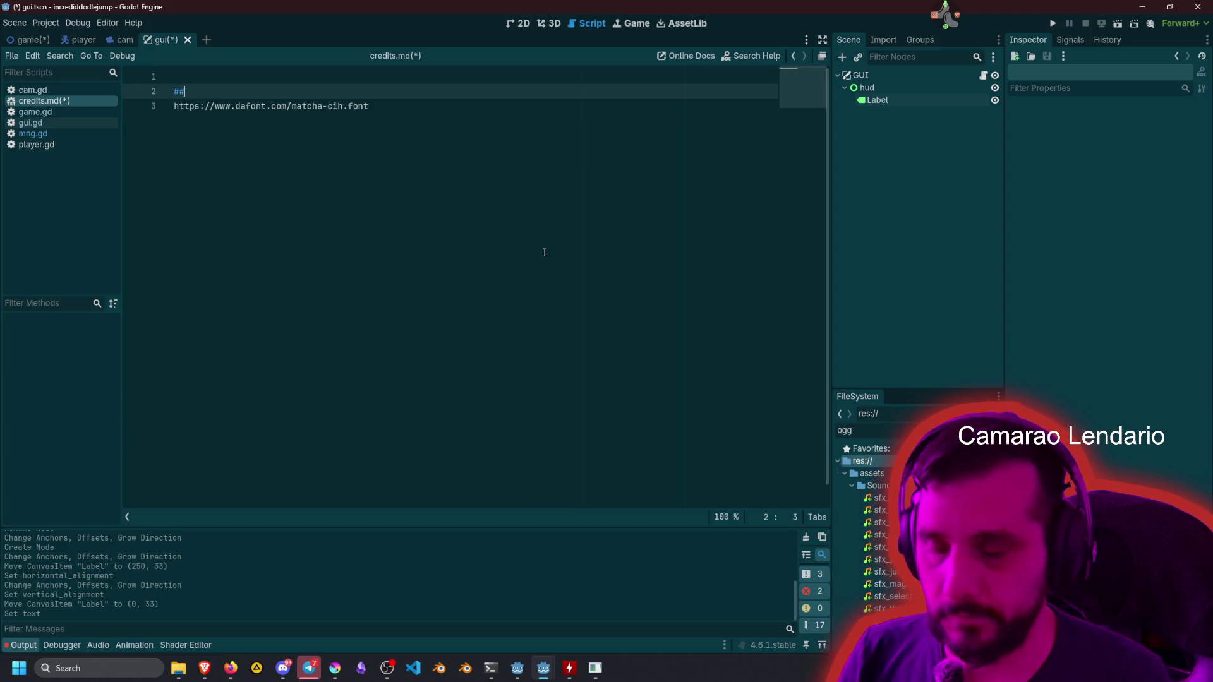
text(Fonts)
key(Down)
key(Home)
key(Tab)
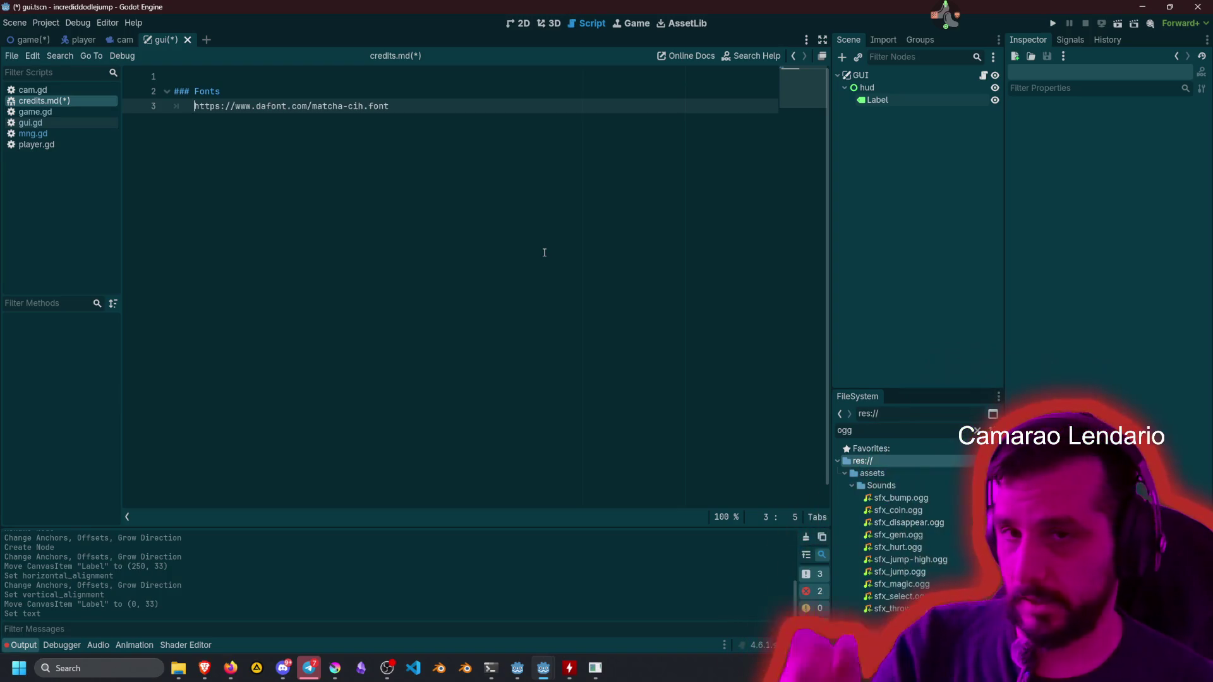
text([)
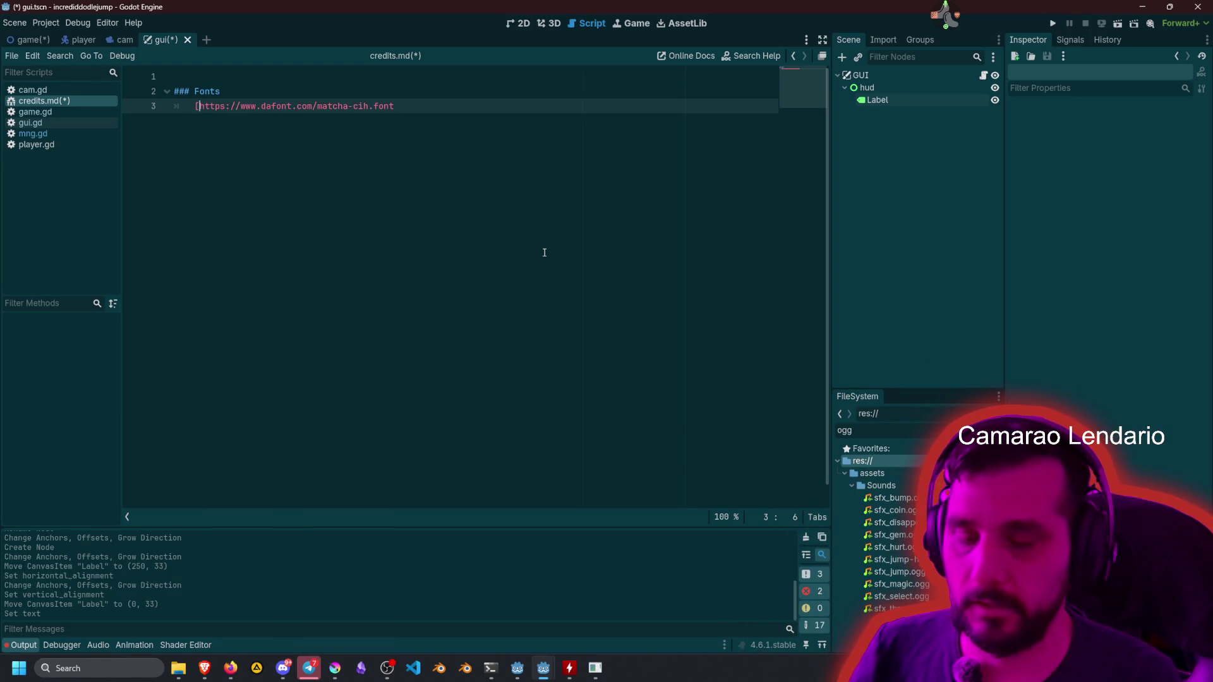
text(])
key(shift+End)
text(()
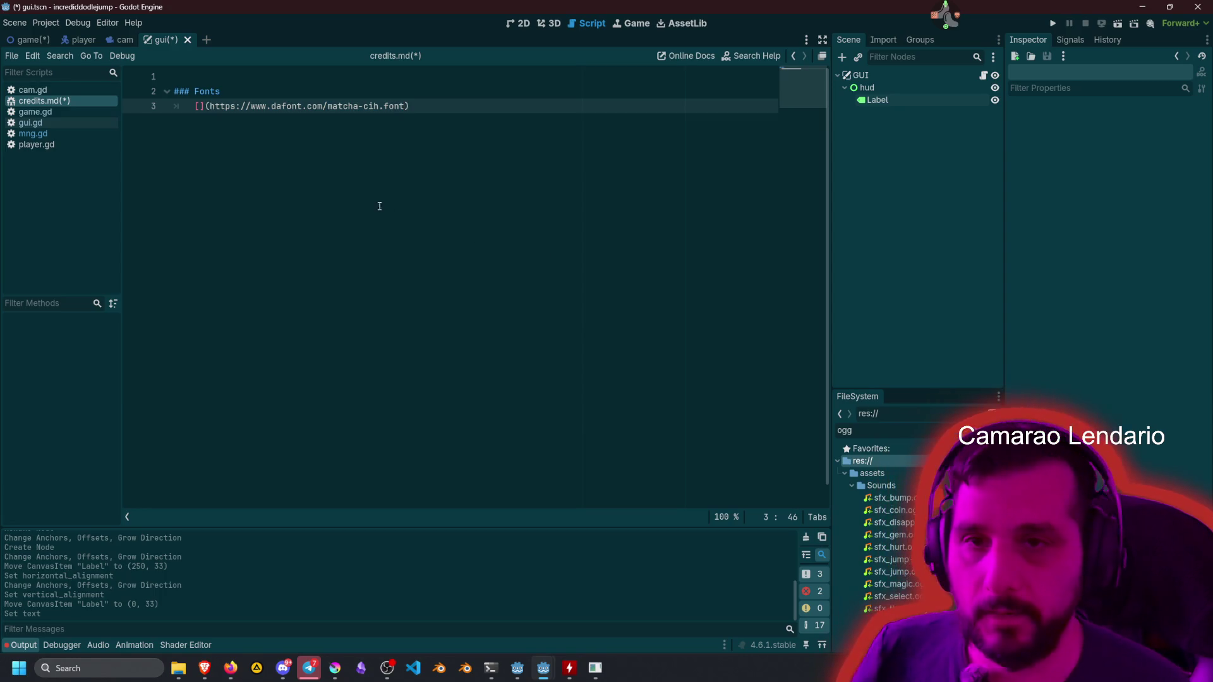
Use 'Matcha cih' from the URL as the link text, then return to the browser
drag(328, 106, 407, 106)
key(ctrl+c)
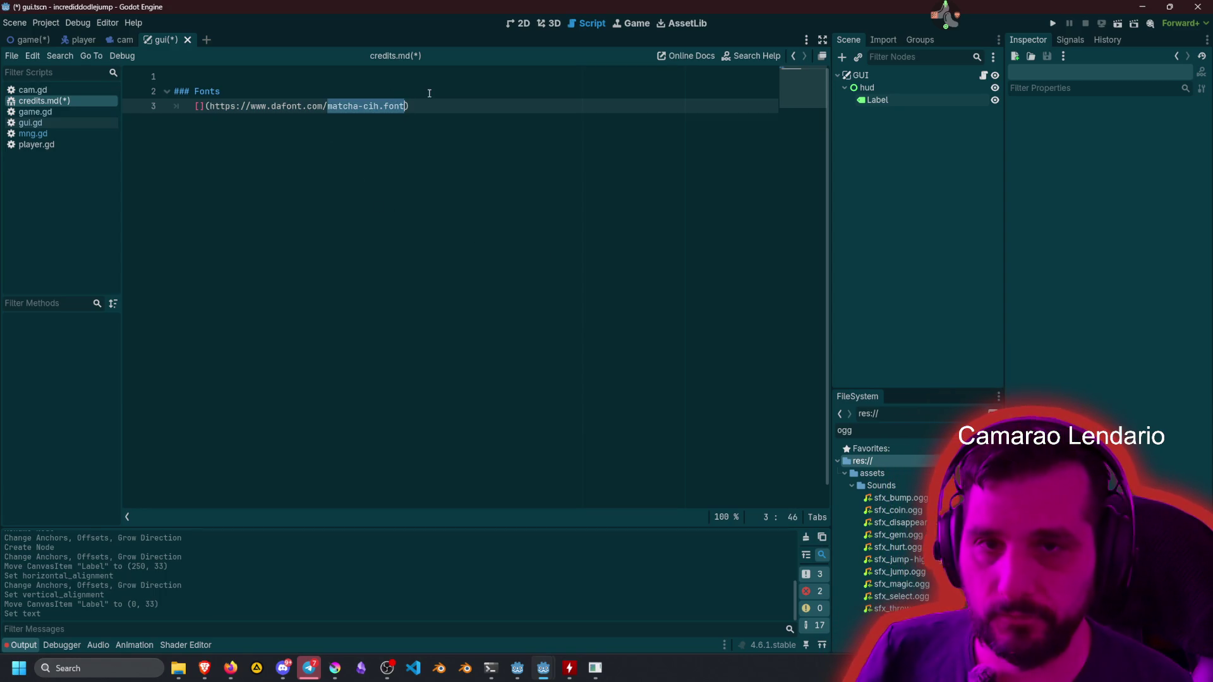
key(ctrl+Left)
key(ctrl+Left)
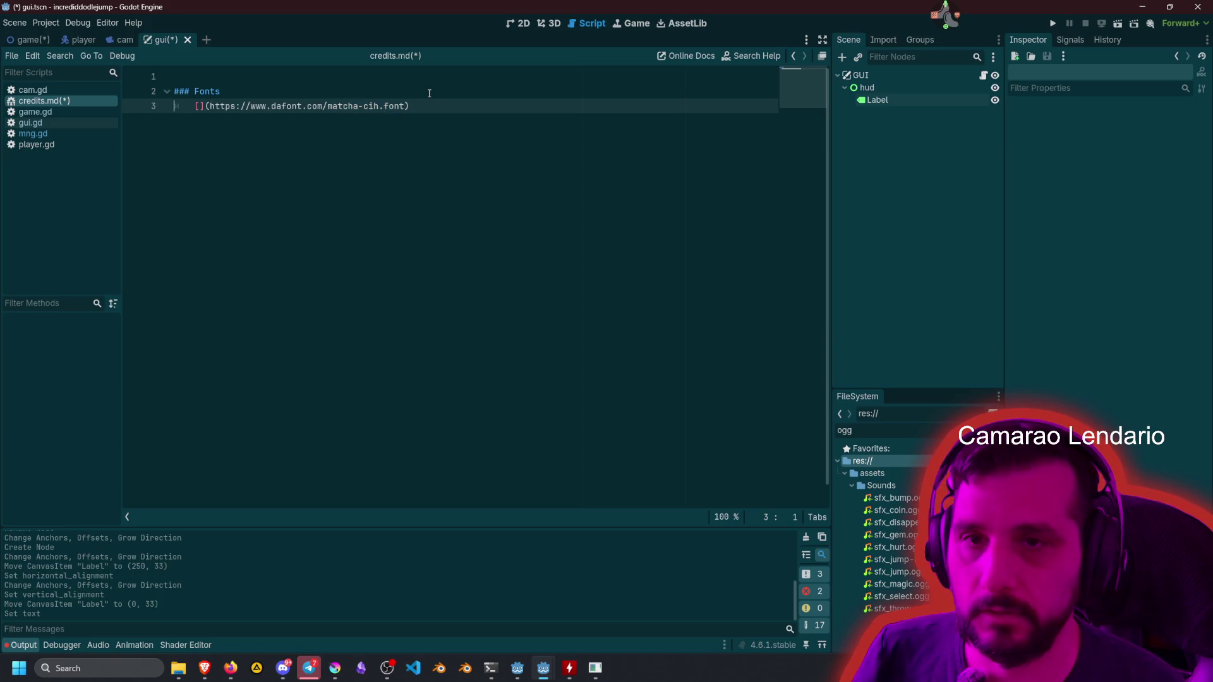
key(Left)
key(ctrl+v)
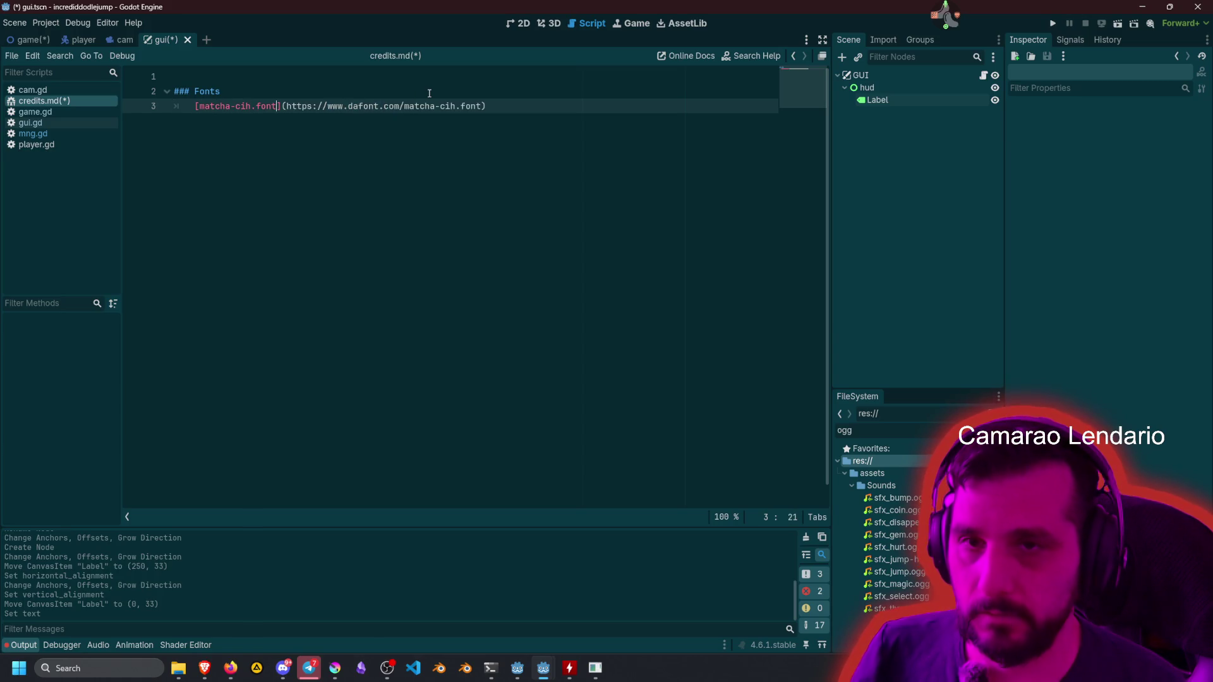
key(BackSpace)
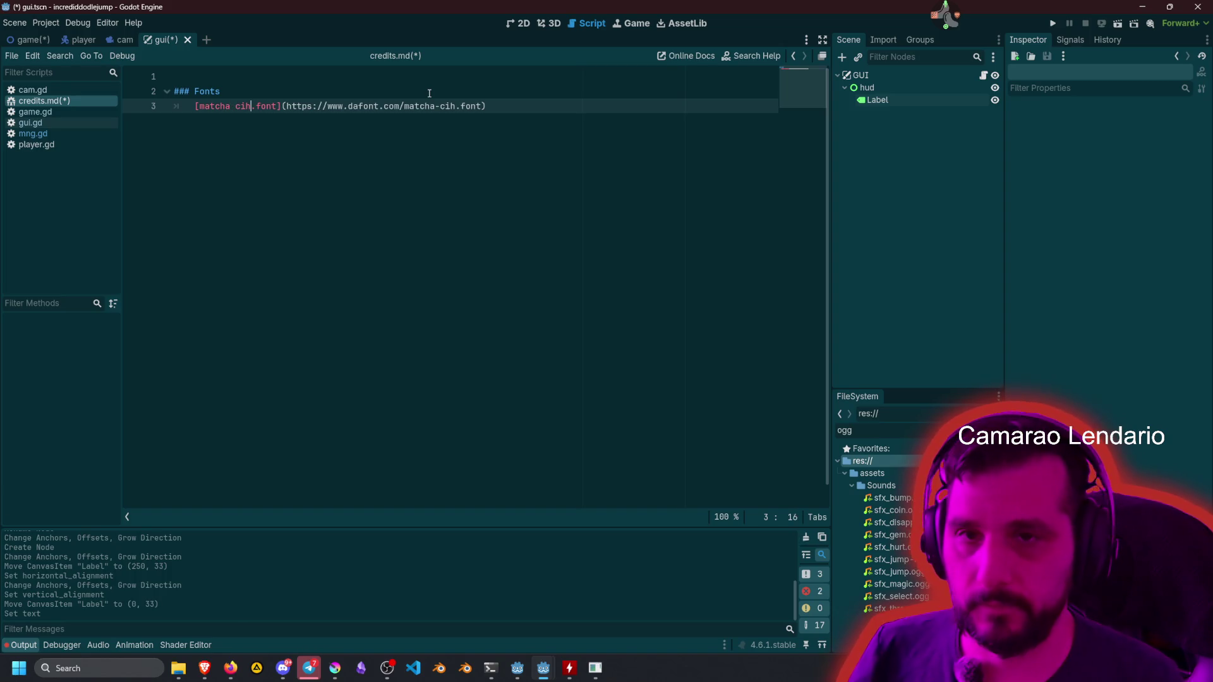
key(Delete)
key(Delete)
text(M)
key(End)
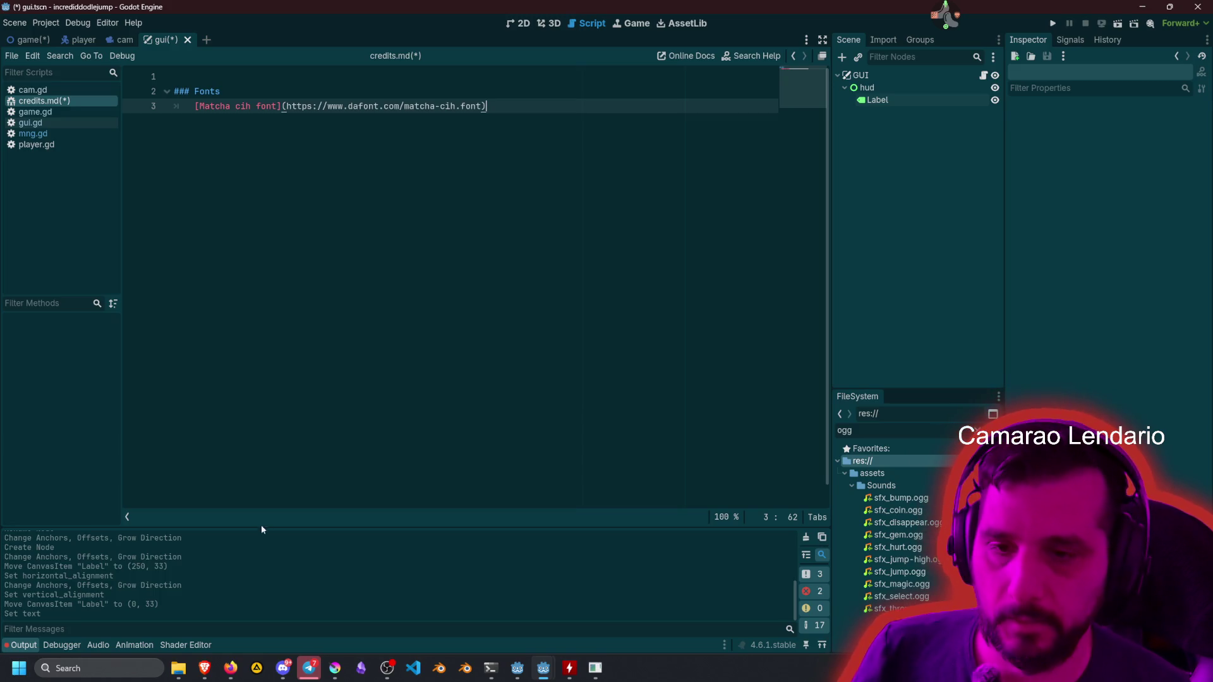
mouse_move(204, 668)
click(139, 600)
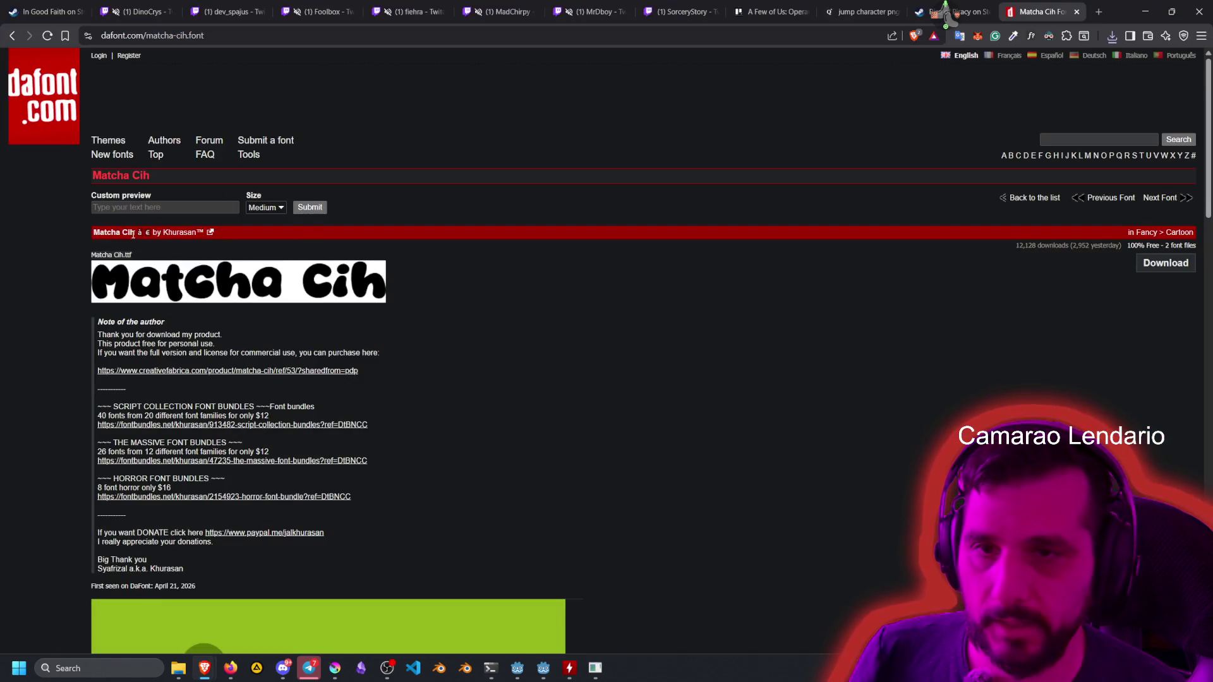
drag(152, 232, 194, 234)
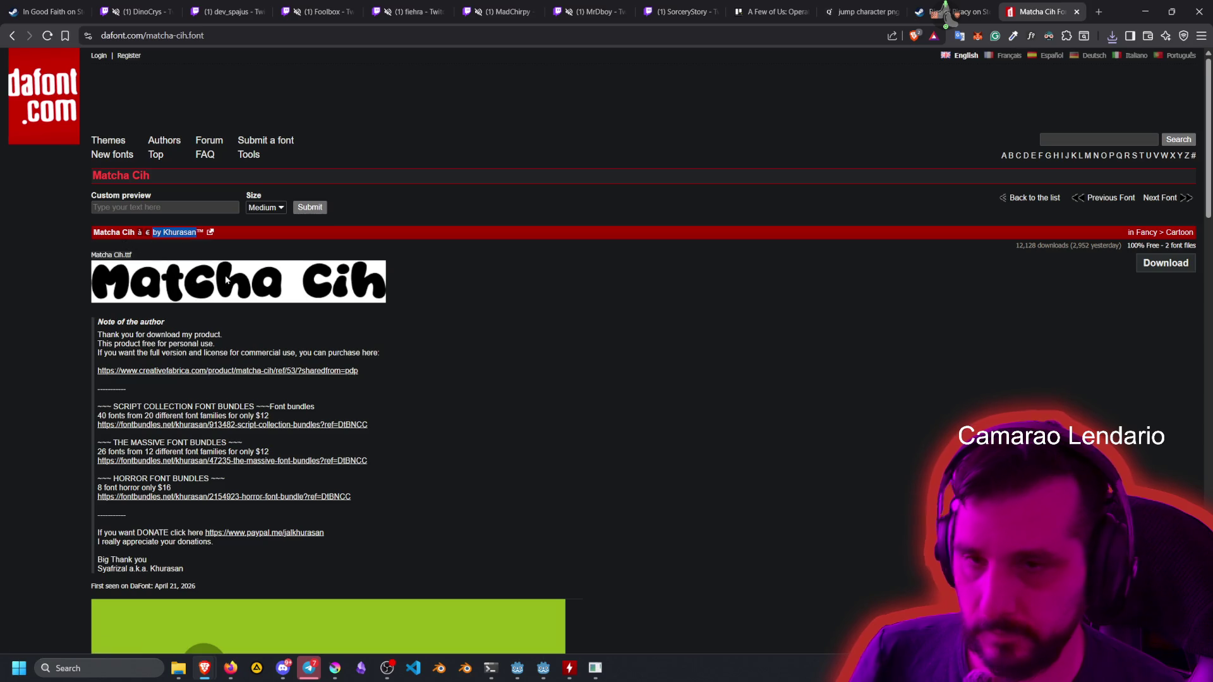
click(468, 294)
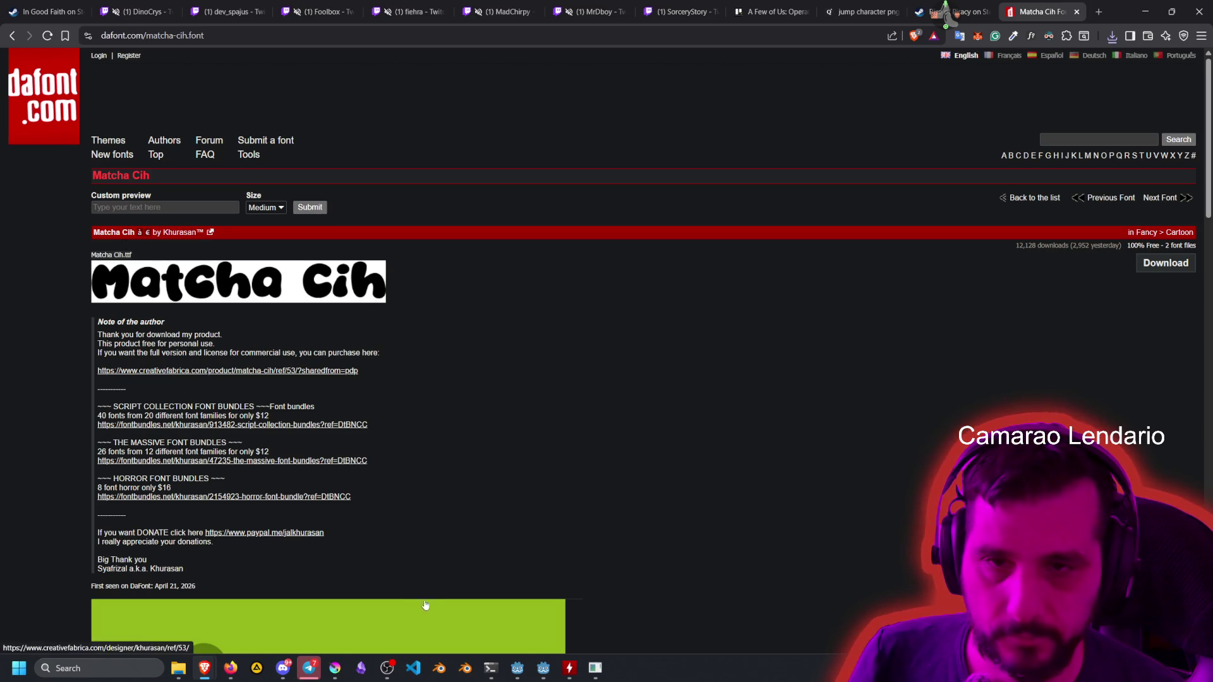
mouse_move(594, 672)
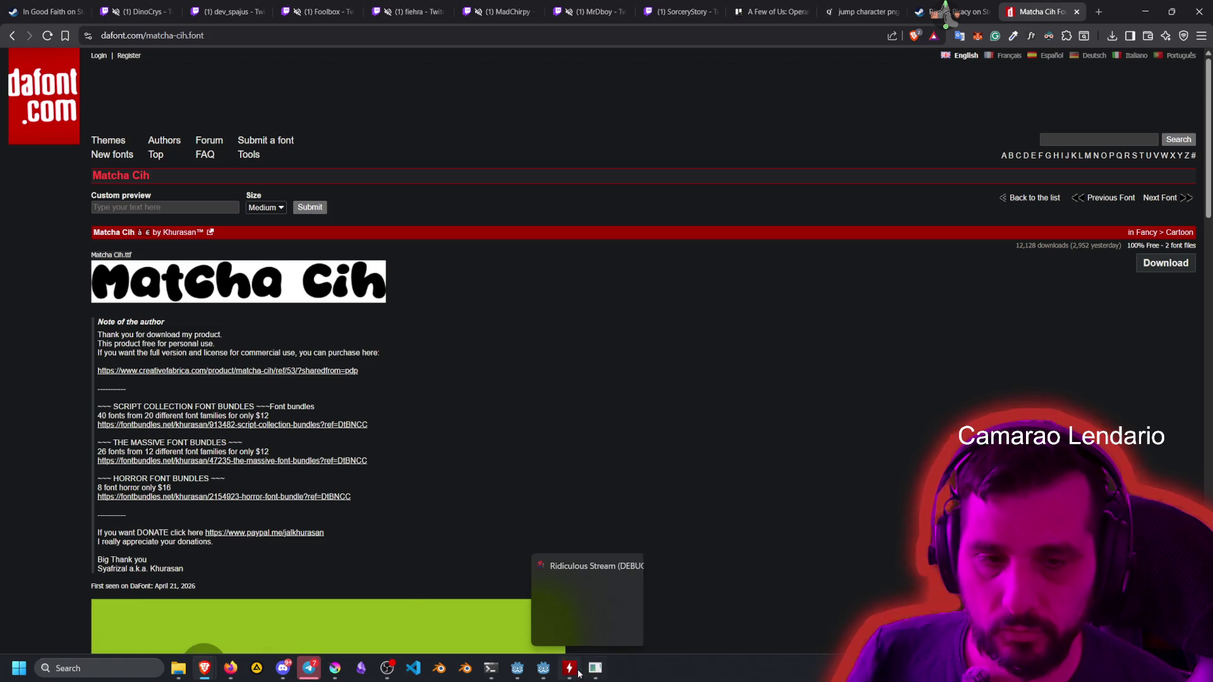
mouse_move(544, 676)
click(606, 600)
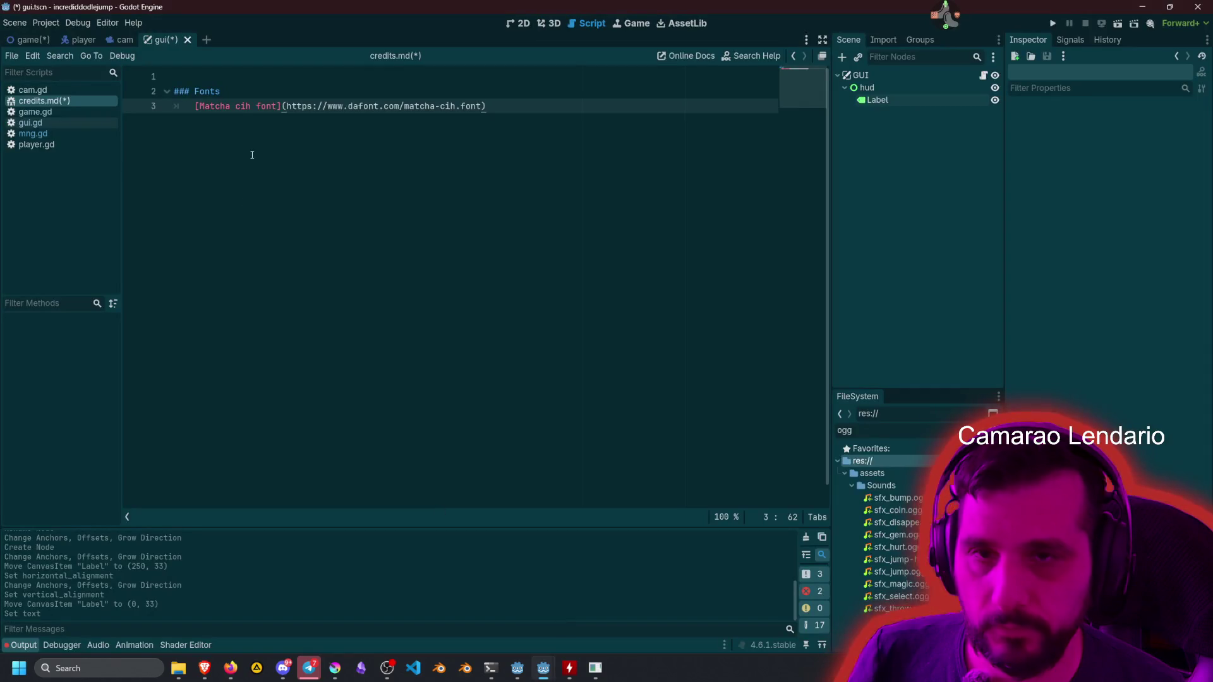
Replace 'font' in the Matcha cih link text with a 'by' credit to the font's author
click(272, 107)
key(ctrl+shift+Left)
text(by Khurasan)
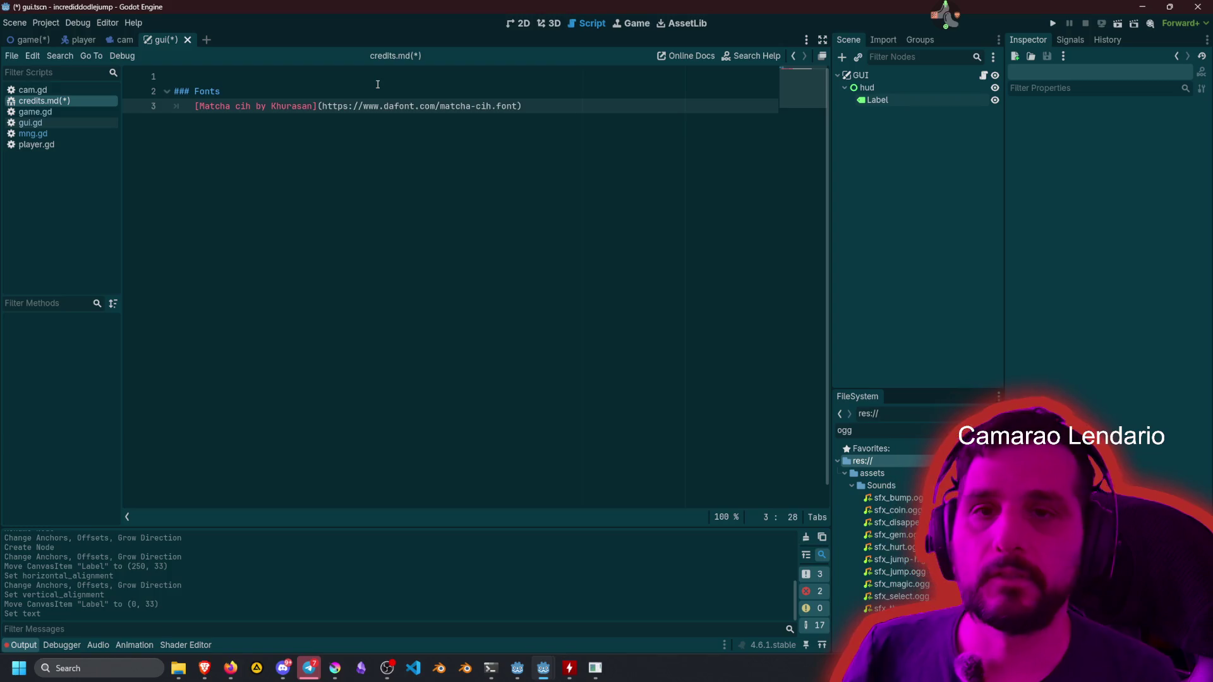
text(-)
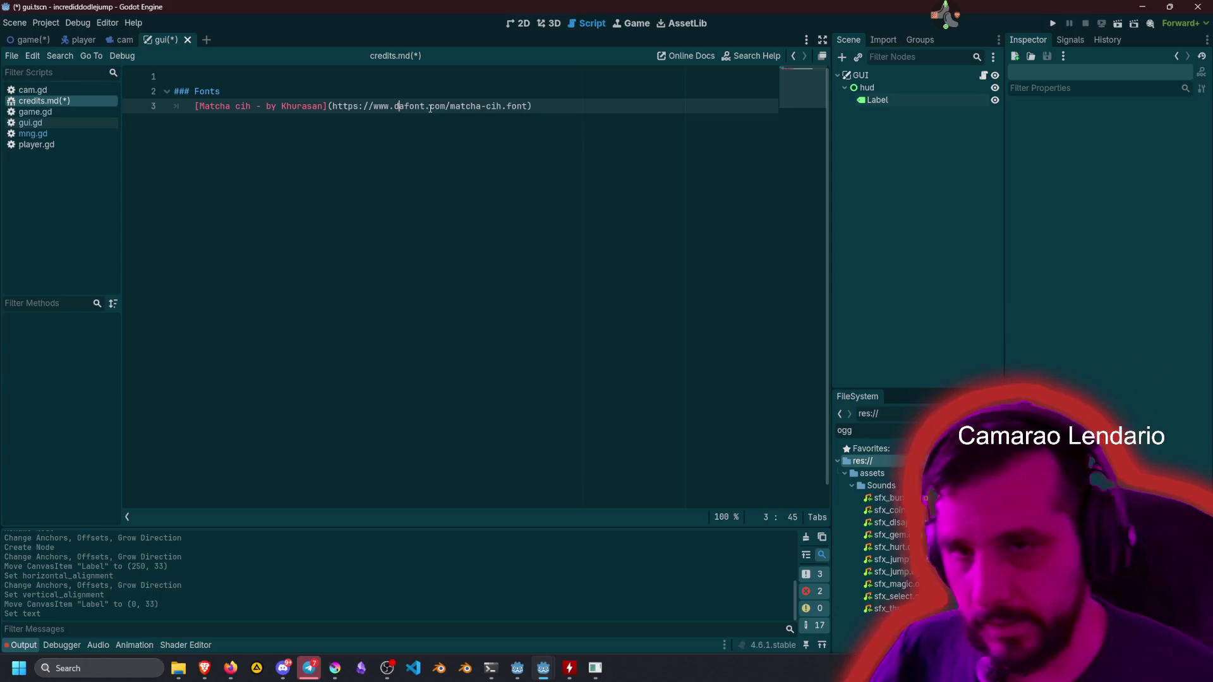
Insert a Graphics heading at the top of credits.md, above Fonts
key(Up)
key(Up)
key(Return)
key(Return)
key(Up)
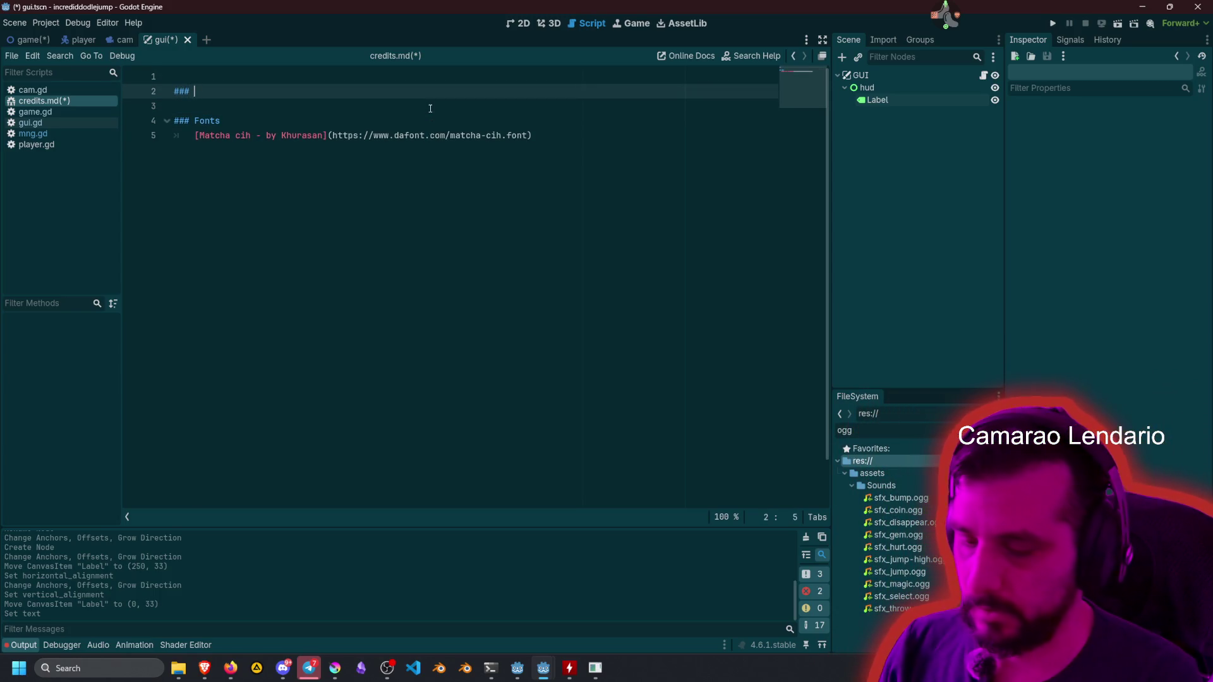
text(phics)
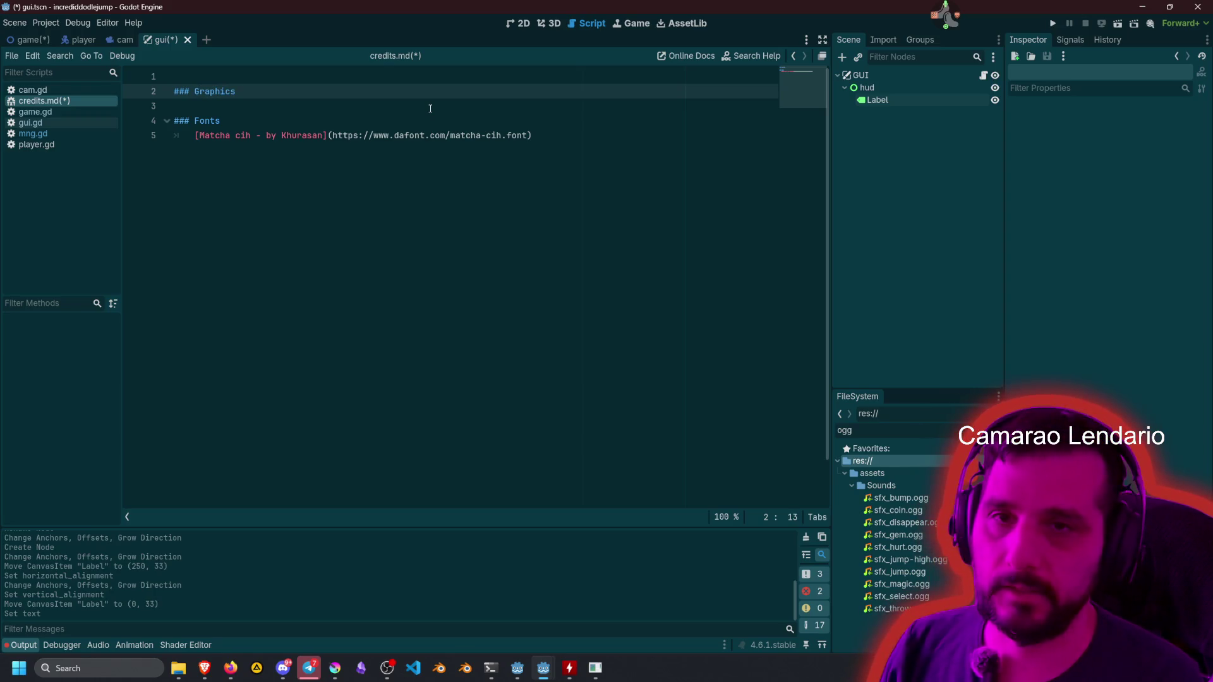
key(Return)
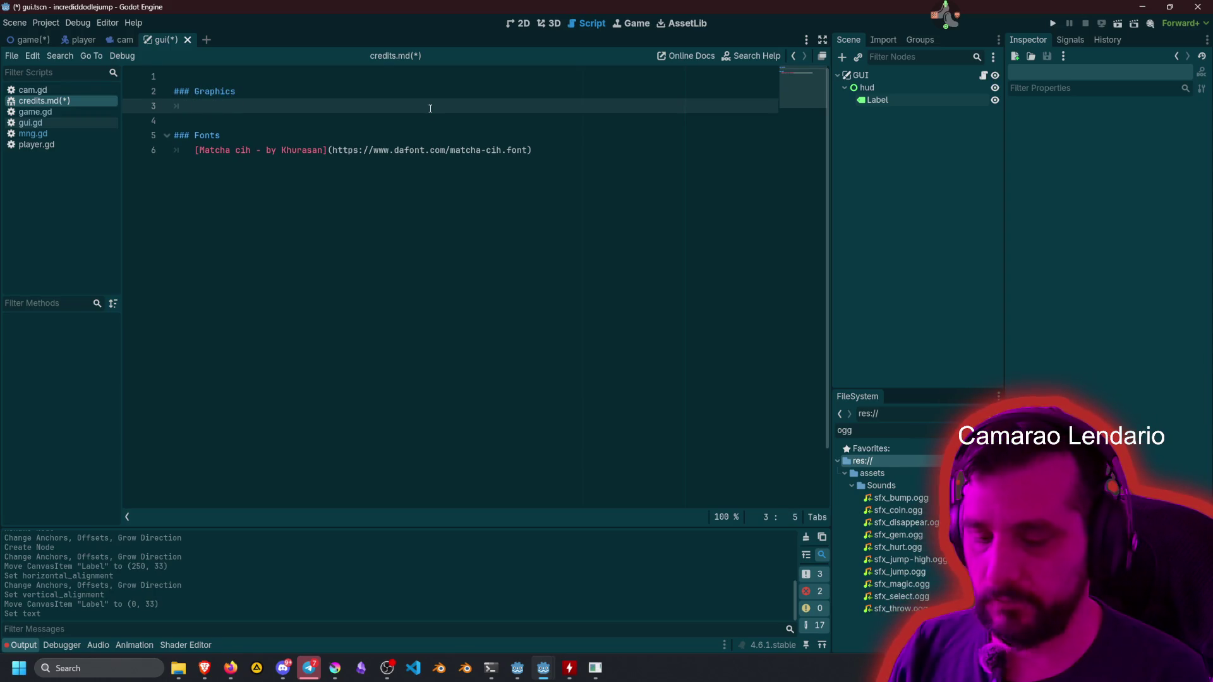
Copy the font link line under Graphics and relabel it 'by Kenney', then return to the browser
key(Down)
key(Down)
key(Down)
key(shift+End)
key(ctrl+c)
key(Up)
key(Up)
key(Up)
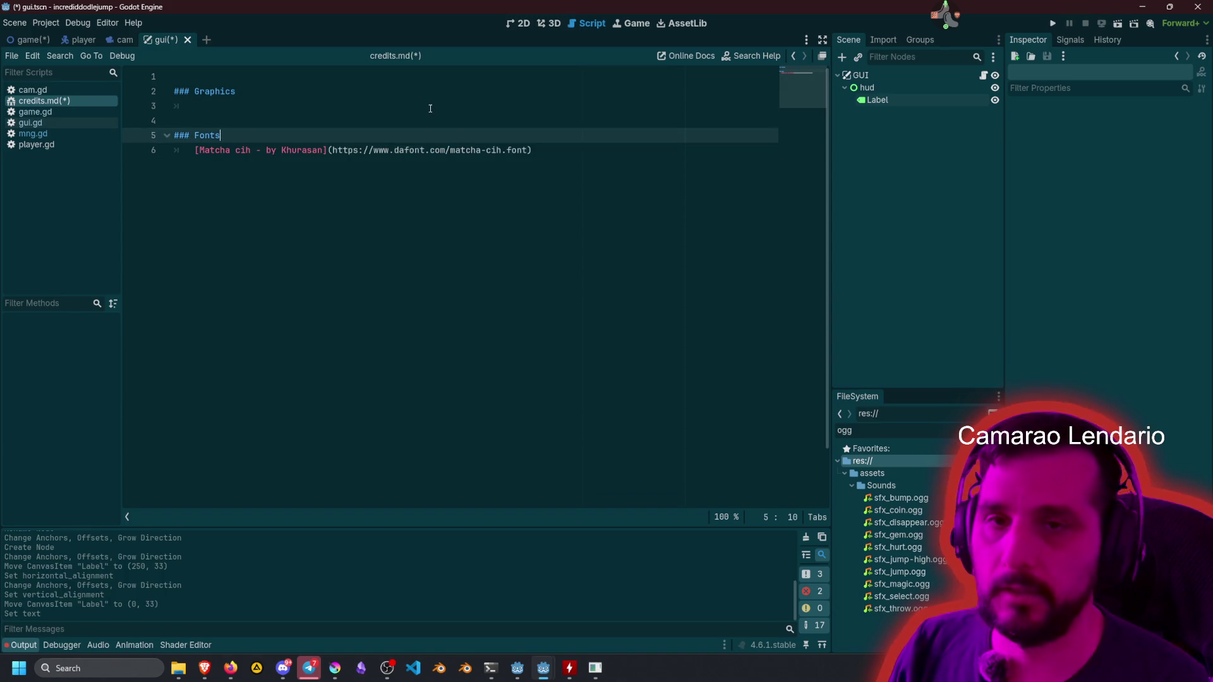
key(ctrl+v)
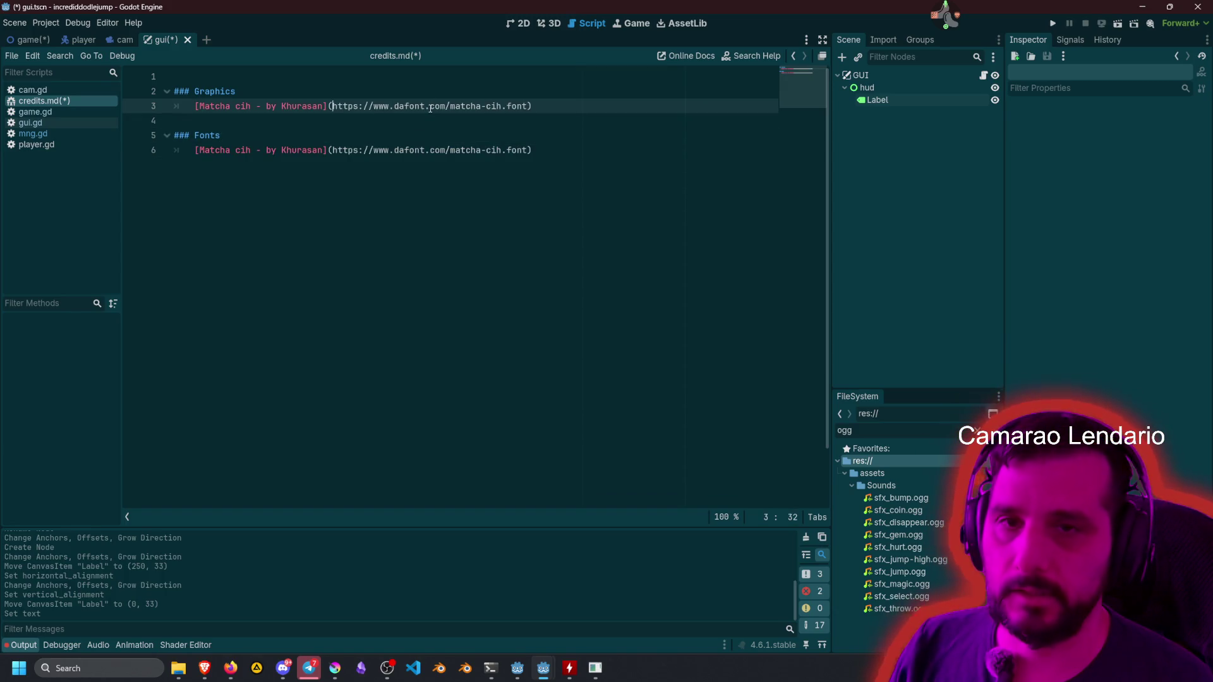
key(ctrl+Right)
key(ctrl+shift+Left)
key(ctrl+shift+Left)
key(ctrl+shift+Left)
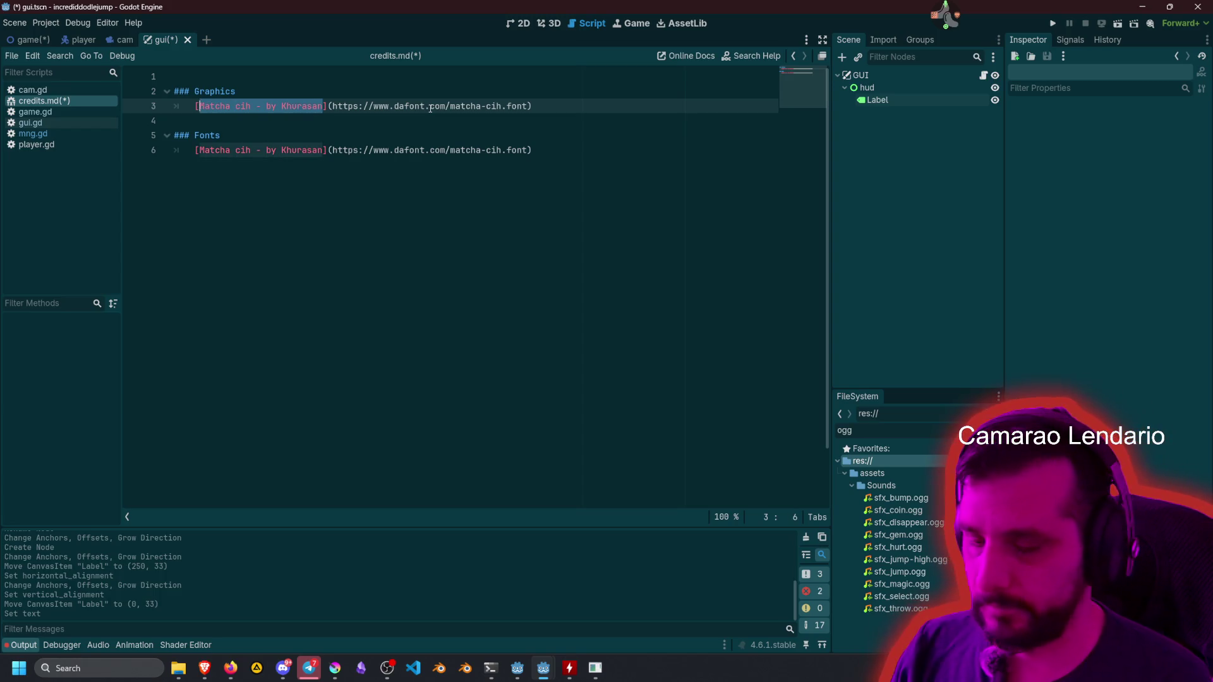
text(Kenney)
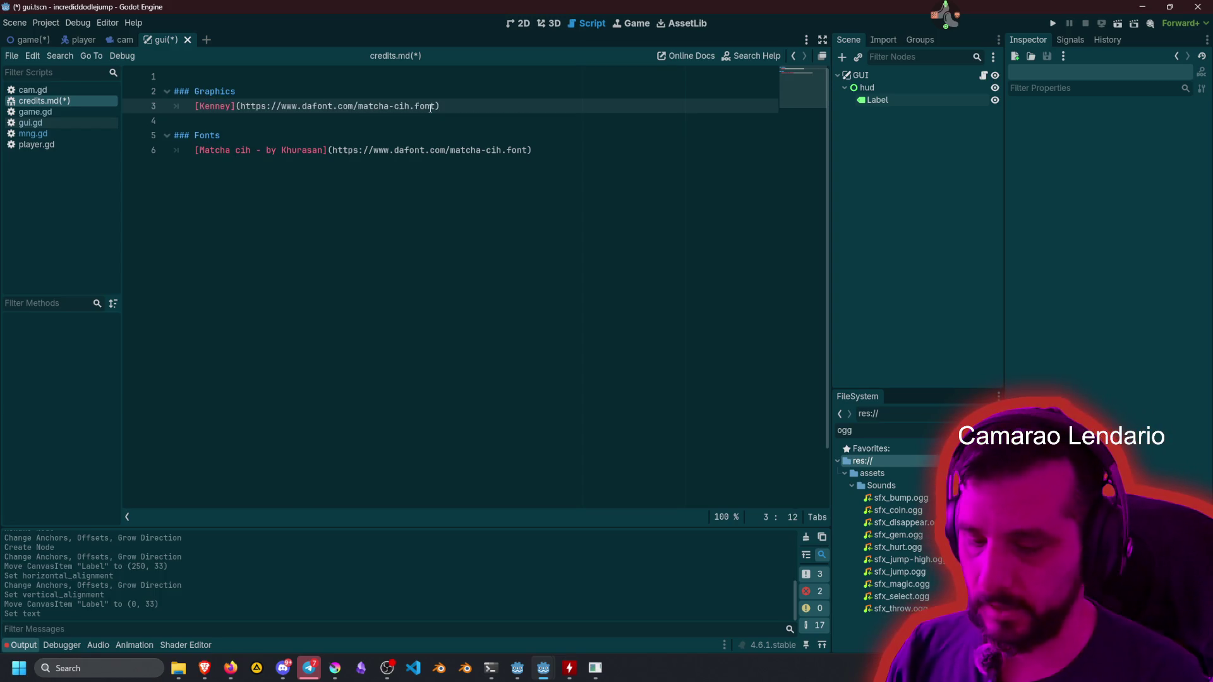
text(by)
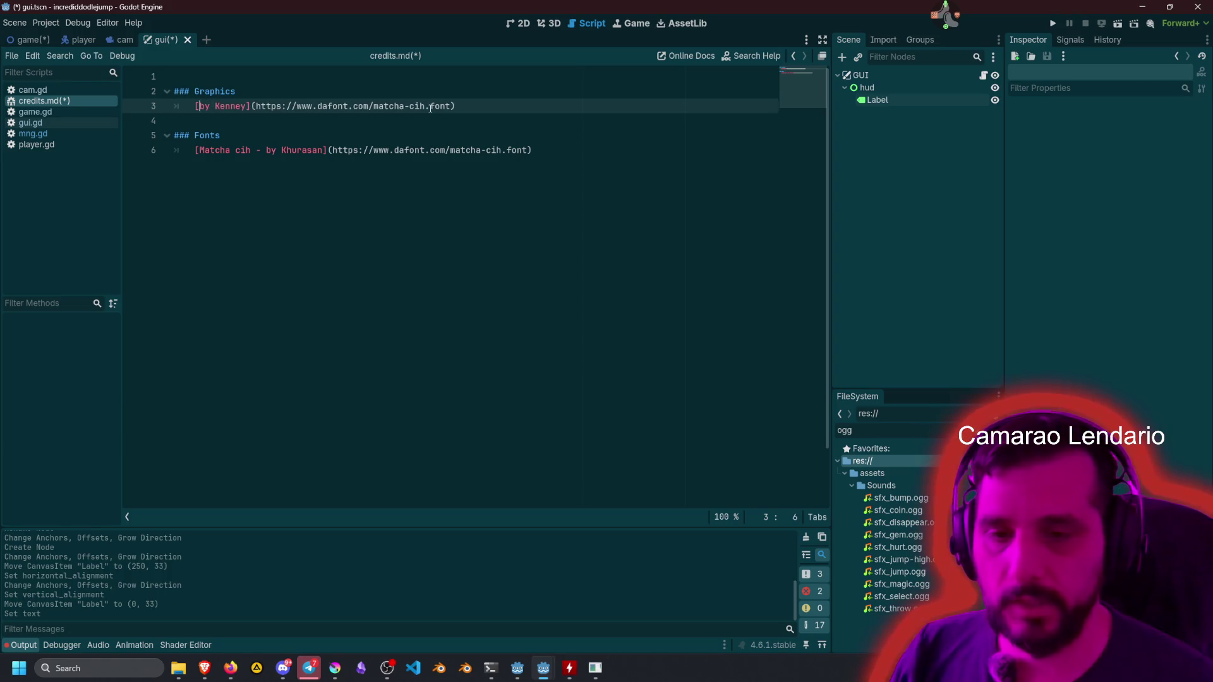
mouse_move(204, 668)
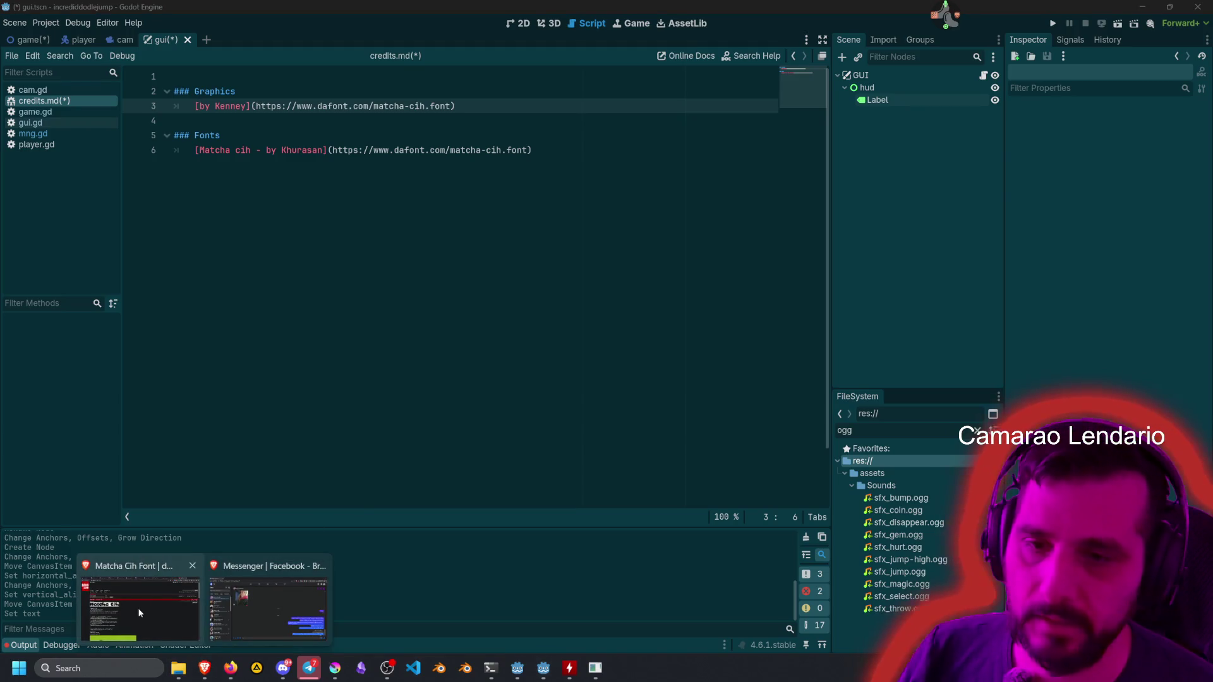
click(142, 606)
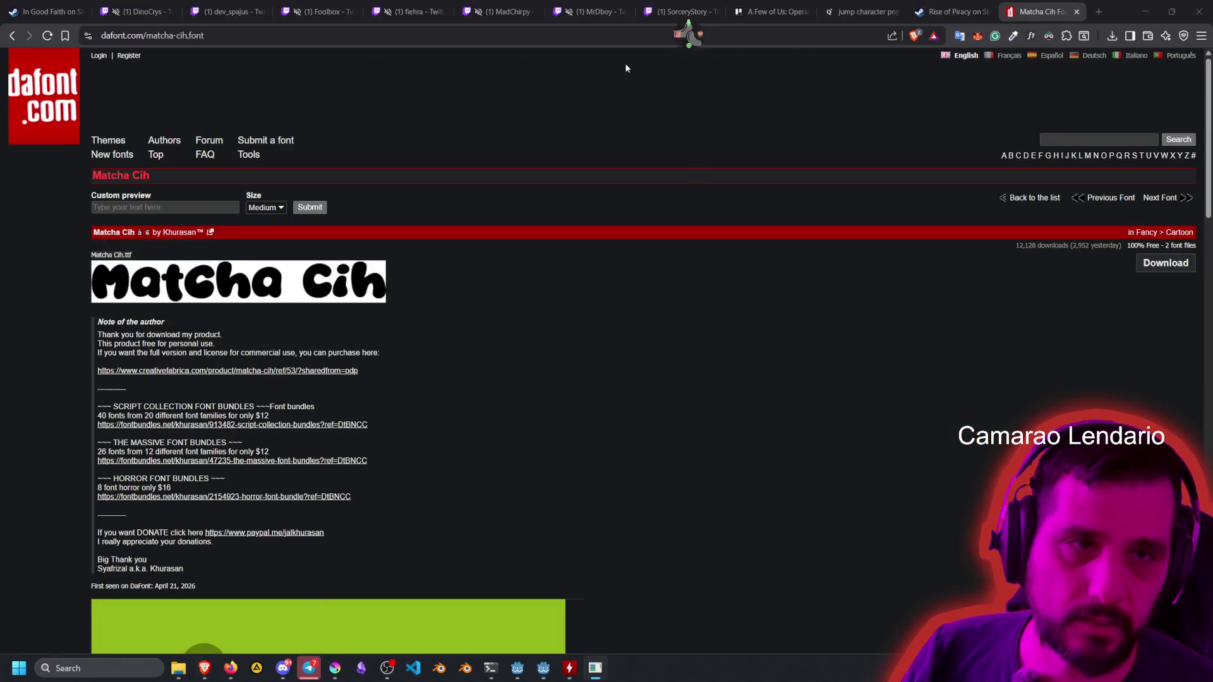
Search for 'kenney' and open the Kenney.nl home page
click(860, 12)
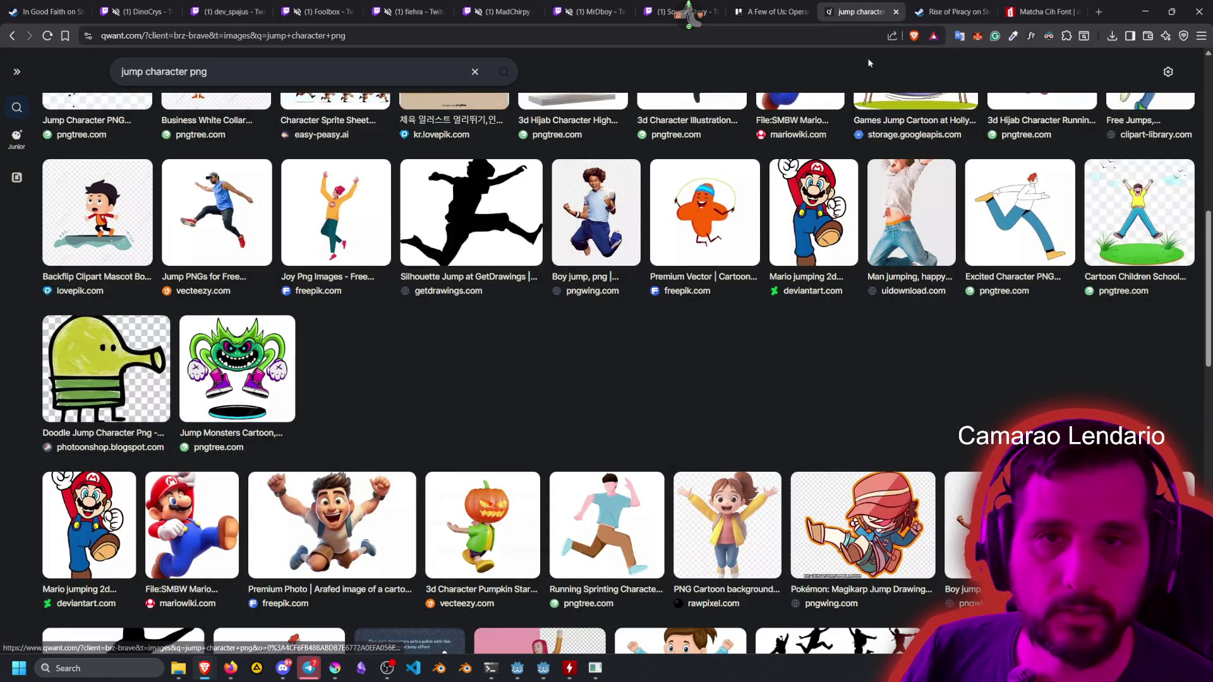
click(601, 38)
text(kenney)
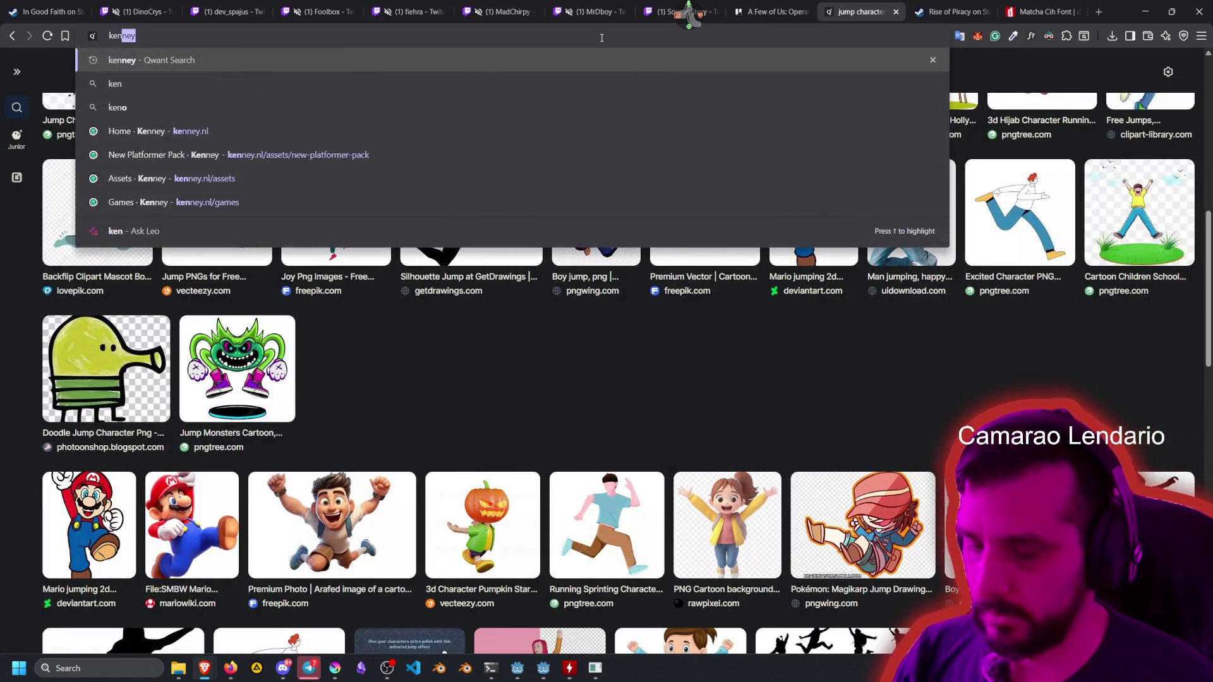
key(Return)
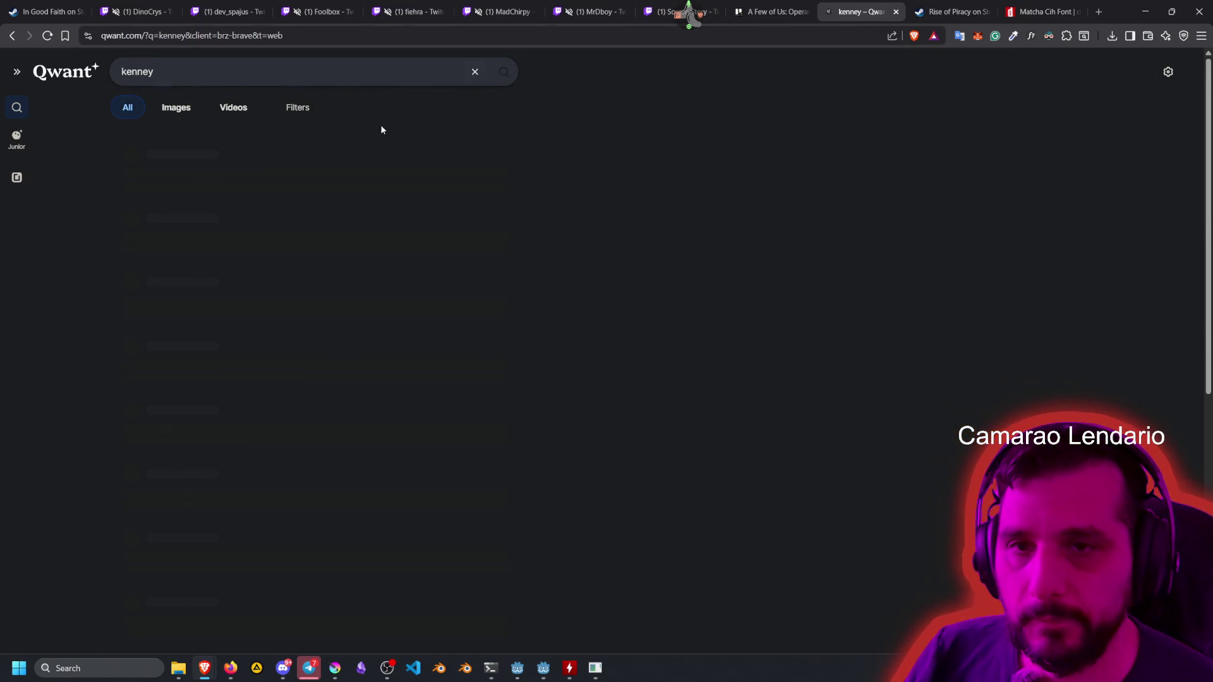
click(164, 170)
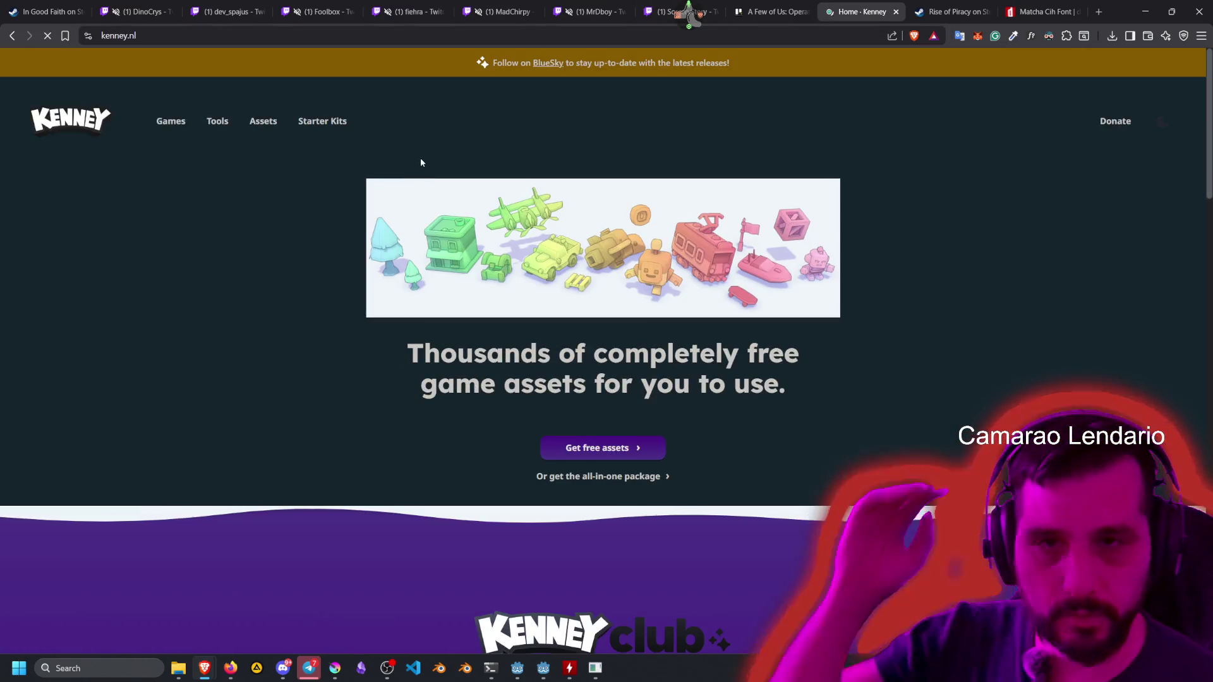
Open the New Platformer Pack asset page, copy its address, and go back to Godot
click(264, 123)
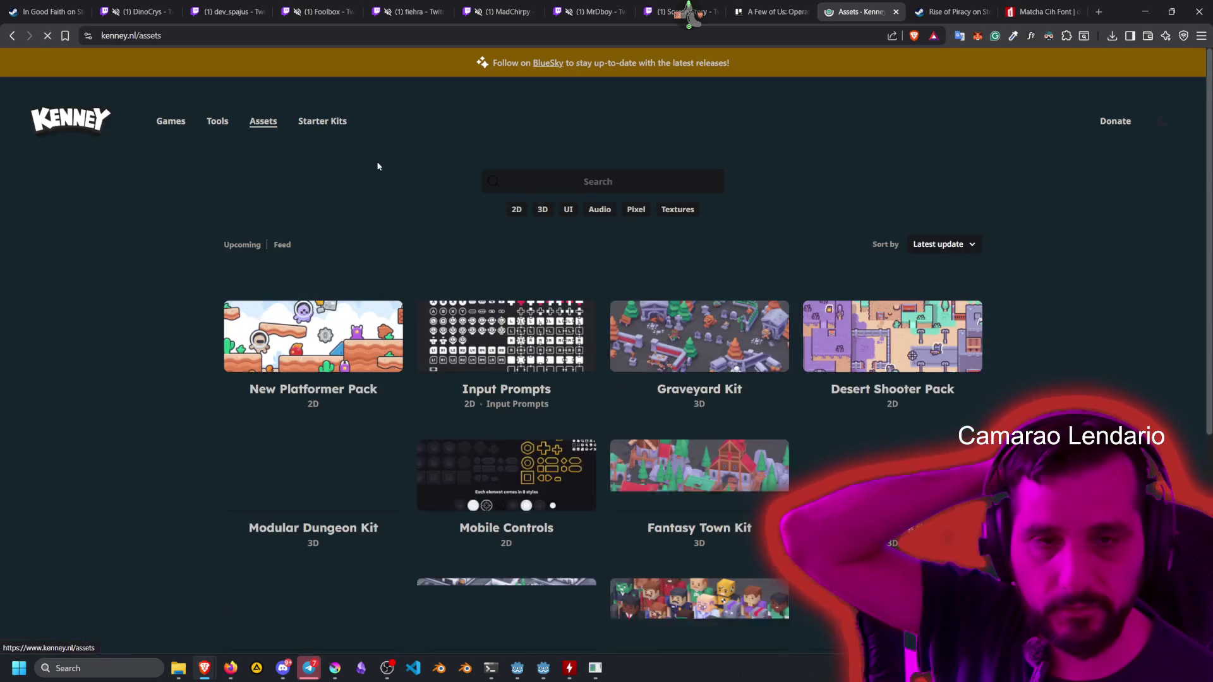
click(353, 354)
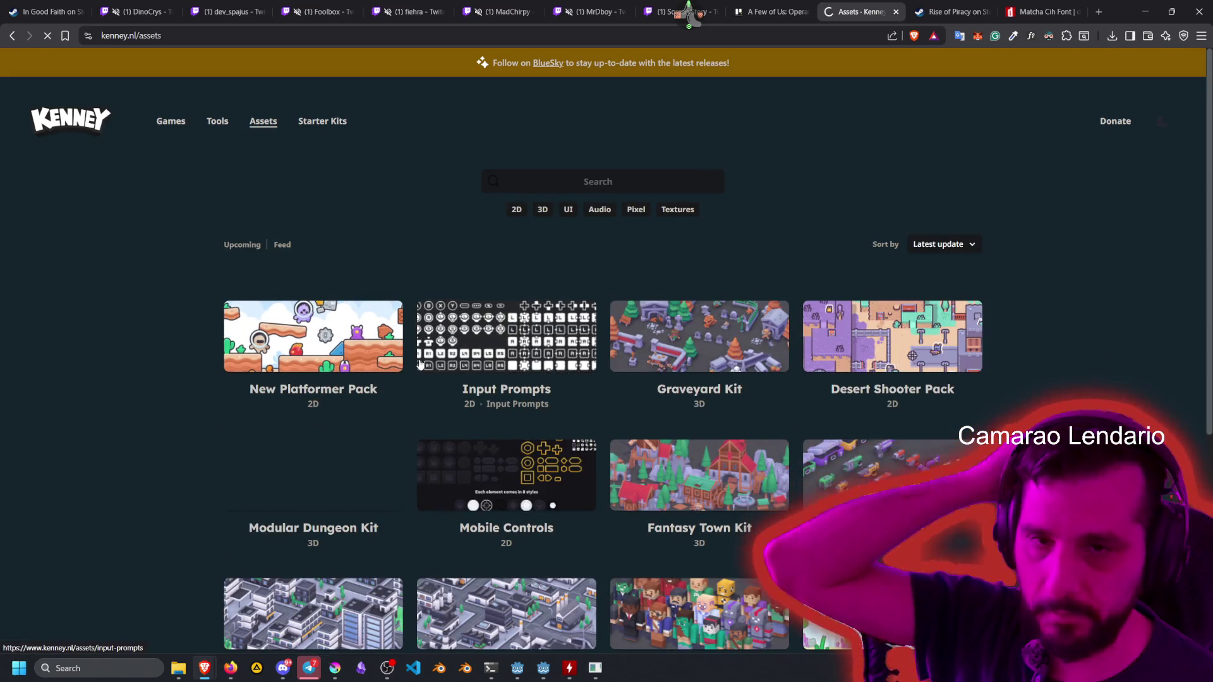
click(303, 28)
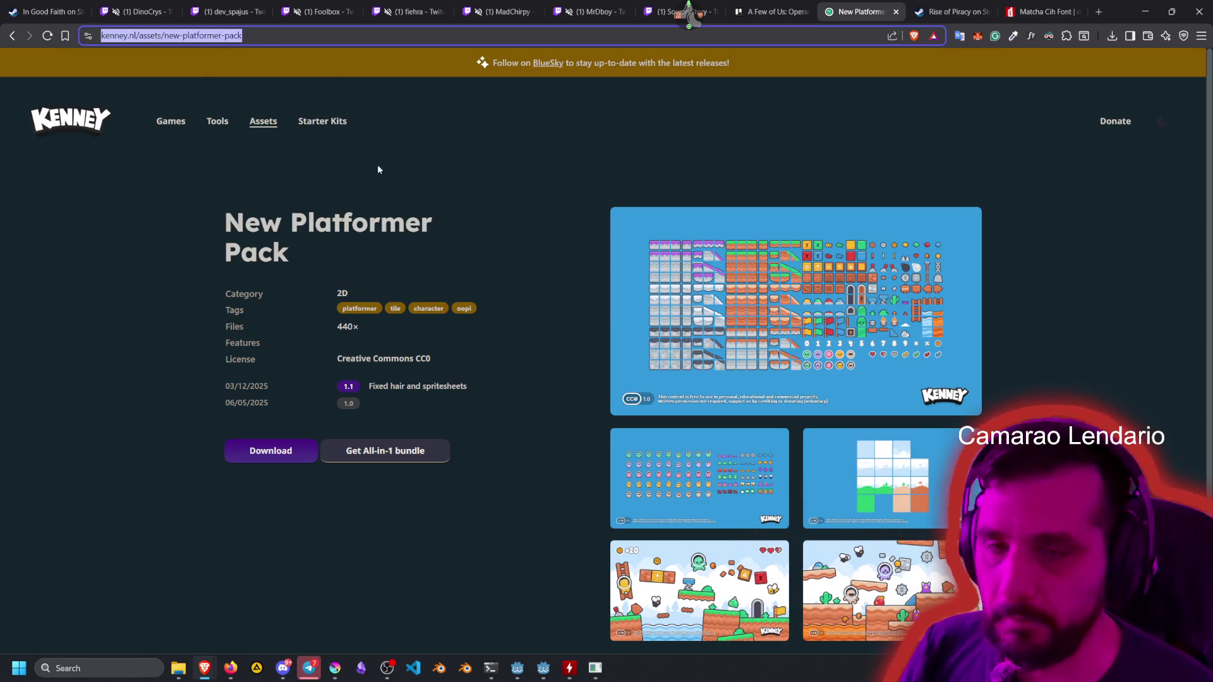
click(421, 184)
mouse_move(567, 672)
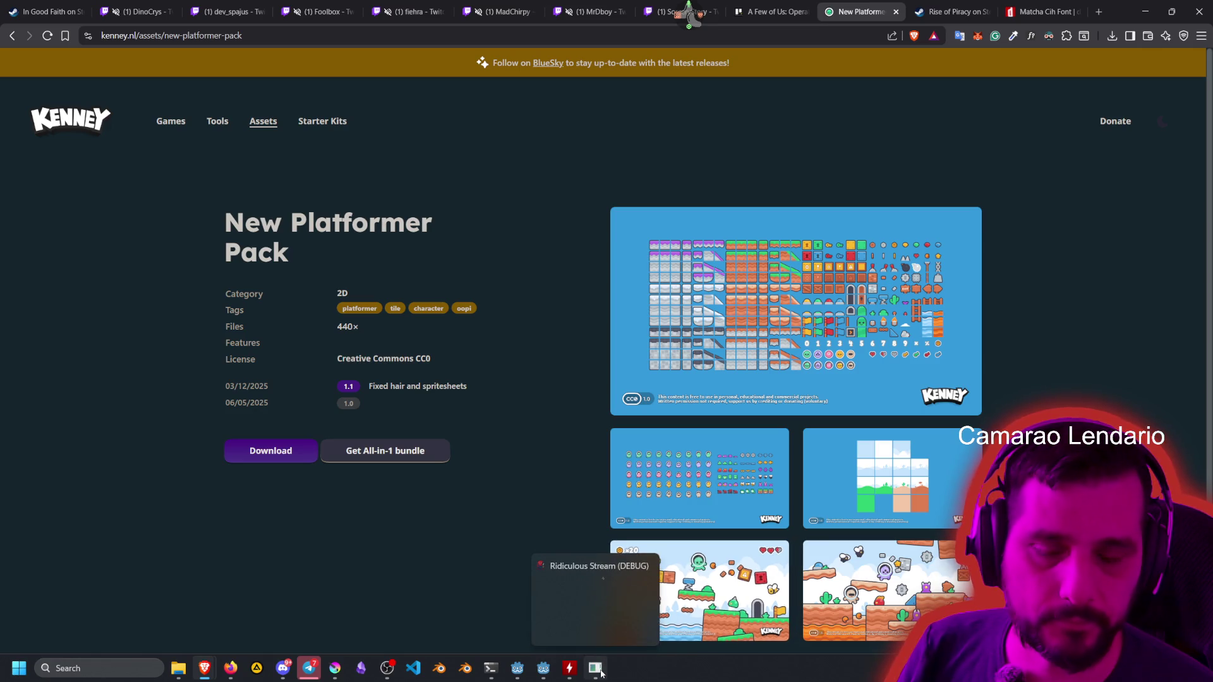
click(607, 600)
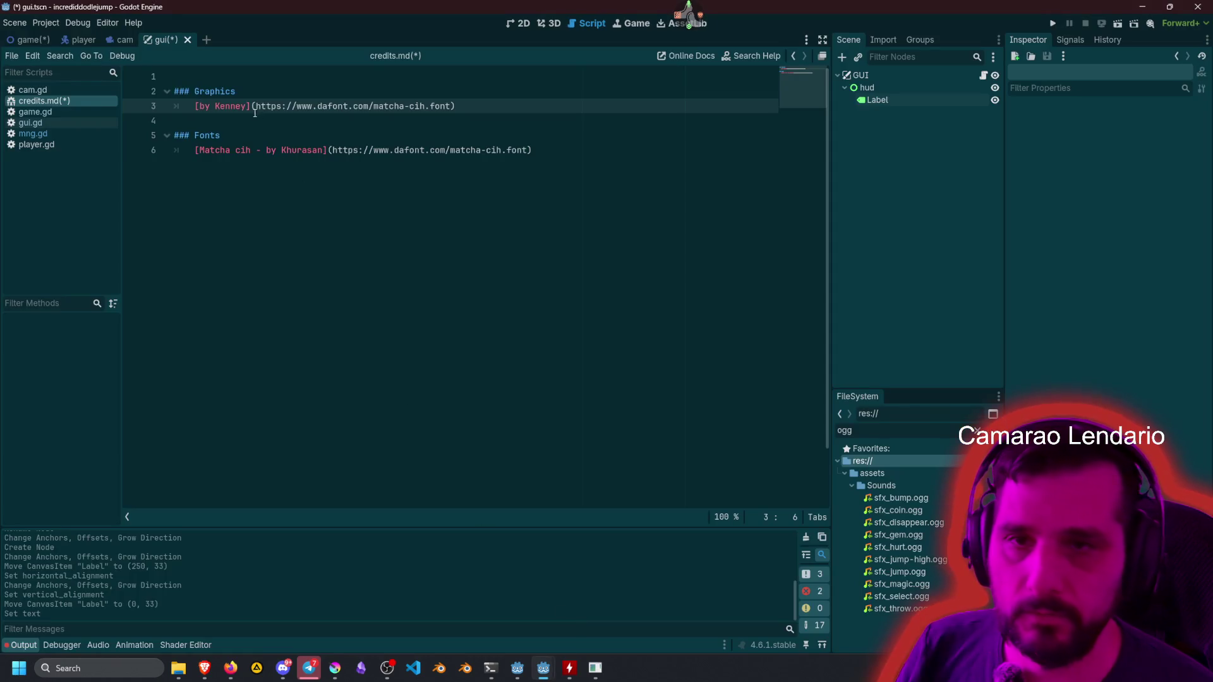
Replace the DaFont address on the Graphics line with the Kenney pack address
text(https://www.kenney.nl/assets/new-platformer-pack)
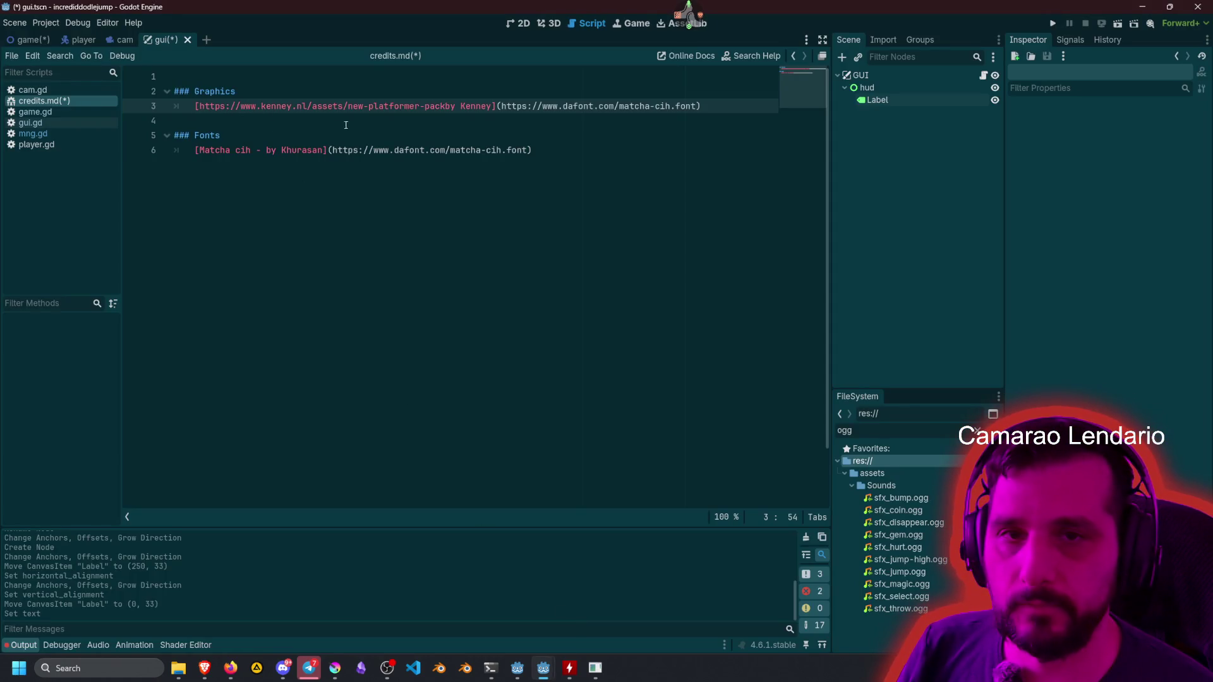
key(ctrl+z)
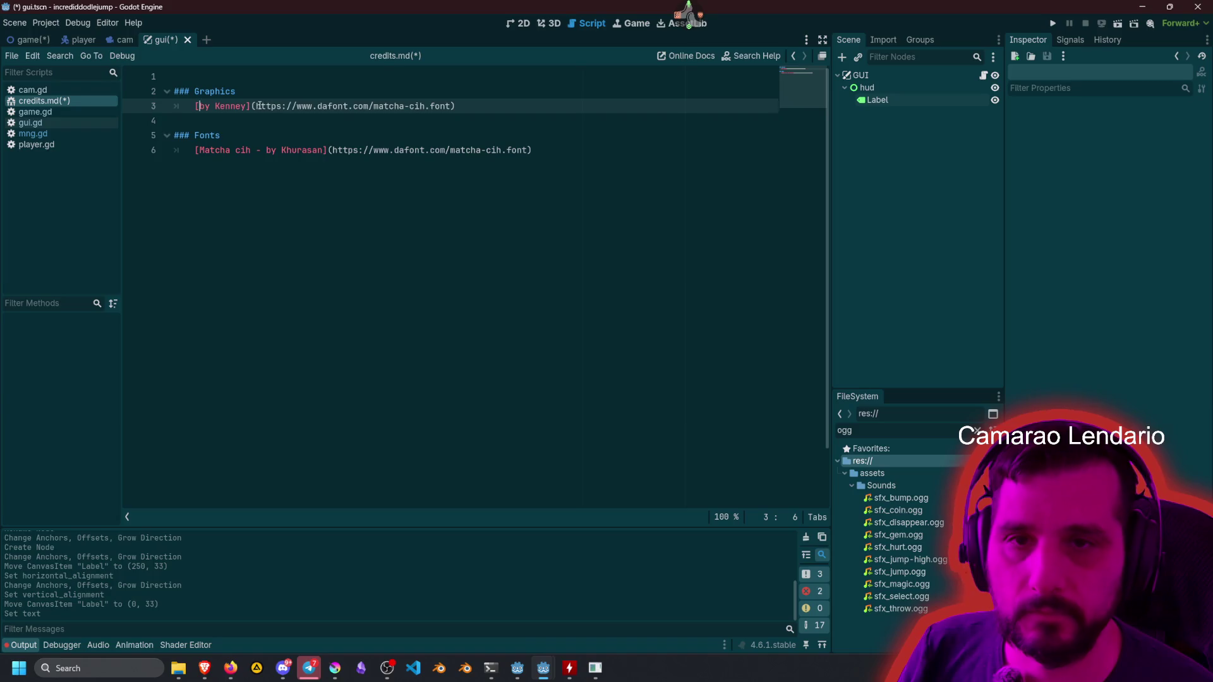
key(shift+End)
key(shift+Left)
text(https://www.kenney.nl/assets/new-platformer-pack)
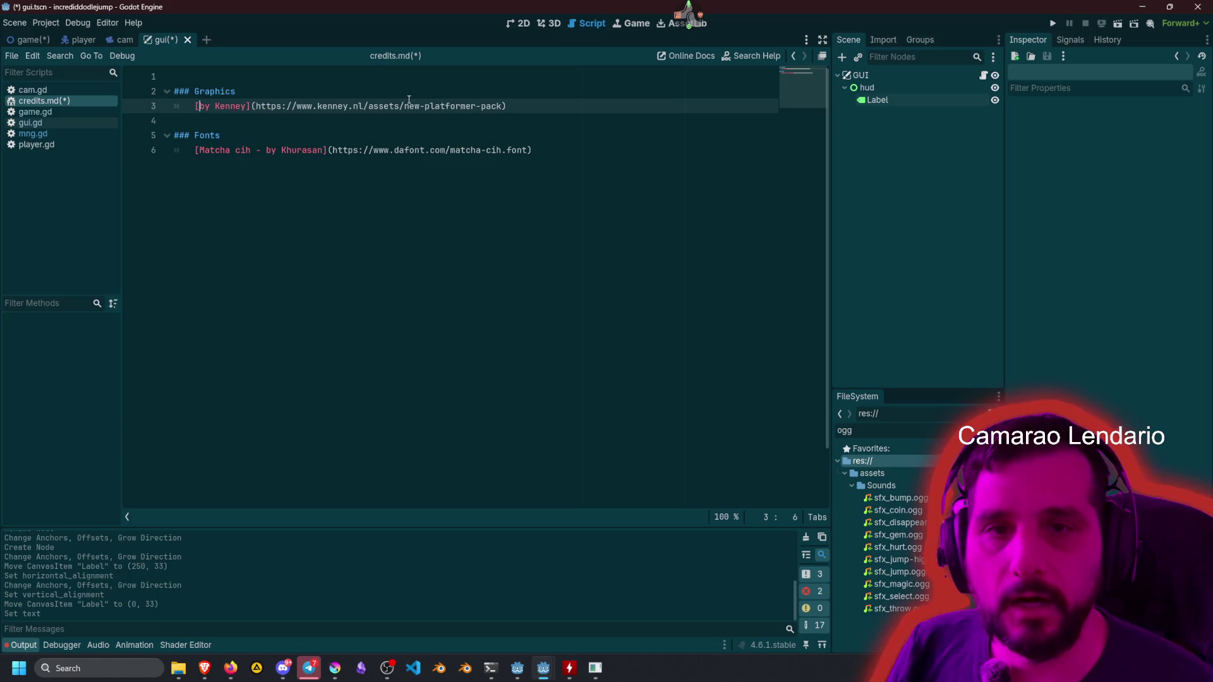
Put the pack name 'new-platformer-pack' into the link label before 'by Kenney'
drag(405, 105, 504, 106)
key(ctrl+c)
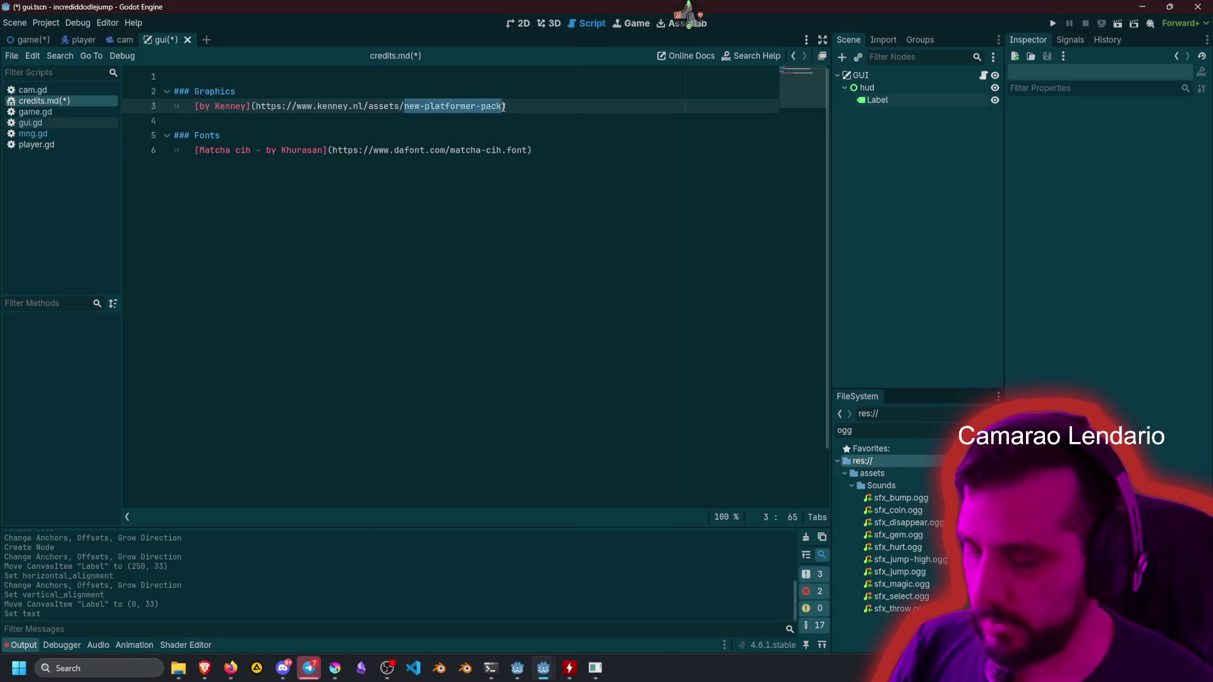
key(shift+Left)
click(193, 106)
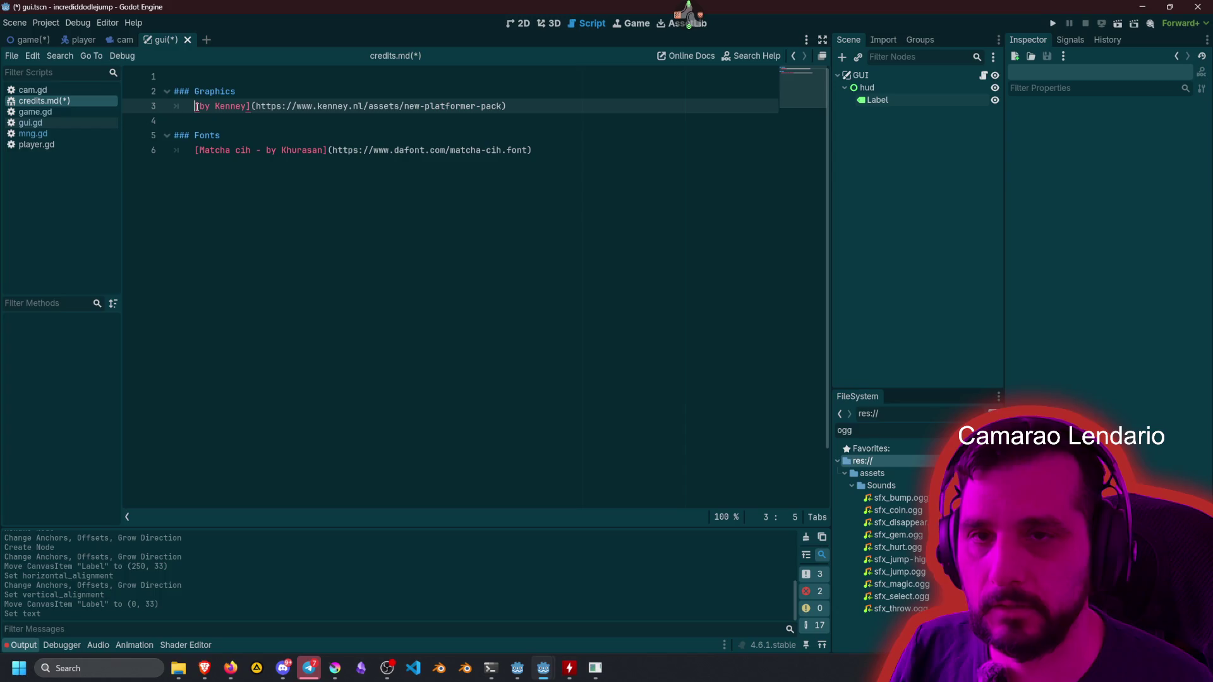
key(ctrl+v)
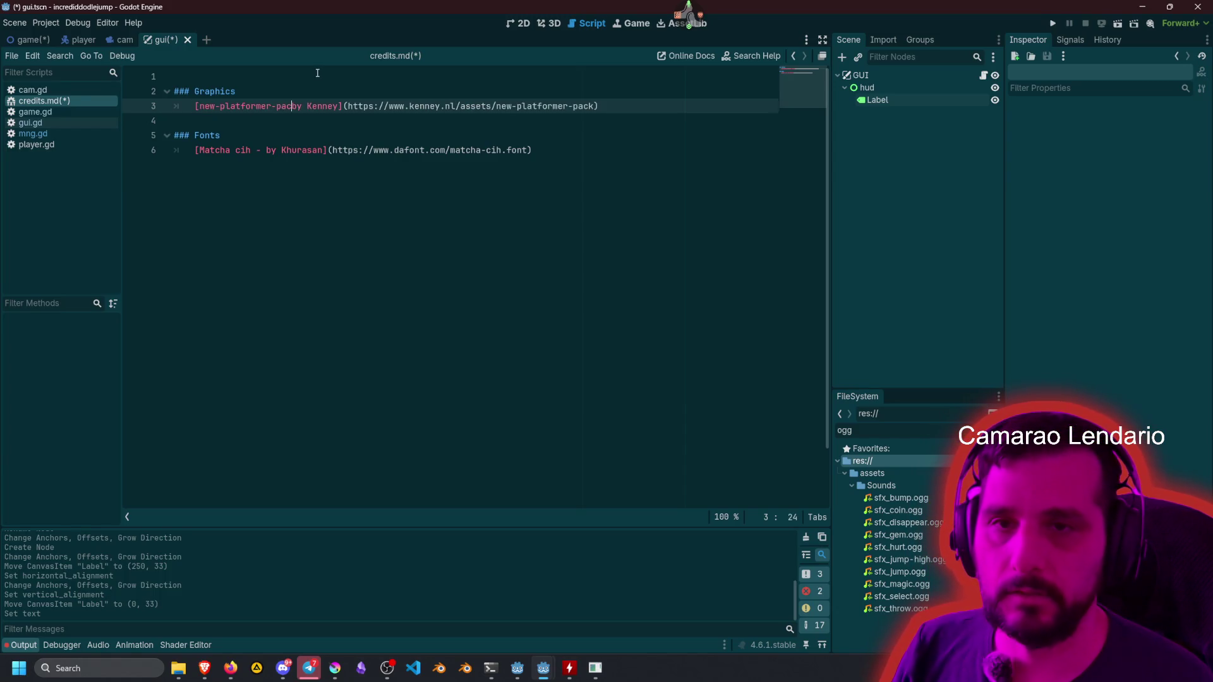
text(-)
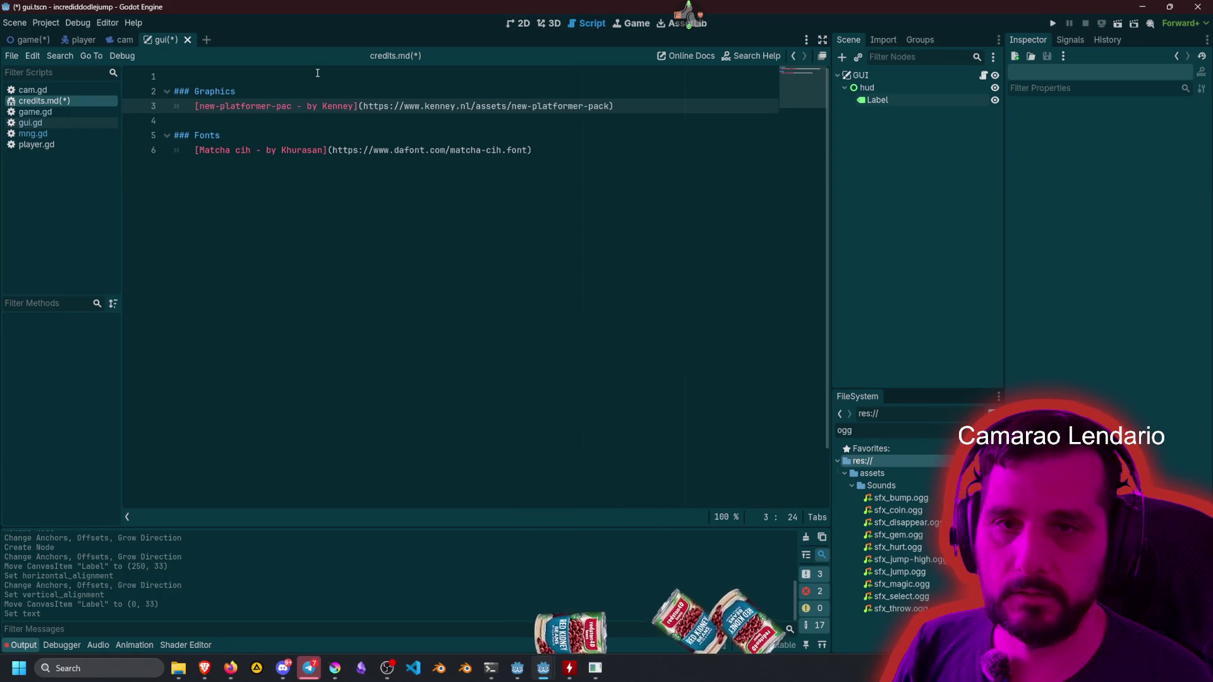
key(Right)
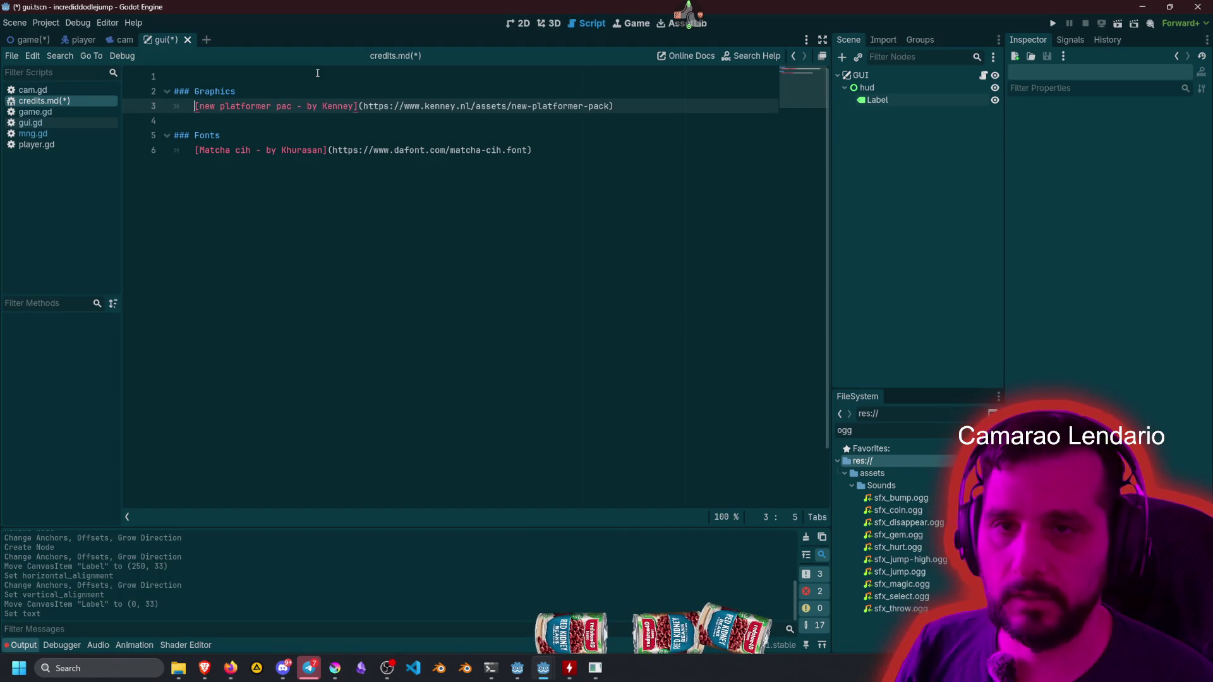
key(ctrl+shift+Right)
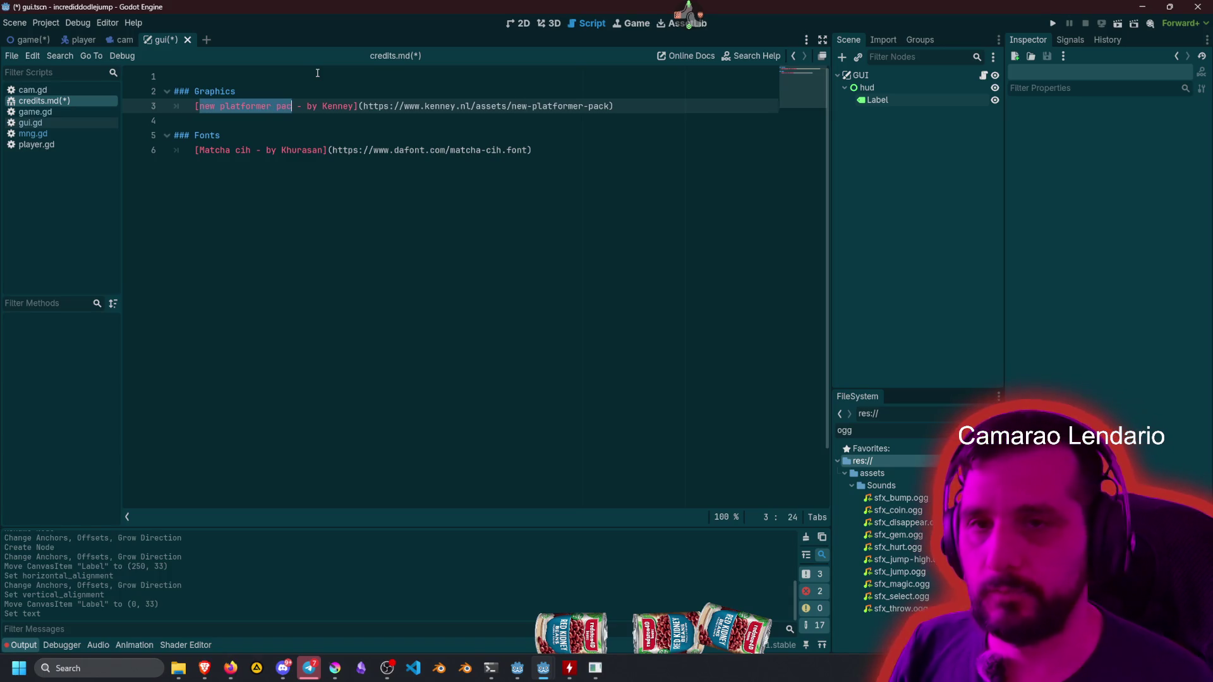
Capitalize the names to New Platformer Pack and Matcha Cih, and save credits.md
click(30, 56)
mouse_move(94, 327)
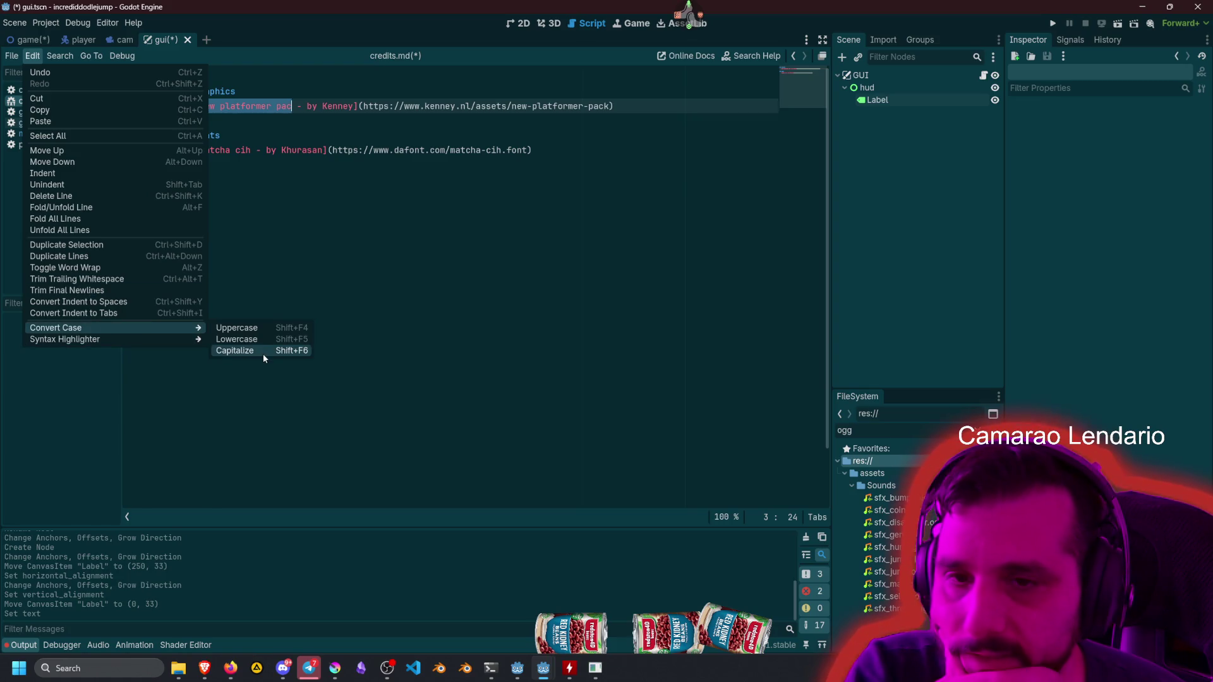
click(262, 353)
click(302, 154)
click(238, 106)
click(284, 136)
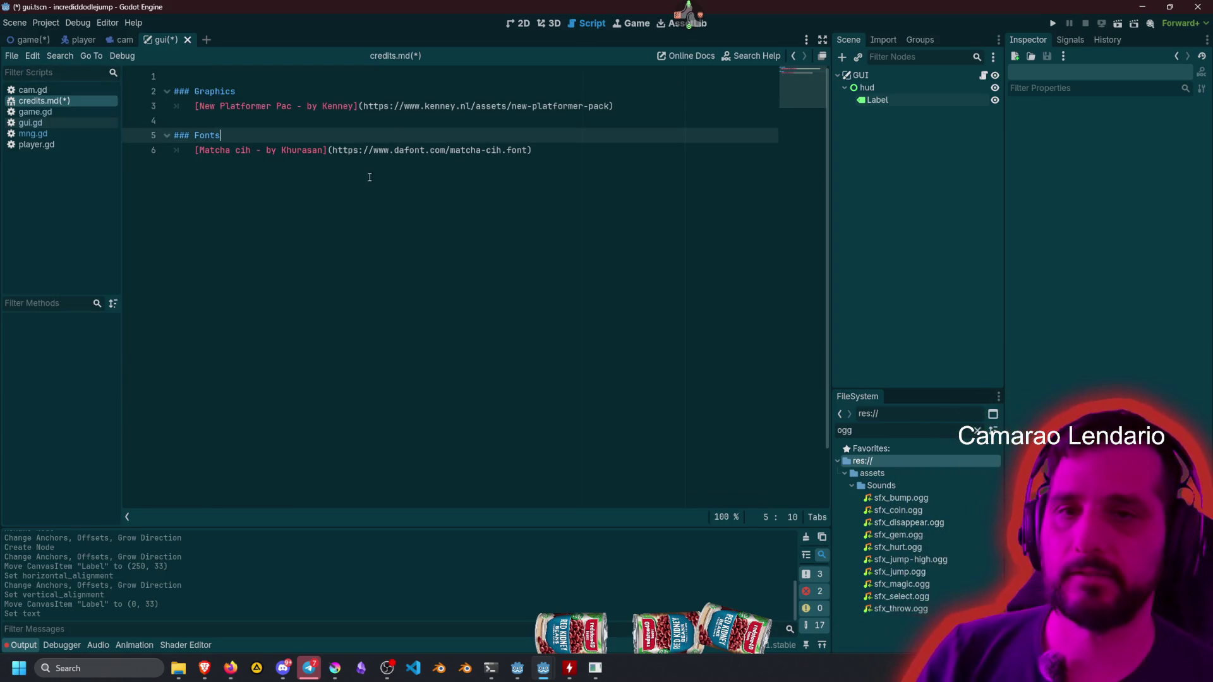
click(304, 186)
key(ctrl+shift+Left)
key(ctrl+shift+Left)
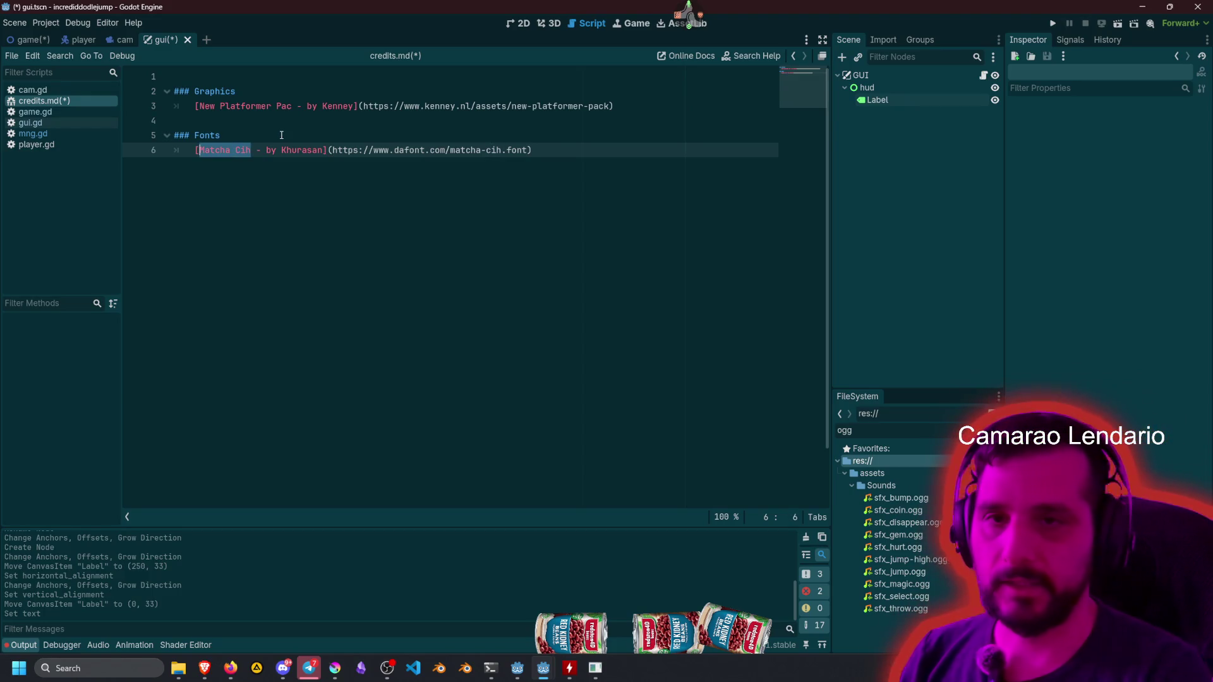
click(281, 133)
click(313, 111)
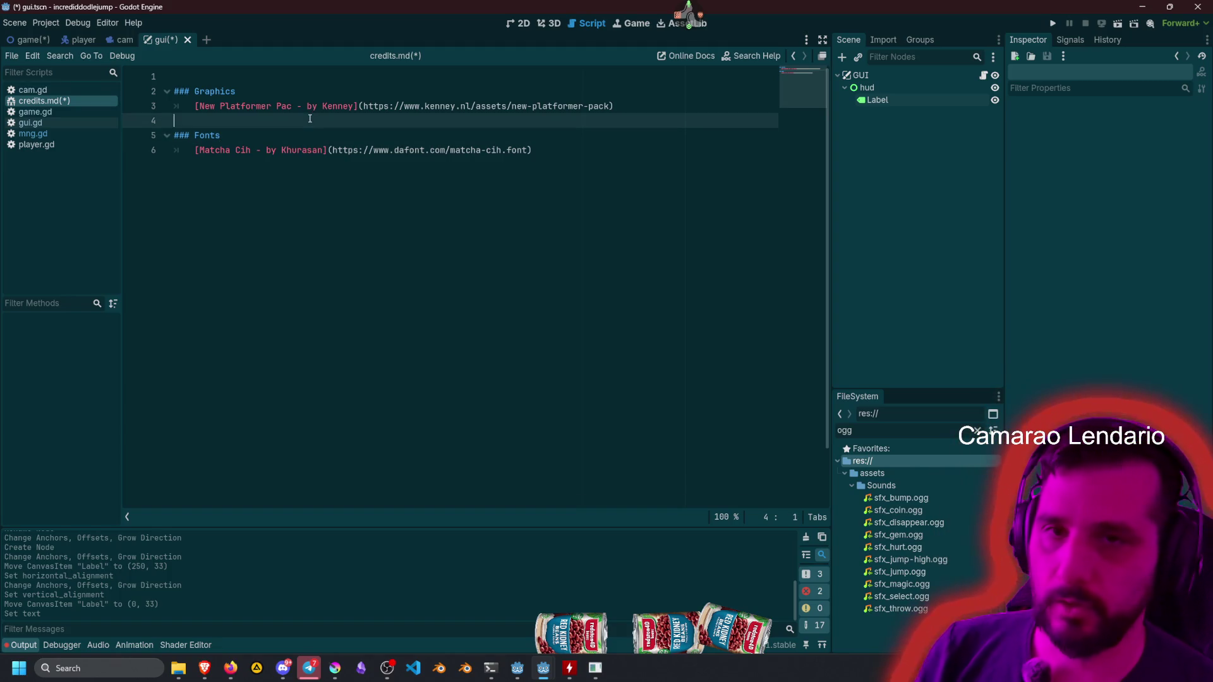
click(255, 150)
key(ctrl+s)
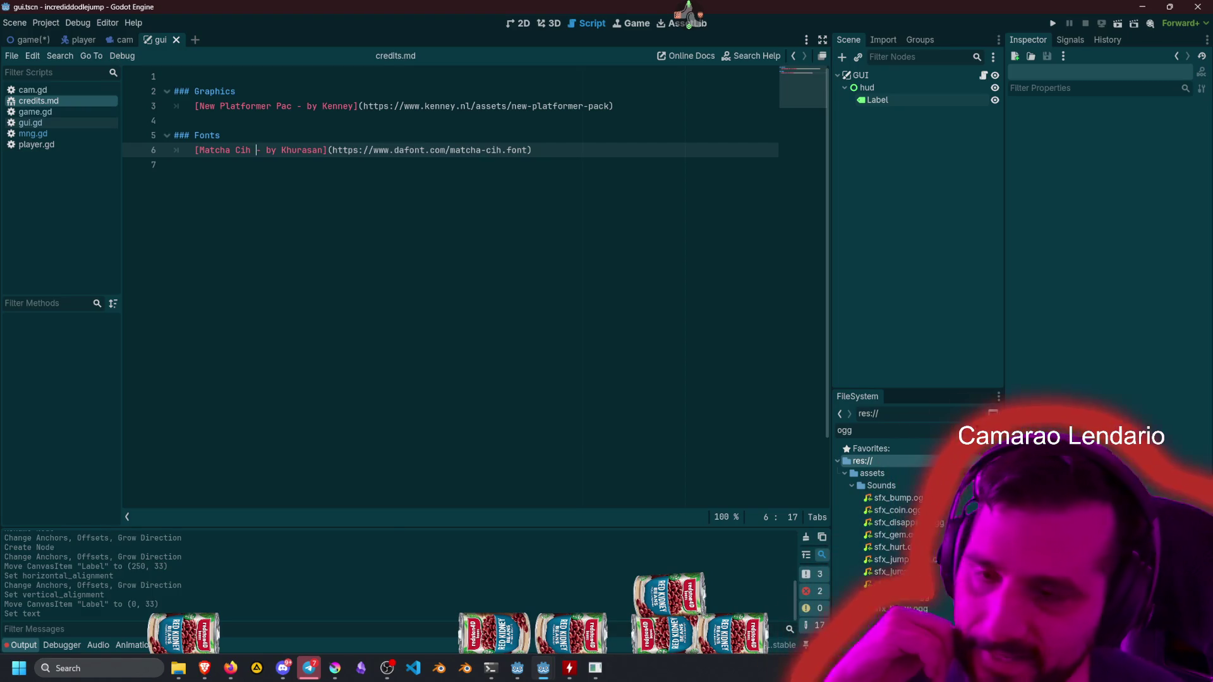
mouse_move(315, 673)
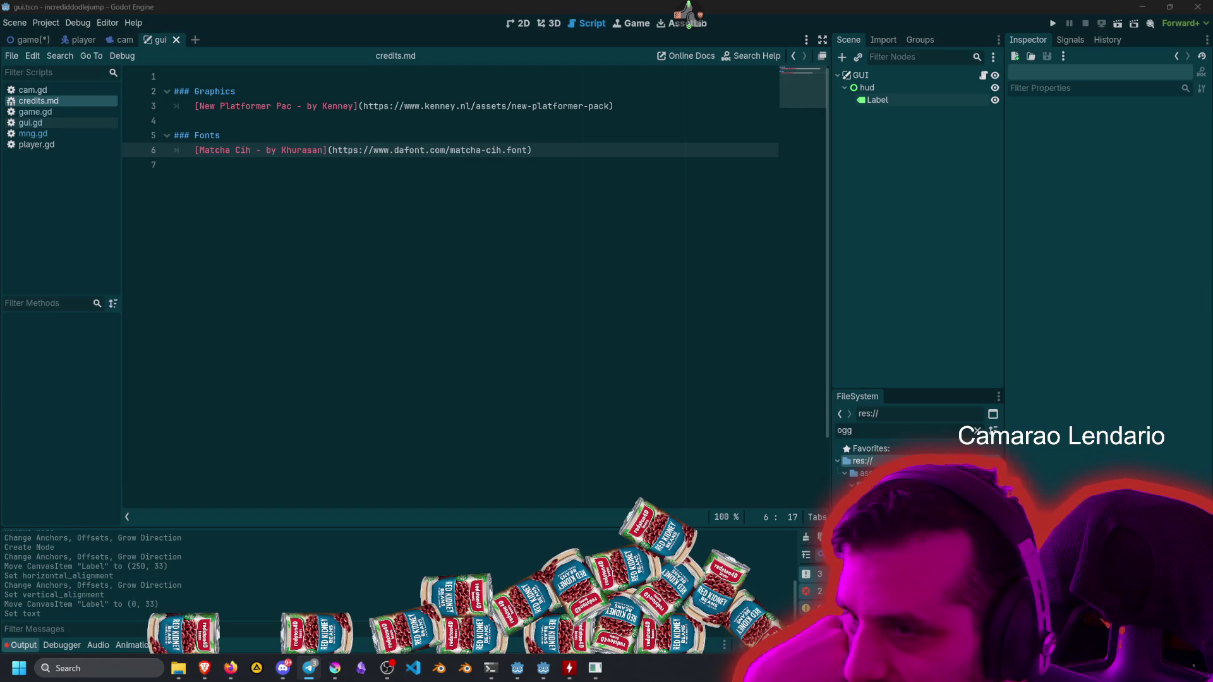
click(358, 231)
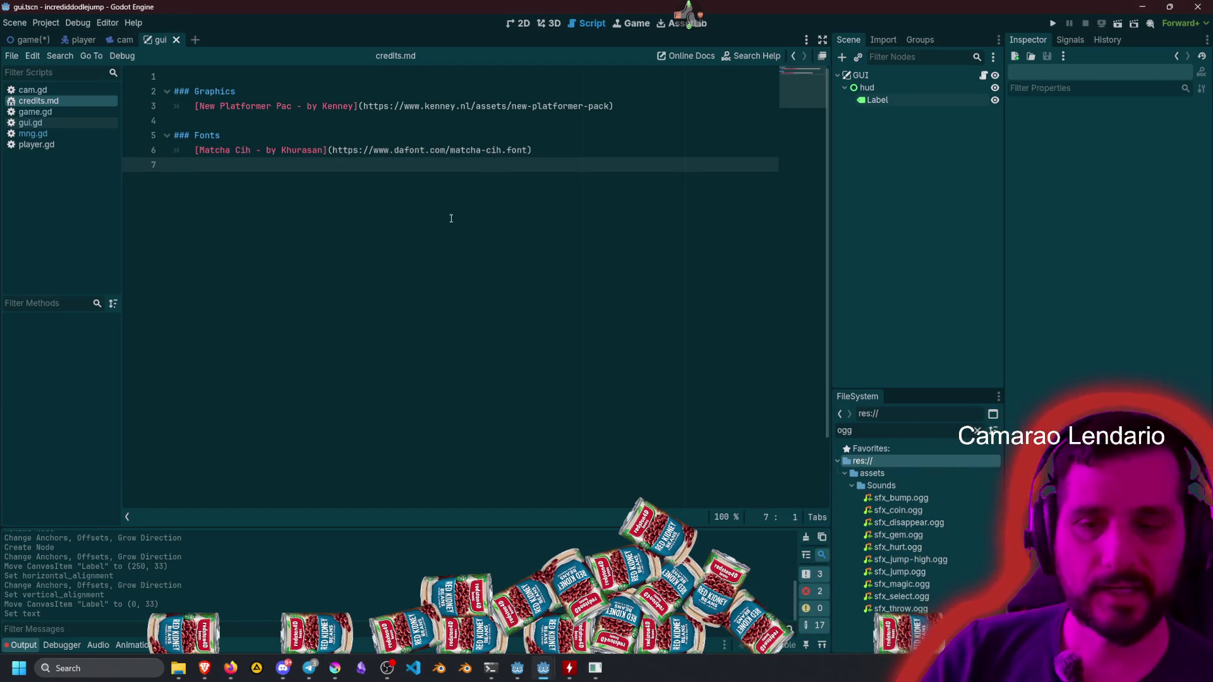
key(ctrl+s)
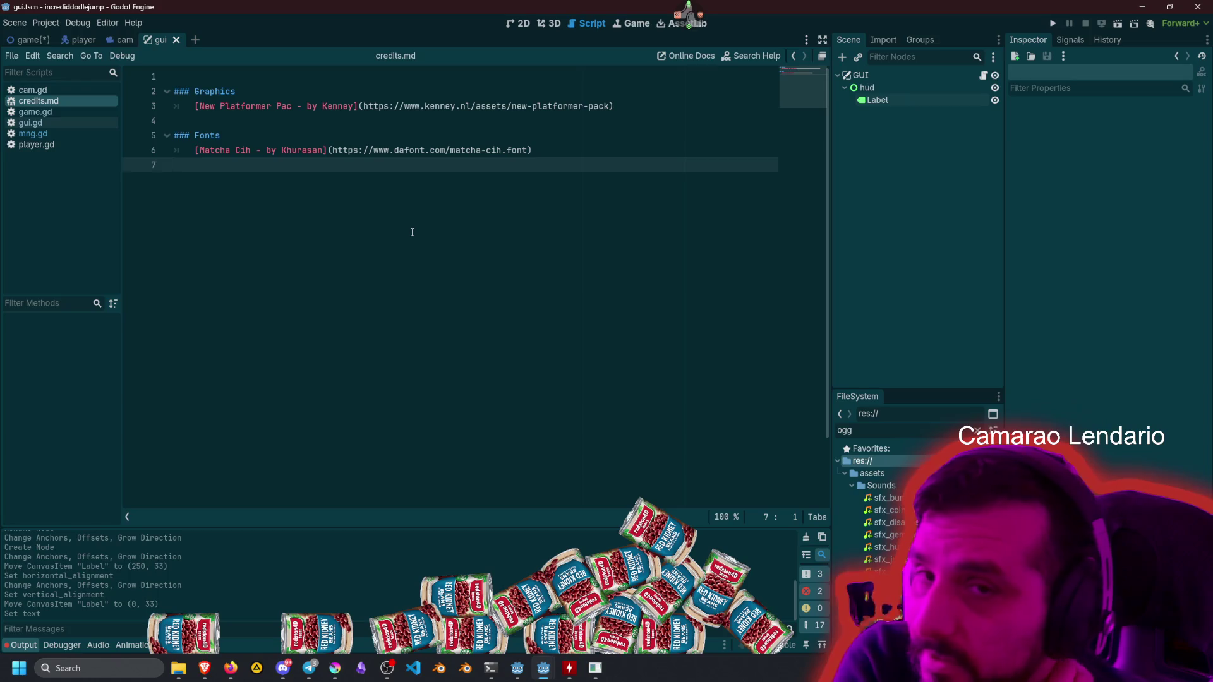
double_click(246, 105)
click(293, 106)
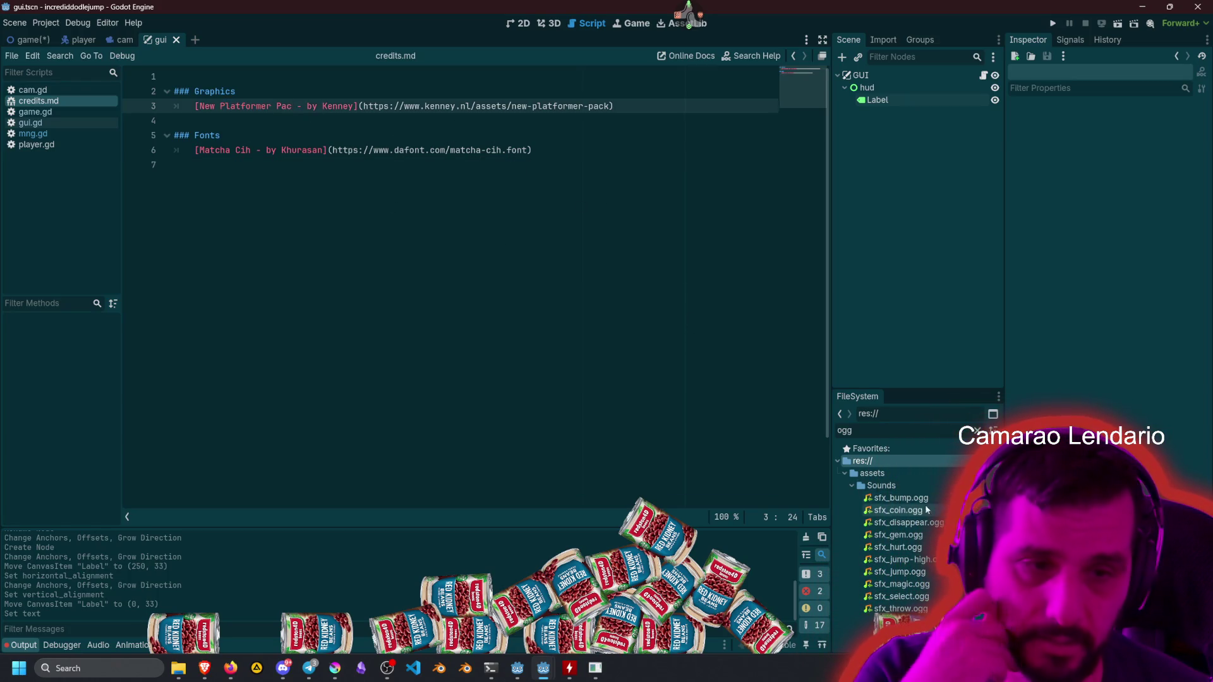
click(852, 486)
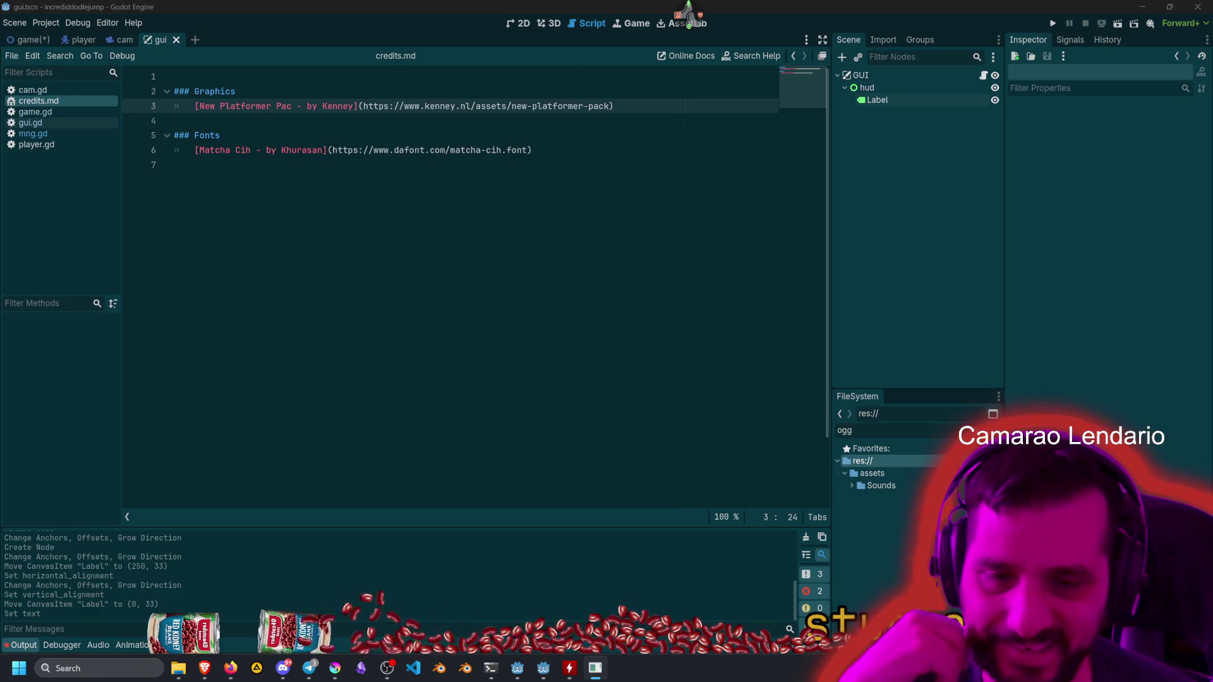
click(468, 189)
key(ctrl+s)
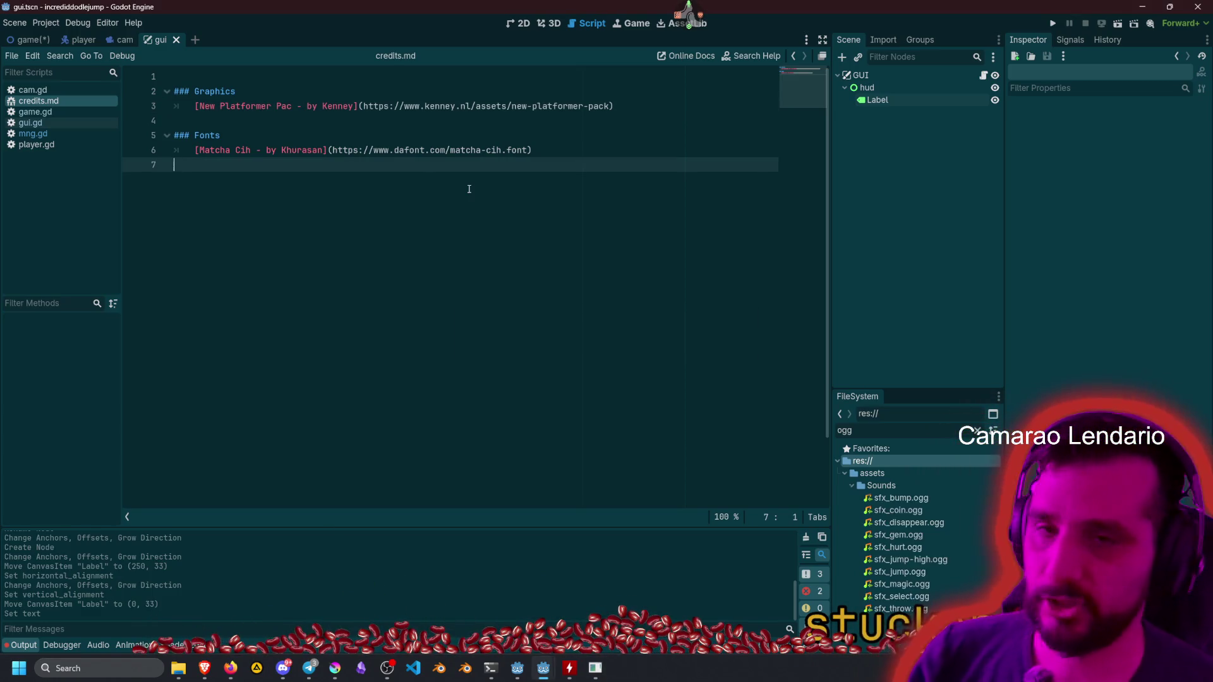
In the 2D view, rename the Label node to lb_score
click(518, 22)
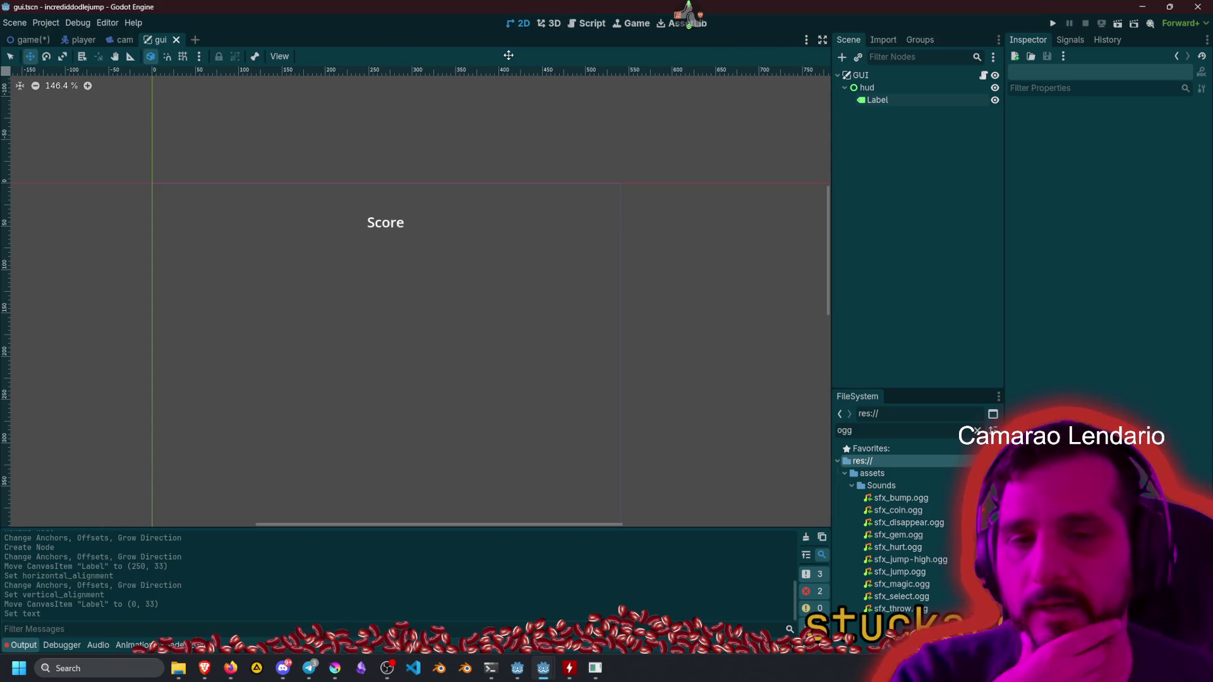
click(892, 101)
click(892, 101)
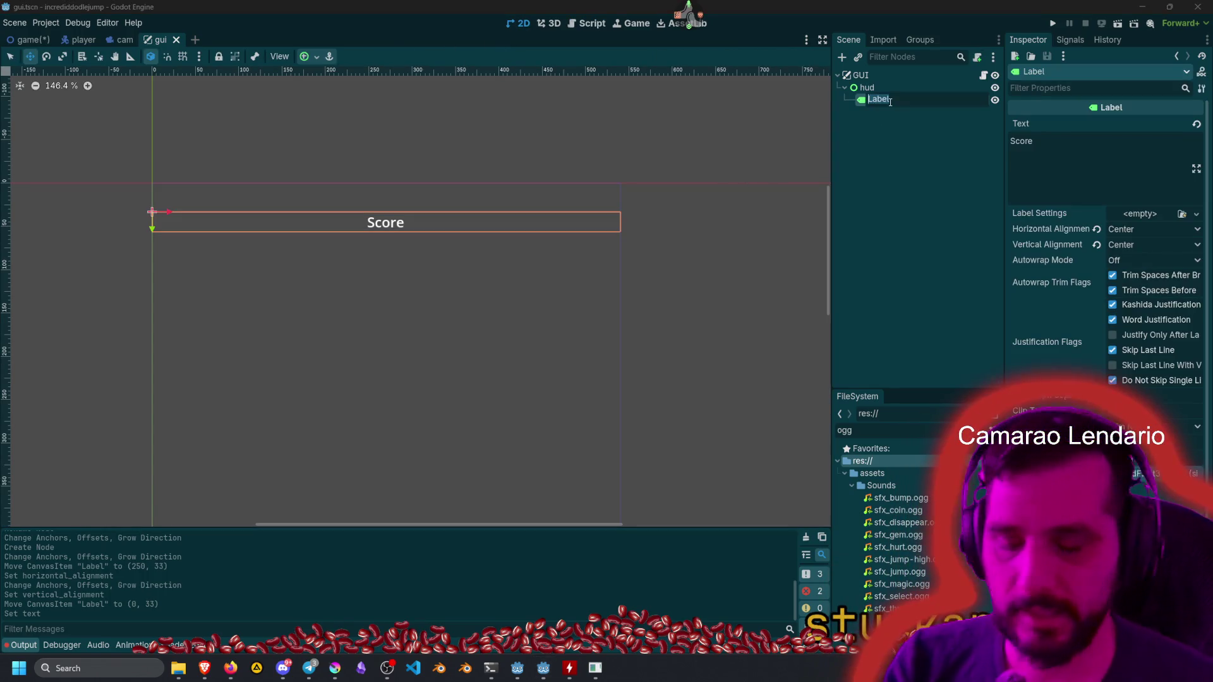
text(lb_score)
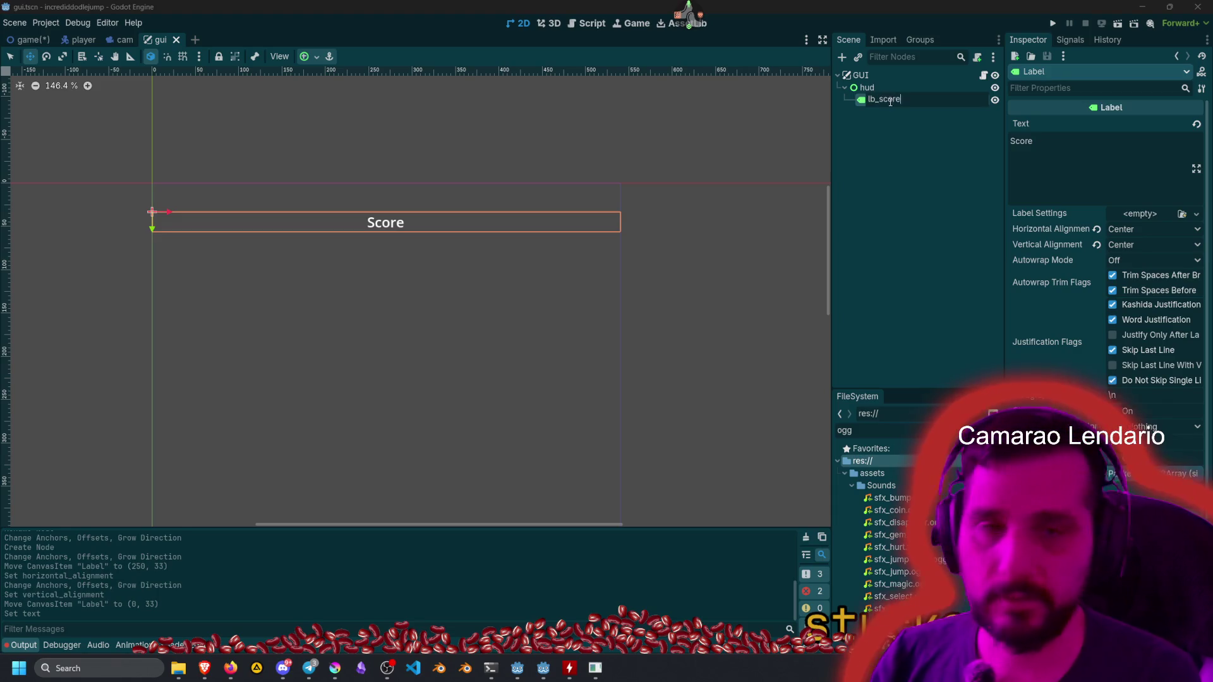
key(Return)
right_click(893, 101)
click(938, 311)
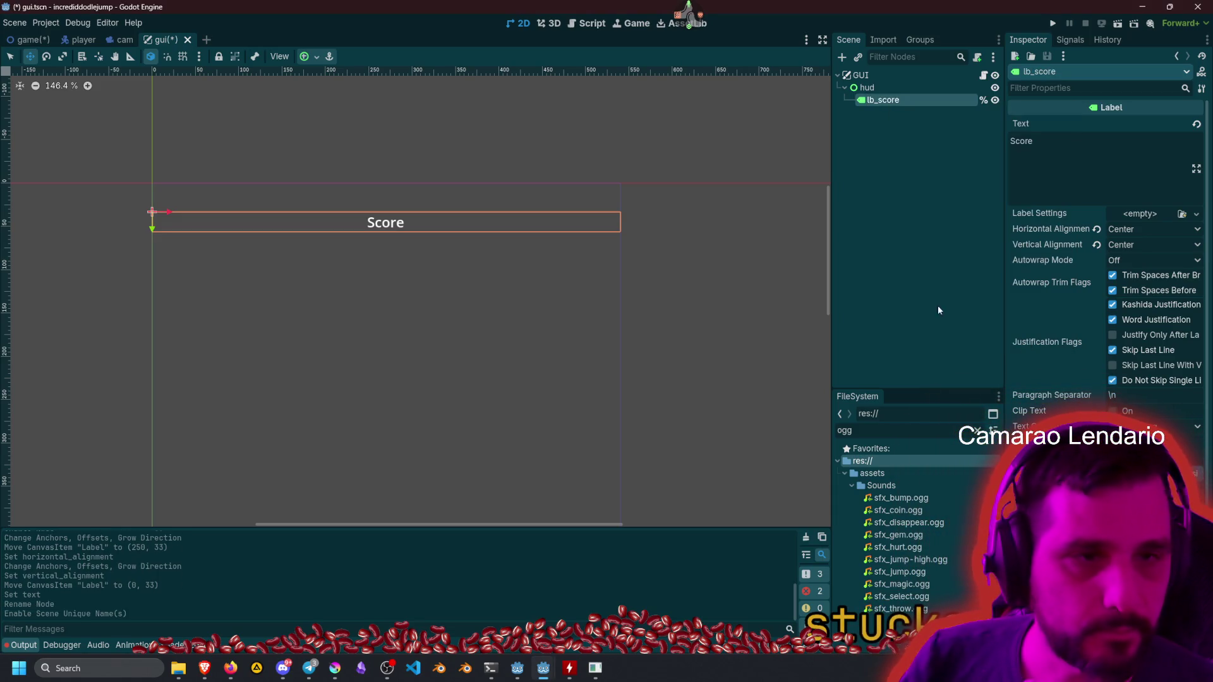
click(983, 75)
mouse_move(890, 99)
mouse_down()
mouse_move(640, 134)
mouse_move(240, 122)
mouse_move(268, 109)
mouse_up()
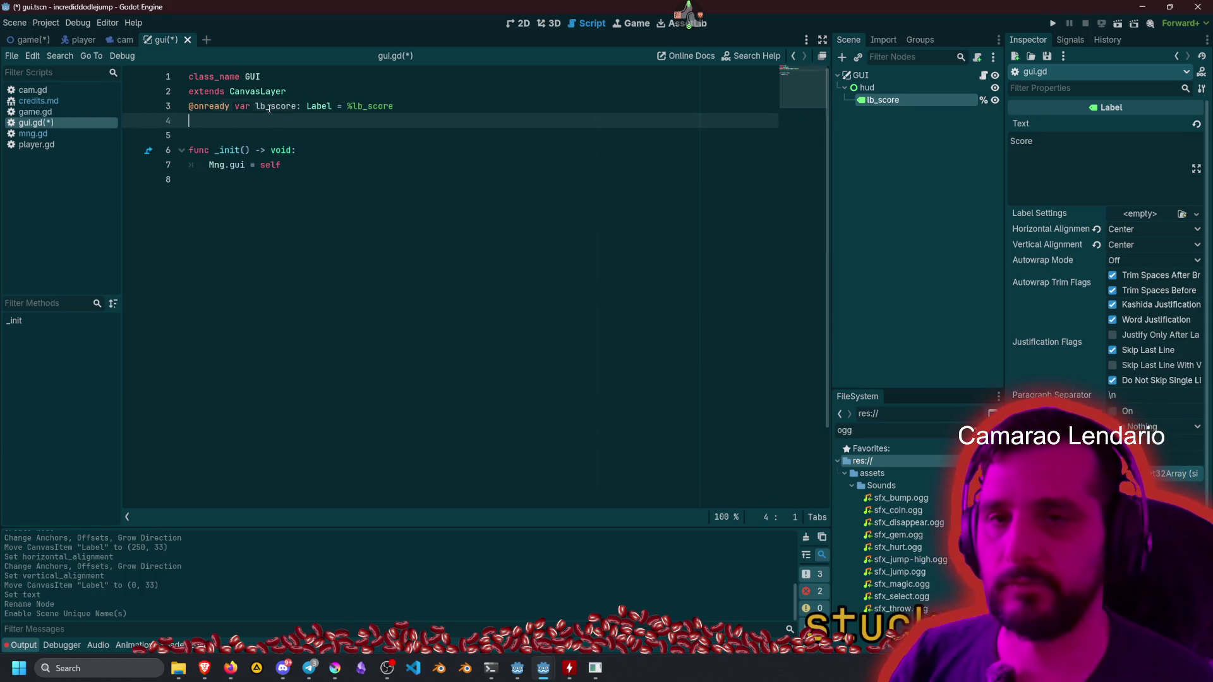
key(Up)
key(Return)
key(Return)
click(326, 228)
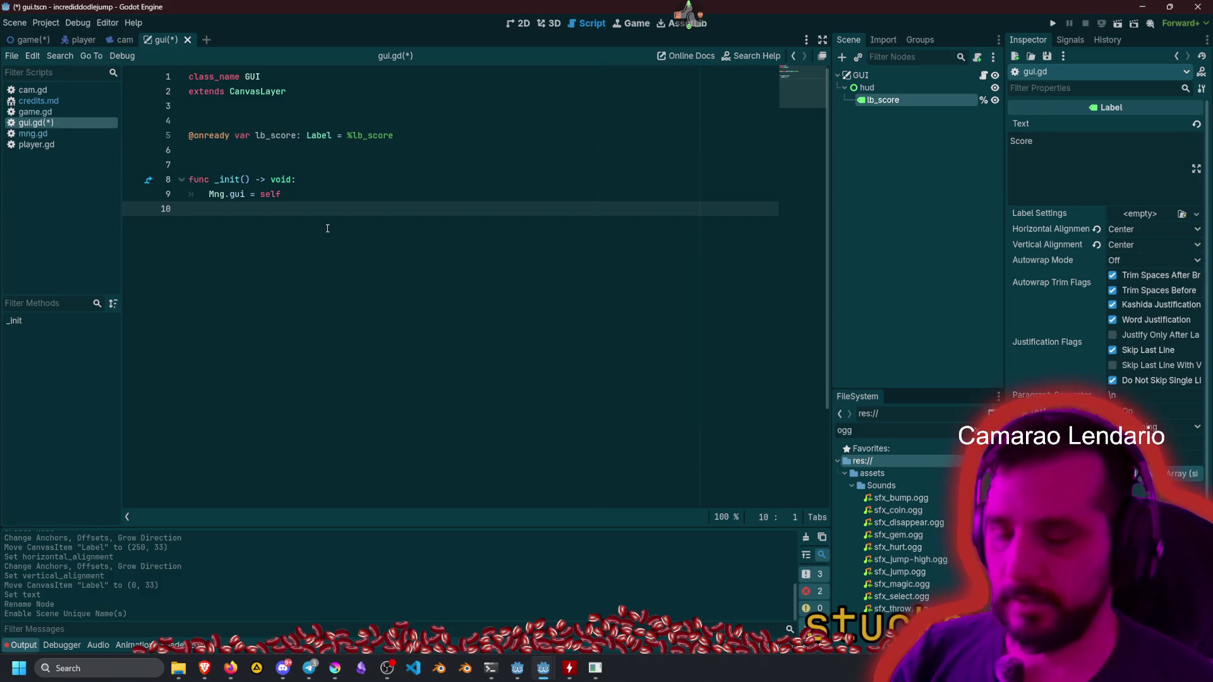
key(Return)
key(Return)
click(327, 228)
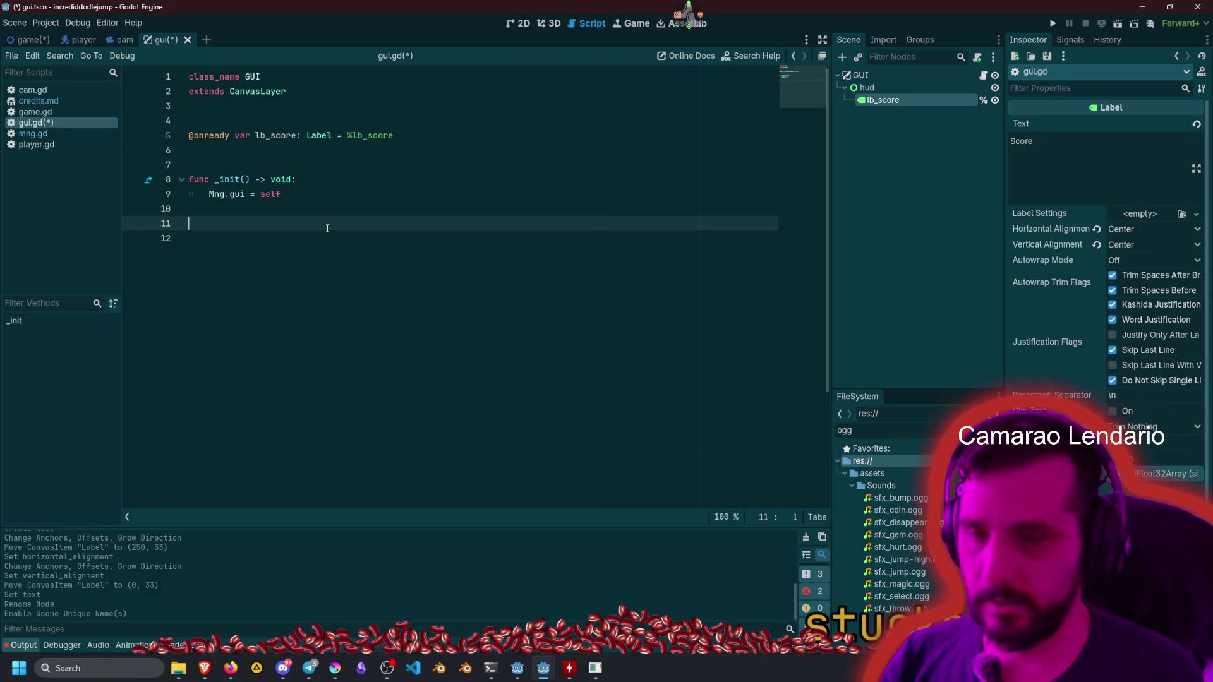
key(Return)
text(func _re)
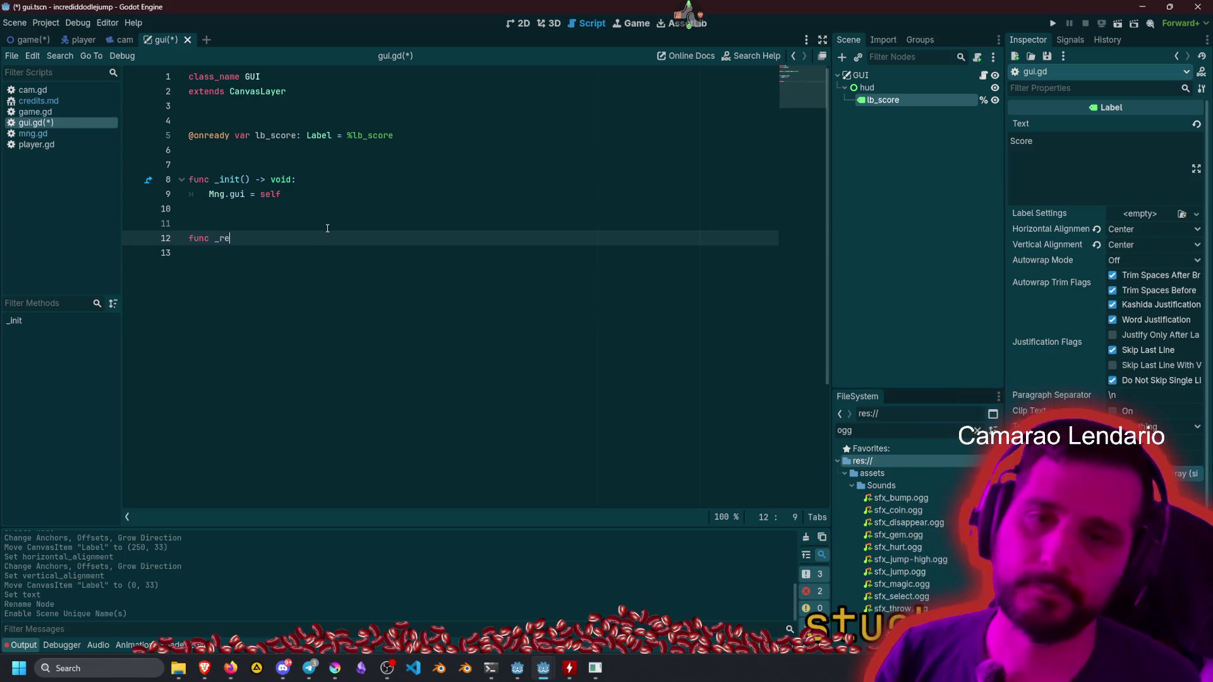
key(Return)
key(Return)
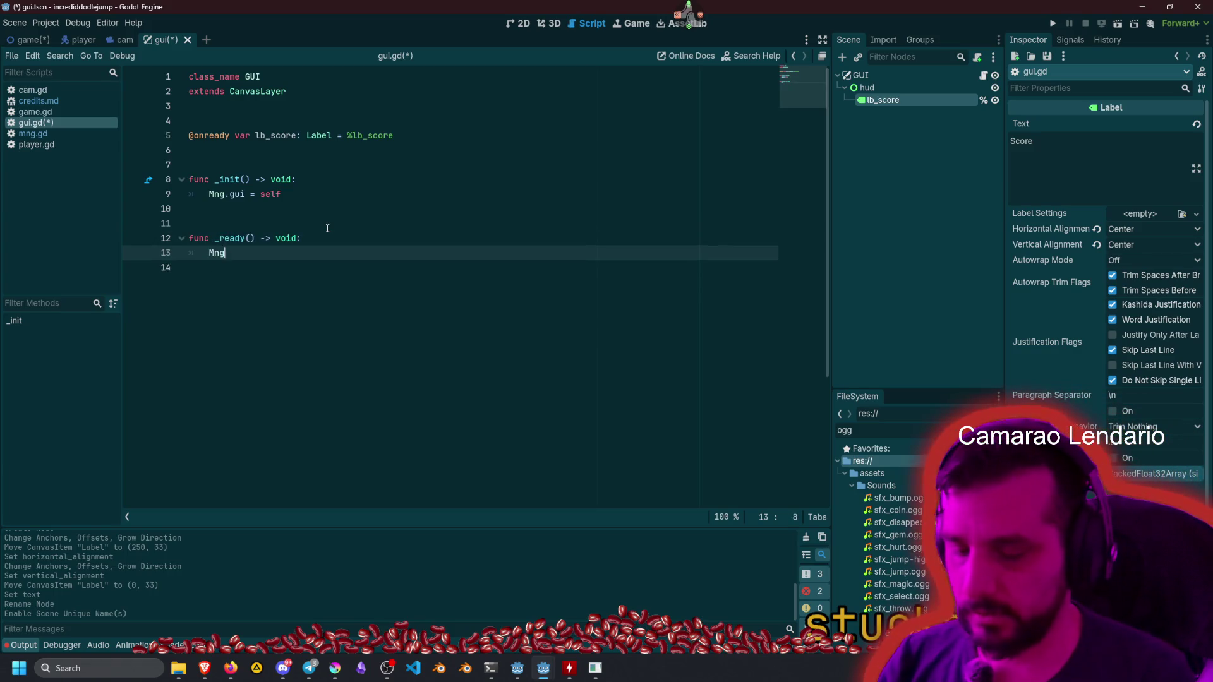
In _ready, connect game.max_height_updated to the _on_max_height_updated handler
text(game.)
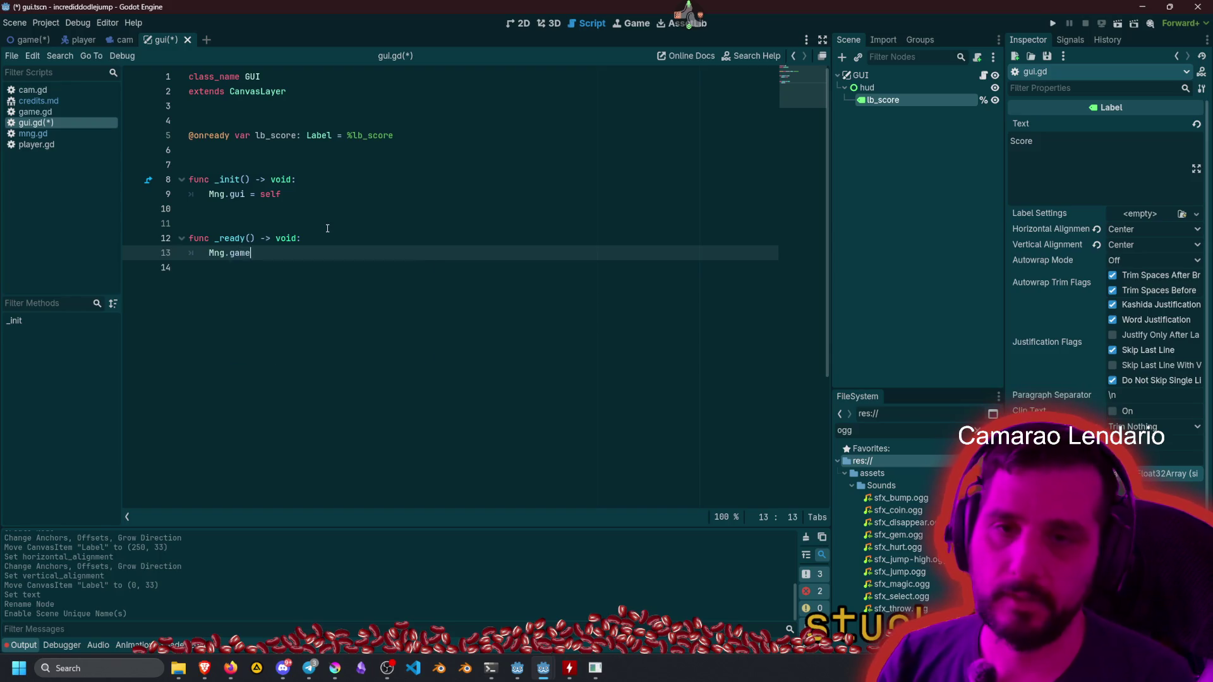
key(Down)
key(Down)
key(Down)
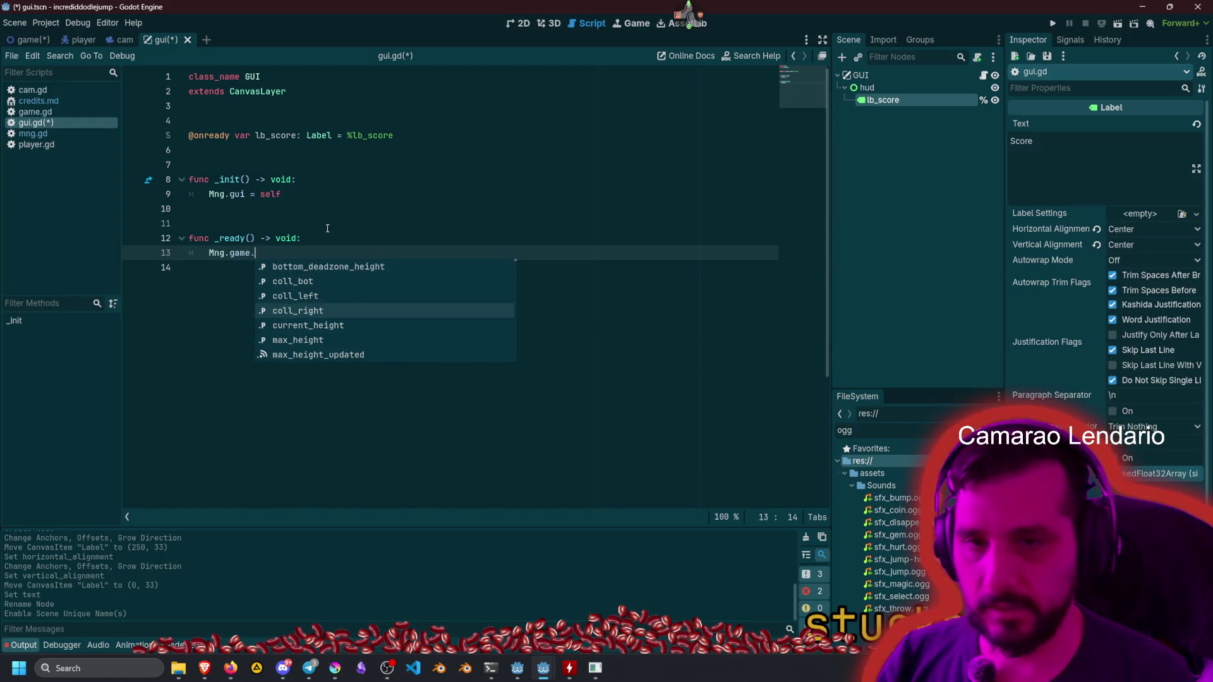
key(Return)
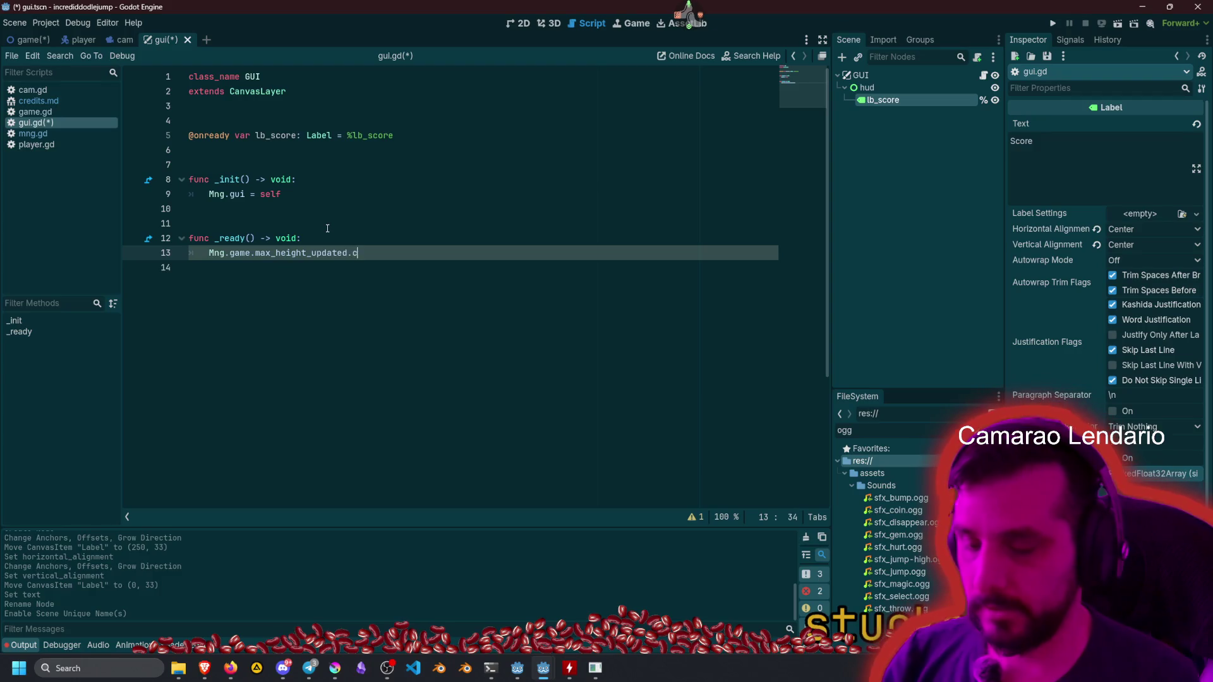
key(Return)
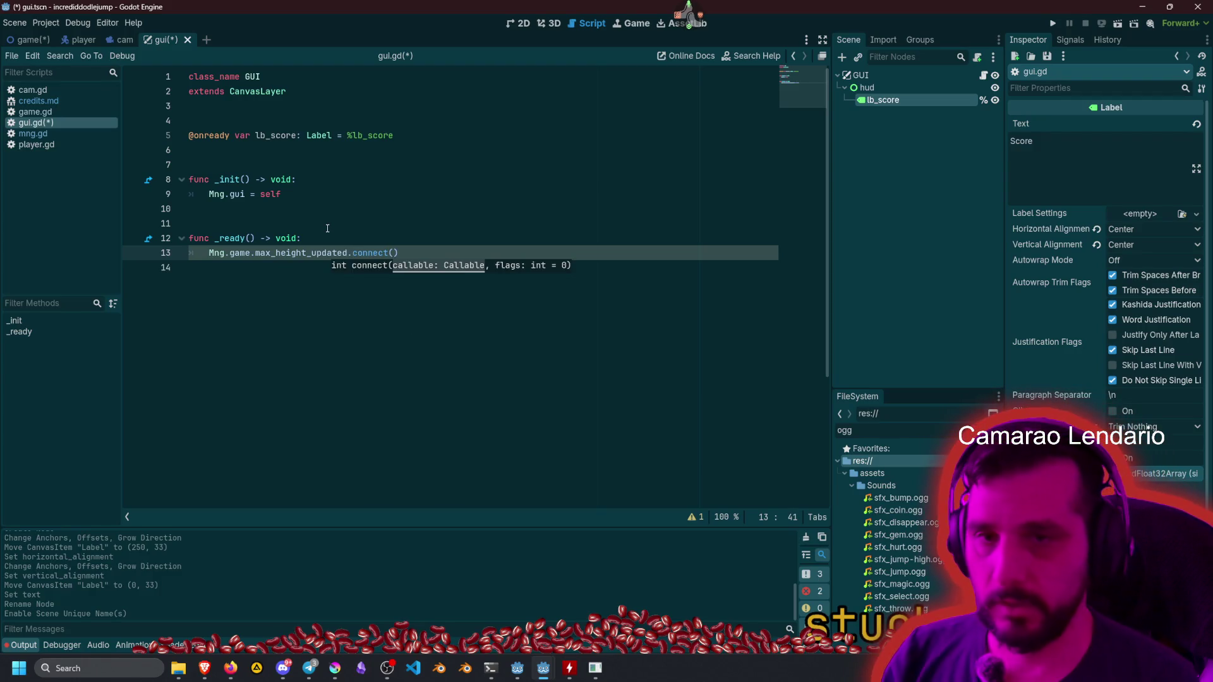
key(Home)
key(ctrl+Right)
key(ctrl+shift+Right)
key(ctrl+c)
key(End)
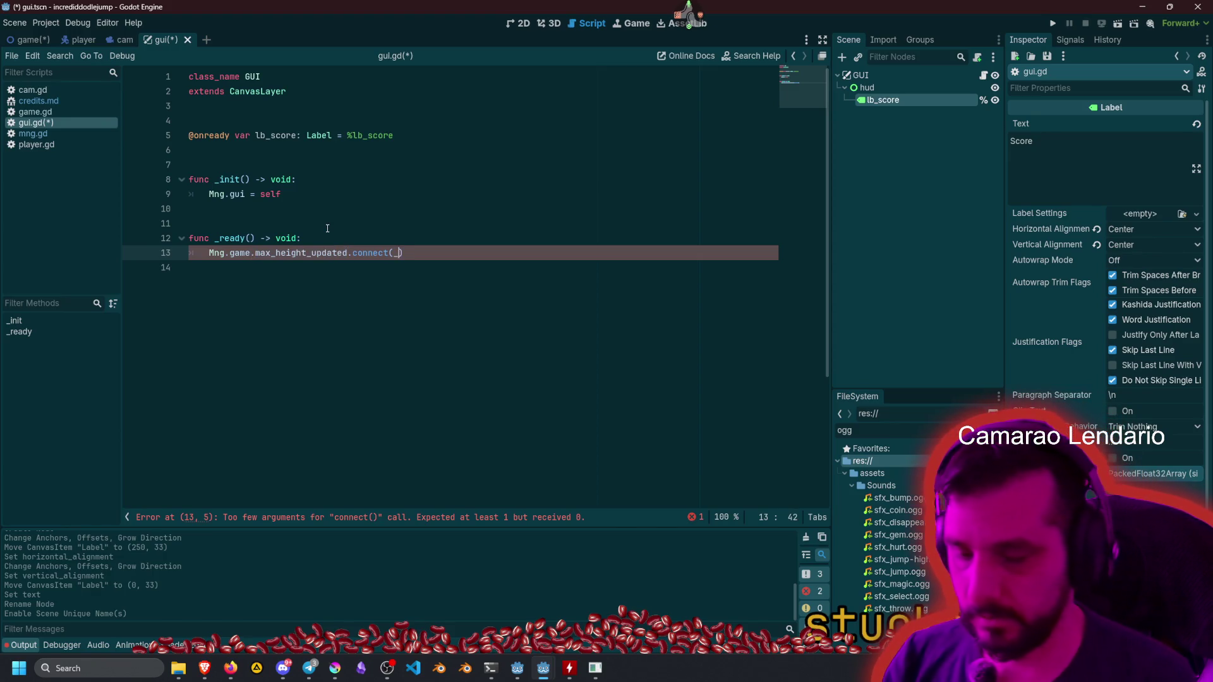
text(_)
key(ctrl+v)
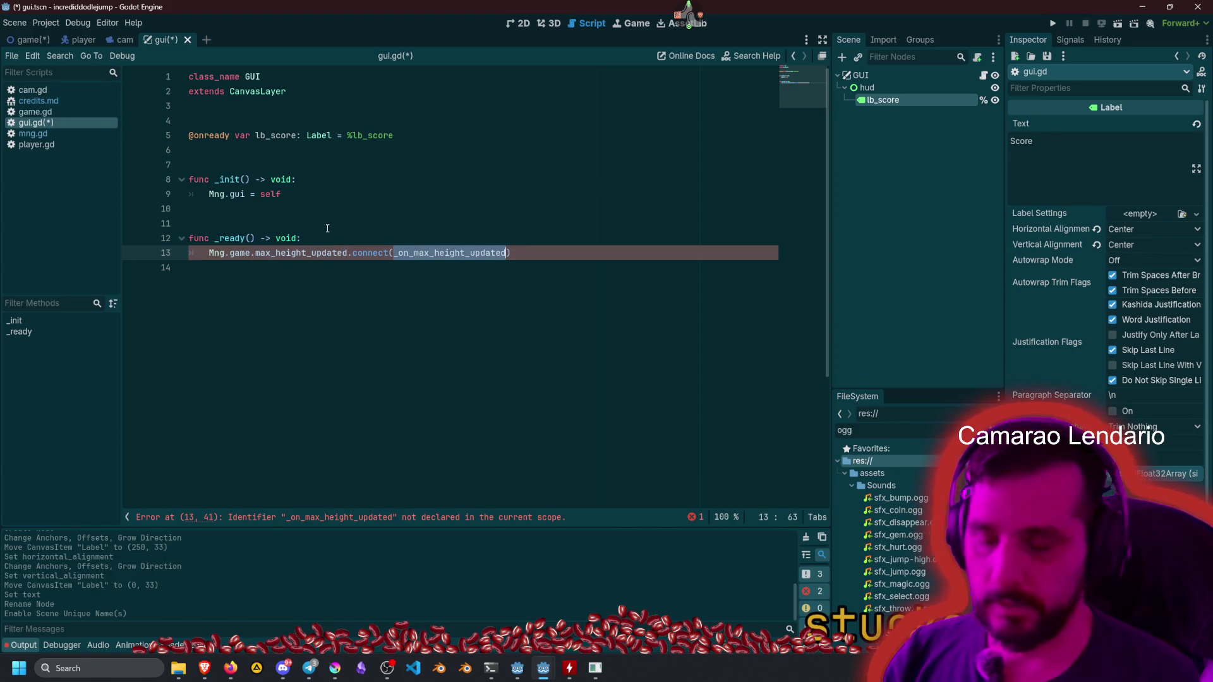
Declare func _on_max_height_updated(max_height: float) -> void below _ready
key(Down)
key(Return)
key(Return)
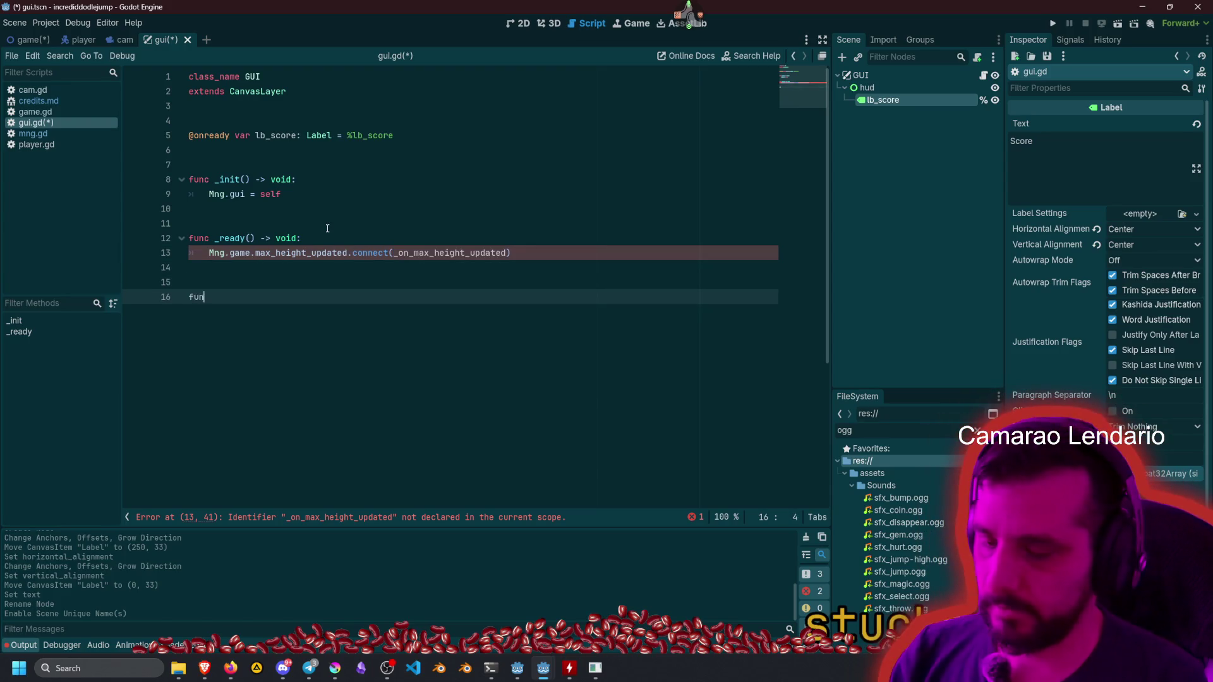
text(c _on_max_height_updated()
text(max_)
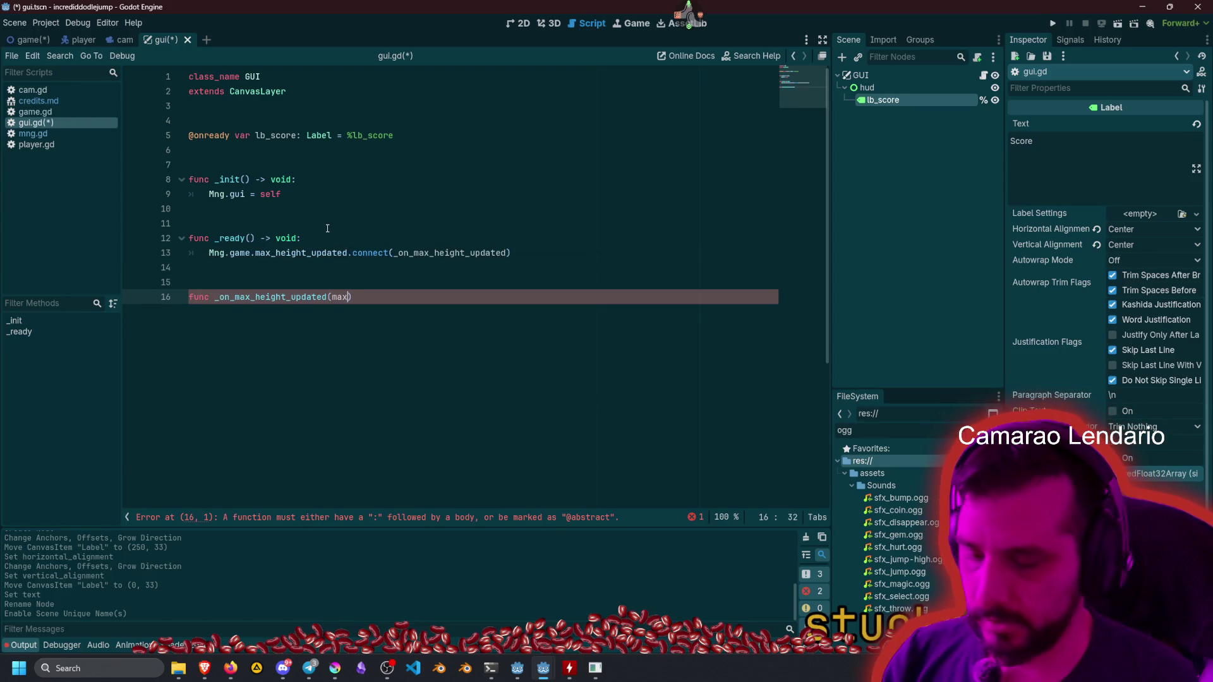
text(height: float)
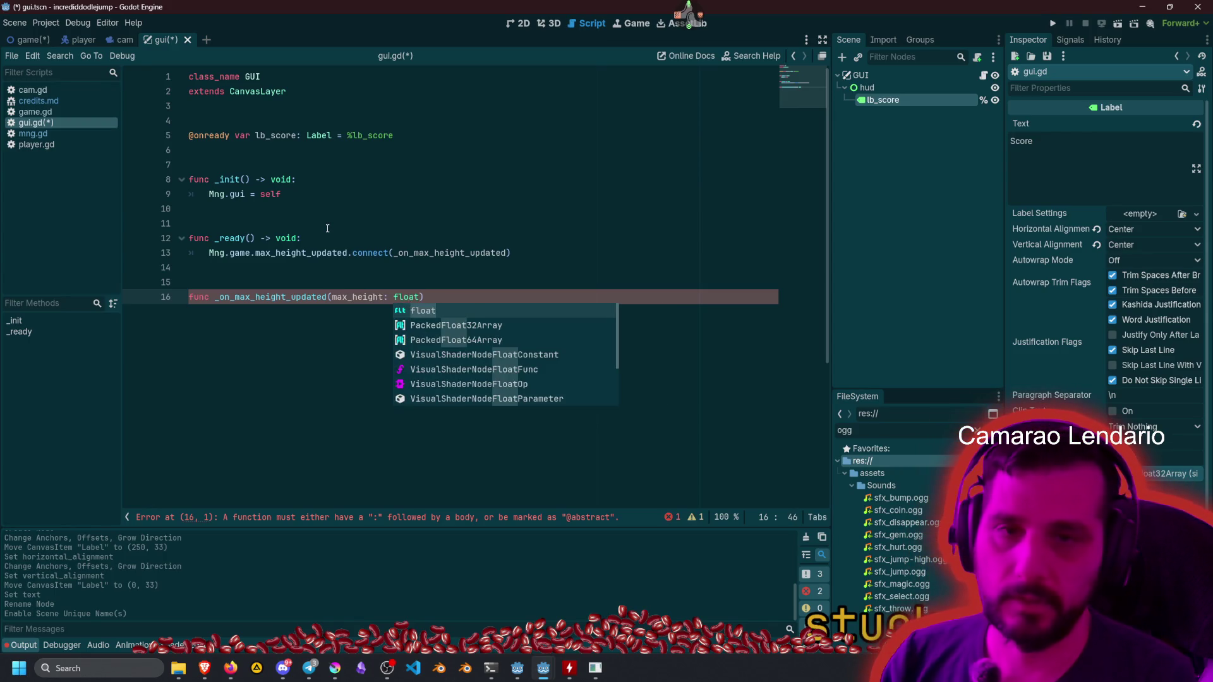
key(Return)
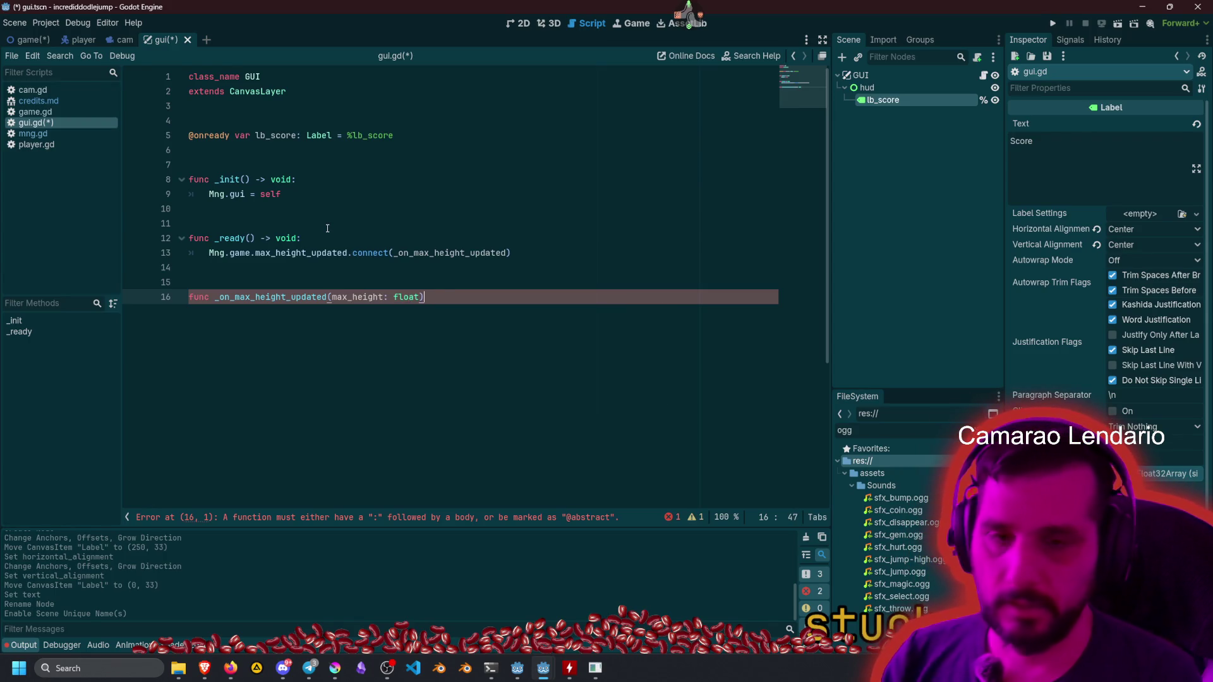
key(Return)
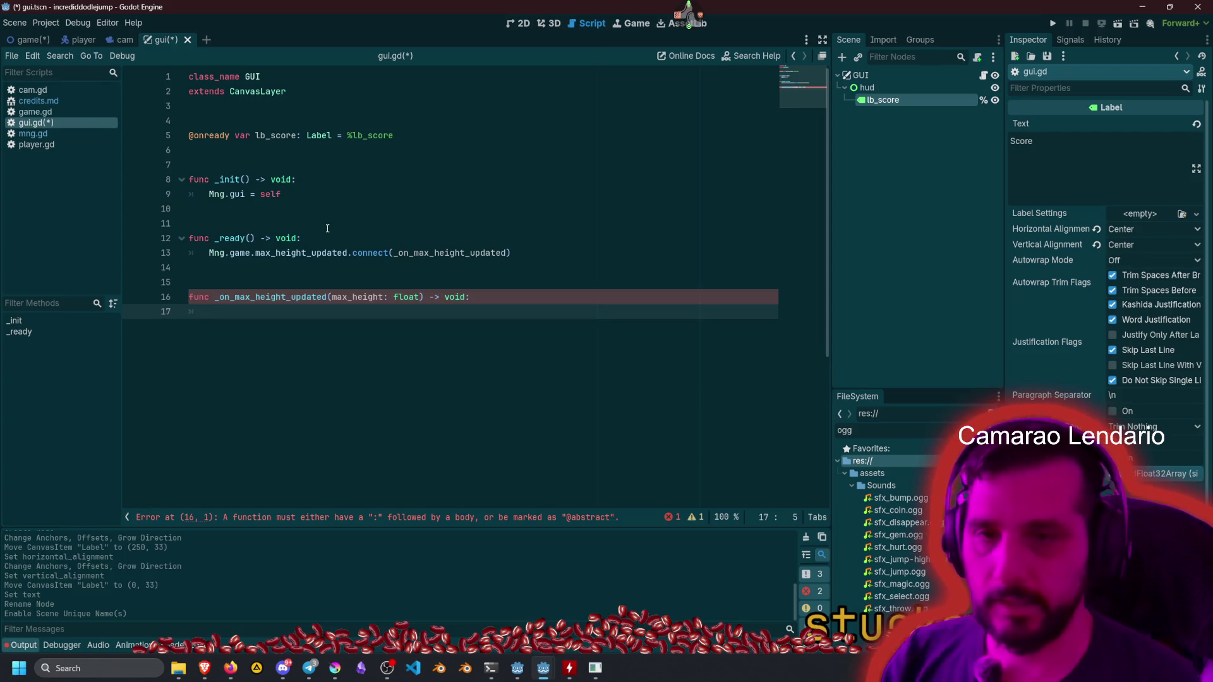
double_click(440, 252)
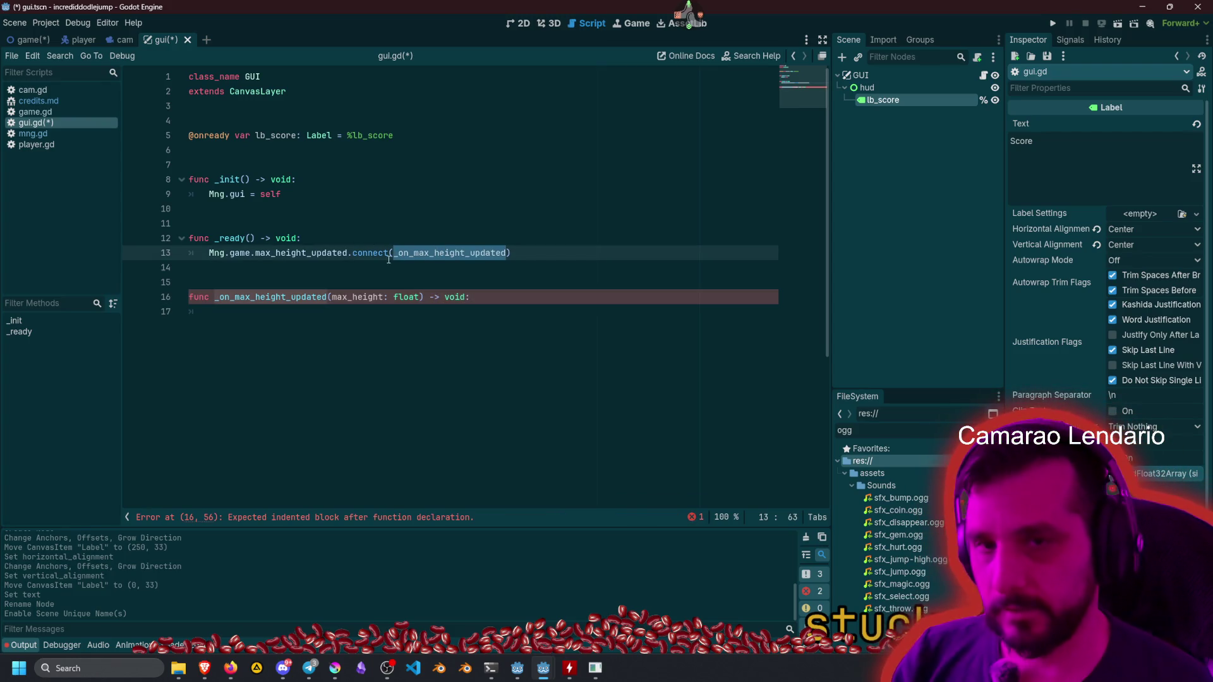
double_click(370, 297)
double_click(301, 253)
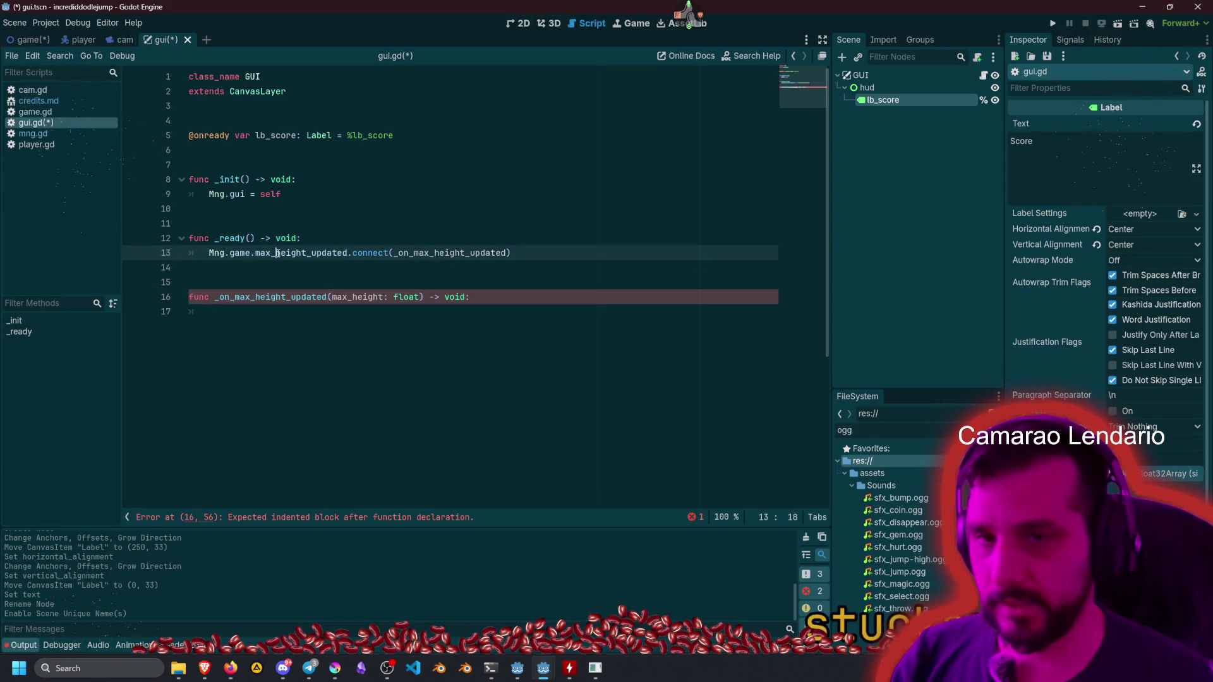
click(282, 308)
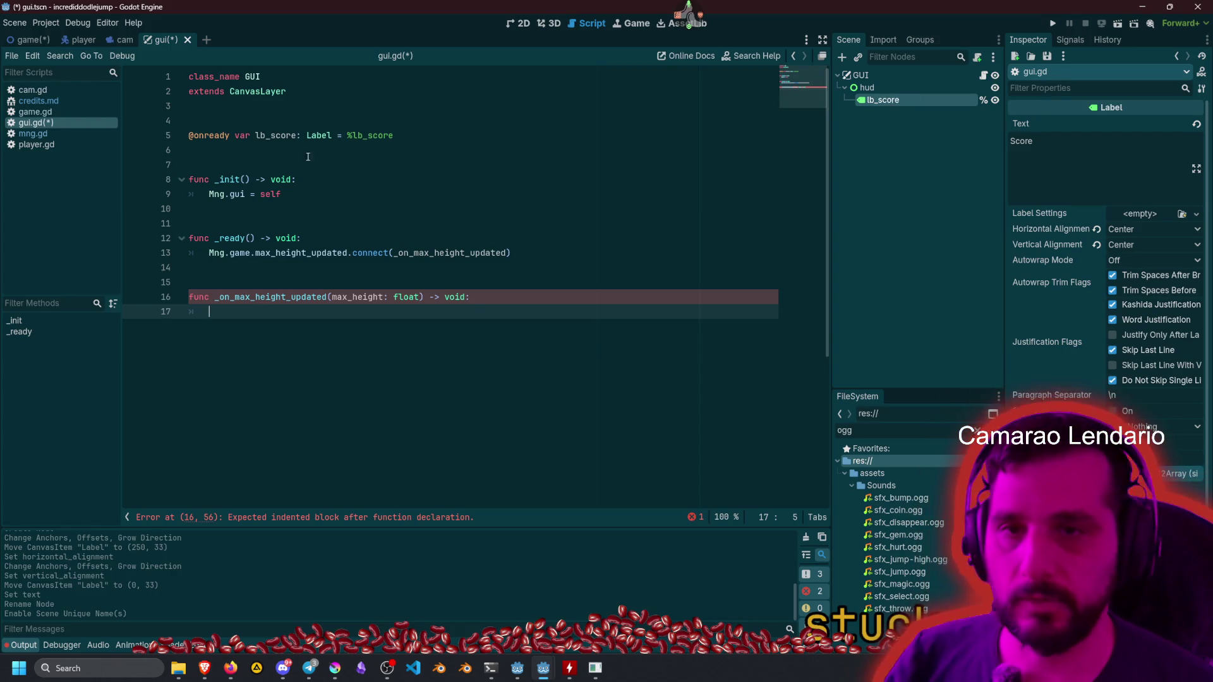
click(266, 136)
click(249, 309)
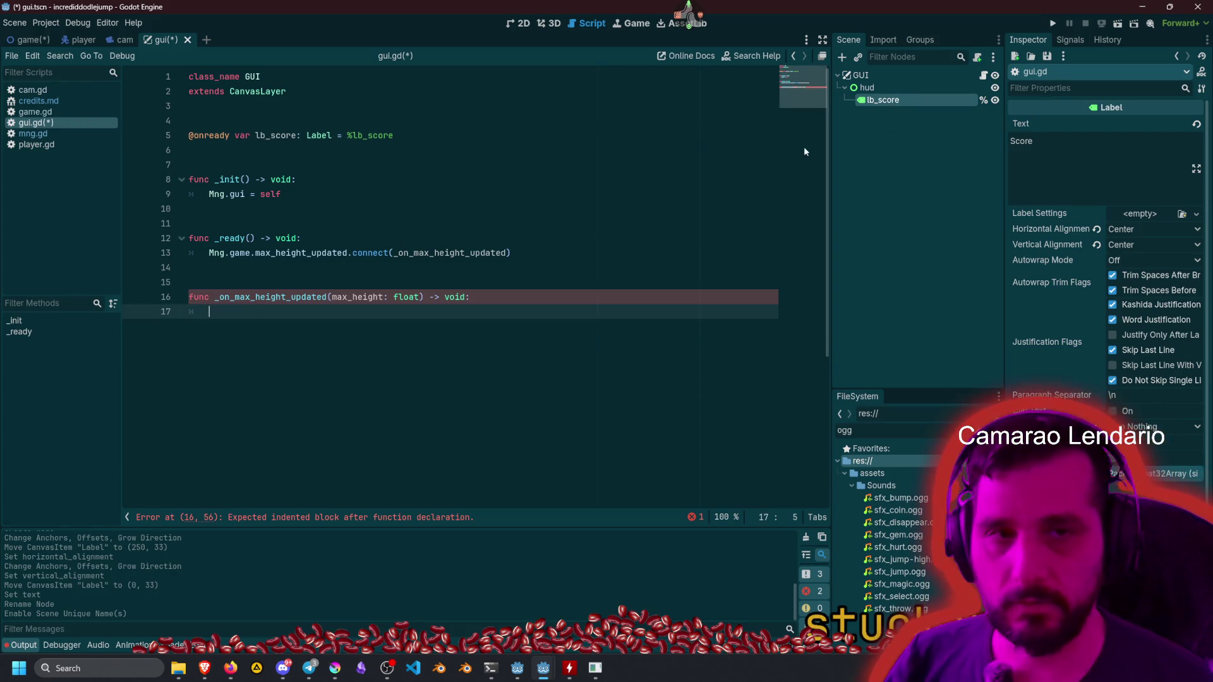
Start the handler body with lb_score.text = "%04d" % [ ]
mouse_move(902, 105)
mouse_down()
mouse_move(416, 296)
mouse_move(255, 314)
mouse_up()
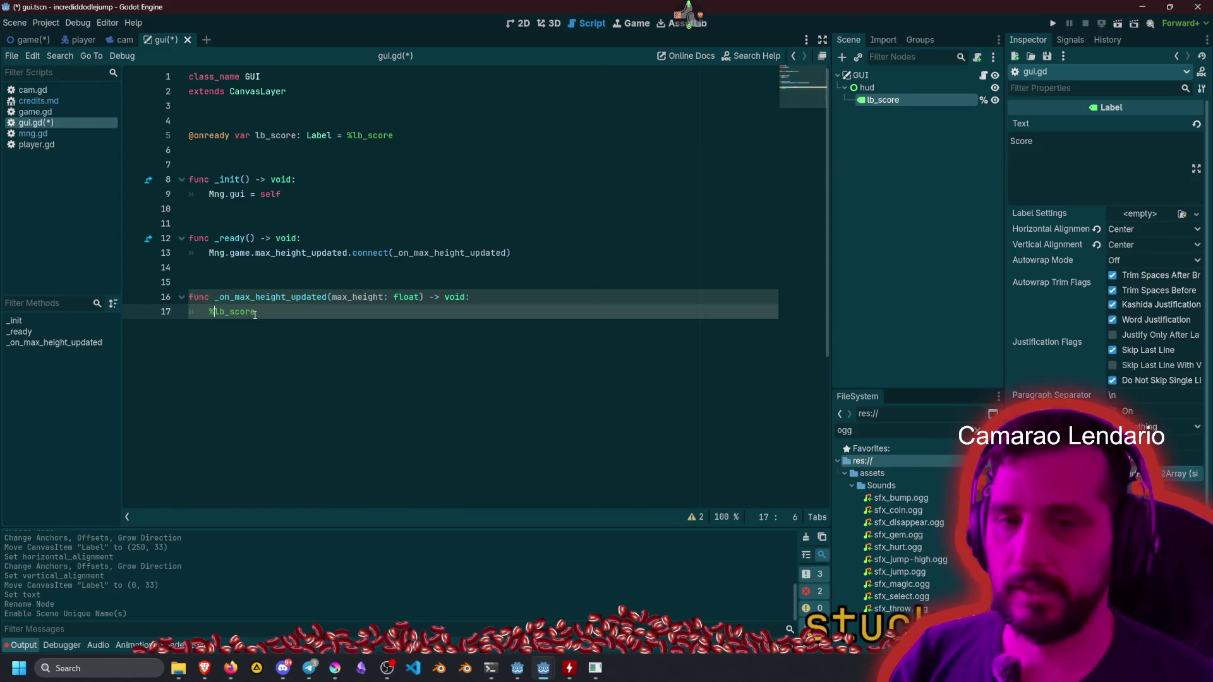
key(Home)
key(Delete)
key(End)
text(xt = )
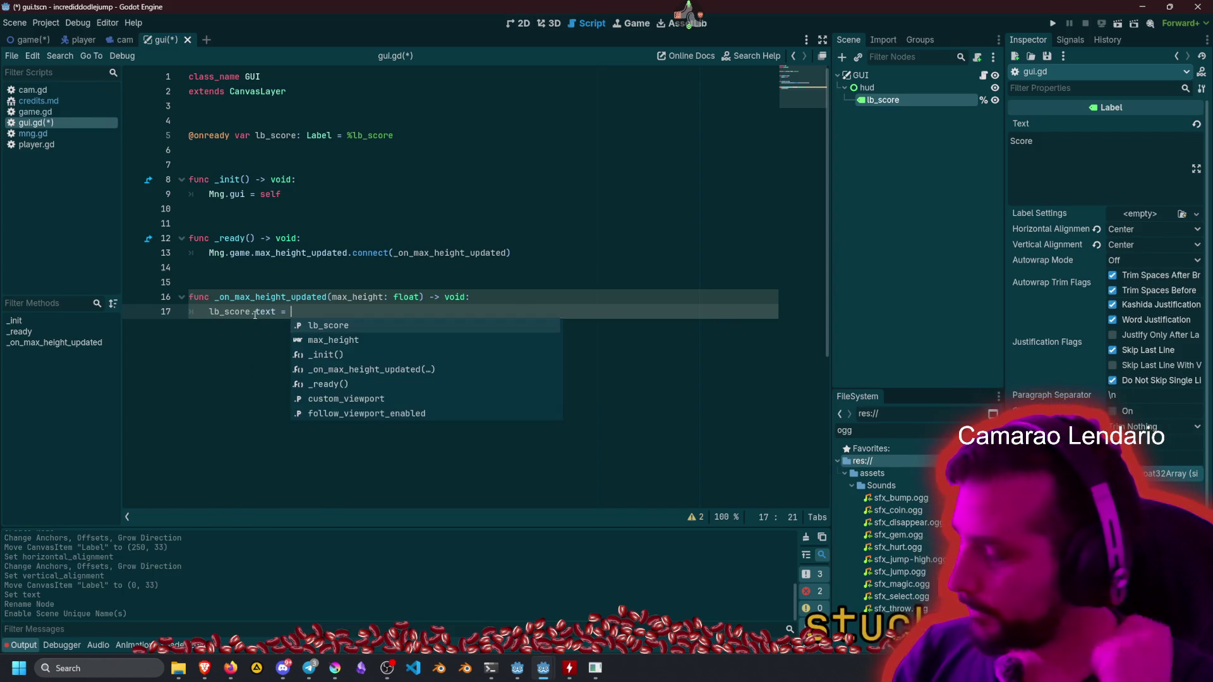
text("%04d)
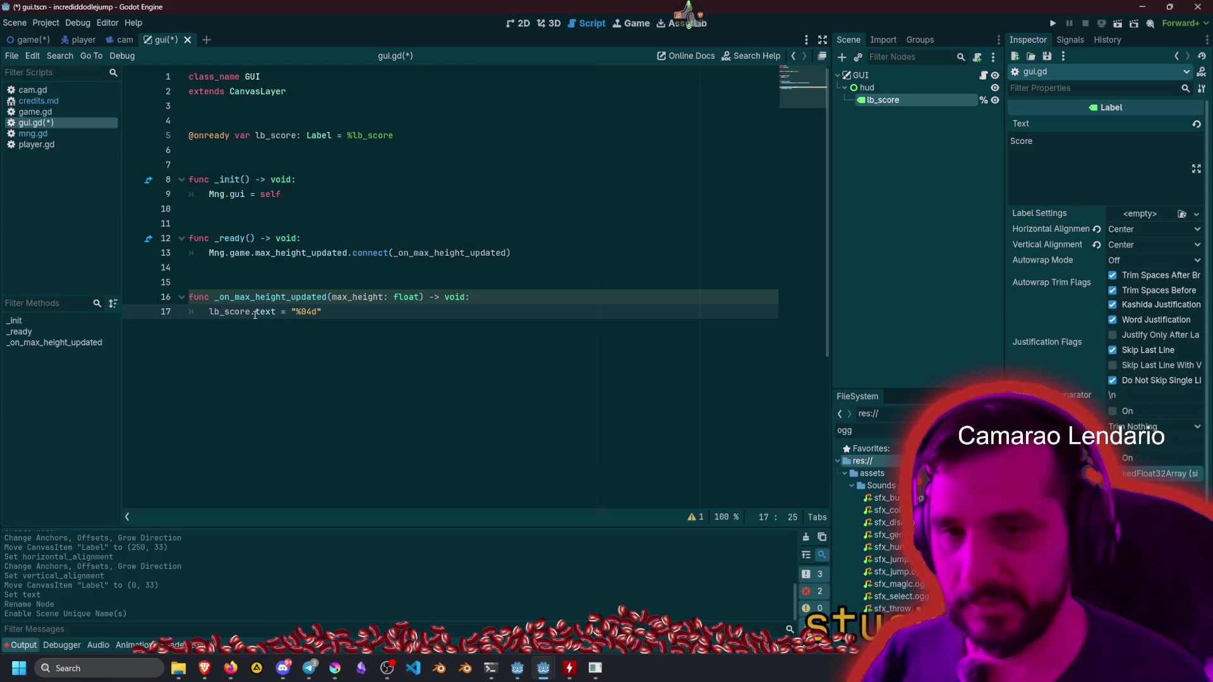
key(End)
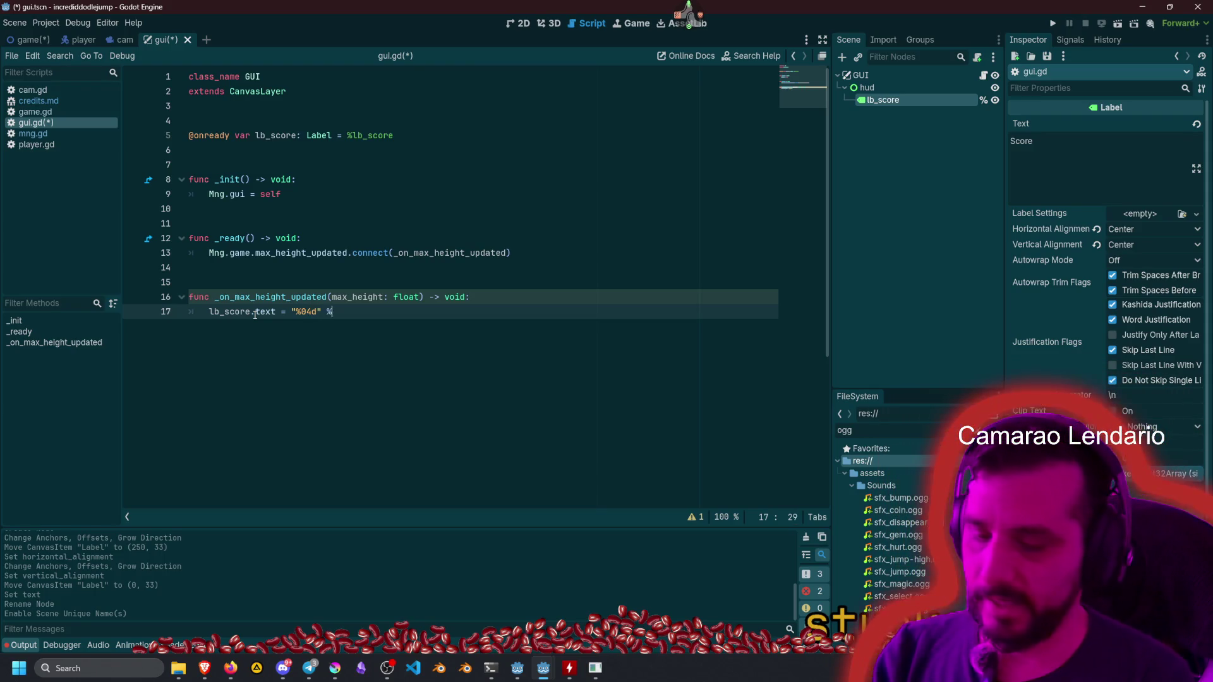
Fill the format argument with floori(max_height), then save and run the game
click(377, 296)
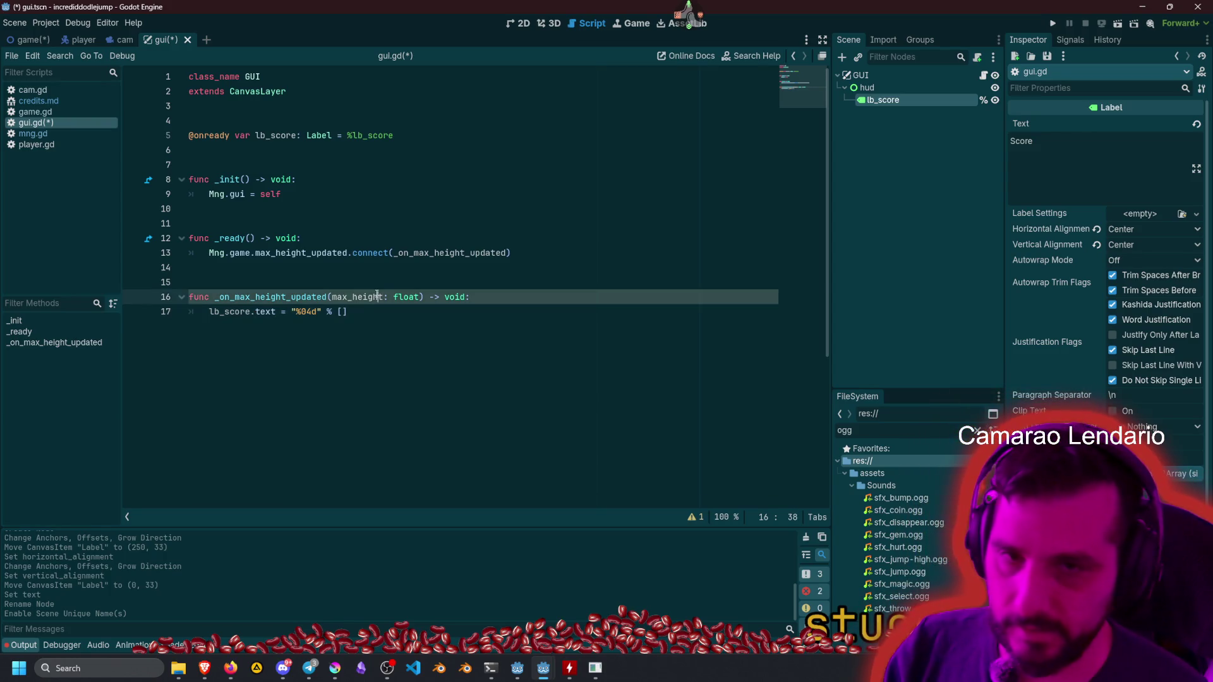
double_click(384, 297)
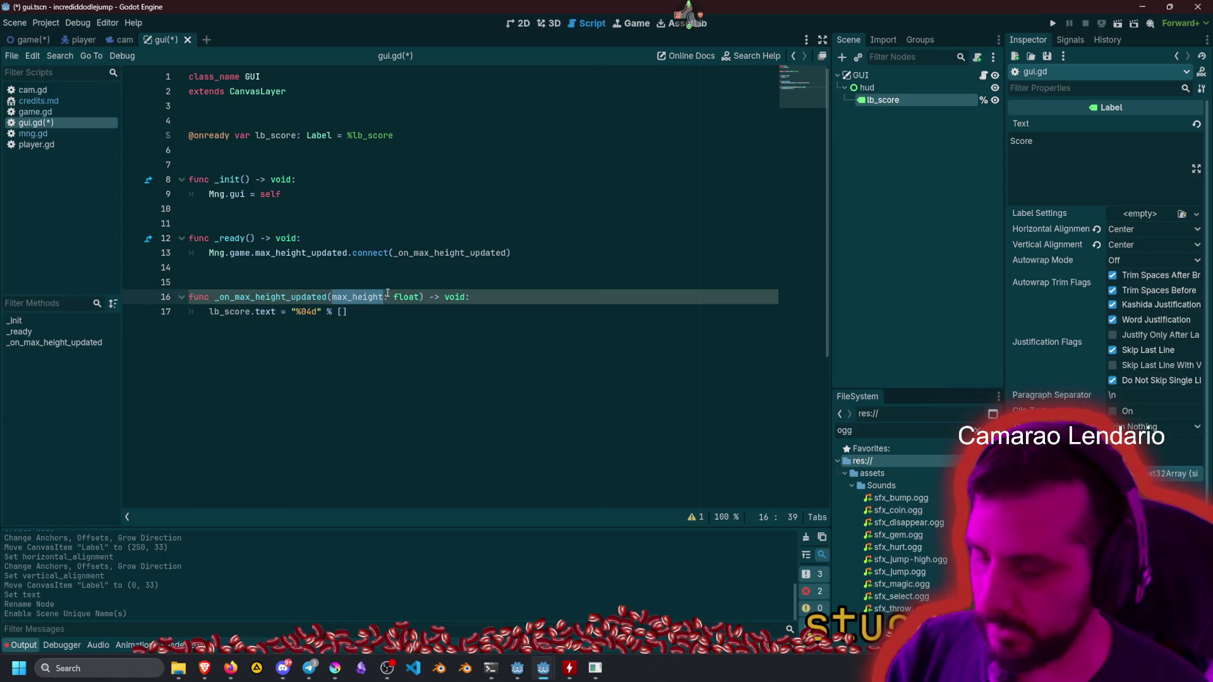
key(ctrl+c)
key(Down)
key(Left)
key(ctrl+v)
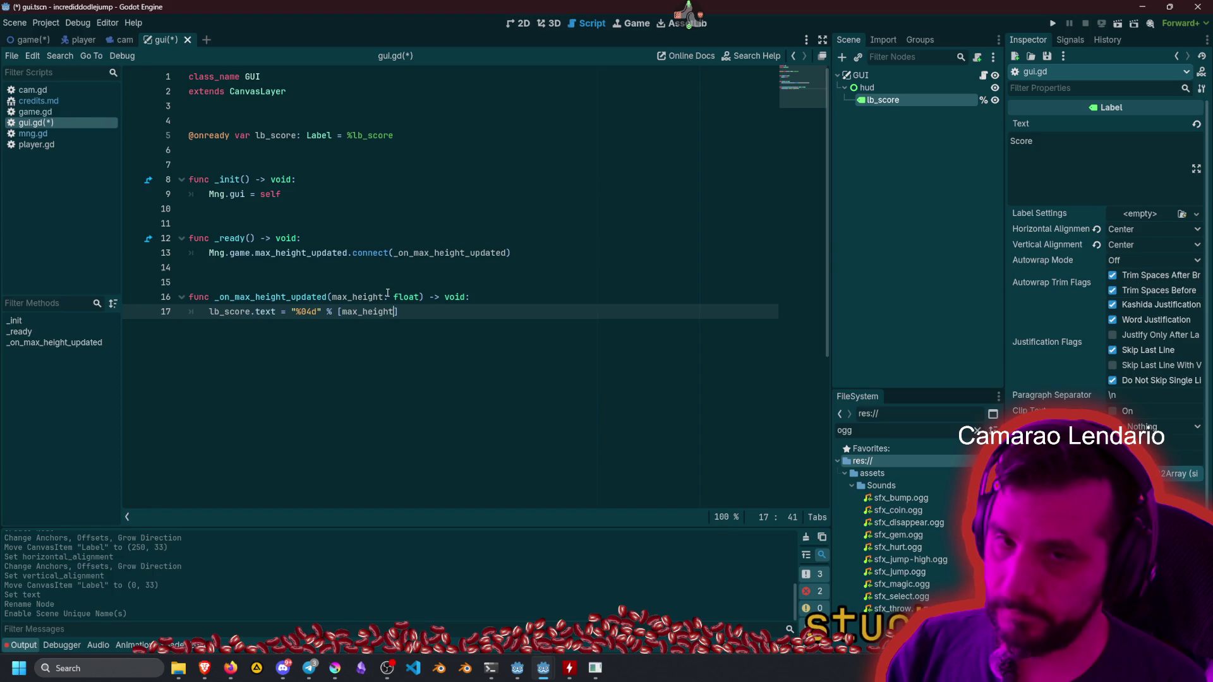
key(ctrl+shift+Left)
text(()
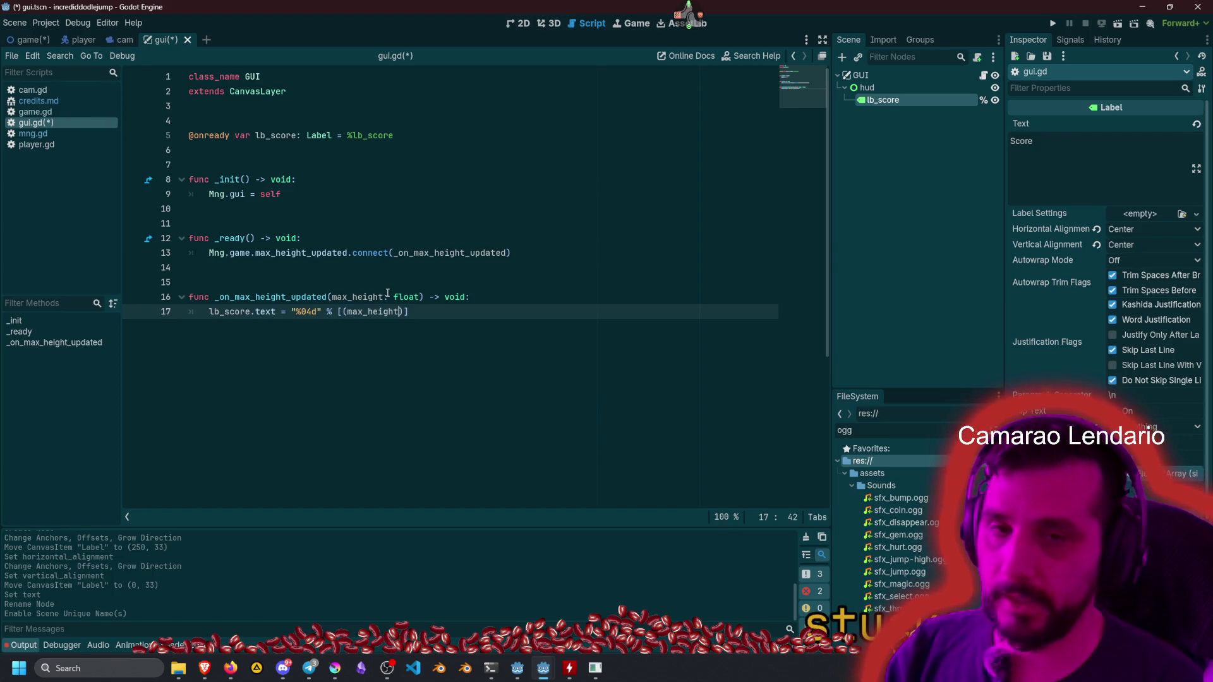
key(Left)
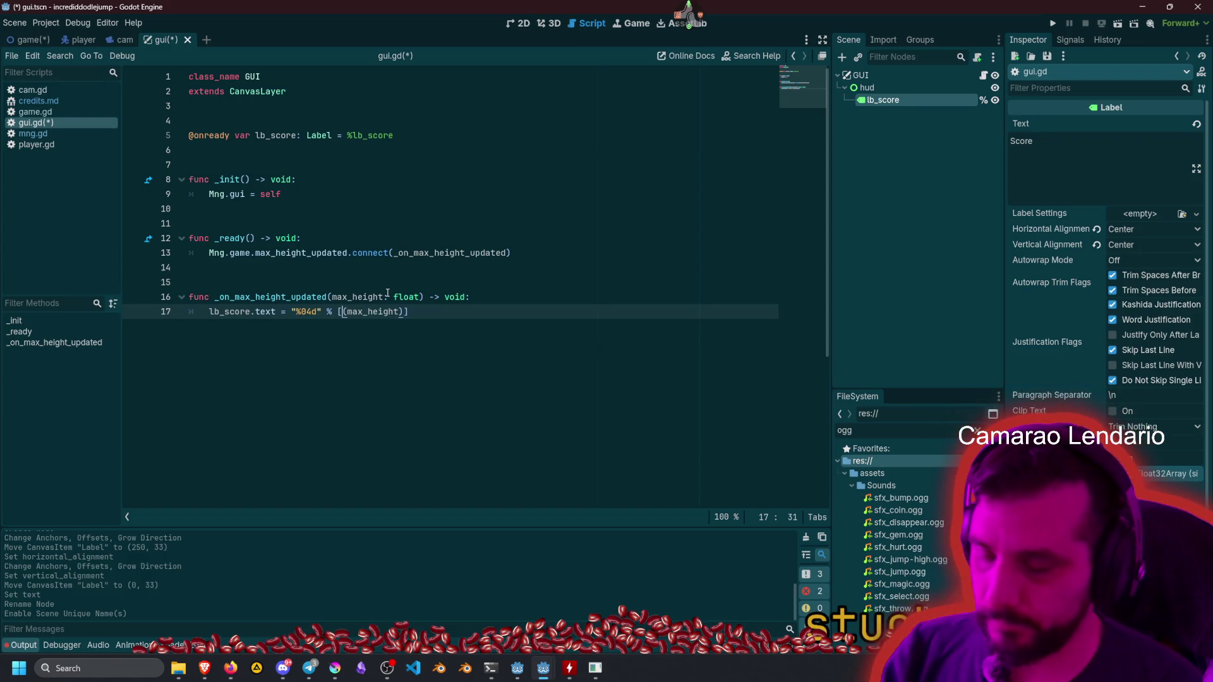
text(floor)
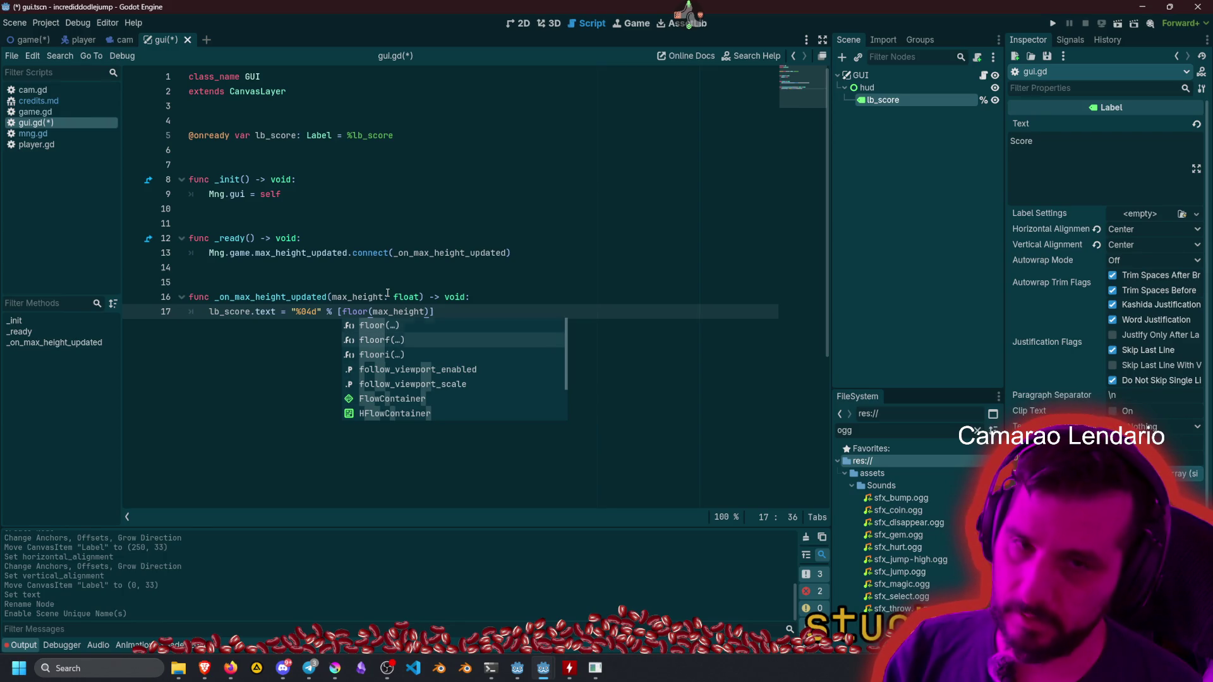
key(Down)
key(Down)
key(Return)
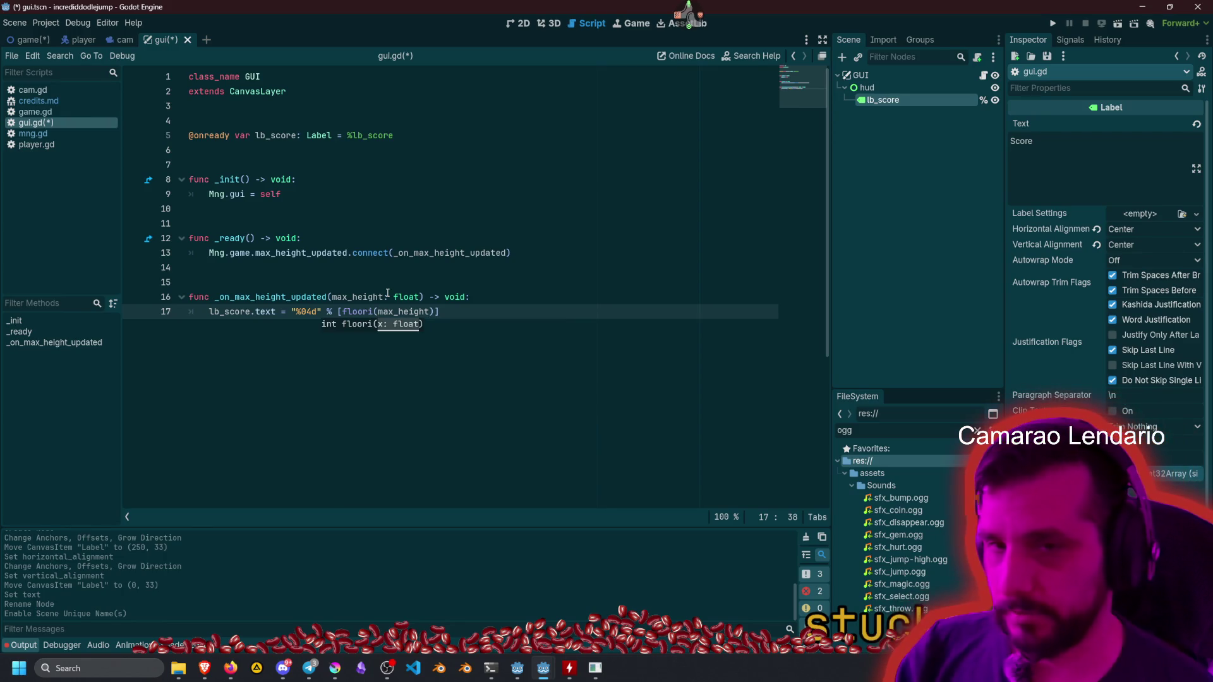
key(F5)
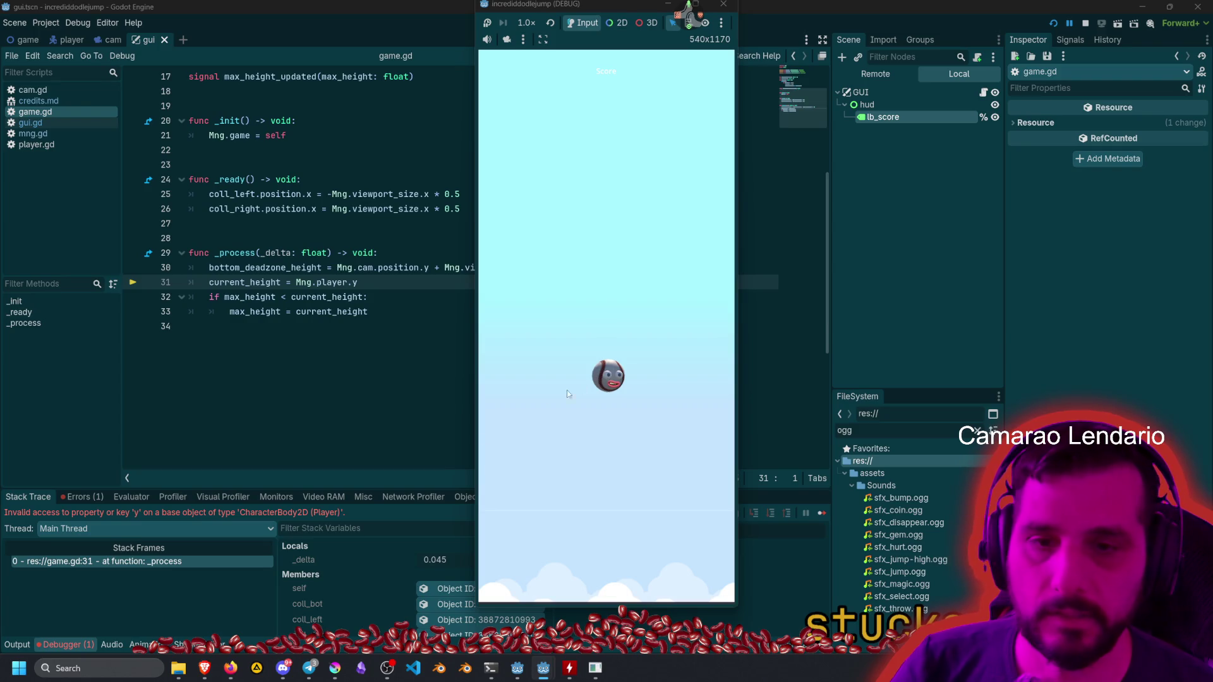
Fix line 31 of game.gd to read Mng.player.position.y, rerun, and stop the game
key(F8)
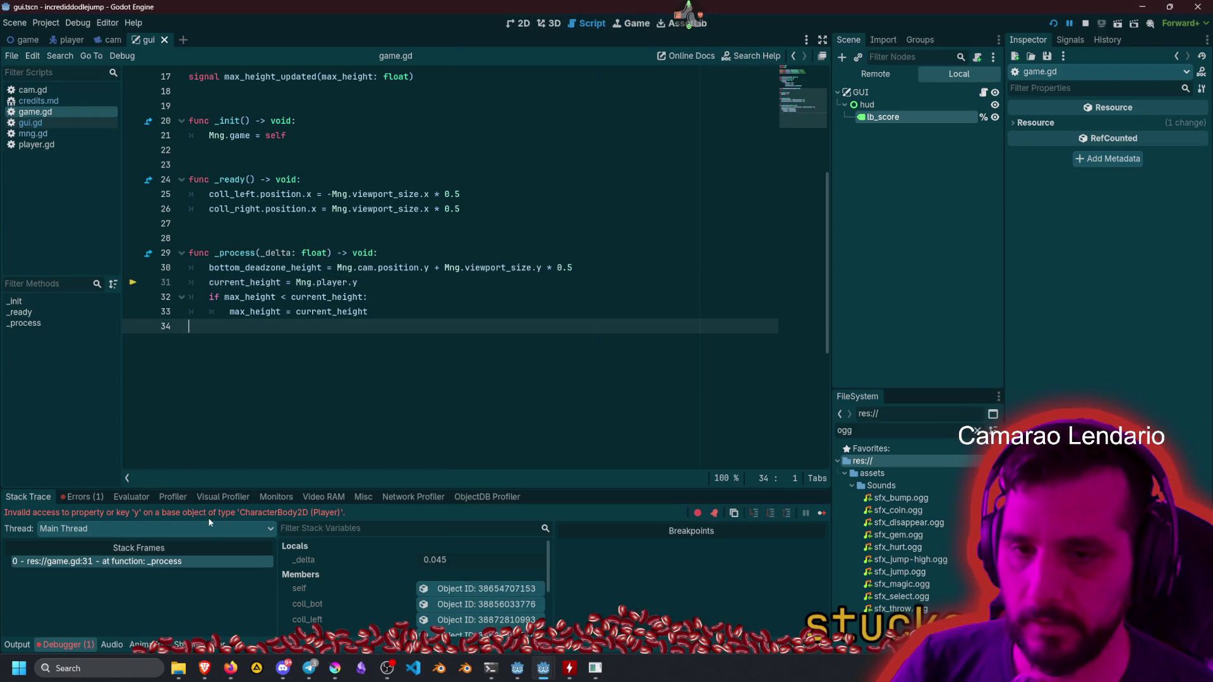
click(352, 282)
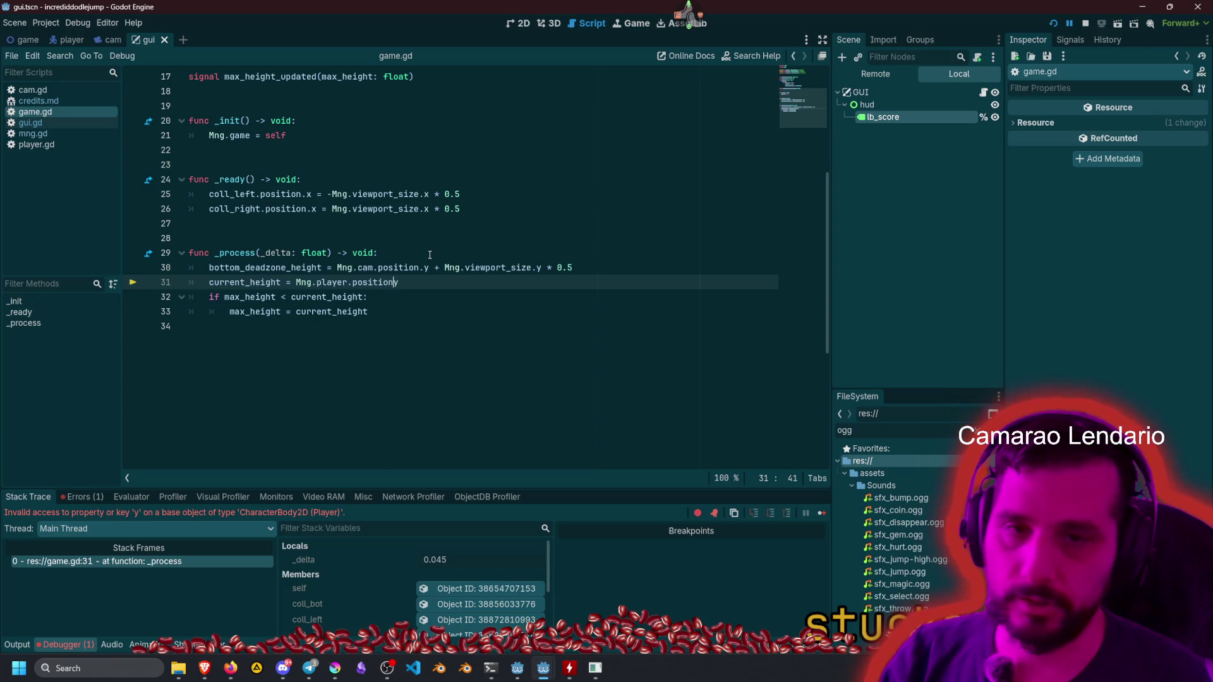
text(.)
key(F5)
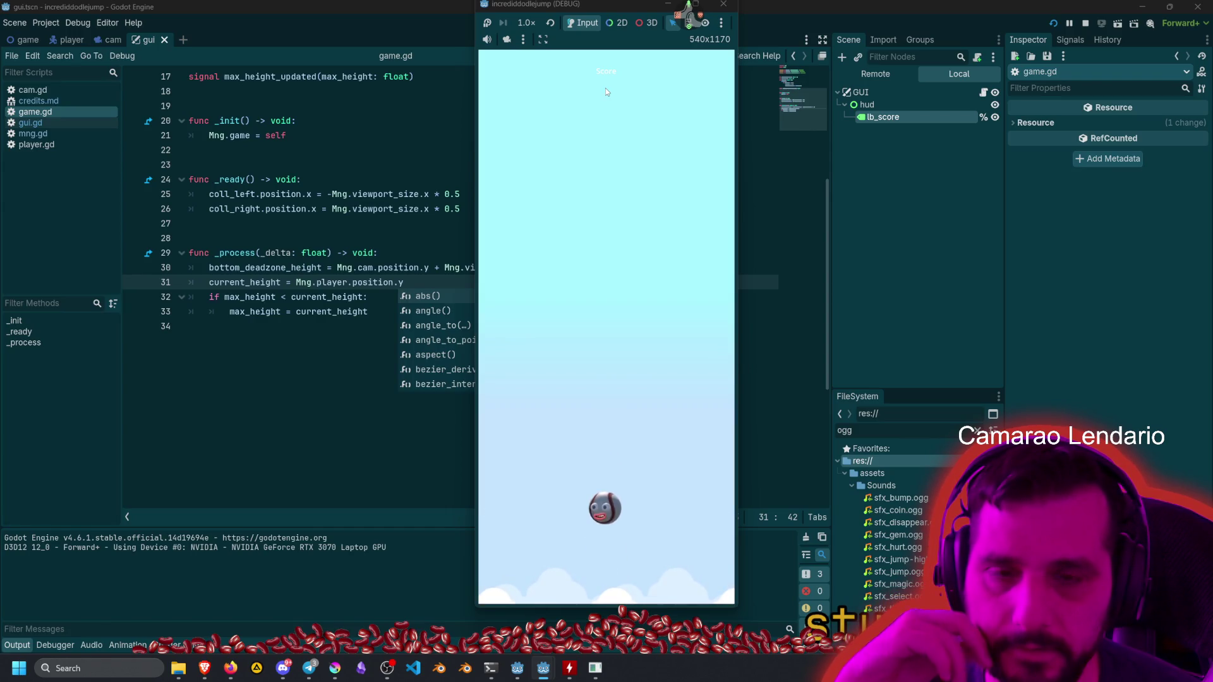
key(F8)
click(358, 267)
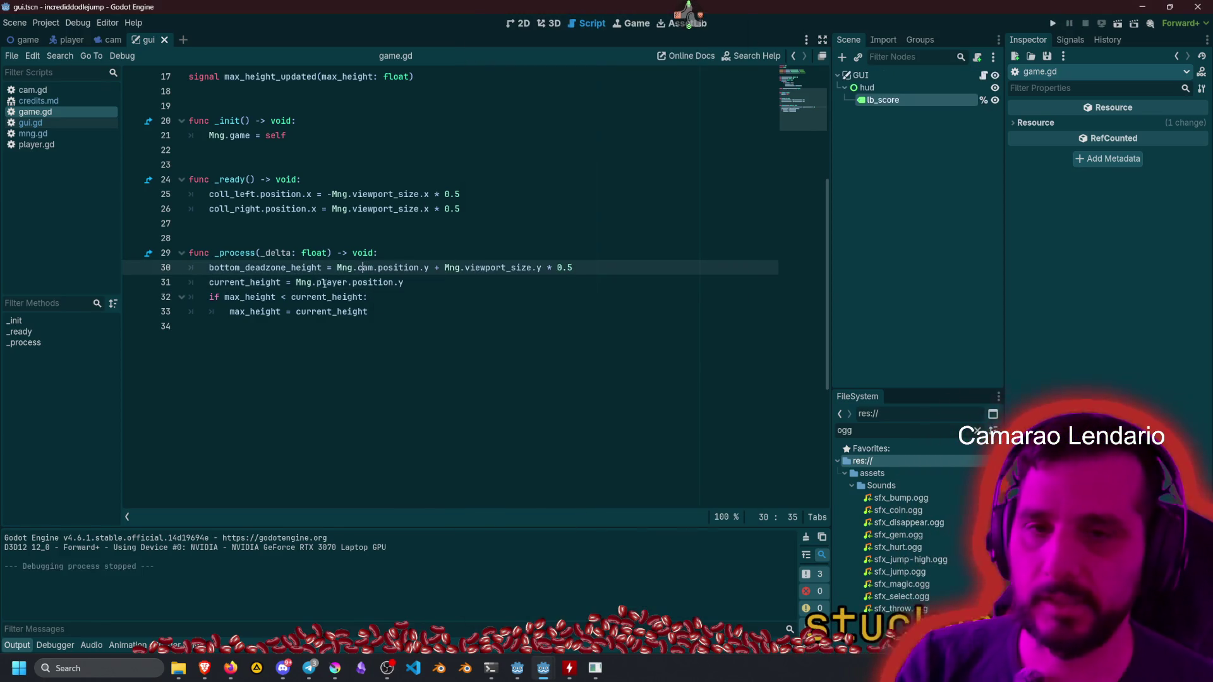
Prefix Mng.player.position.y and Mng.cam.position.y with a minus sign, then rerun the game
click(288, 283)
text(-)
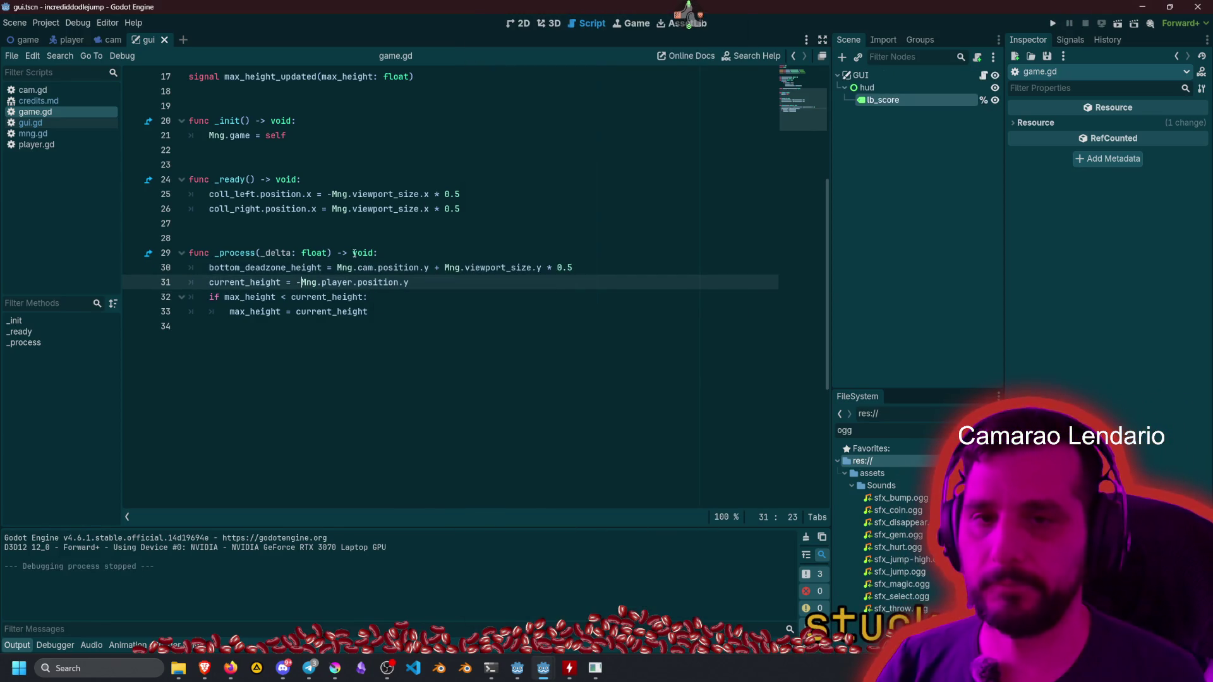
click(326, 253)
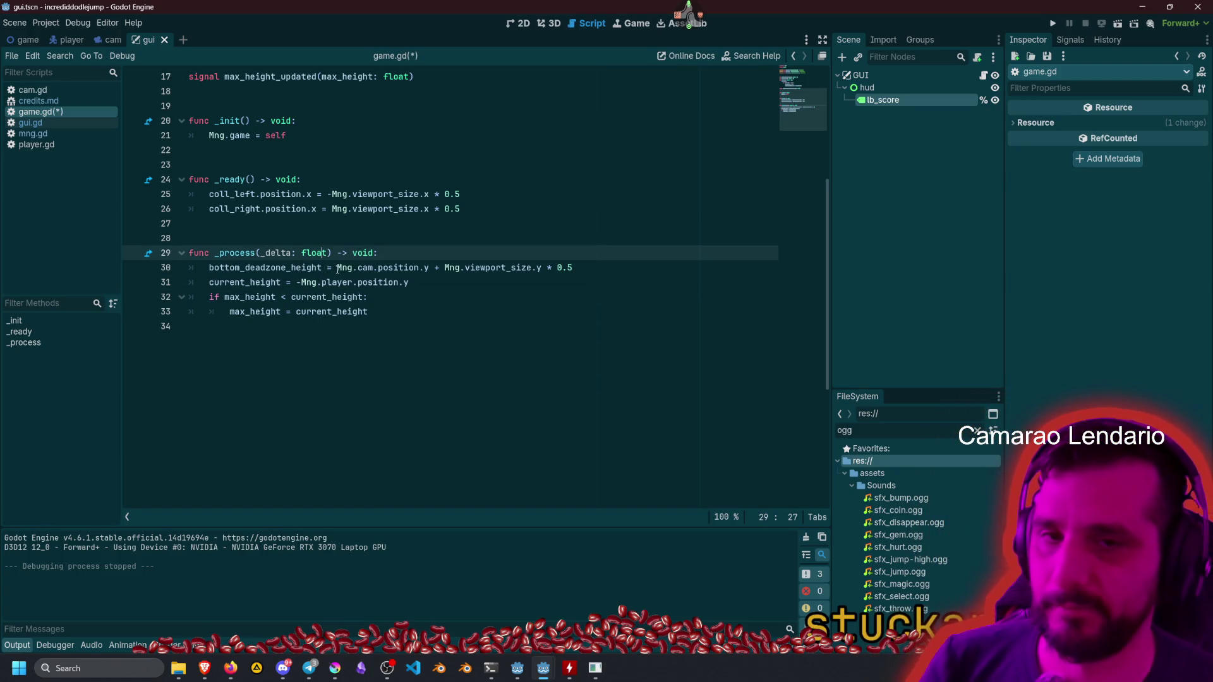
double_click(397, 269)
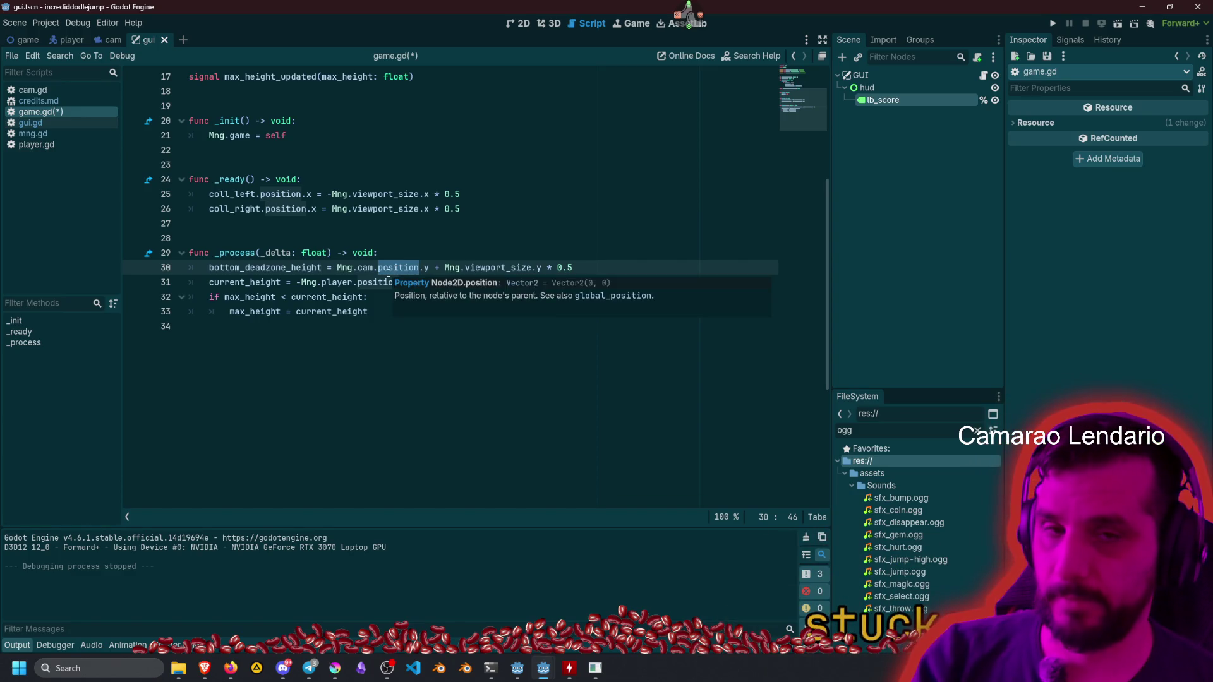
key(ctrl+Left)
key(ctrl+Left)
key(ctrl+Left)
text(-)
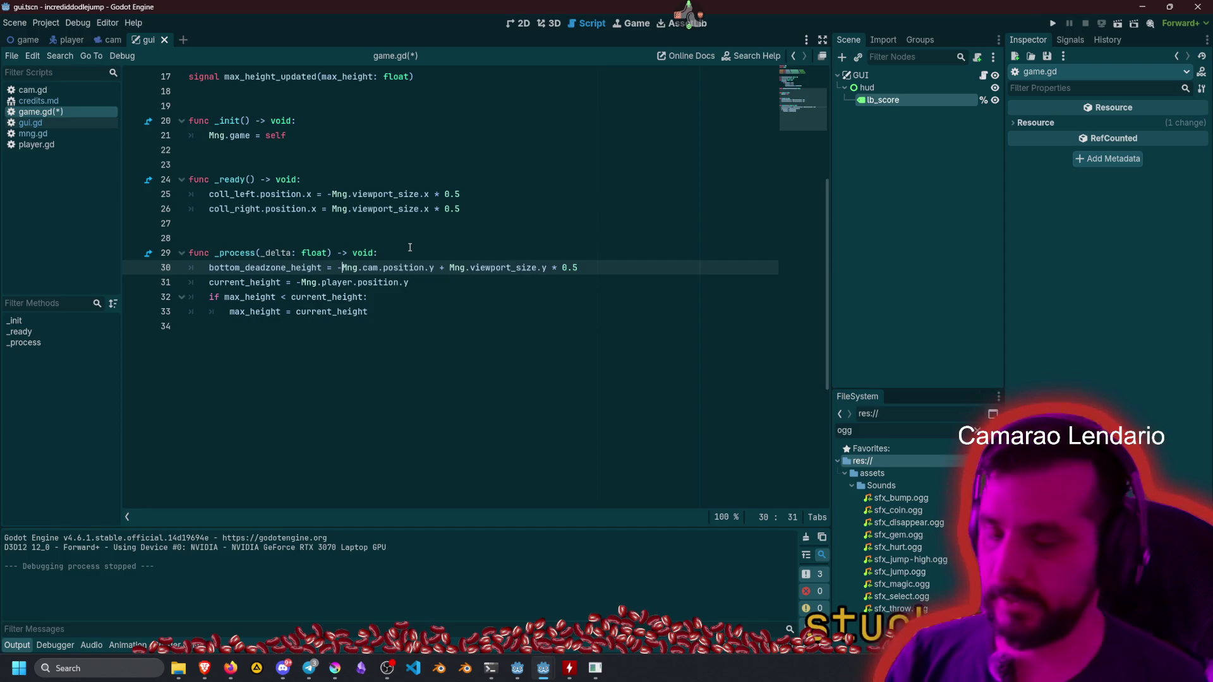
key(F5)
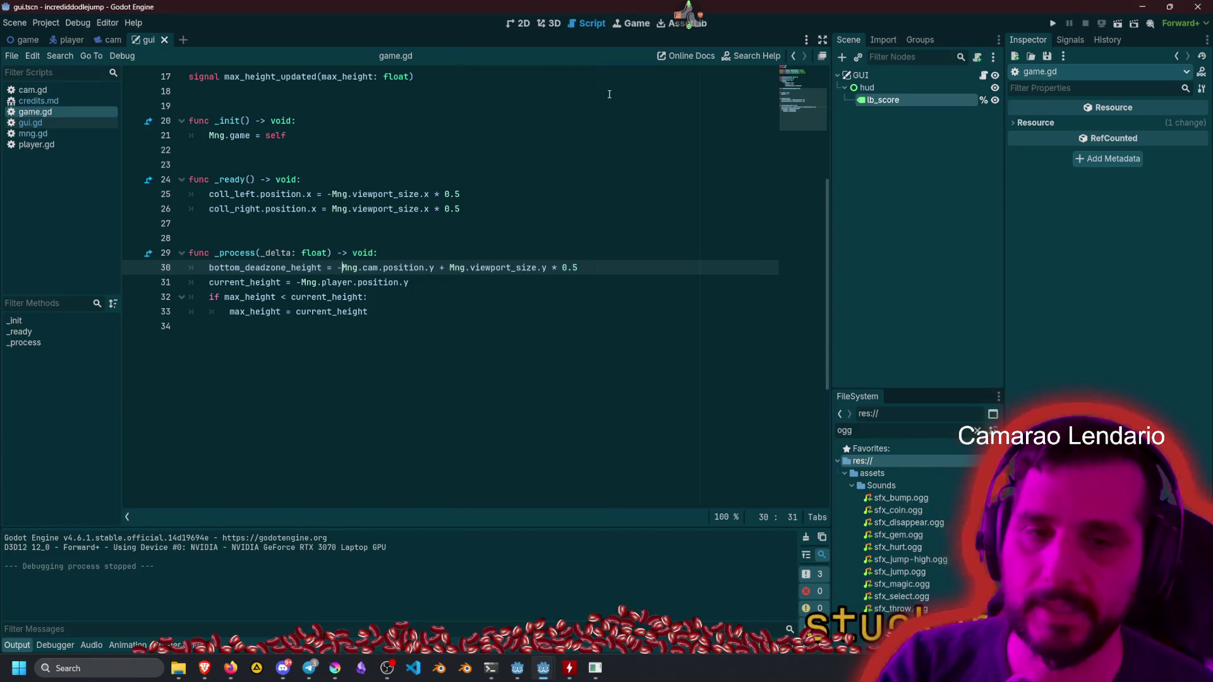
click(518, 24)
In the game scene, drag the cam node out from under player to the top level
scroll(499, 205, down, 6)
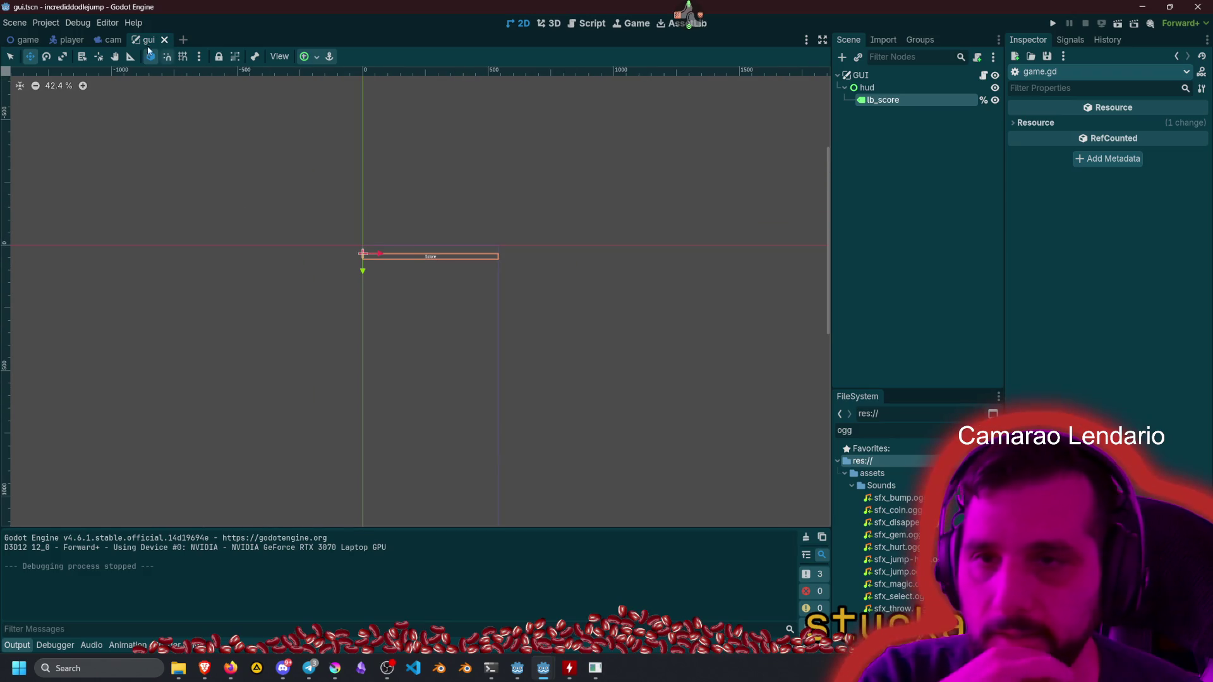
click(28, 39)
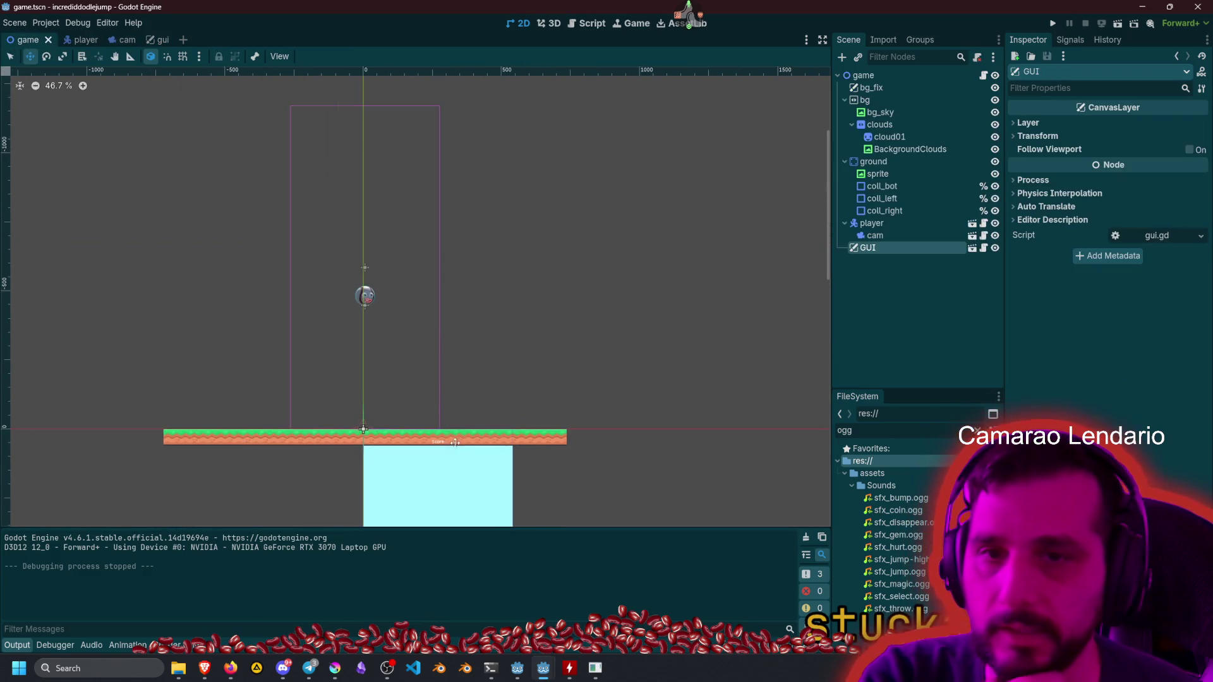
scroll(372, 293, up, 1)
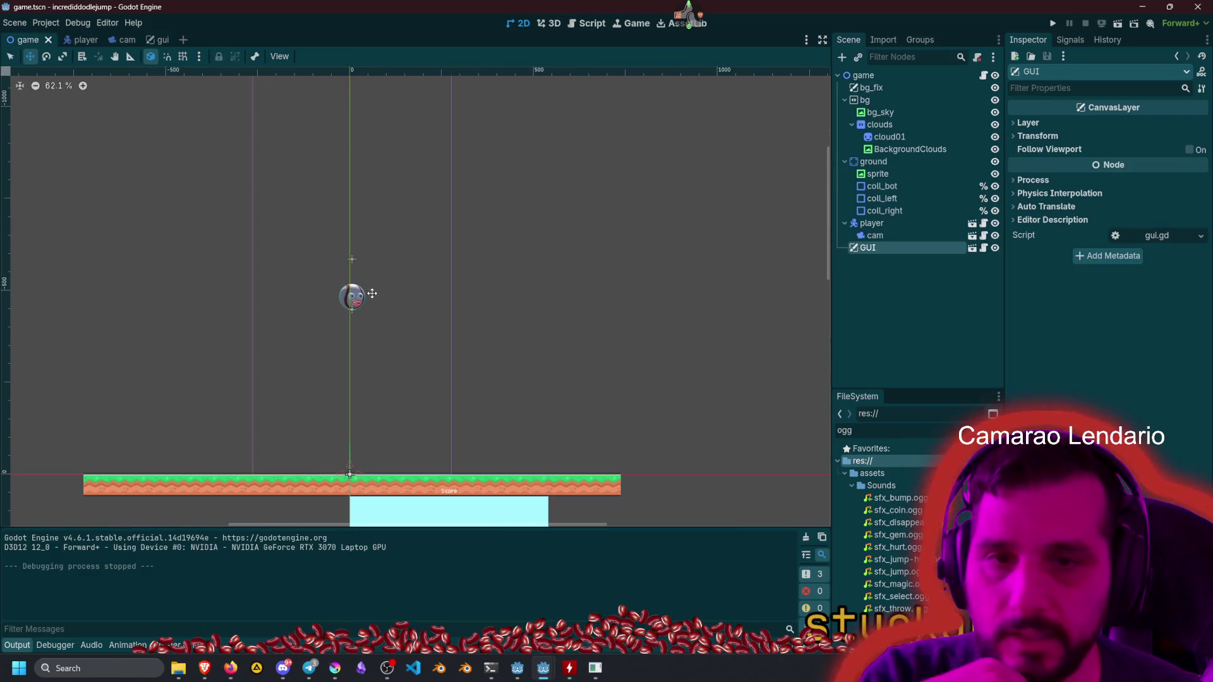
click(886, 223)
mouse_move(372, 319)
mouse_down()
mouse_move(395, 352)
mouse_move(403, 416)
mouse_move(392, 420)
mouse_up()
click(876, 236)
mouse_move(875, 236)
mouse_down()
mouse_move(886, 84)
mouse_move(879, 177)
mouse_move(875, 157)
mouse_up()
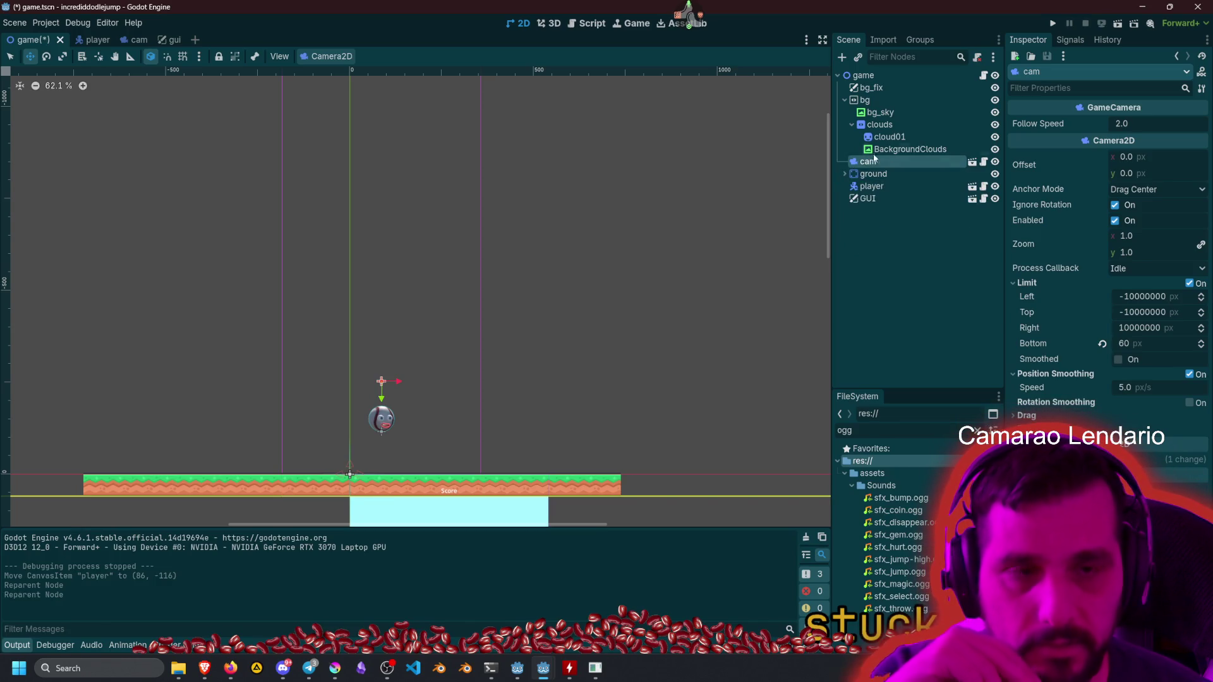
click(845, 99)
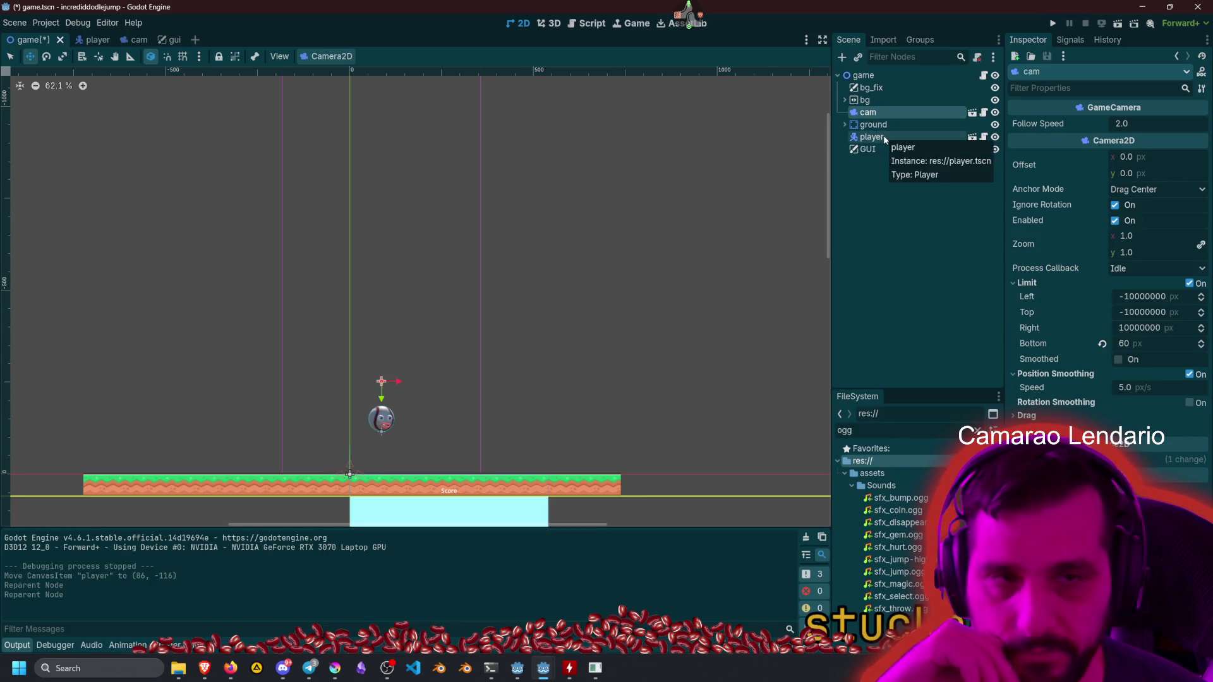
click(905, 220)
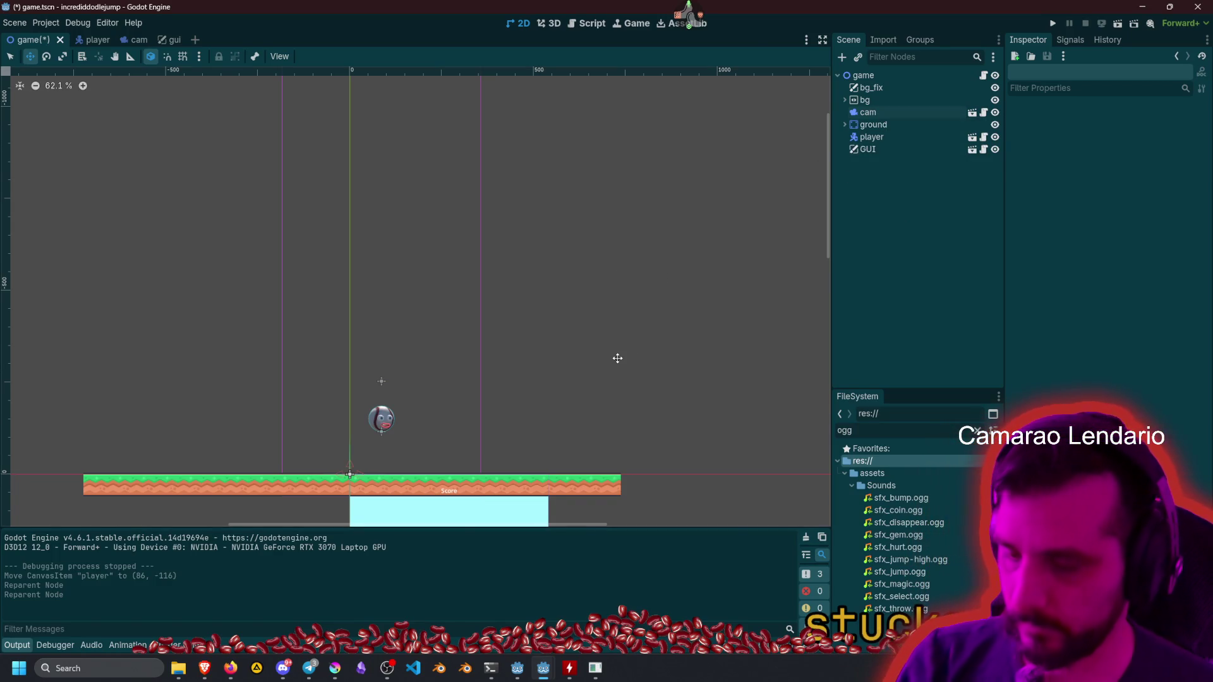
Test-run the game, stop it, and open cam.gd
key(F5)
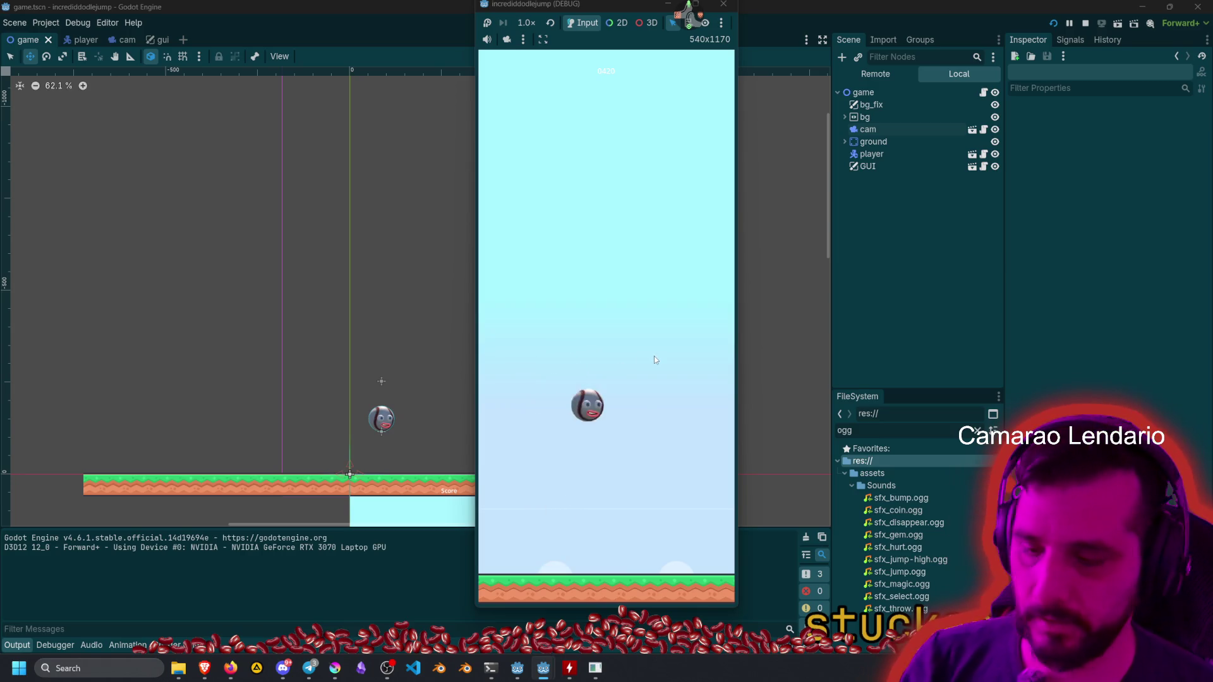
key(F8)
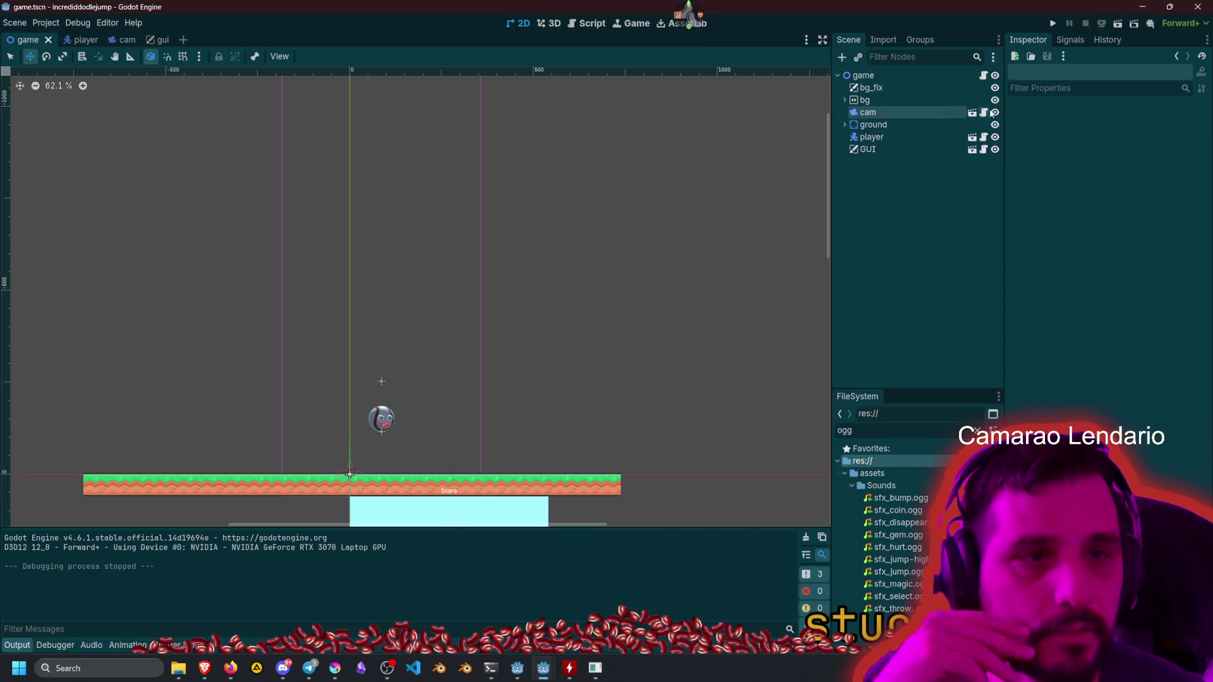
click(983, 113)
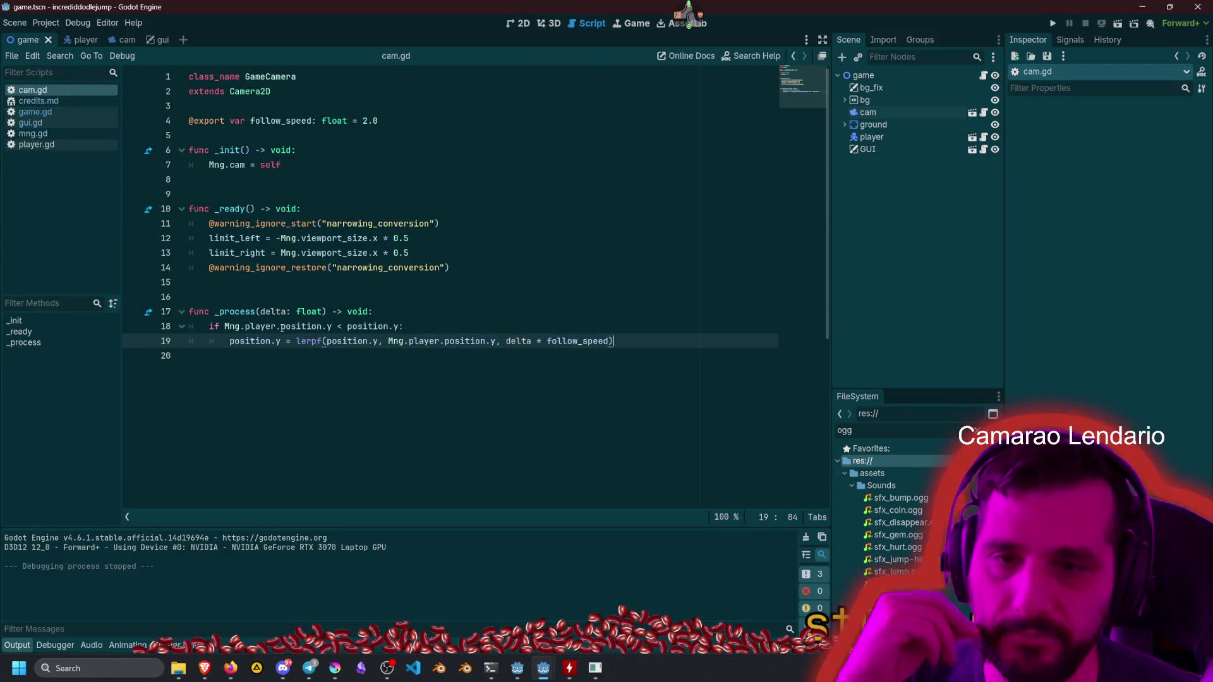
double_click(302, 325)
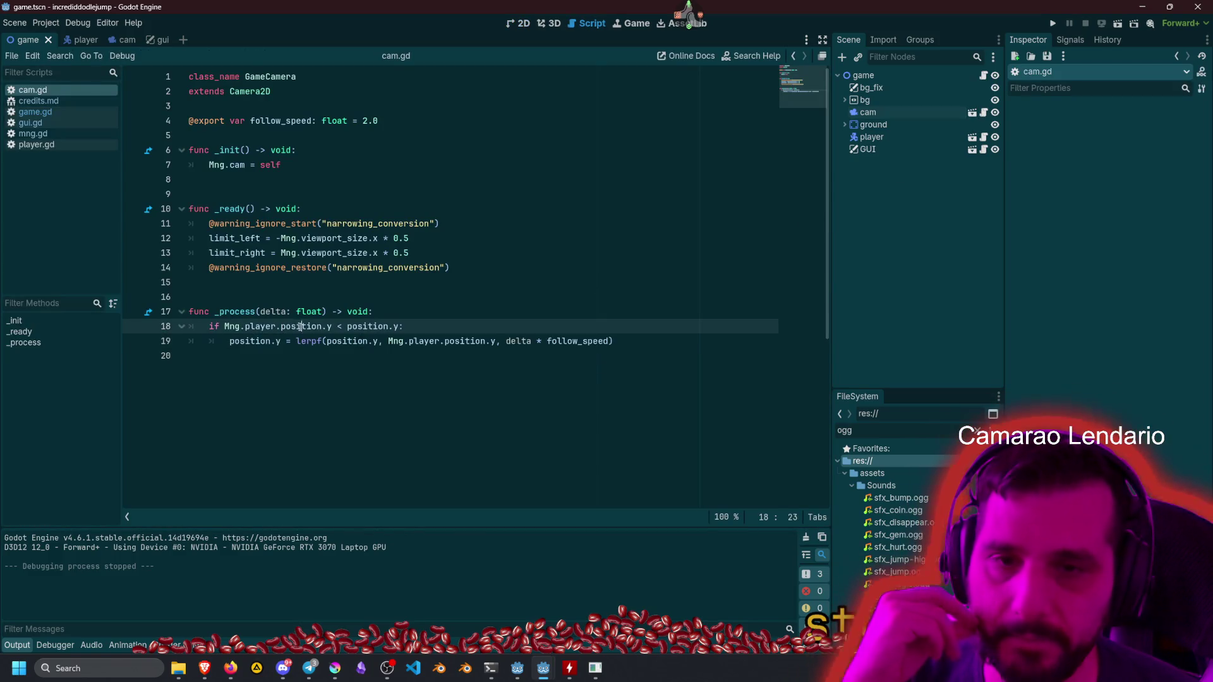
double_click(354, 326)
mouse_move(353, 326)
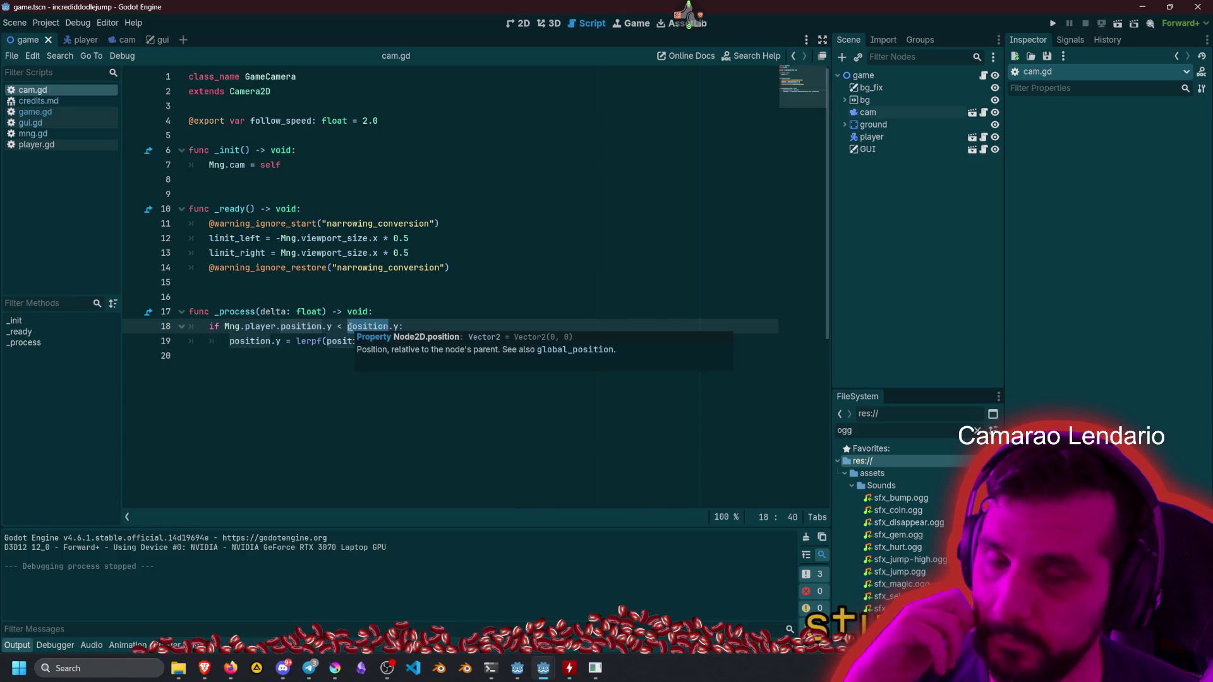
drag(226, 326, 397, 321)
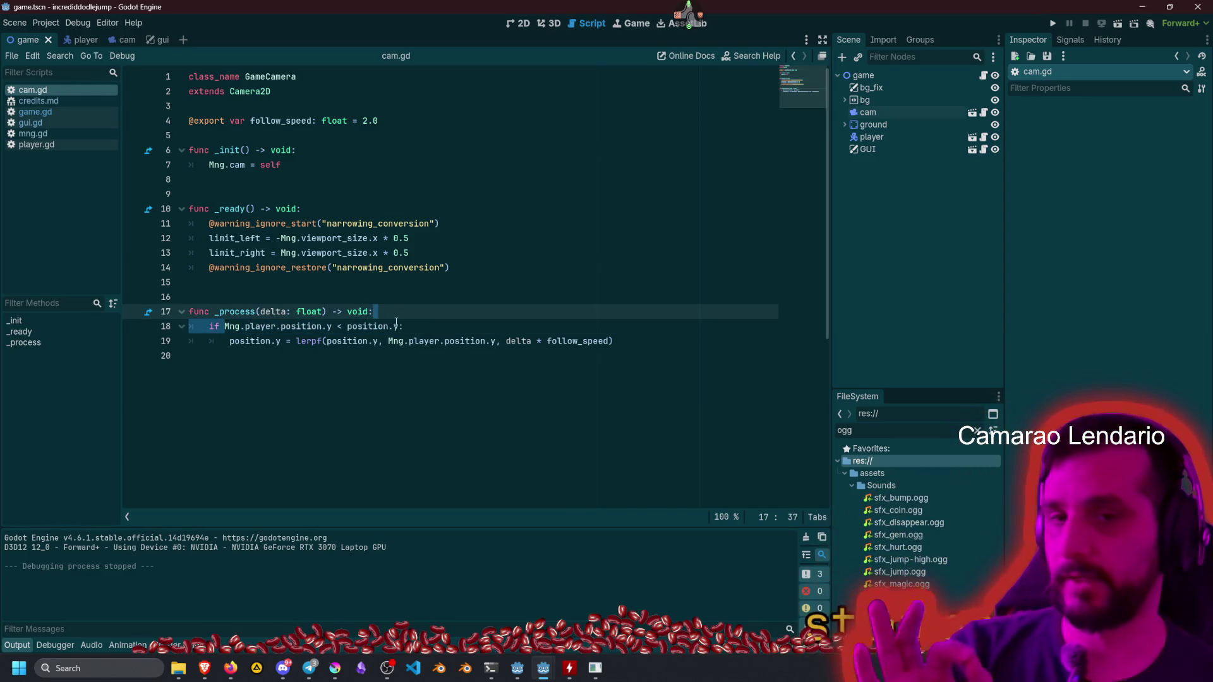
click(397, 321)
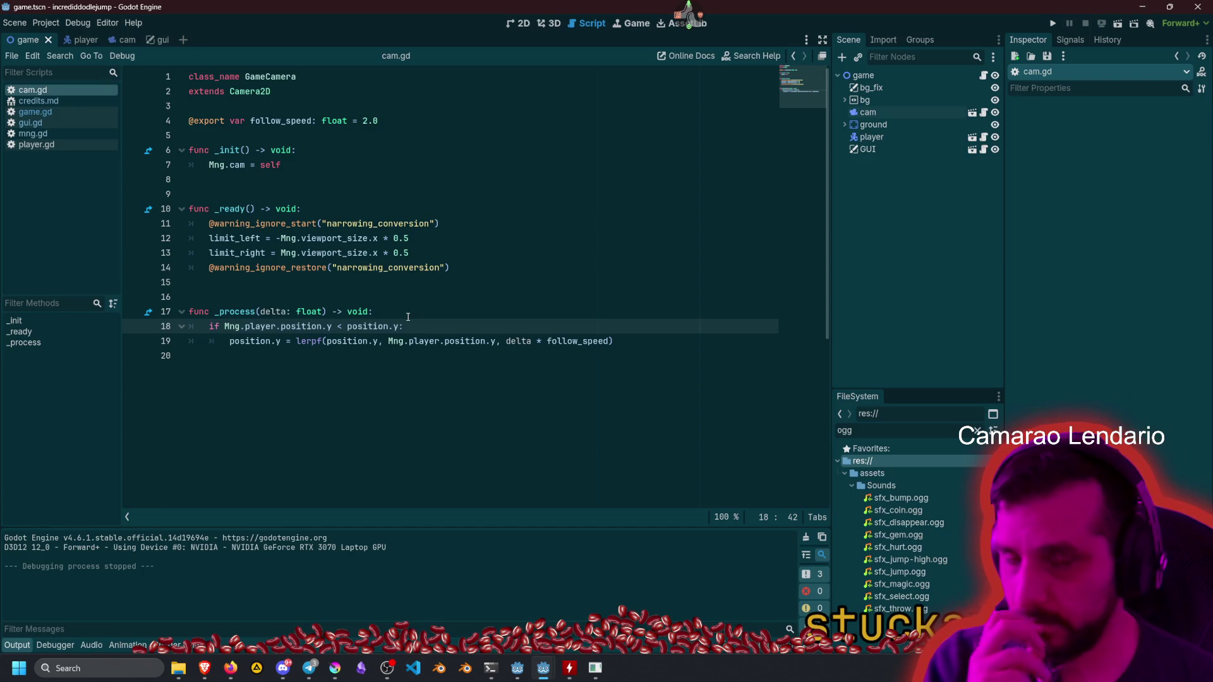
click(390, 149)
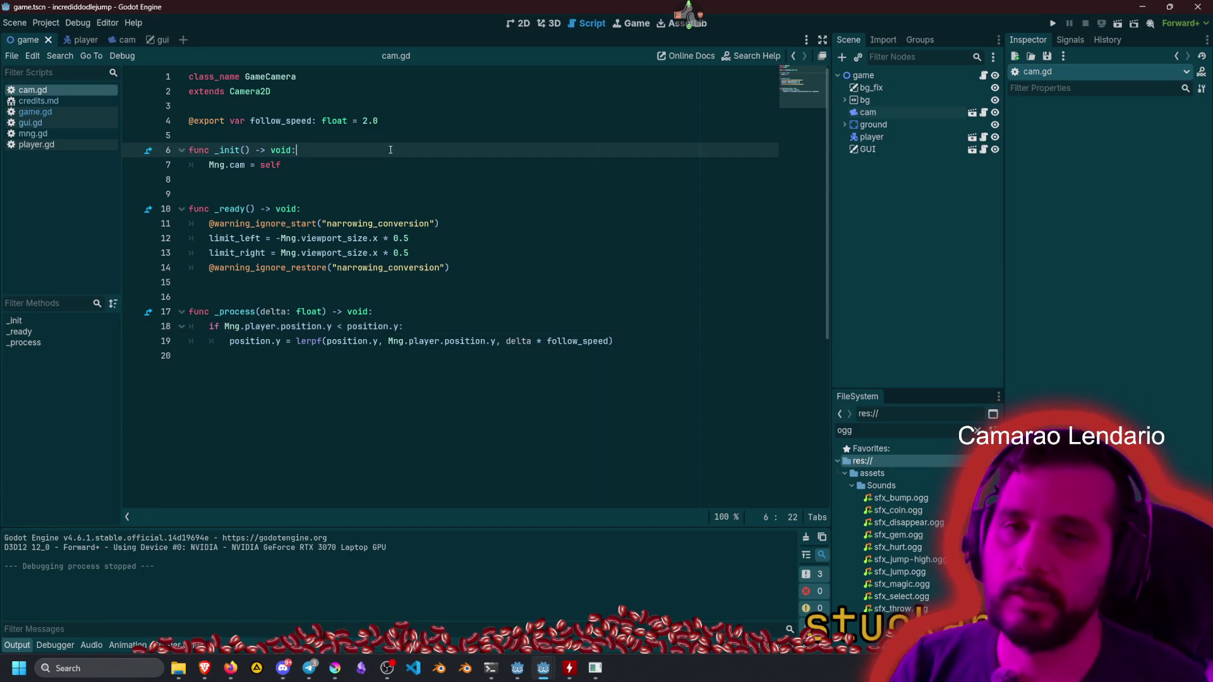
Declare var _head_space: float above _init in cam.gd
key(ctrl+shift+Return)
key(ctrl+shift+Return)
text(var _)
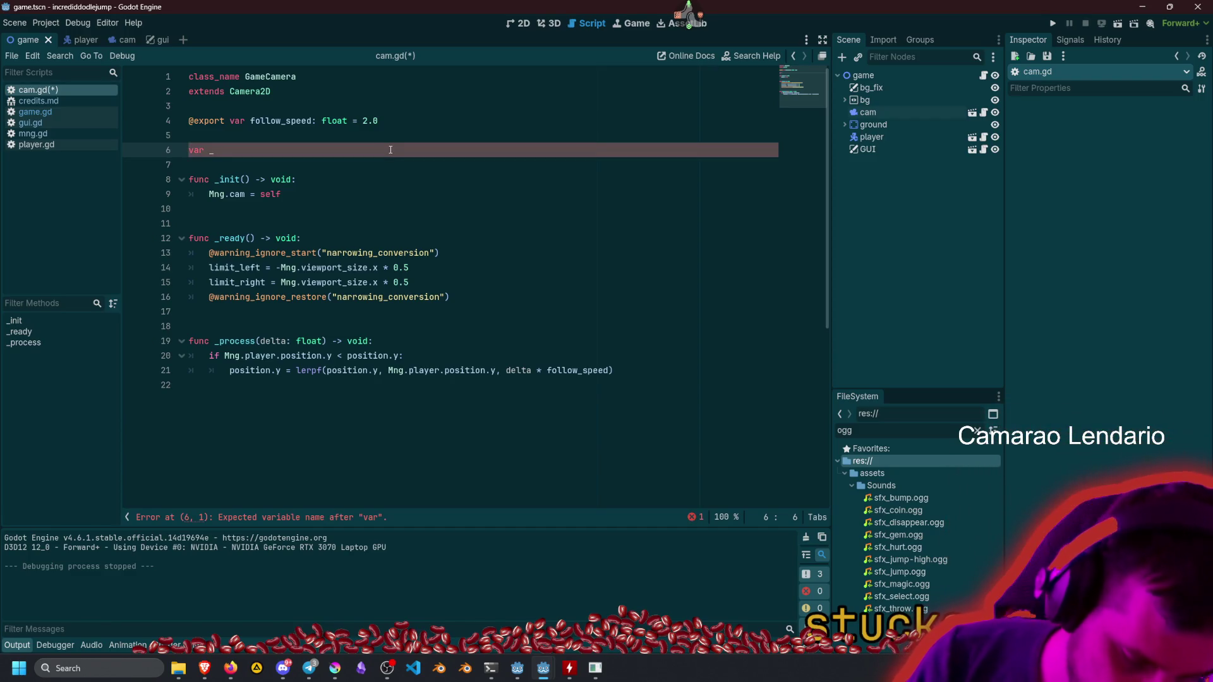
text(head_space_)
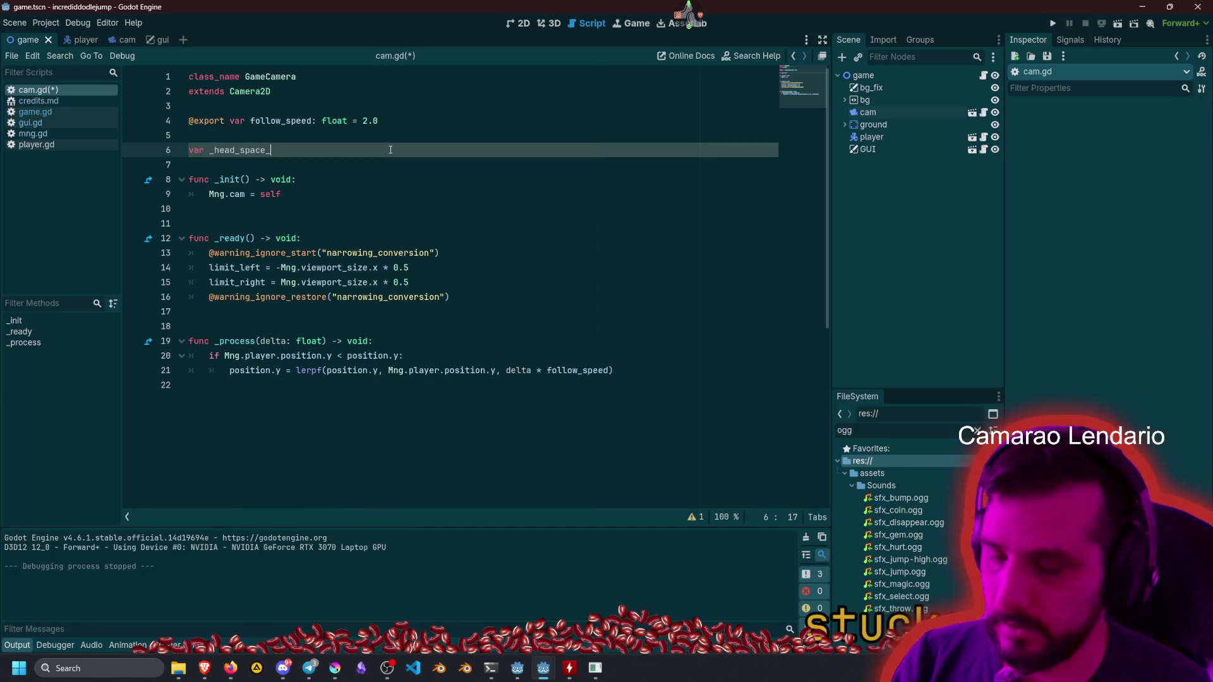
key(BackSpace)
text(: float)
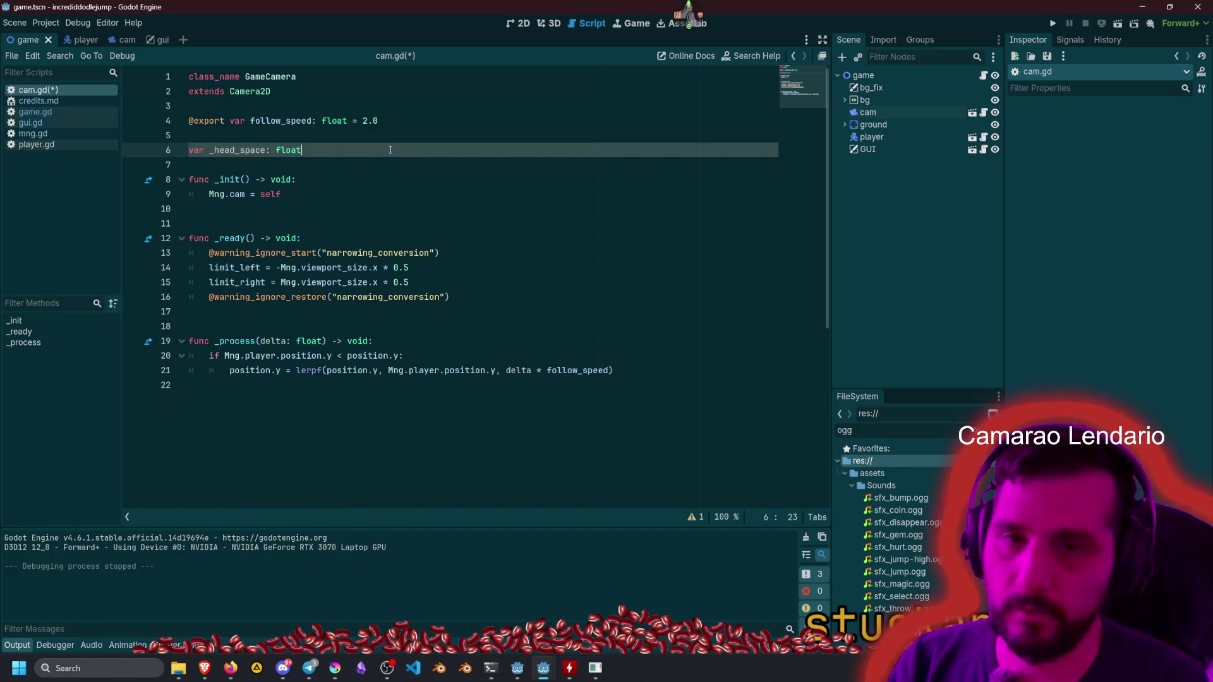
key(ctrl+Left)
key(ctrl+Left)
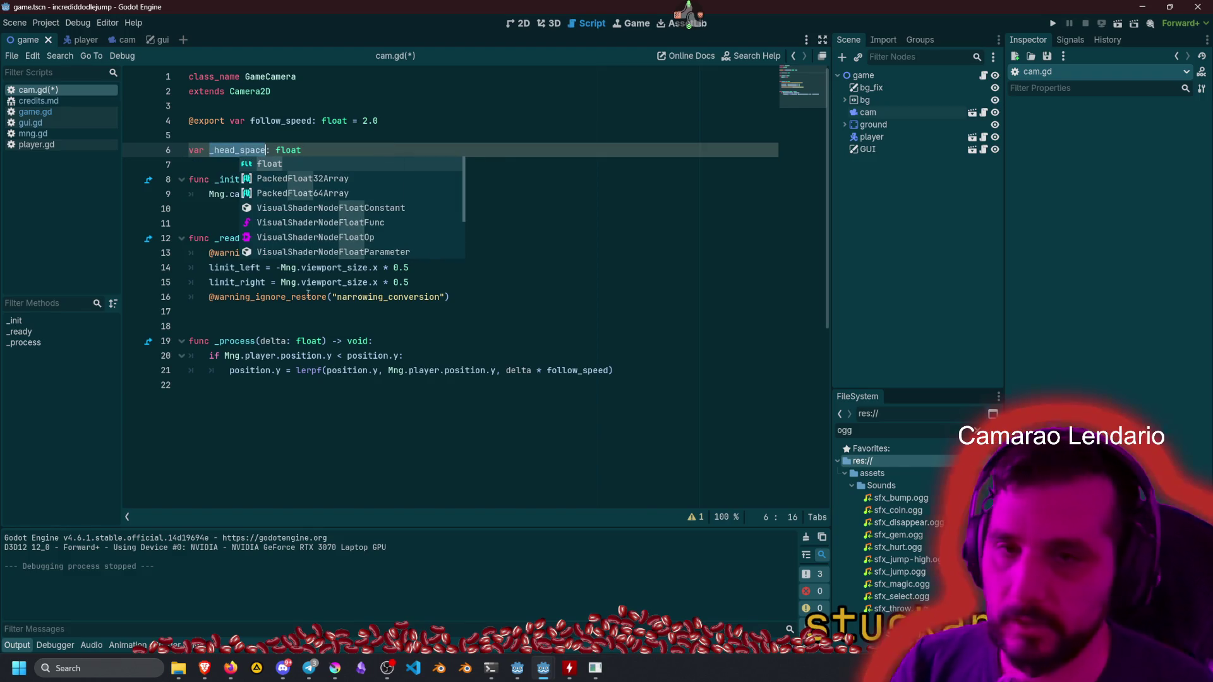
At the end of _ready, set _head_space = Mng.viewport_size.y / 3.0
click(254, 311)
key(Up)
key(End)
key(Return)
key(Return)
text(_head_space)
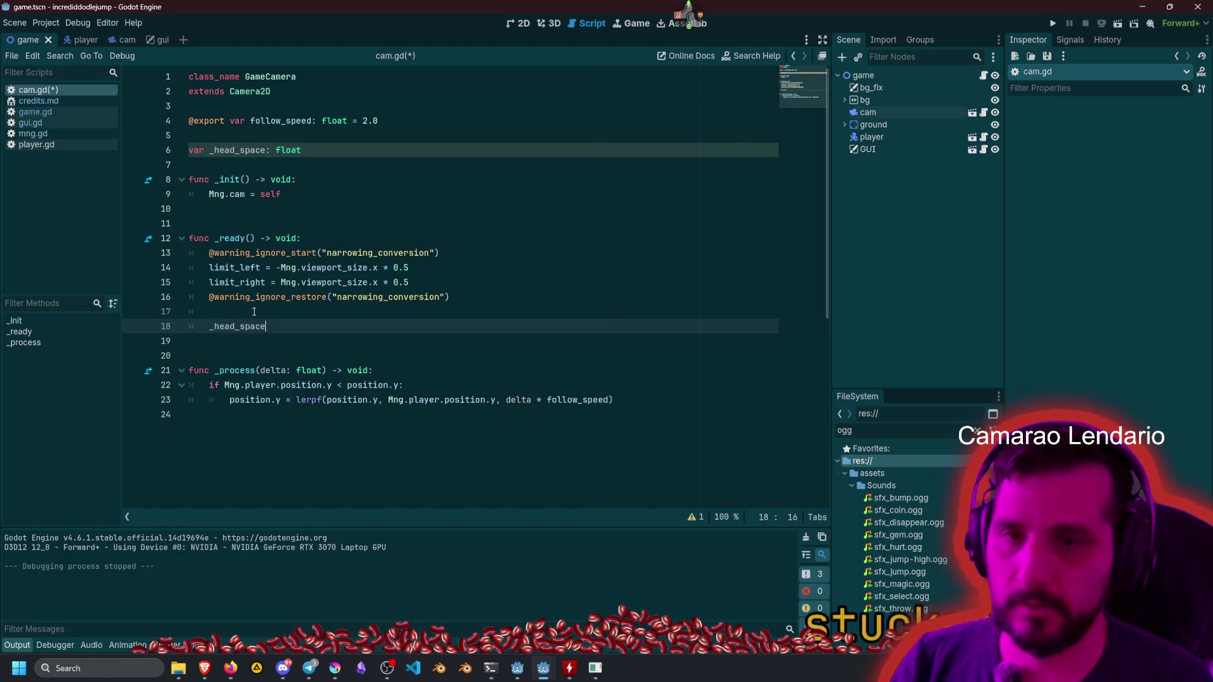
text(Mng.)
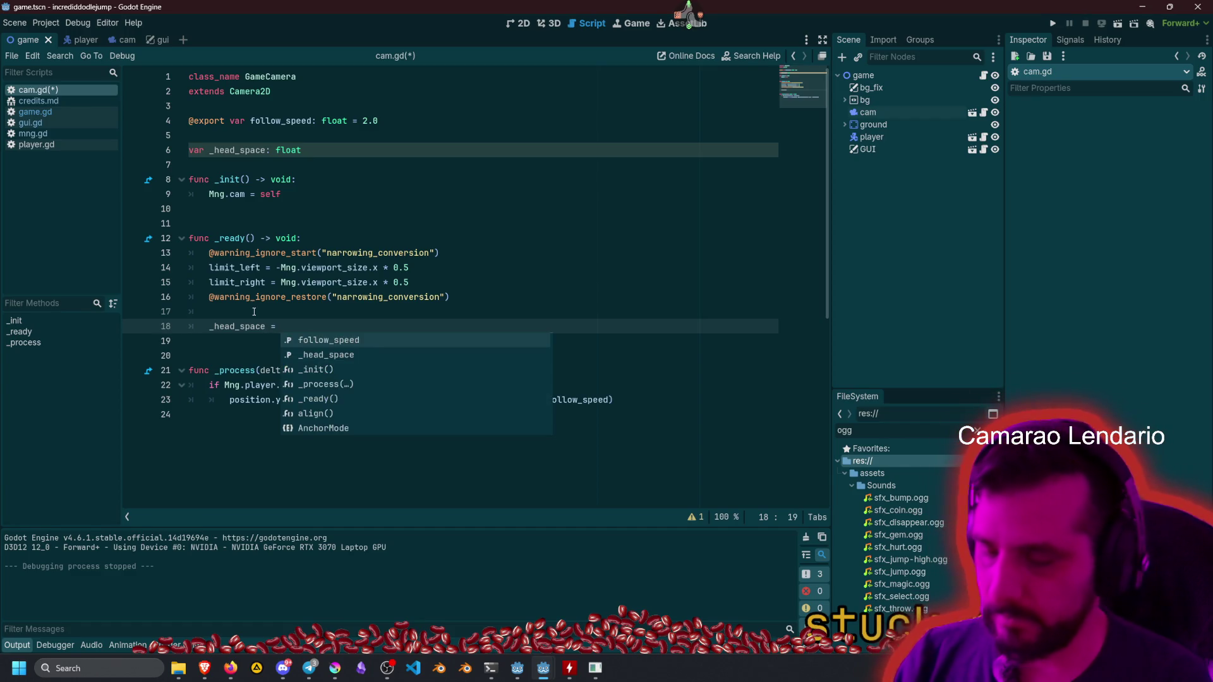
text(vi)
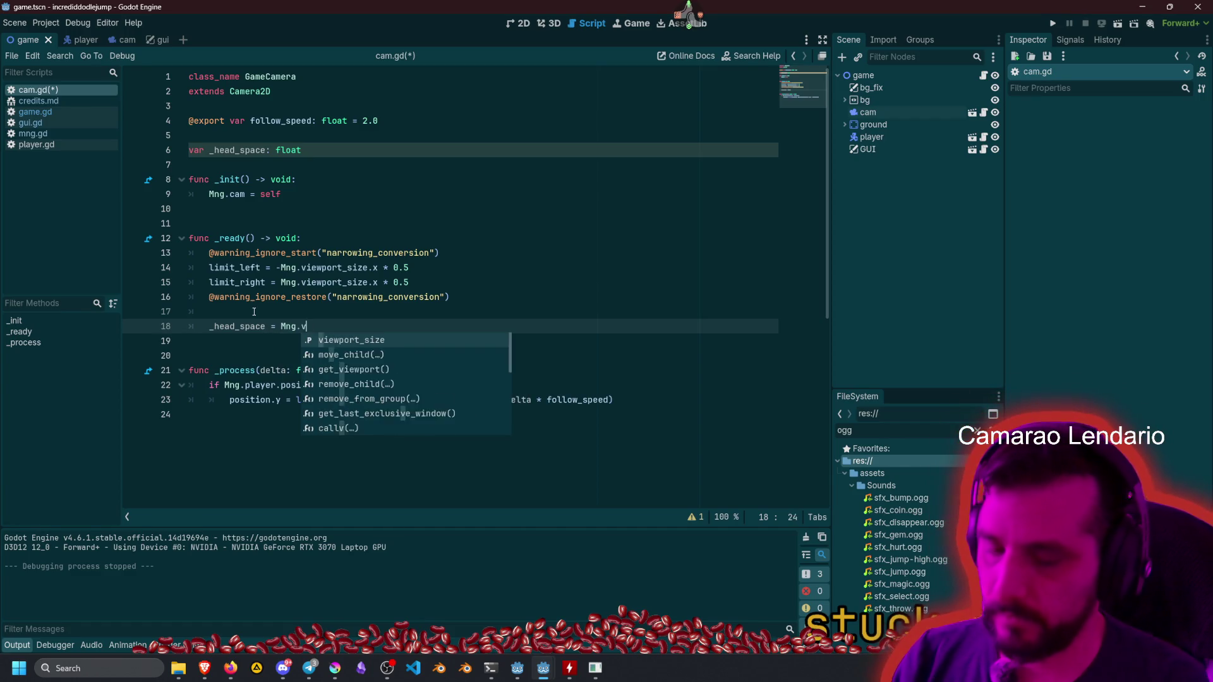
key(Return)
text(.)
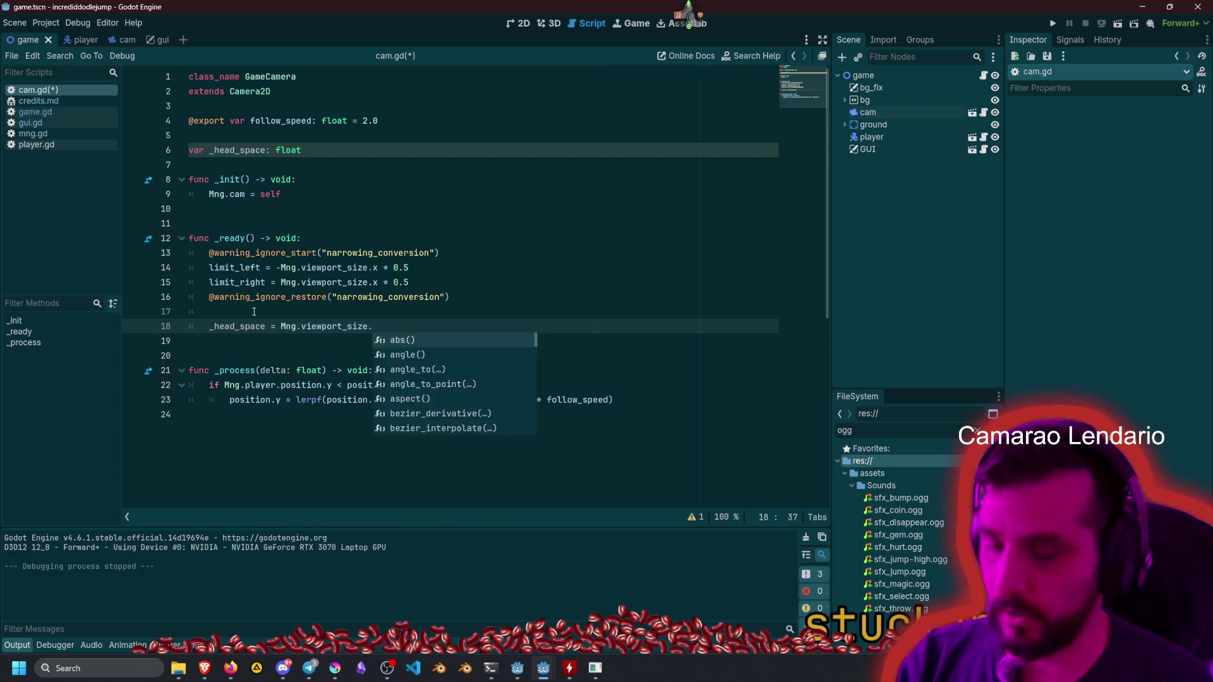
text(y *)
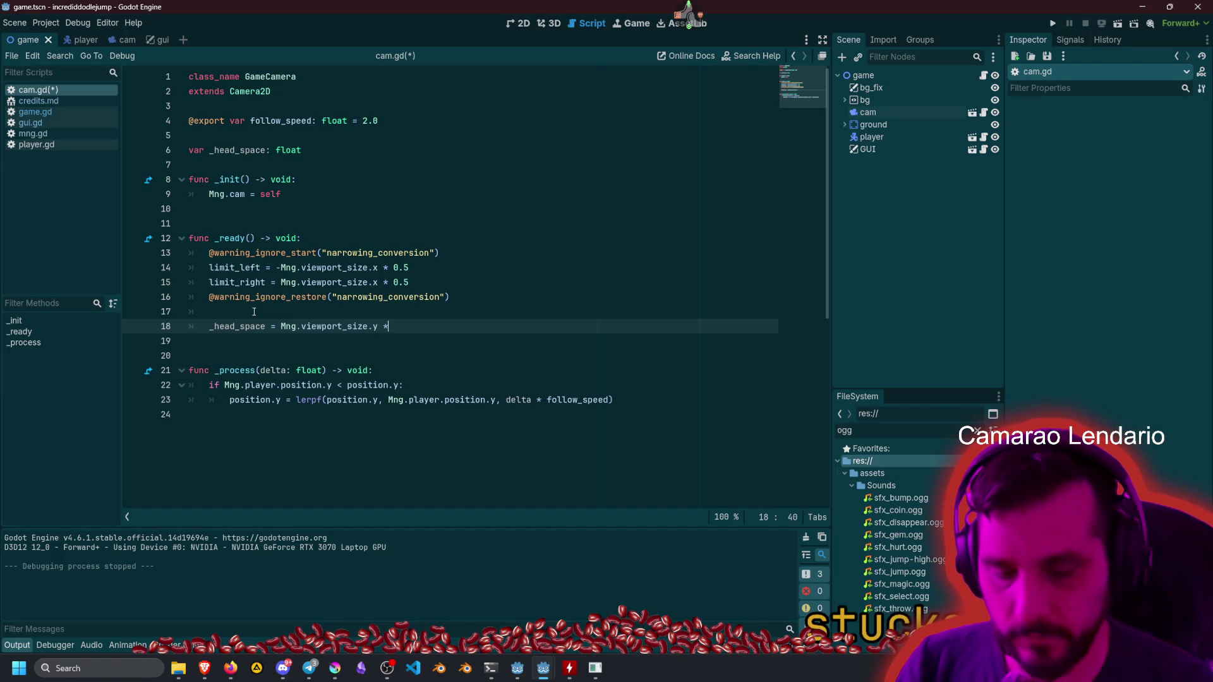
key(BackSpace)
text(/ 3.0)
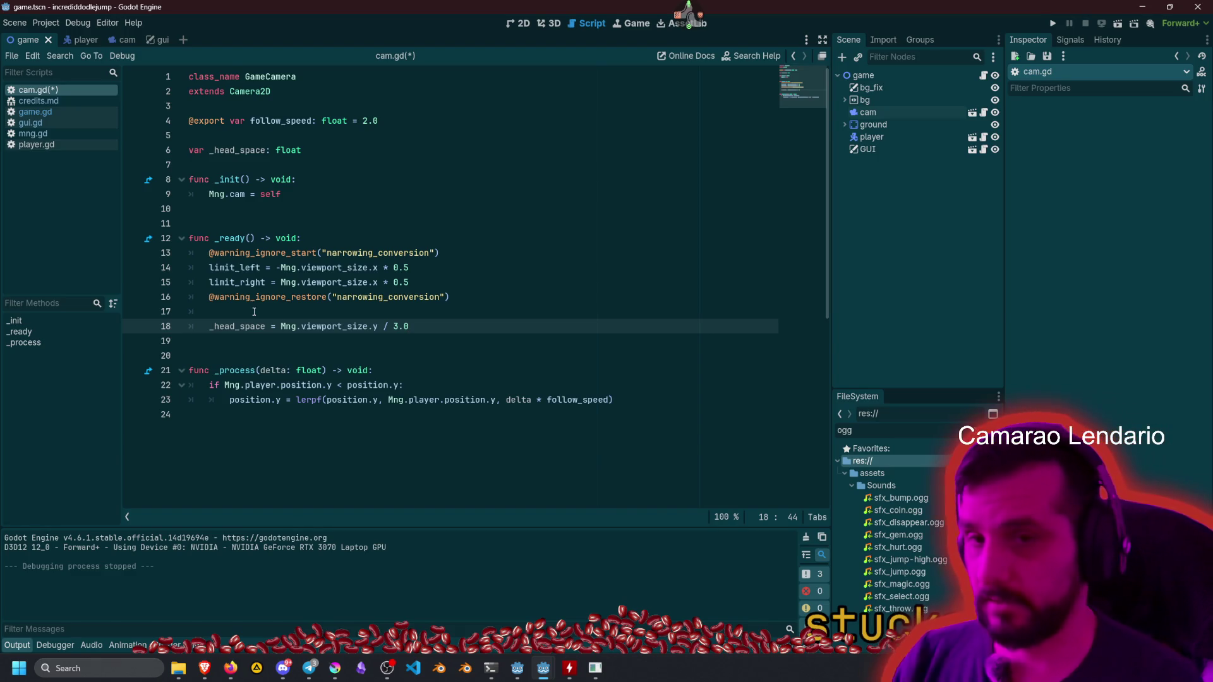
Subtract _head_space from the player's y position in the _process condition
double_click(240, 326)
key(Down)
key(Down)
key(Down)
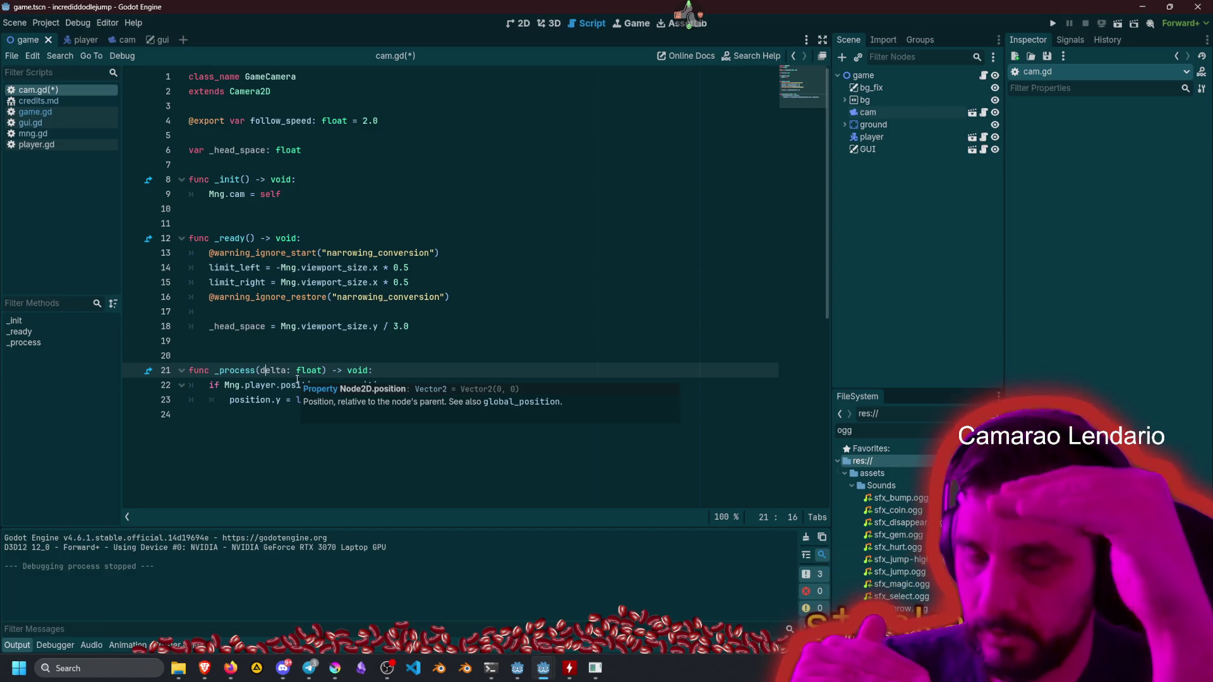
click(280, 384)
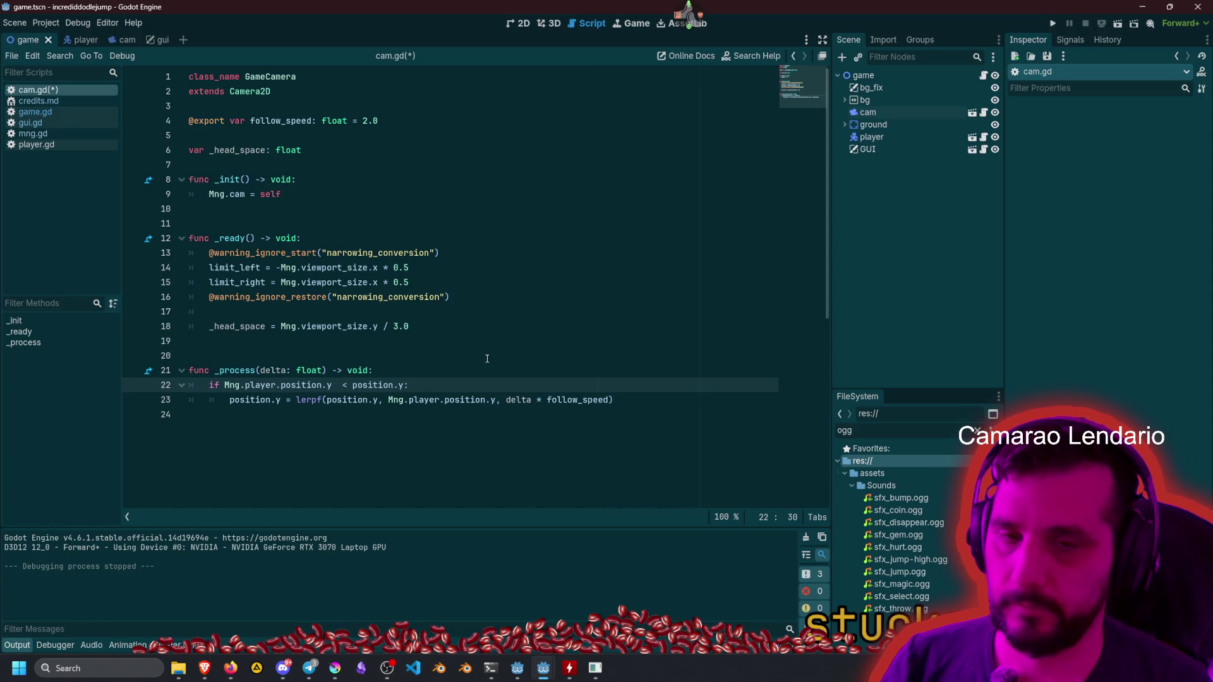
text(-)
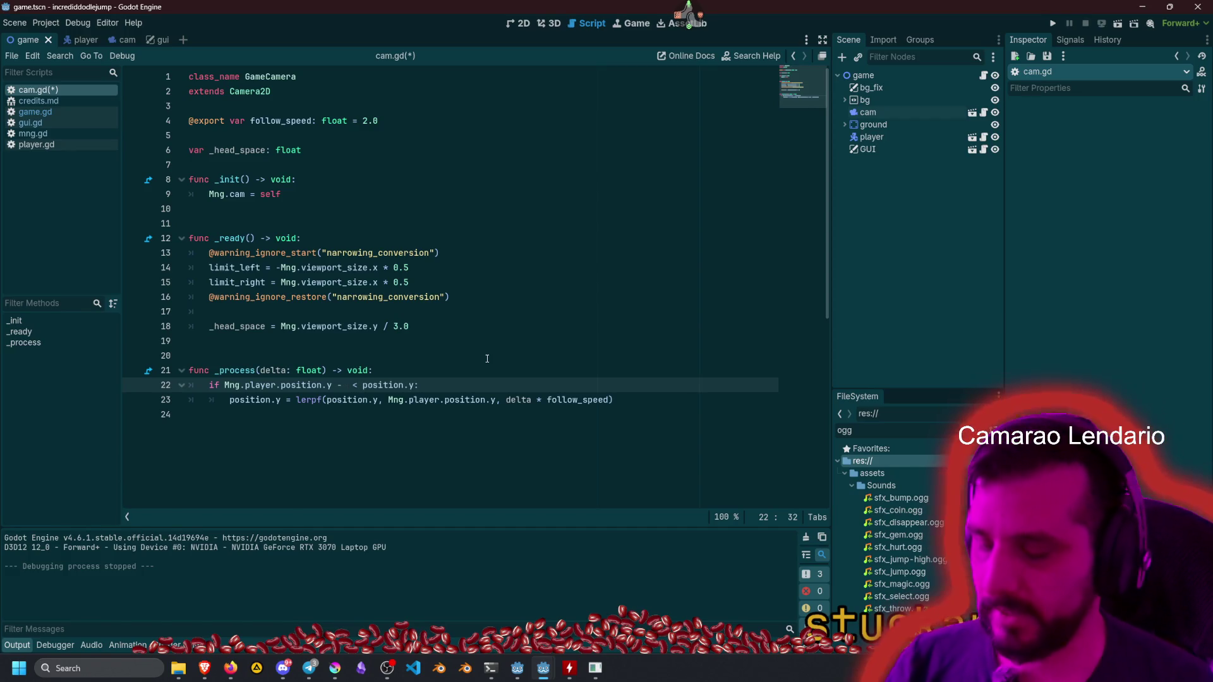
text( _head_space)
Wrap the offset player position in parentheses and test-run the game
key(shift+Left)
key(shift+Left)
key(shift+Left)
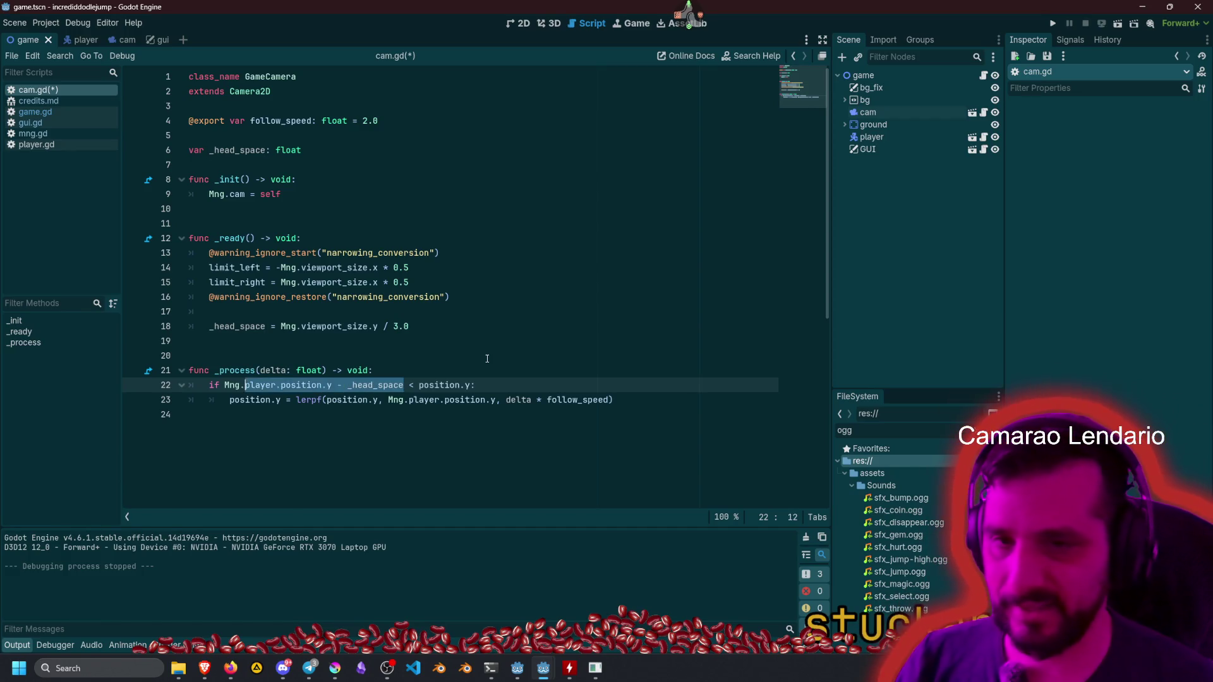
text(()
click(487, 358)
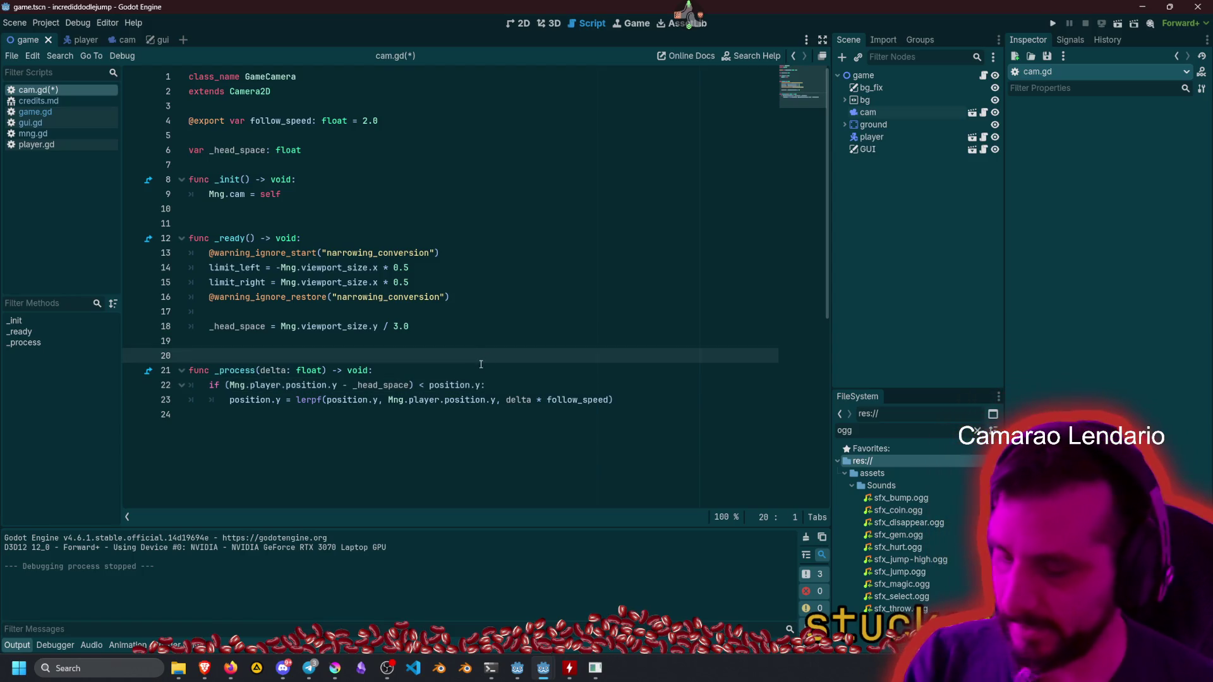
key(F5)
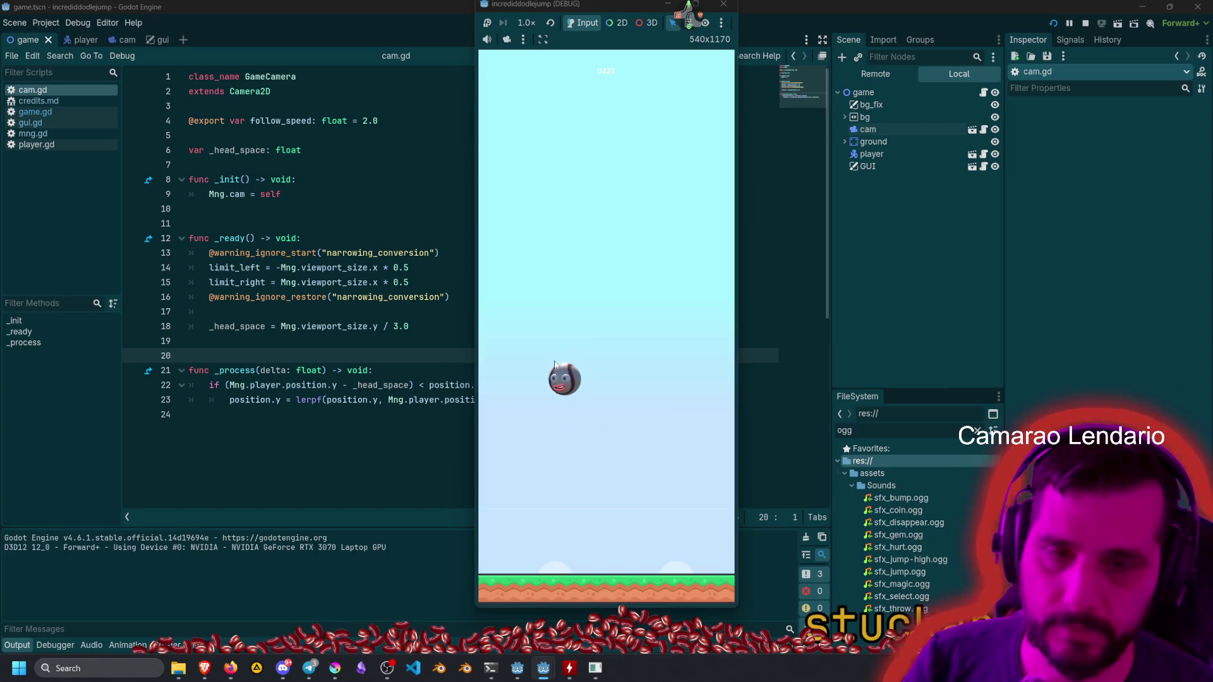
key(F8)
Change the minus before _head_space to a plus, retest, and add a line atop _process
click(351, 383)
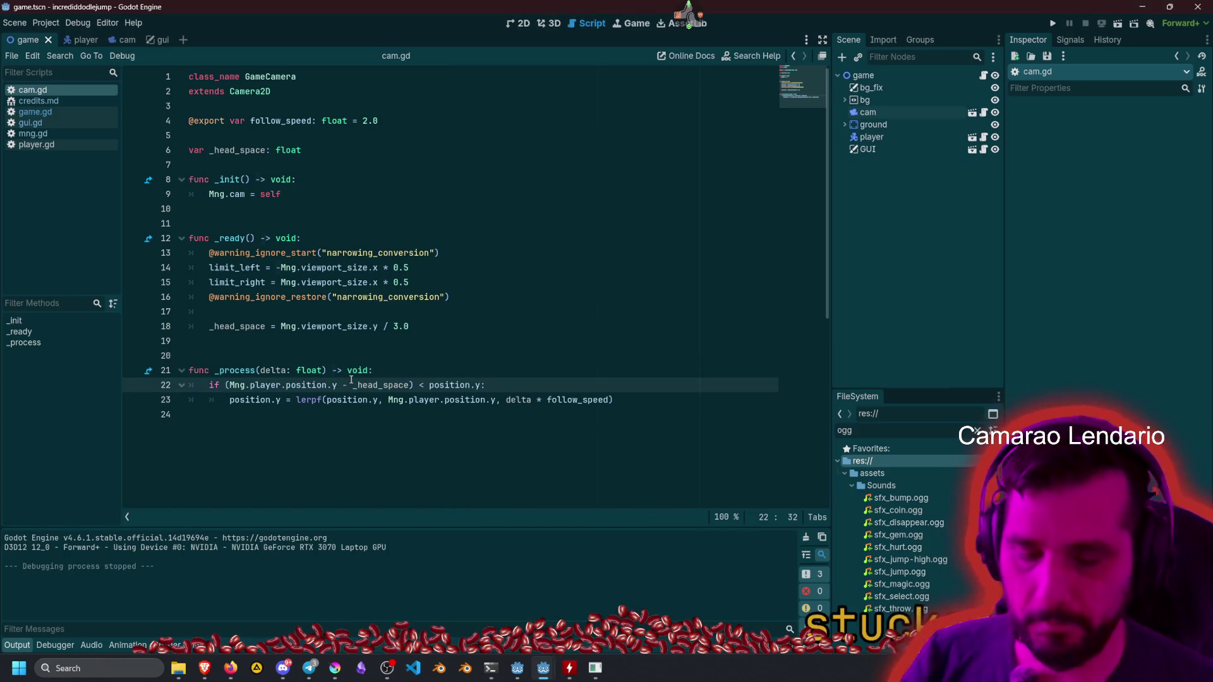
key(BackSpace)
text(+)
key(F5)
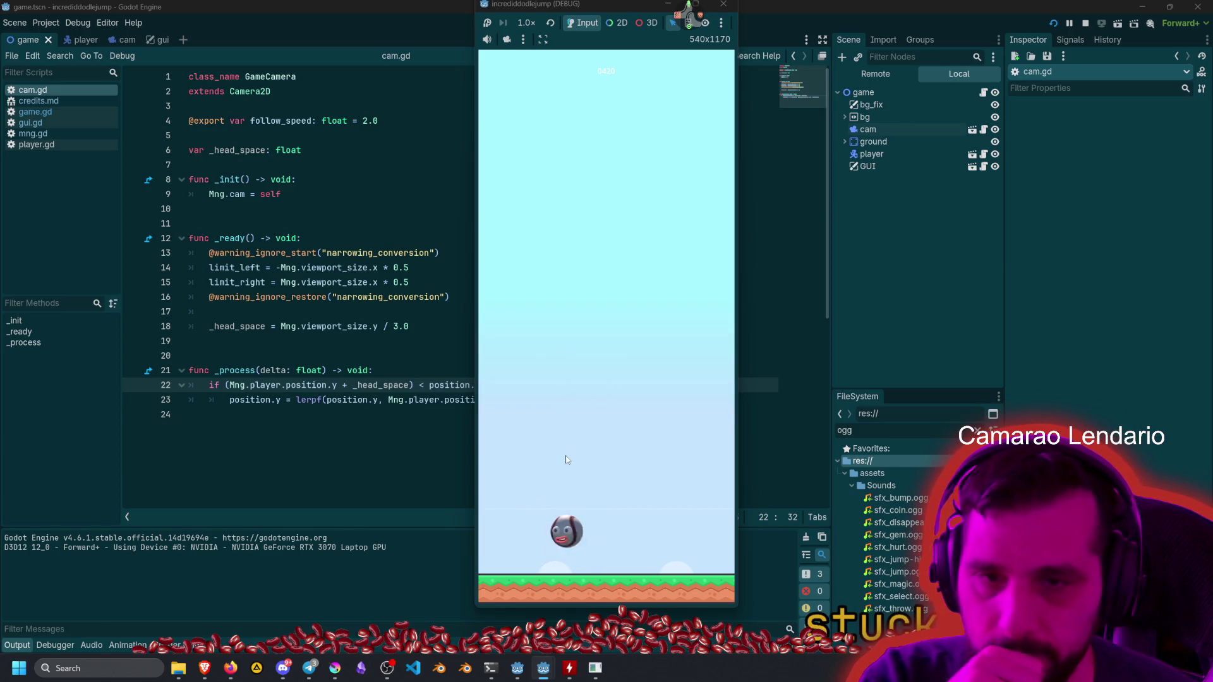
click(392, 410)
click(278, 385)
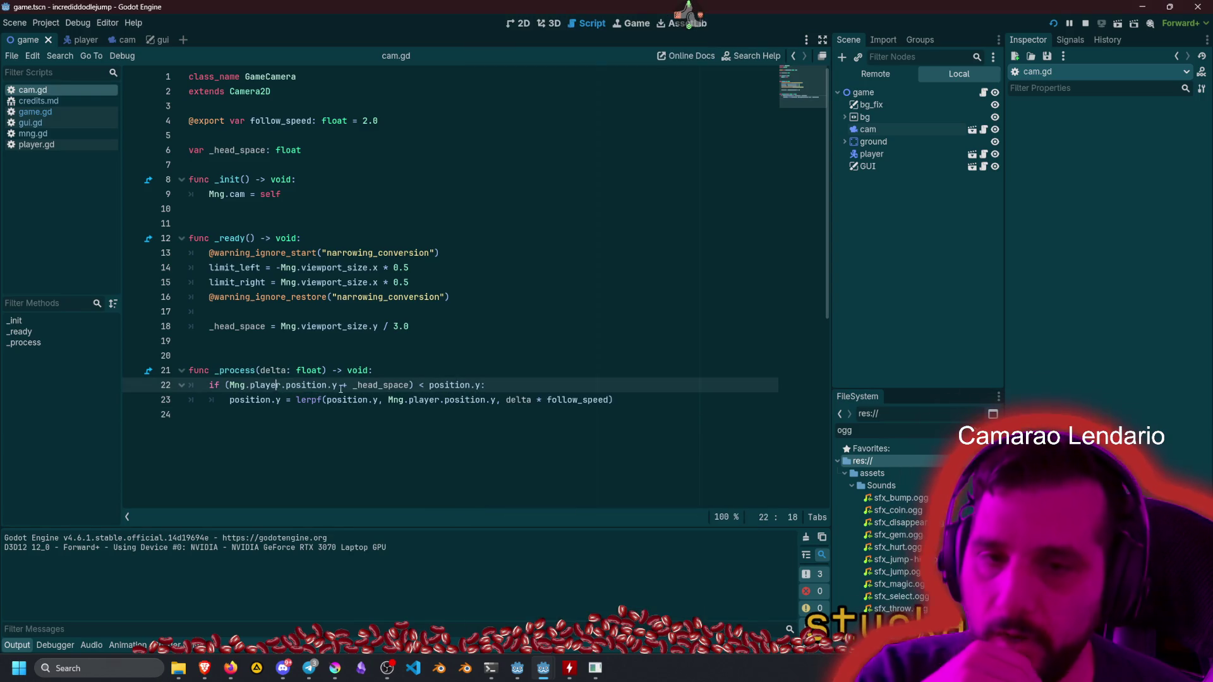
key(F8)
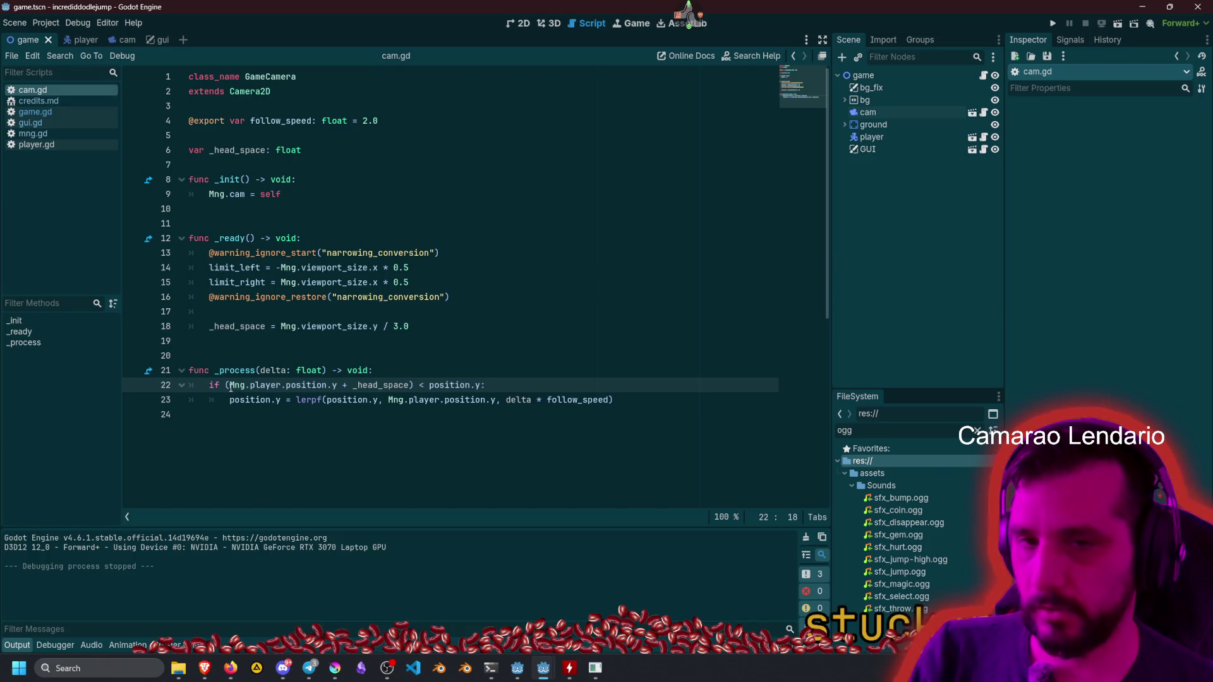
click(402, 372)
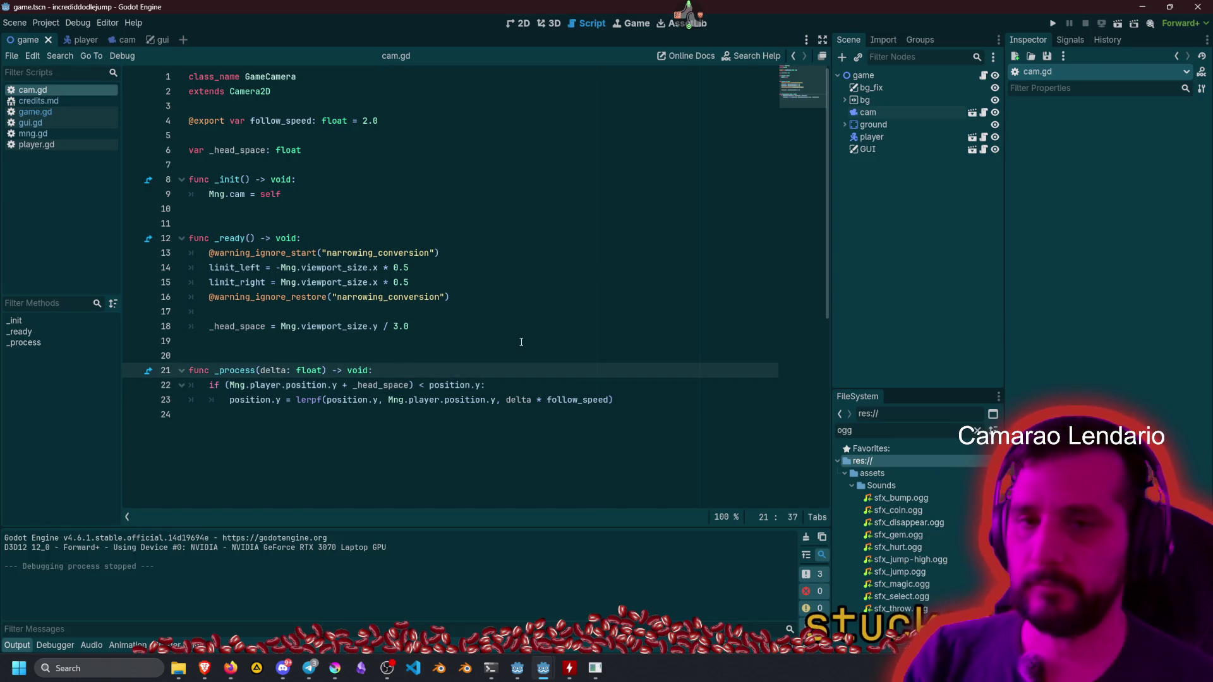
key(Return)
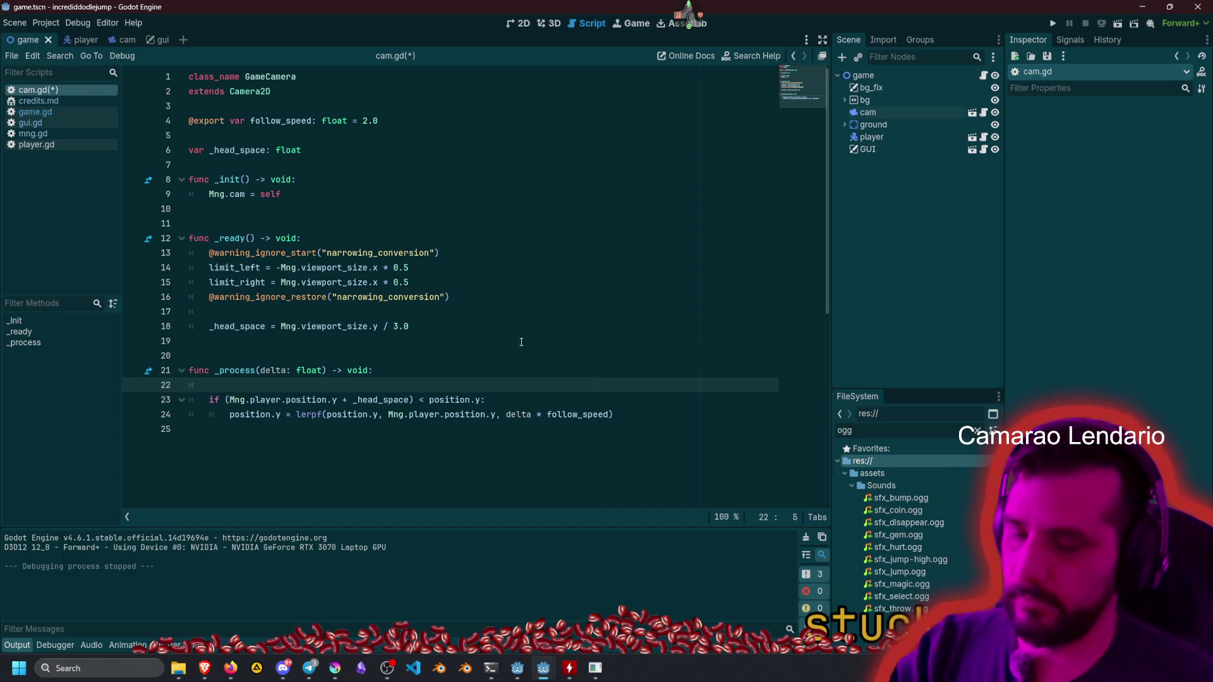
Add var target_height: float set to the player's y position plus _head_space
text(var target_height =)
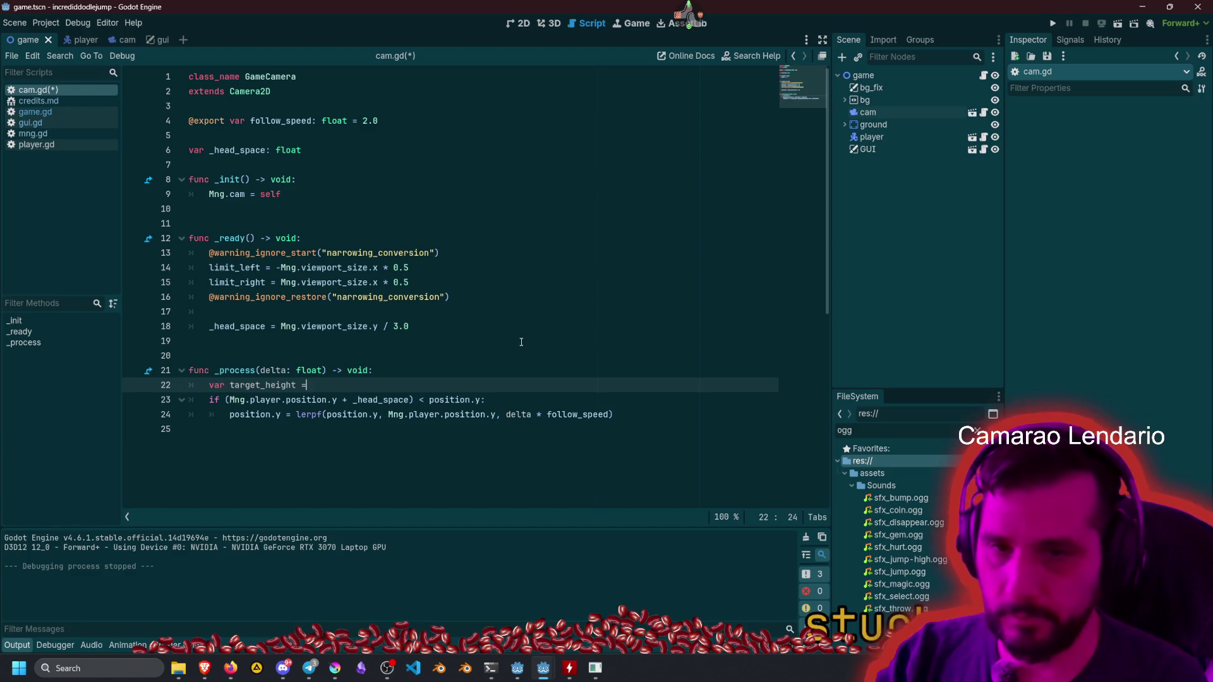
key(Left)
key(Left)
text(: float)
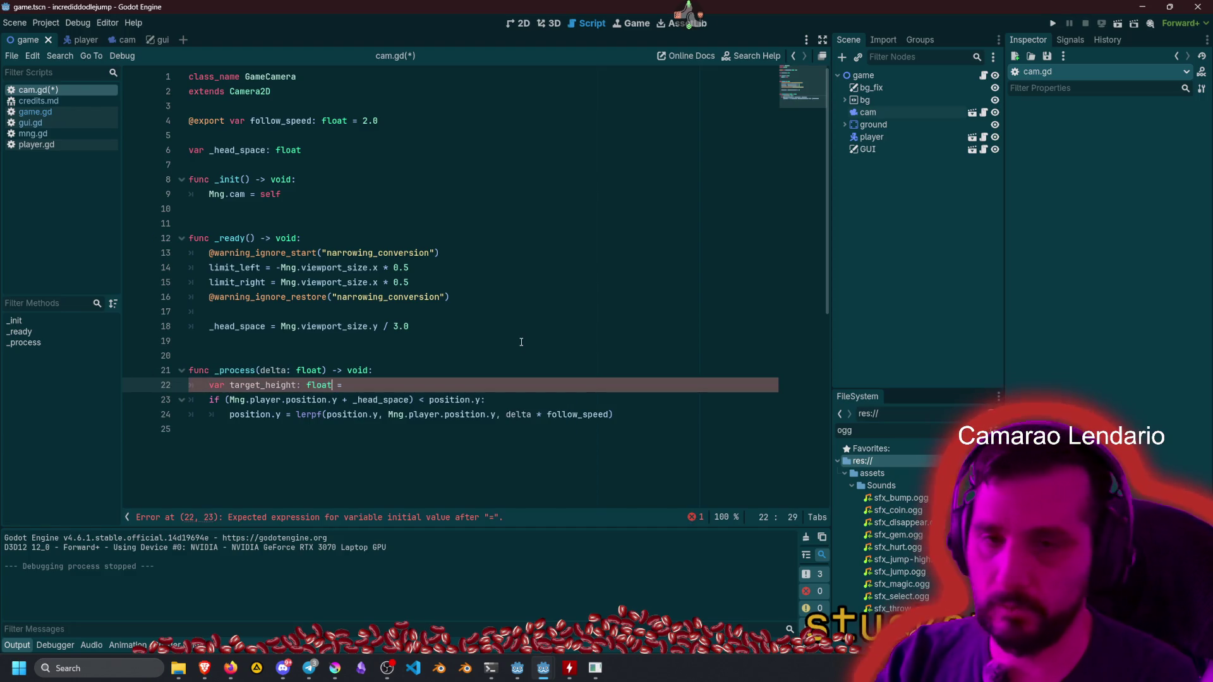
key(End)
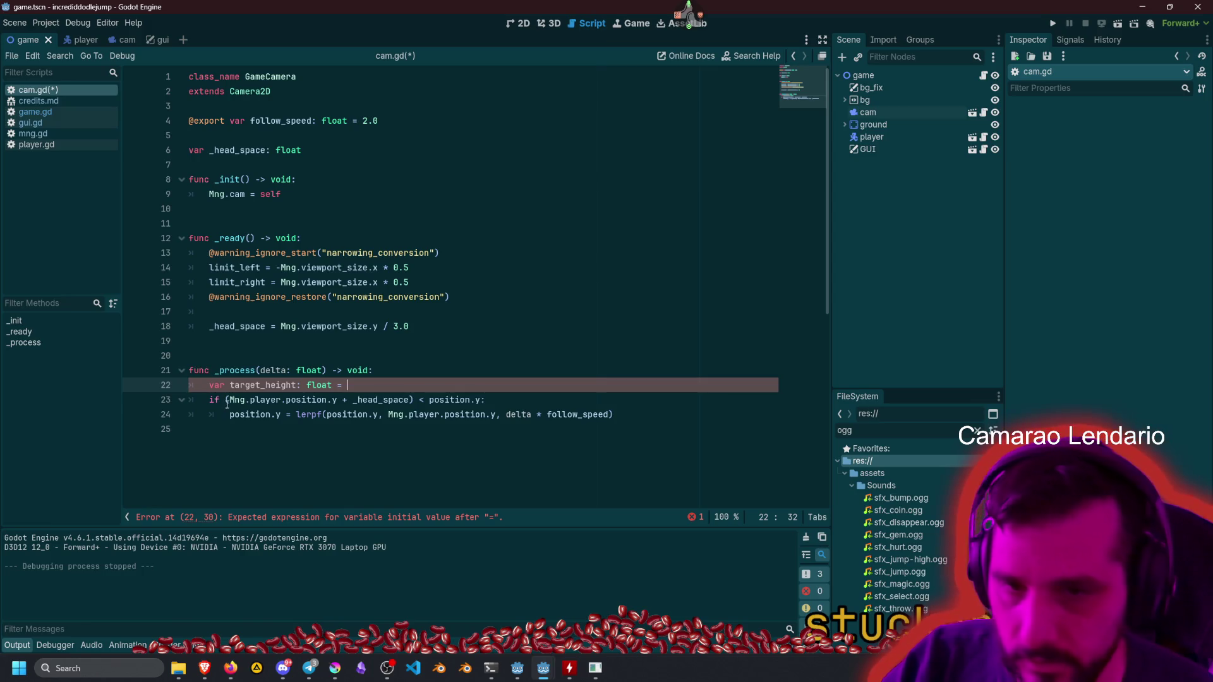
click(228, 401)
key(ctrl+shift+Right)
key(ctrl+shift+Right)
key(ctrl+shift+Right)
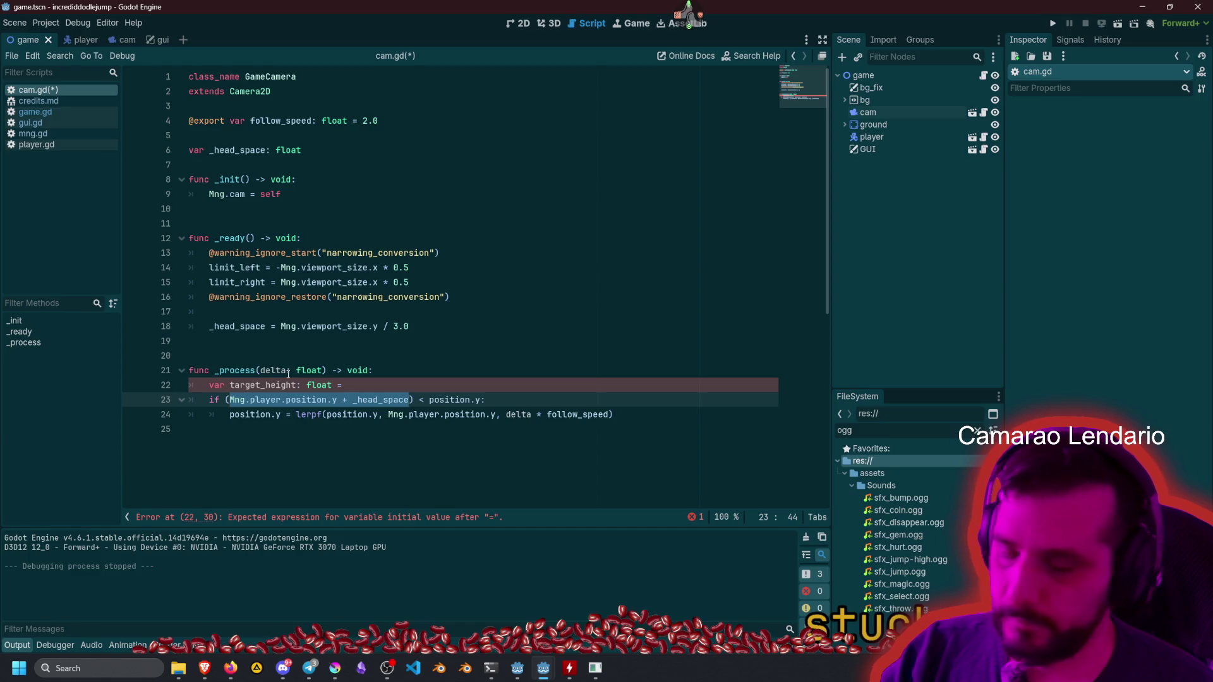
key(ctrl+c)
key(Up)
key(ctrl+v)
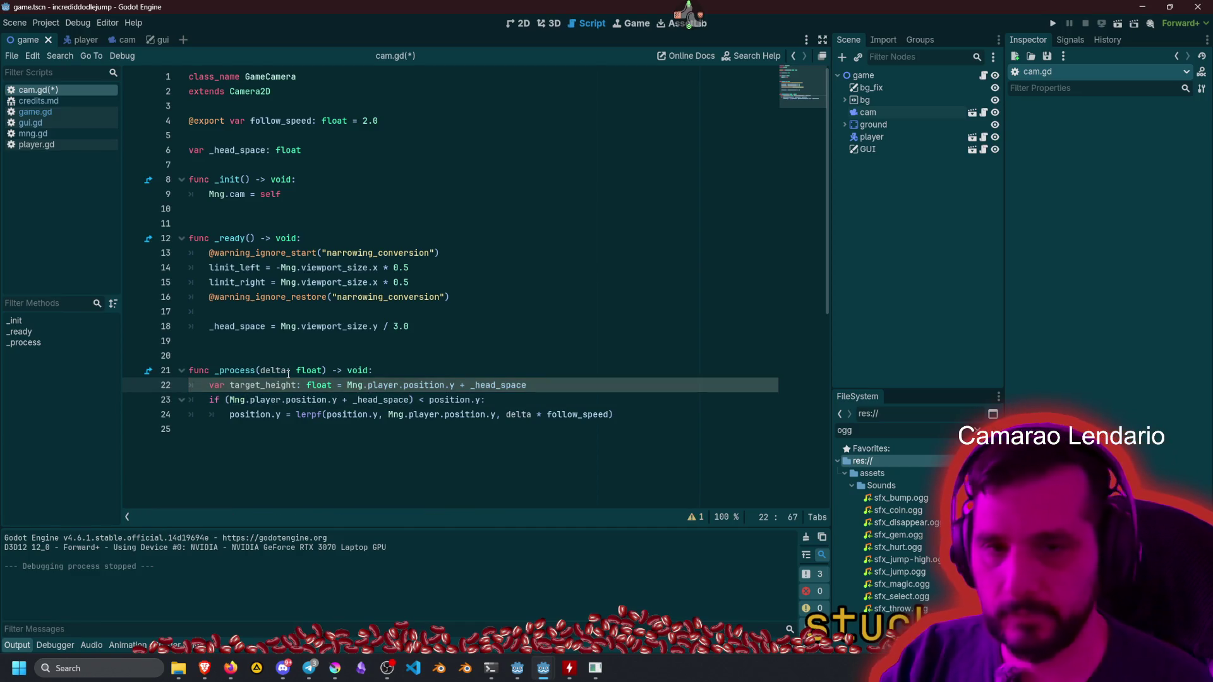
Use target_height in the if condition and change its offset to minus _head_space
double_click(268, 384)
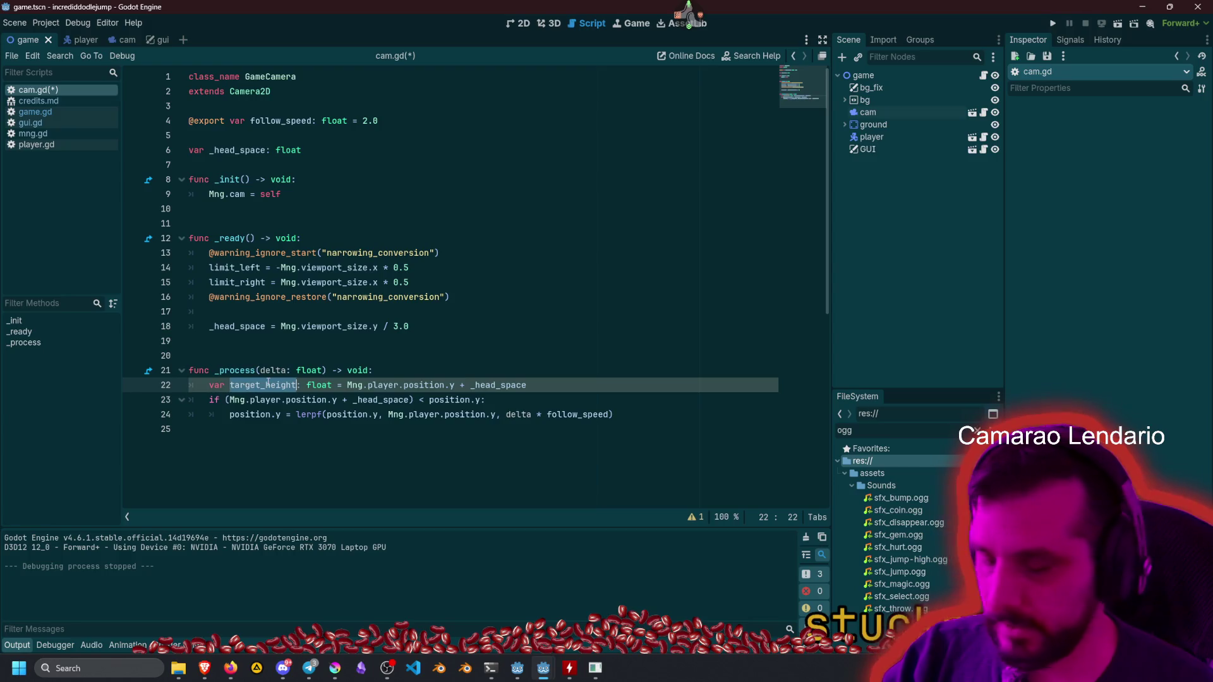
key(Down)
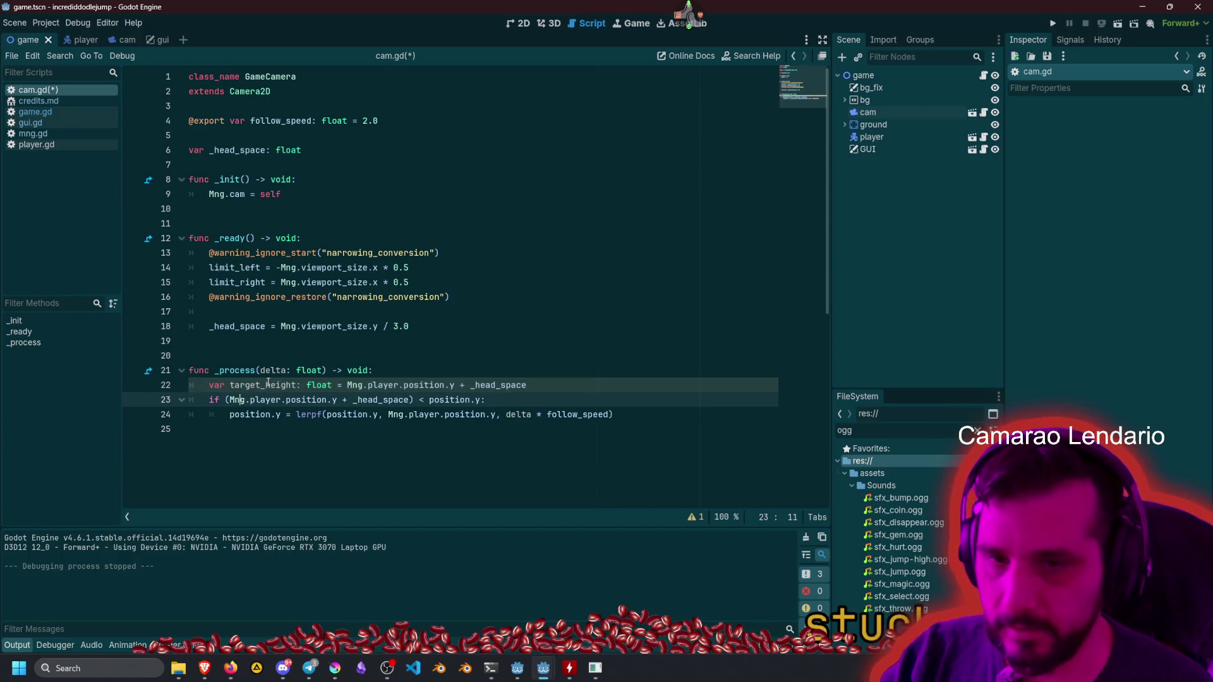
key(ctrl+Left)
key(shift+ctrl+Right)
key(shift+ctrl+Right)
key(shift+ctrl+Right)
key(shift+Right)
key(ctrl+v)
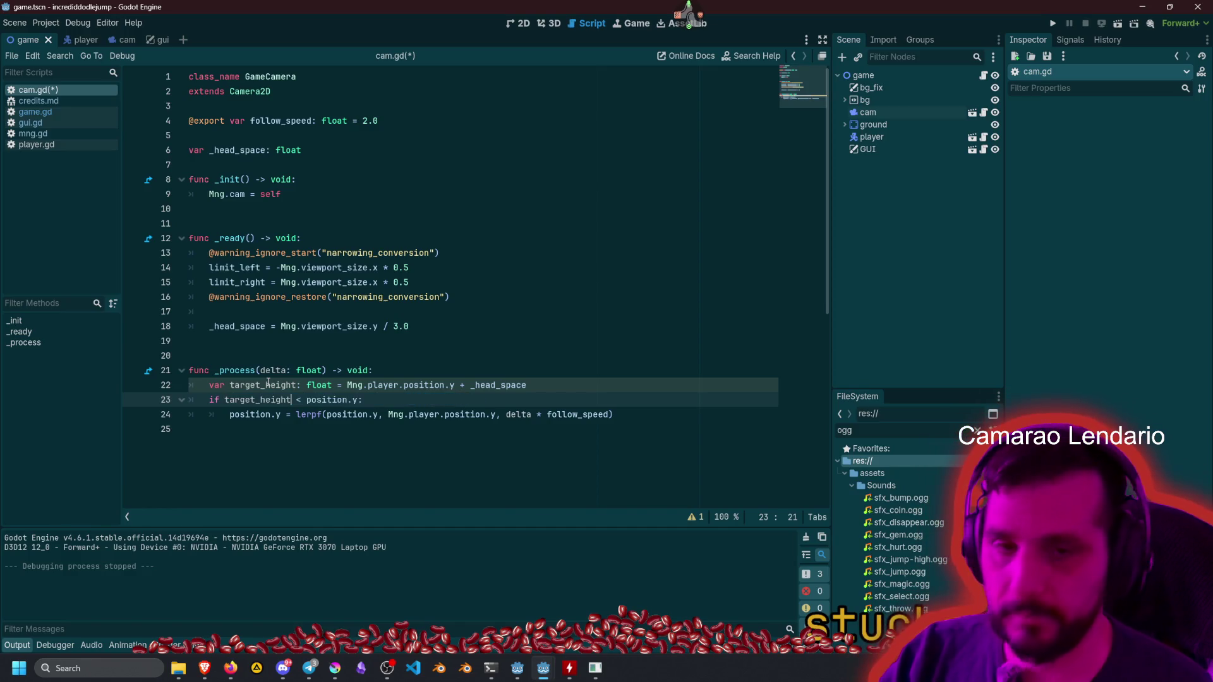
click(466, 383)
key(BackSpace)
text(-)
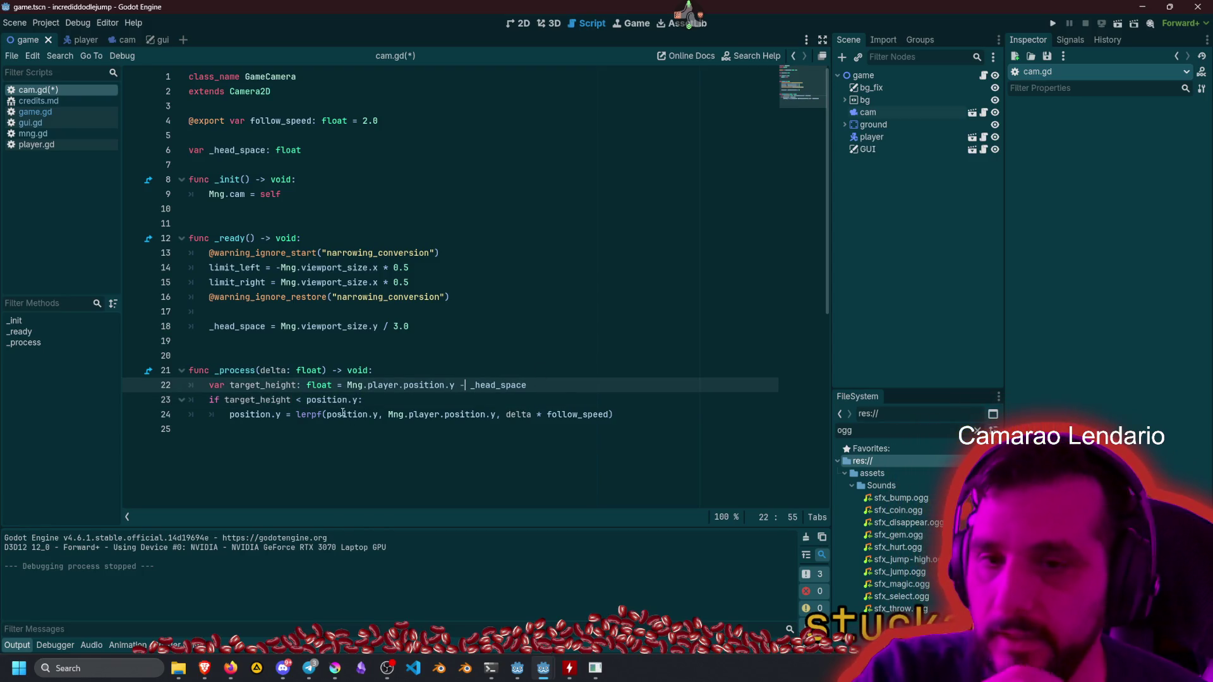
Replace Mng.player.position.y in lerpf with target_height, then save and test the game
double_click(257, 402)
double_click(323, 399)
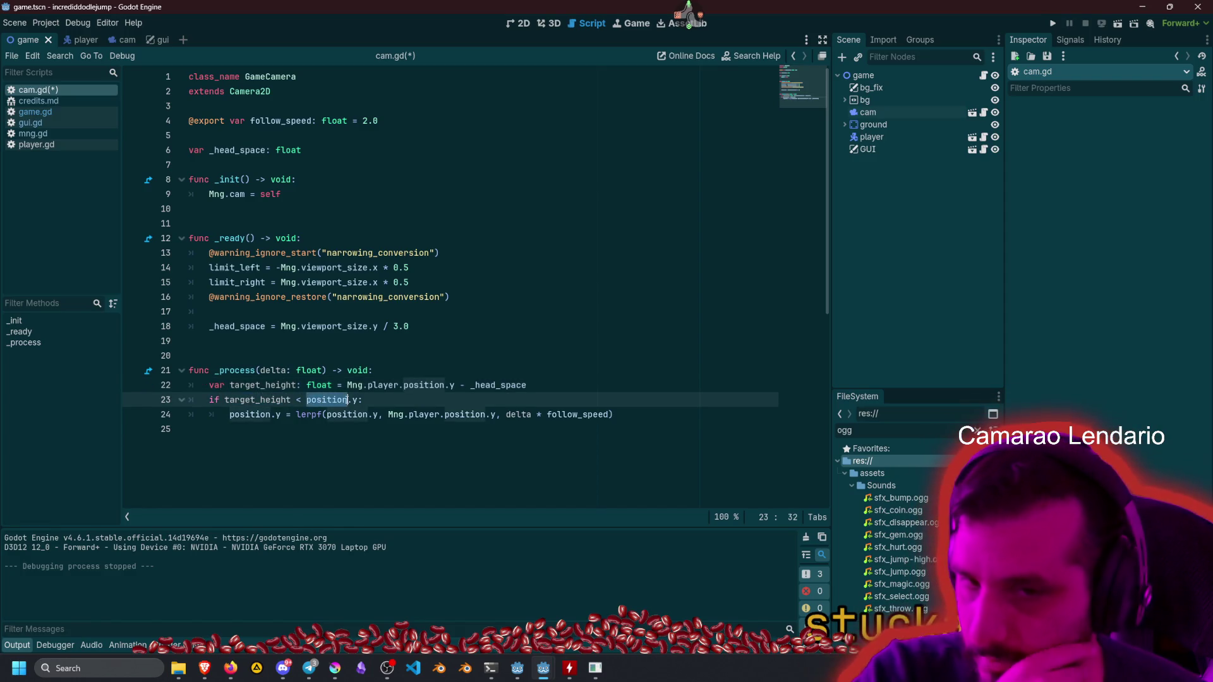
double_click(260, 400)
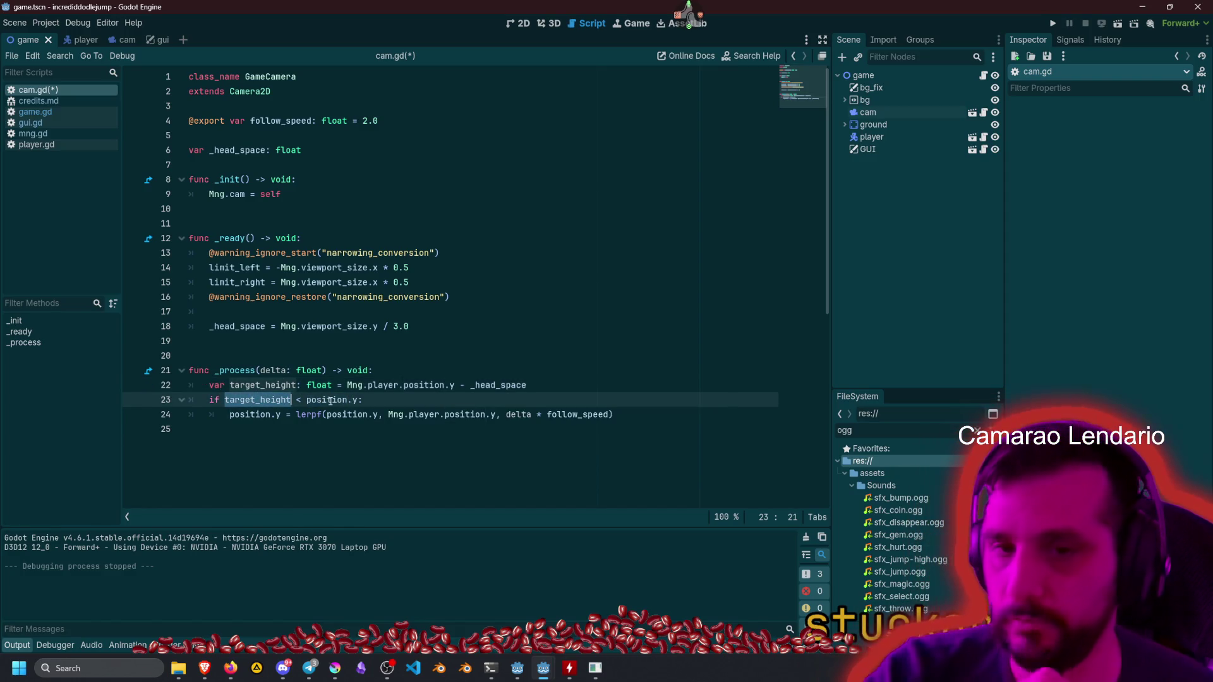
click(386, 417)
shift+click(503, 415)
key(ctrl+v)
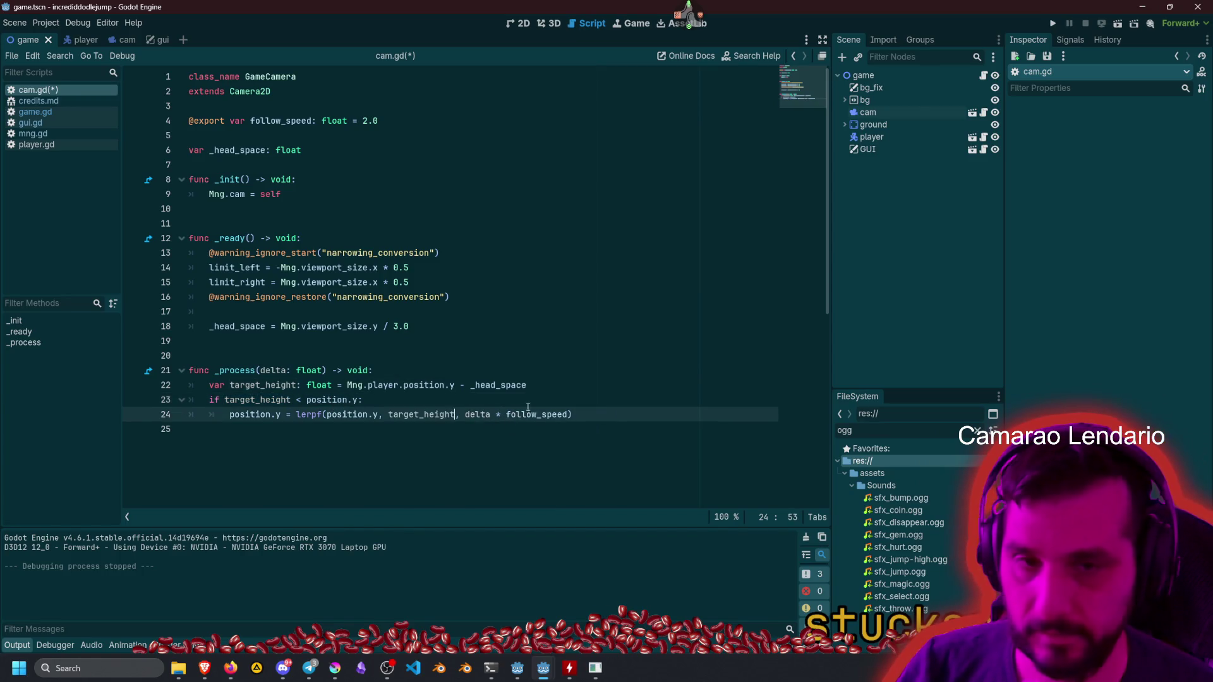
click(580, 364)
key(F5)
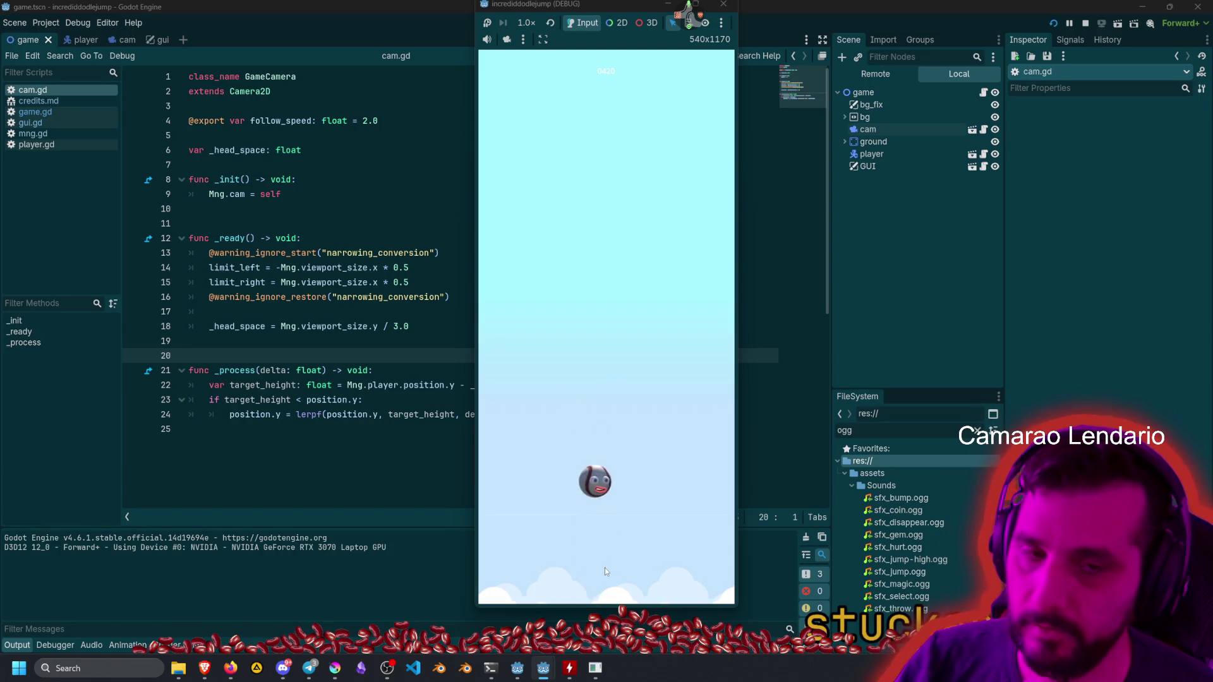
key(F8)
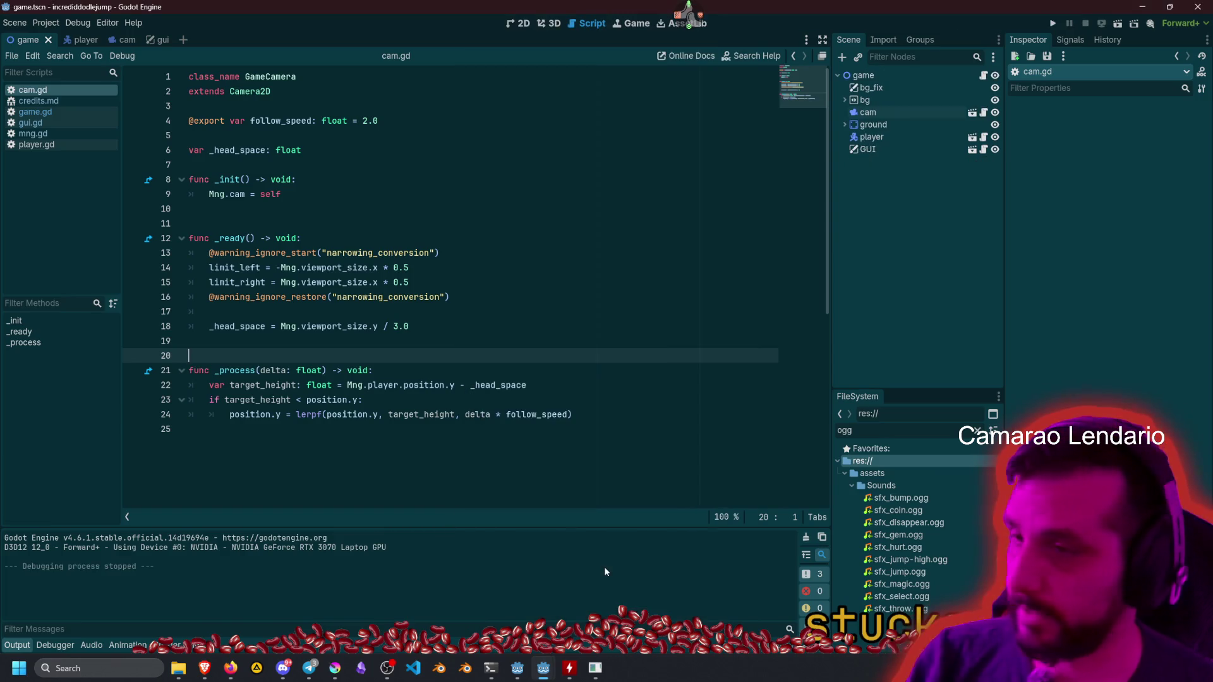
Leave the script editor and show the gui scene on the 2D canvas
click(471, 298)
click(479, 214)
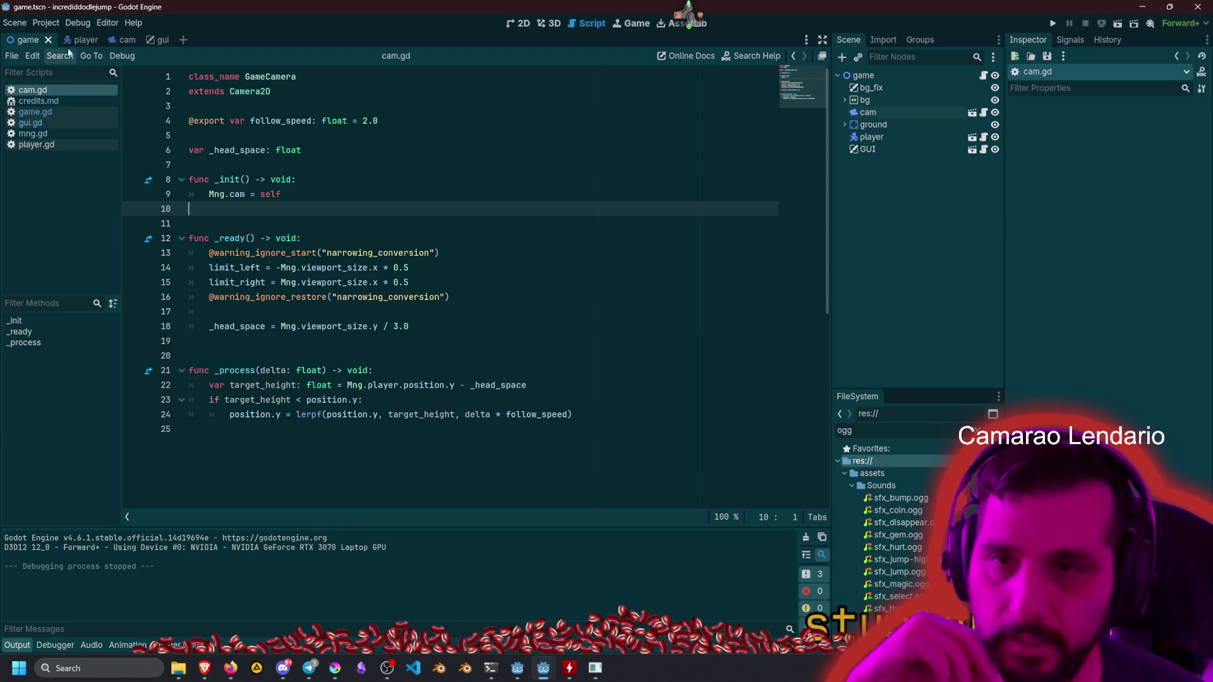
click(163, 43)
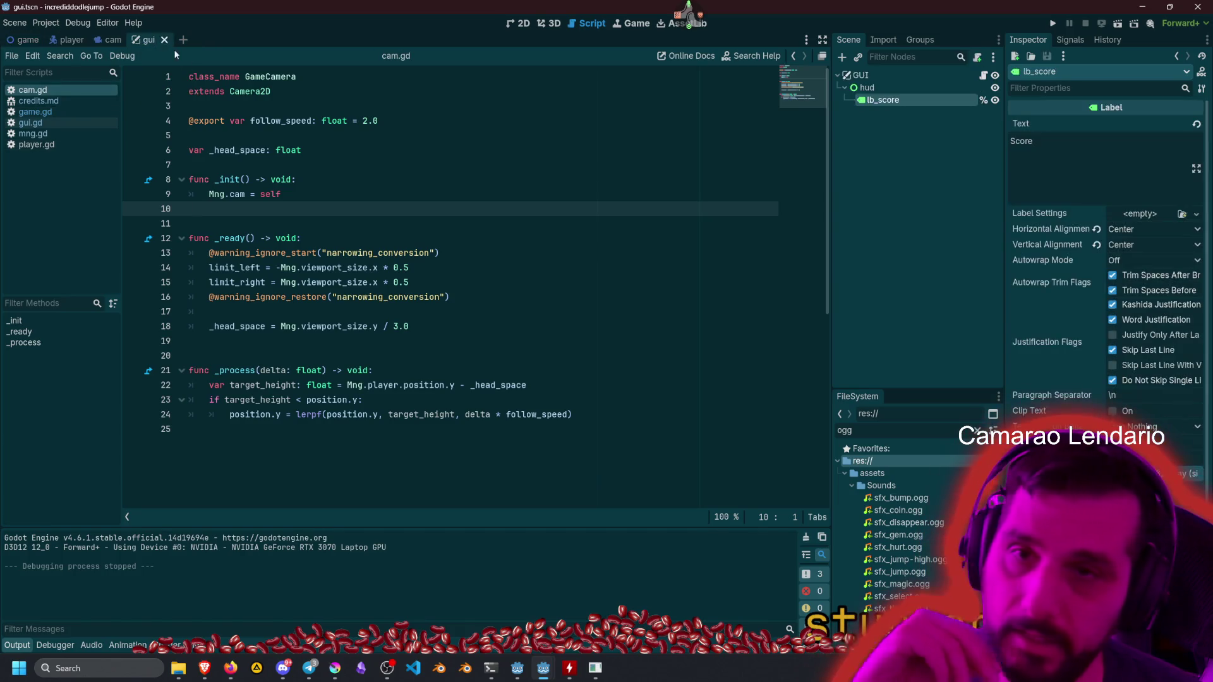
click(516, 28)
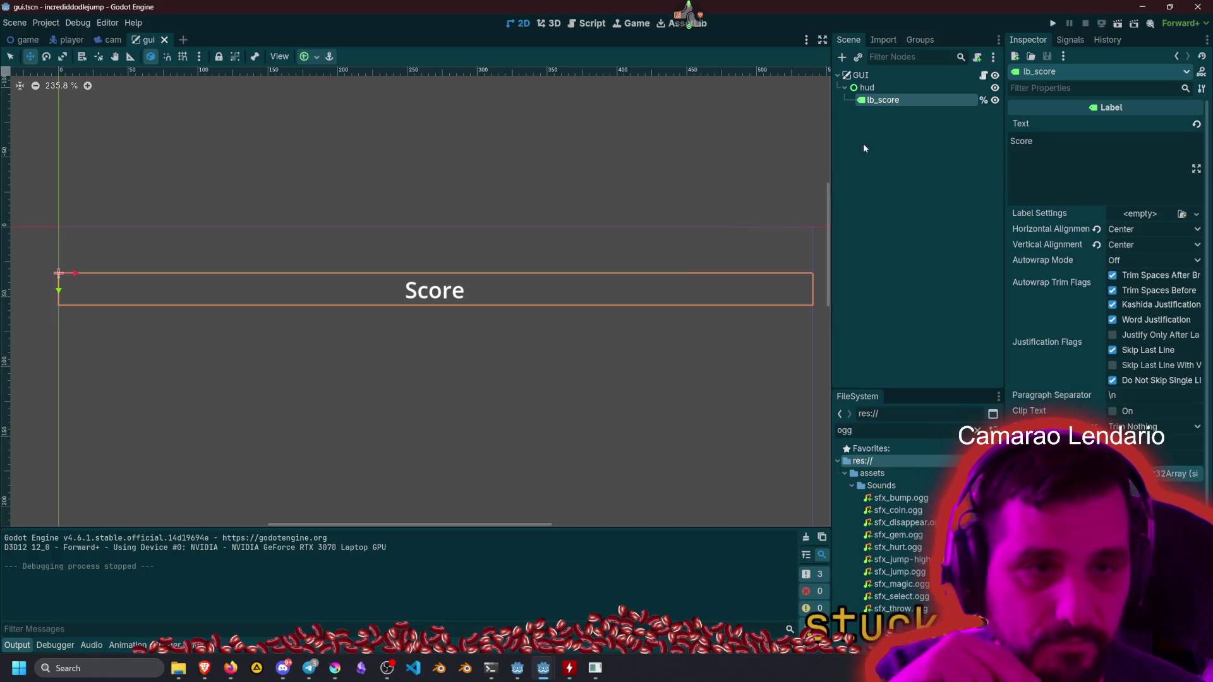
Clear the FileSystem filter and open the assets/Font folder in Windows File Explorer
click(845, 473)
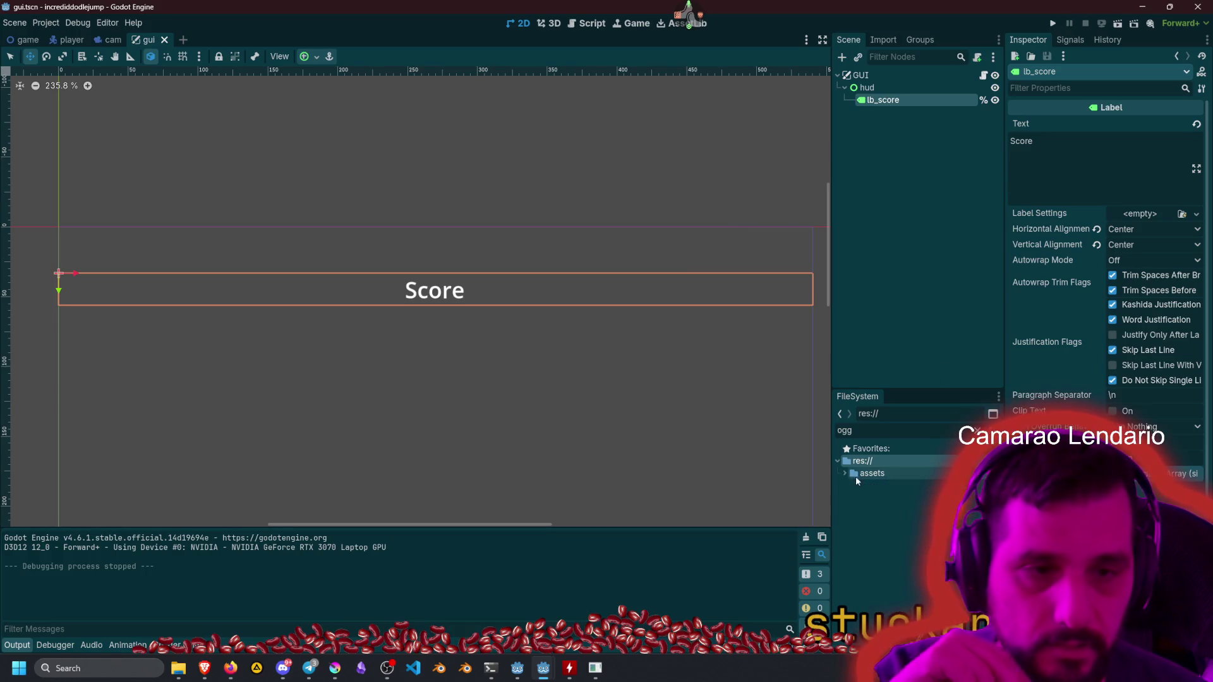
click(976, 430)
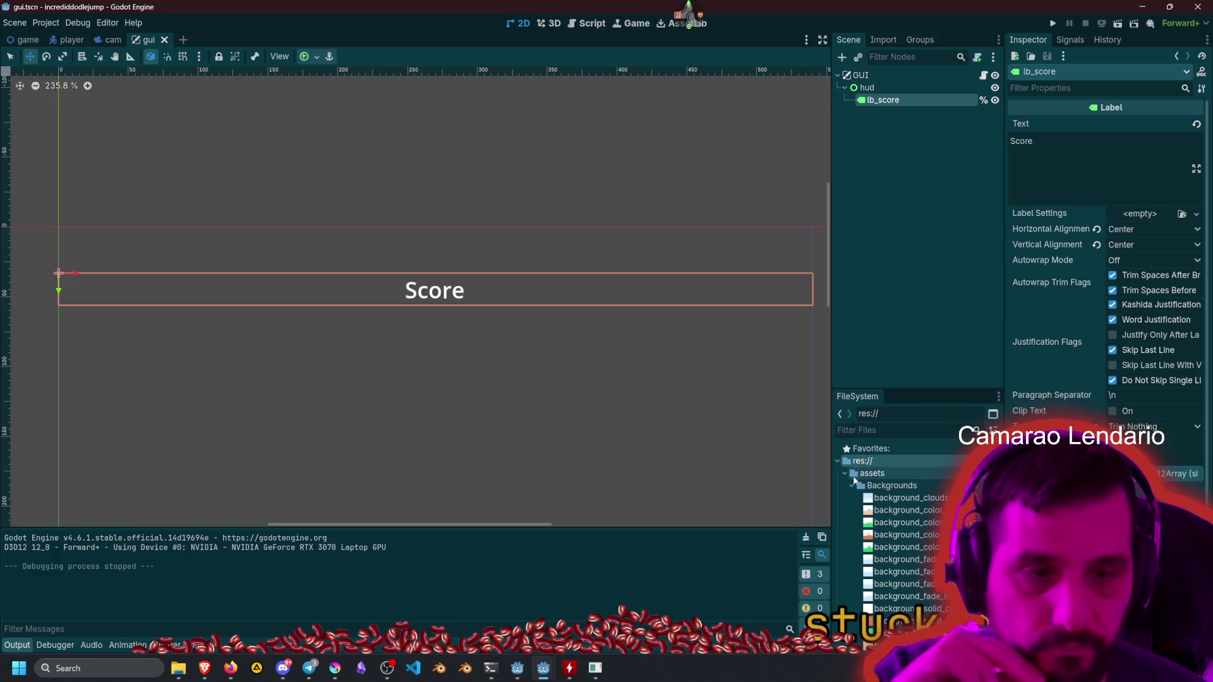
click(851, 485)
click(852, 547)
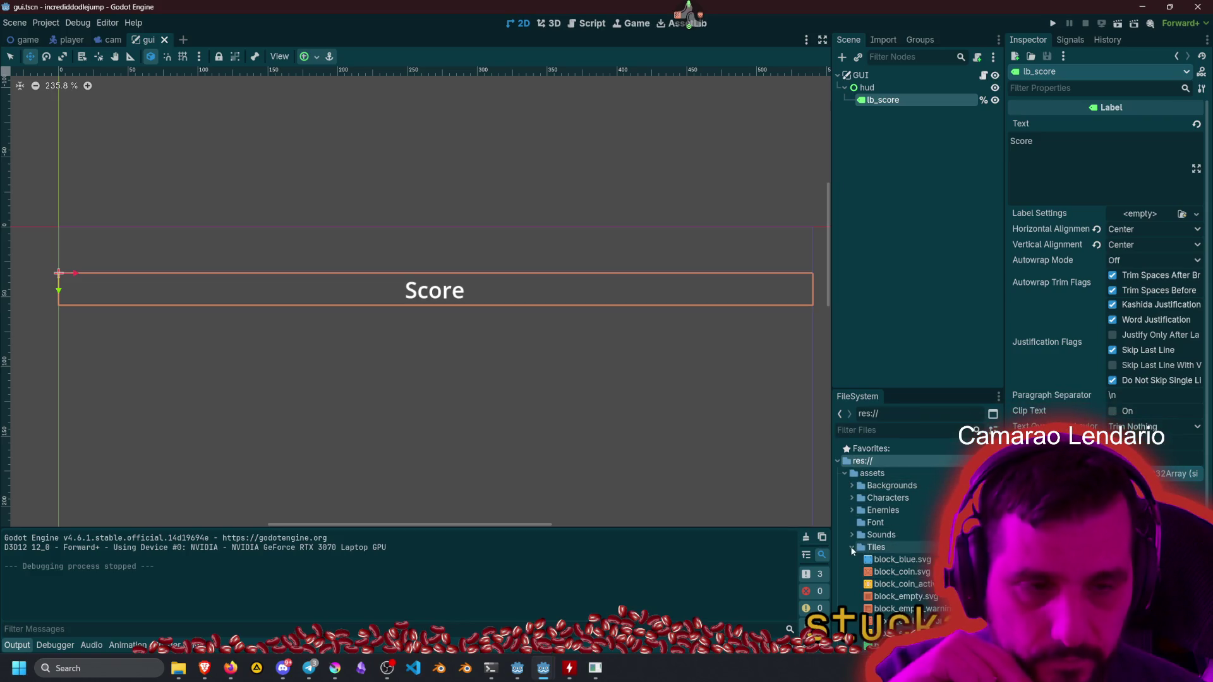
click(858, 524)
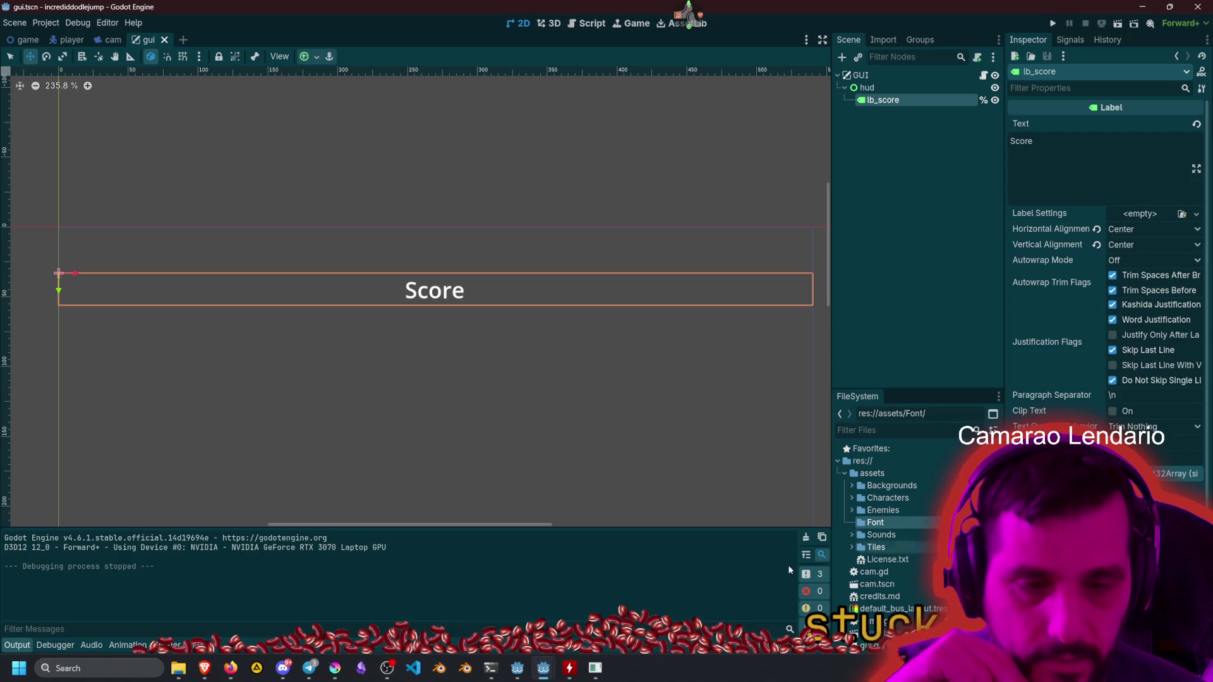
right_click(847, 528)
key(Escape)
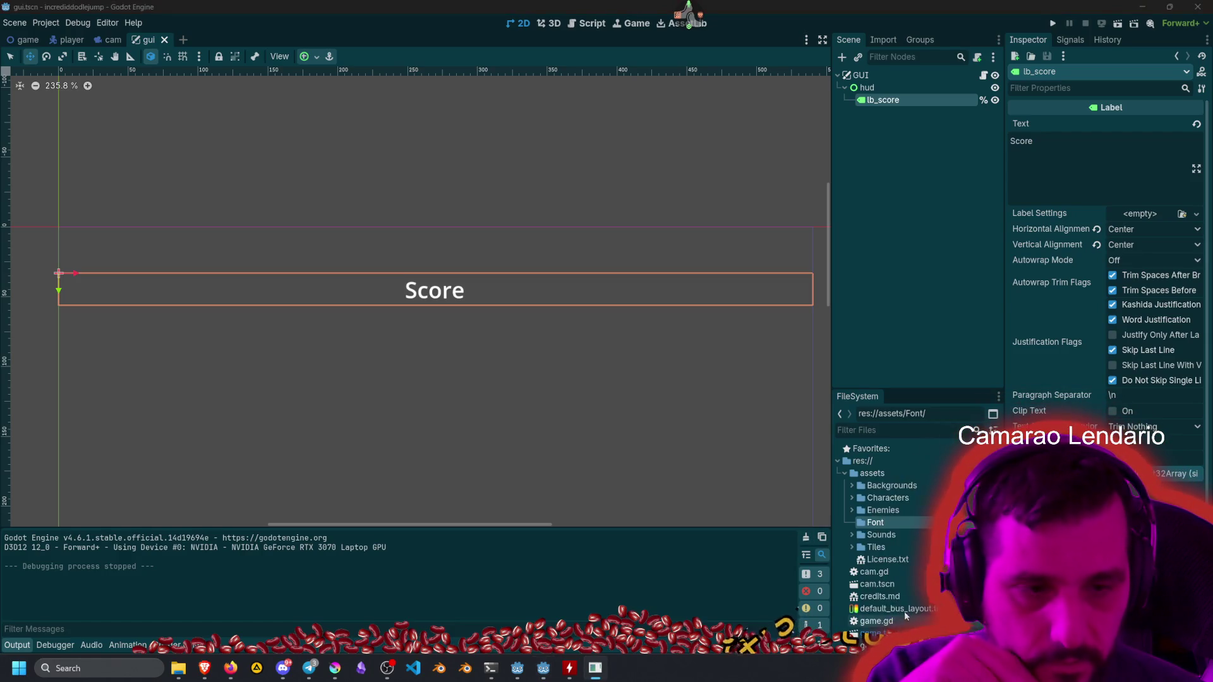
right_click(881, 523)
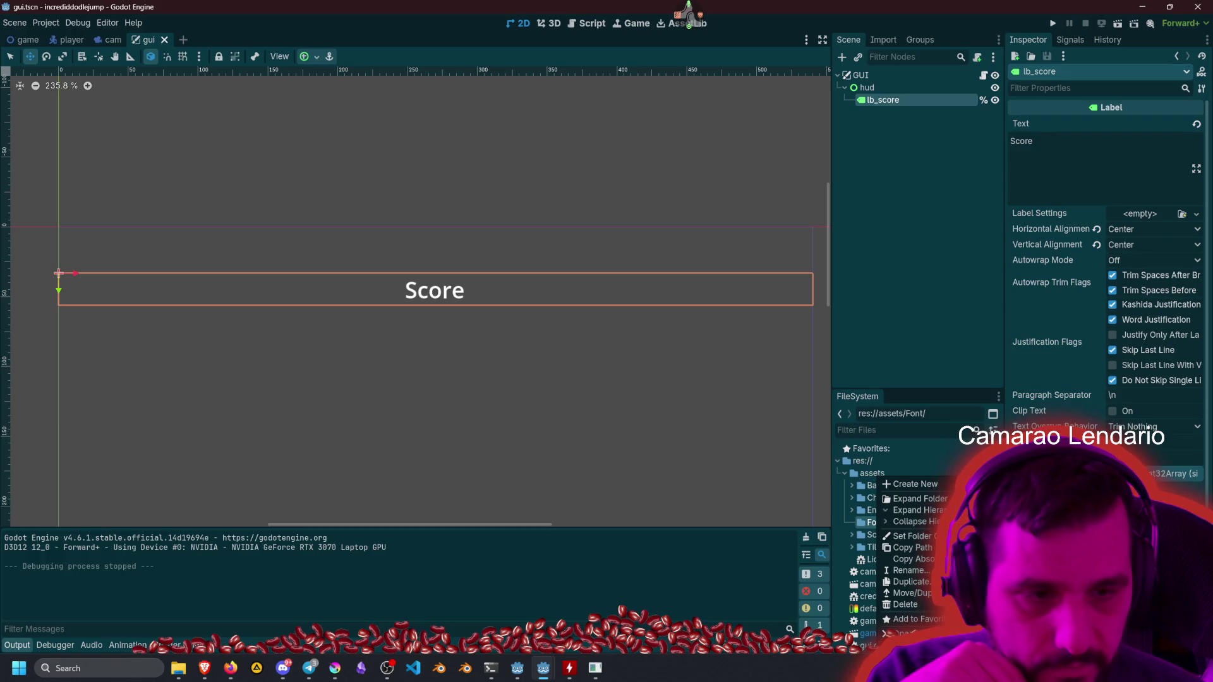
click(910, 633)
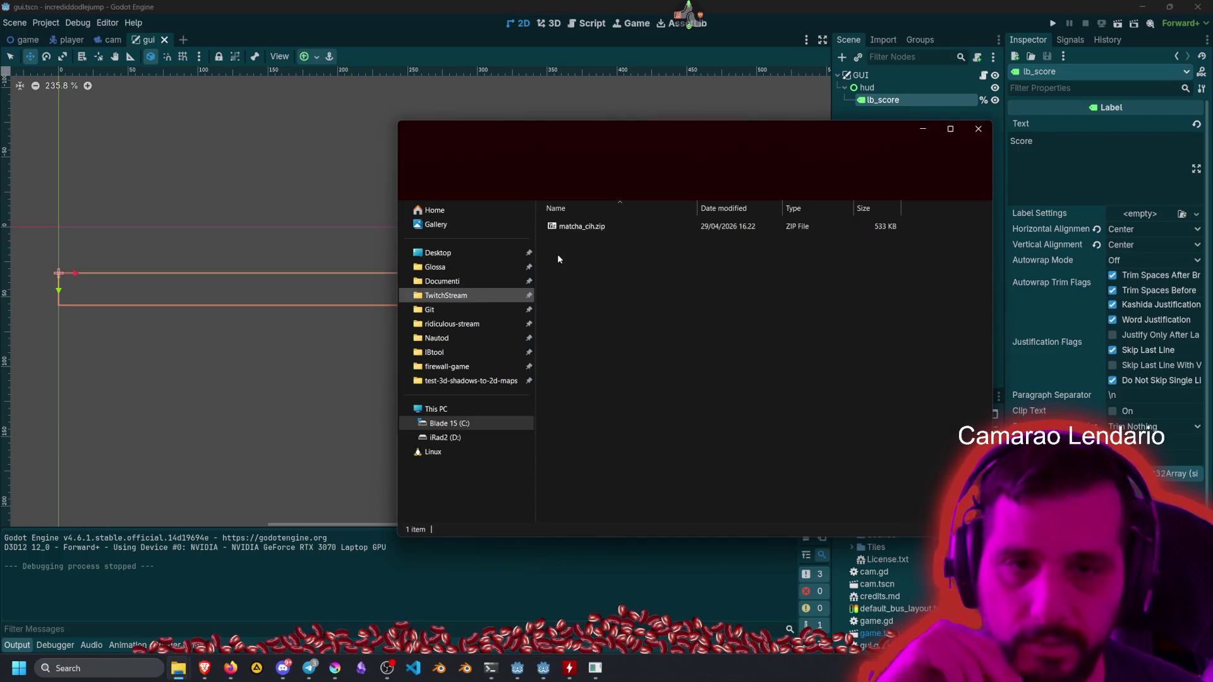
Extract all five Matcha Cih font files from matcha_cih.zip into the Font folder
double_click(581, 226)
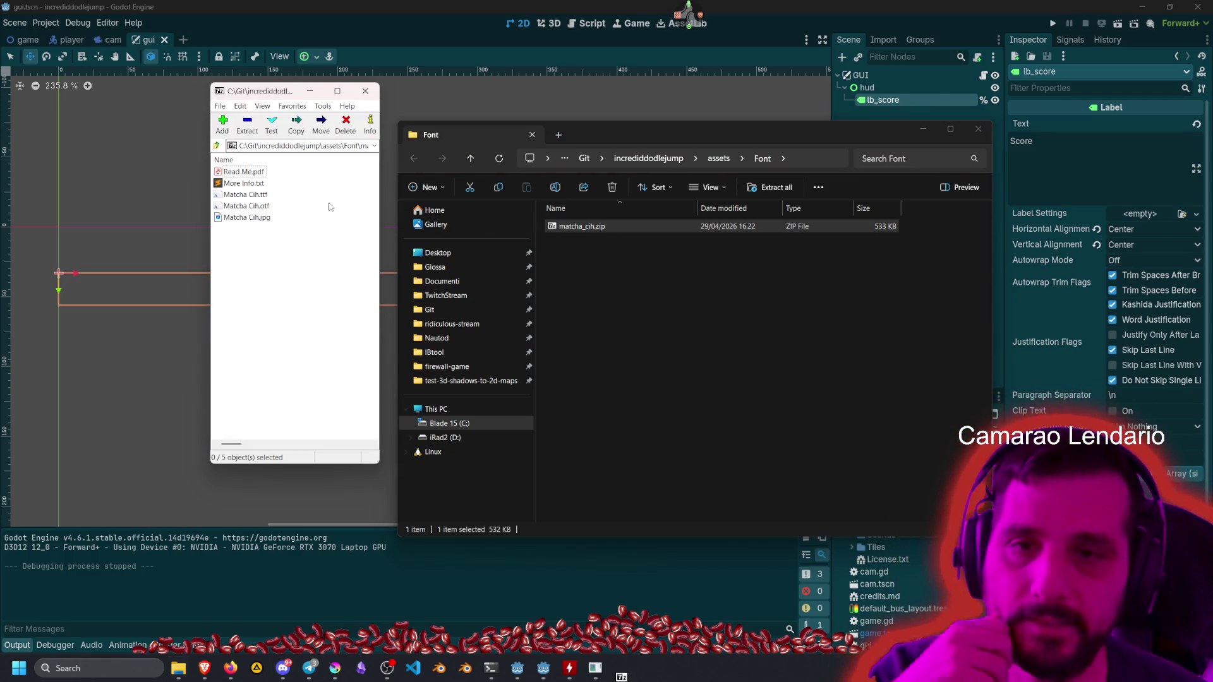
click(256, 183)
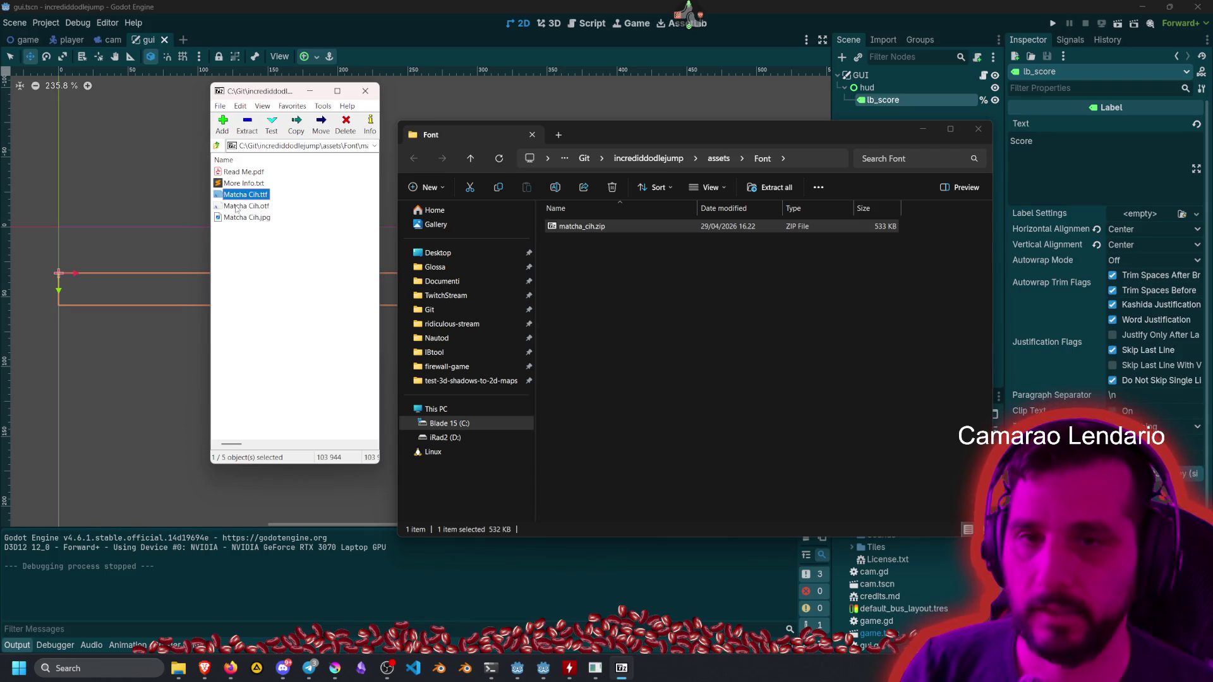
click(237, 207)
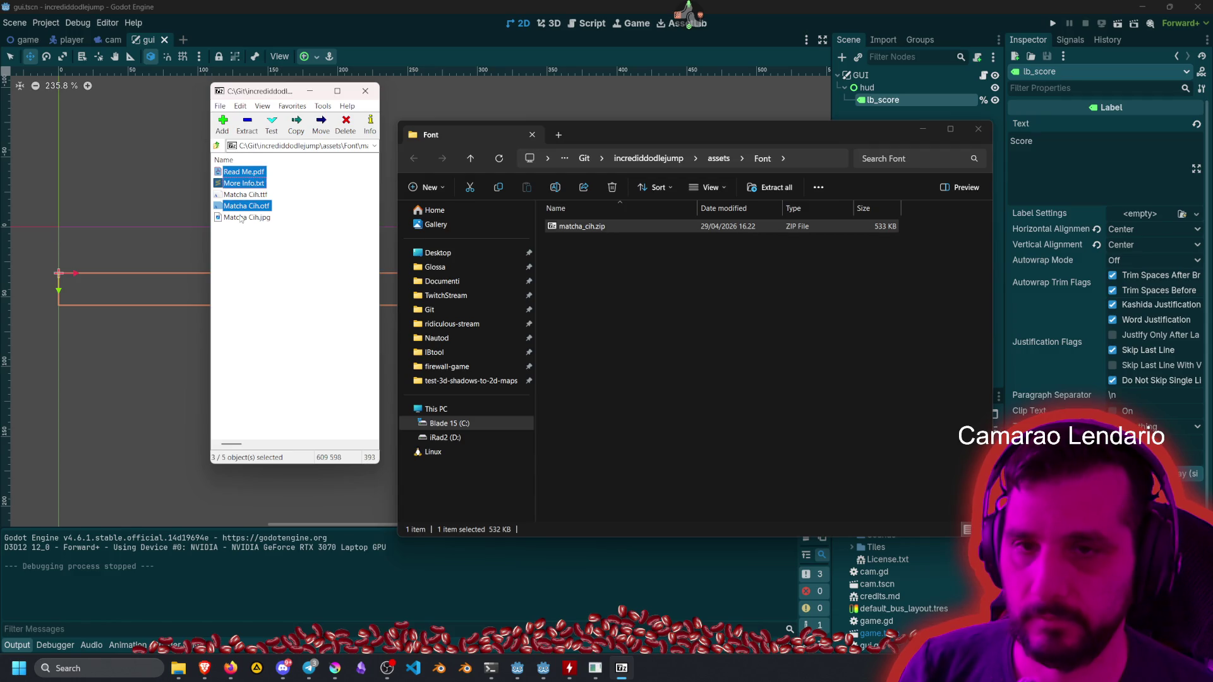
drag(271, 245, 218, 166)
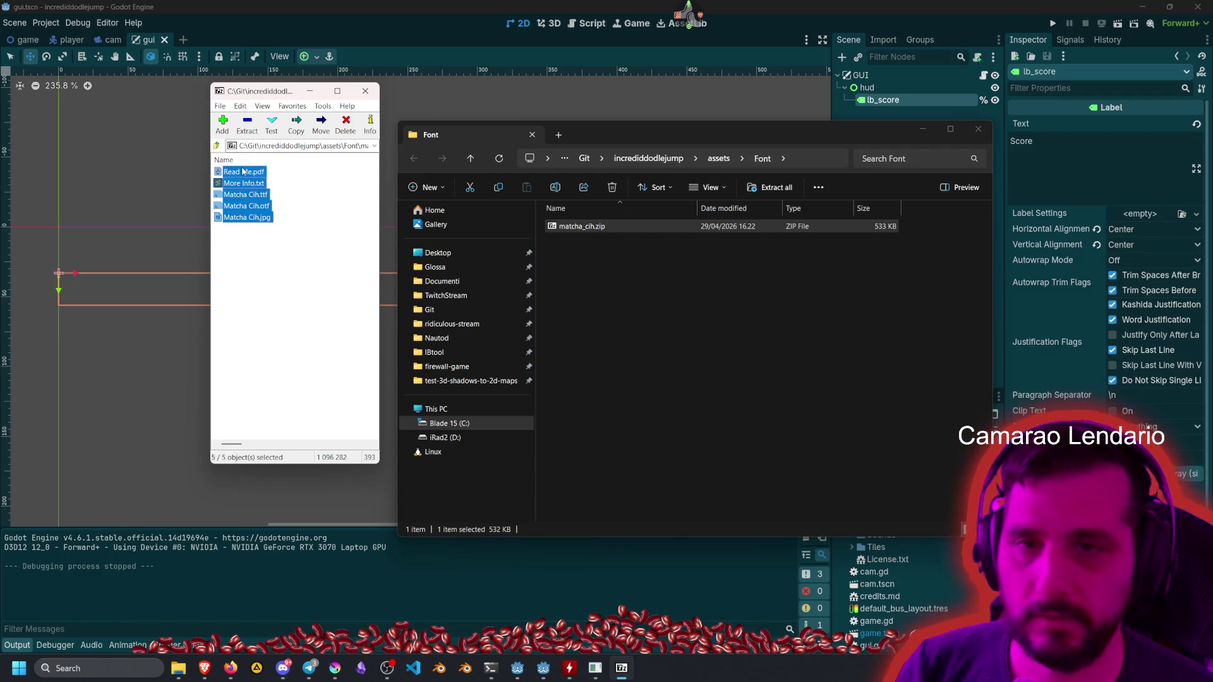
drag(704, 327, 638, 305)
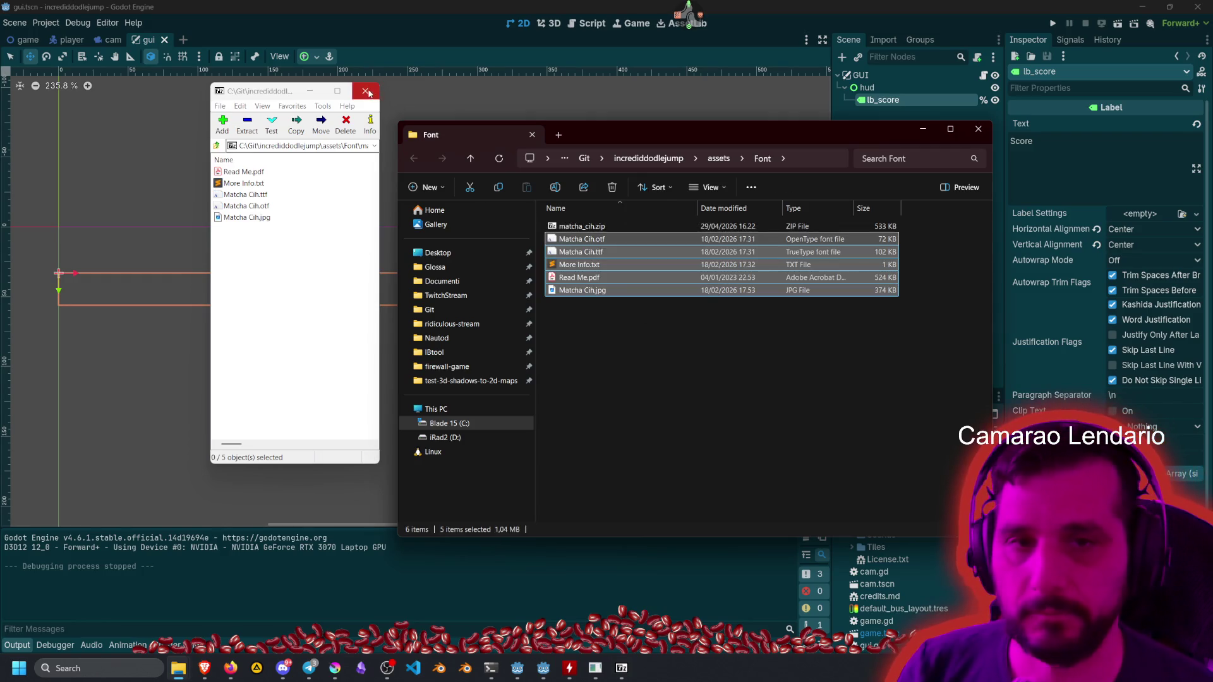
Delete the leftover matcha_cih.zip and return to the Godot editor
click(594, 226)
key(Delete)
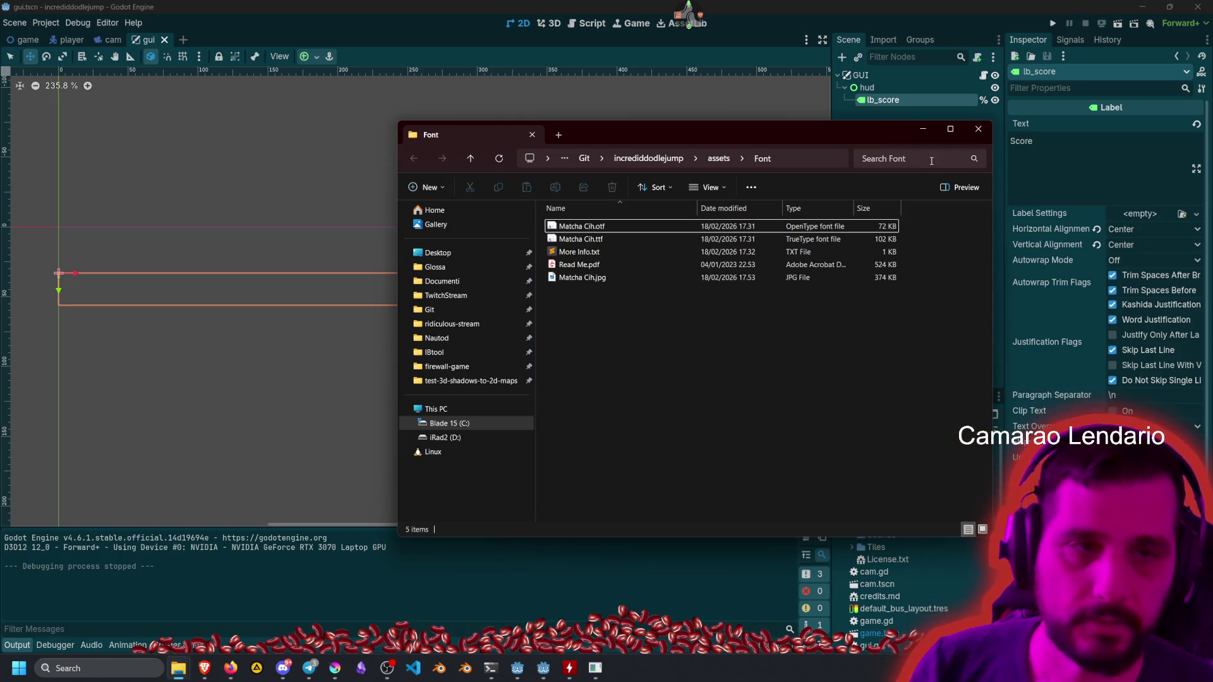
click(619, 559)
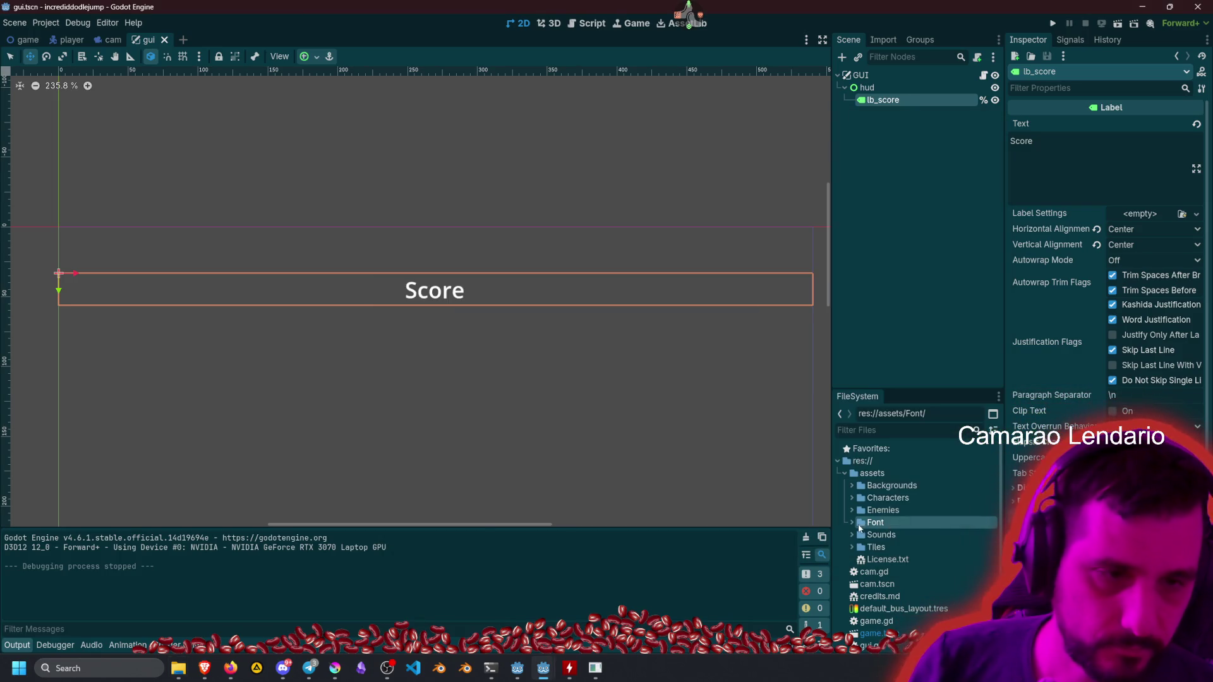
Check the imported Matcha Cih fonts, then create a 'theme' folder inside assets
click(900, 559)
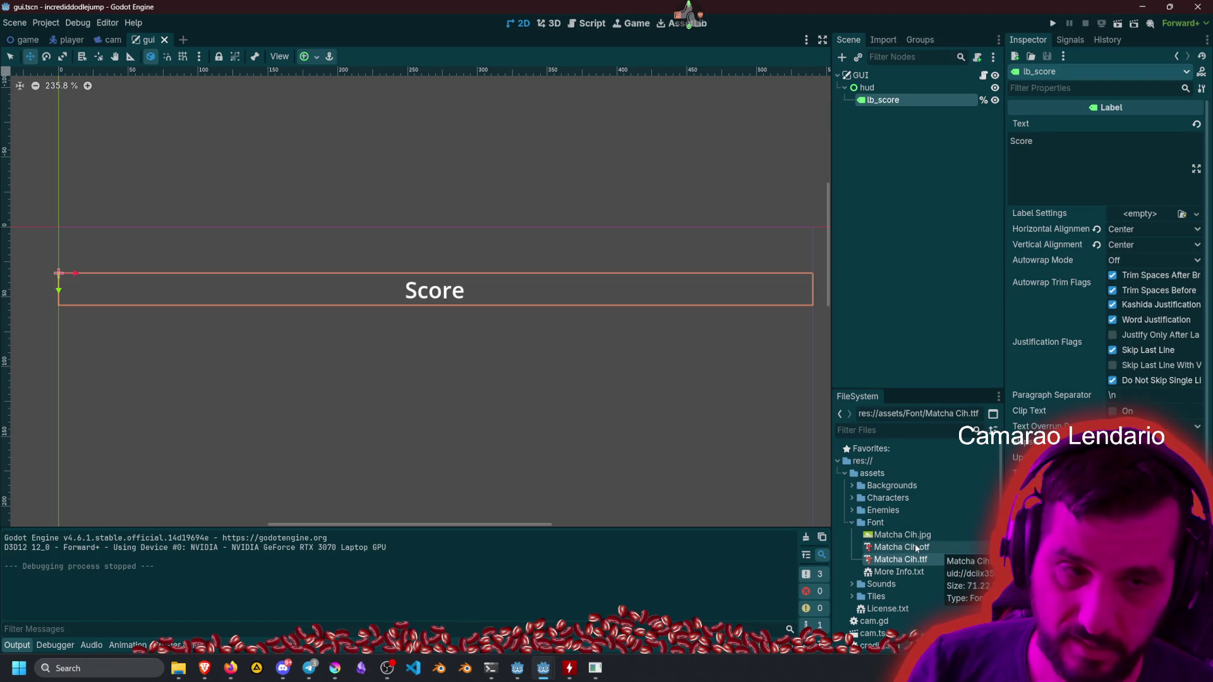
click(850, 522)
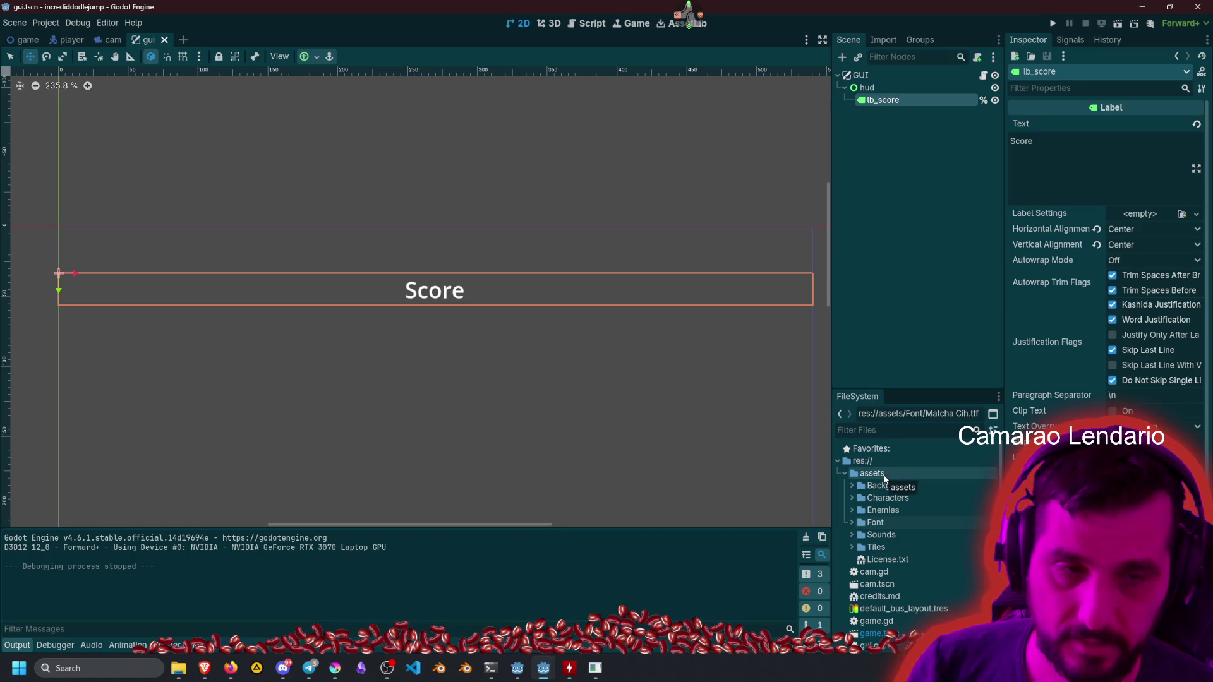
right_click(884, 475)
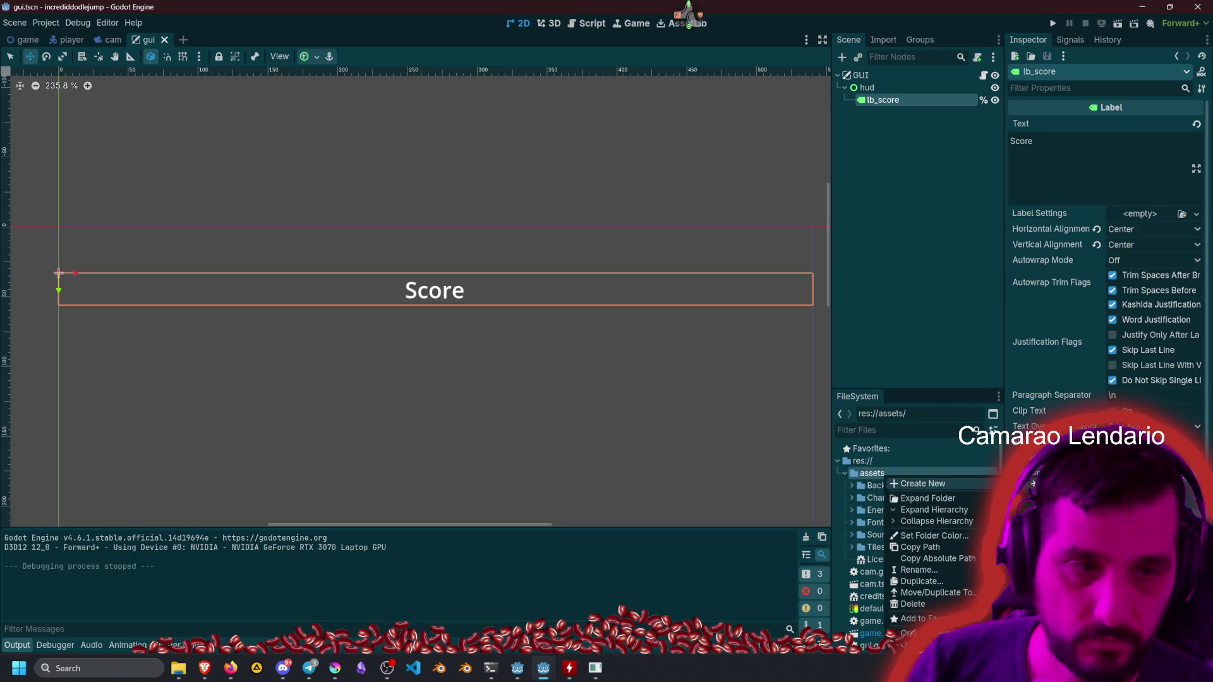
click(1020, 484)
text(themme)
key(BackSpace)
key(BackSpace)
text(e)
key(Return)
Rename the new folder from 'theme' to 'Theme'
click(915, 540)
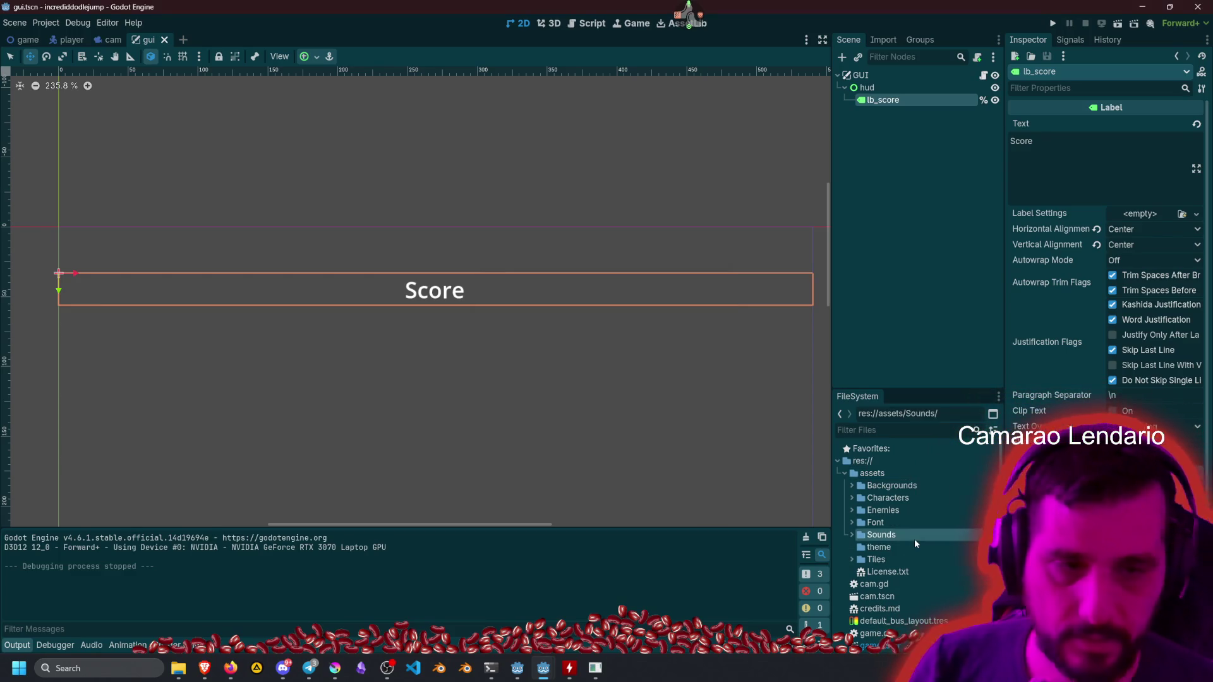
click(913, 545)
key(F2)
text(T)
key(Return)
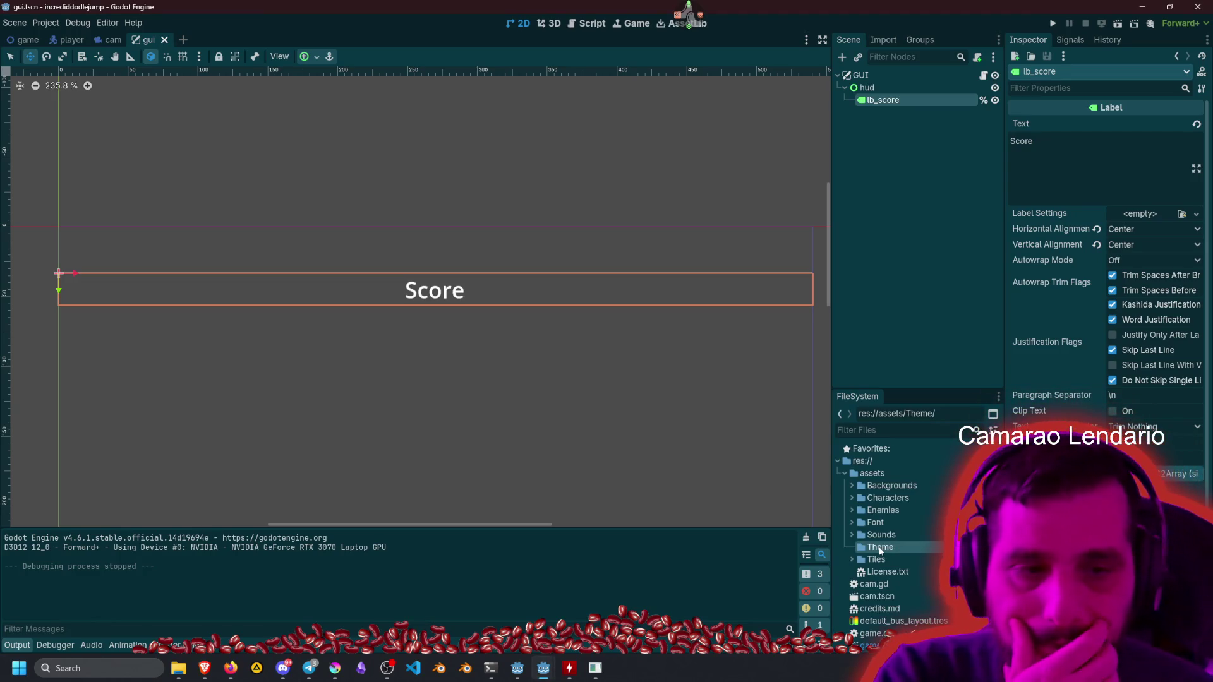
right_click(880, 548)
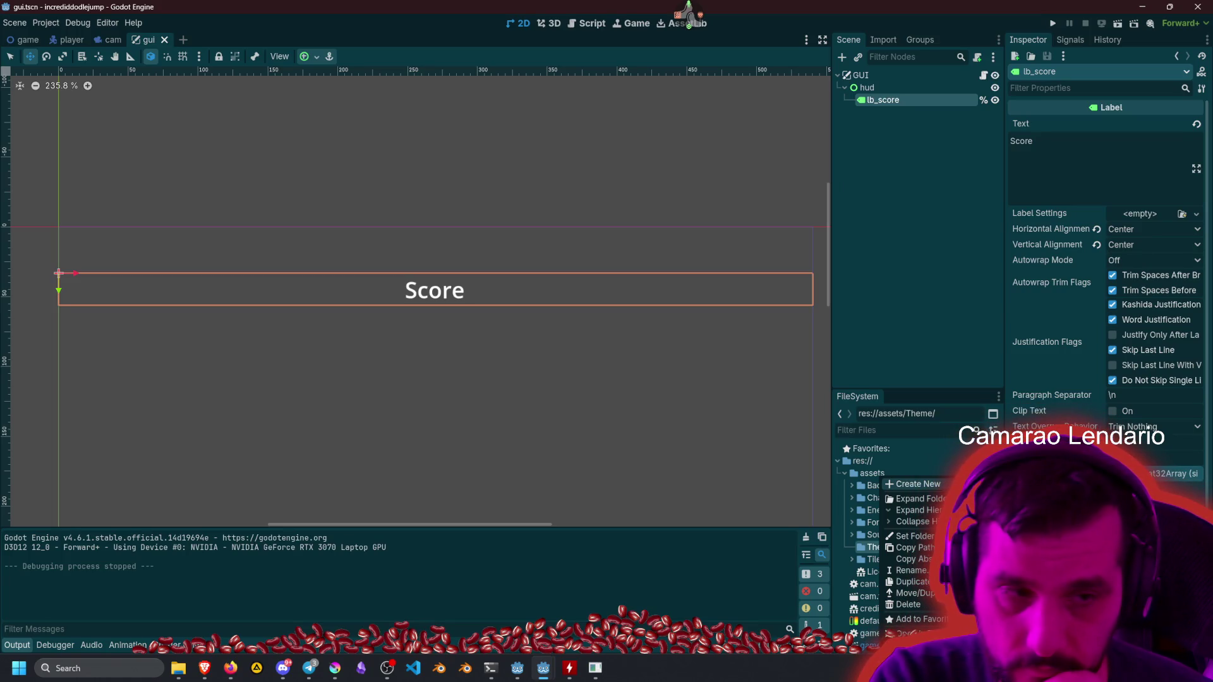
Create a New Theme in the hud node's Theme property
click(863, 304)
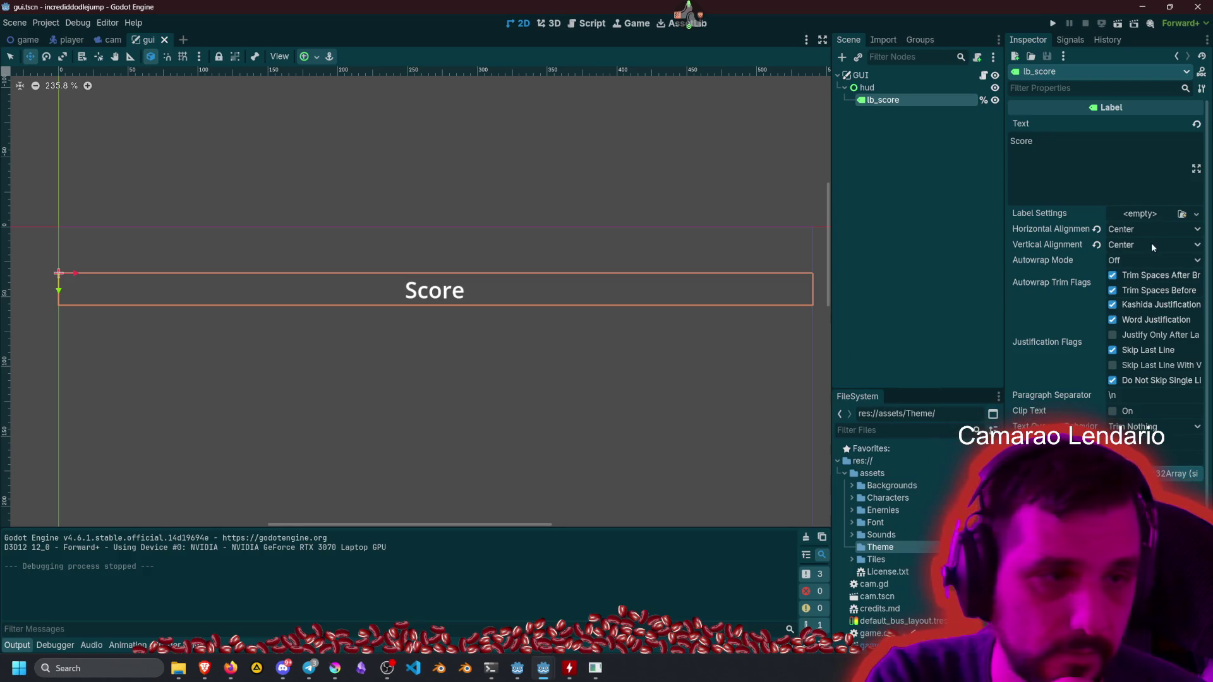
click(892, 89)
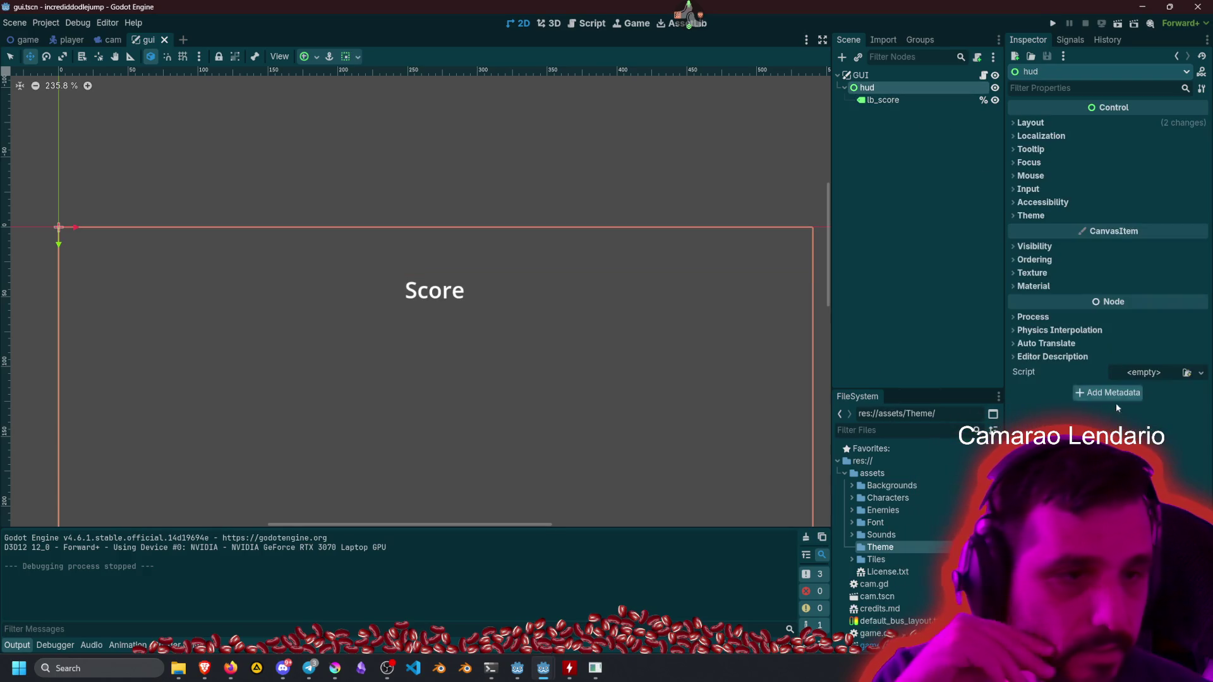
click(1049, 216)
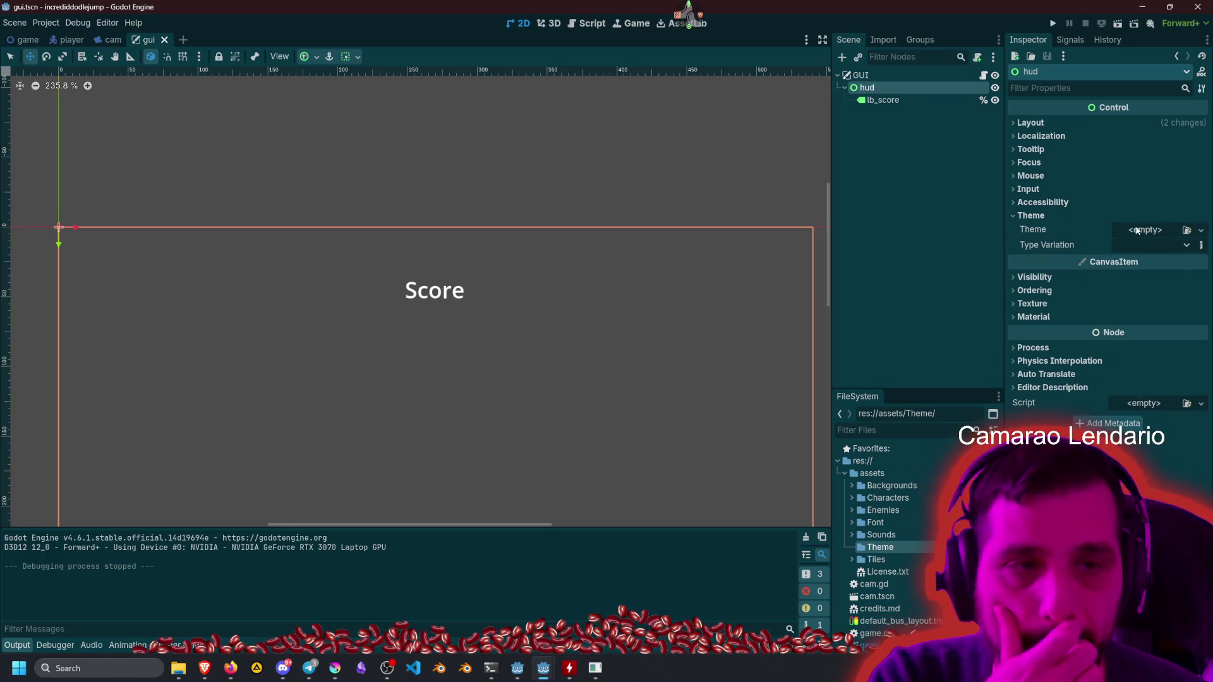
click(1167, 231)
click(1161, 257)
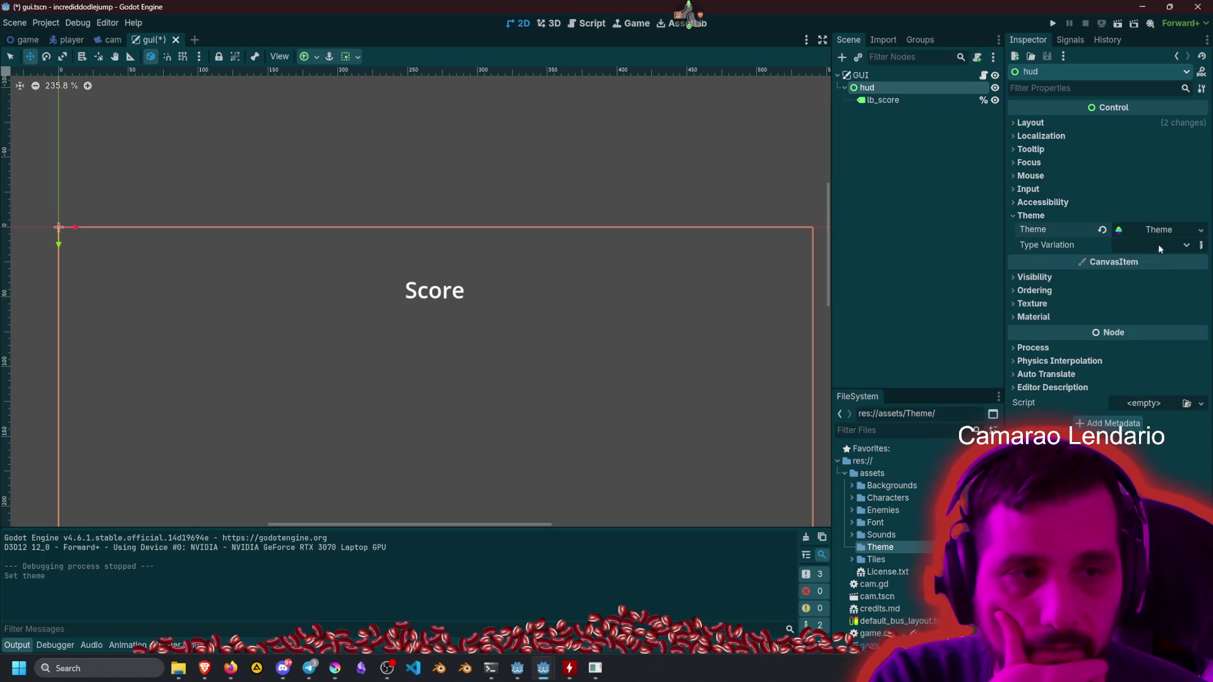
Save the new theme as incredi.theme in the assets/Theme folder
right_click(1150, 229)
click(1170, 332)
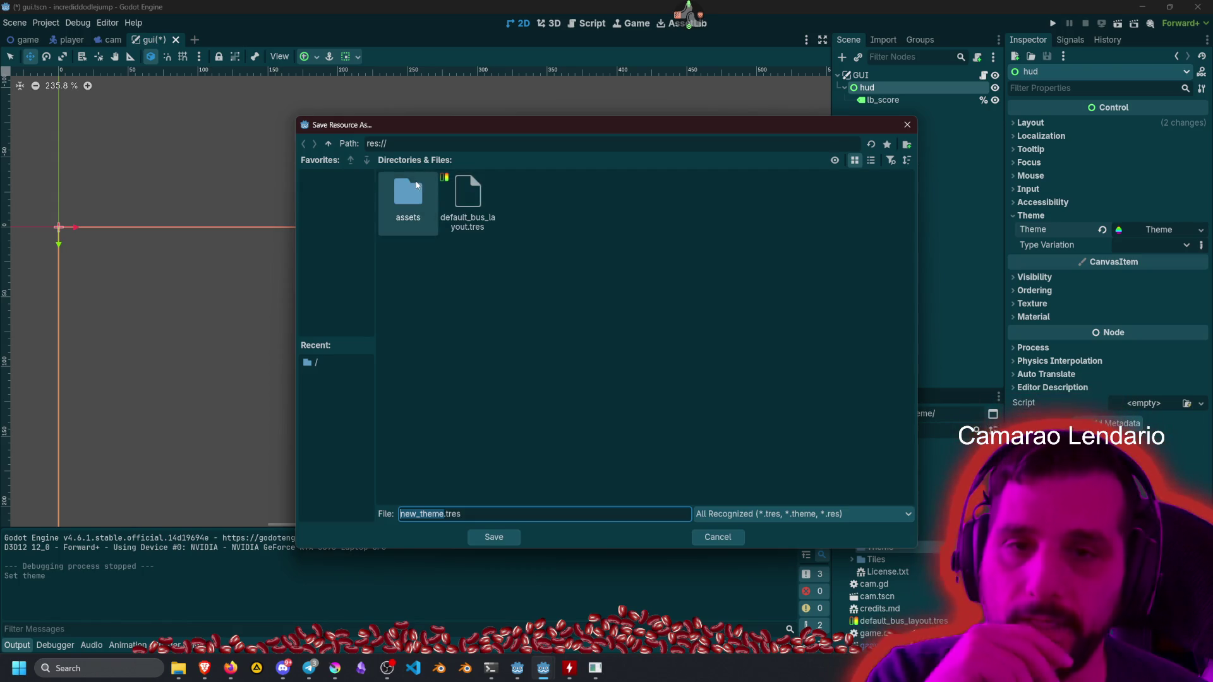
double_click(408, 193)
double_click(703, 203)
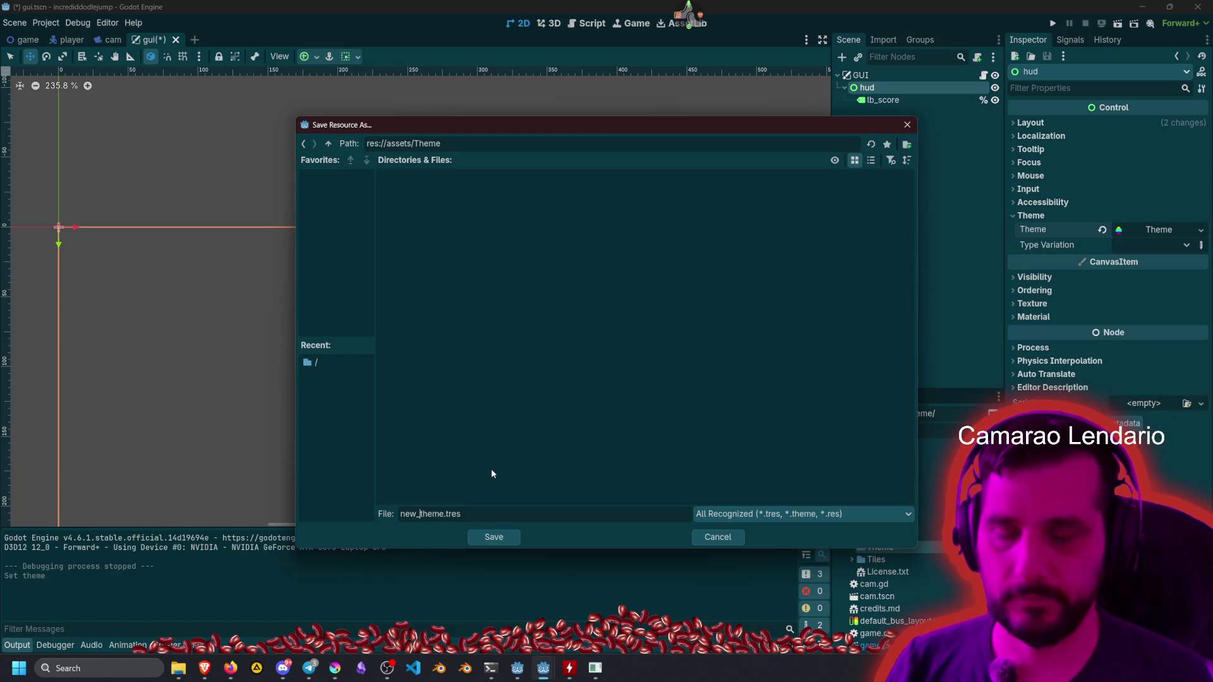
key(shift+Right)
key(shift+Right)
key(shift+Right)
text(Incredi)
key(Delete)
text(i)
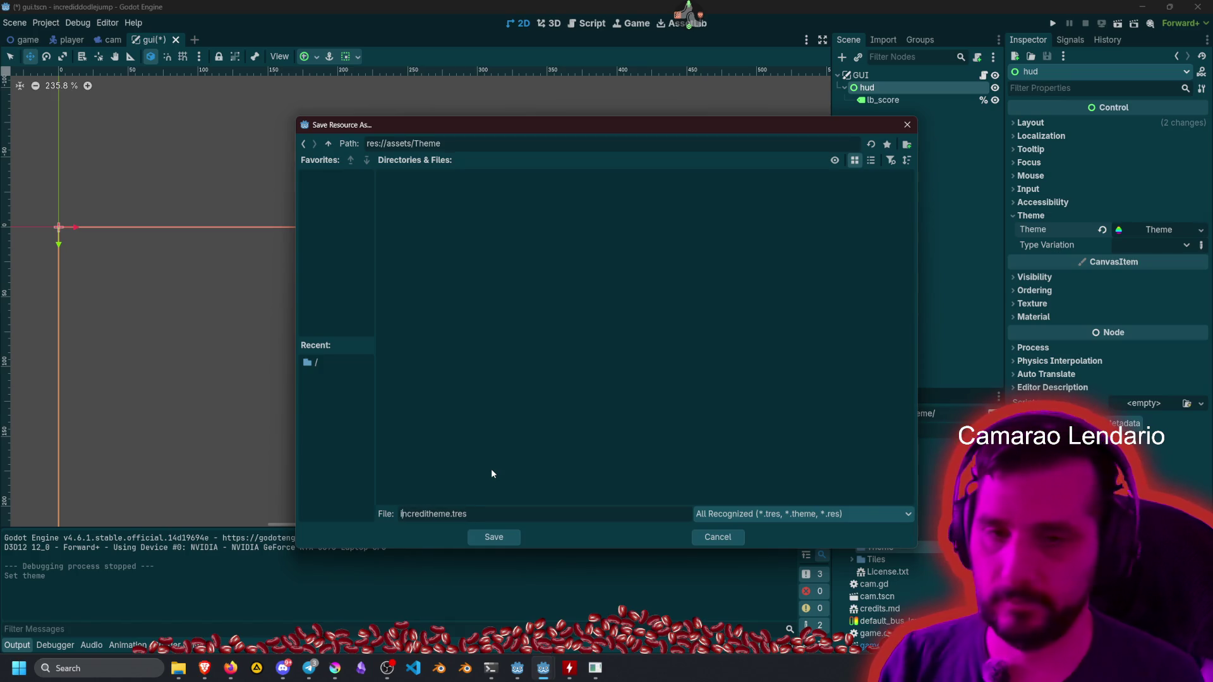
key(Right)
key(Right)
key(Right)
key(BackSpace)
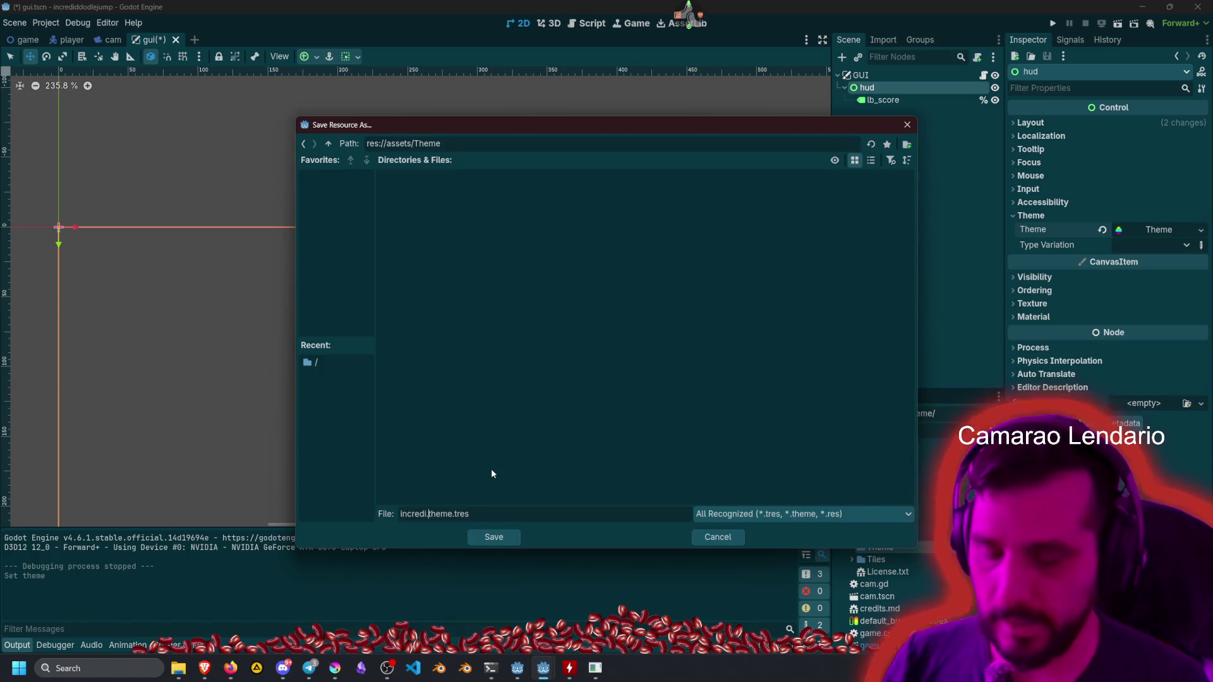
key(Return)
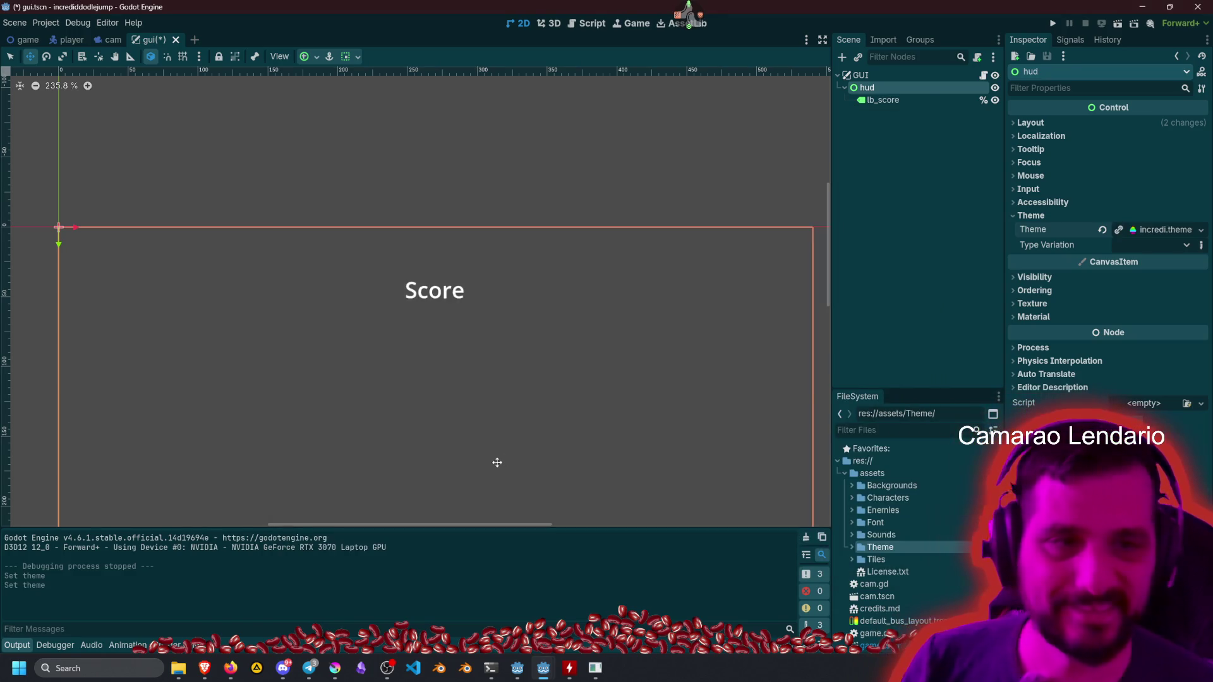
Open incredi.theme and set Matcha Cih.ttf as its default font
click(852, 547)
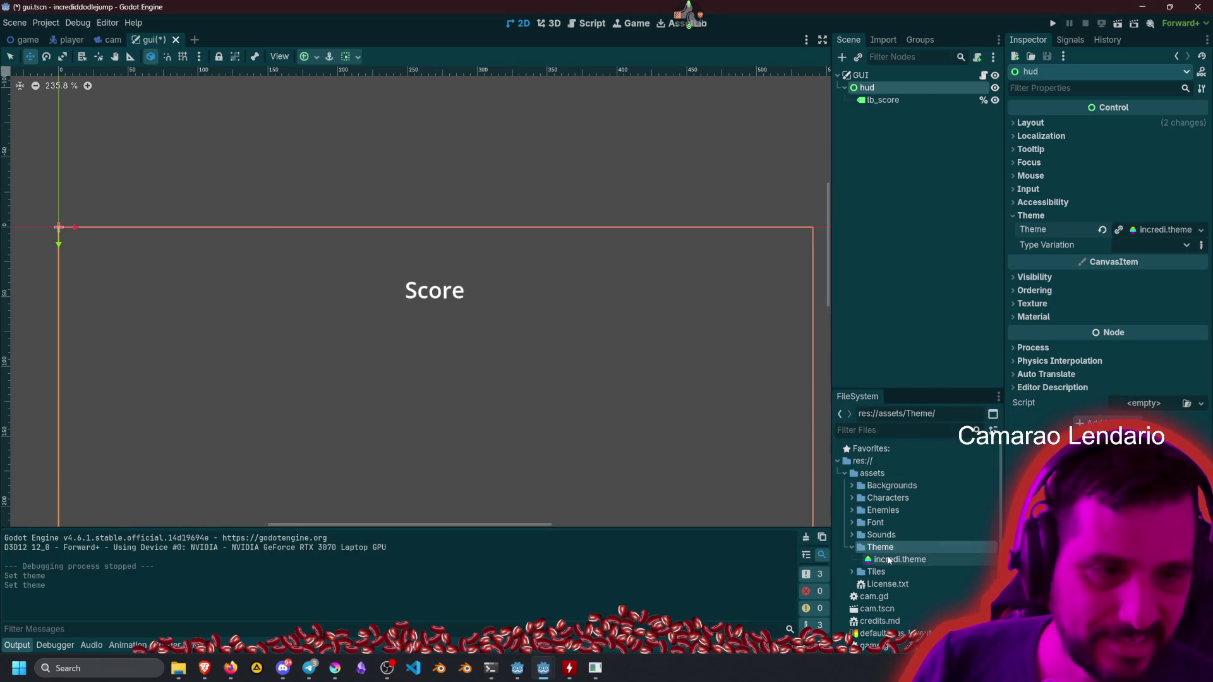
click(898, 560)
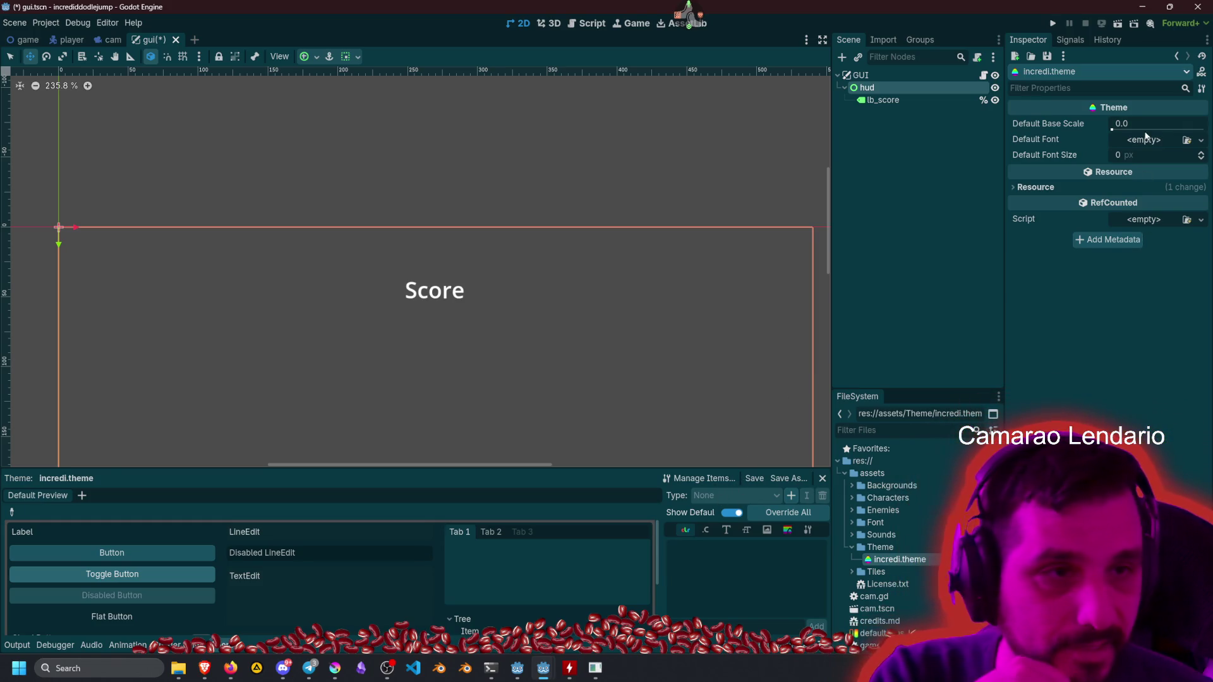
click(852, 523)
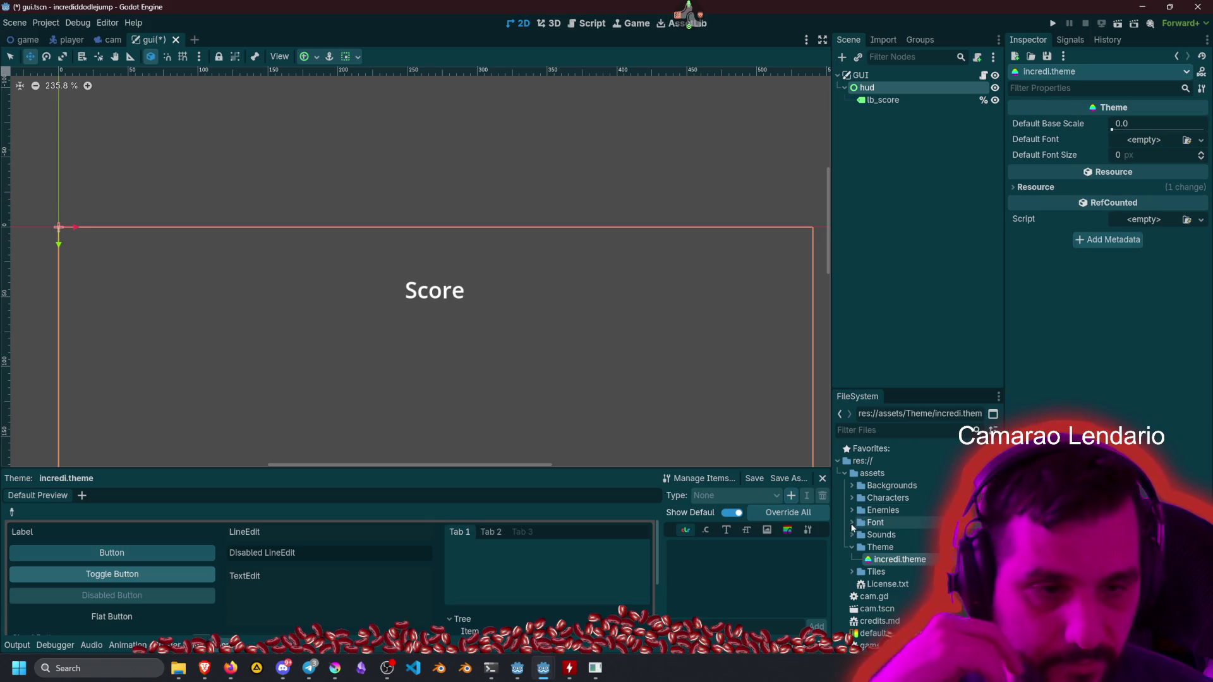
click(902, 547)
mouse_move(924, 559)
mouse_down()
mouse_move(1155, 214)
mouse_move(1146, 144)
mouse_up()
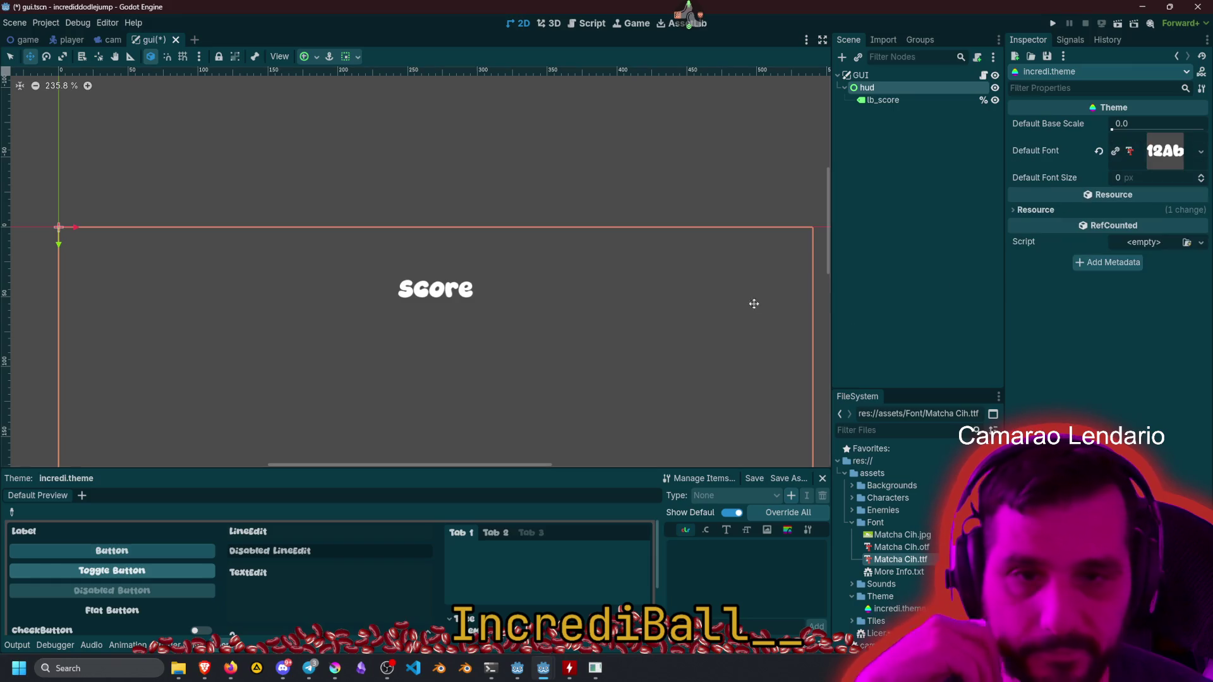
Increase the lb_score label's Font Size theme override
scroll(487, 221, down, 3)
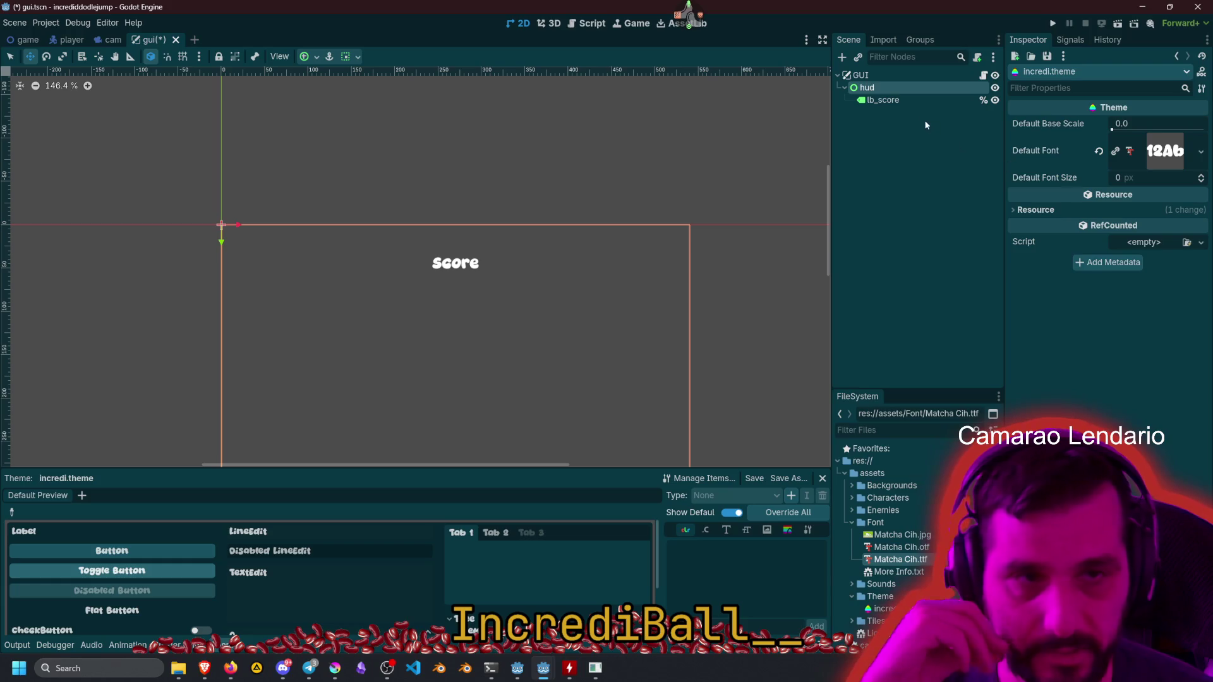
click(883, 100)
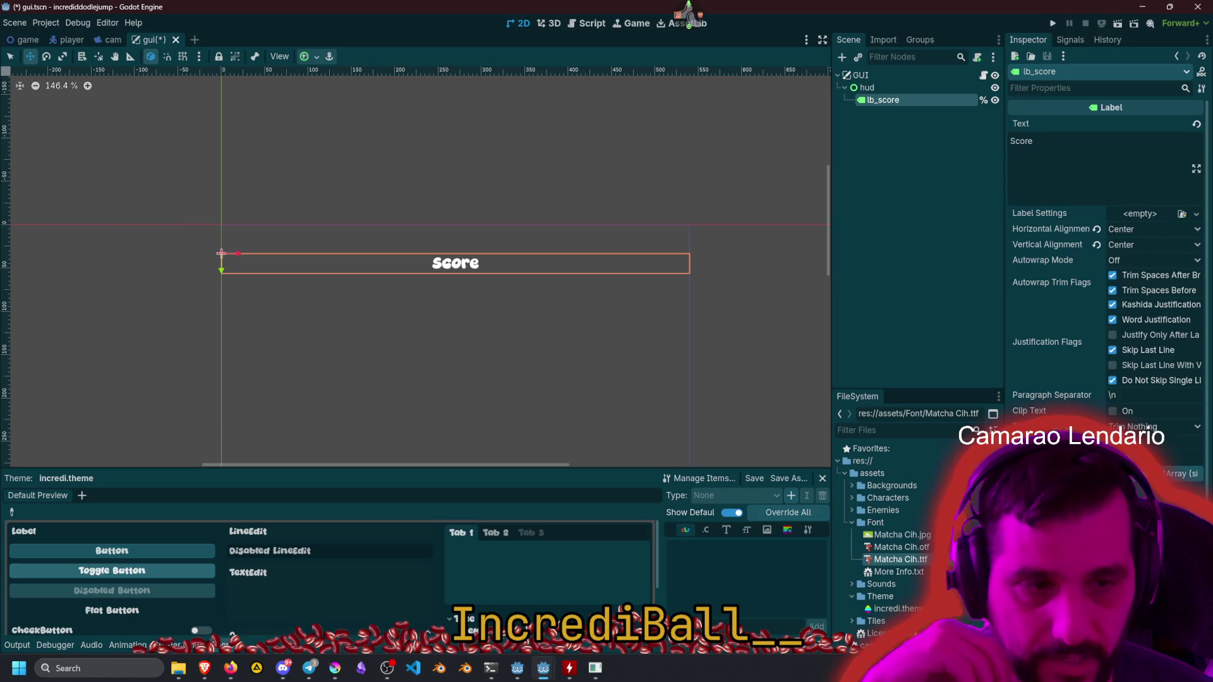
scroll(1147, 428, down, 5)
scroll(1105, 253, down, 2)
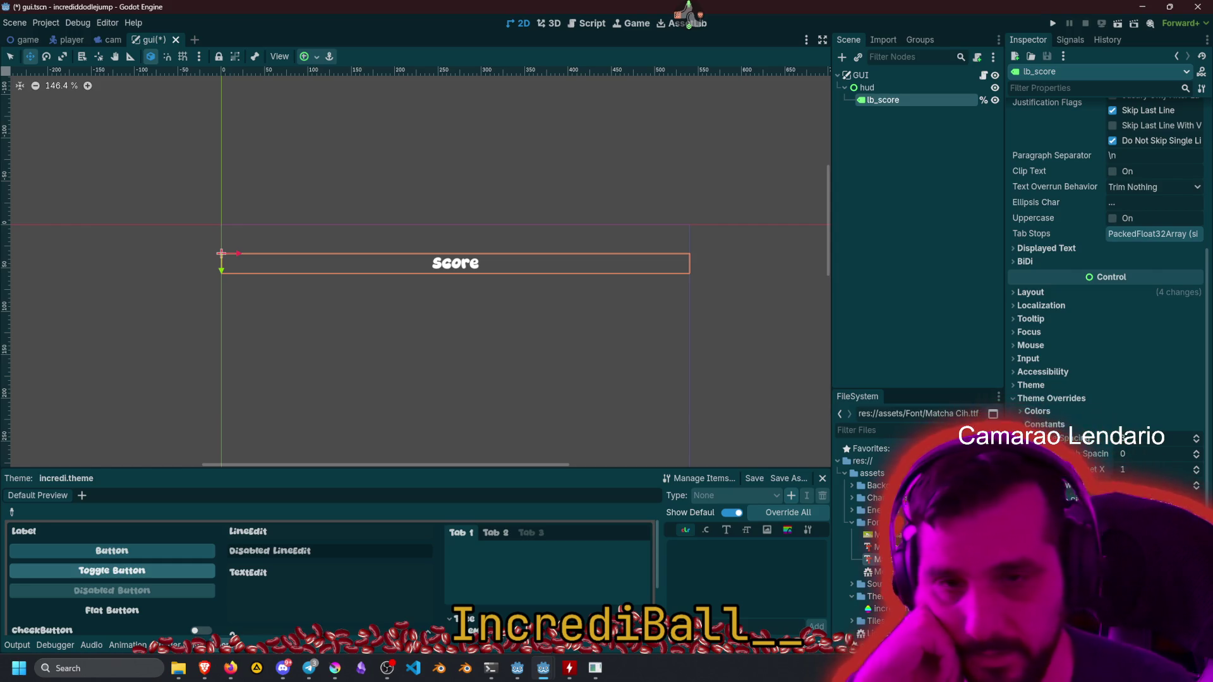
scroll(447, 222, up, 5)
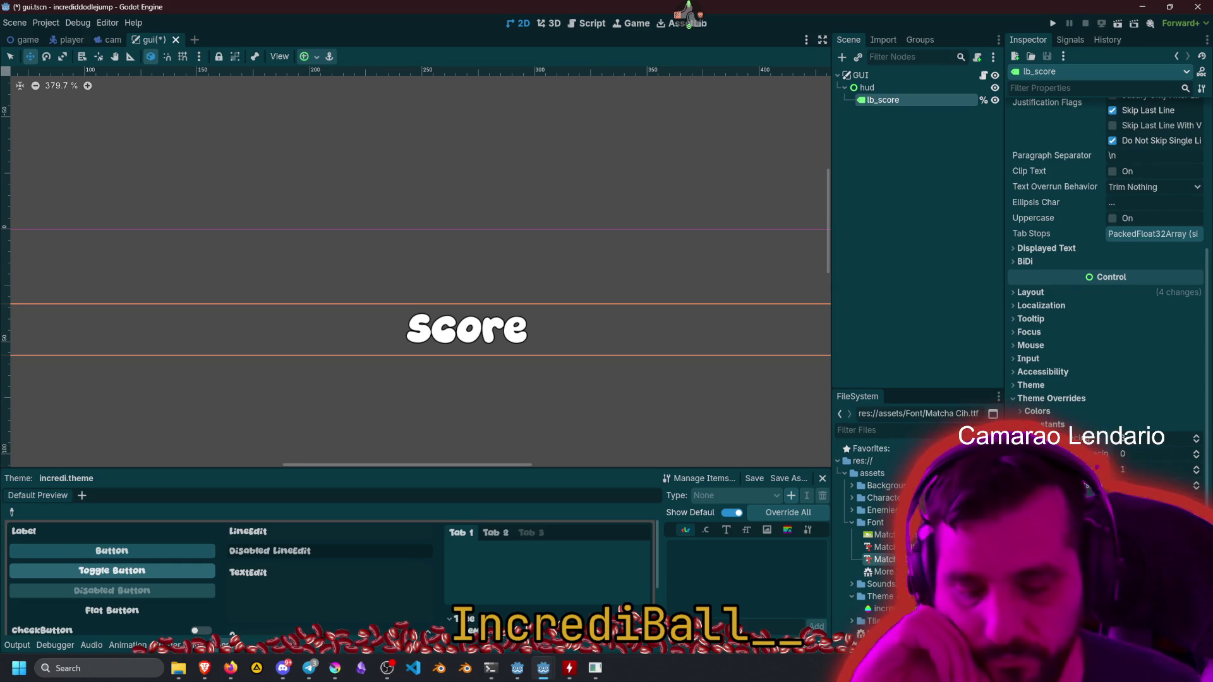
click(981, 234)
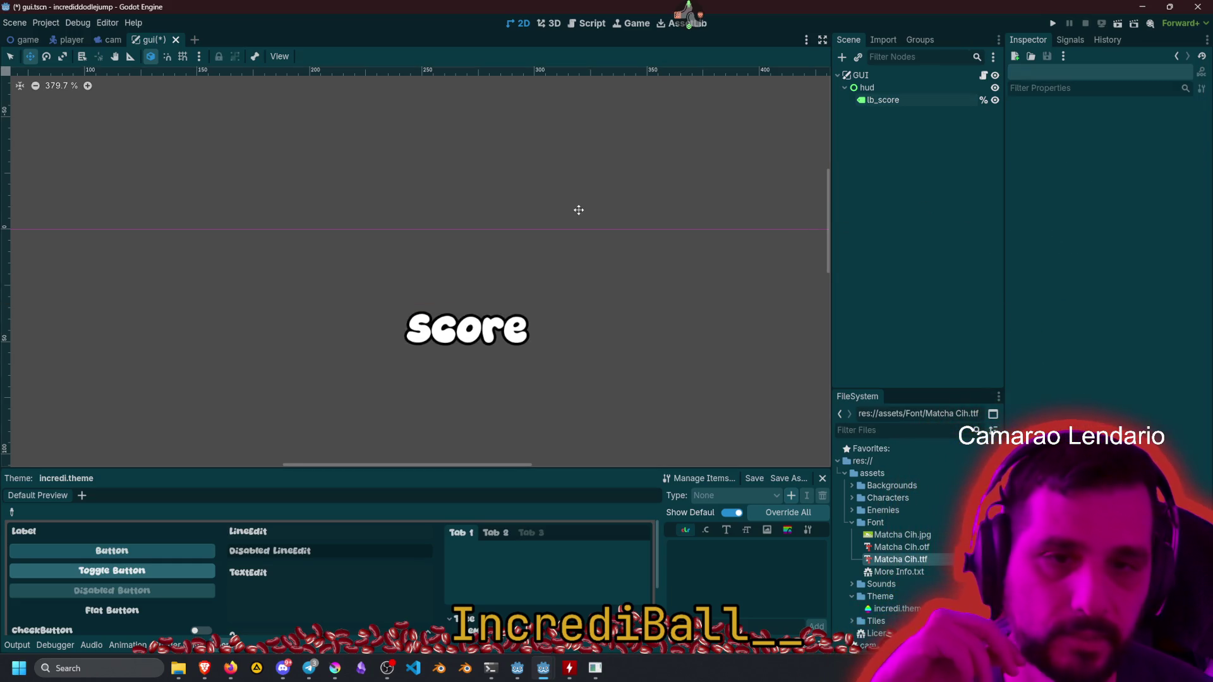
scroll(592, 211, down, 8)
scroll(575, 207, up, 3)
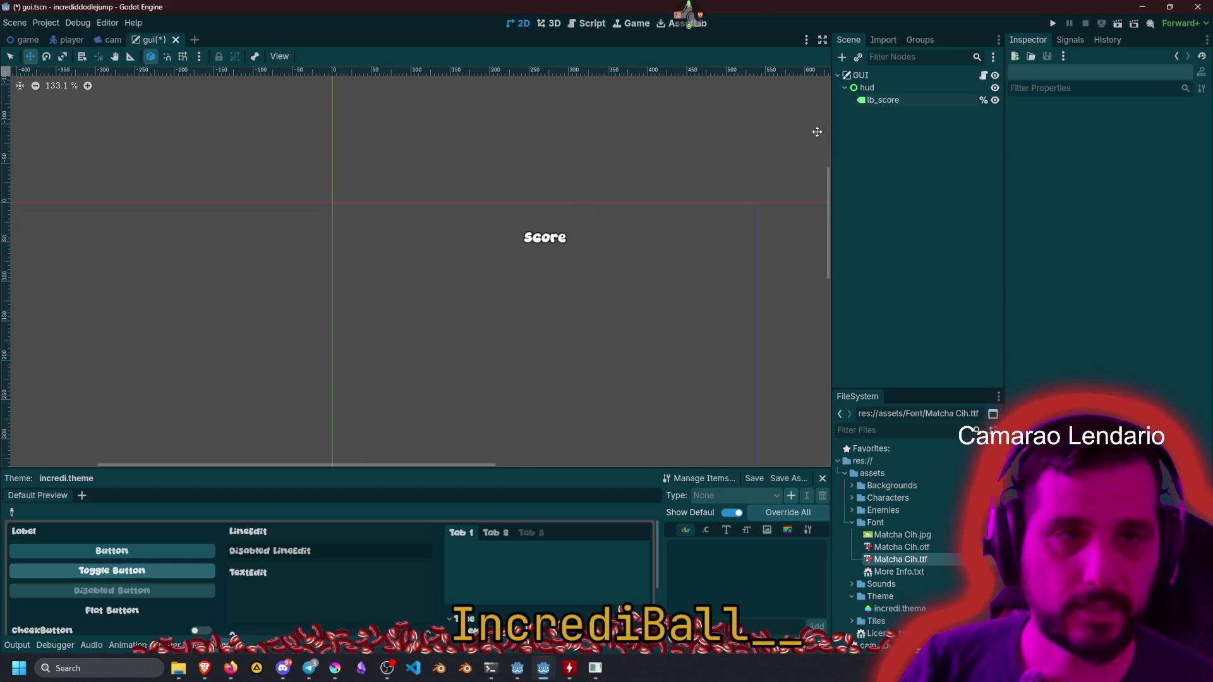
click(883, 99)
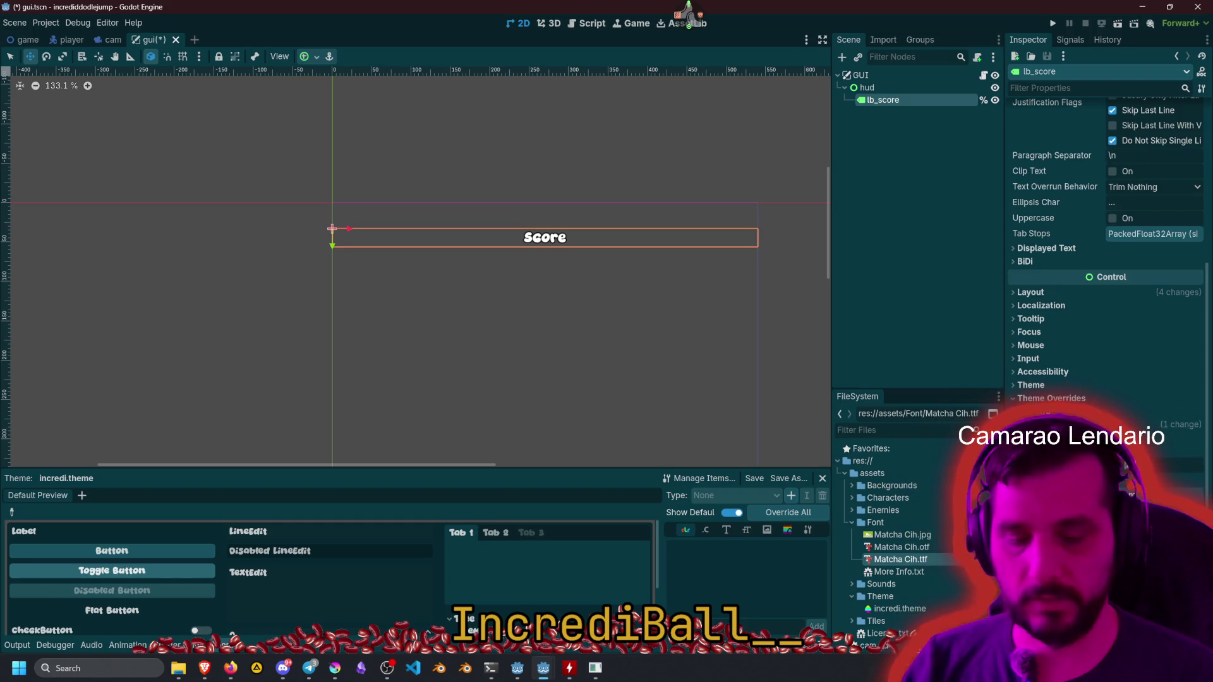
drag(1127, 466, 1175, 466)
click(989, 366)
scroll(577, 263, down, 5)
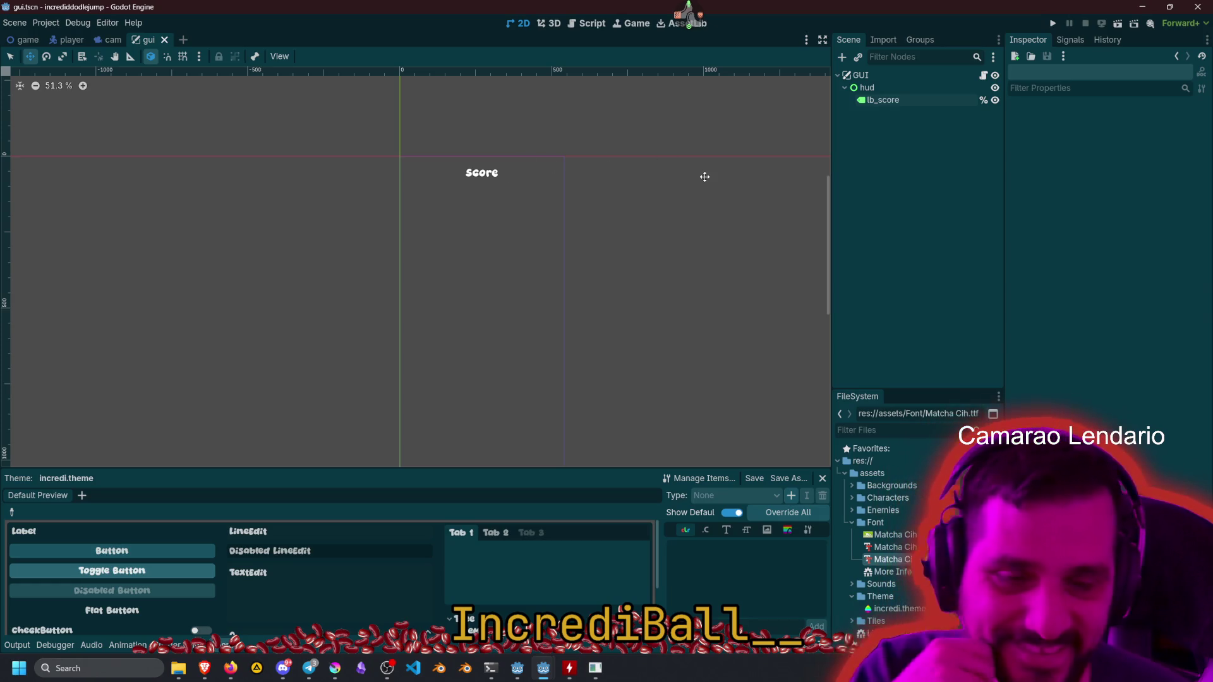
In Project Settings, set GUI > Theme > Custom to res://assets/Theme/incredi.theme, then close
click(41, 24)
click(54, 37)
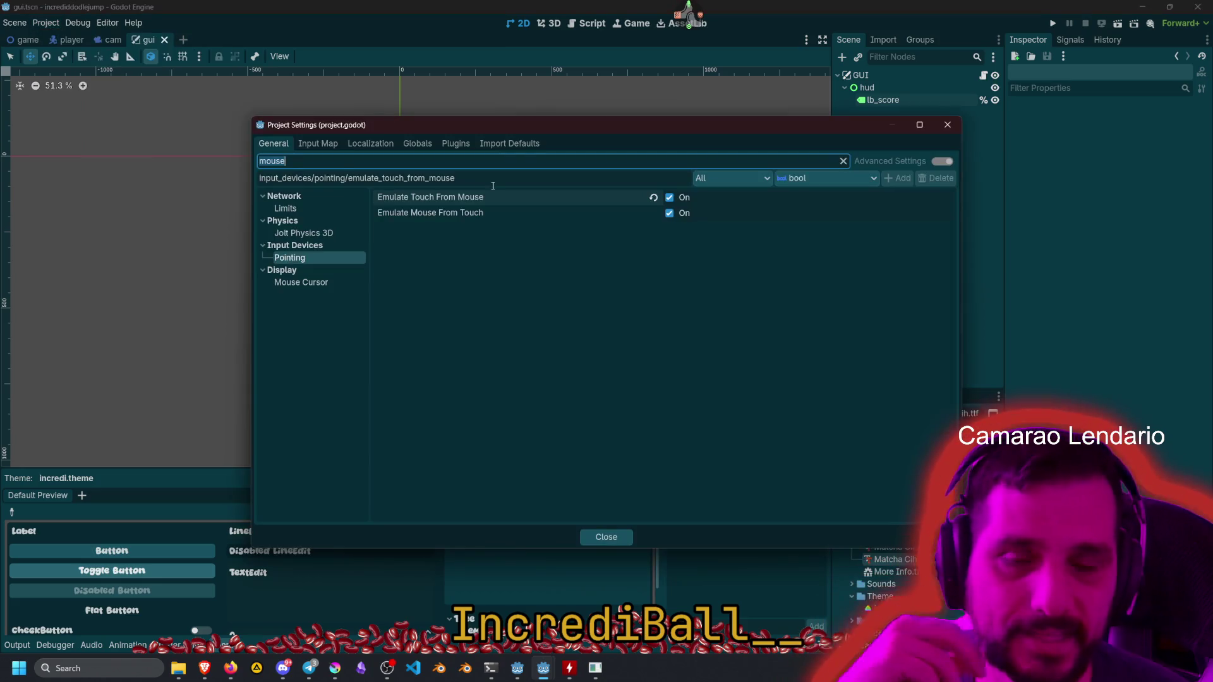
text(theme)
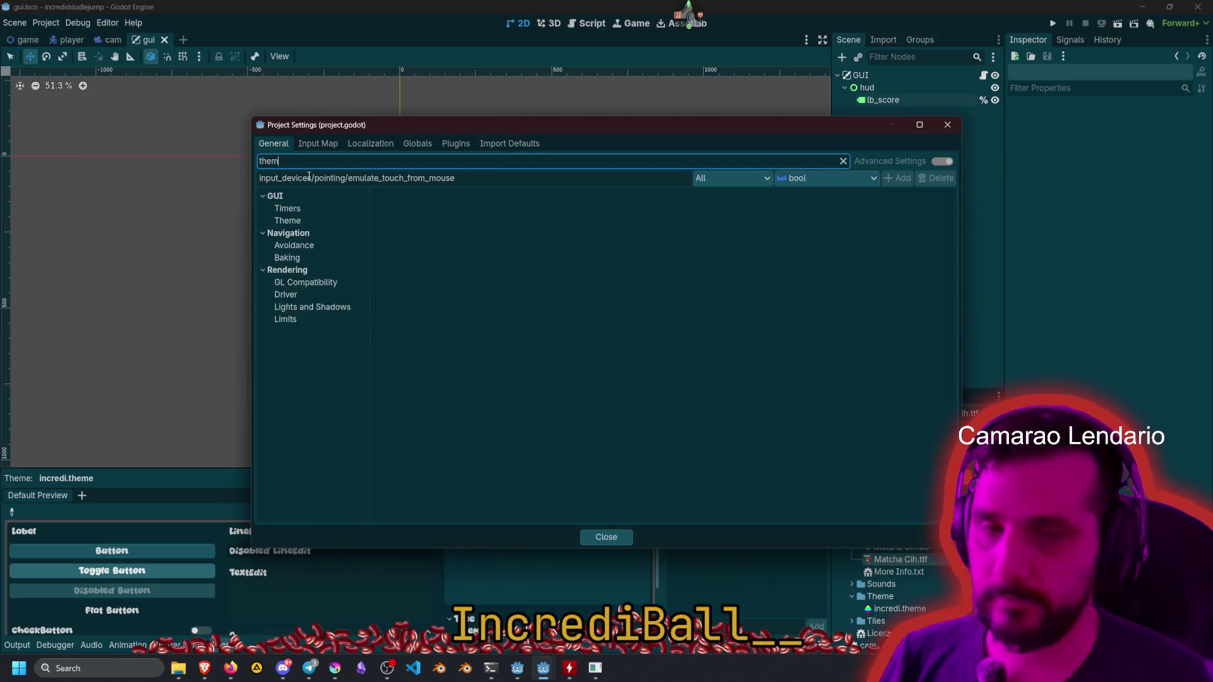
click(290, 221)
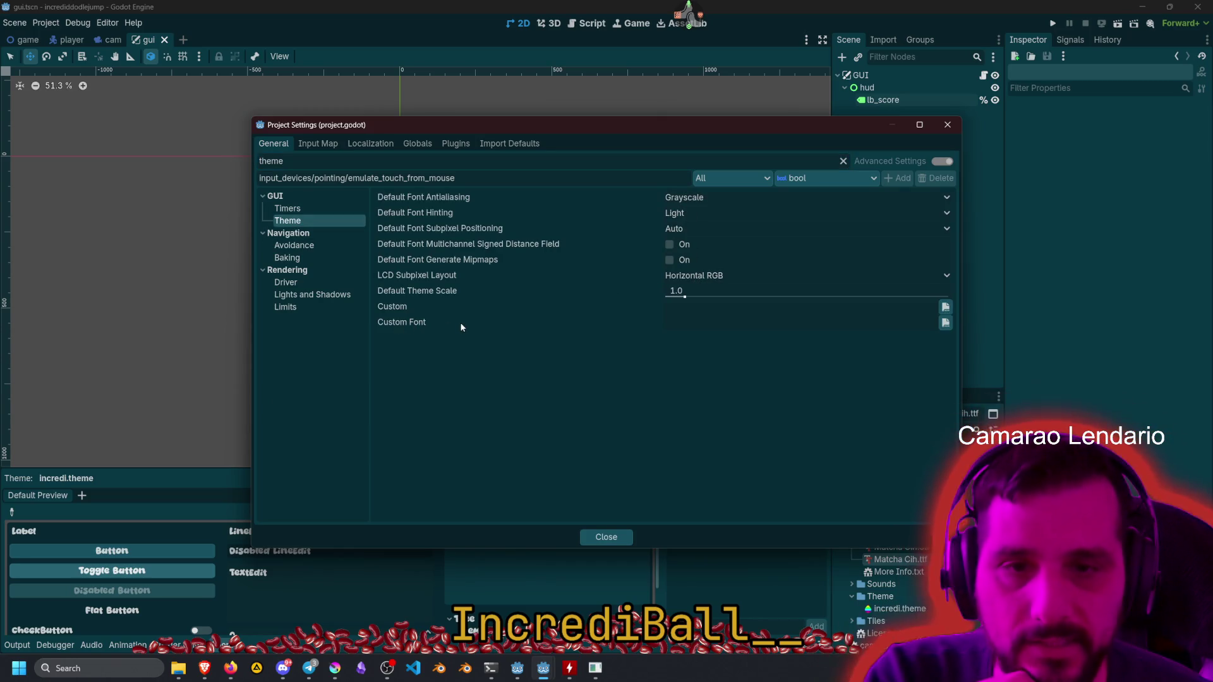
click(751, 308)
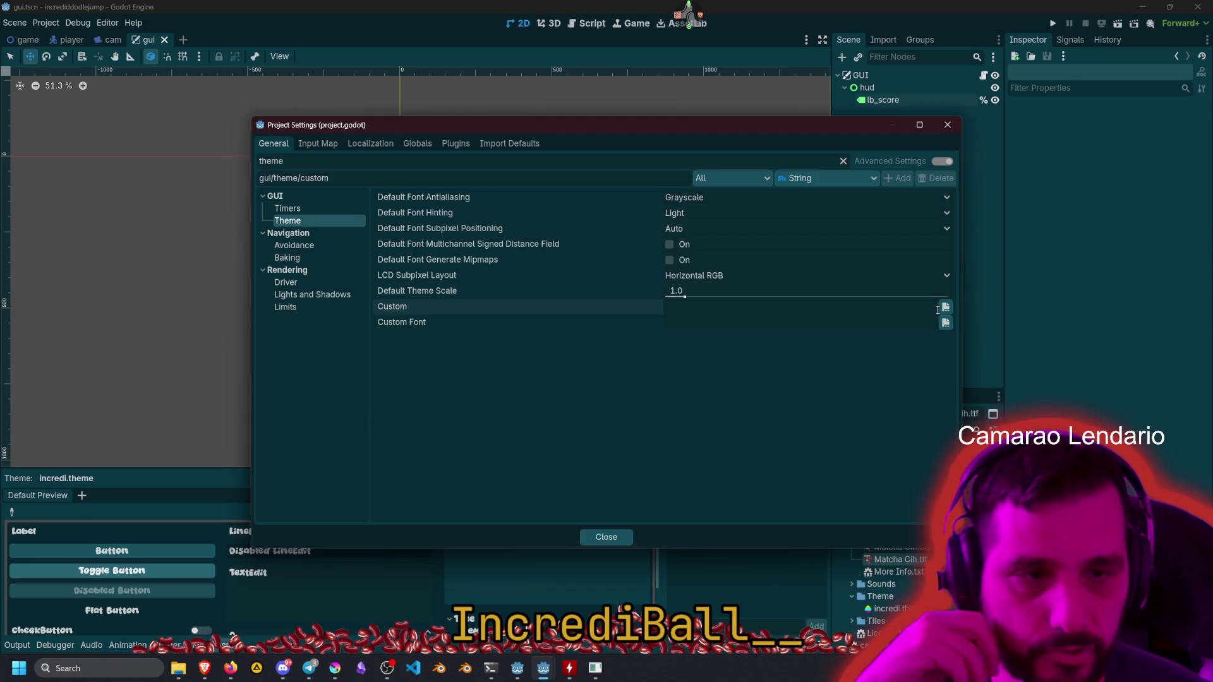
click(945, 308)
double_click(405, 195)
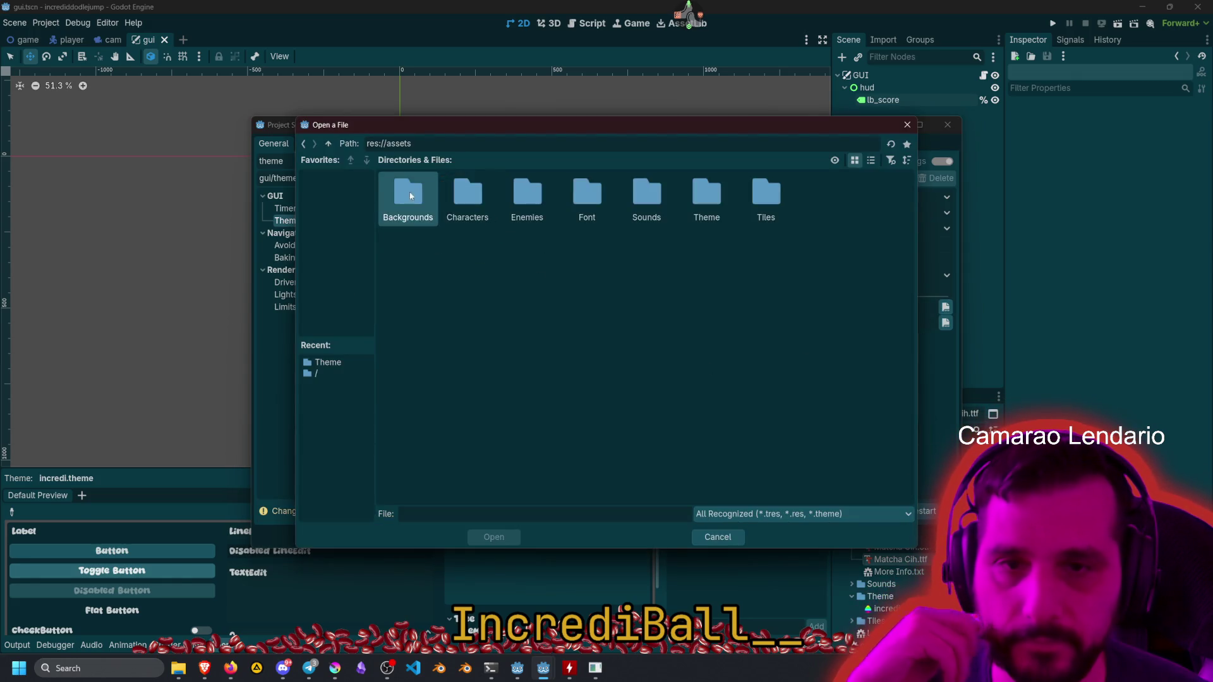
double_click(705, 193)
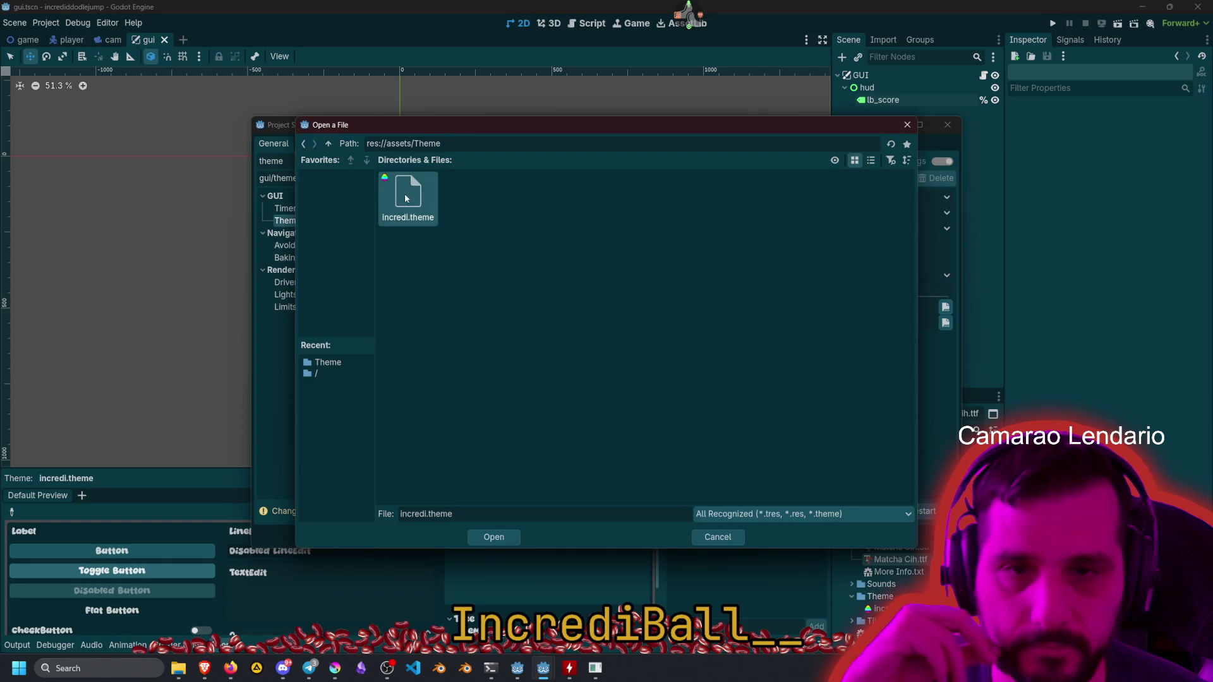
double_click(408, 202)
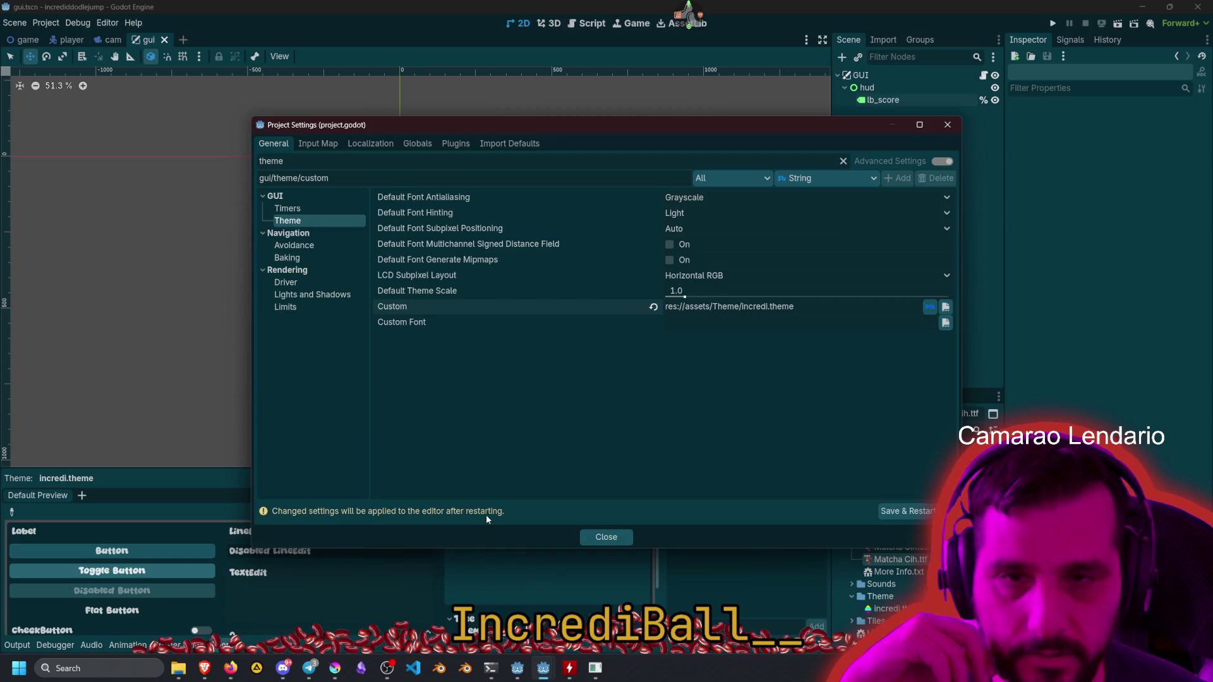
click(596, 537)
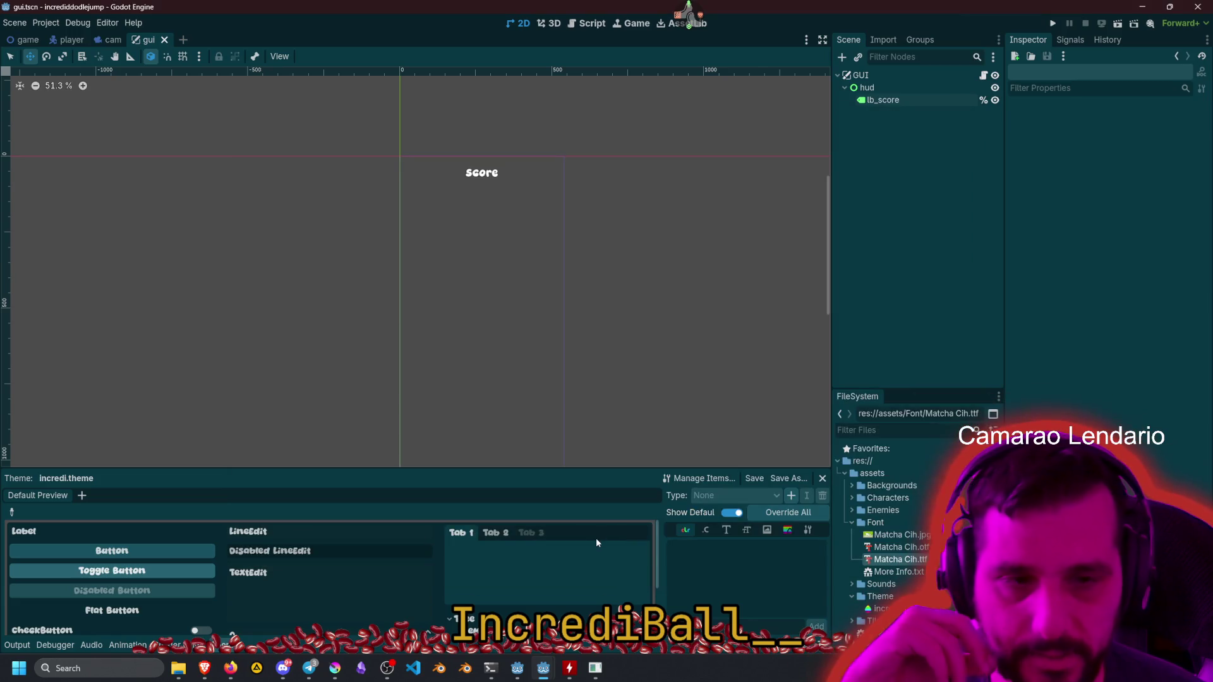
Clear the hud node's own theme, save the gui scene, and reload the current project
click(866, 88)
click(1103, 230)
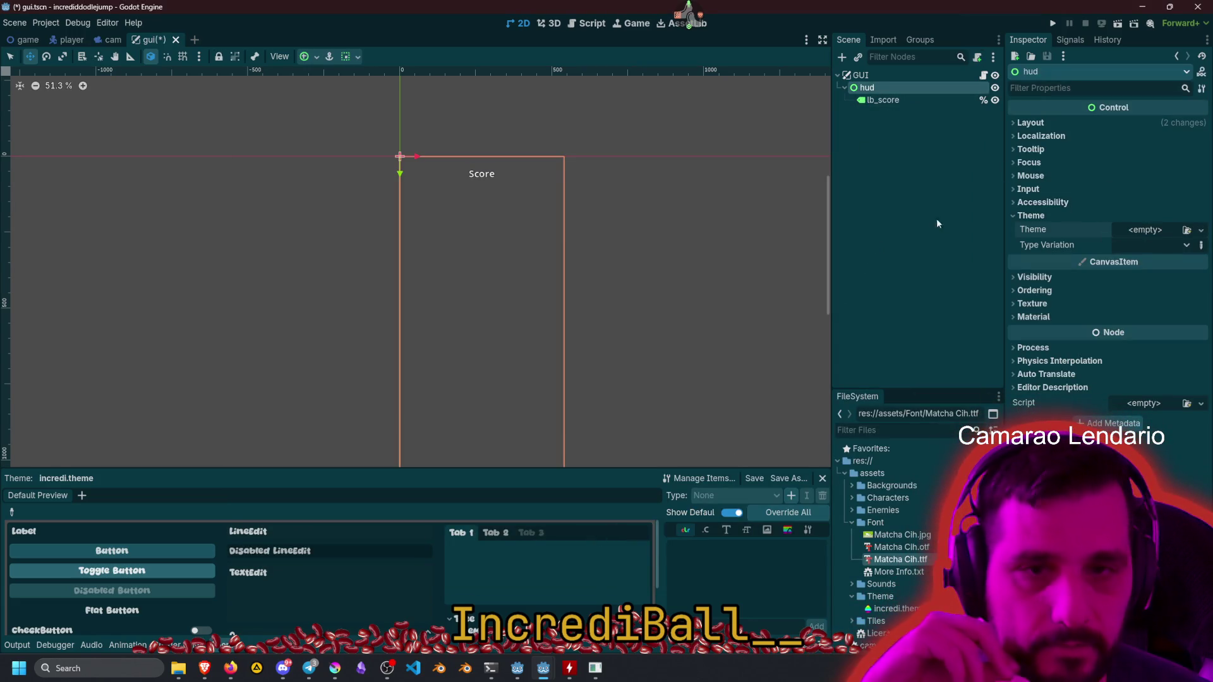
key(Escape)
scroll(547, 212, up, 3)
scroll(548, 212, down, 1)
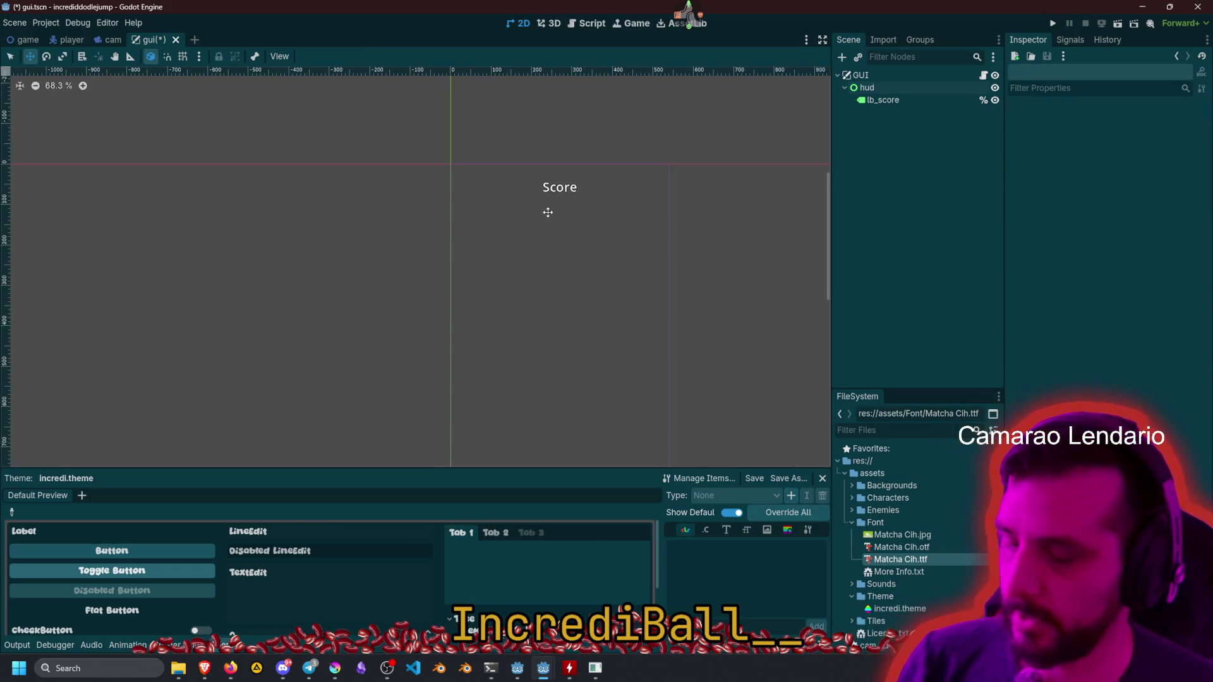
key(ctrl+s)
click(44, 23)
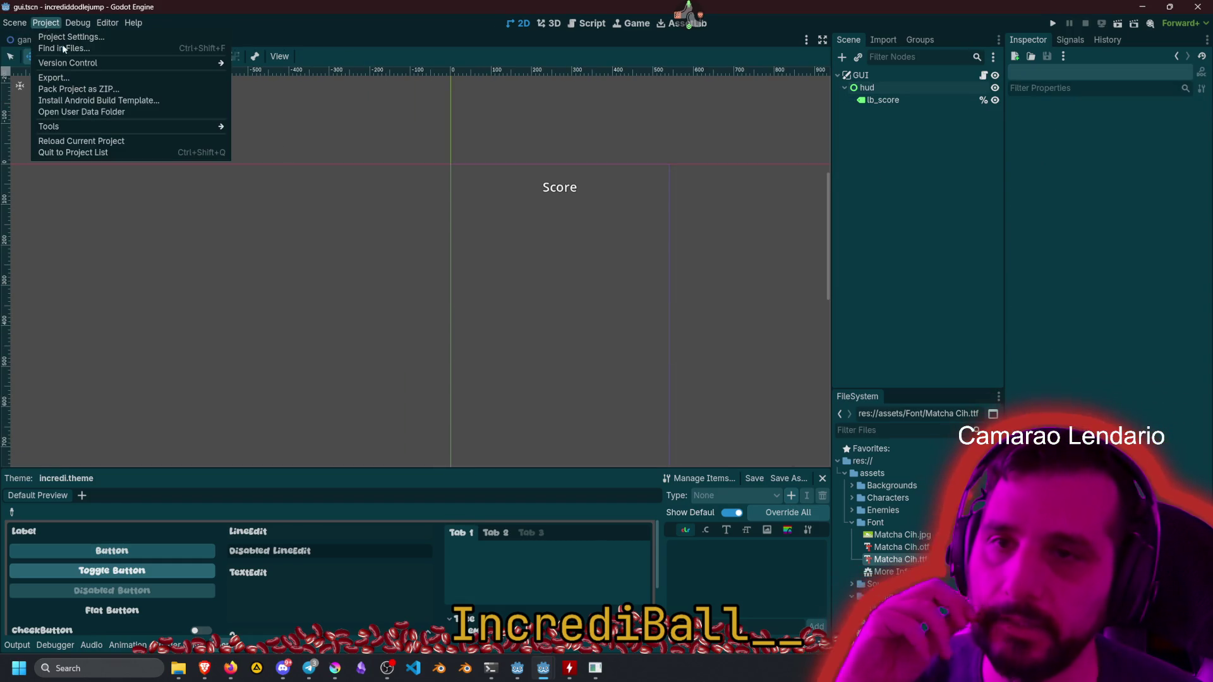
click(101, 141)
key(F5)
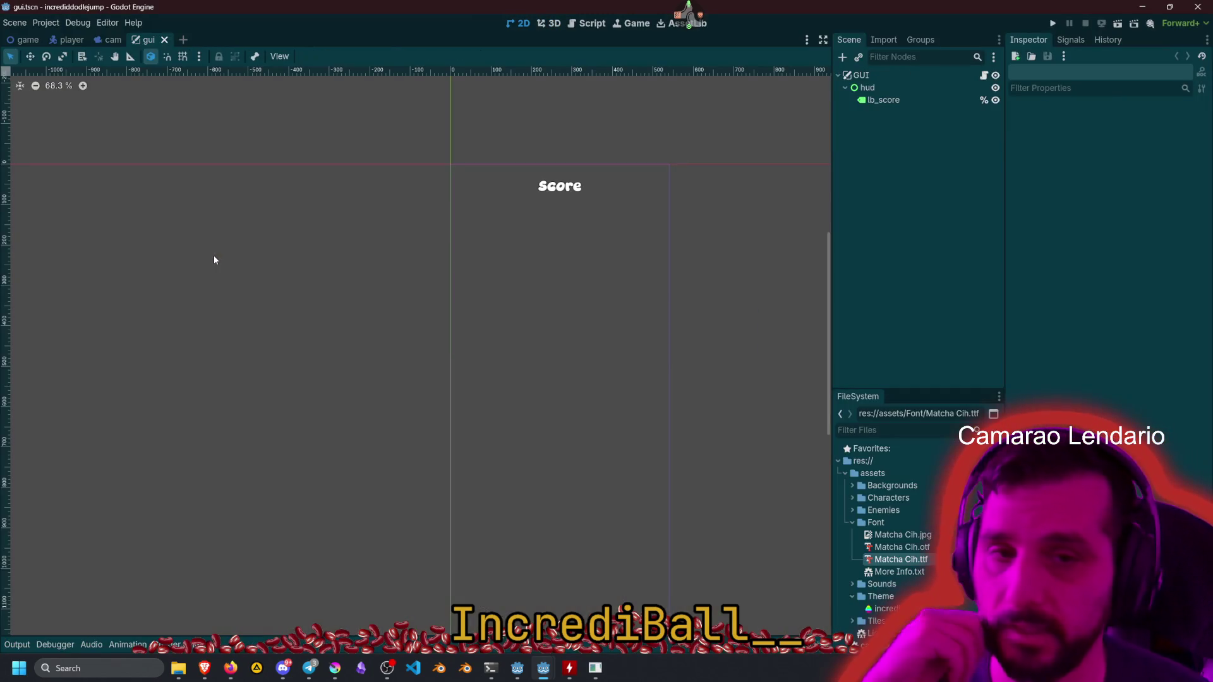
Adjust lb_score's constant overrides and run the game to see the score in Matcha Cih
scroll(577, 190, up, 9)
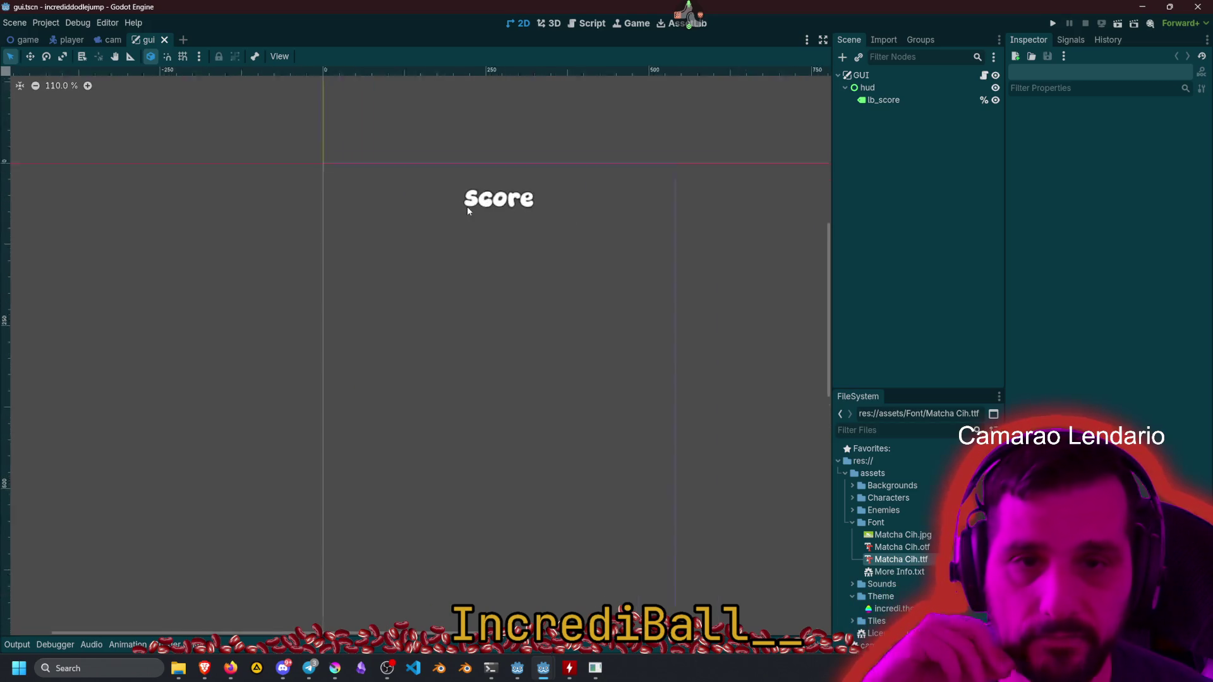
click(758, 193)
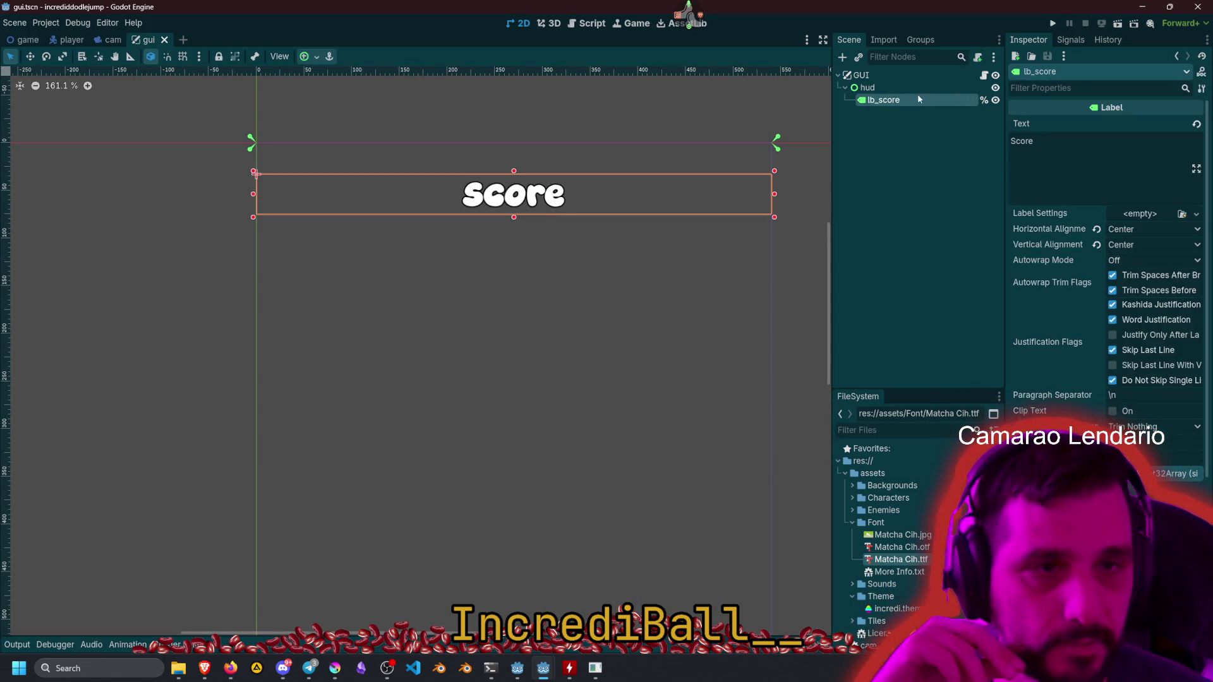
click(901, 86)
click(870, 99)
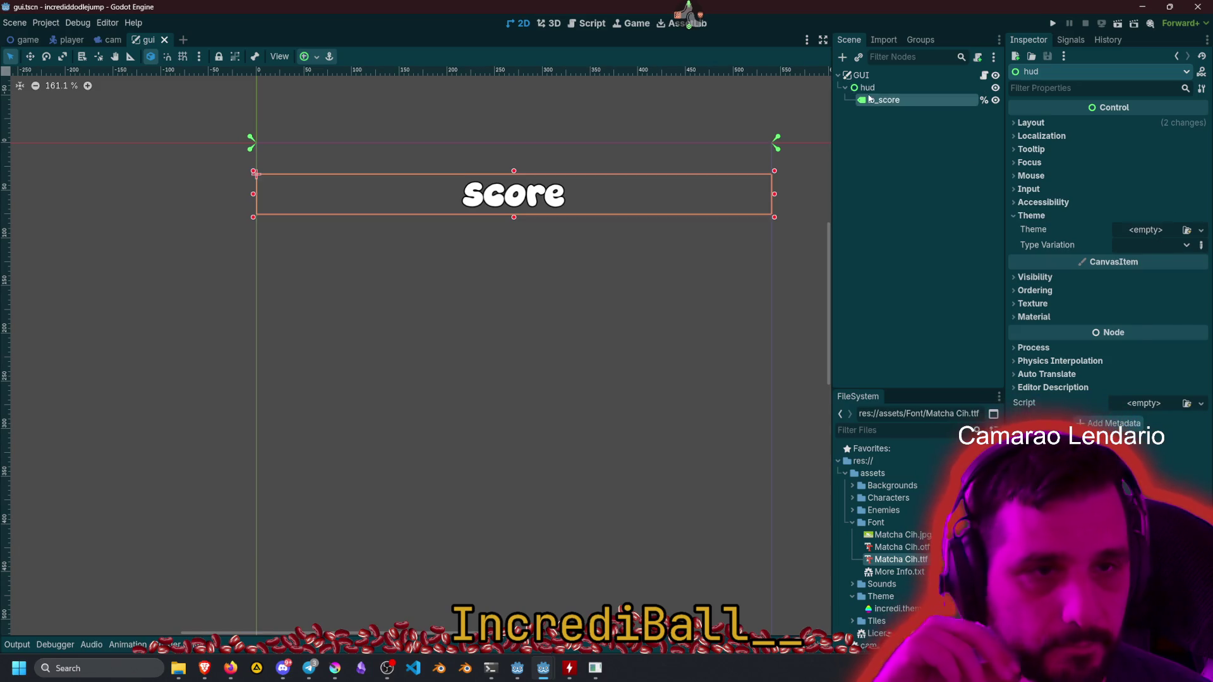
scroll(1147, 427, down, 5)
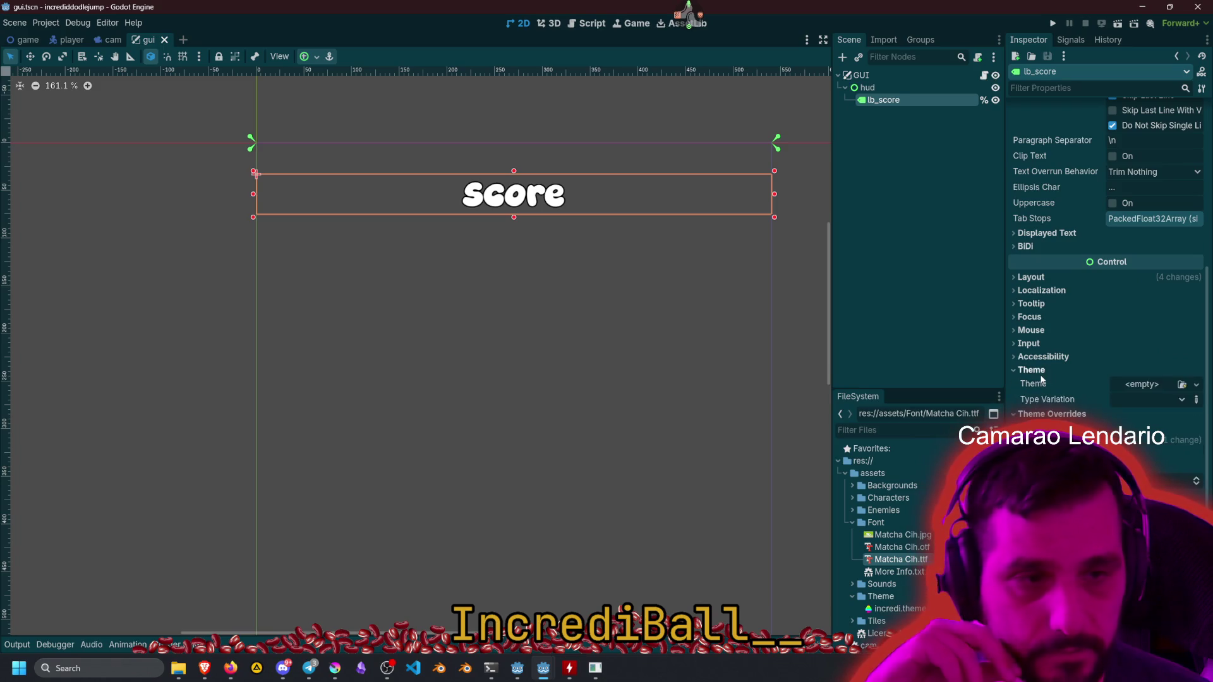
click(875, 259)
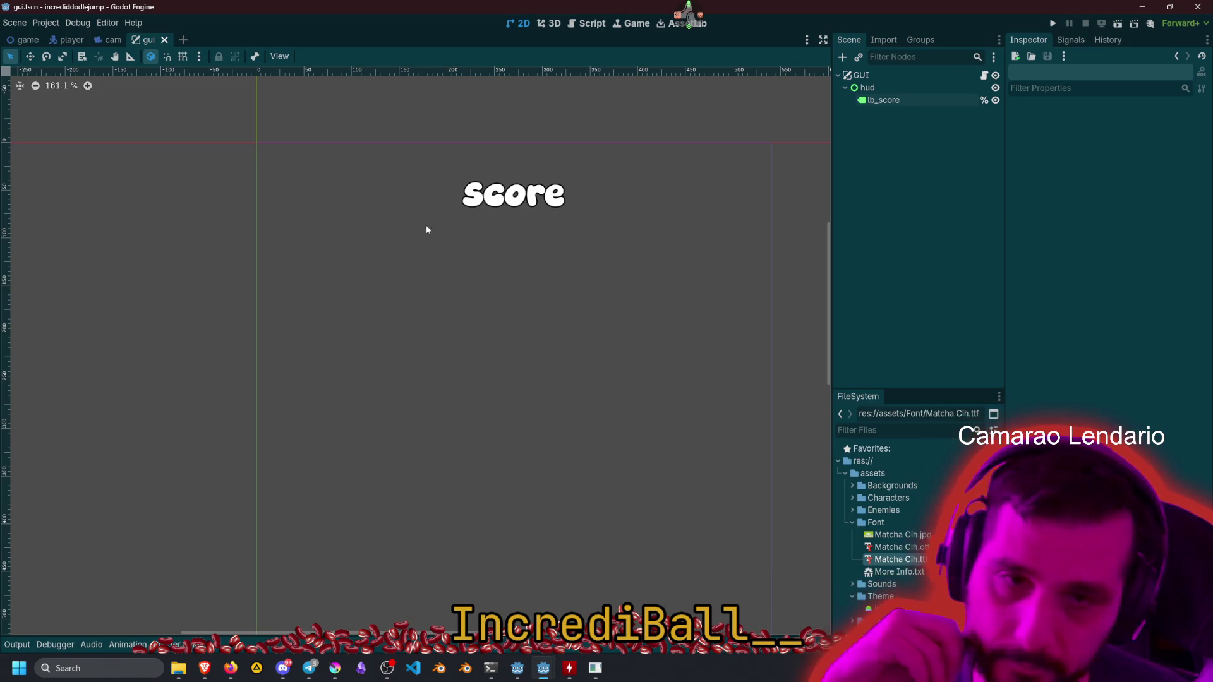
scroll(411, 258, down, 5)
scroll(482, 214, up, 4)
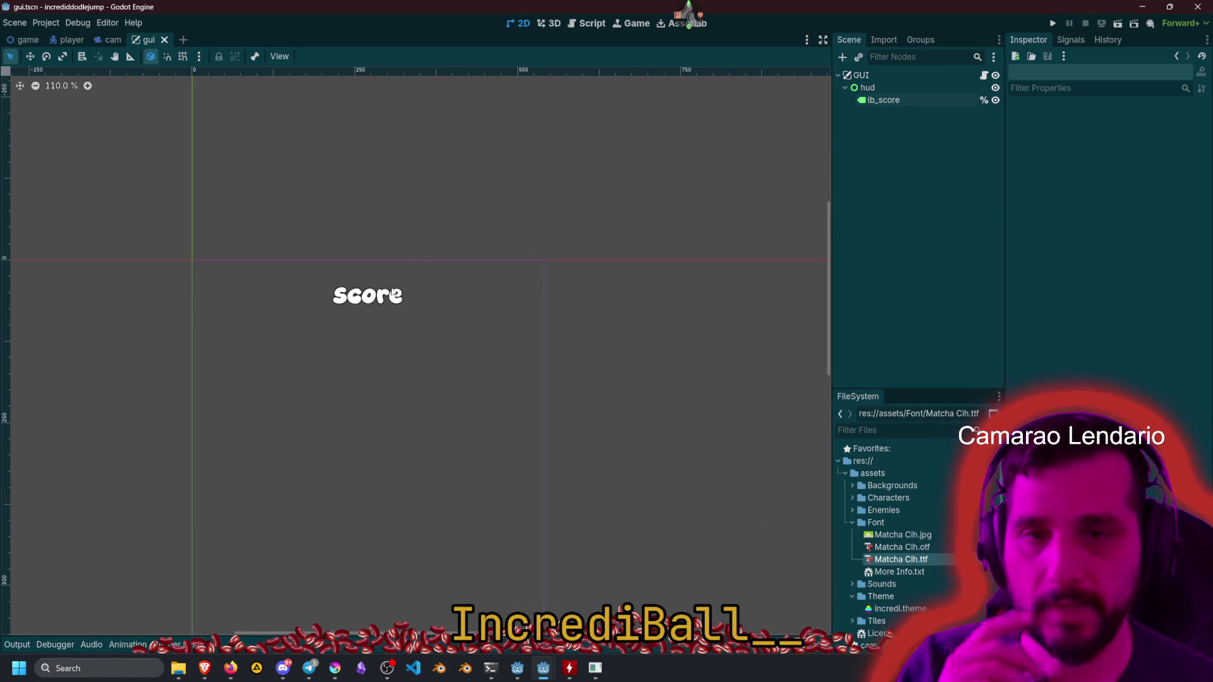
click(393, 291)
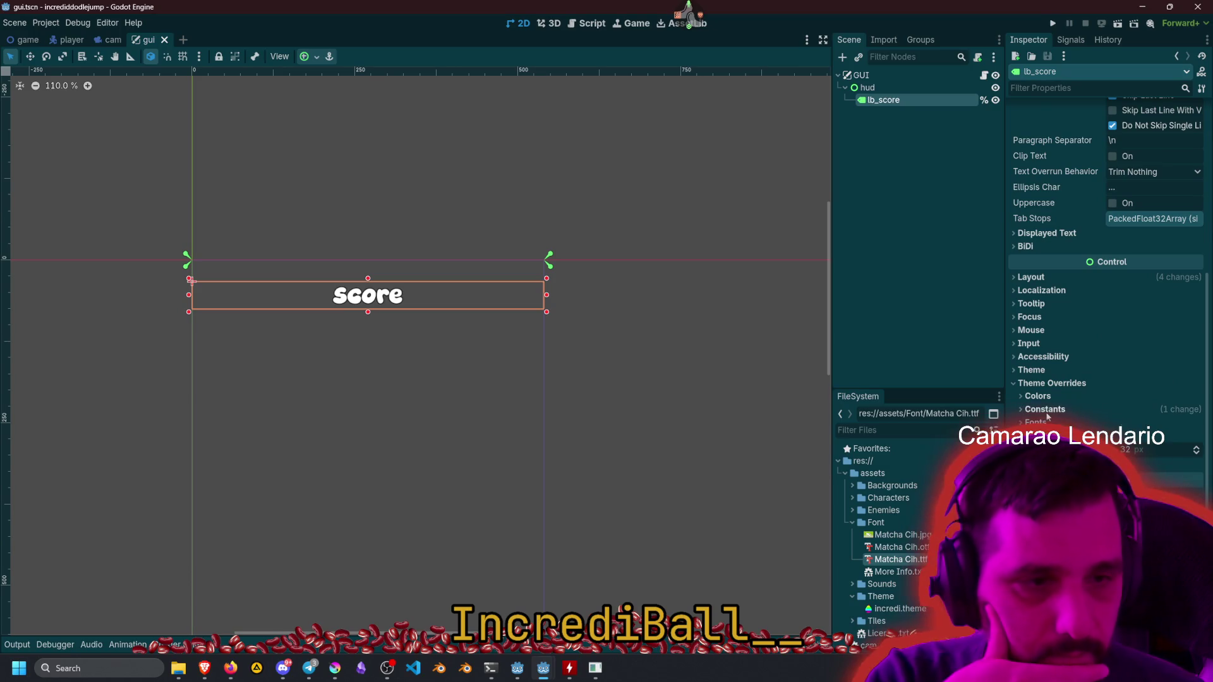
click(1045, 410)
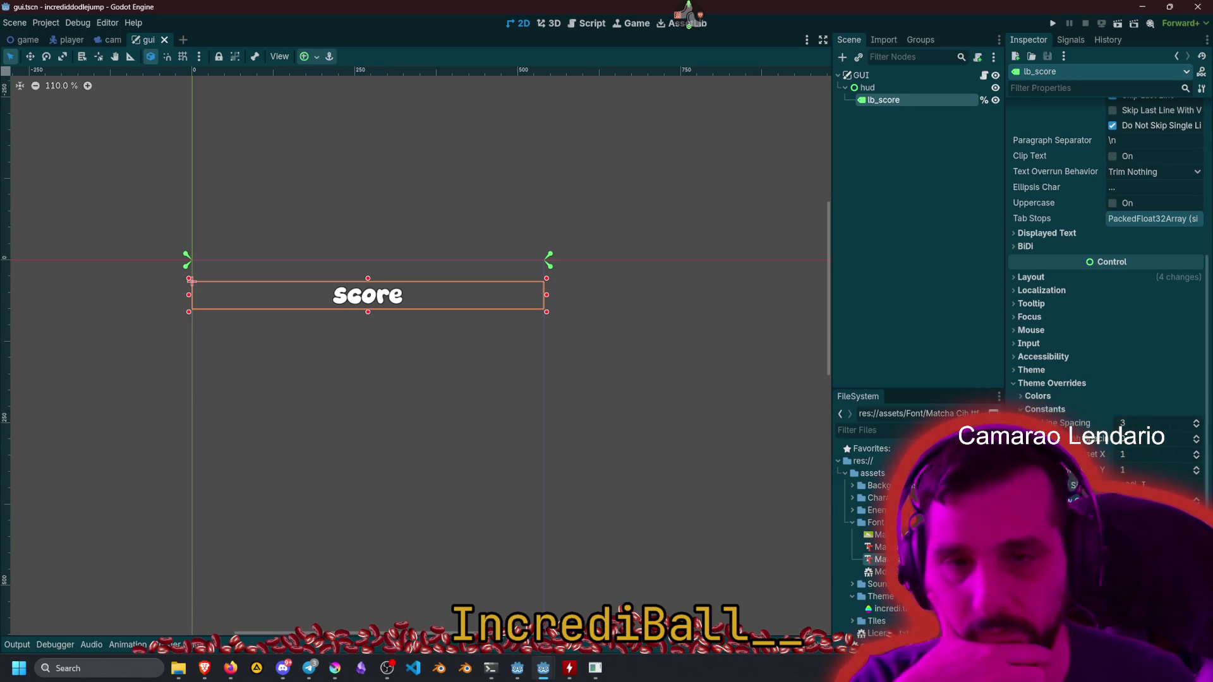
click(190, 280)
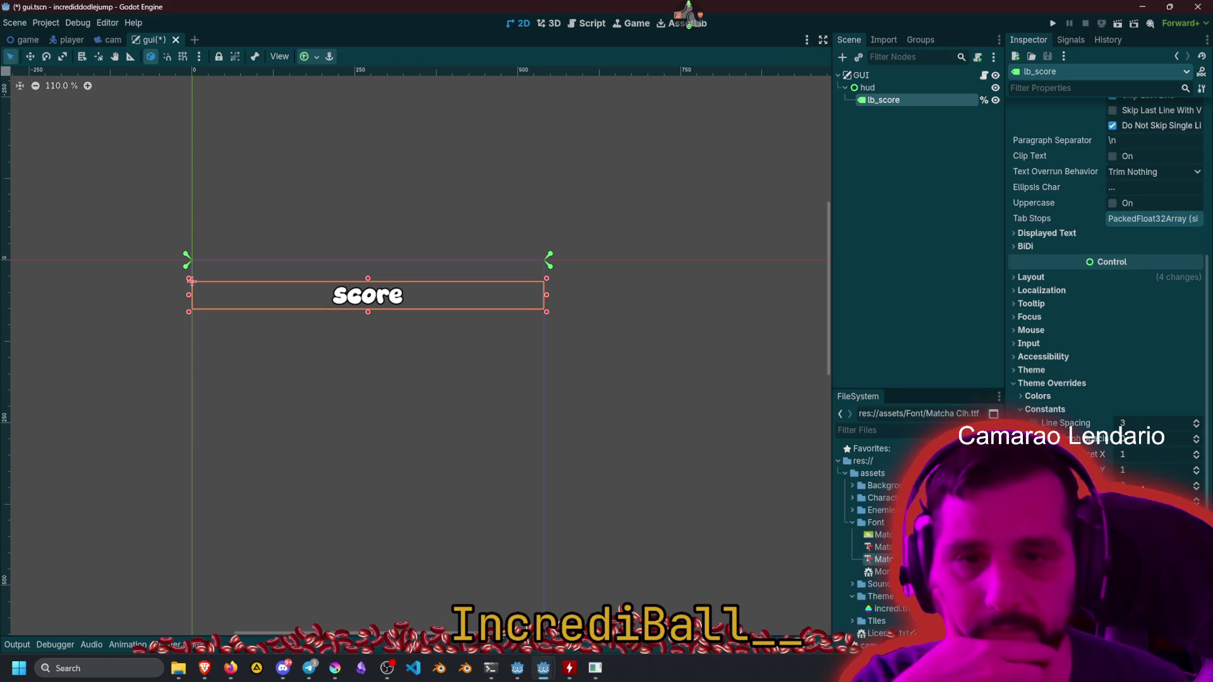
scroll(336, 295, up, 3)
scroll(406, 272, down, 5)
click(441, 250)
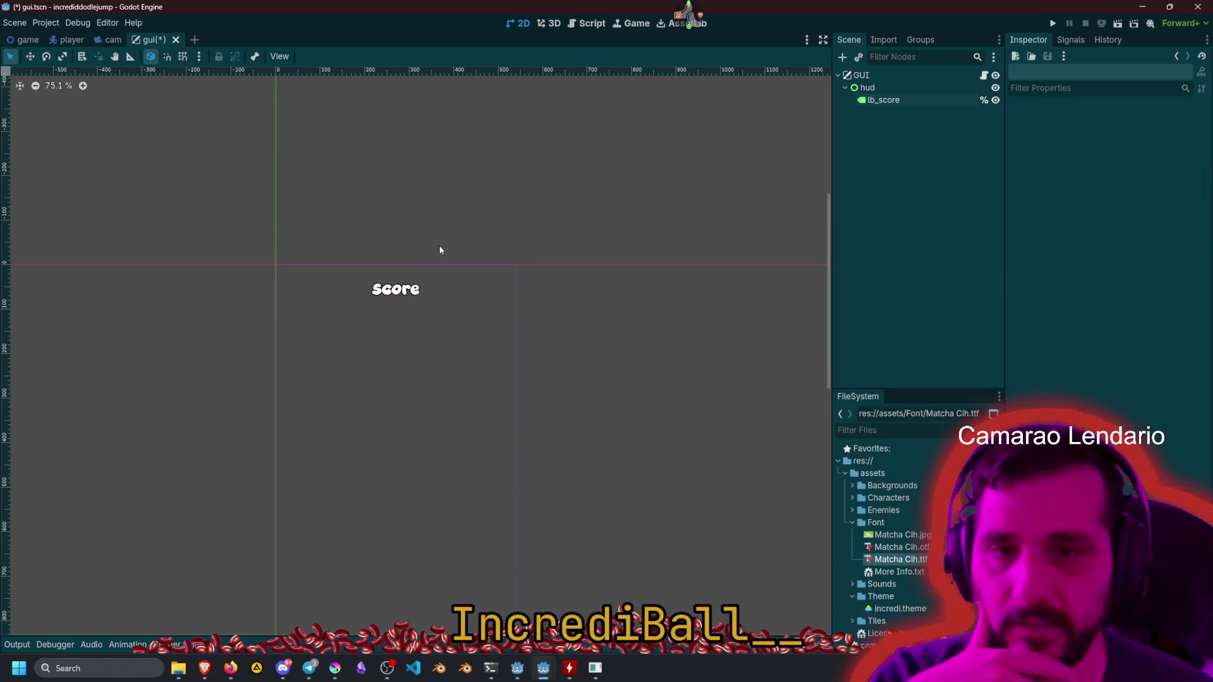
key(F5)
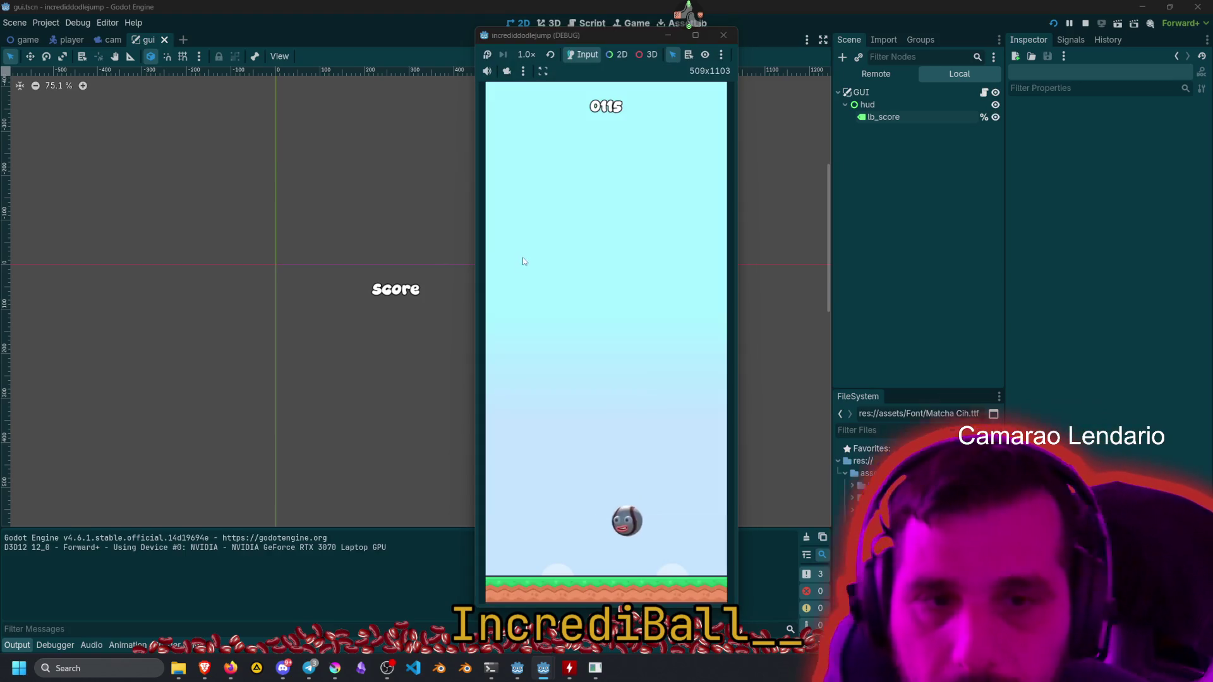
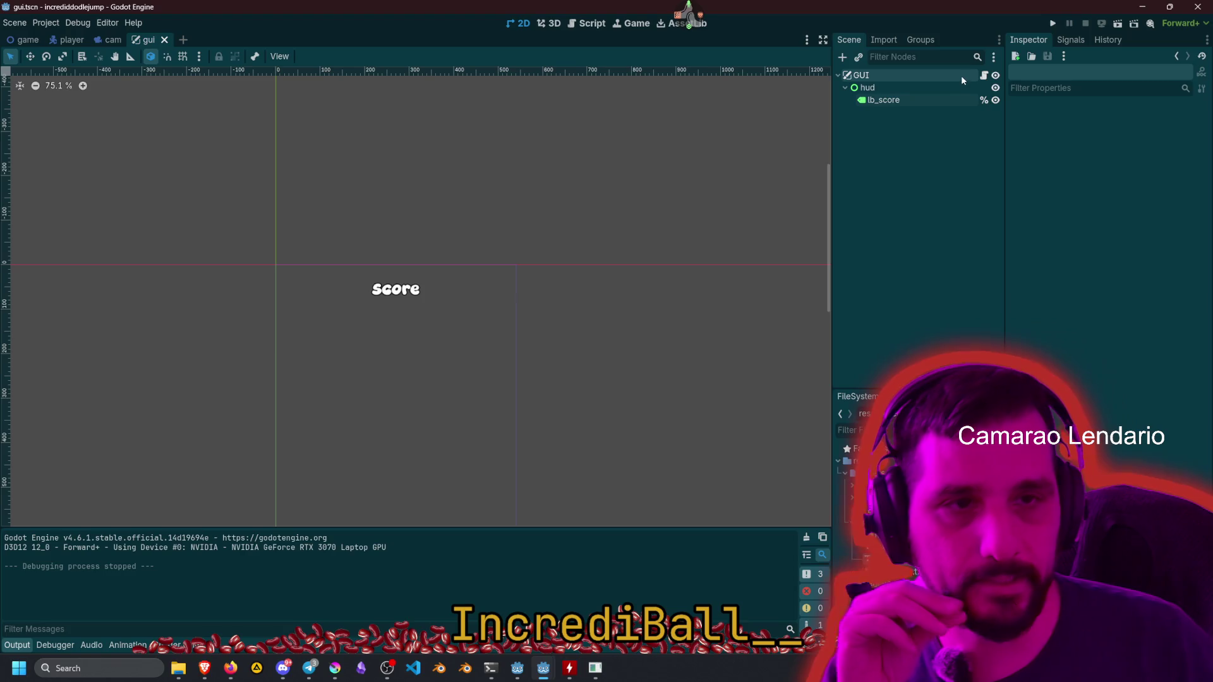
In gui.gd, change the score format string from "%04d" to "%08d"
click(983, 75)
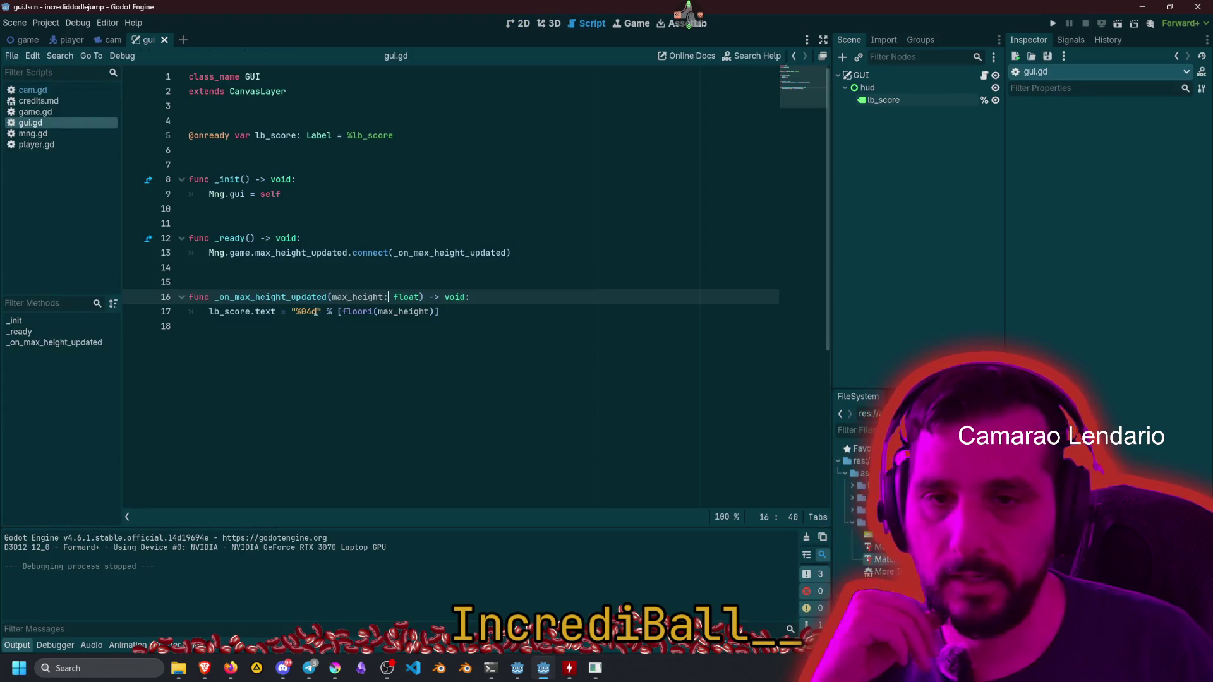
key(Left)
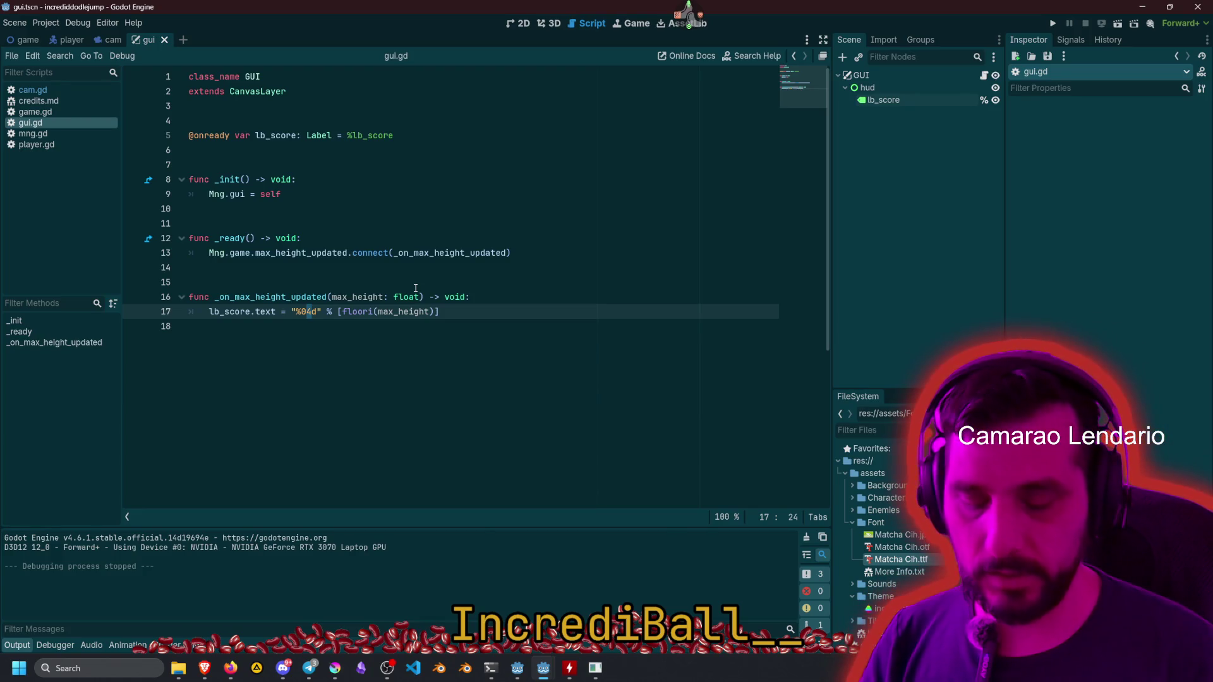
key(Delete)
text(8)
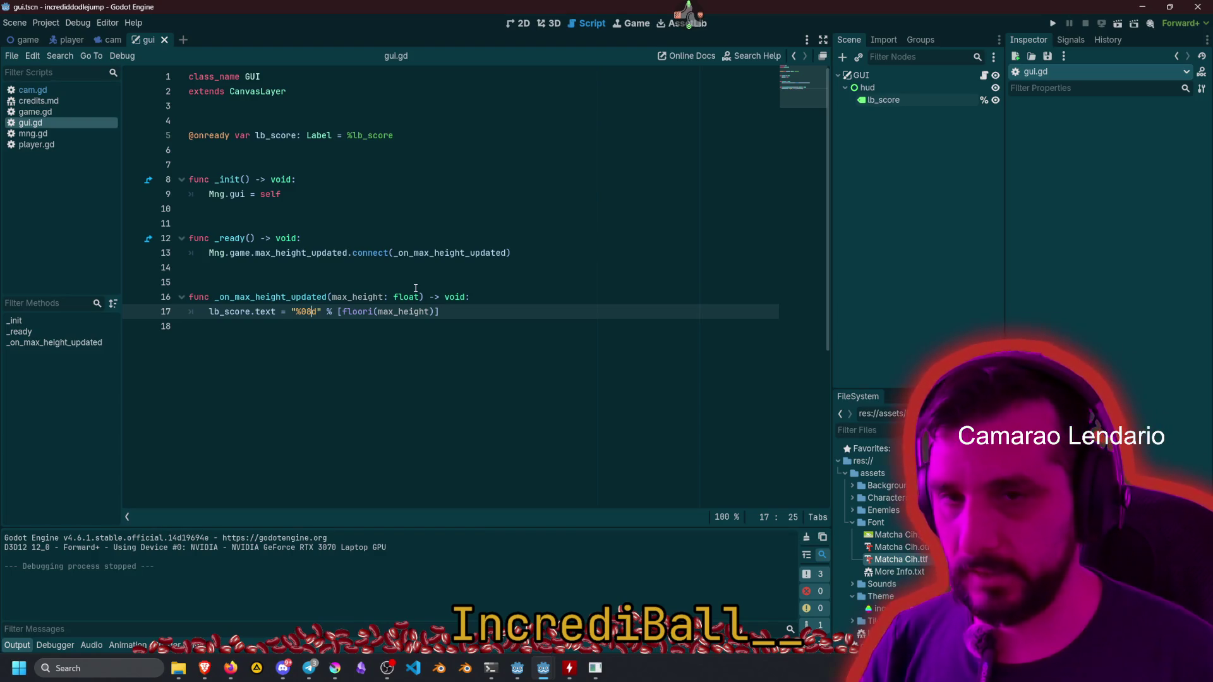
click(415, 288)
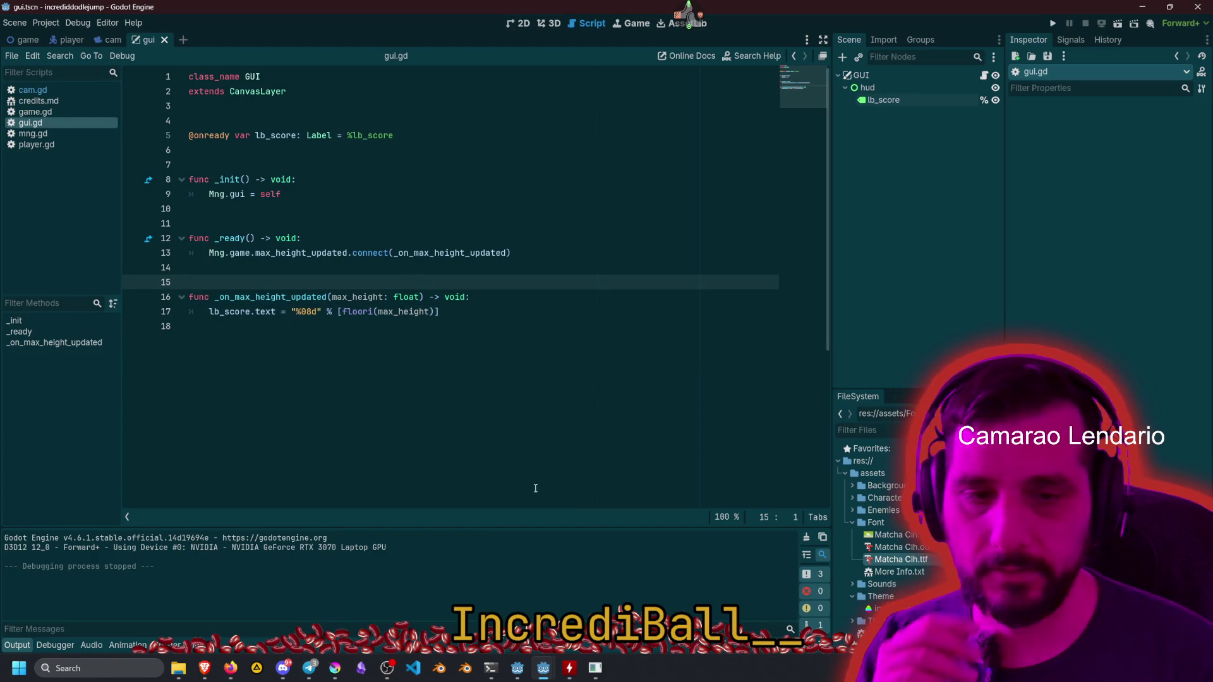
Test-run the game to check the score reads 00000420, then stop it
key(F5)
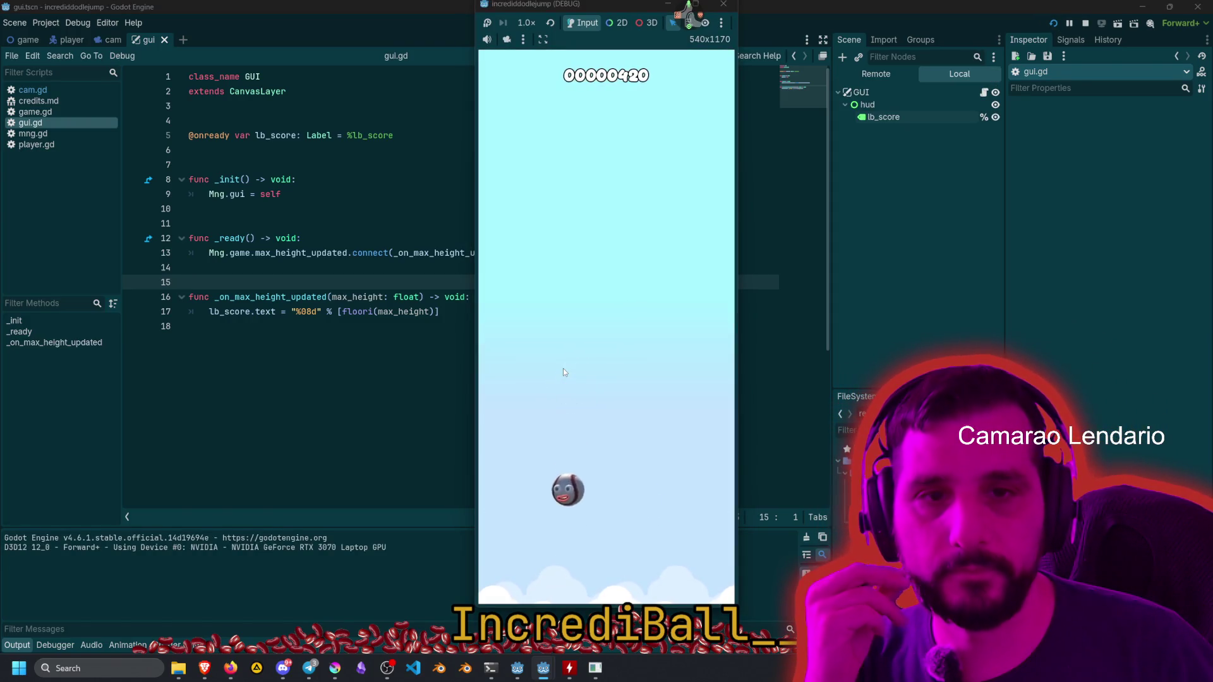
key(Right)
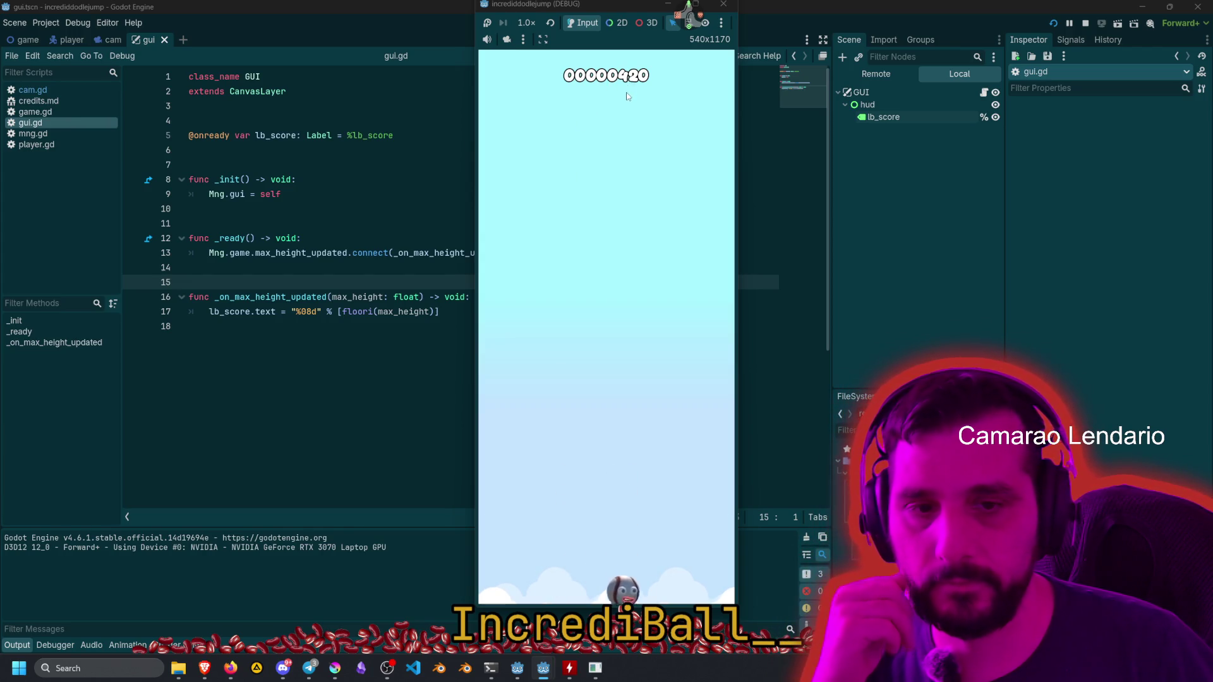
key(F8)
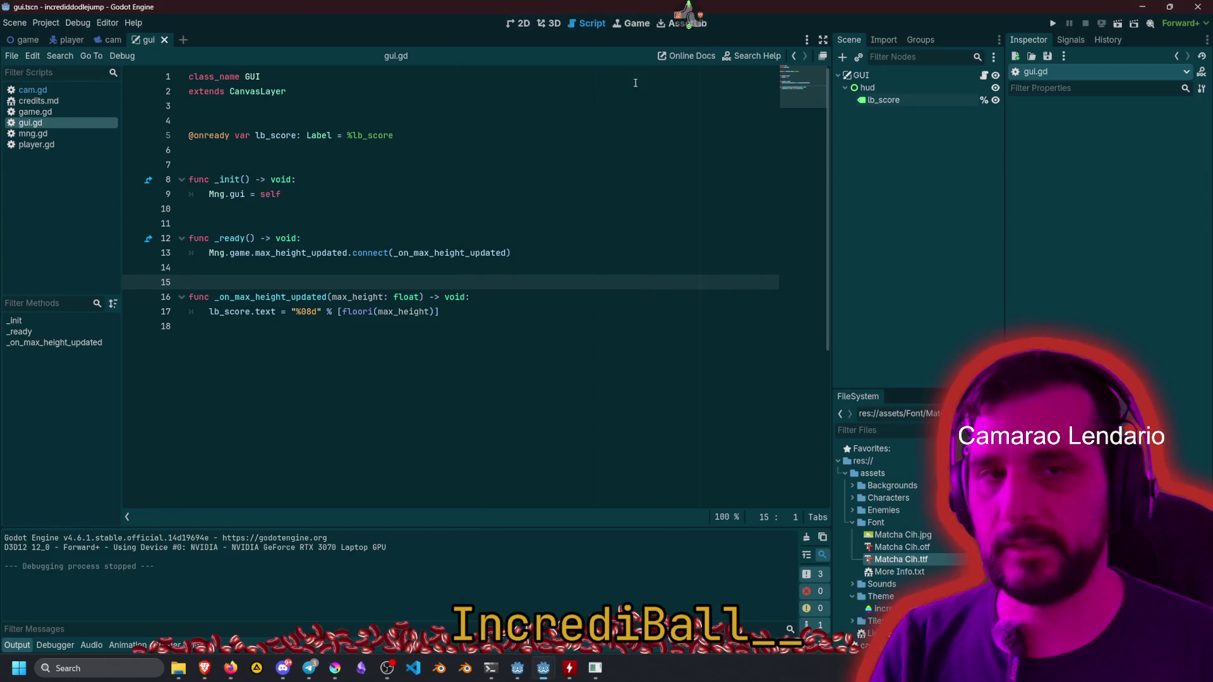
Go to the max_height_updated signal in game.gd and insert blank lines above it
mouse_move(409, 255)
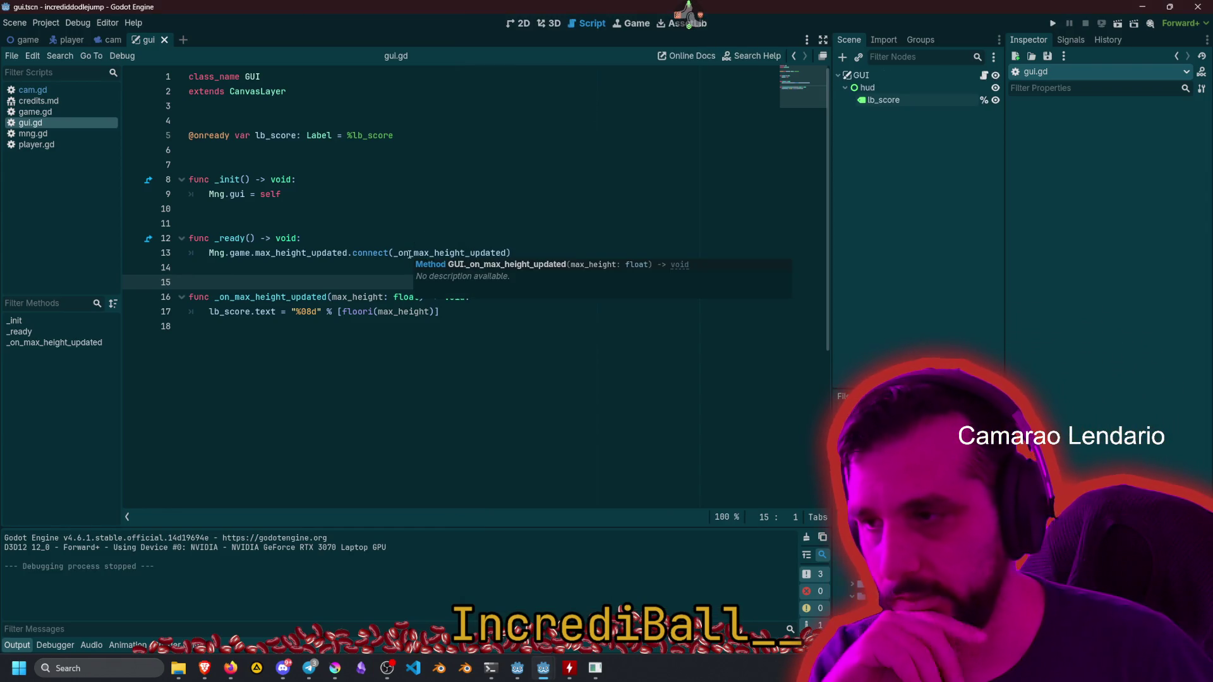
key(Down)
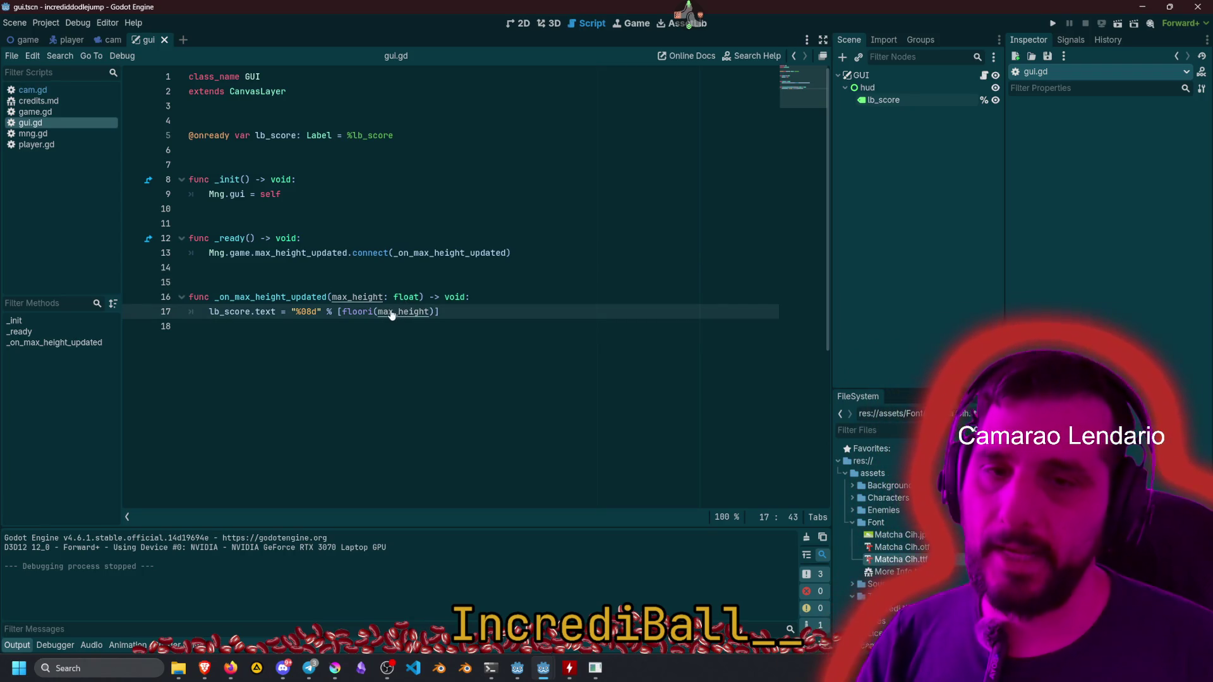
scroll(392, 312, down, 1)
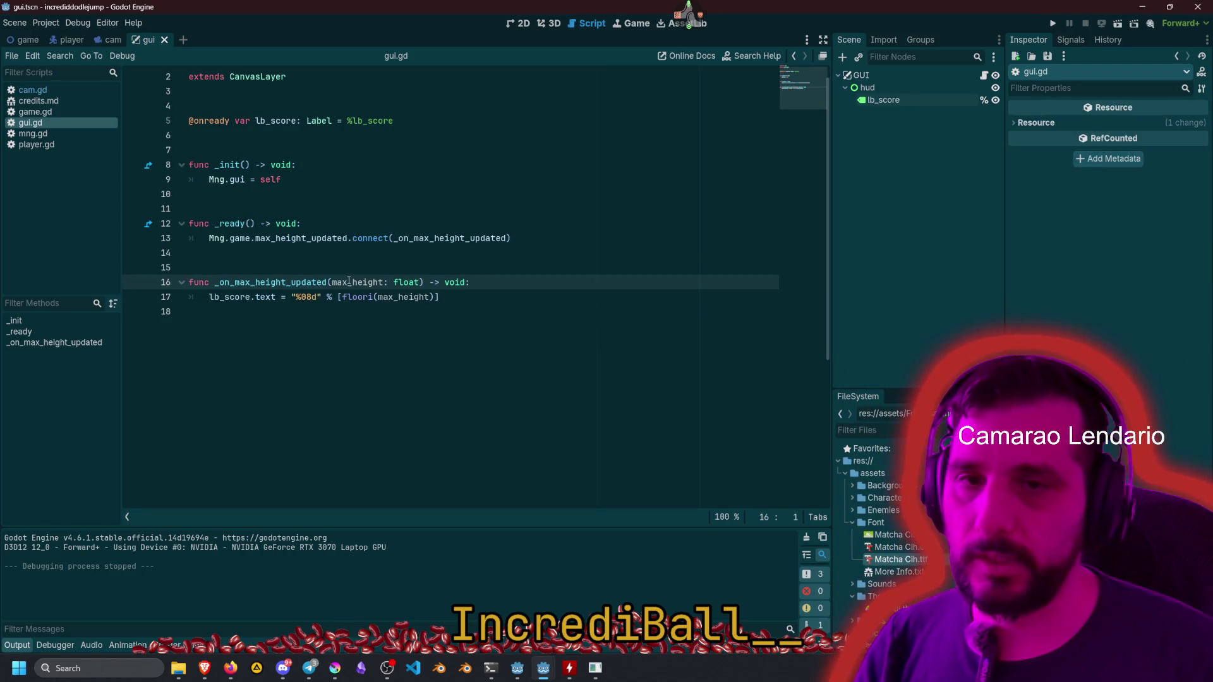
ctrl+click(317, 238)
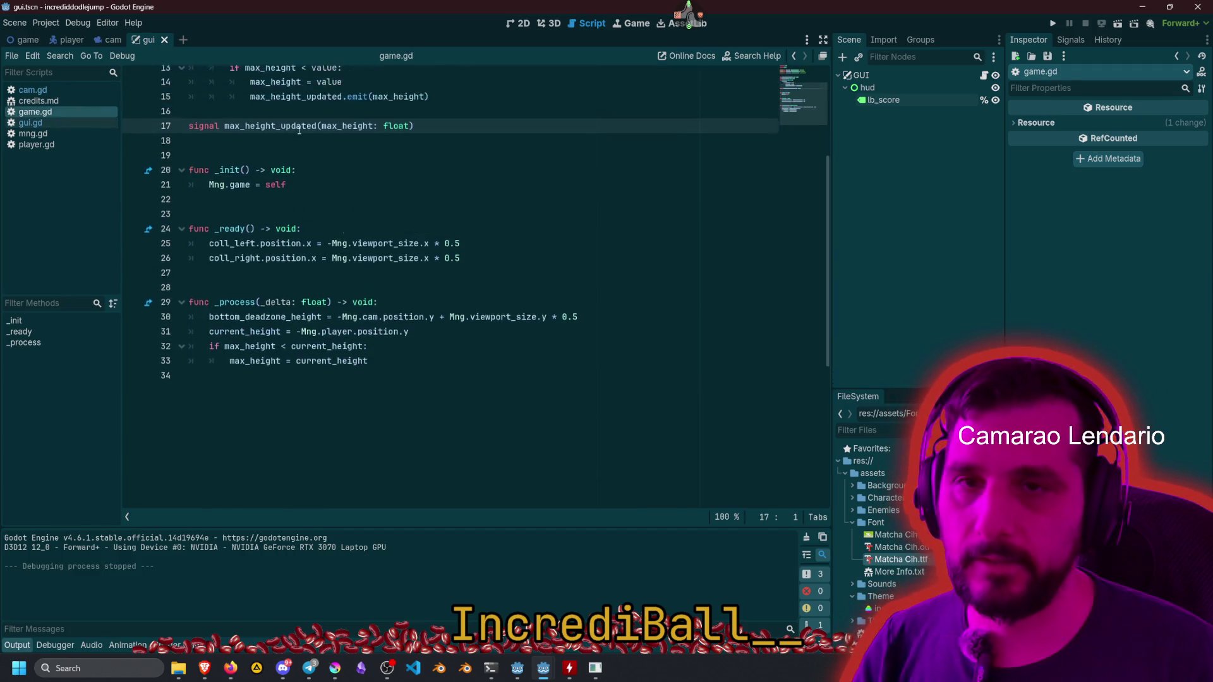
double_click(302, 297)
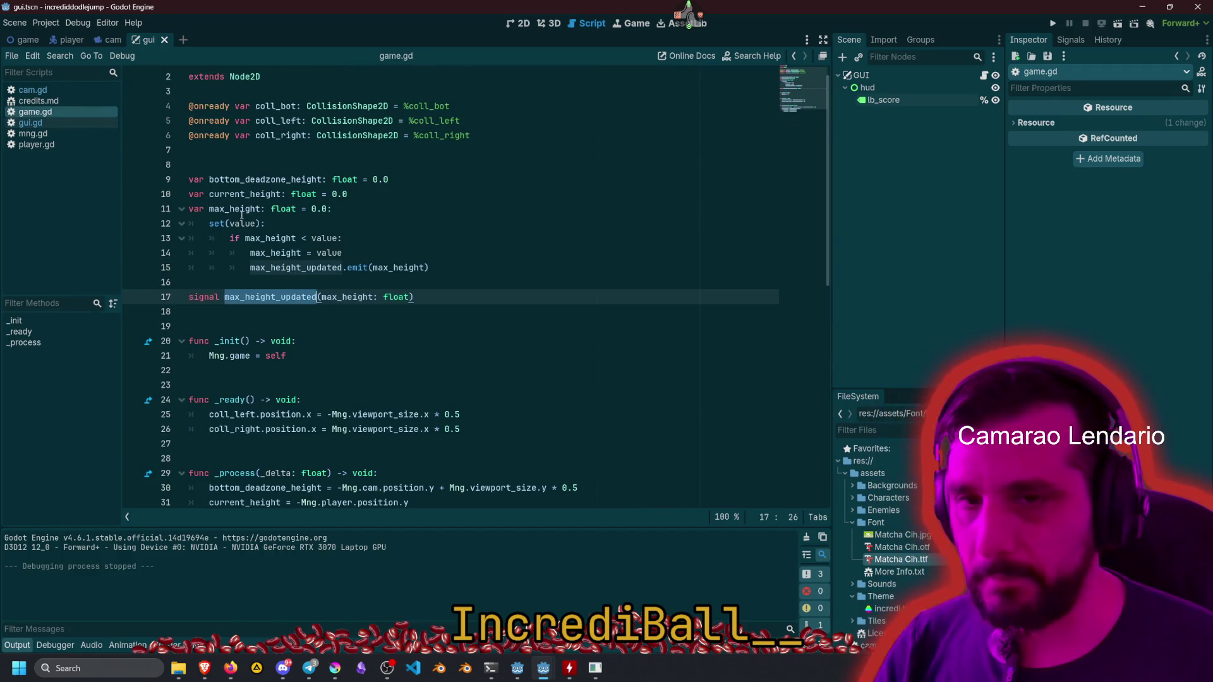
click(344, 268)
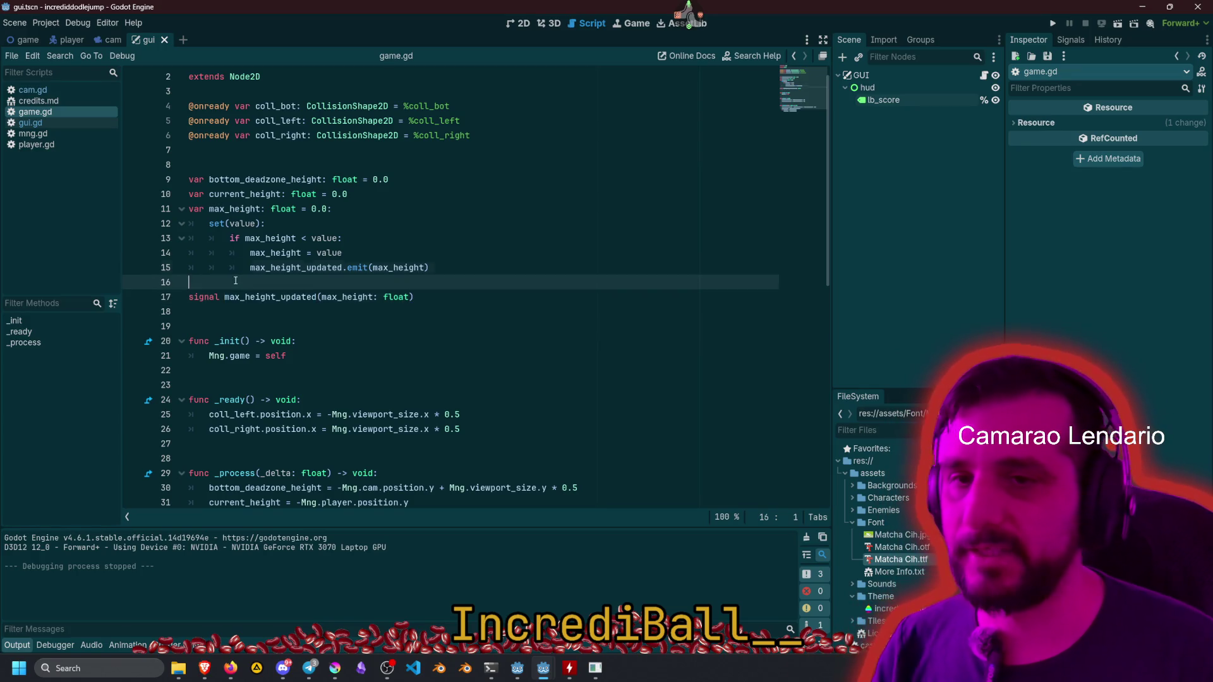
click(338, 283)
key(Return)
key(Return)
key(Up)
Declare 'var score: int:' on an unindented line, starting its setter block
text(var)
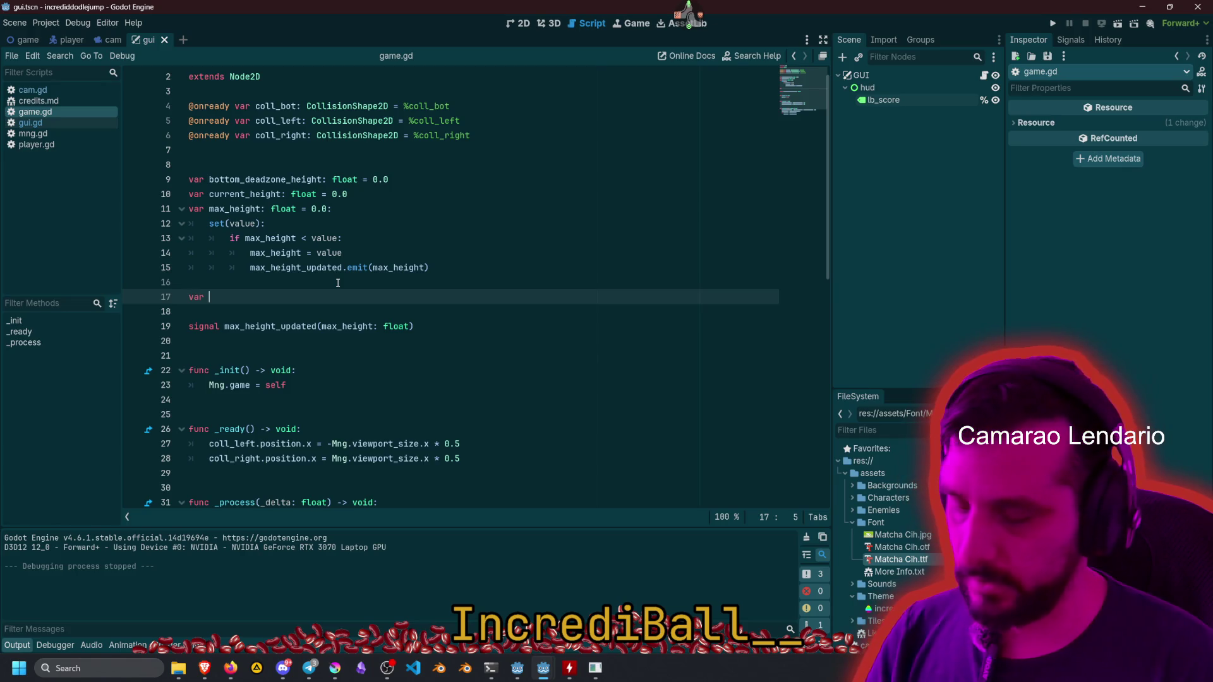
key(BackSpace)
key(BackSpace)
key(BackSpace)
key(Return)
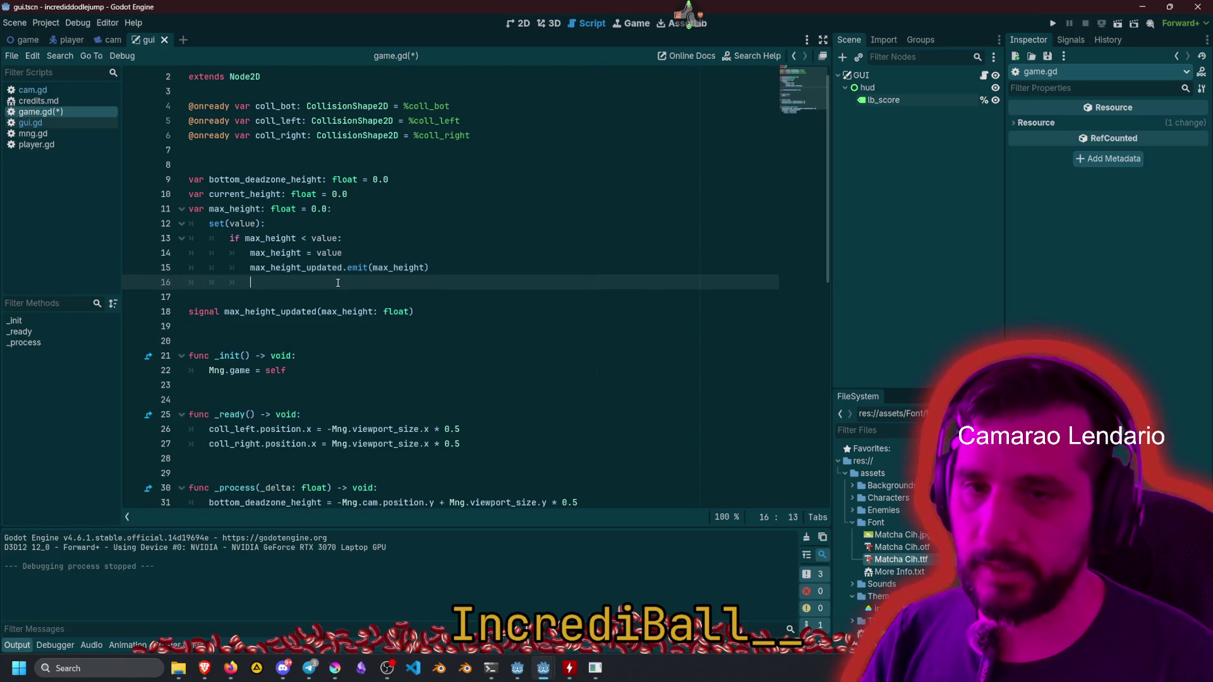
key(BackSpace)
key(BackSpace)
key(BackSpace)
key(Return)
text(var score: )
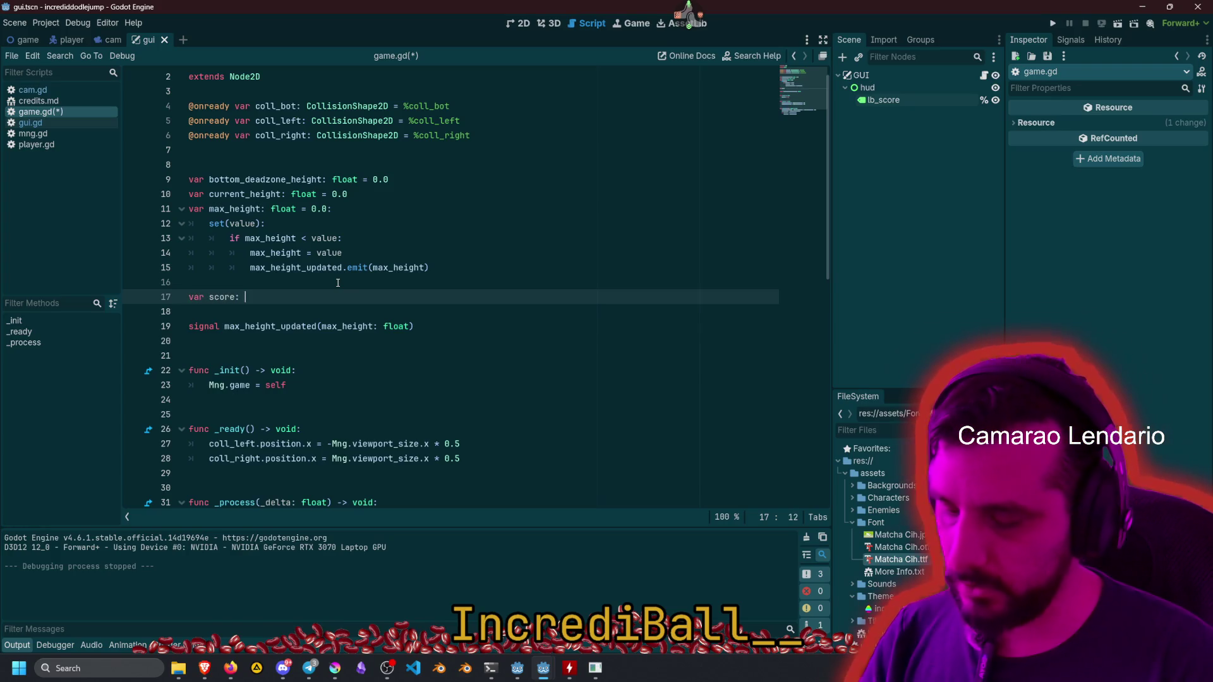
text(int)
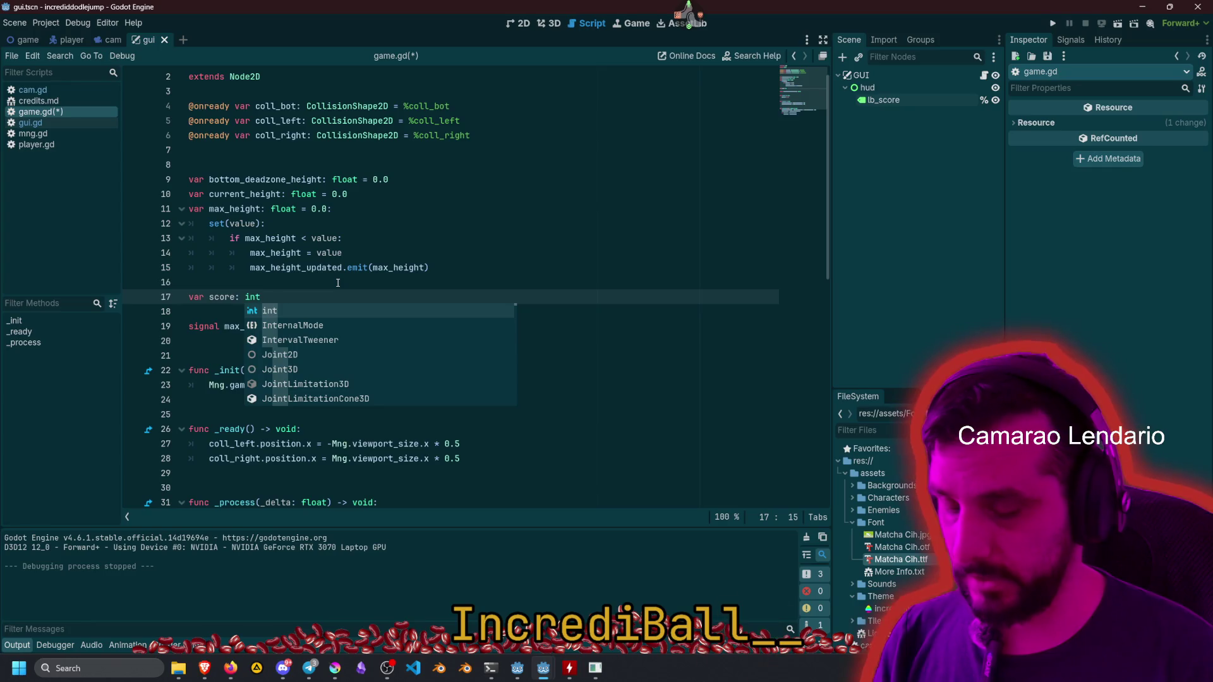
text(:)
key(Return)
Copy the max_height setter block and paste it under the score declaration
key(Up)
key(Up)
key(Up)
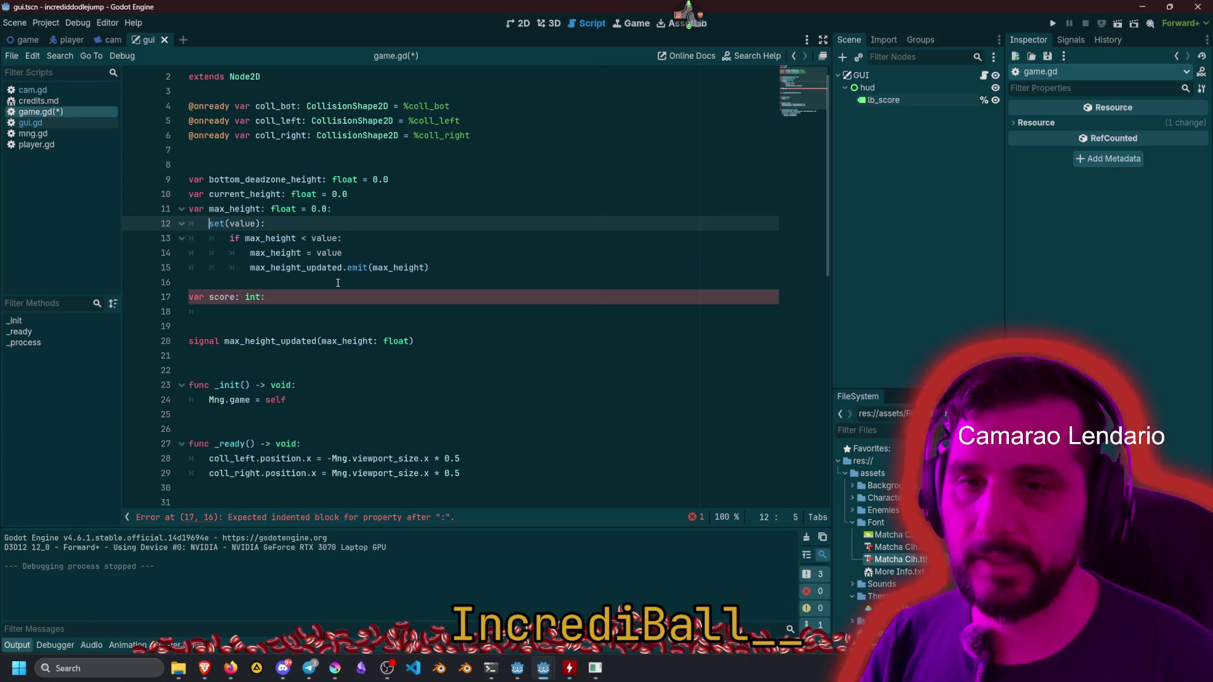
key(shift+Down)
key(shift+Down)
key(shift+Down)
key(shift+End)
key(ctrl+c)
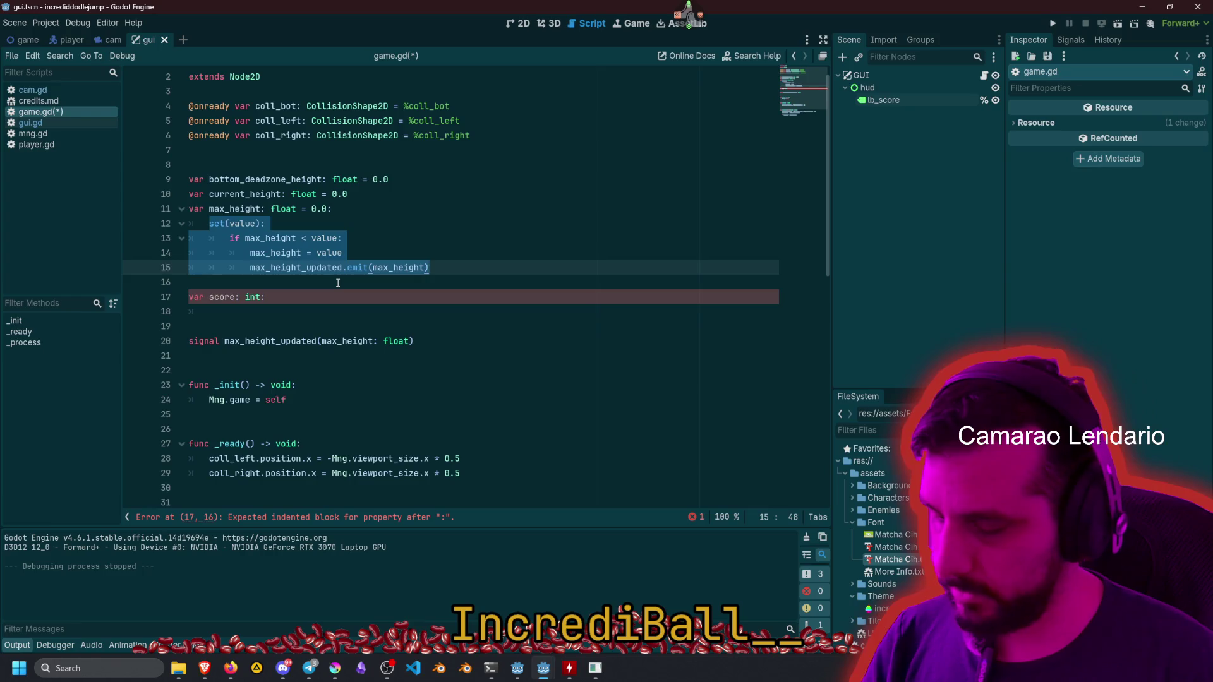
key(Down)
key(Down)
key(Down)
key(ctrl+v)
key(Up)
key(Up)
key(Up)
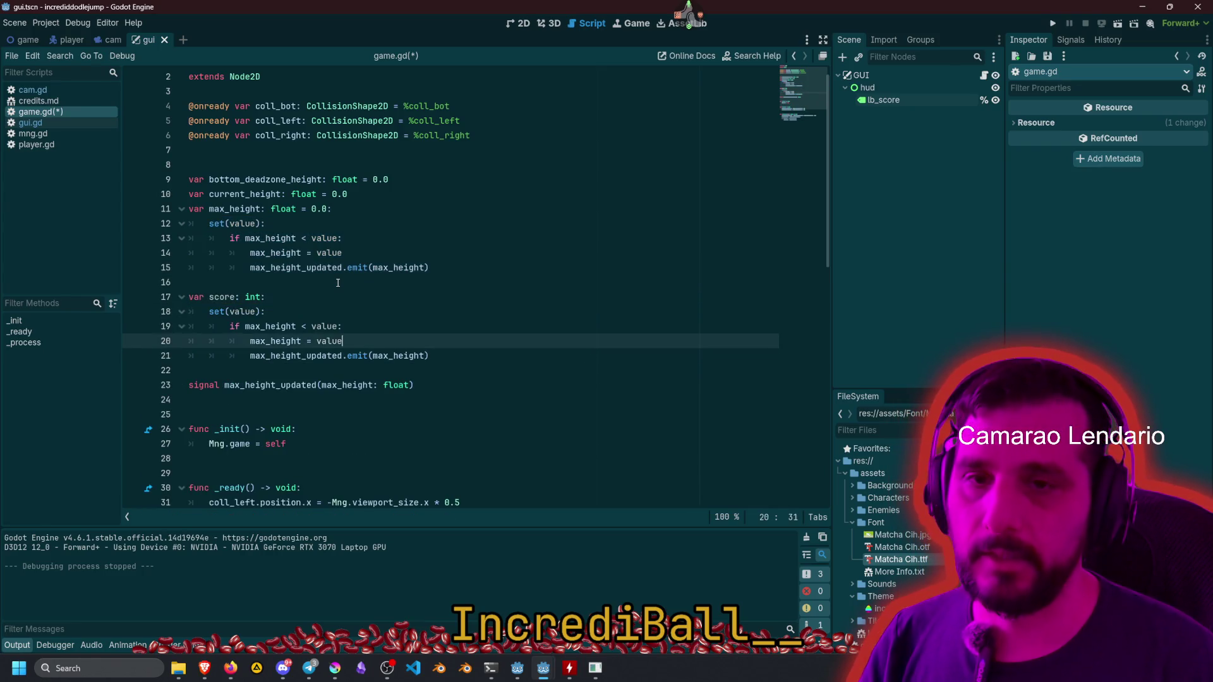
double_click(226, 298)
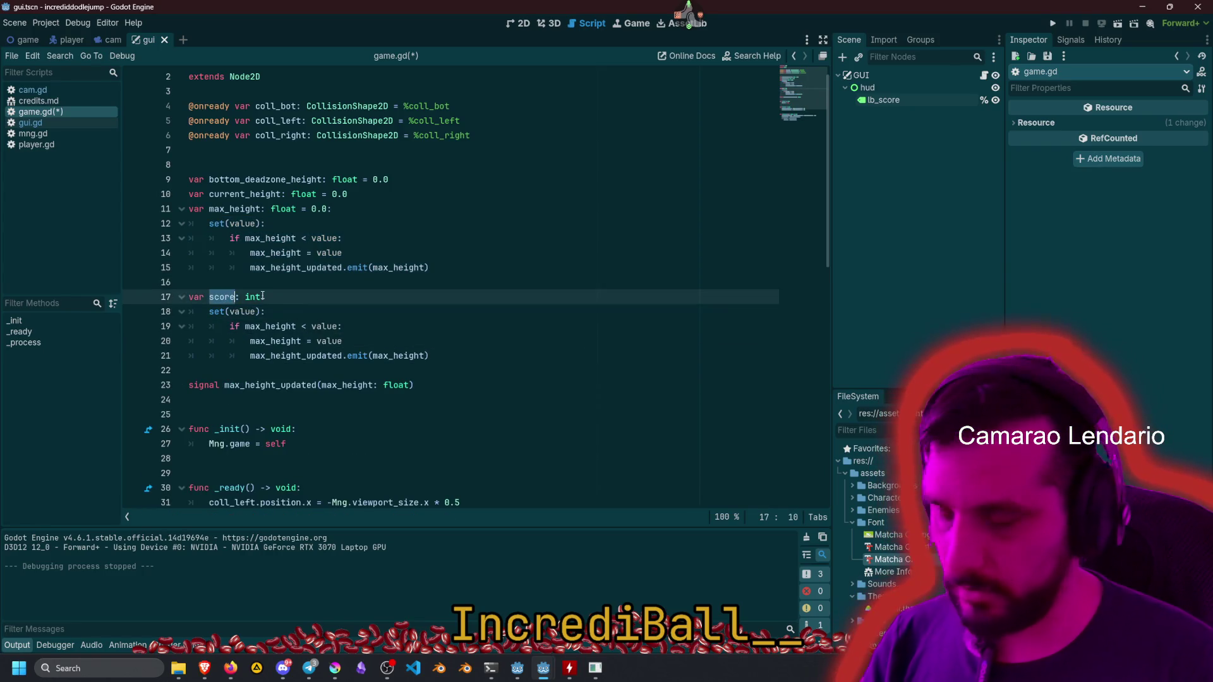
click(231, 328)
key(shift+End)
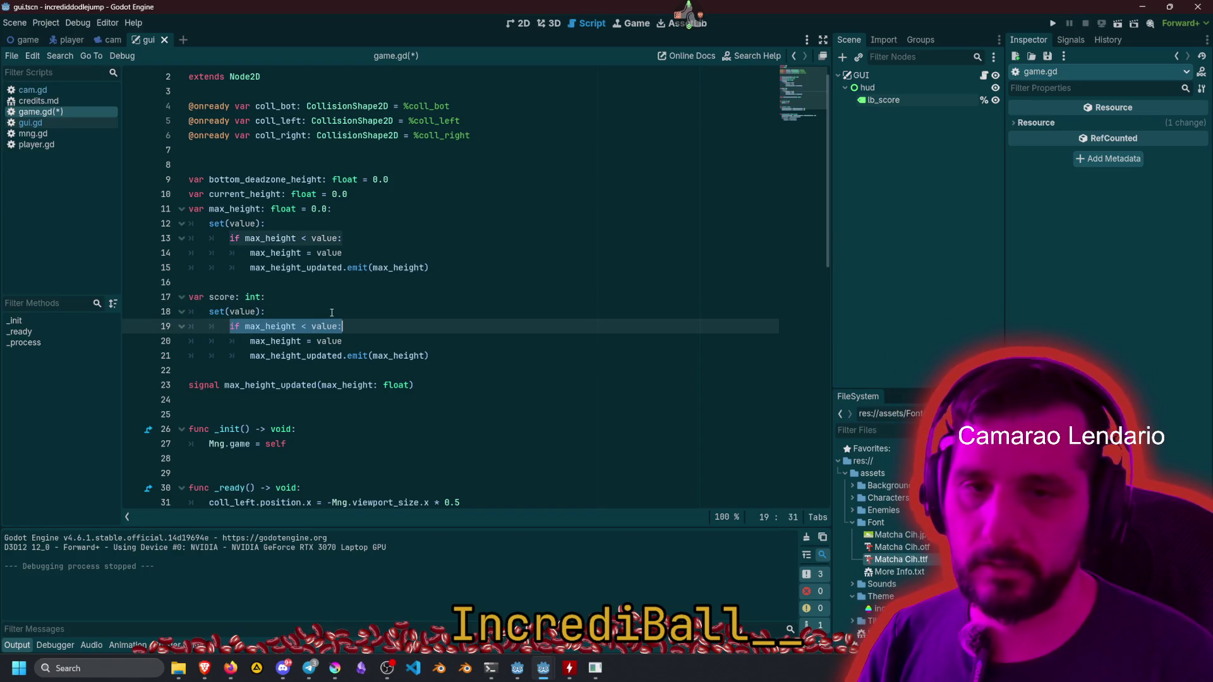
Make the copied setter assign 'score = value'
text(score = )
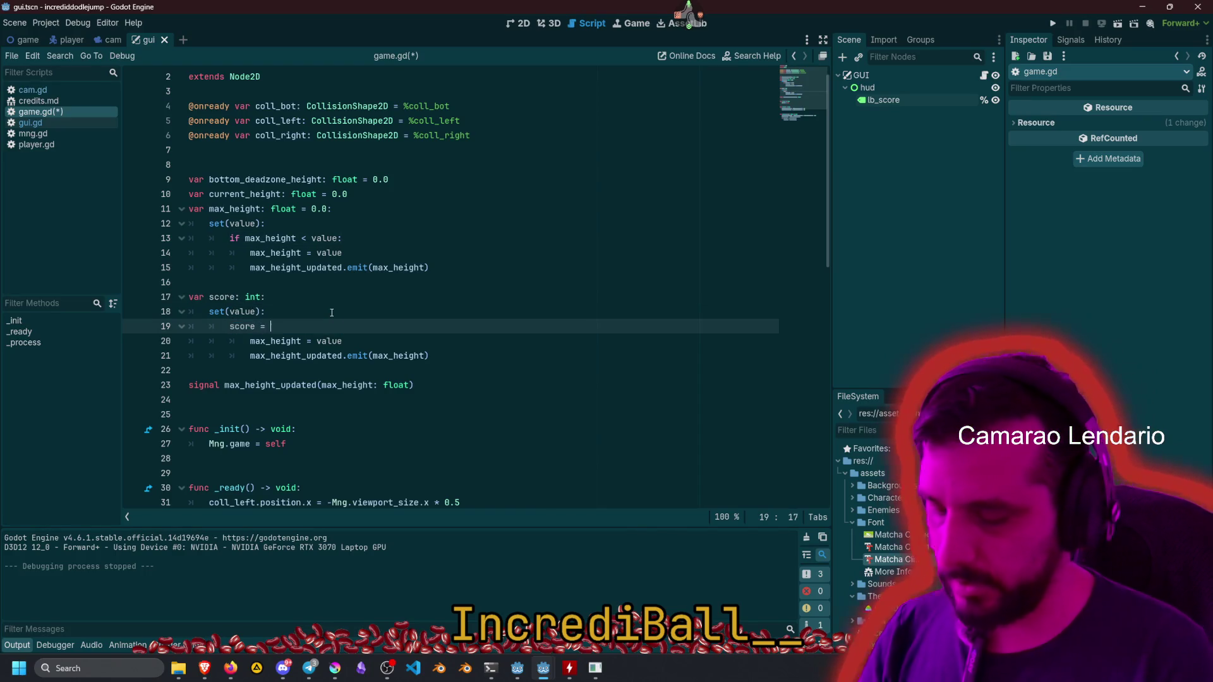
text(vai)
key(Left)
text(l)
key(End)
key(BackSpace)
key(BackSpace)
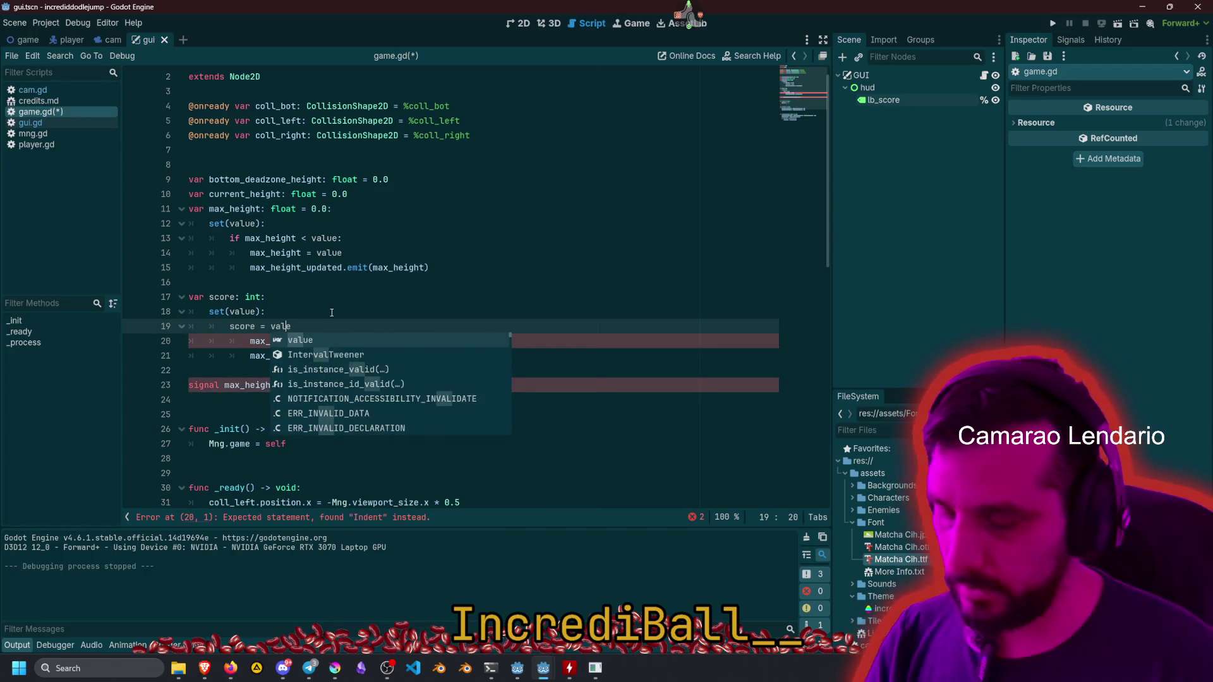
text(ue)
click(331, 313)
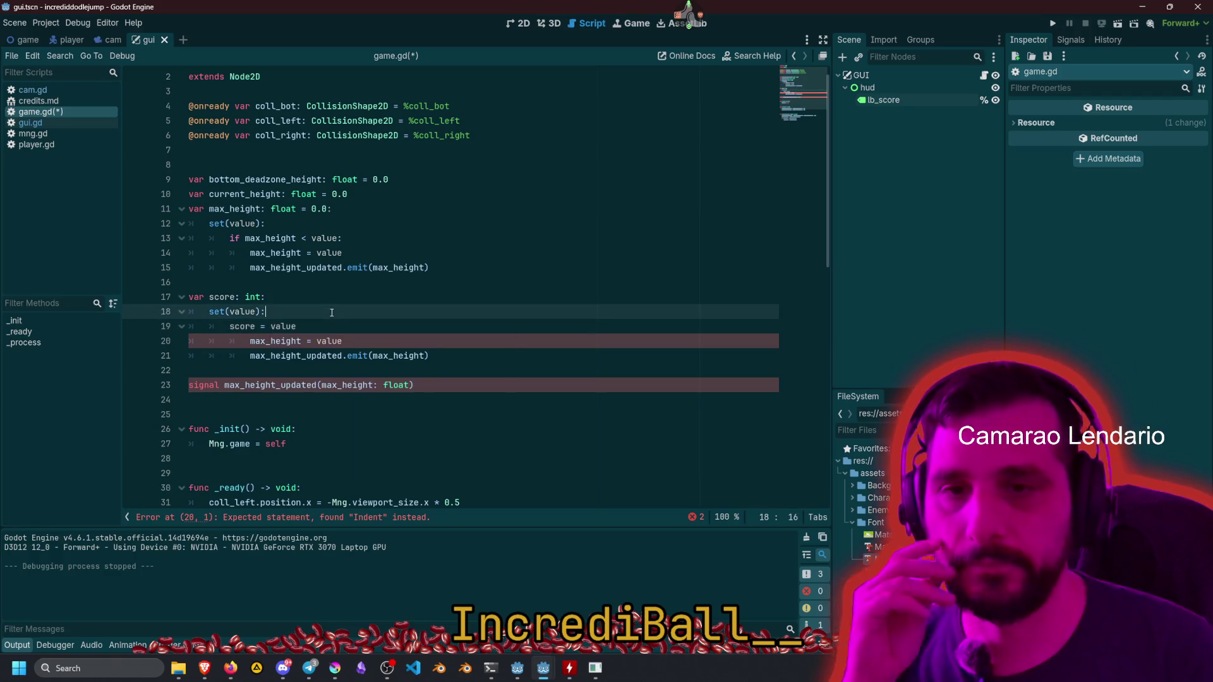
Rename the declared max_height_updated signal to score_updated
click(270, 355)
double_click(280, 355)
click(271, 385)
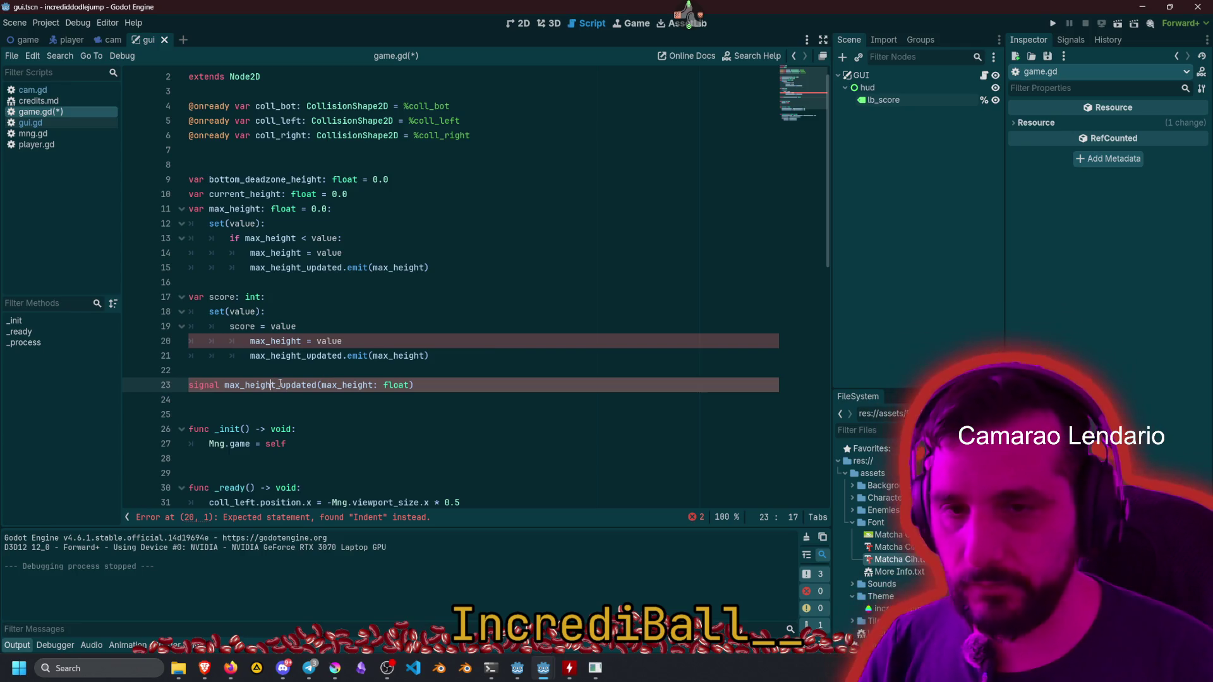
key(ctrl+shift+Left)
text(score)
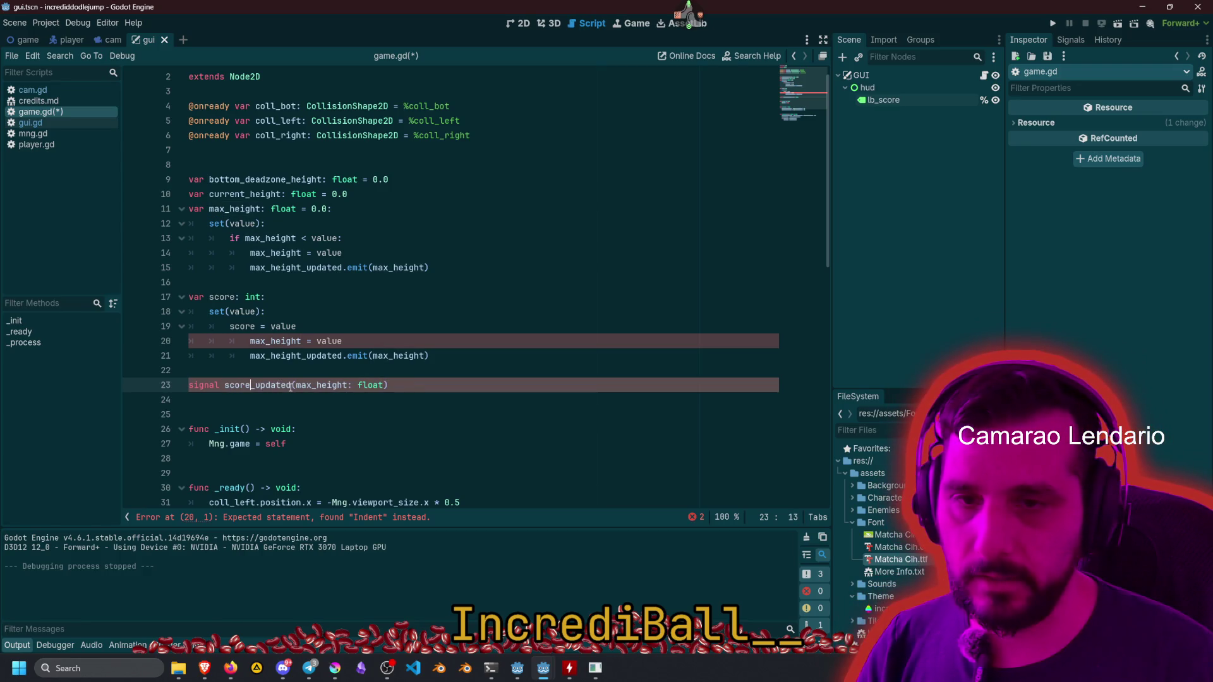
Give score_updated a 'score: int' parameter and delete max_height's emit line
double_click(224, 297)
key(ctrl+c)
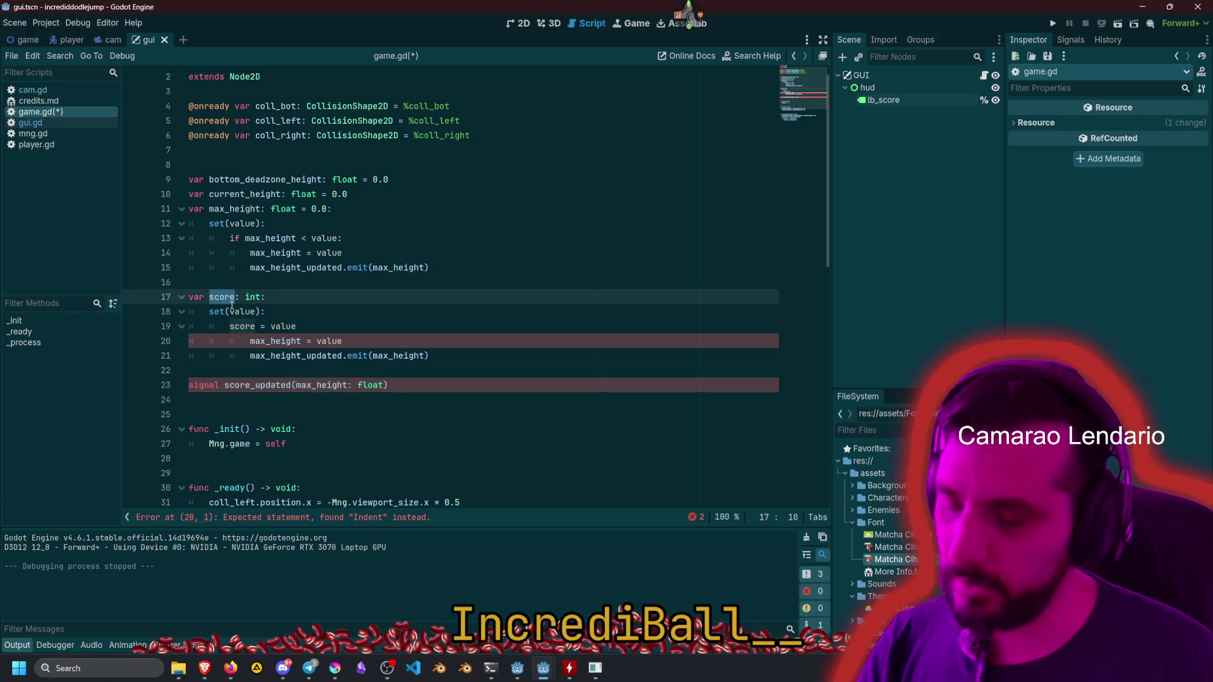
double_click(311, 382)
key(ctrl+v)
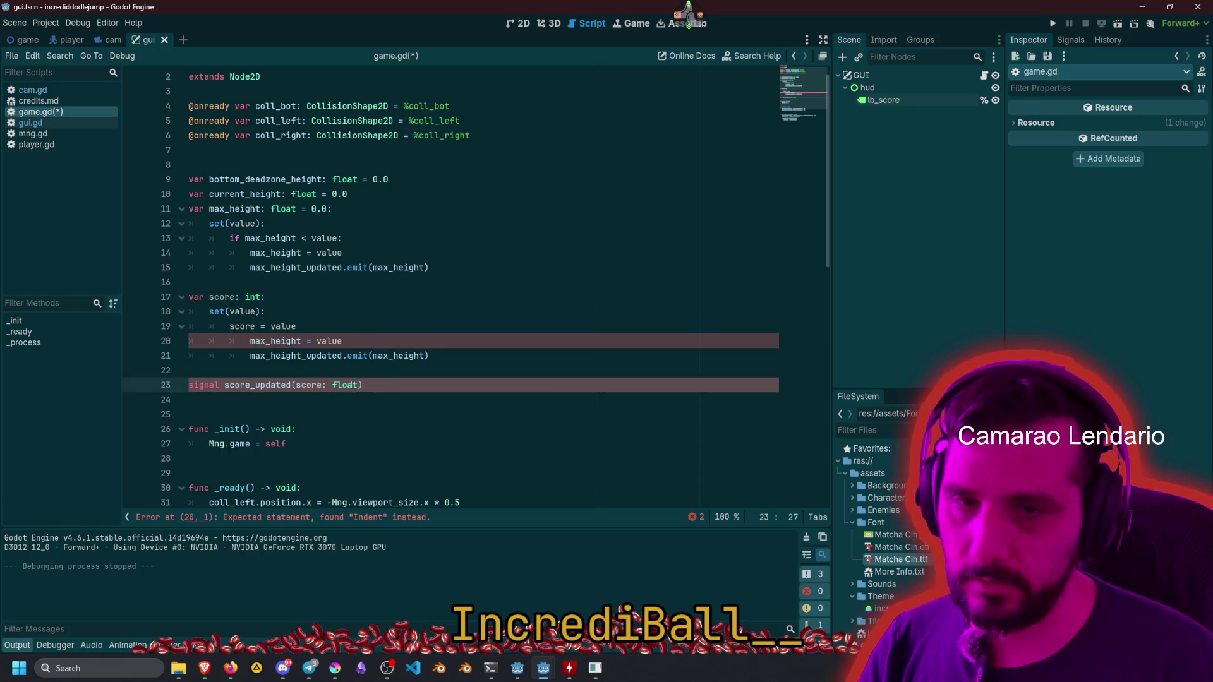
double_click(352, 384)
text(int)
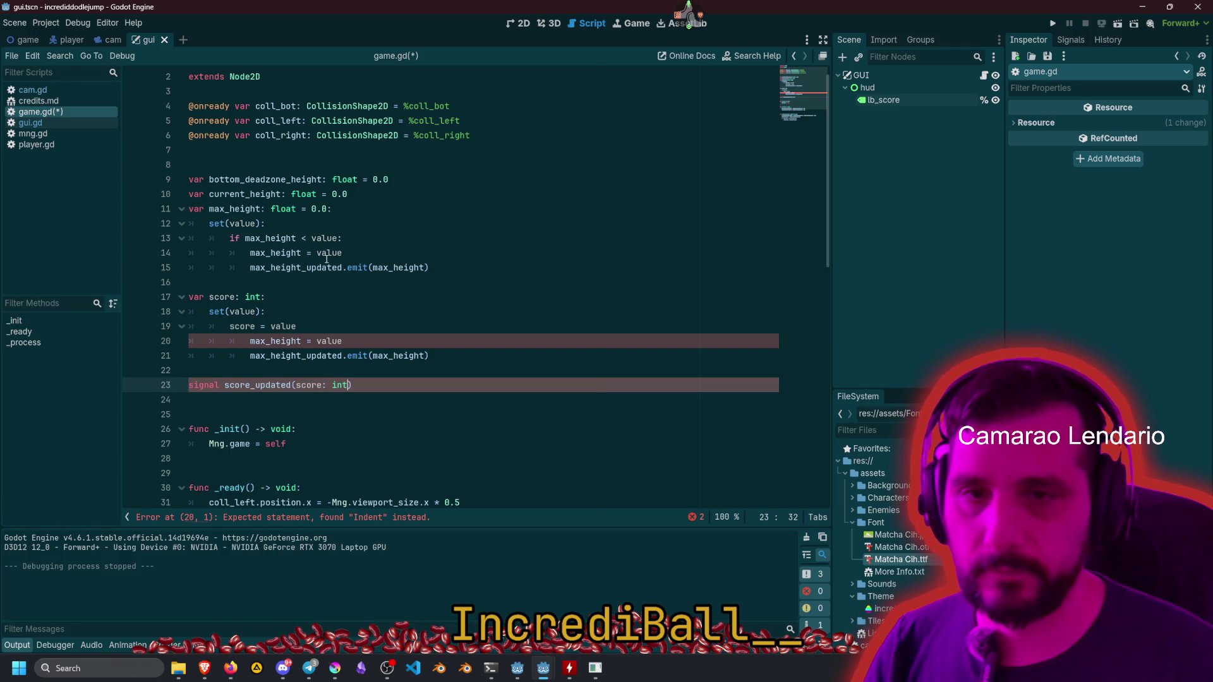
triple_click(328, 267)
key(BackSpace)
key(BackSpace)
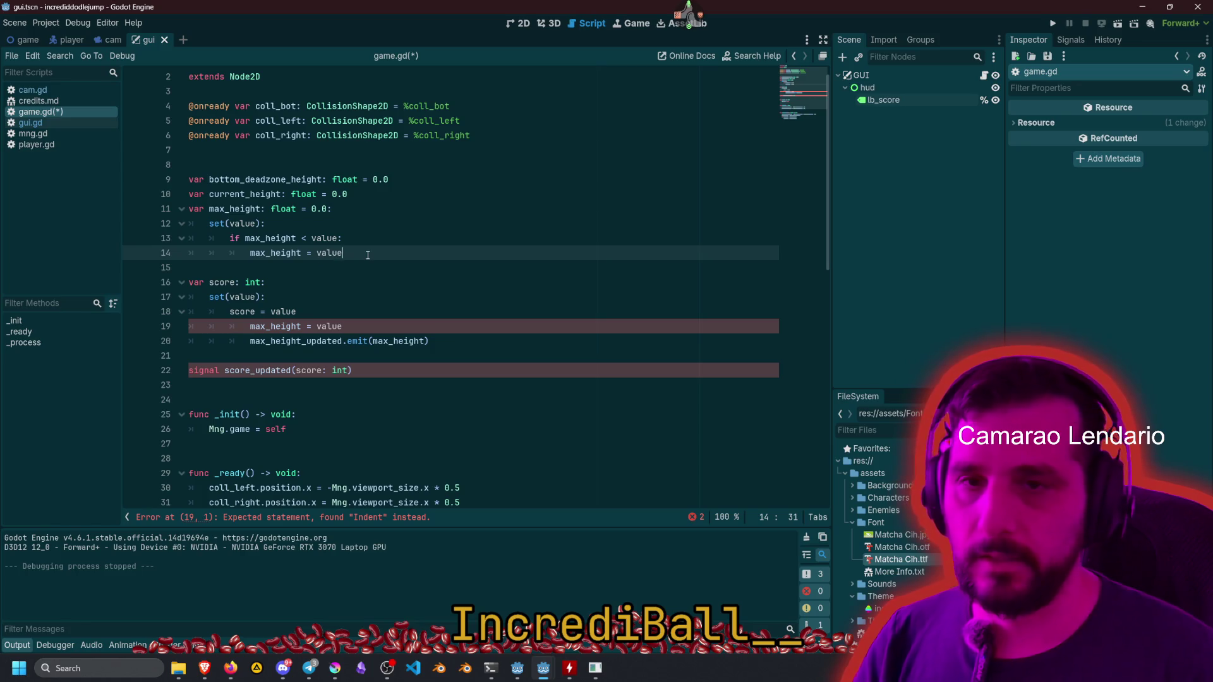
Add 'score = floor(max_height * 0.1)' under max_height = value
key(Return)
text(score = )
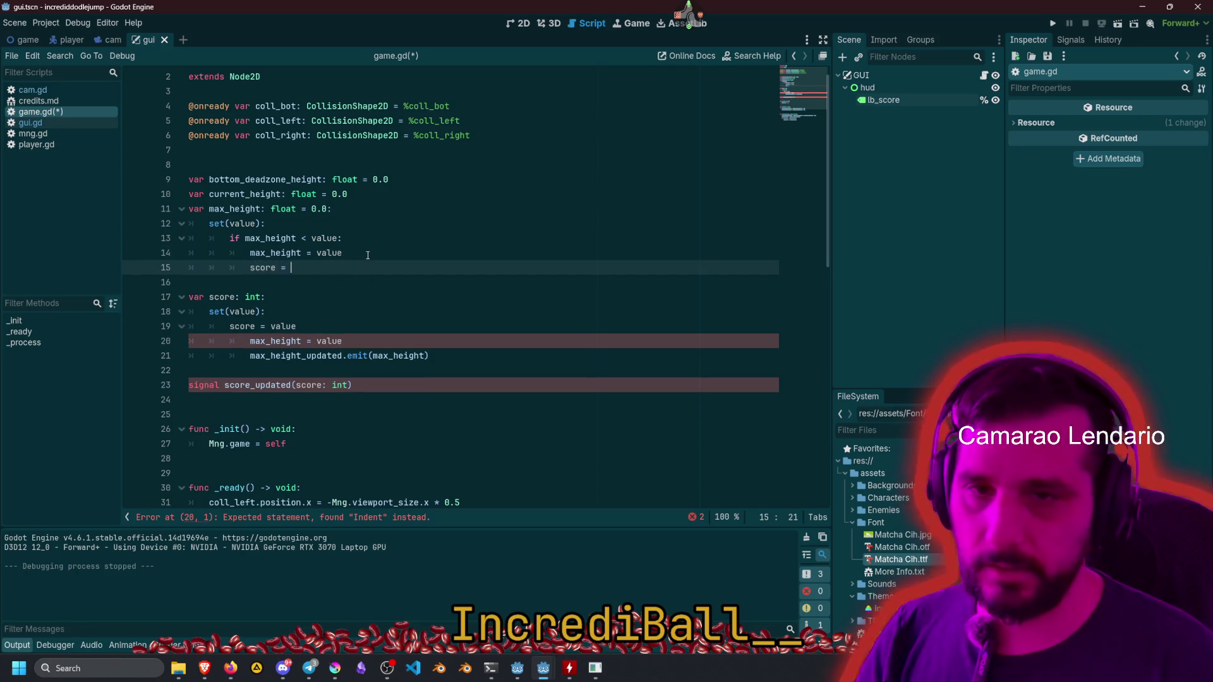
text(floor)
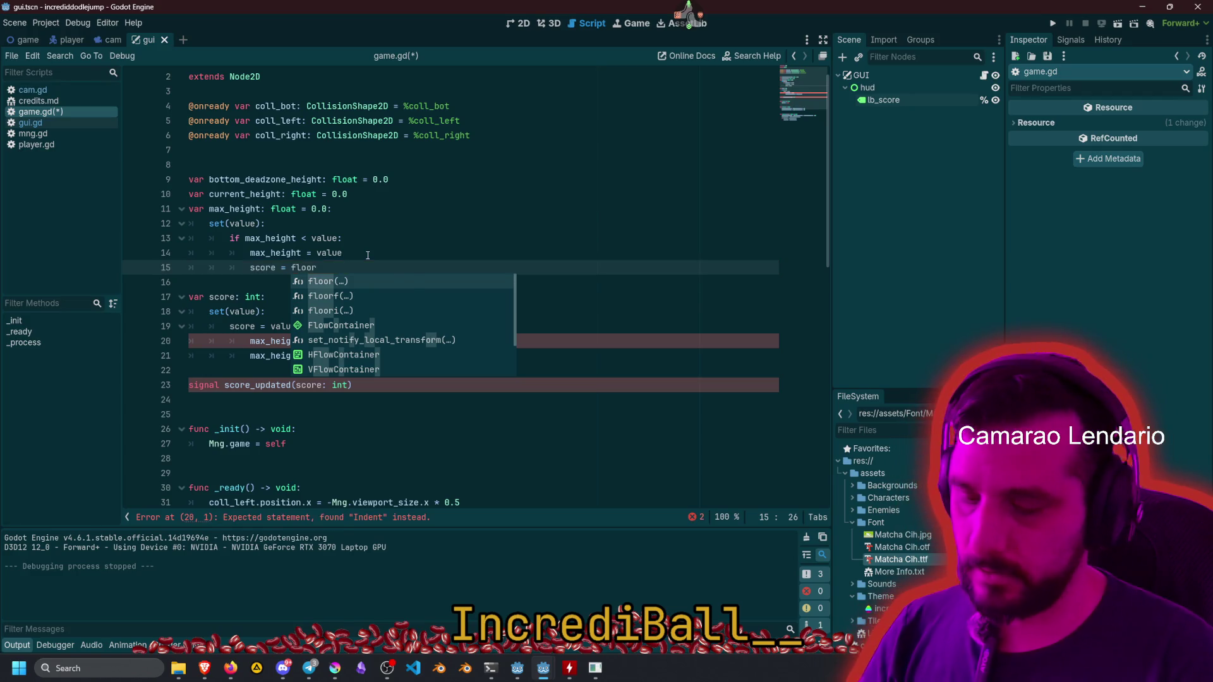
text(()
text(max)
key(Return)
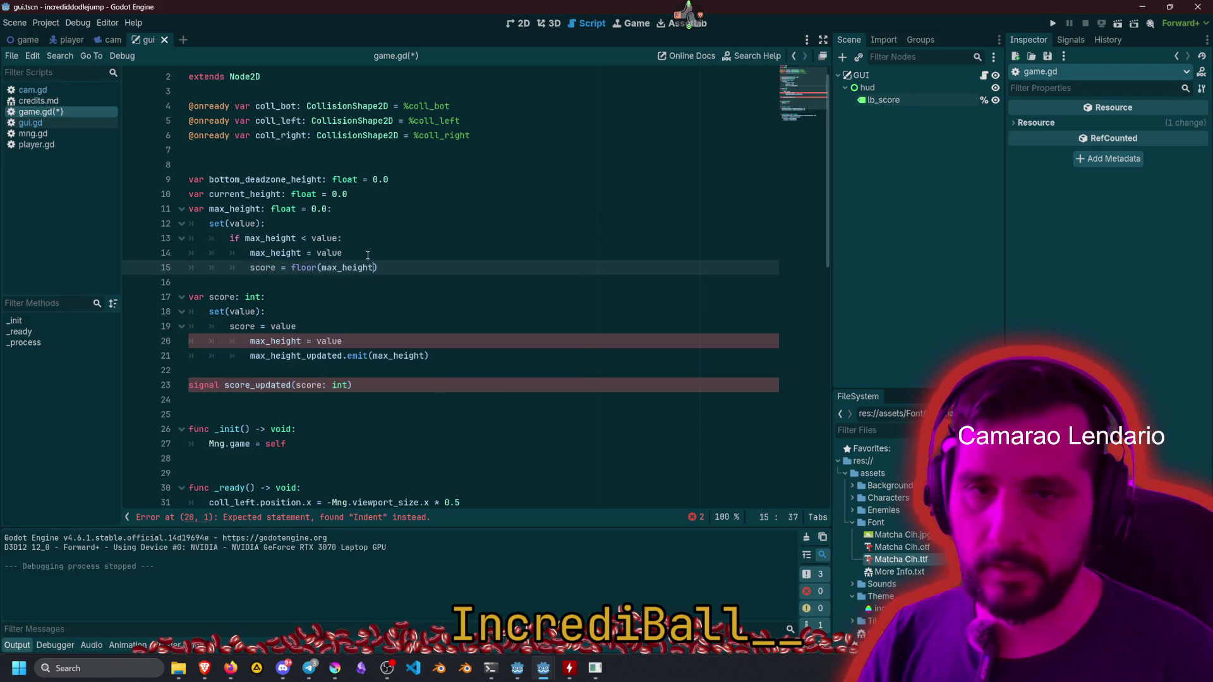
text())
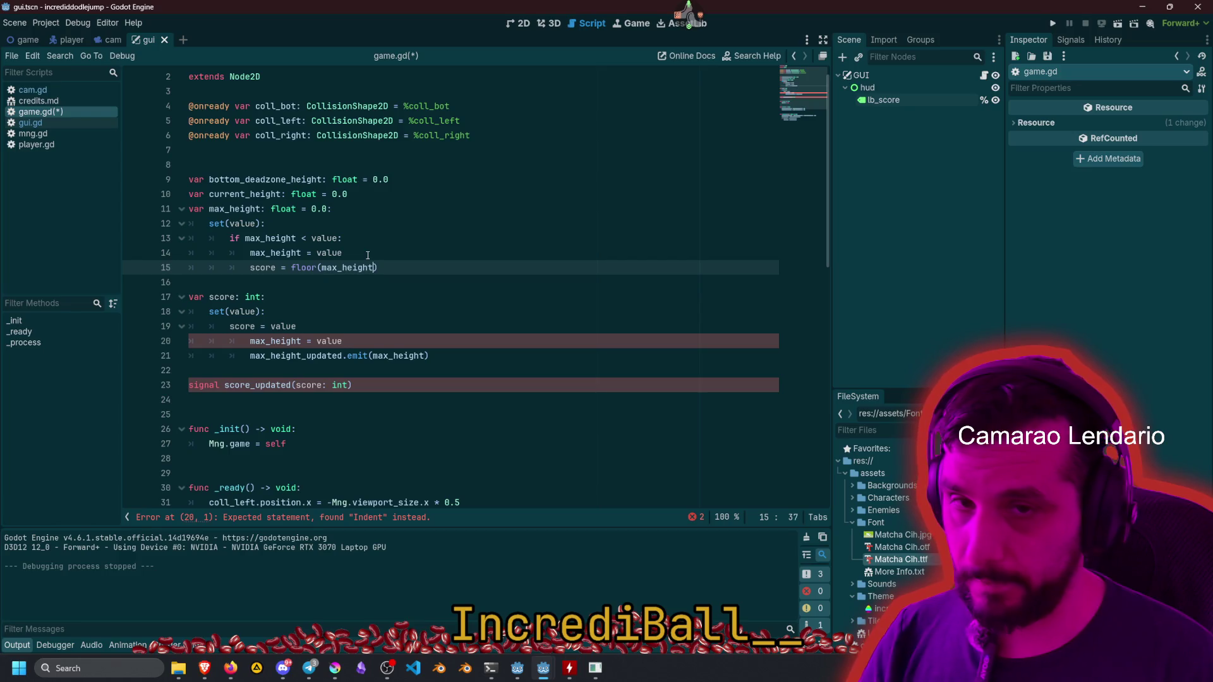
text( * 0.1)
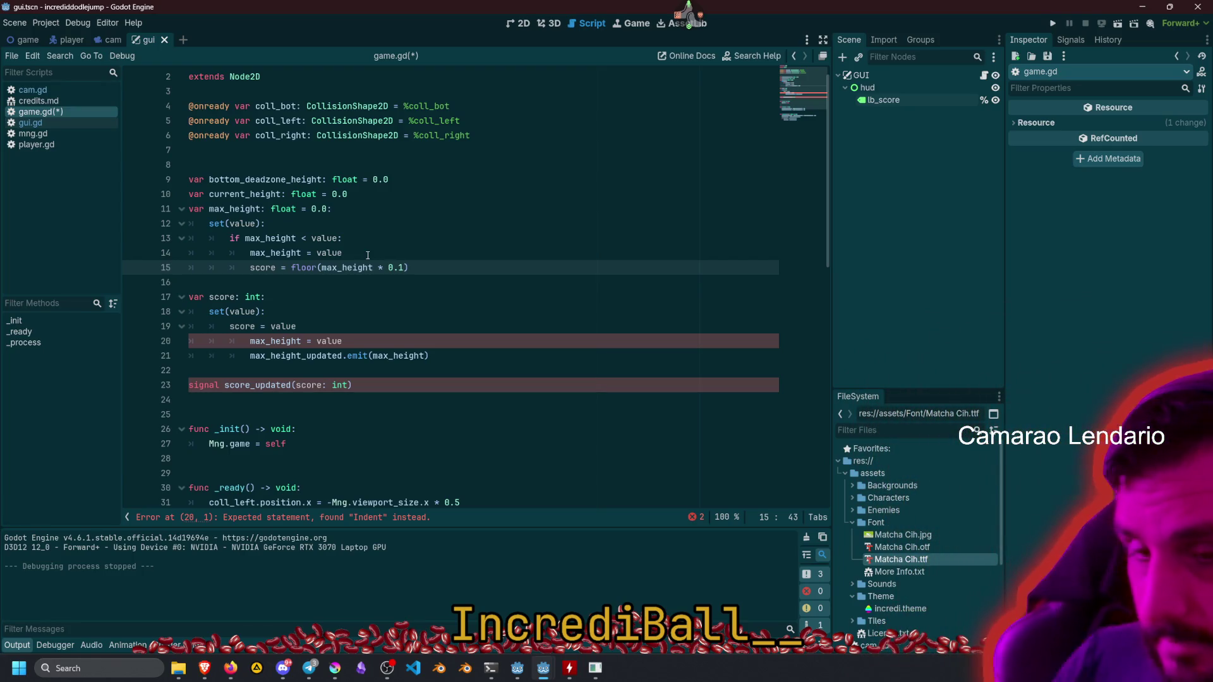
key(shift+Left)
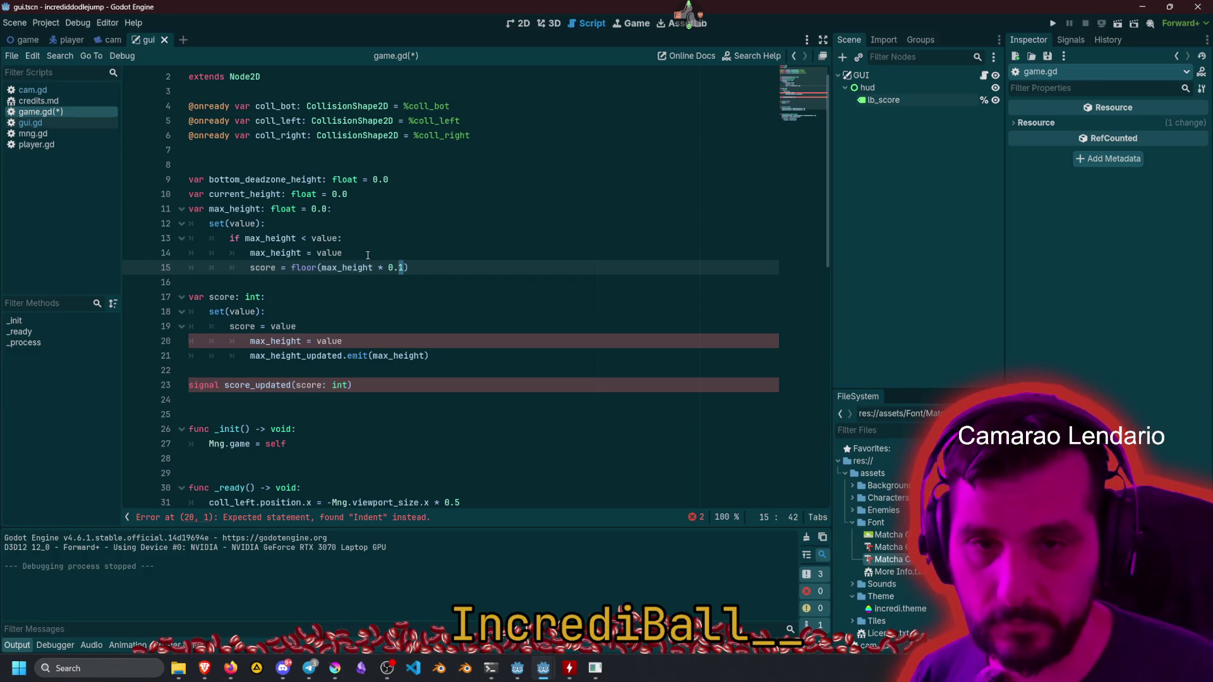
key(End)
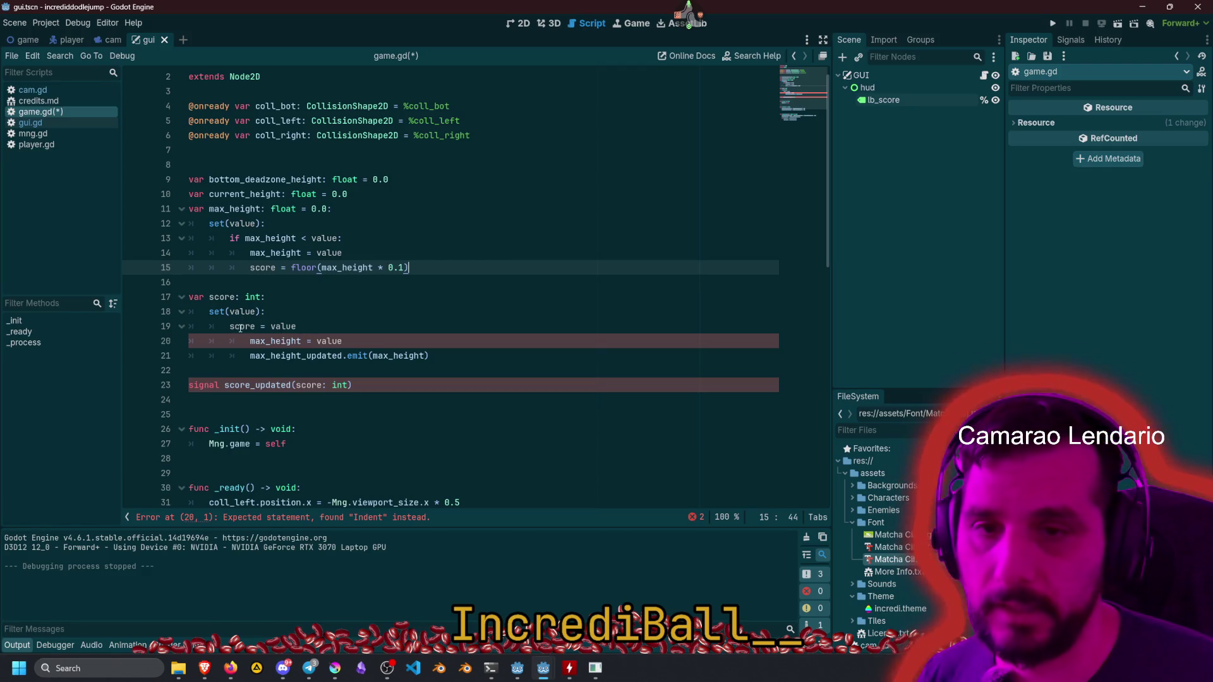
Remove the leftover max_height = value line from the score setter and fix indentation
click(262, 341)
key(End)
key(shift+Home)
key(shift+Home)
key(BackSpace)
key(Delete)
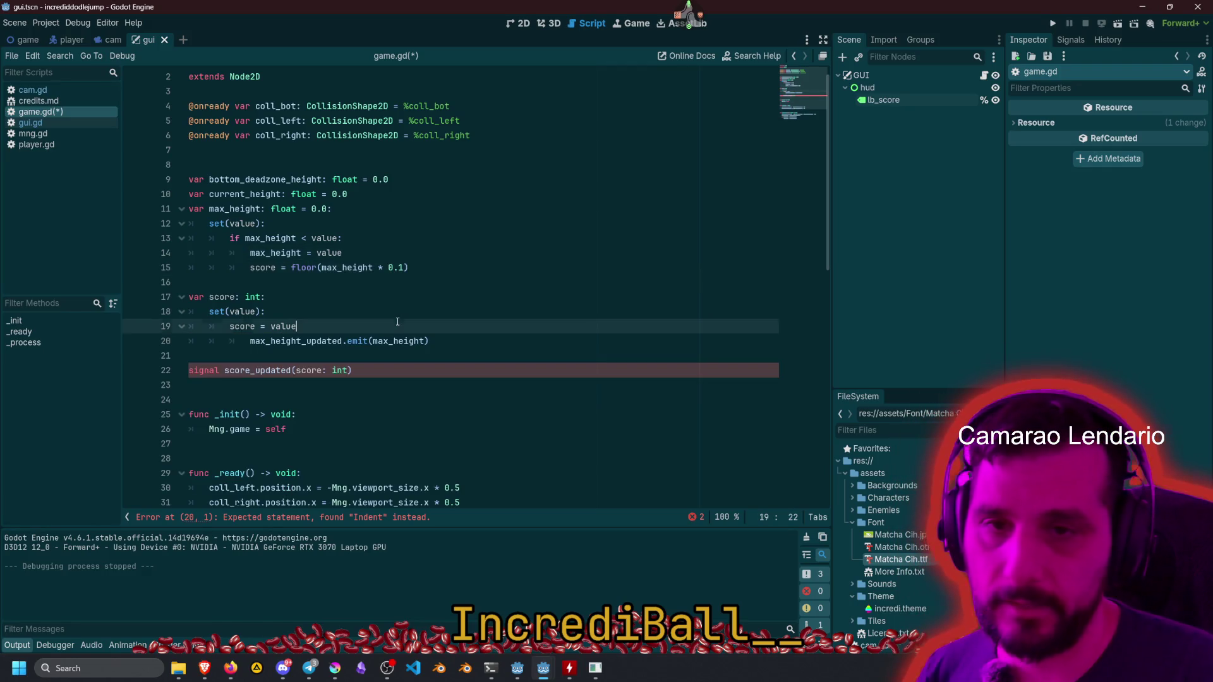
key(Home)
key(BackSpace)
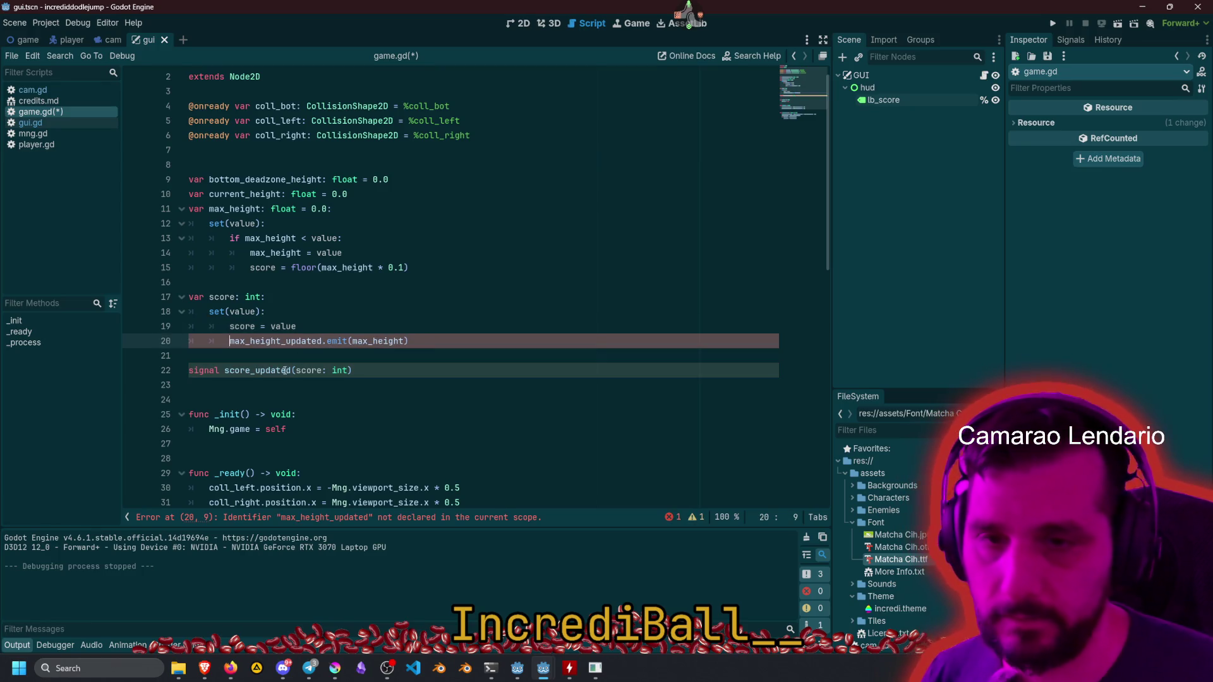
Change the score setter's emit to score_updated.emit(score)
double_click(283, 371)
key(ctrl+c)
double_click(275, 342)
key(ctrl+v)
double_click(243, 326)
key(ctrl+c)
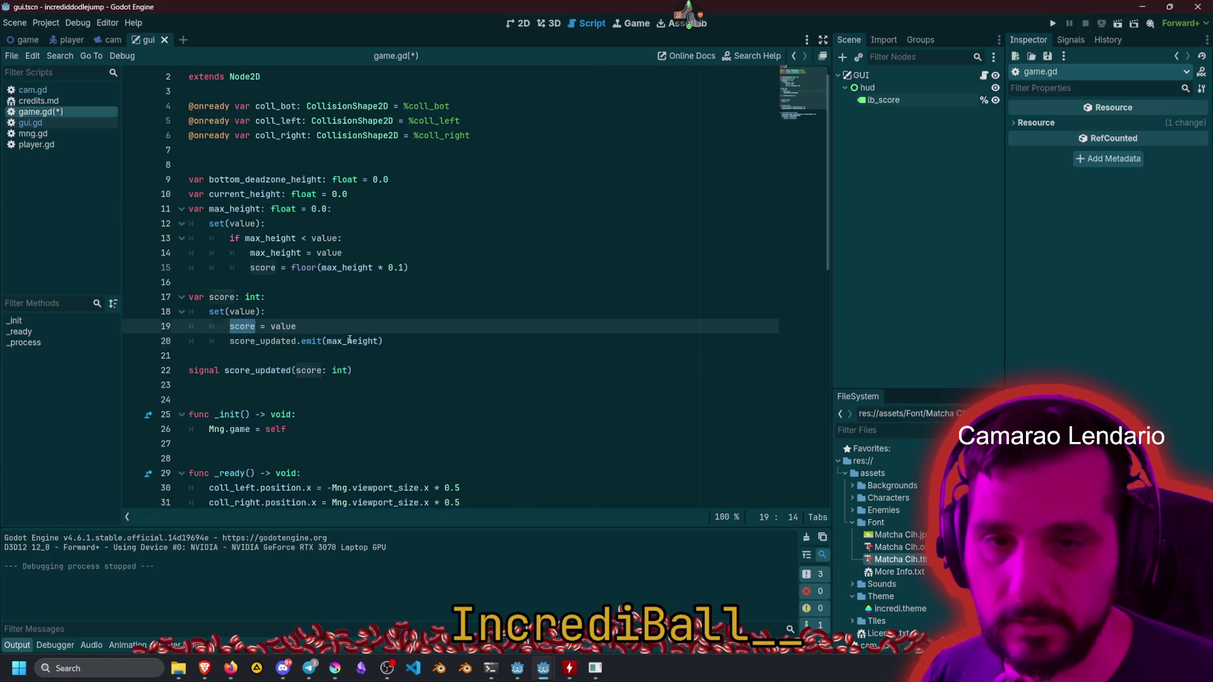
double_click(351, 341)
key(ctrl+v)
double_click(261, 341)
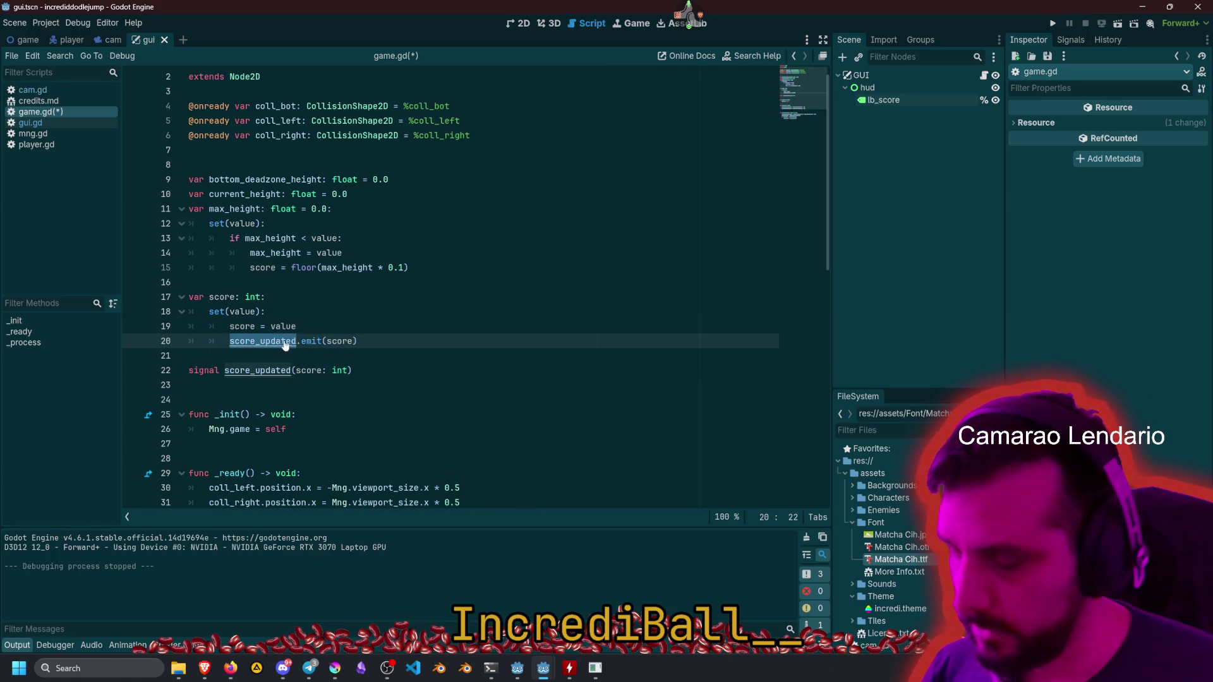
In gui.gd, connect score_updated to a handler named _on_score_updated
click(35, 123)
double_click(317, 239)
key(ctrl+v)
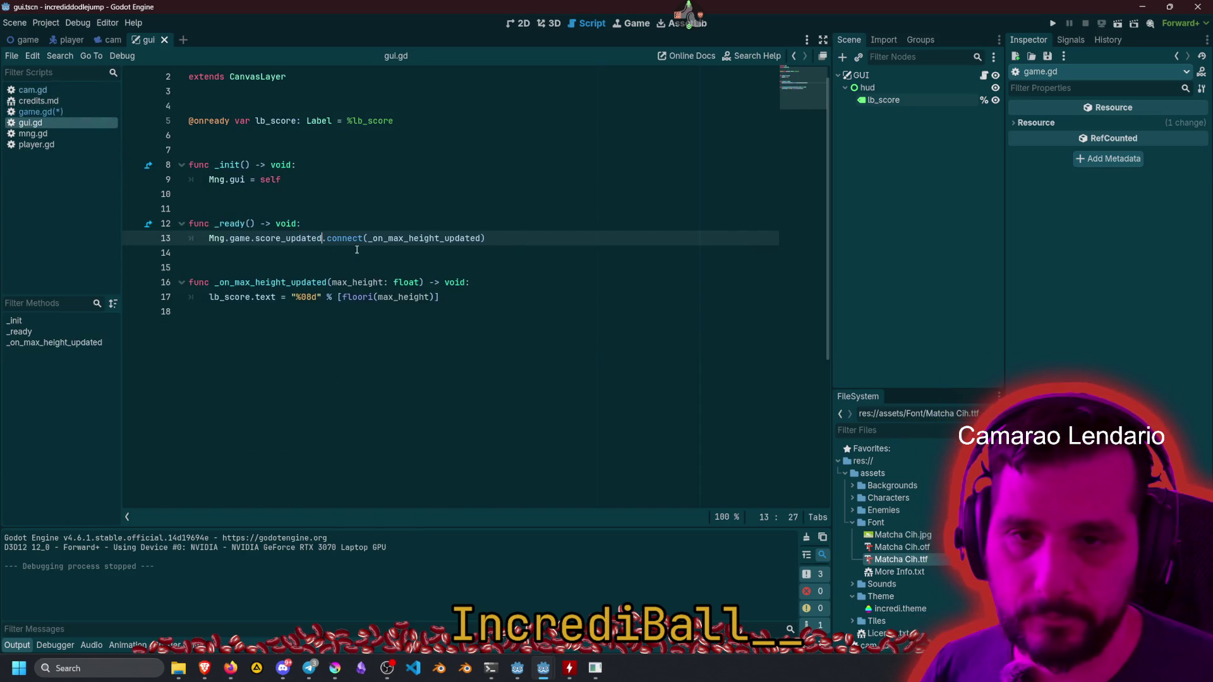
click(388, 238)
mouse_move(388, 238)
mouse_down()
mouse_move(478, 238)
mouse_move(466, 238)
mouse_up()
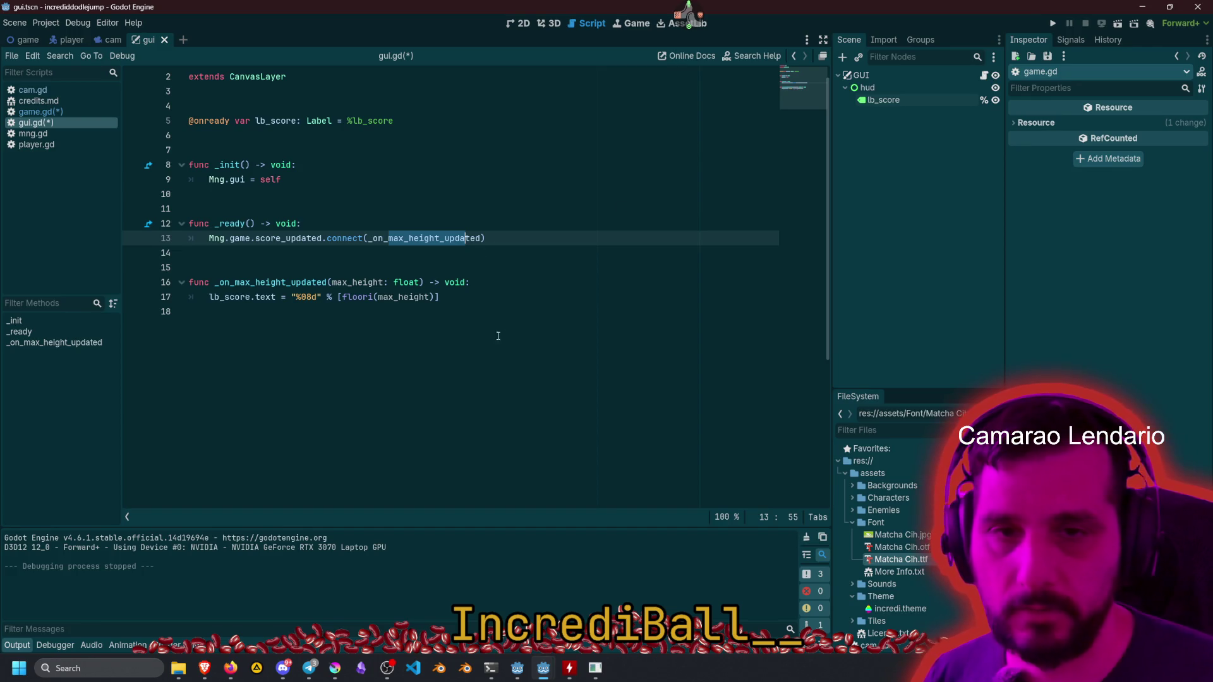
shift+click(427, 430)
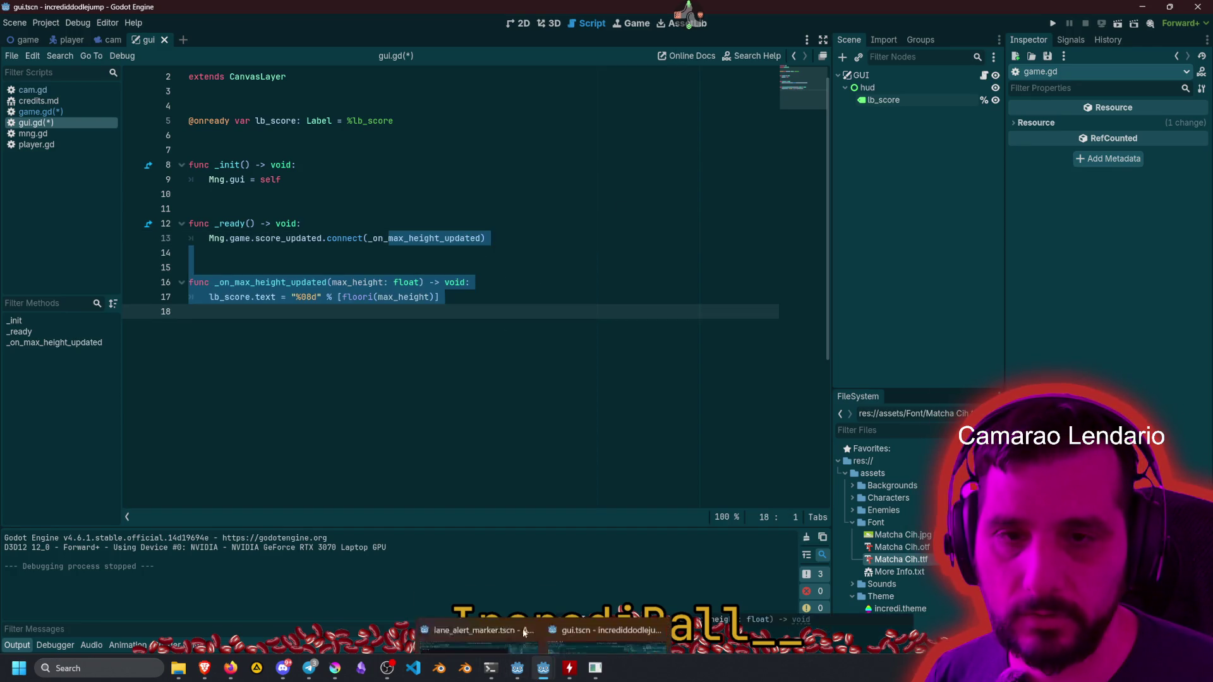
click(390, 209)
drag(390, 238, 482, 238)
text(score_updated)
Rename the handler function to _on_score_updated taking 'score: int'
double_click(410, 239)
key(ctrl+c)
double_click(292, 282)
key(ctrl+v)
double_click(341, 283)
text(score)
double_click(381, 283)
text(int)
Format the label text from score instead of floori(max_height) and save the scripts
drag(342, 297, 436, 297)
key(BackSpace)
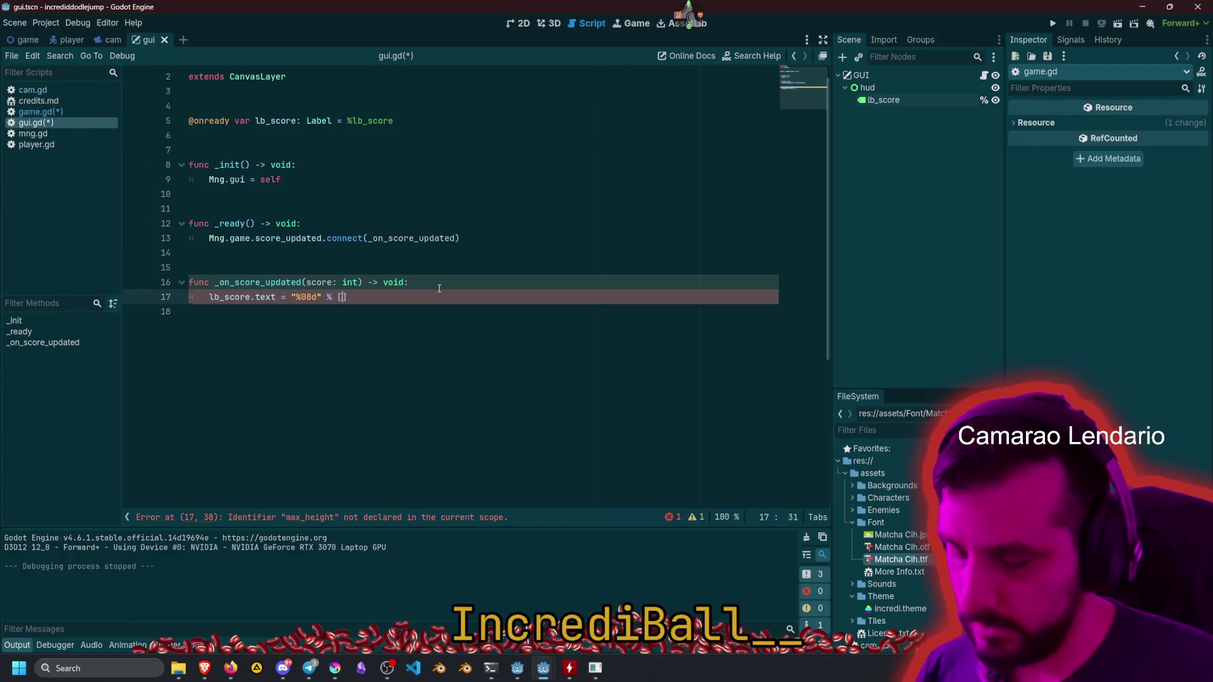
text(score)
click(427, 274)
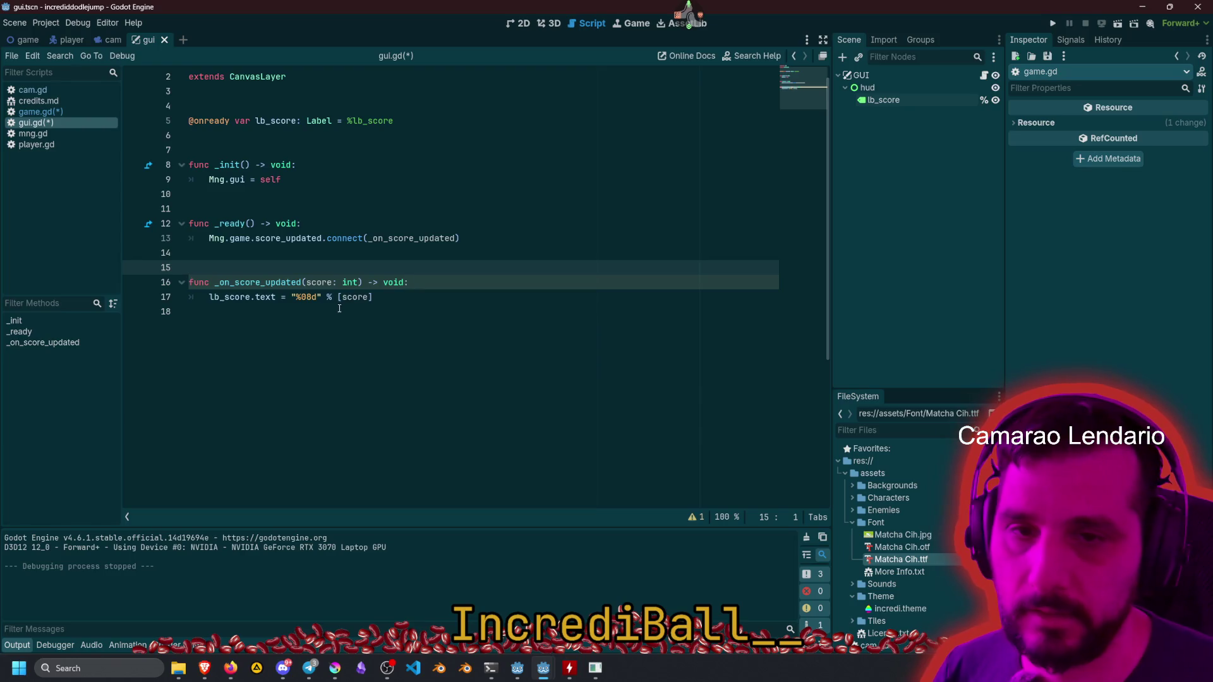
click(328, 243)
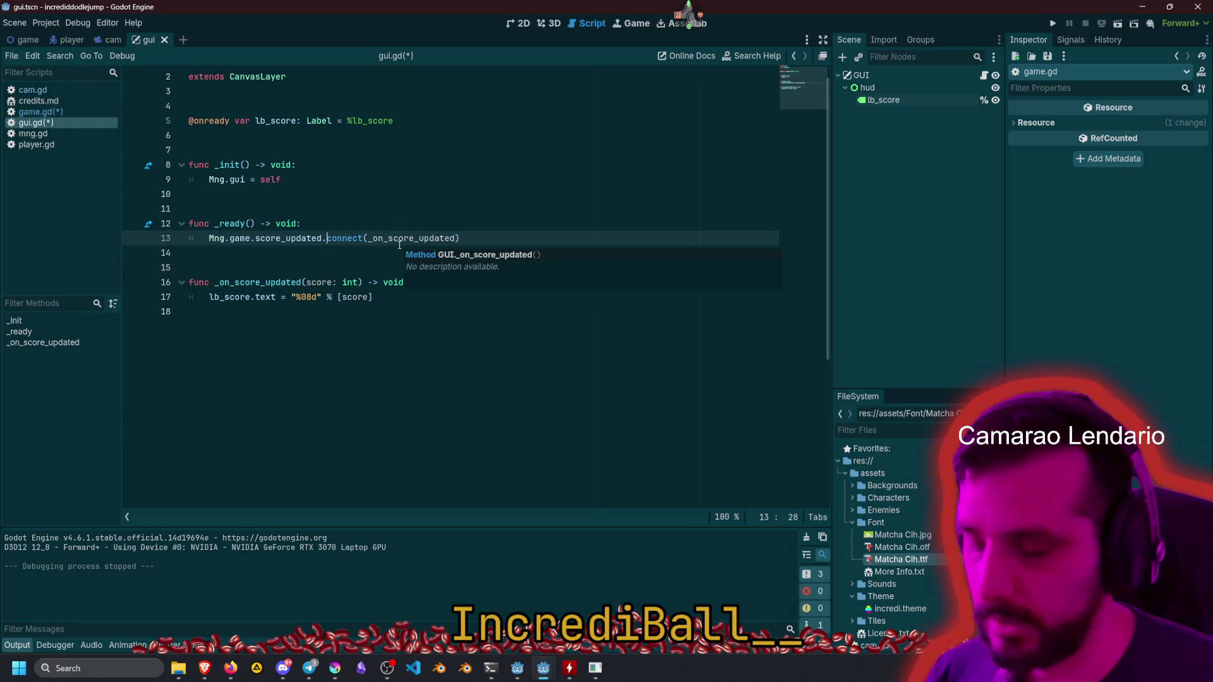
key(ctrl+s)
Change the format width to "%06d" and run the game
click(301, 296)
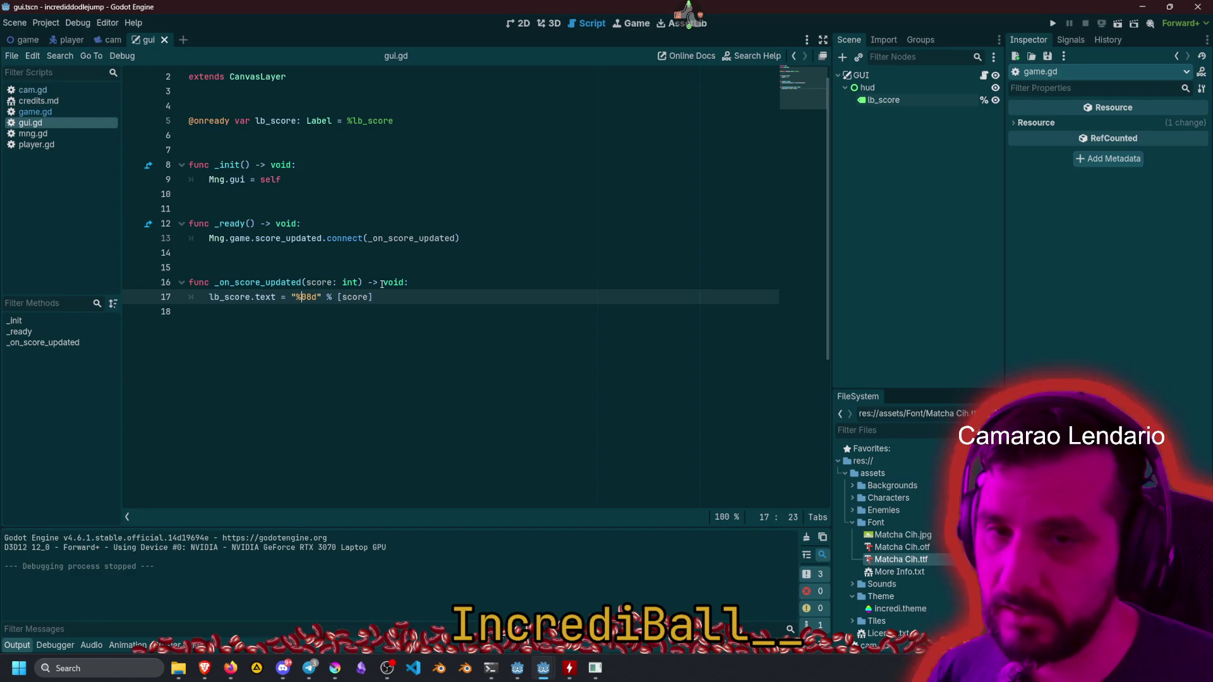
key(Delete)
text(6)
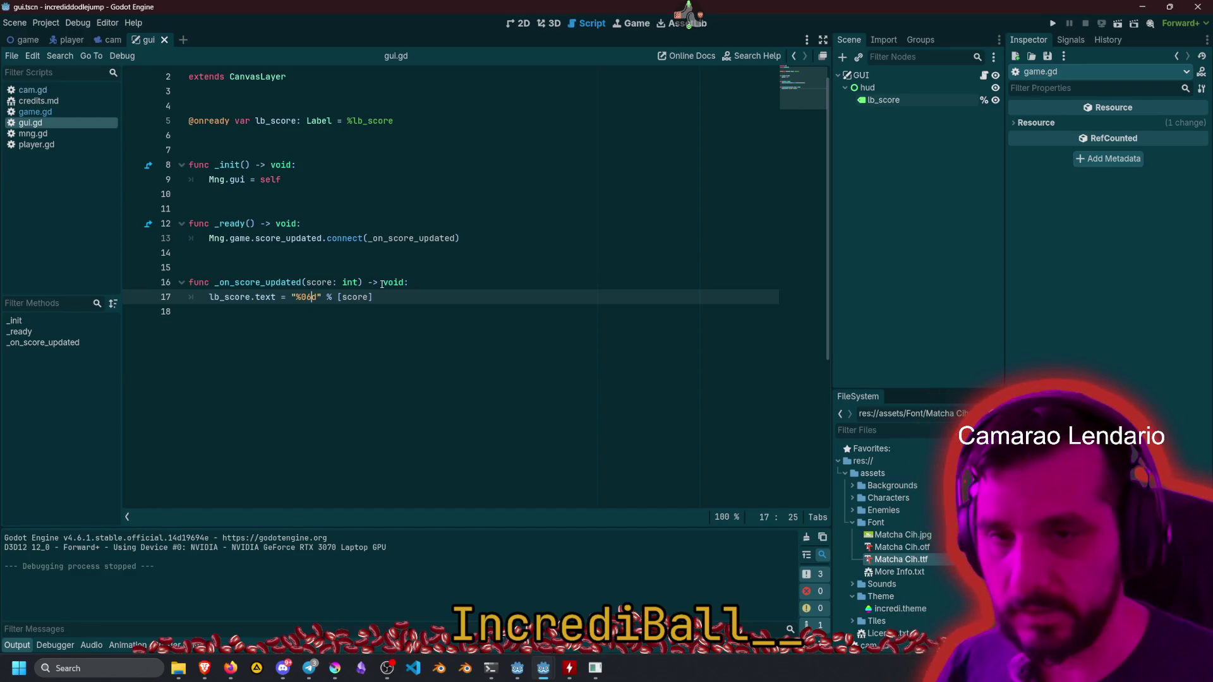
click(417, 266)
key(F5)
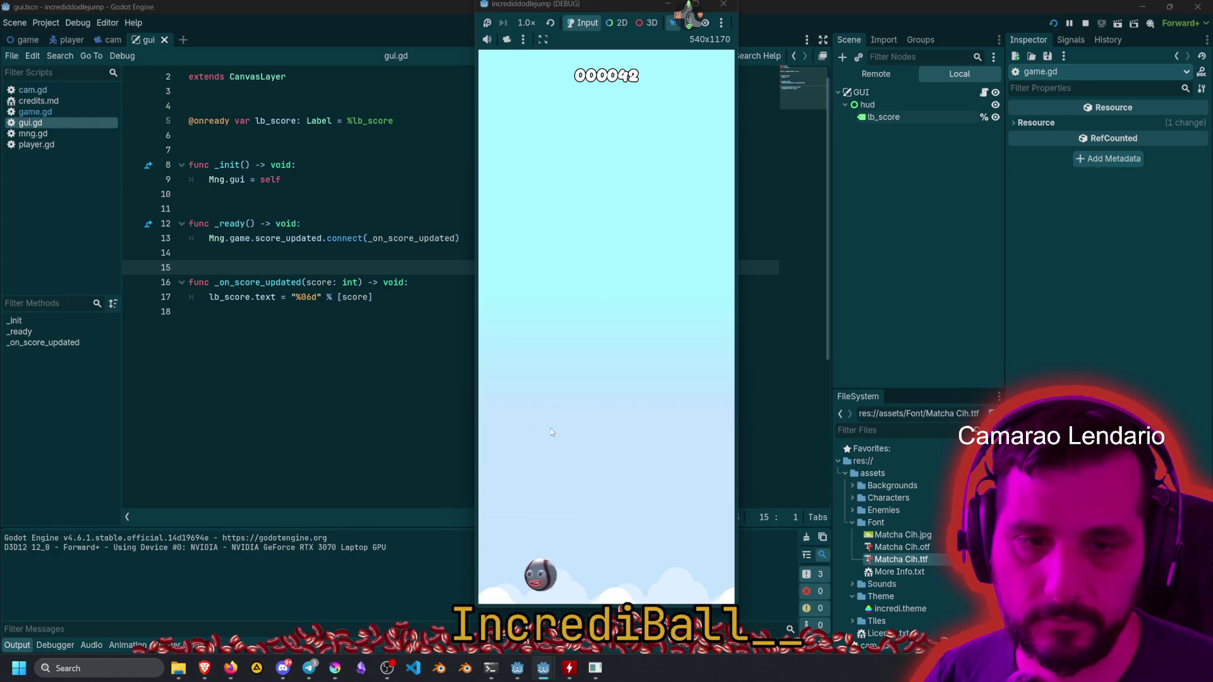
Stop the test run after the score shows 000042 and return to the game scene
key(F8)
click(385, 297)
click(376, 194)
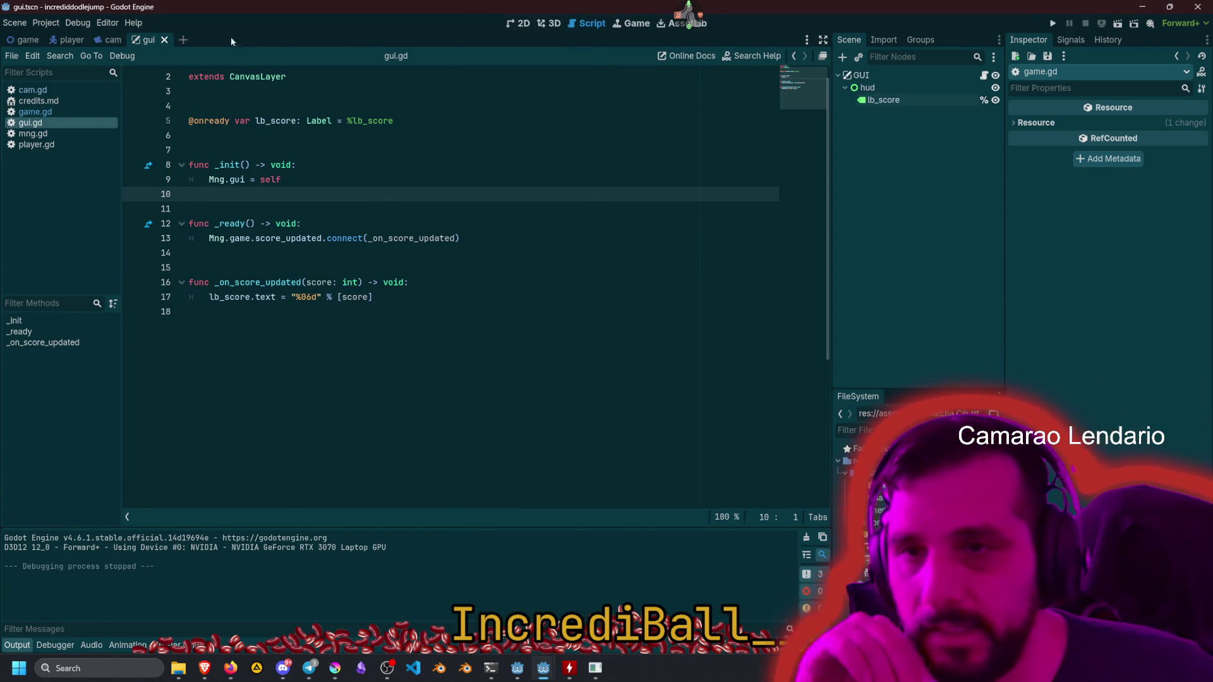
click(12, 40)
Add a Node2D child named platforms under the game root, above player
click(515, 20)
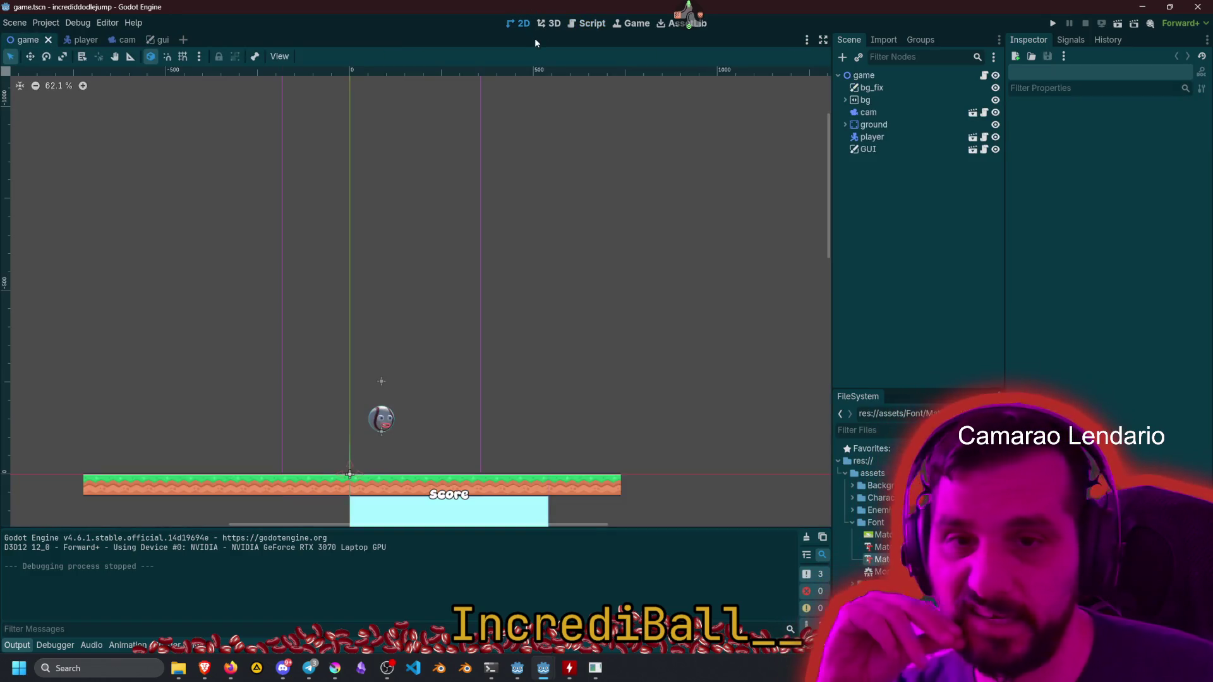
scroll(423, 247, left, 2)
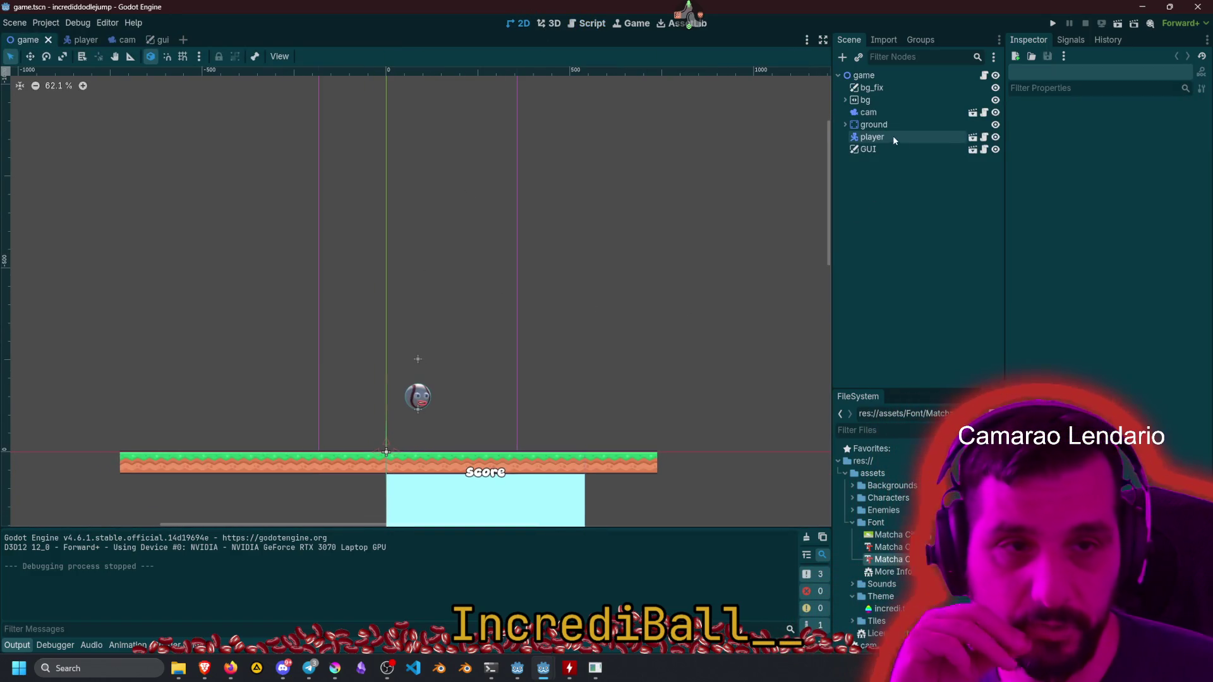
click(876, 81)
key(ctrl+a)
text(node2d)
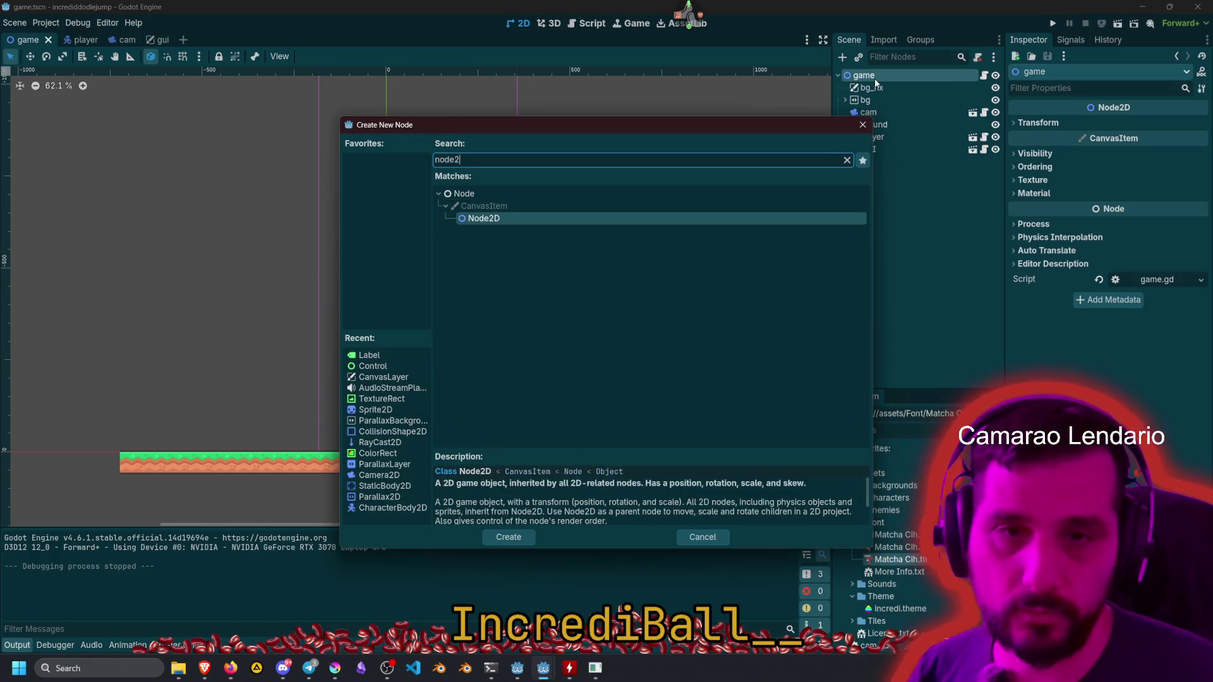
key(Return)
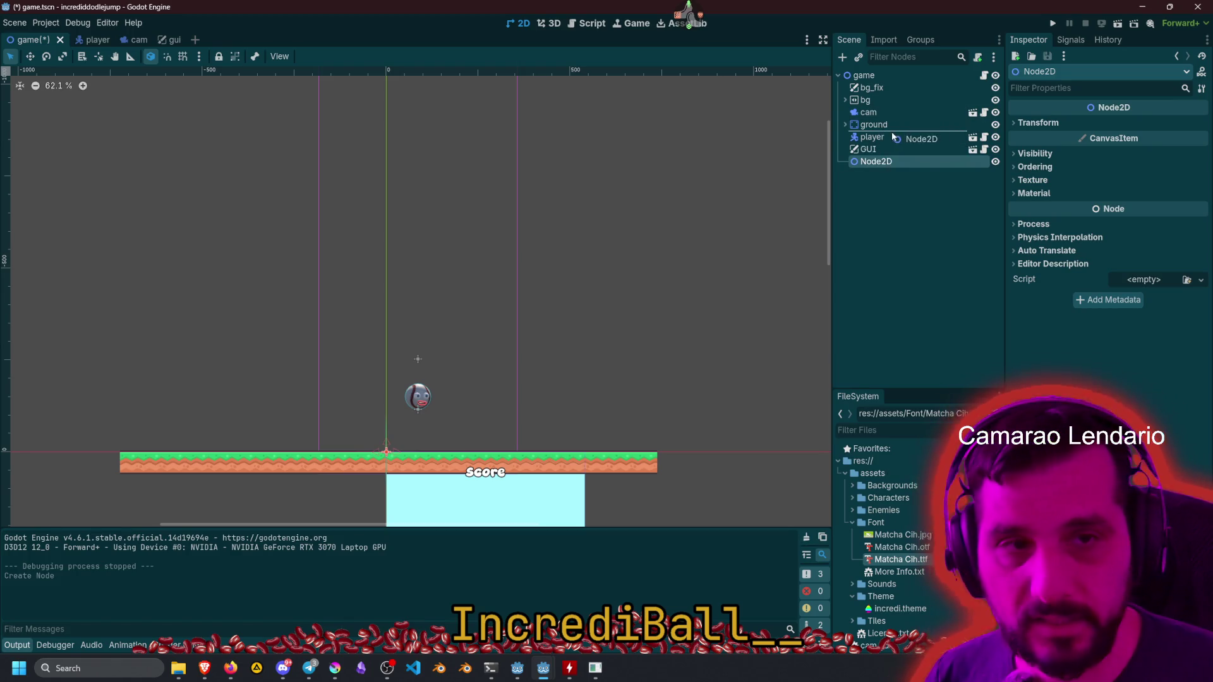
drag(893, 137, 891, 137)
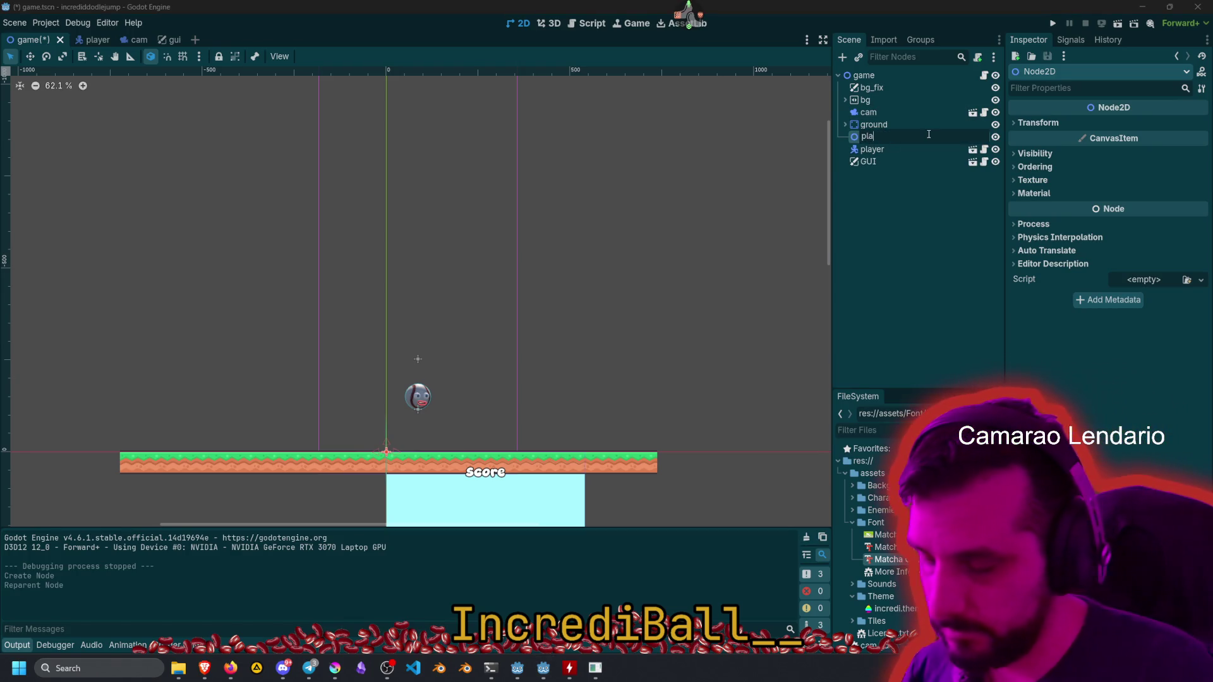
key(Return)
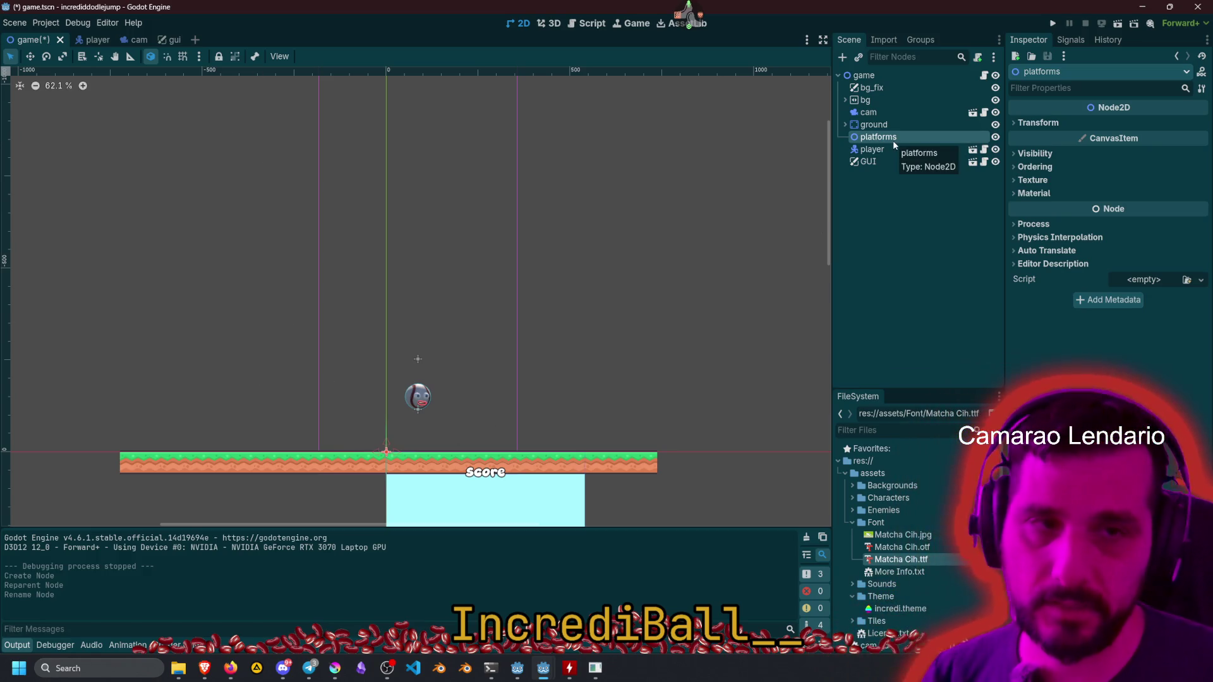
Add a Node2D under platforms, change its type to CharacterBody2D, and name it platform
key(ctrl+a)
key(BackSpace)
text(2d)
key(Return)
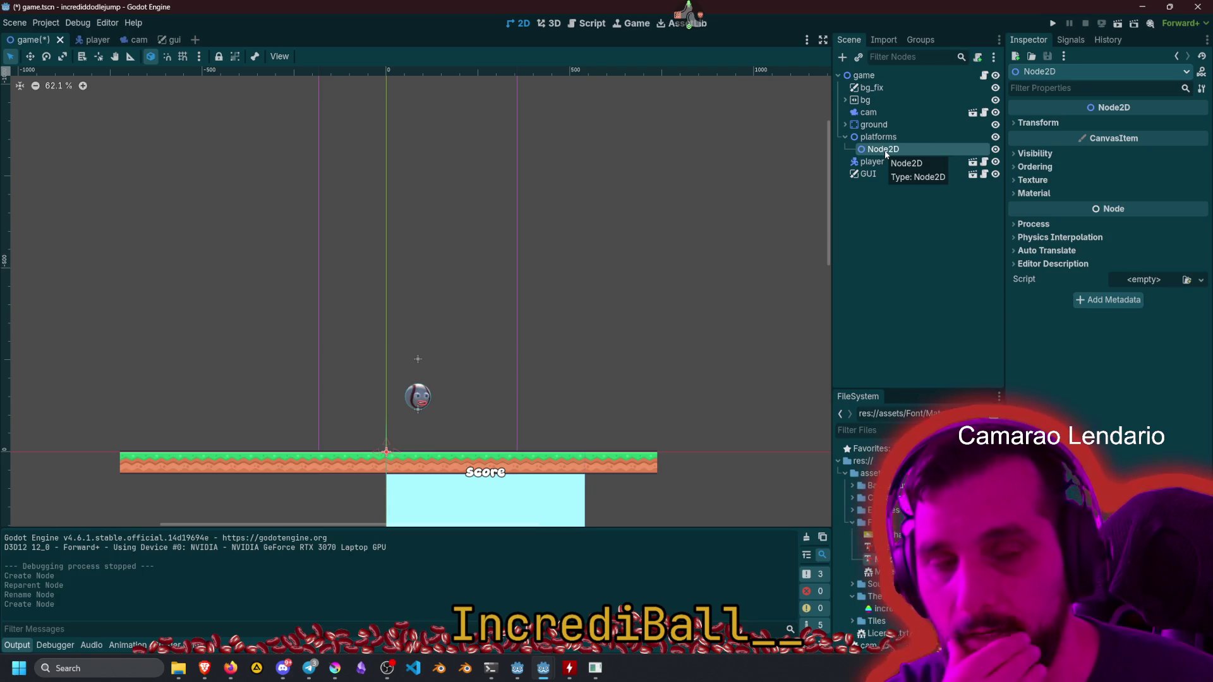
right_click(886, 154)
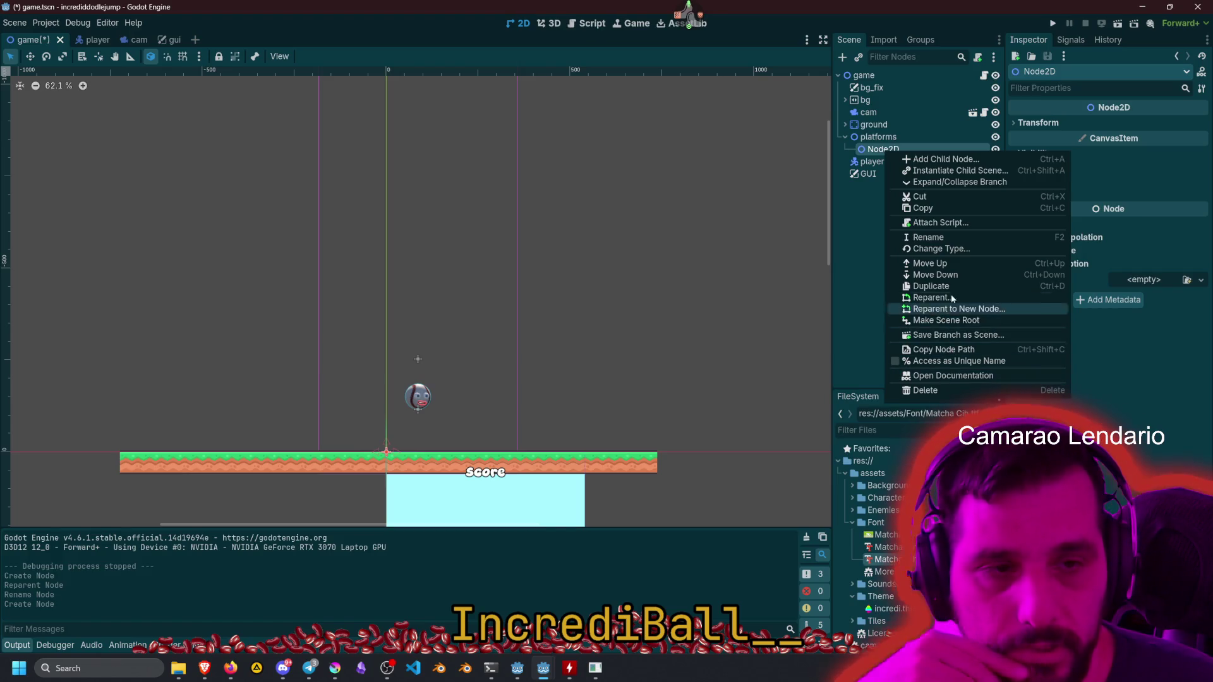
click(941, 250)
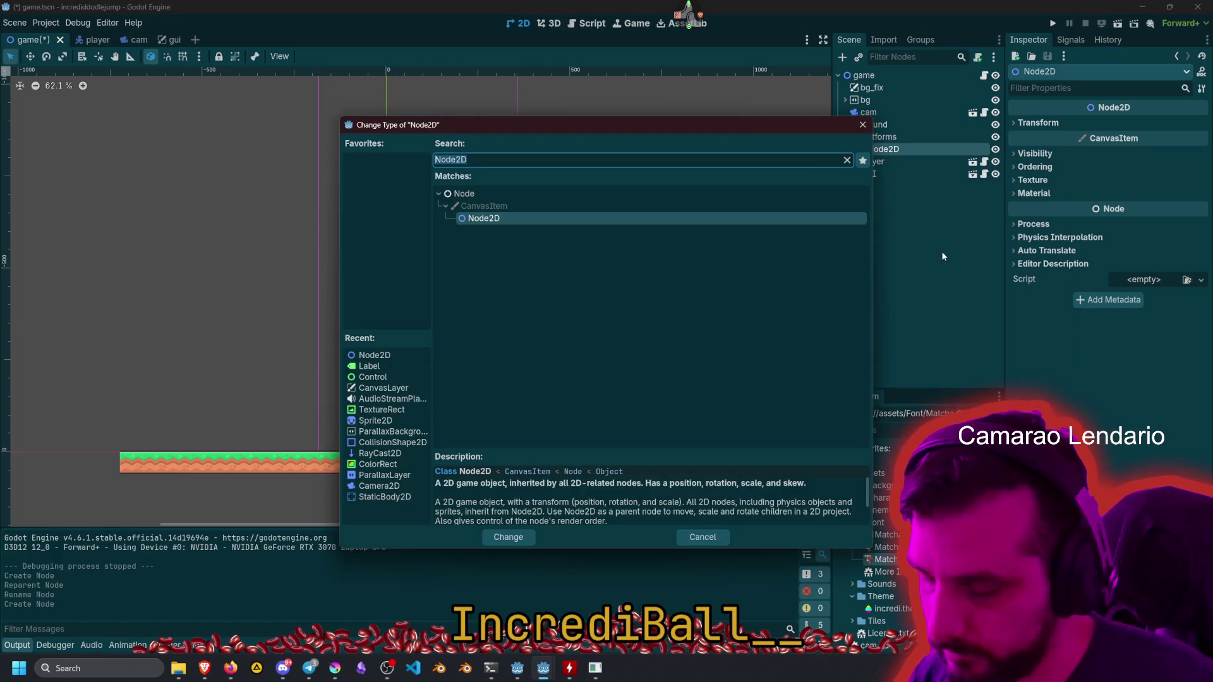
text(char)
key(Return)
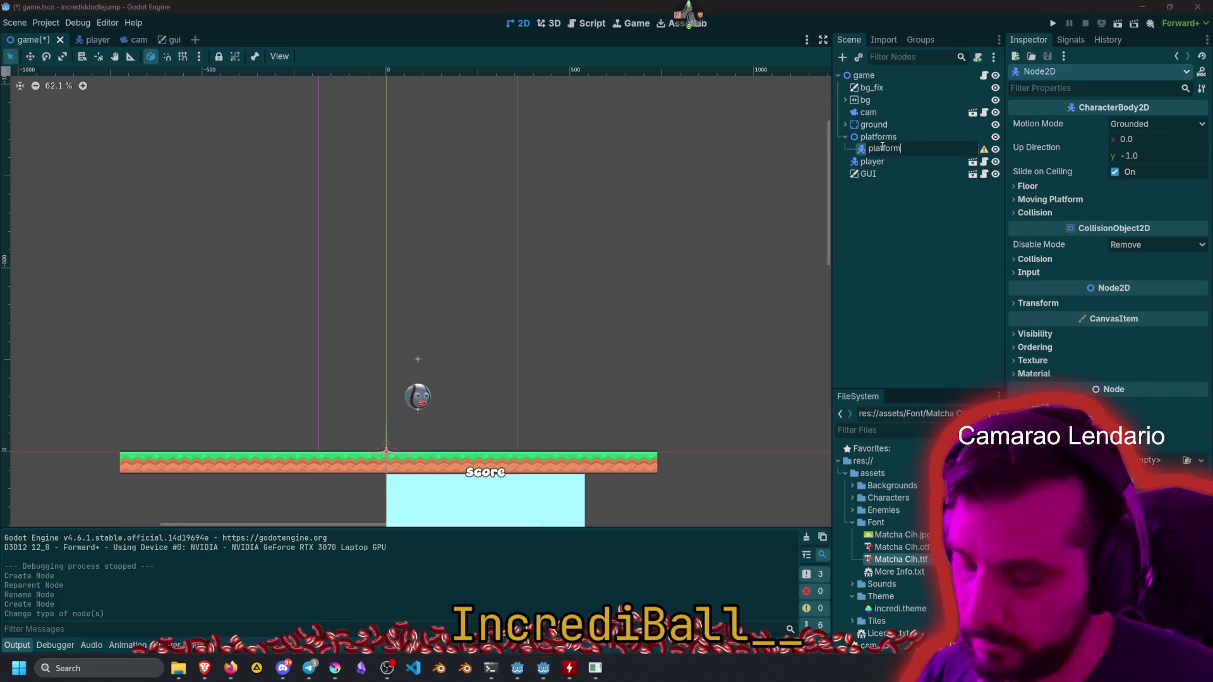
key(Return)
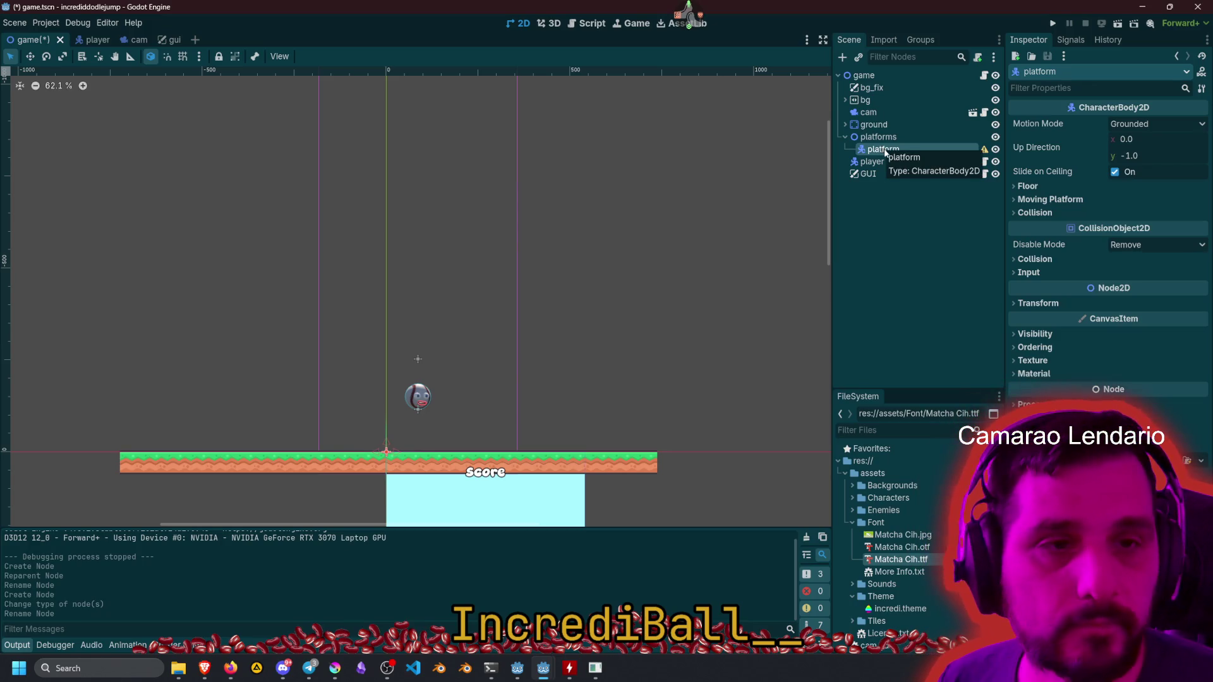
key(ctrl+a)
Add a CollisionShape2D under platform using a new SegmentShape2D shape
text(coo)
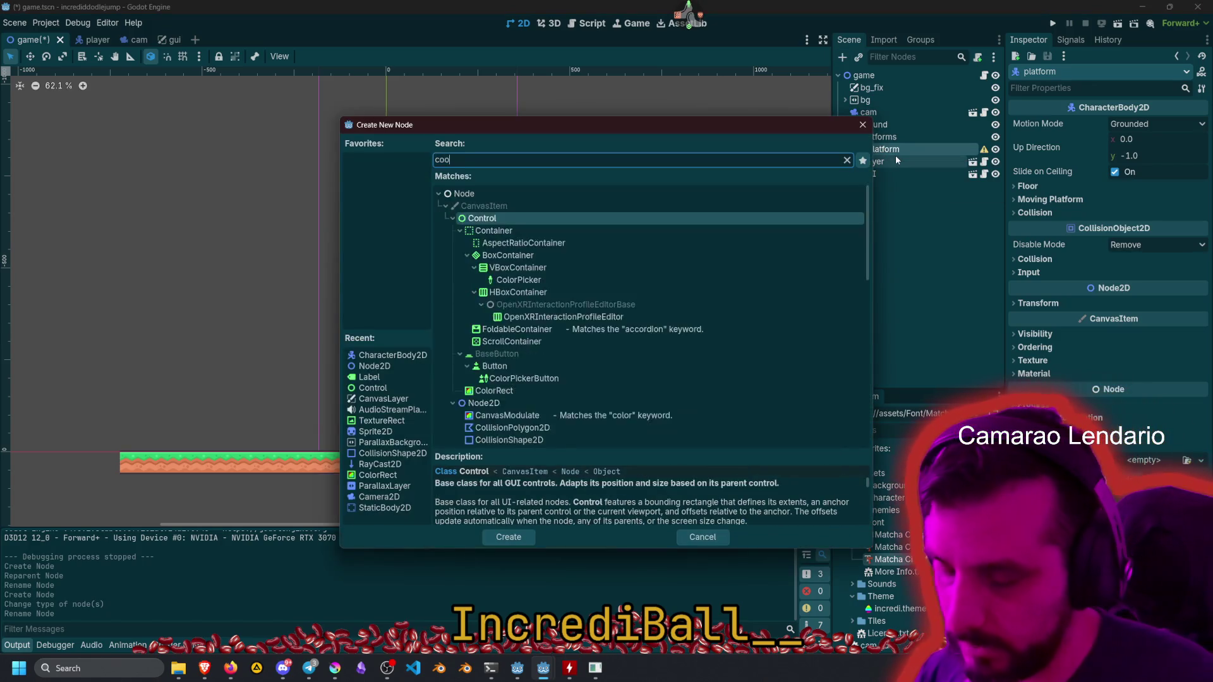
text(l)
key(BackSpace)
key(BackSpace)
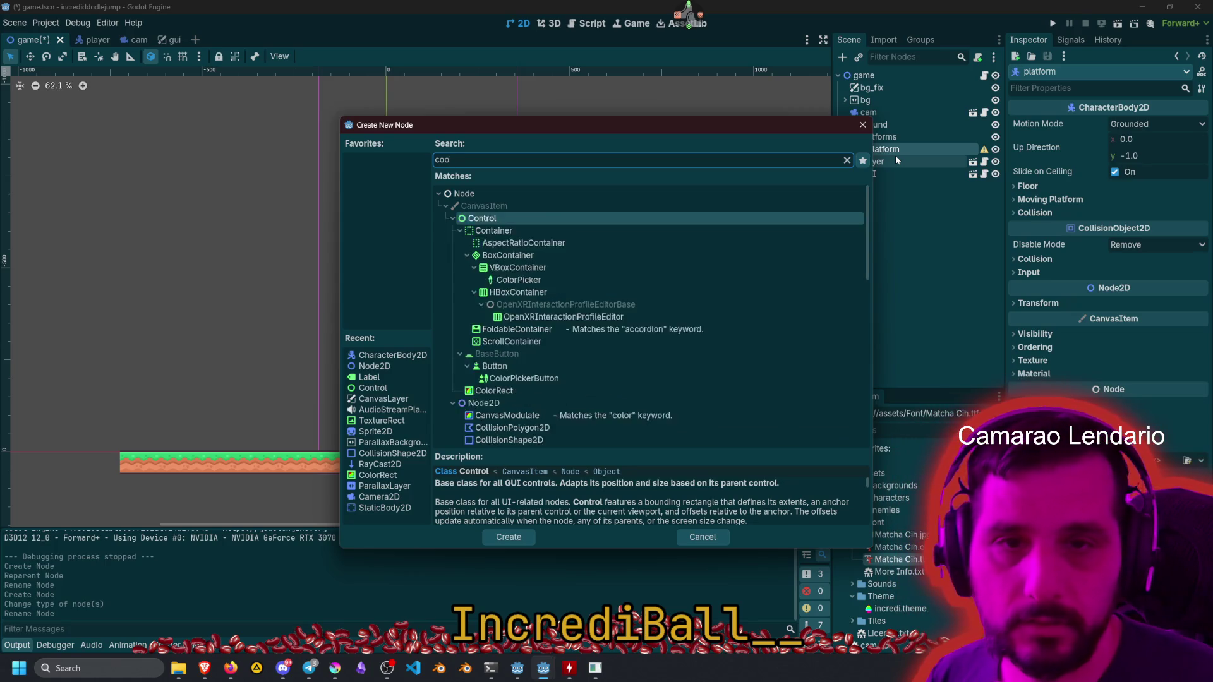
text(ll)
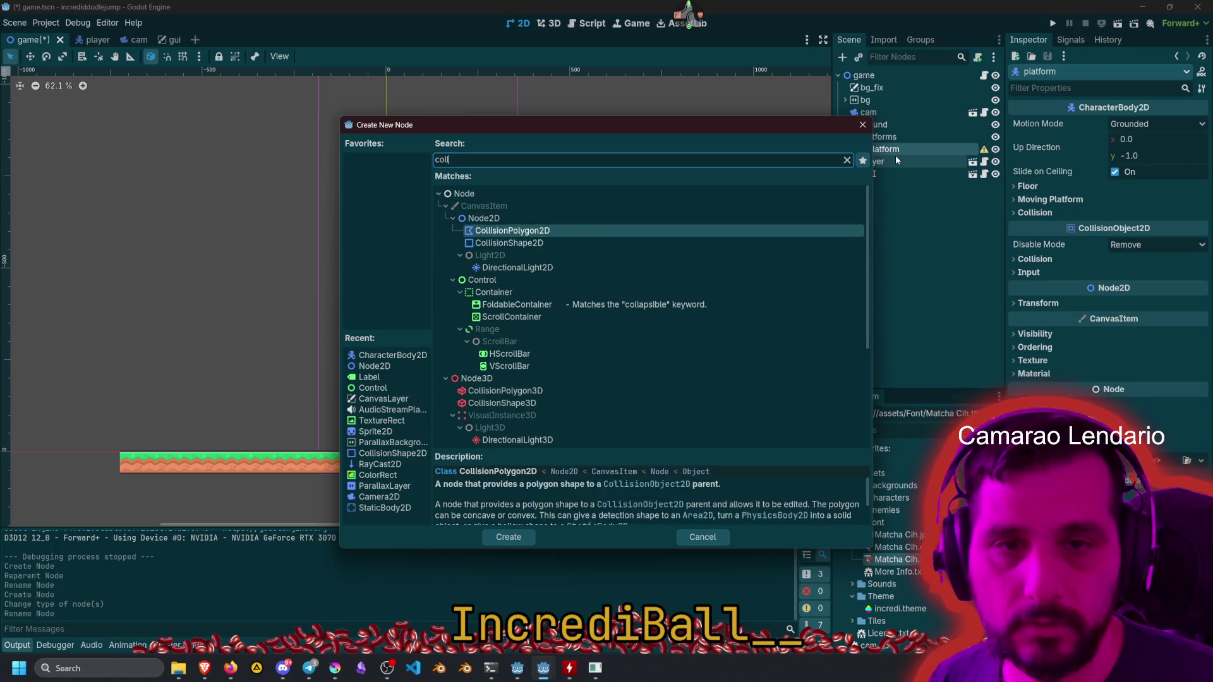
key(Return)
click(1149, 126)
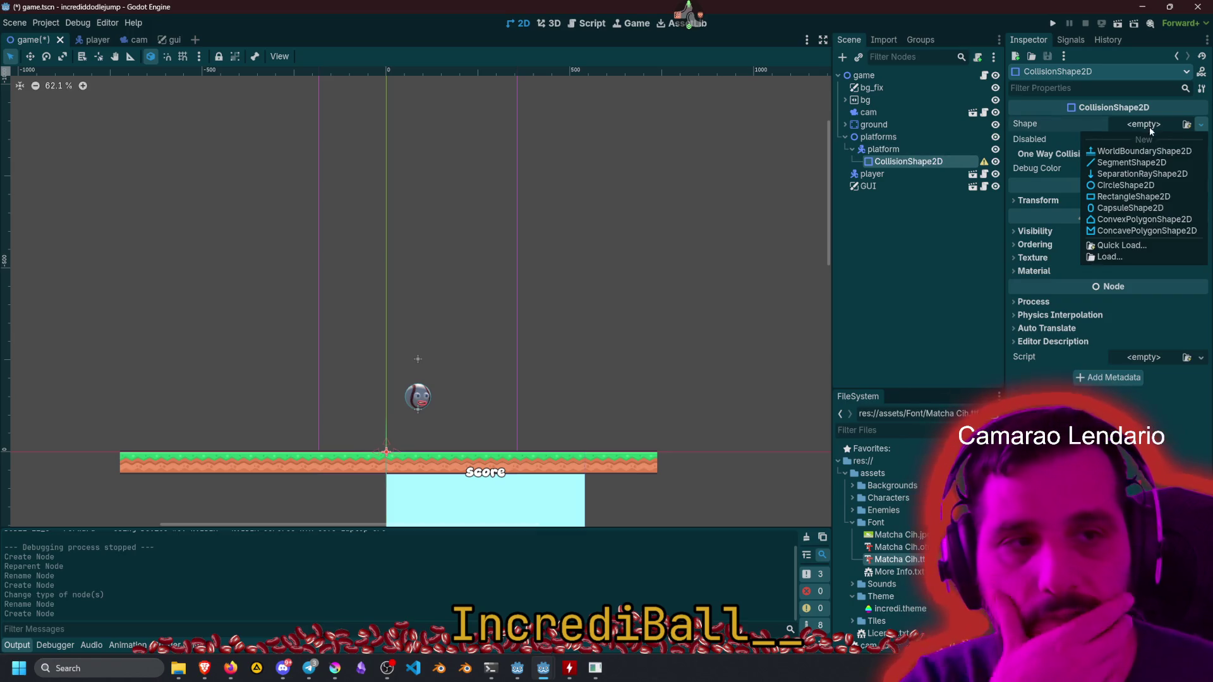
click(1131, 163)
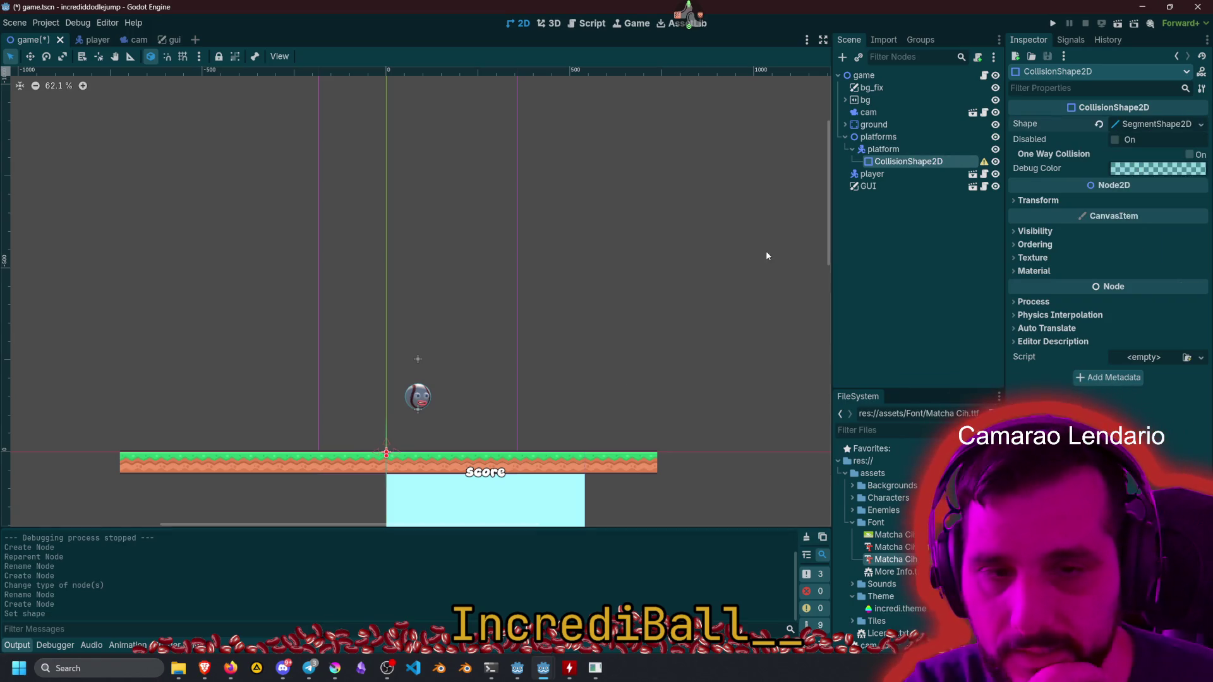
Add a TileMapLayer child to platform and name it tiles
click(897, 152)
key(ctrl+a)
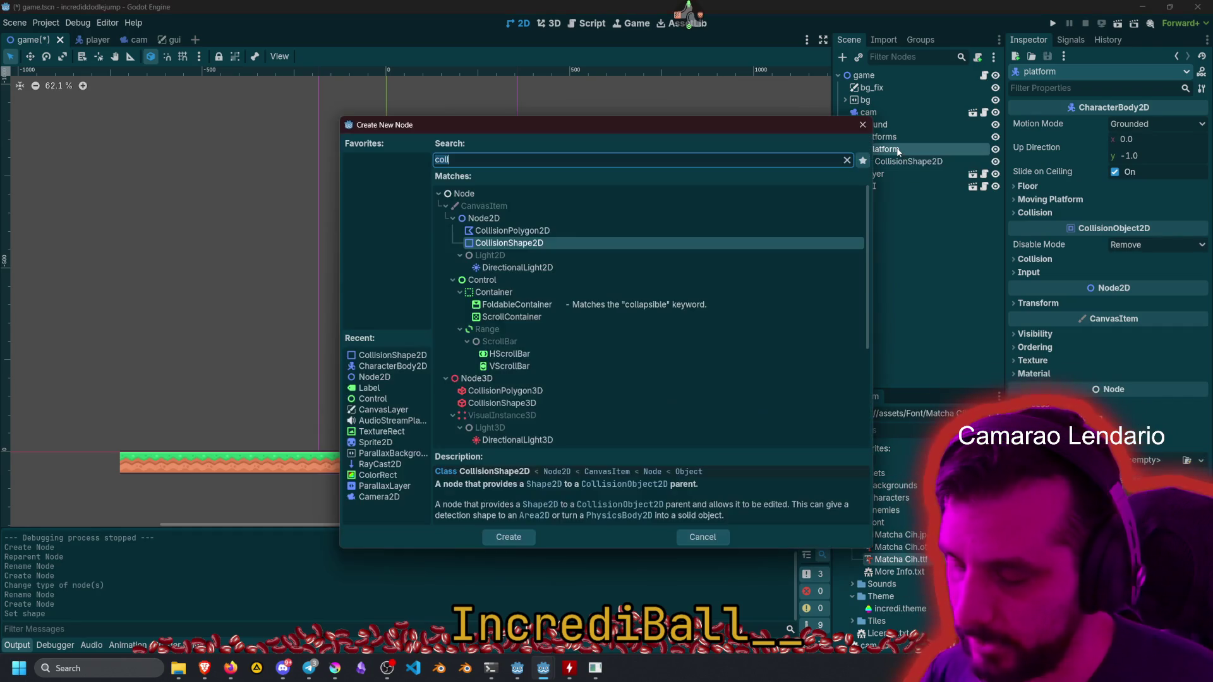
text(tilem)
key(Down)
key(Return)
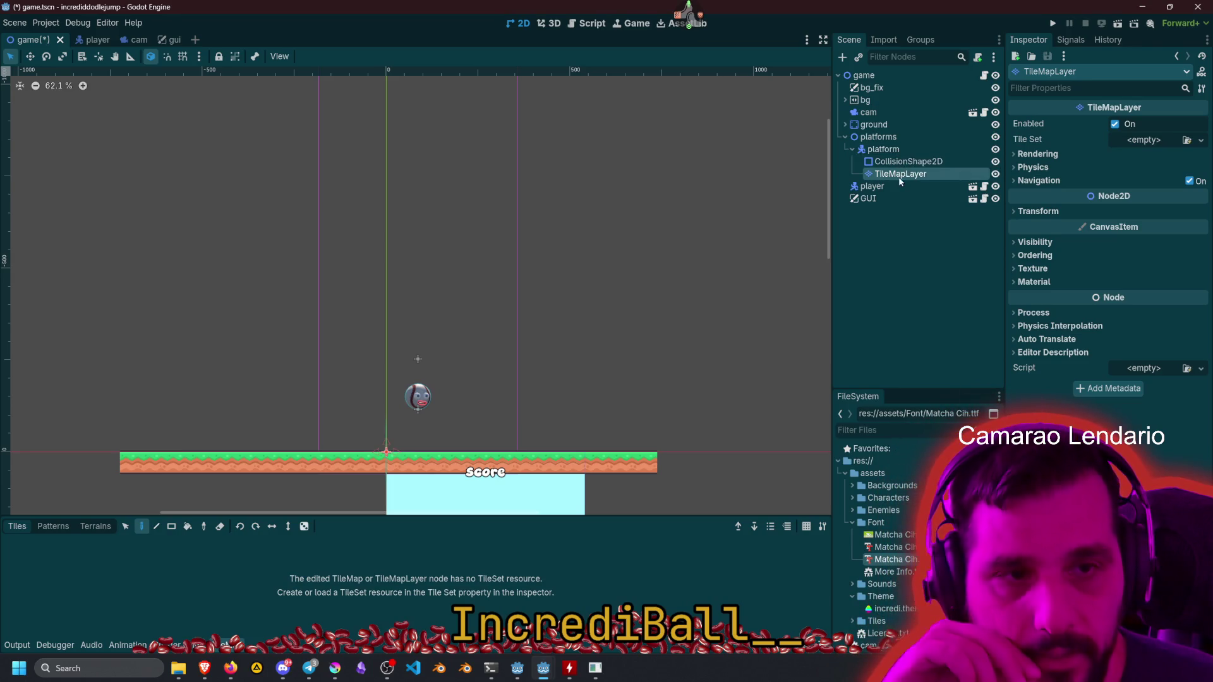
double_click(900, 178)
text(tl)
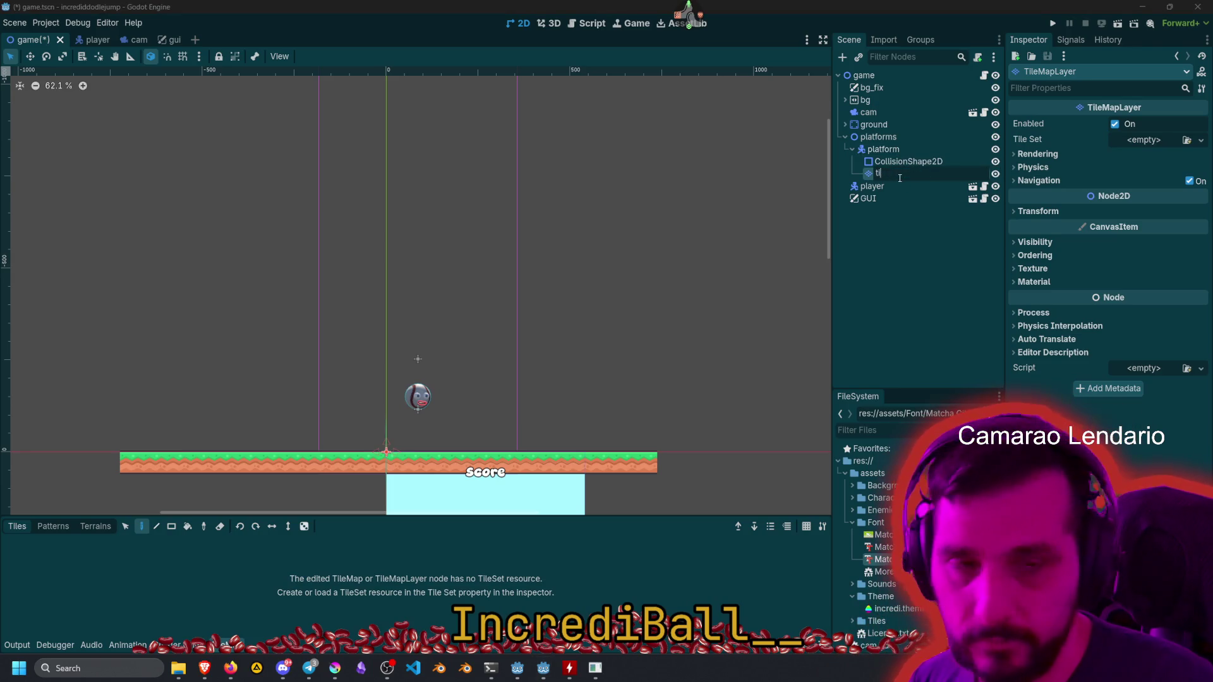
text(les)
key(Return)
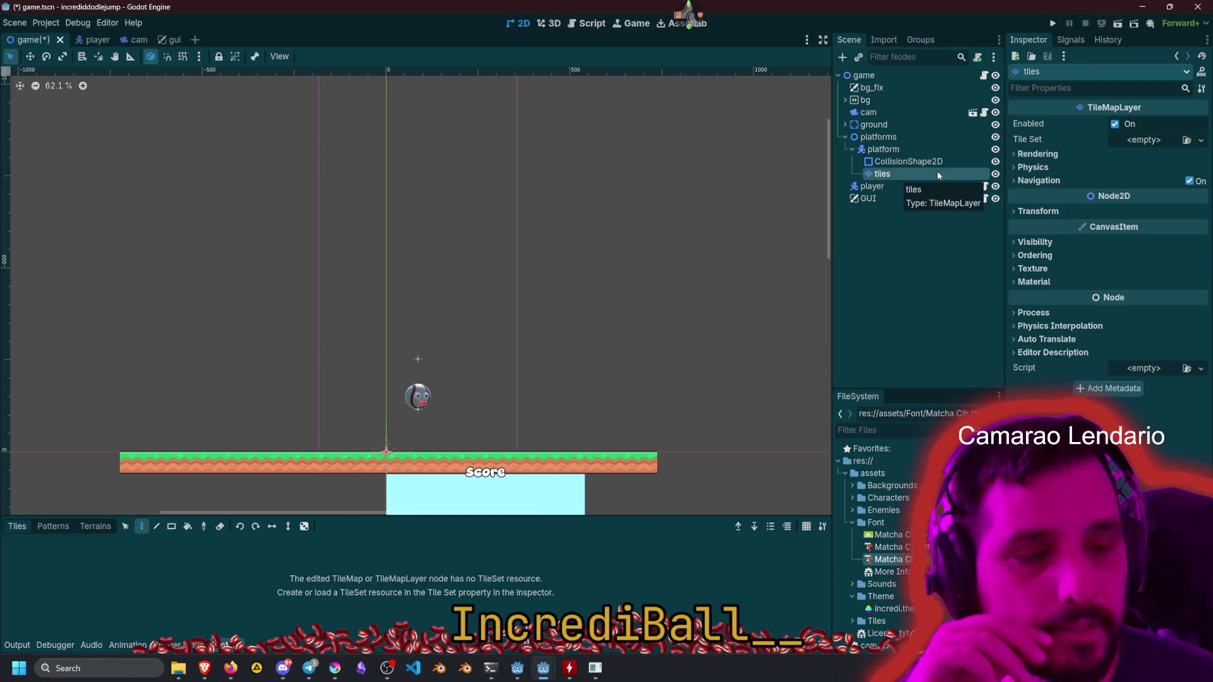
click(1143, 140)
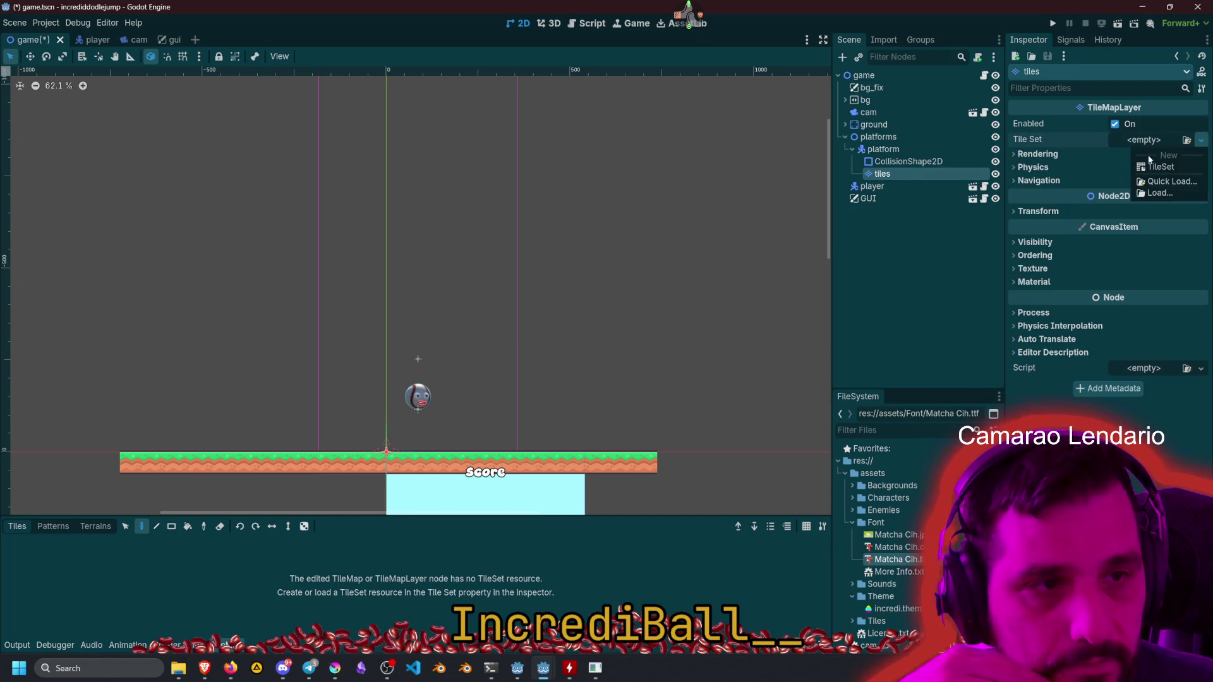
Assign a new 16×16 px TileSet to the tiles layer and make the bottom panel taller
click(1157, 166)
click(1142, 139)
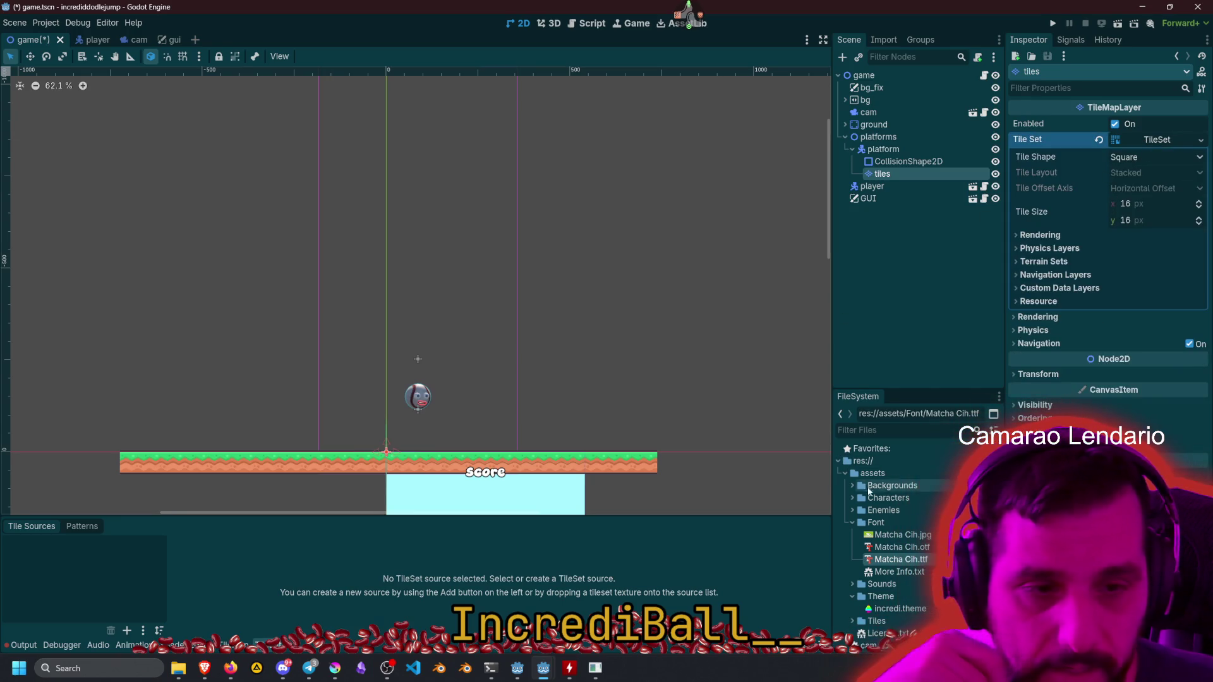
click(852, 522)
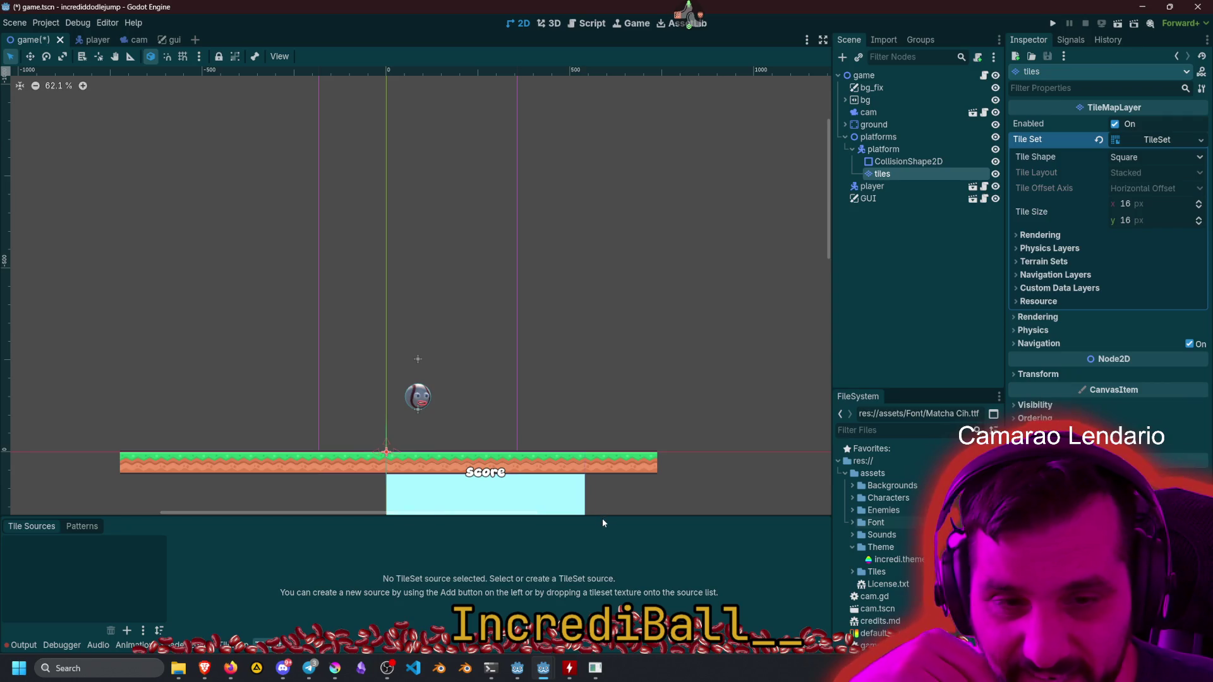
mouse_move(599, 515)
mouse_down()
mouse_move(598, 412)
mouse_move(594, 476)
mouse_up()
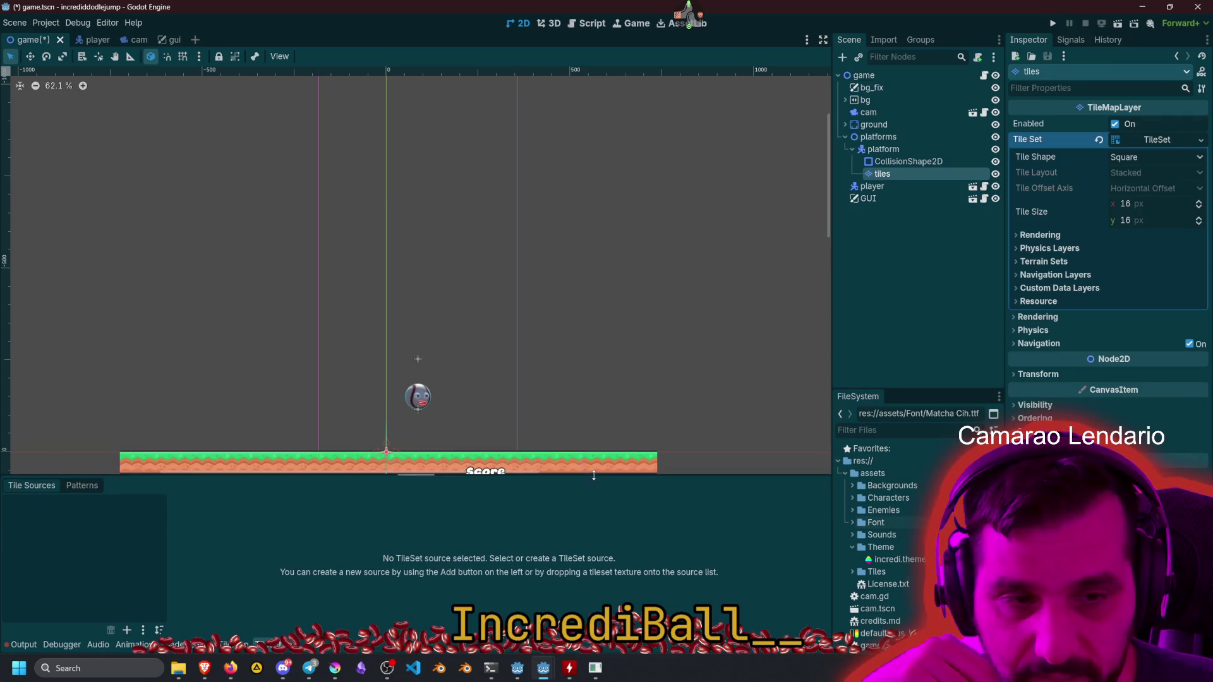
Expand the Tiles folder to browse its tile images, then bring up actions for the assets folder
click(899, 525)
scroll(900, 527, down, 2)
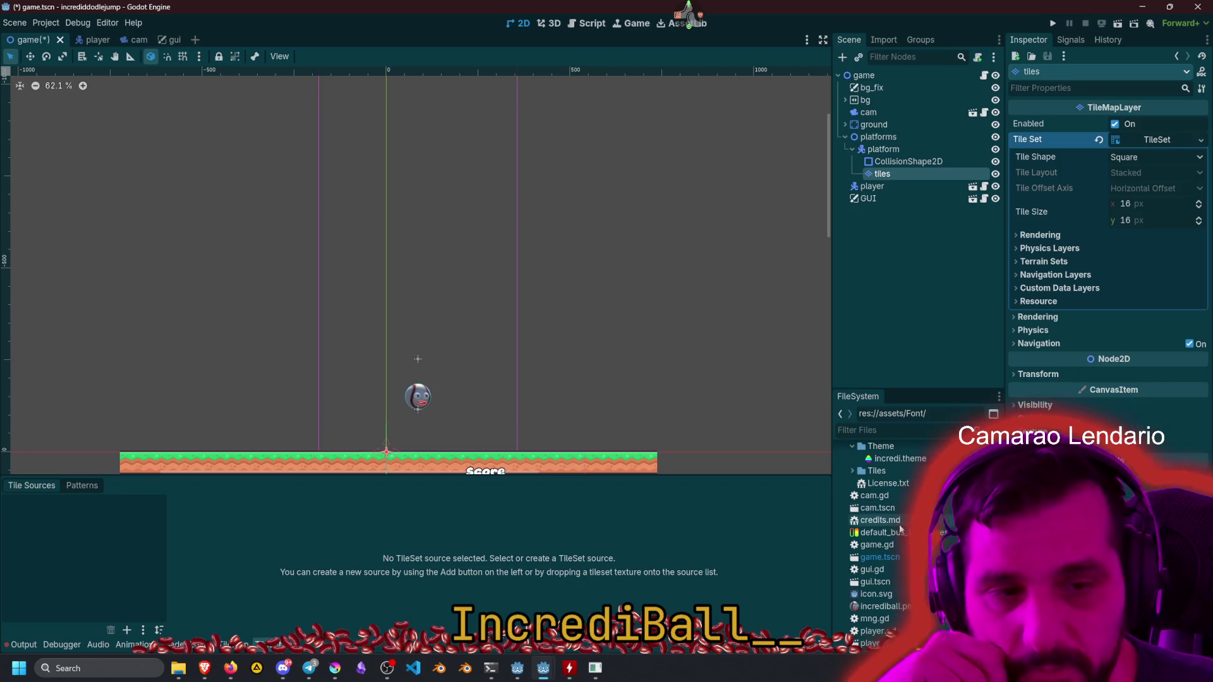
scroll(893, 534, up, 2)
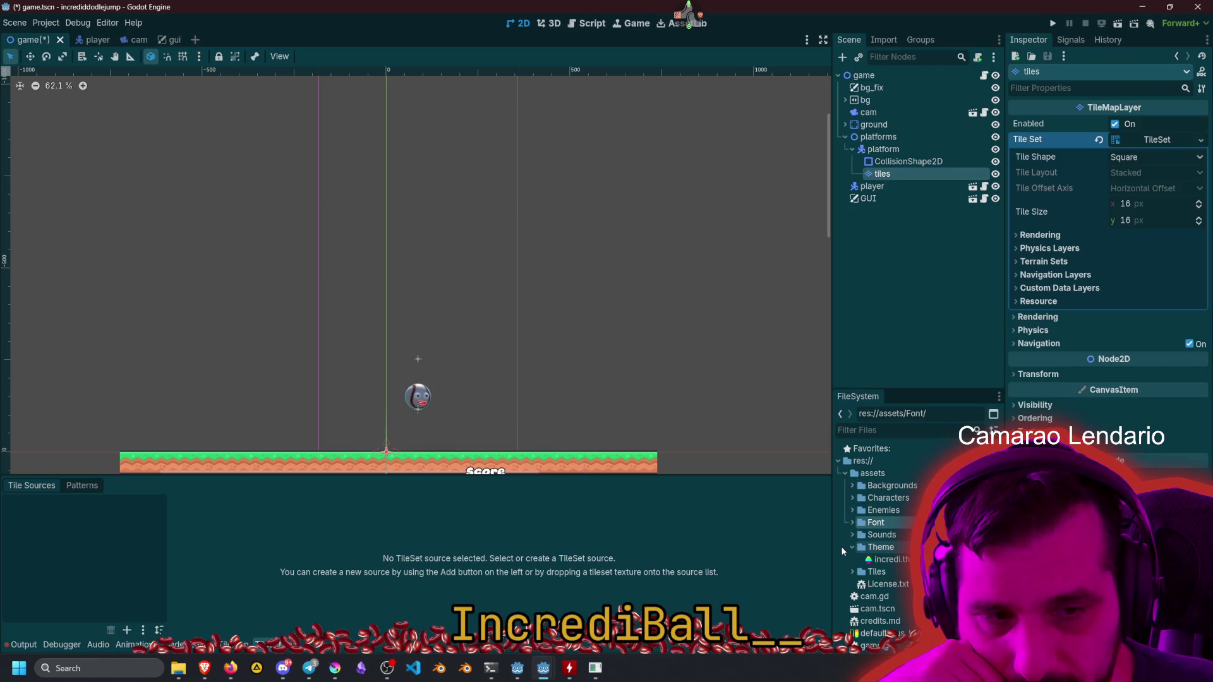
click(851, 547)
click(852, 559)
scroll(901, 526, down, 5)
scroll(902, 529, down, 10)
scroll(902, 529, down, 10)
scroll(902, 530, down, 10)
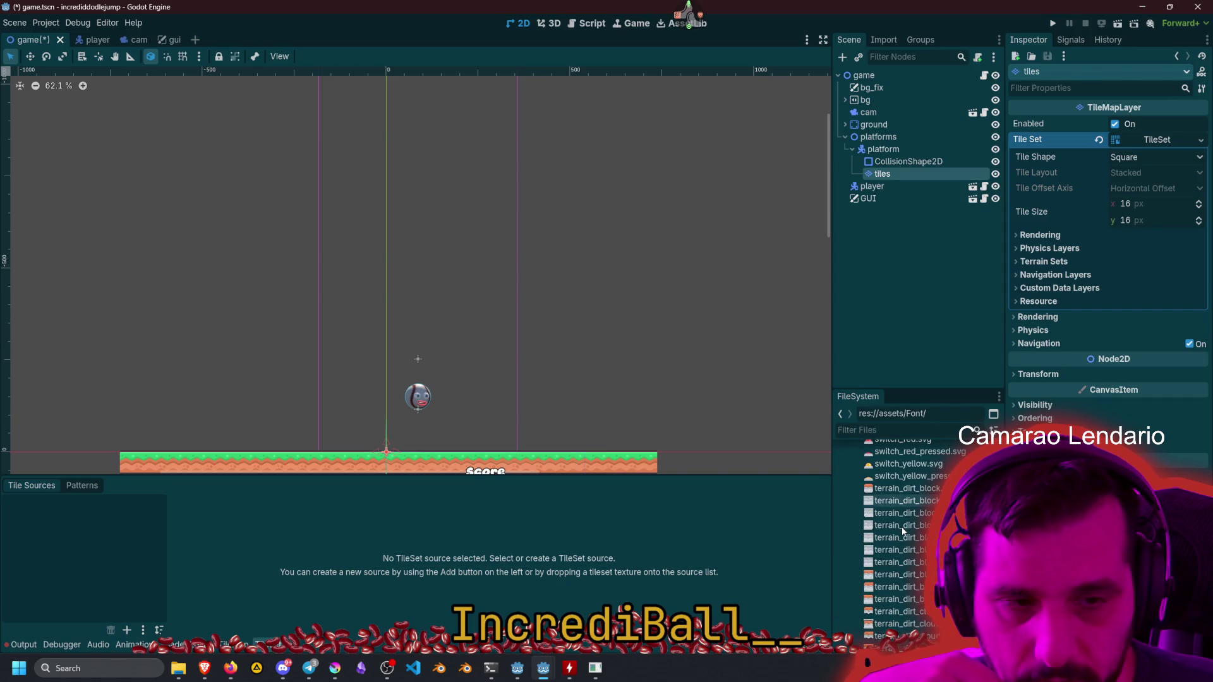
scroll(902, 531, down, 3)
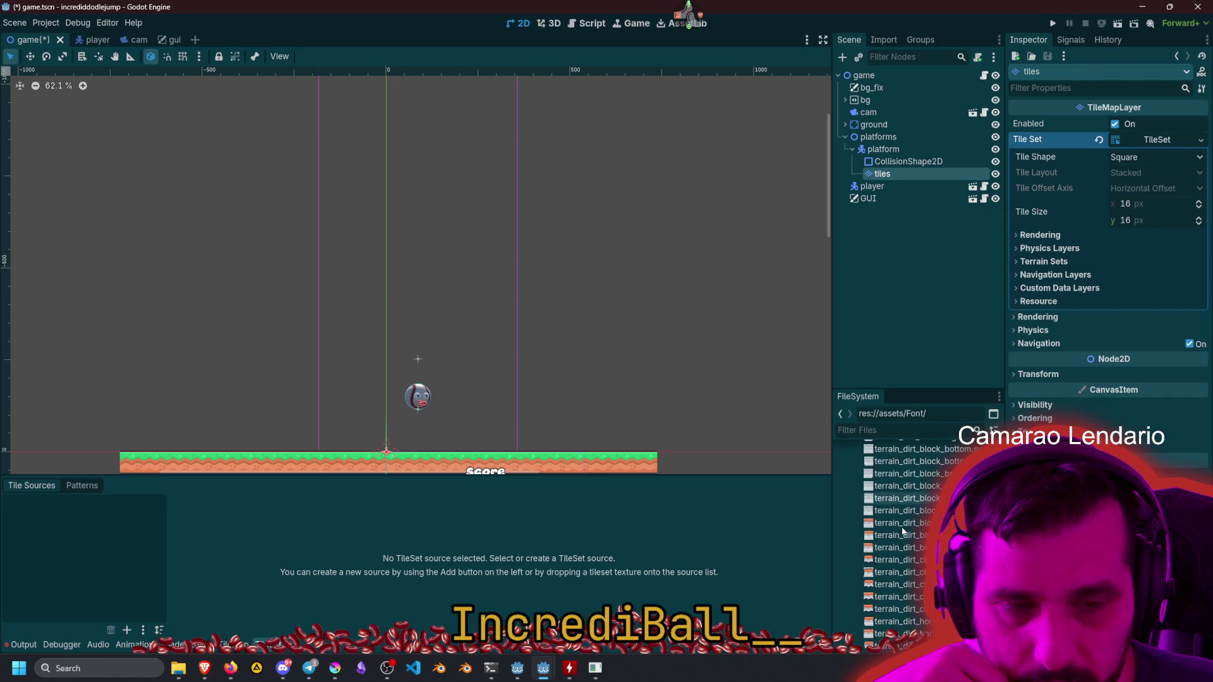
scroll(902, 529, down, 10)
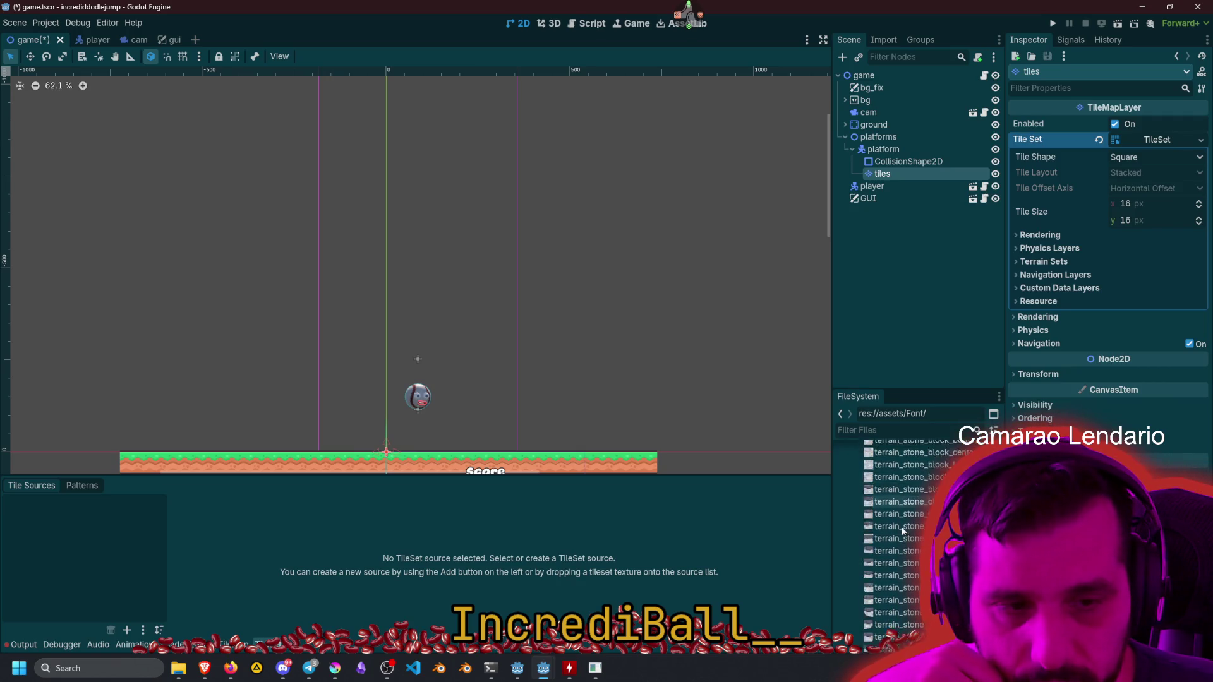
scroll(901, 526, up, 10)
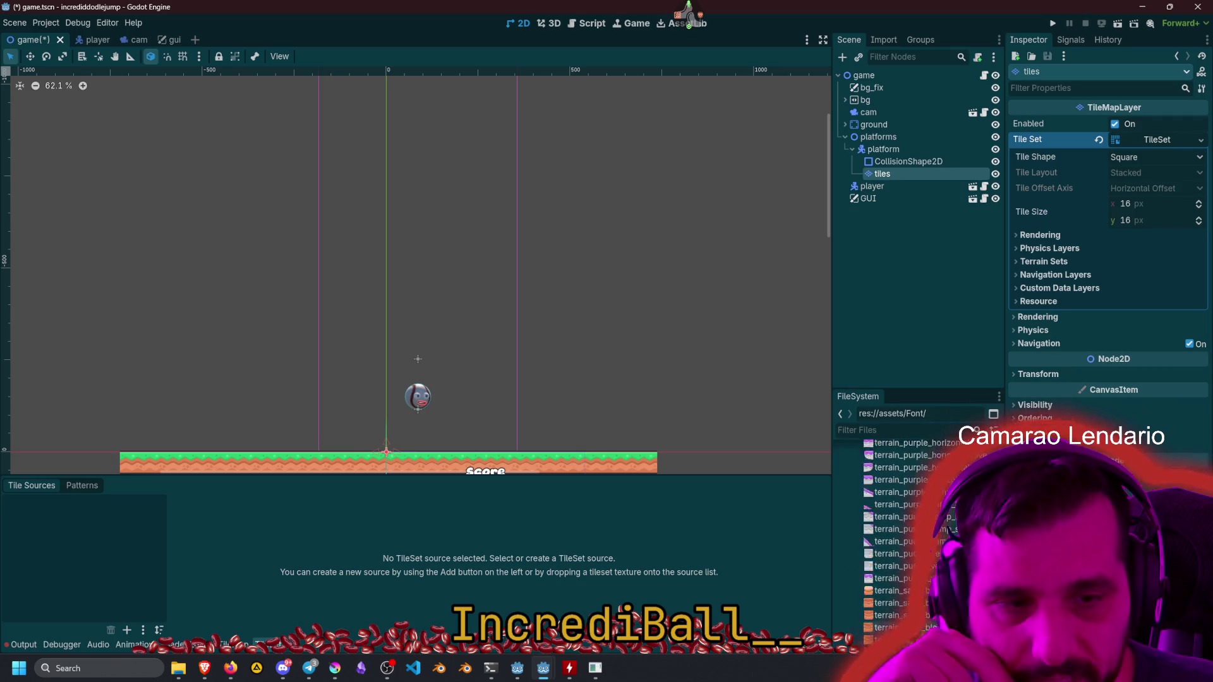
scroll(900, 527, up, 15)
scroll(925, 552, up, 20)
scroll(925, 552, up, 10)
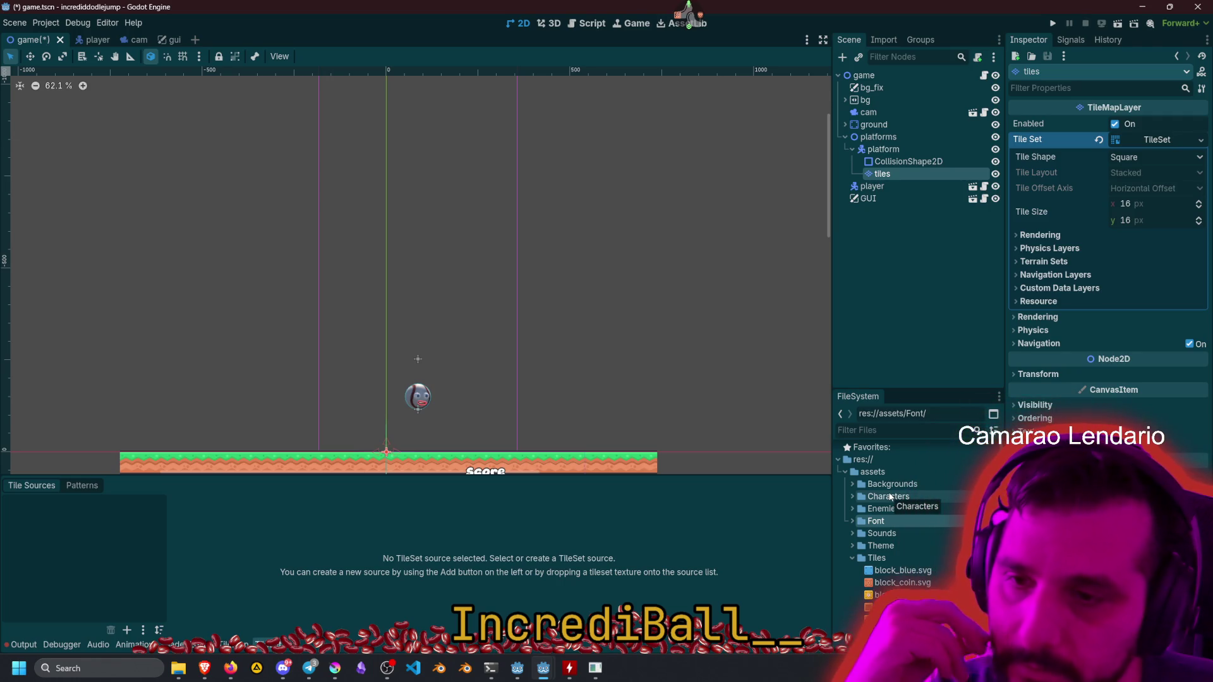
scroll(900, 537, down, 1)
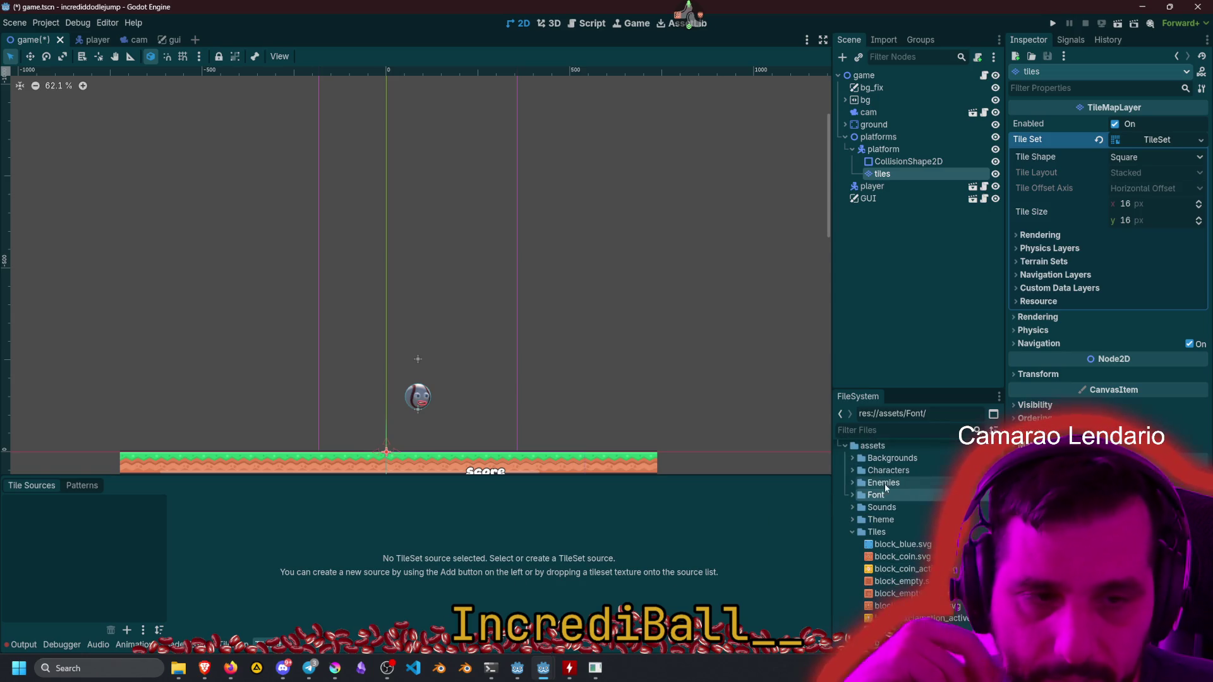
right_click(873, 446)
Open the assets folder's License.txt in Sublime Text to read the New Platformer Pack CC0 license
click(903, 619)
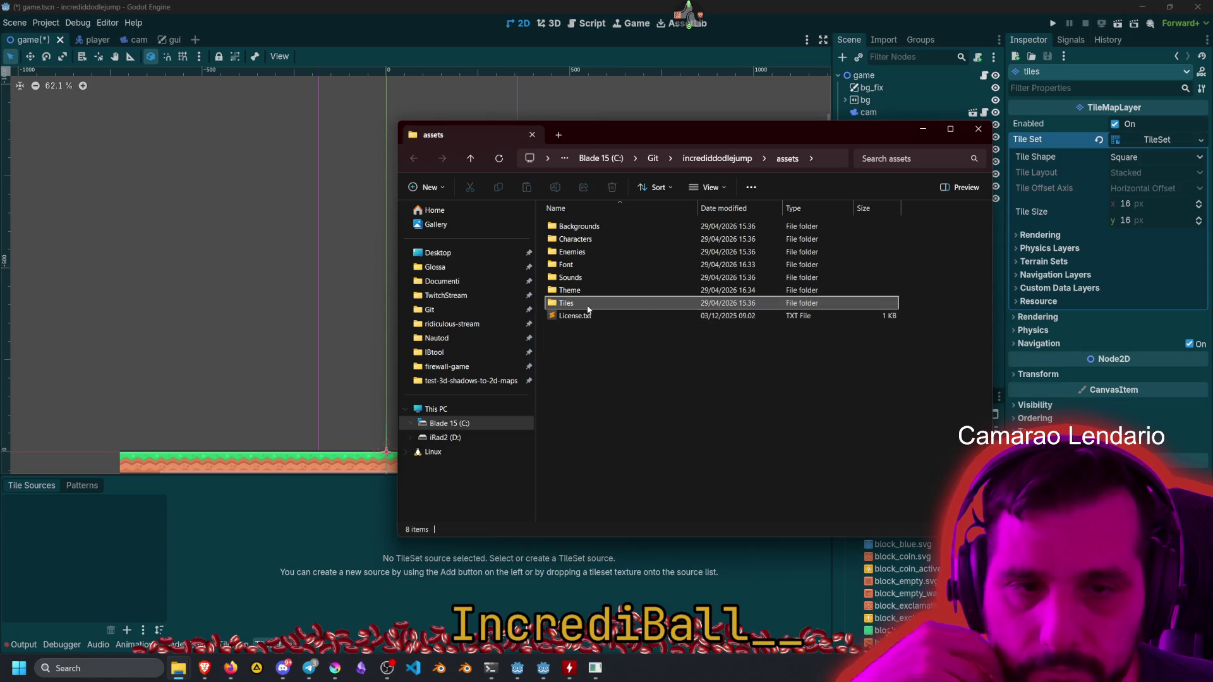
double_click(572, 303)
key(alt+Left)
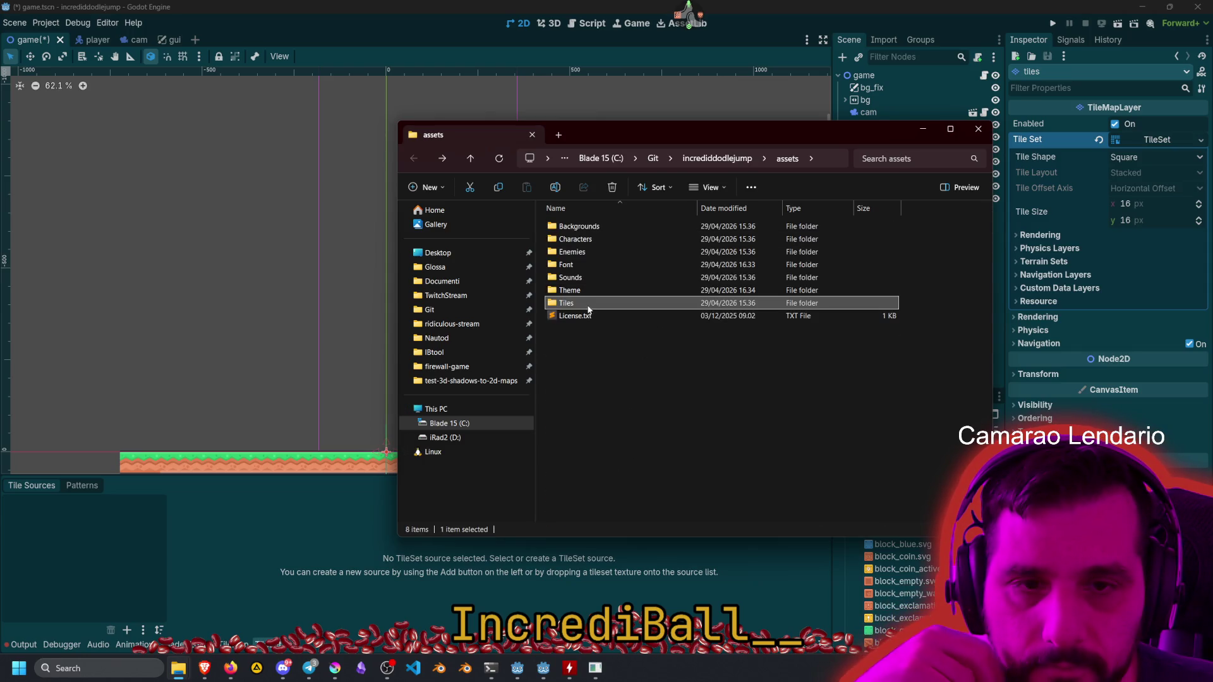
double_click(575, 316)
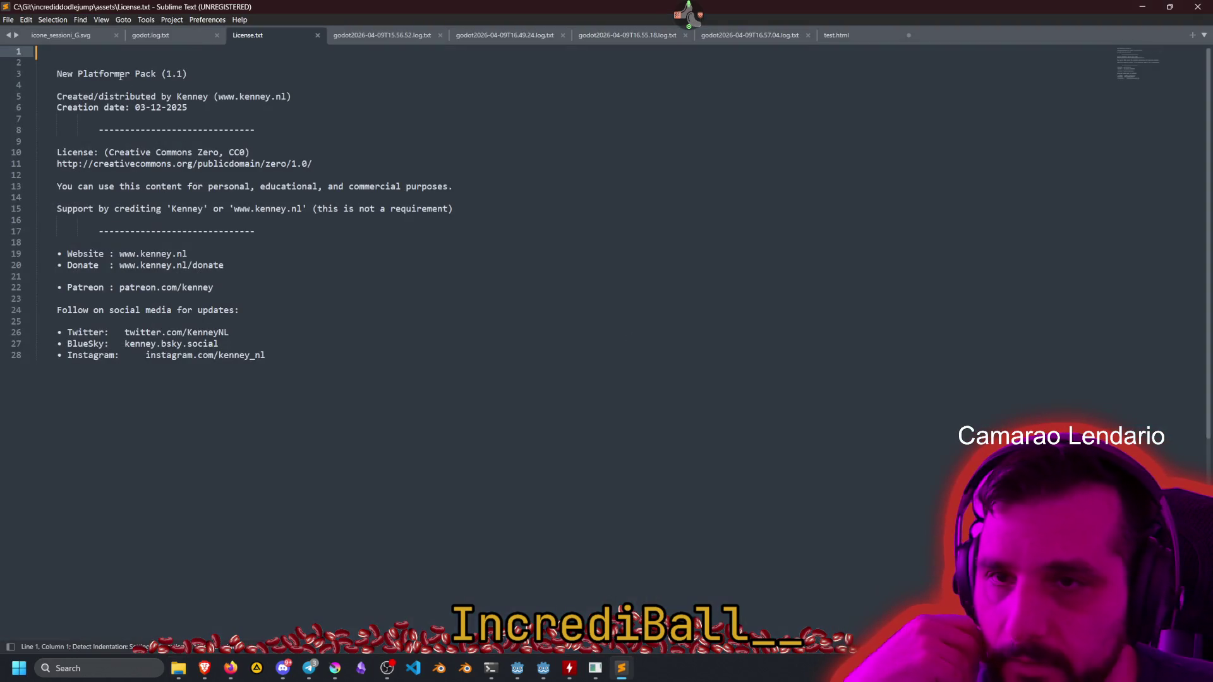
double_click(104, 74)
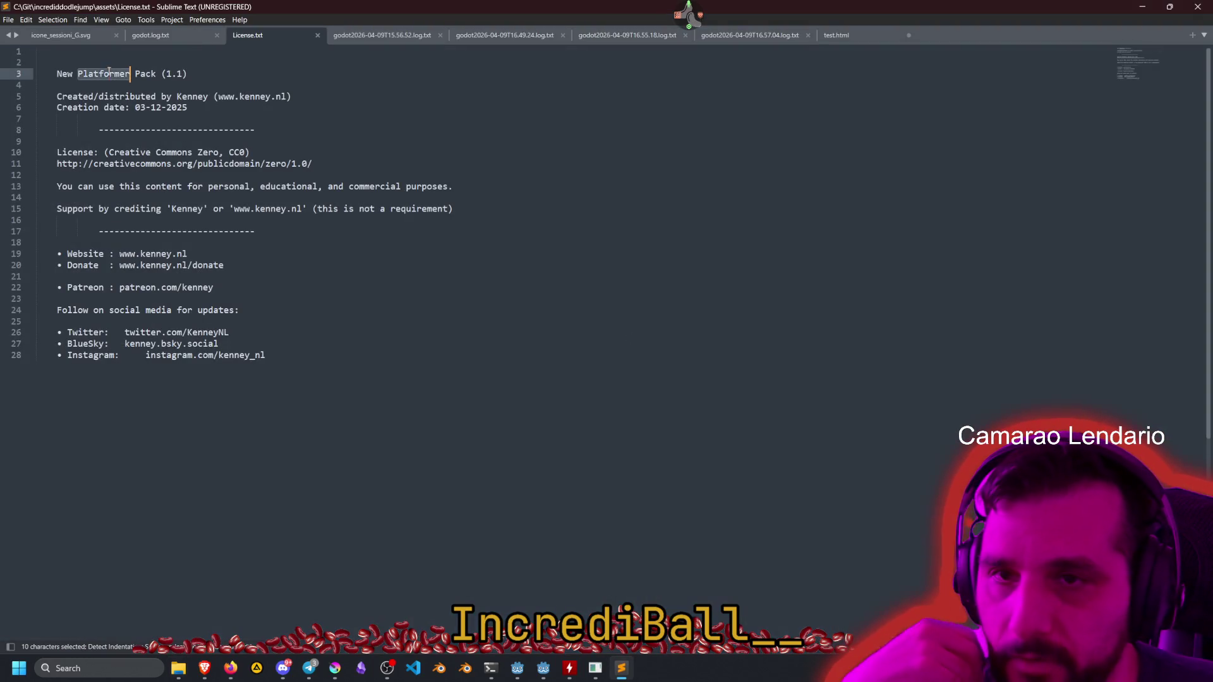
Close the log, icone_sessioni_G.svg and test.html tabs without saving, then quit Sublime Text
click(182, 74)
key(ctrl+Page_Up)
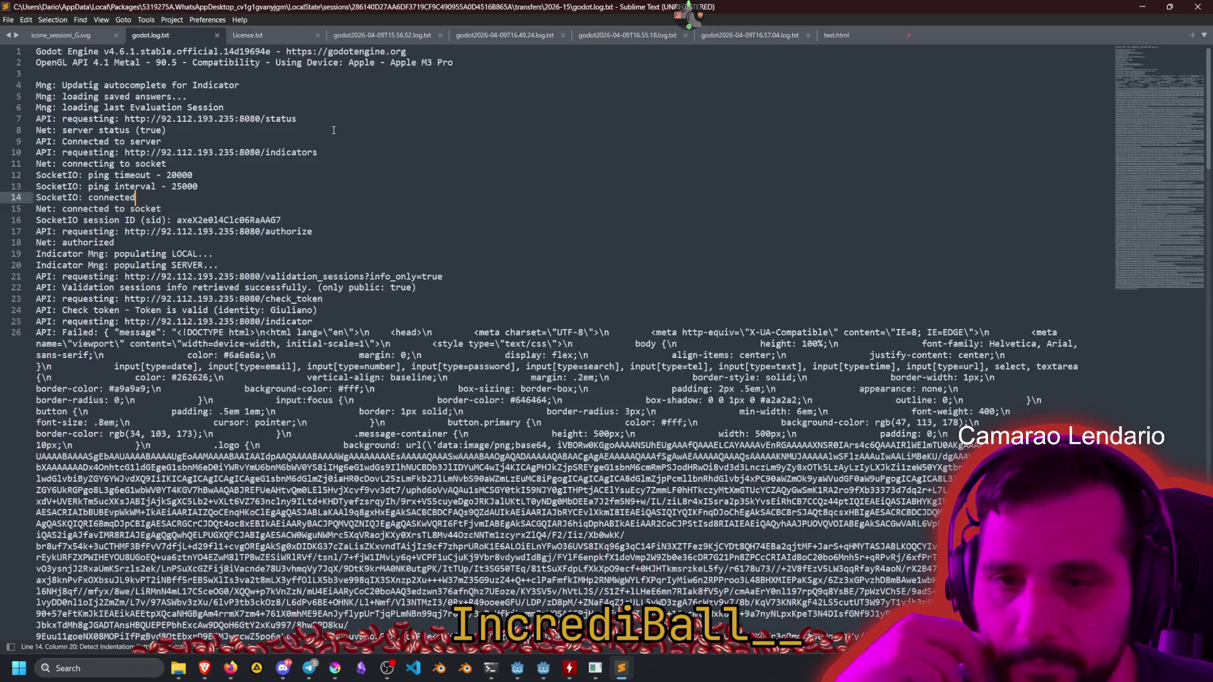
middle_click(163, 39)
middle_click(163, 40)
middle_click(163, 39)
middle_click(163, 39)
middle_click(163, 39)
middle_click(163, 39)
middle_click(89, 36)
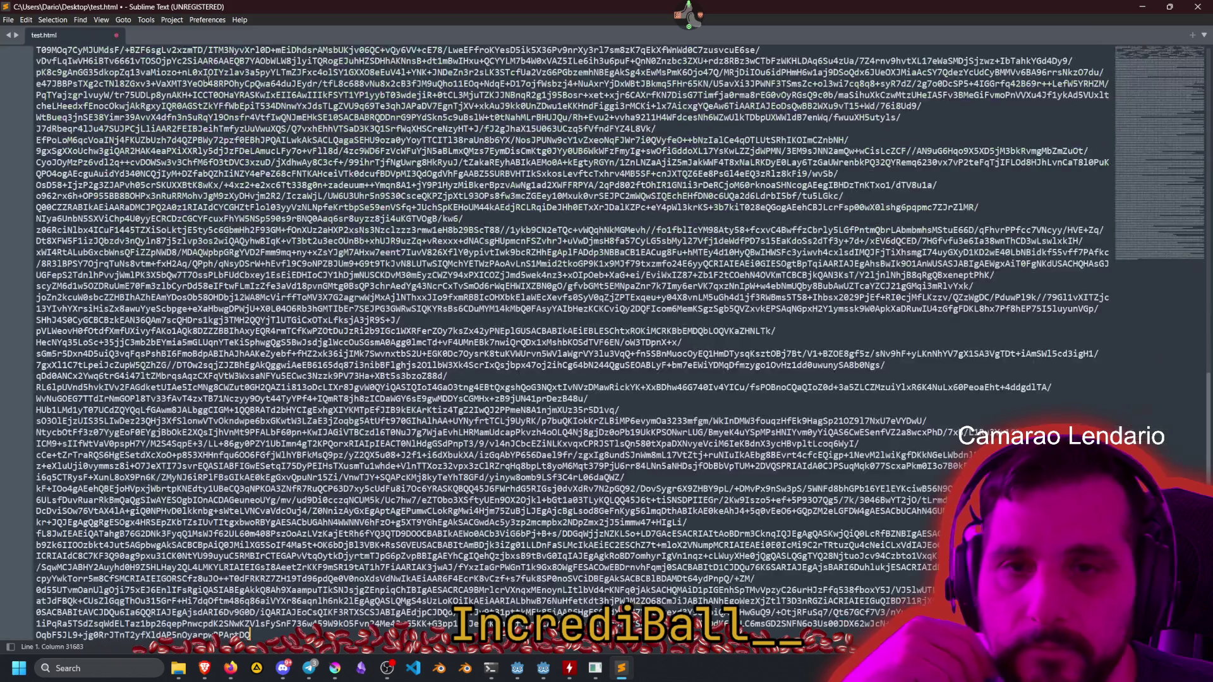
middle_click(92, 36)
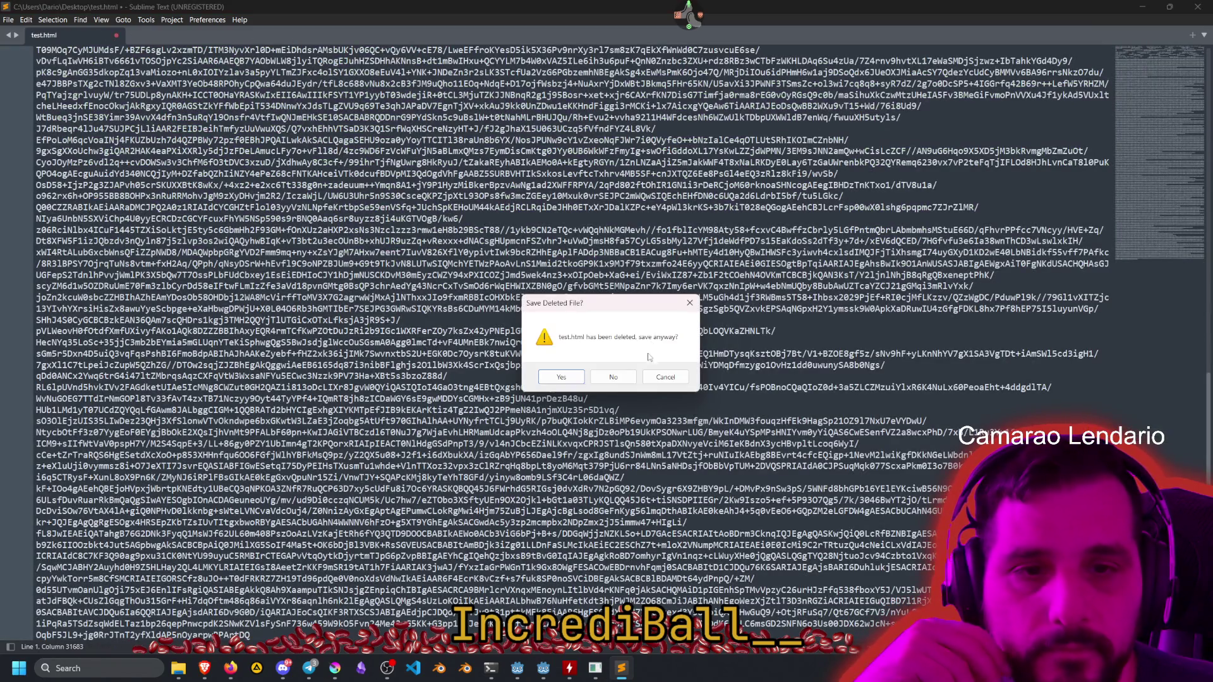
click(621, 378)
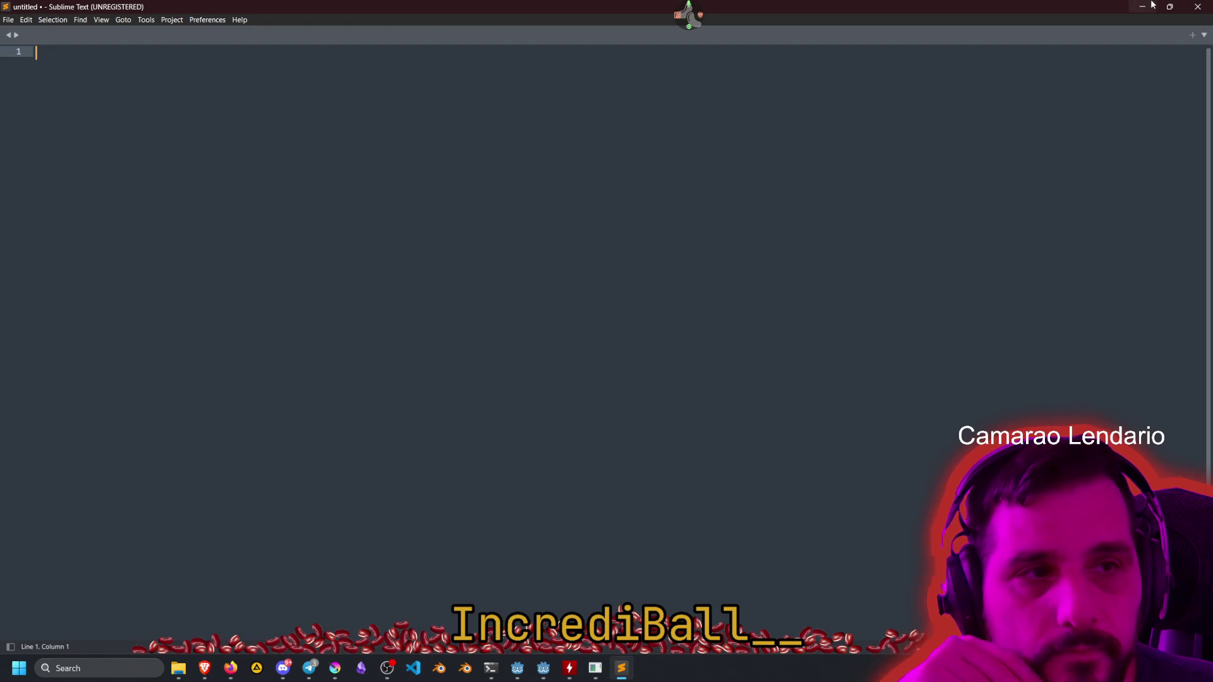
click(1201, 5)
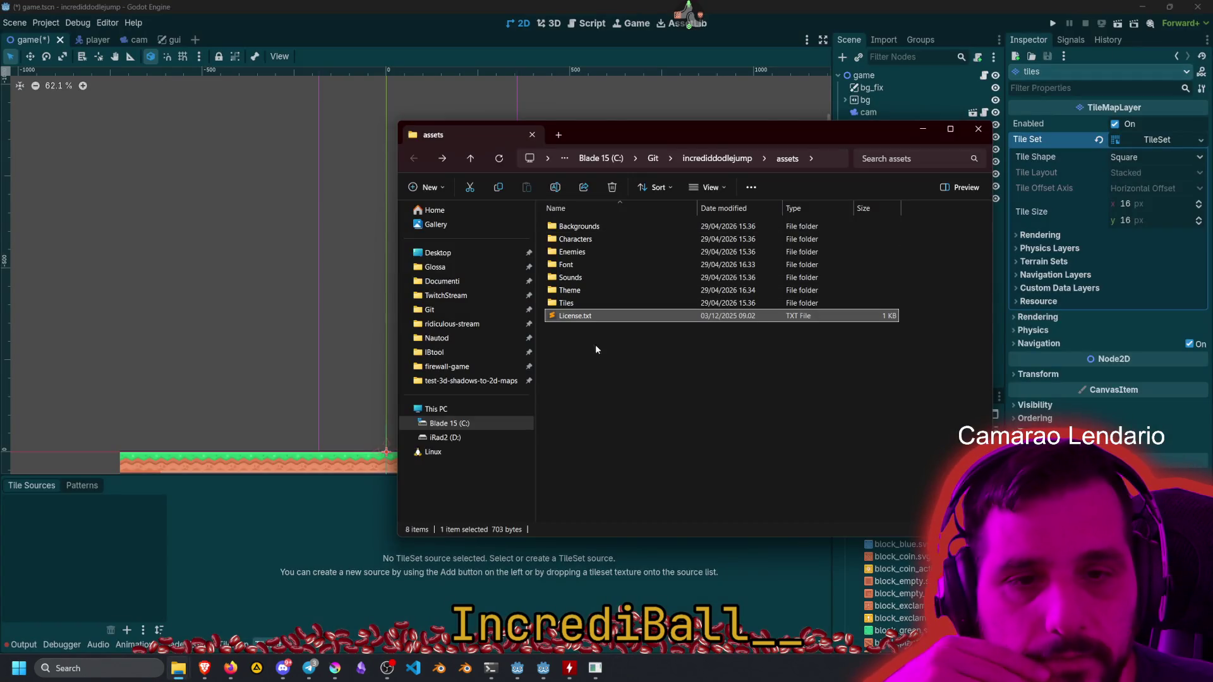
Rename License.txt to kenney_license.txt and switch back to the Godot editor
click(568, 319)
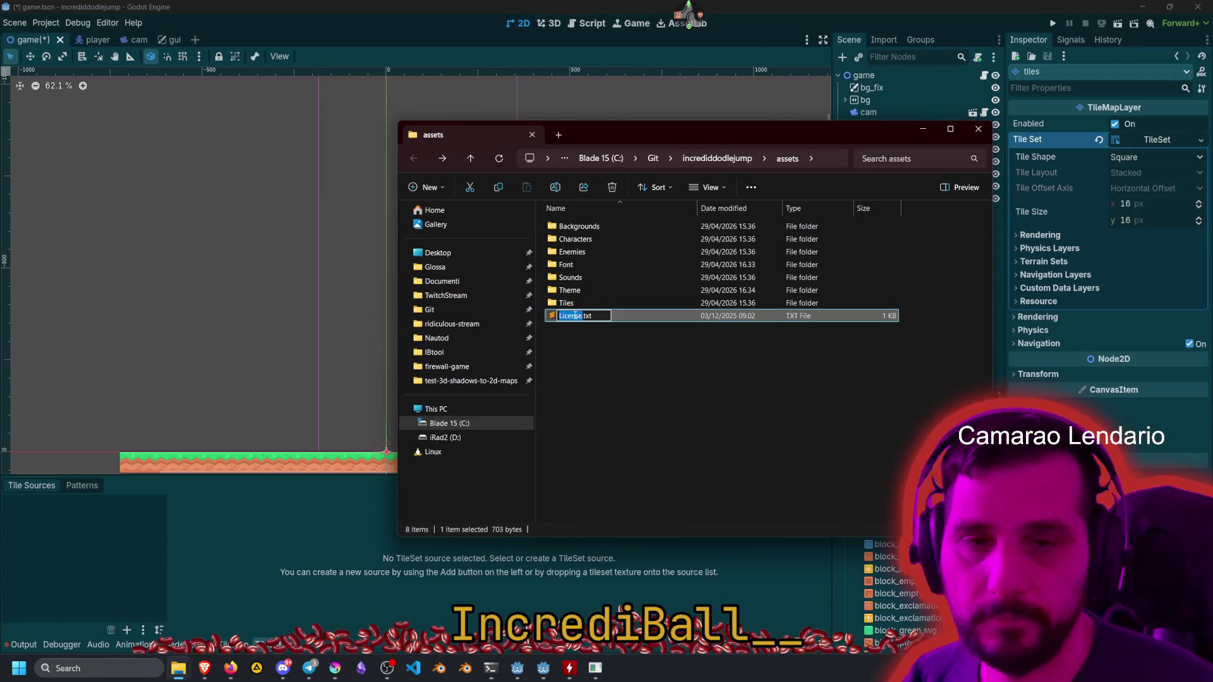
click(560, 316)
text(kenney_)
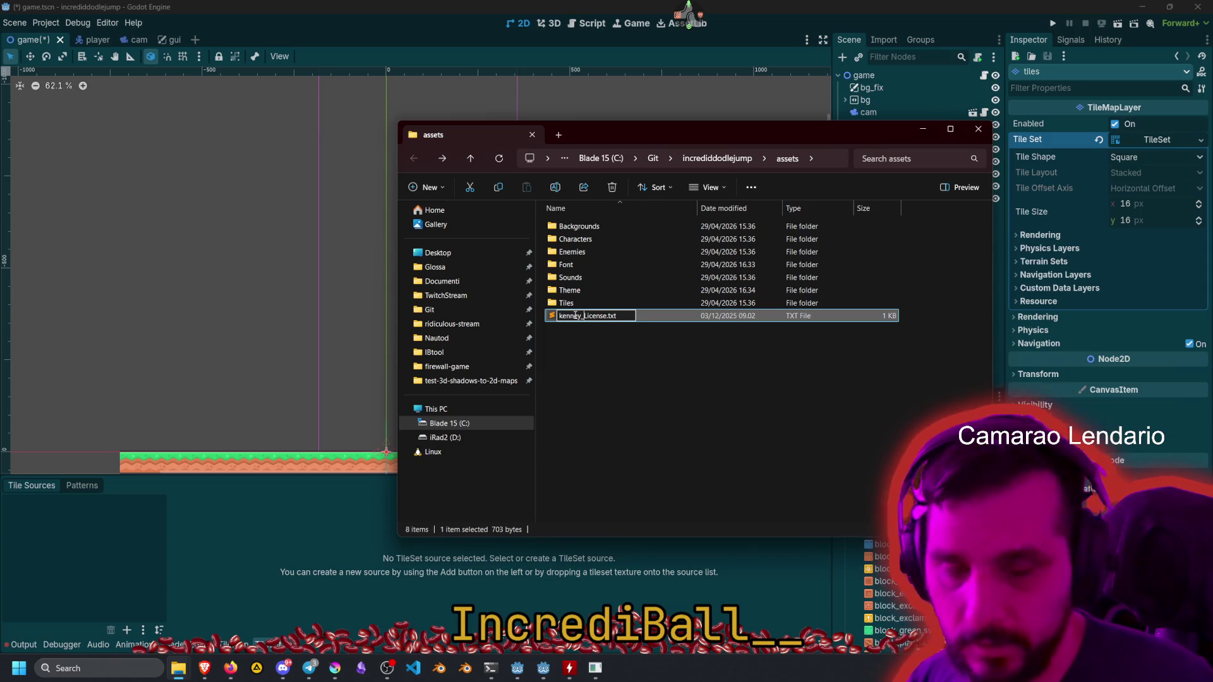
key(Delete)
text(l)
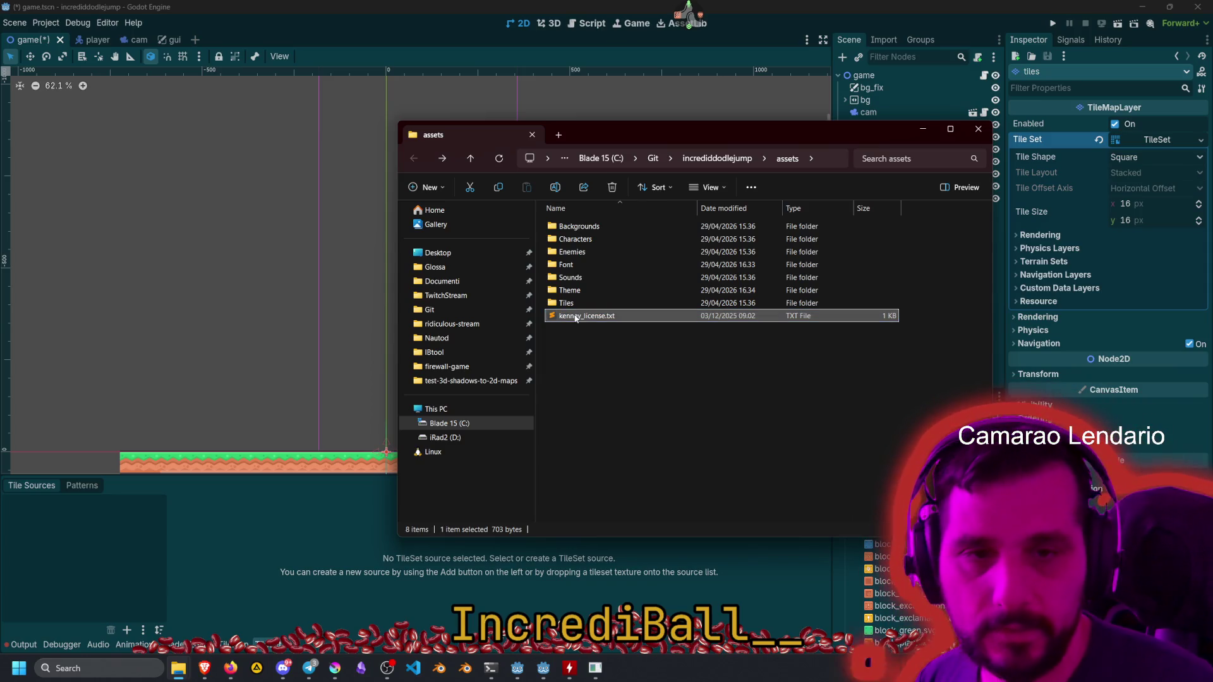
click(591, 331)
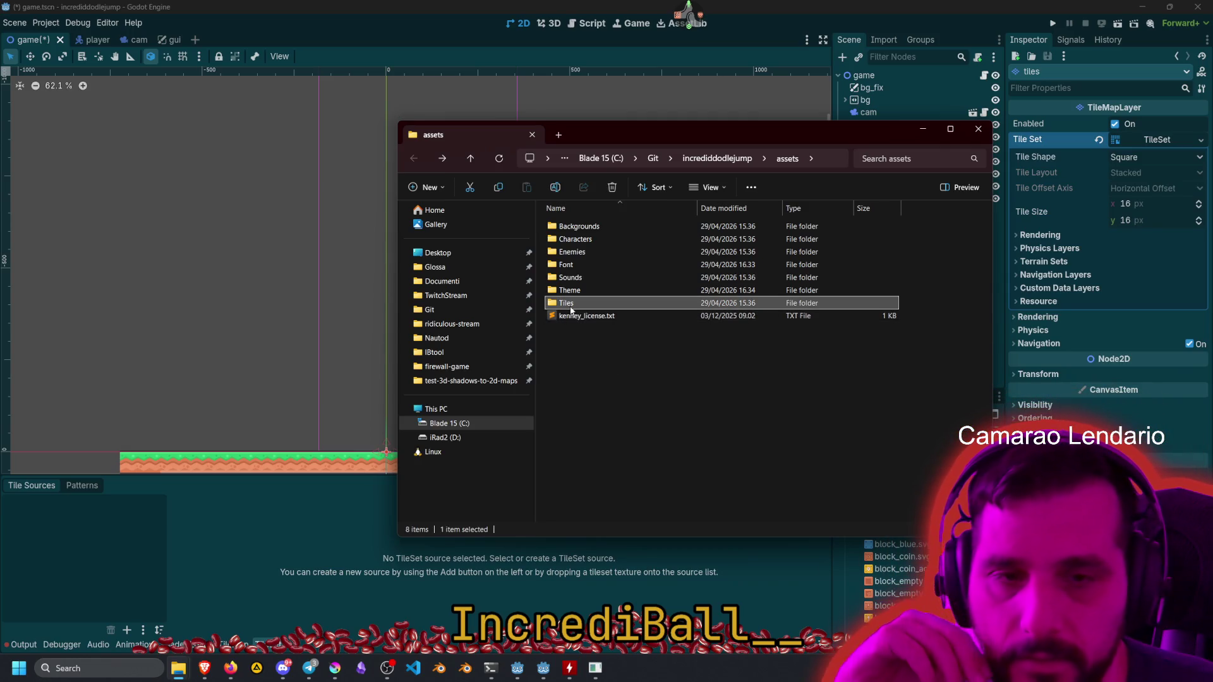
click(260, 522)
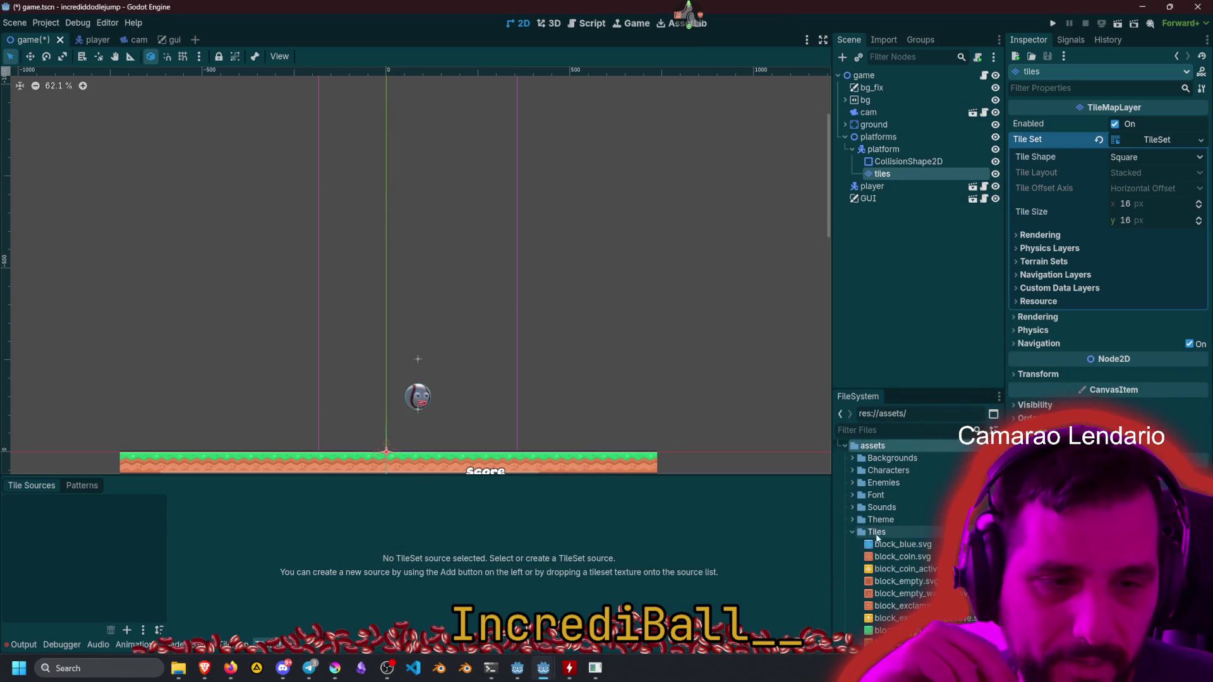
Filter the FileSystem dock's Tiles folder by 'terra' to list the terrain textures
click(887, 544)
scroll(893, 551, down, 3)
scroll(891, 551, down, 3)
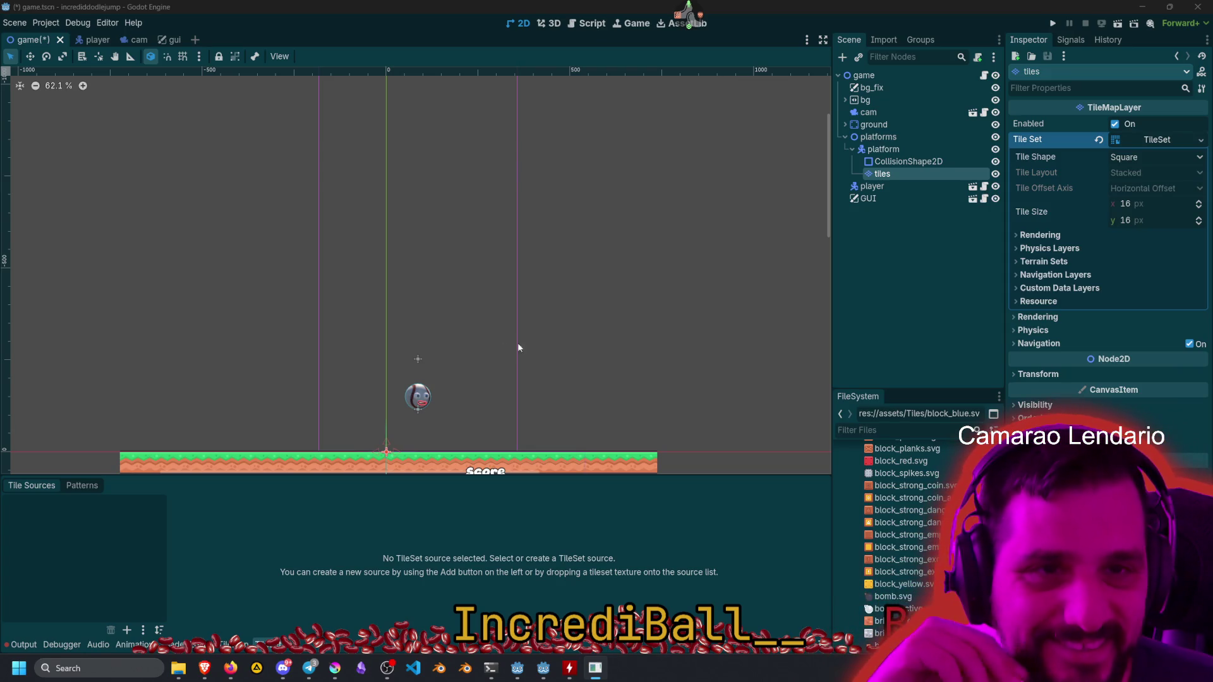
scroll(942, 536, down, 5)
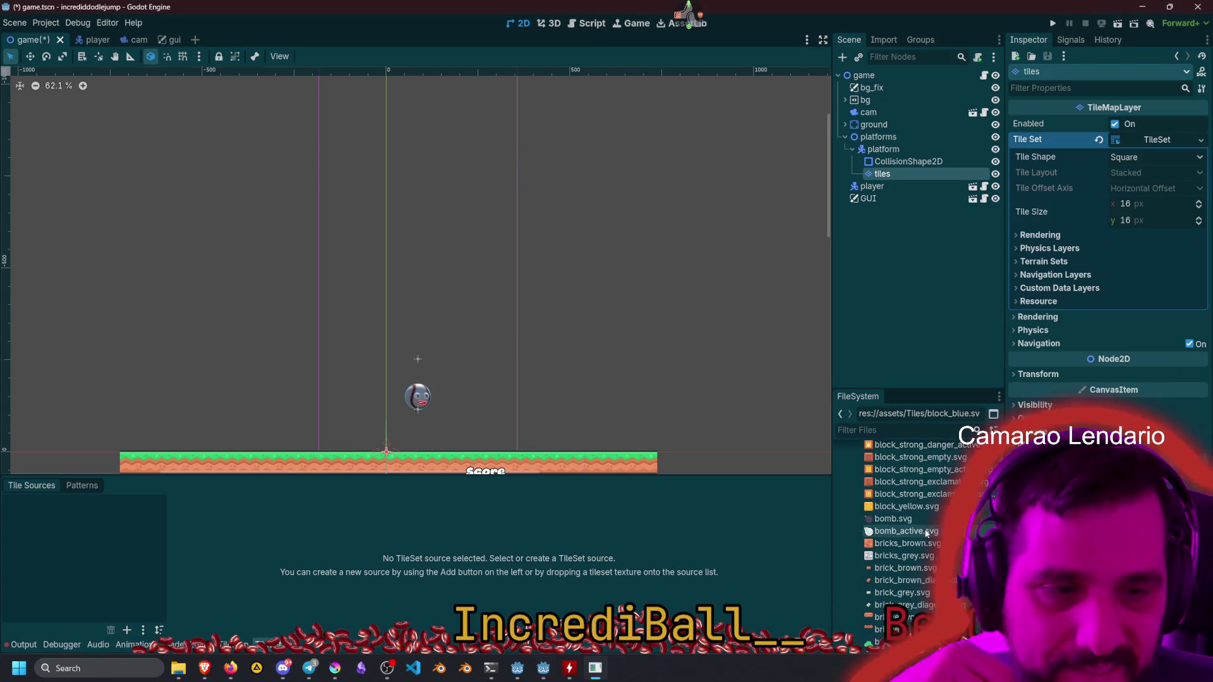
click(868, 430)
text(ter)
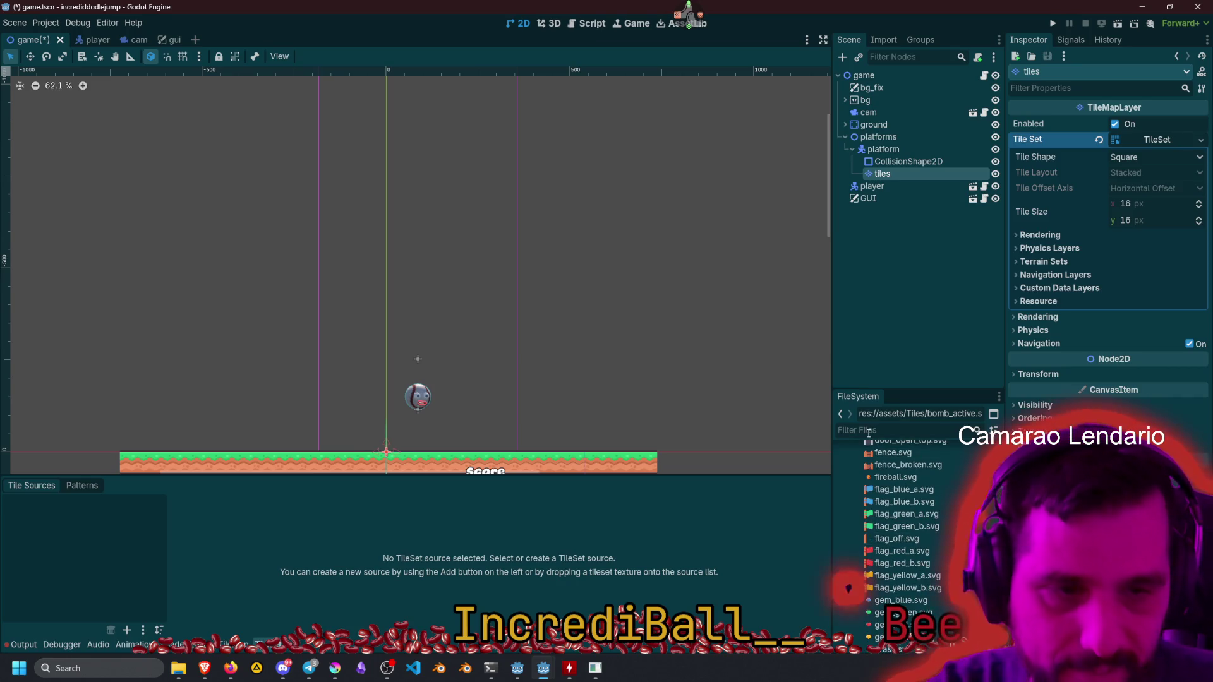
text(ra)
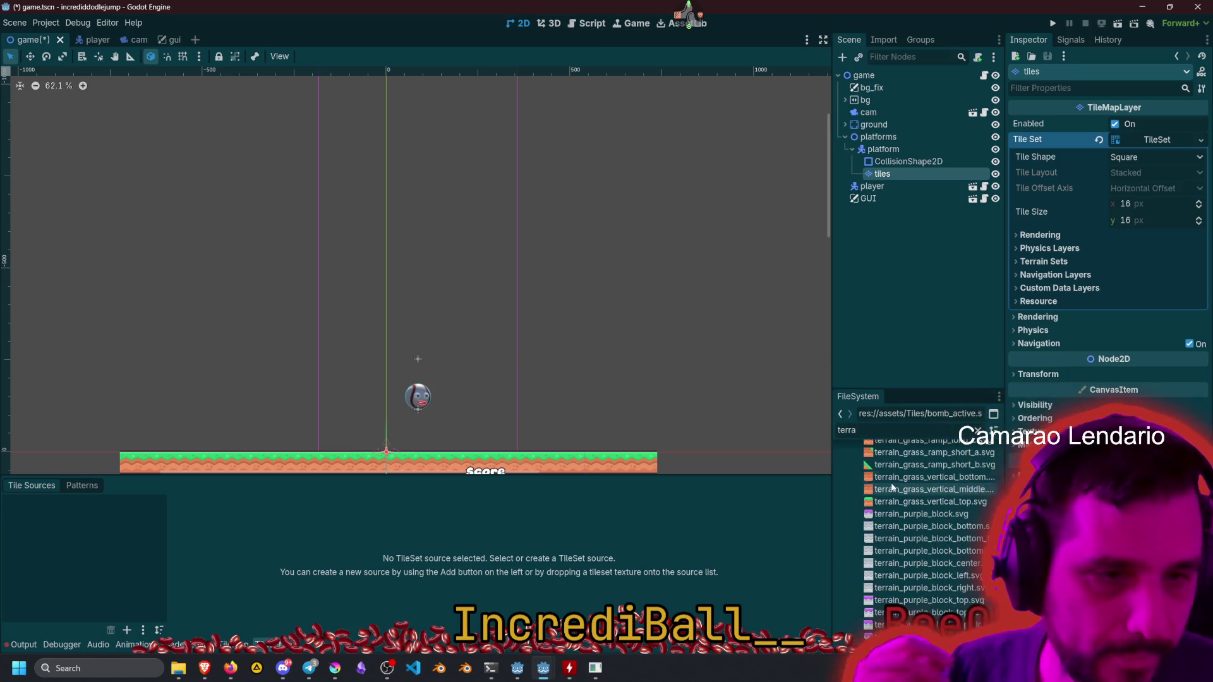
scroll(901, 504, down, 3)
scroll(901, 504, up, 2)
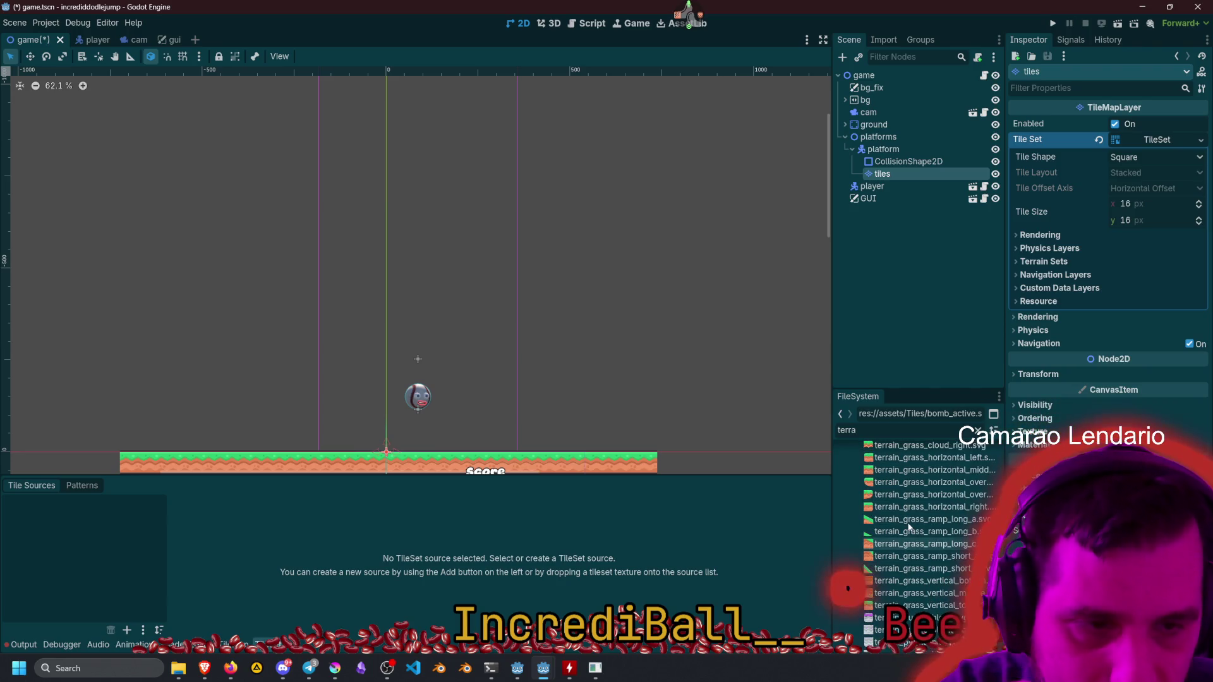
scroll(894, 519, up, 1)
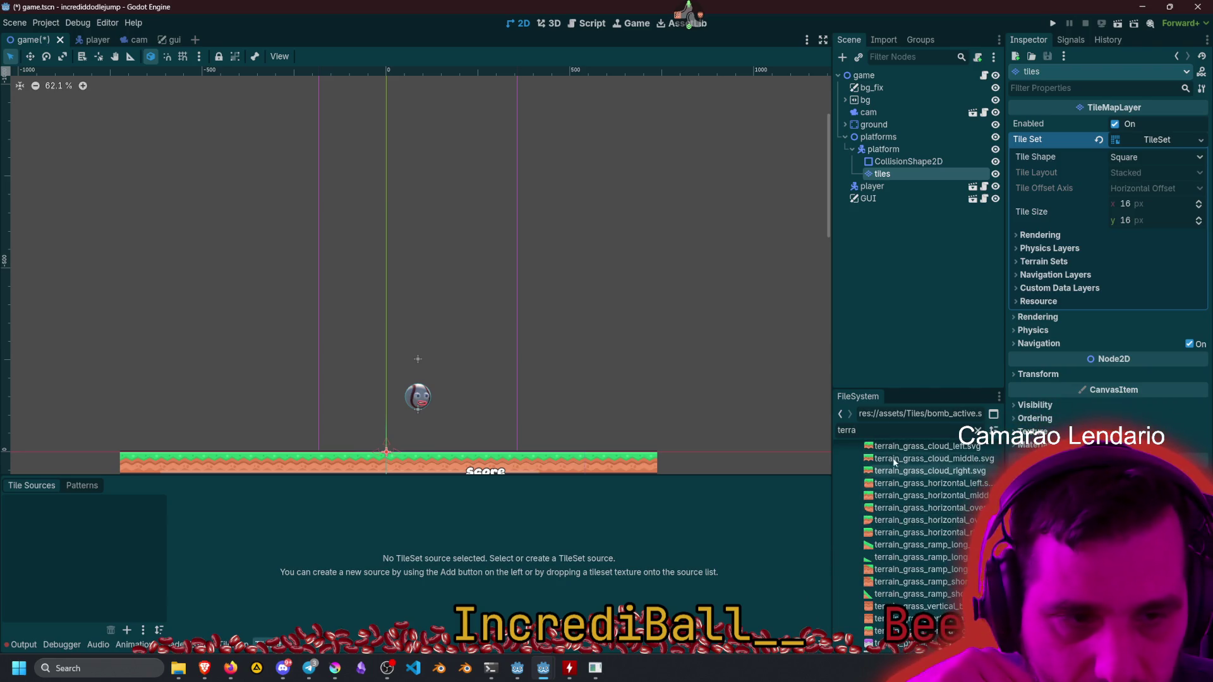
Drag the five terrain_grass_horizontal textures into the Tile Sources panel
drag(885, 512, 885, 502)
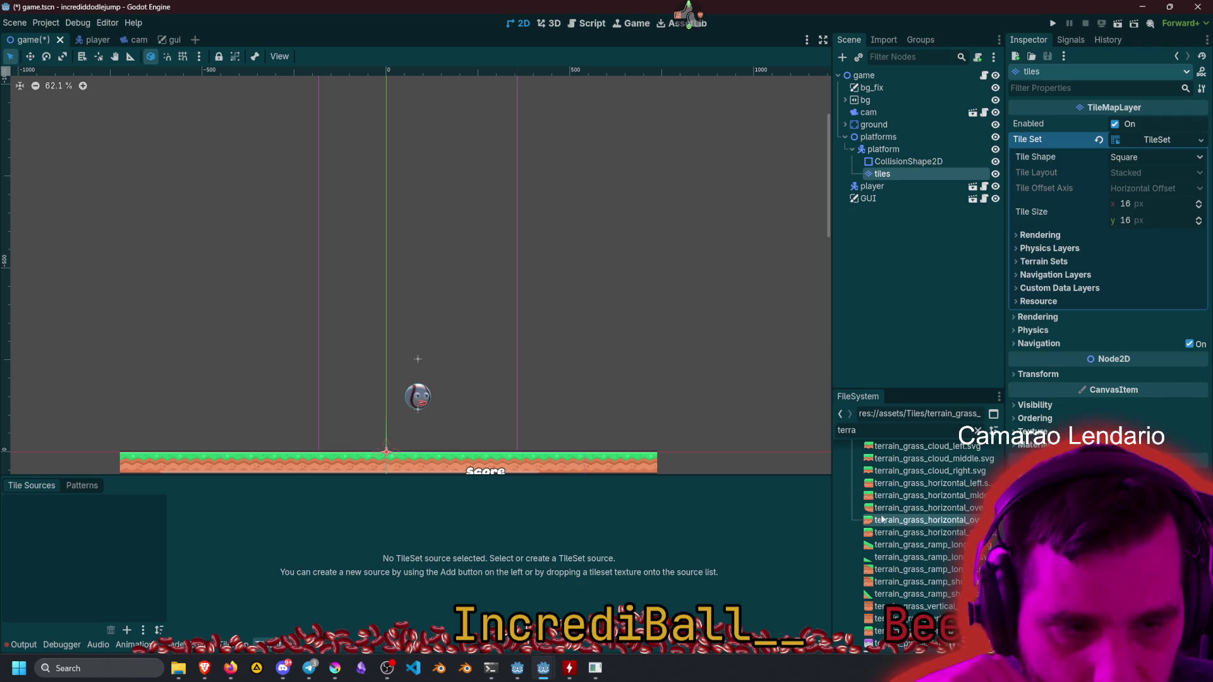
mouse_move(887, 499)
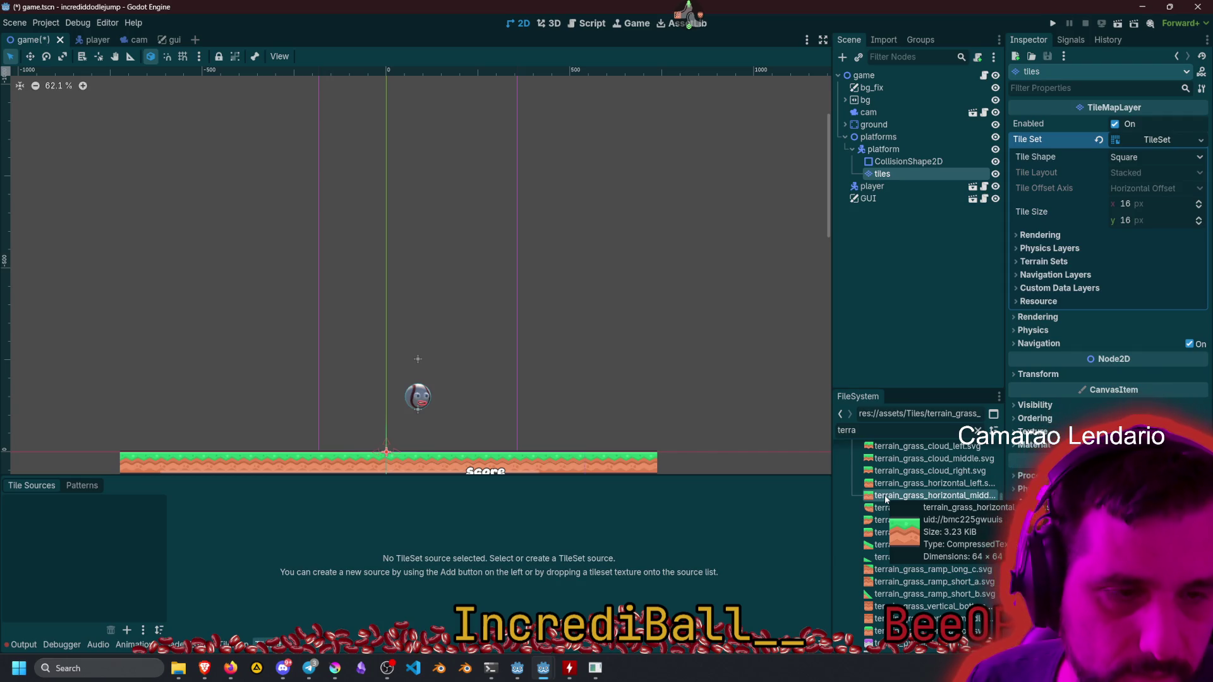
click(881, 534)
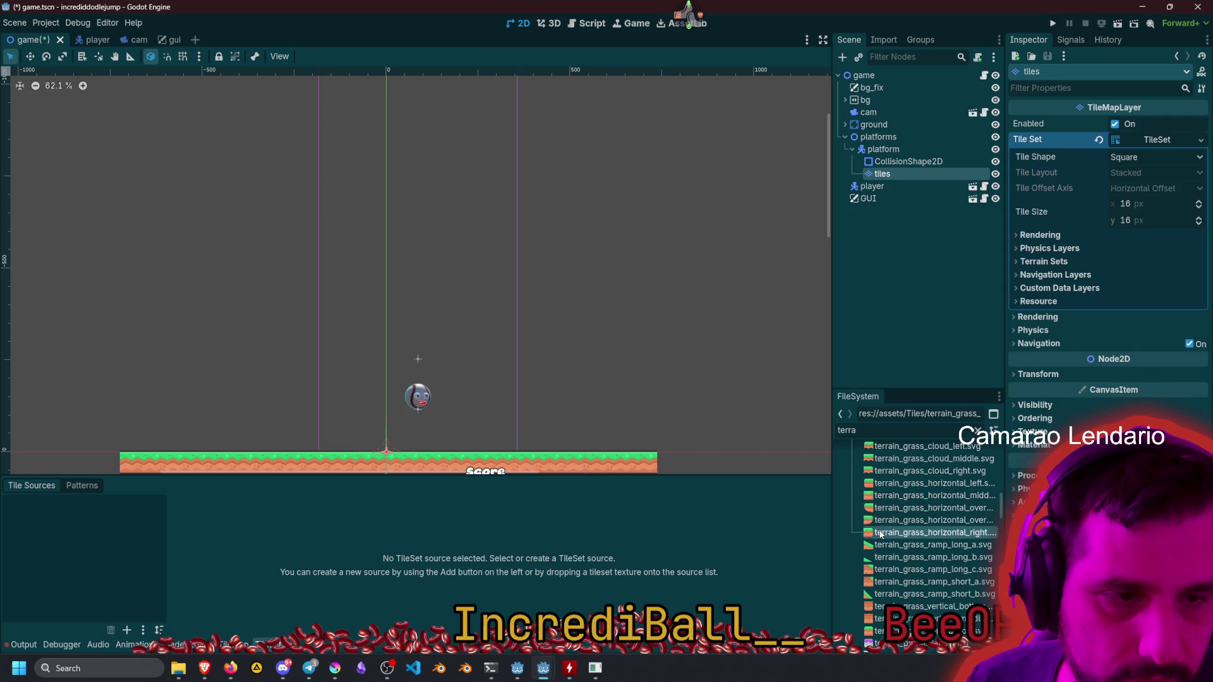
click(876, 485)
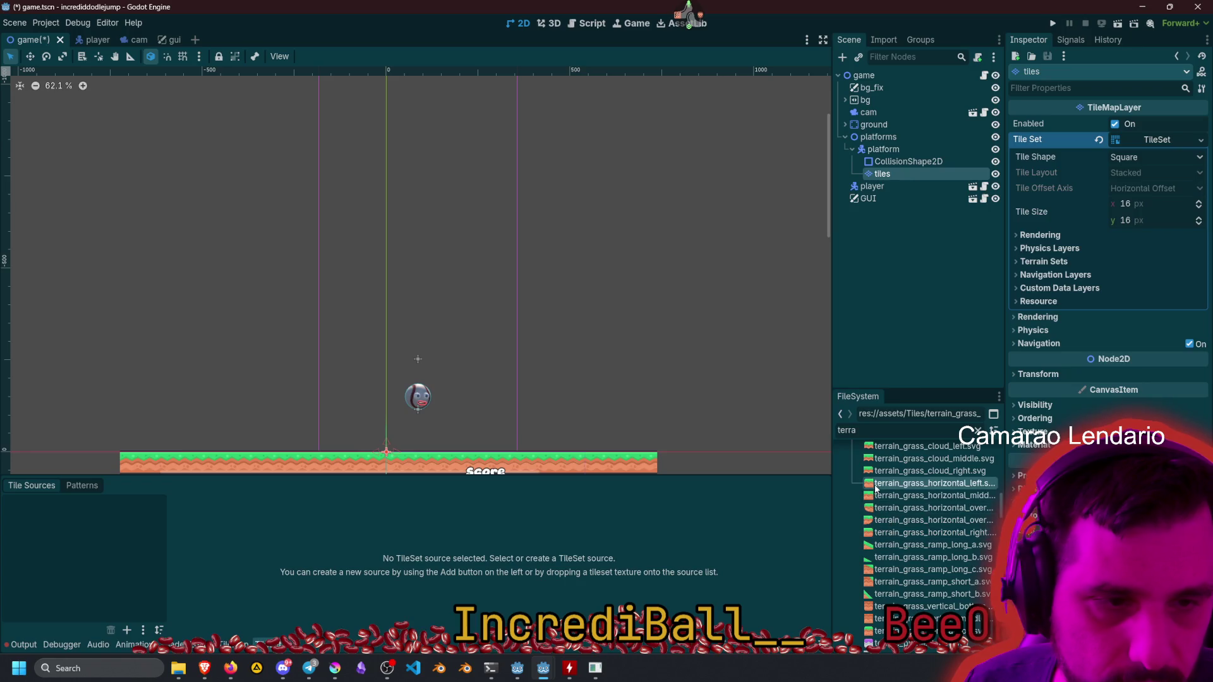
shift+click(878, 534)
drag(878, 534, 69, 539)
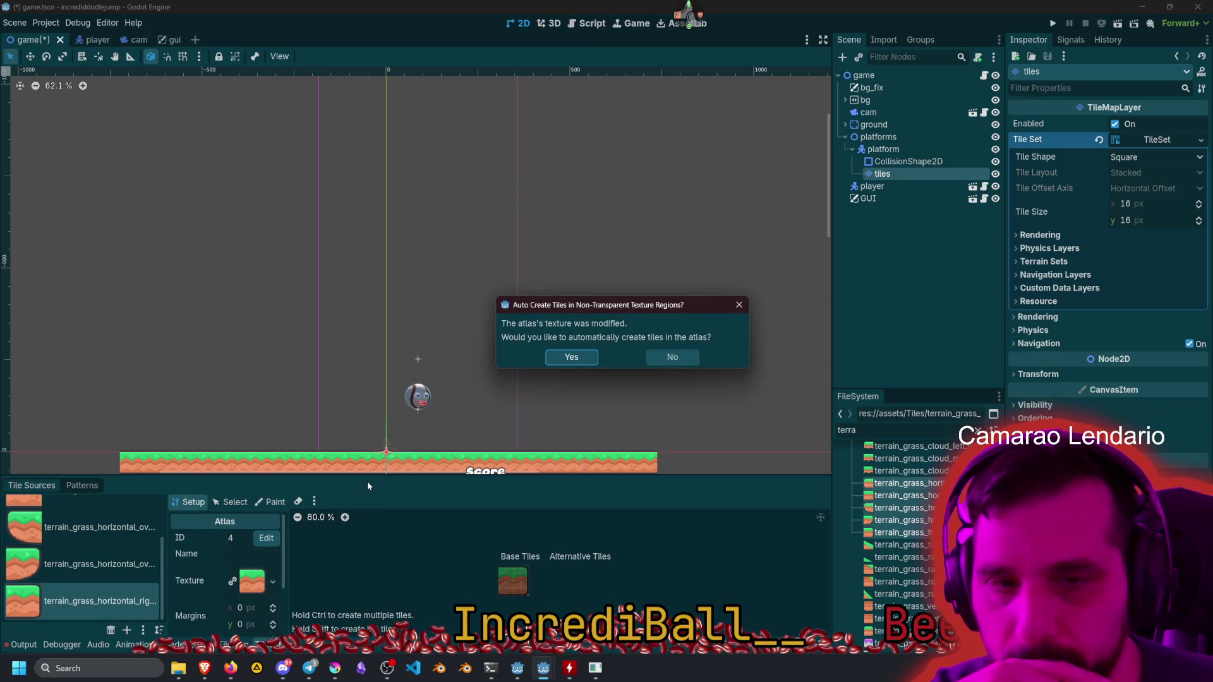
Accept auto-creating atlas tiles and set the TileSet tile size to 64×64 px
click(557, 357)
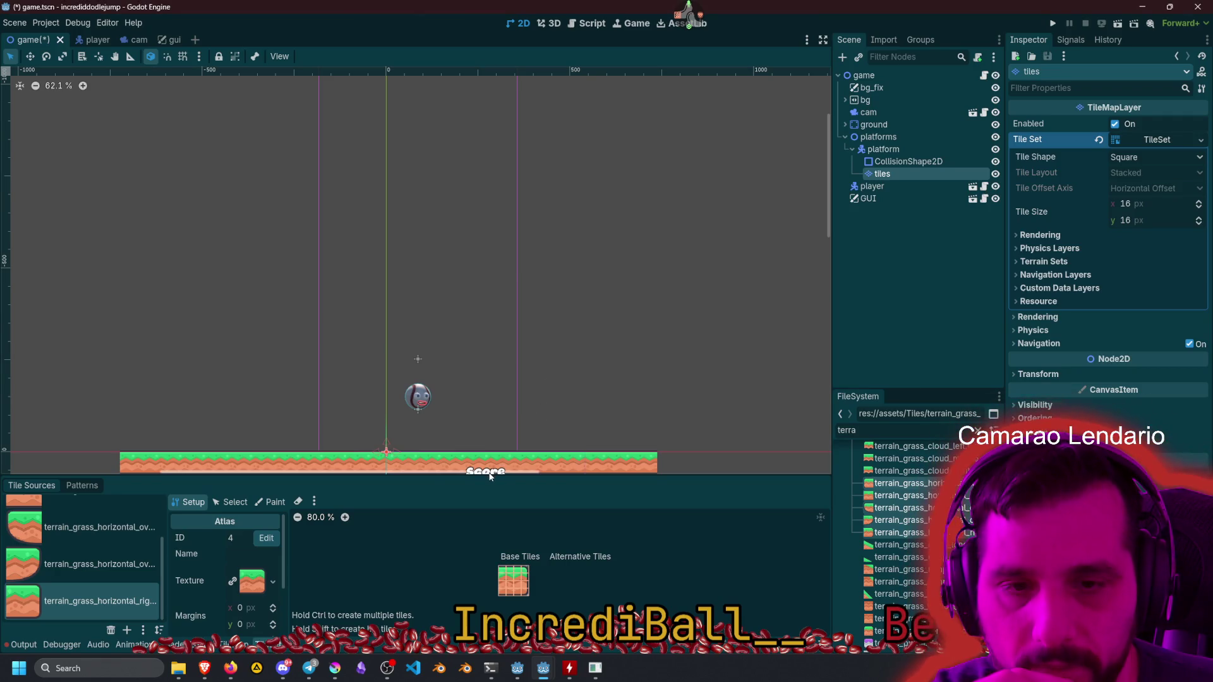
drag(486, 476, 499, 354)
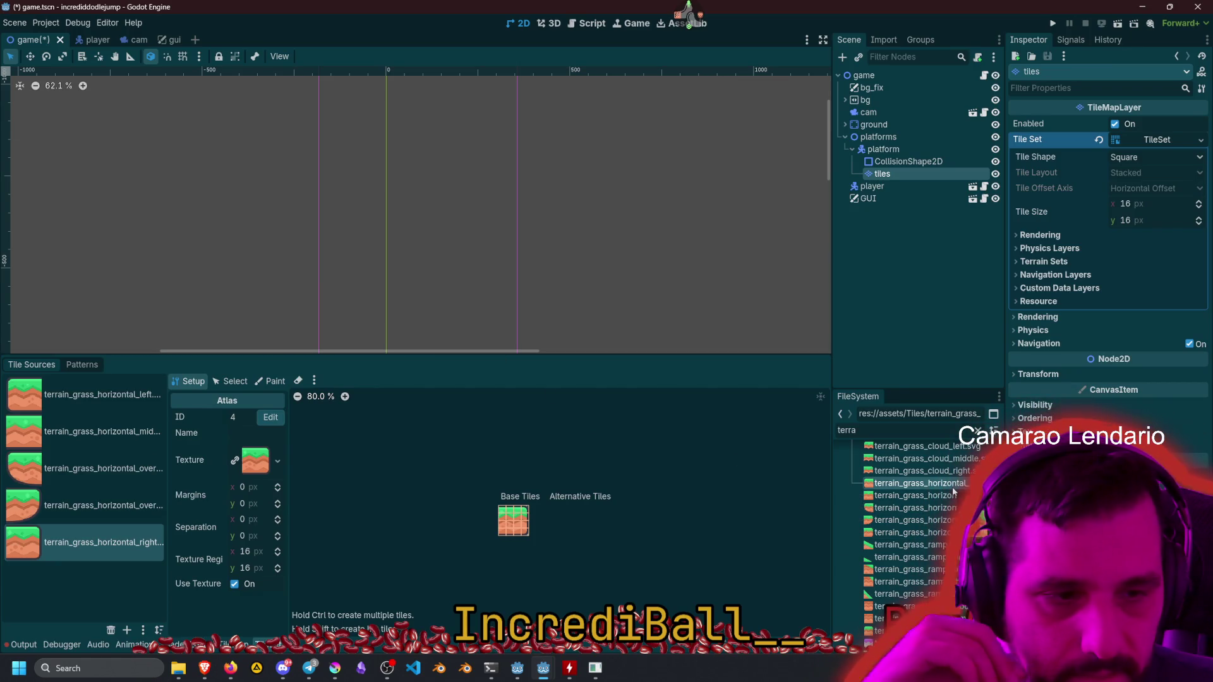
click(1149, 203)
text(64)
key(Tab)
text(64)
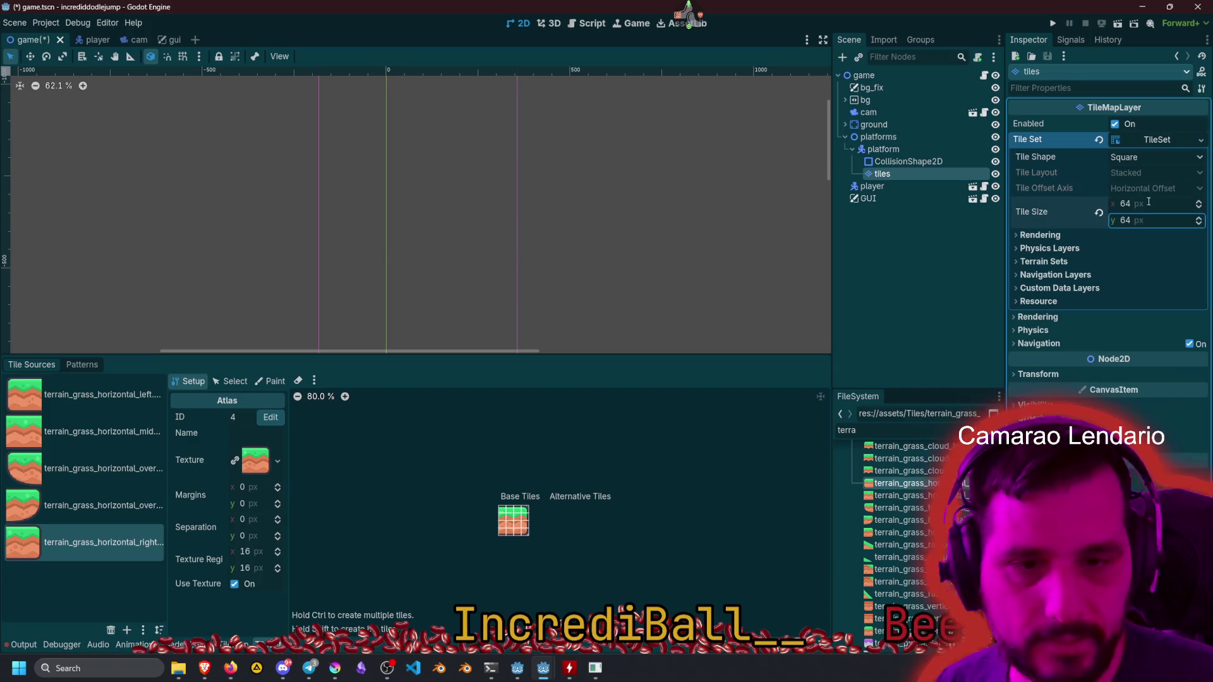
key(Return)
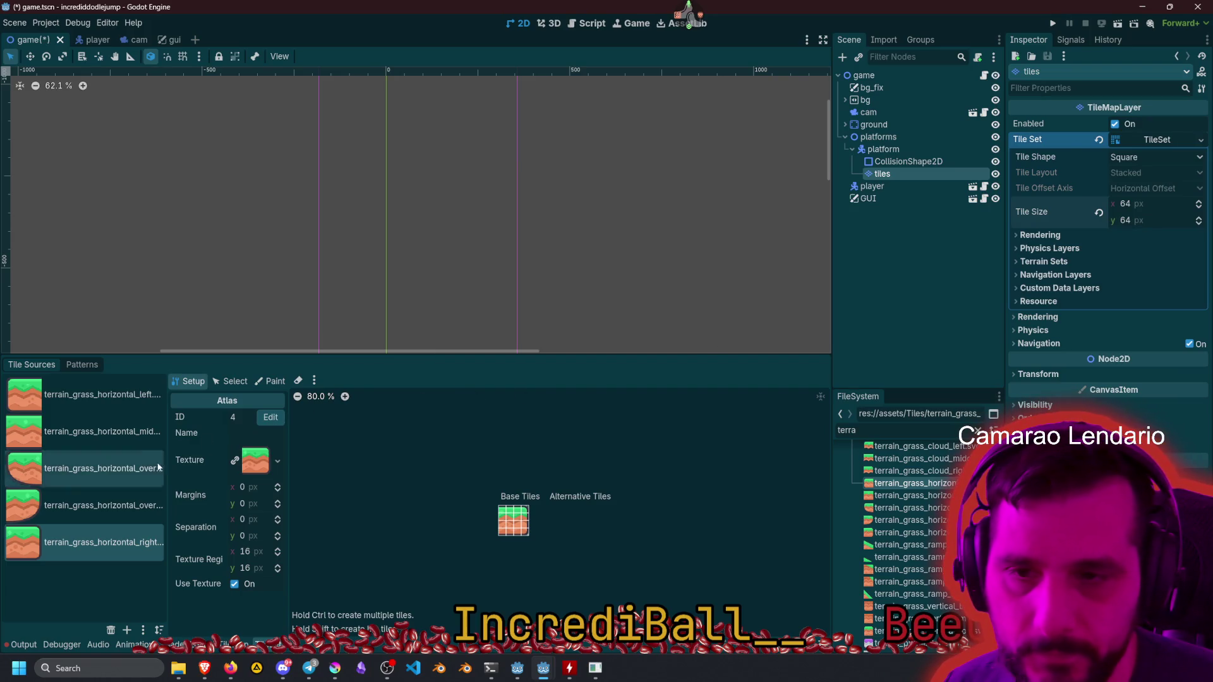
Delete the added grass tile sources, leaving only terrain_grass_horizontal_left
click(111, 631)
click(111, 631)
click(107, 468)
click(111, 631)
click(89, 446)
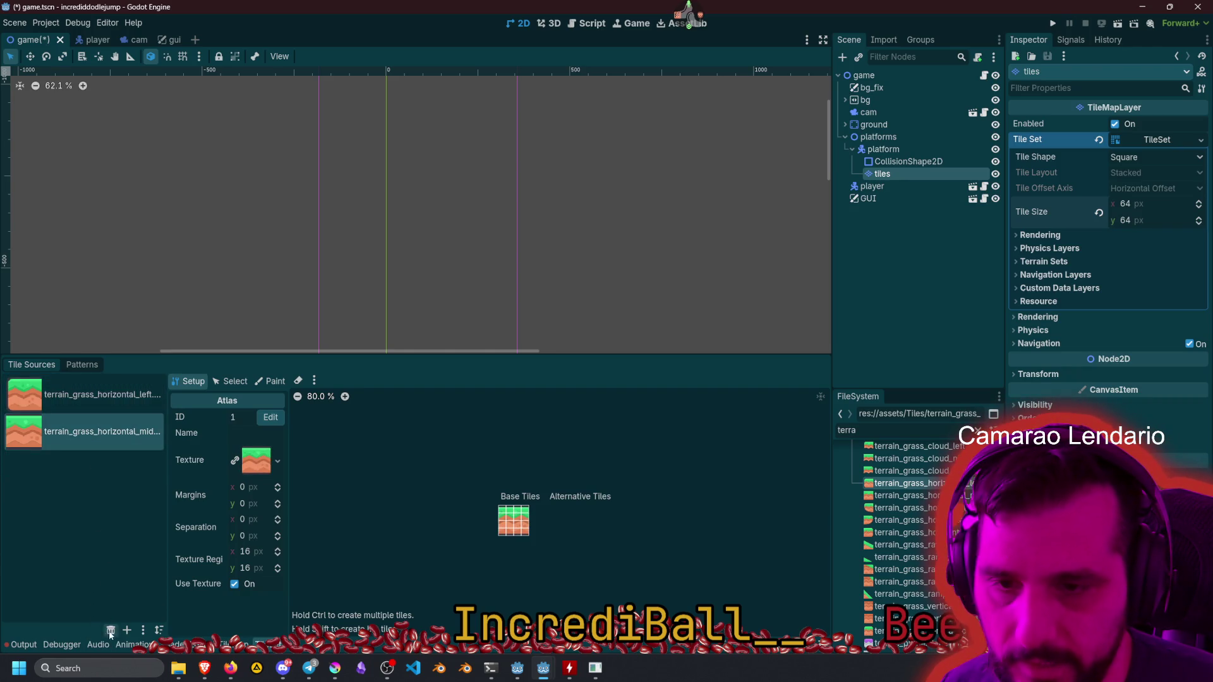
key(Delete)
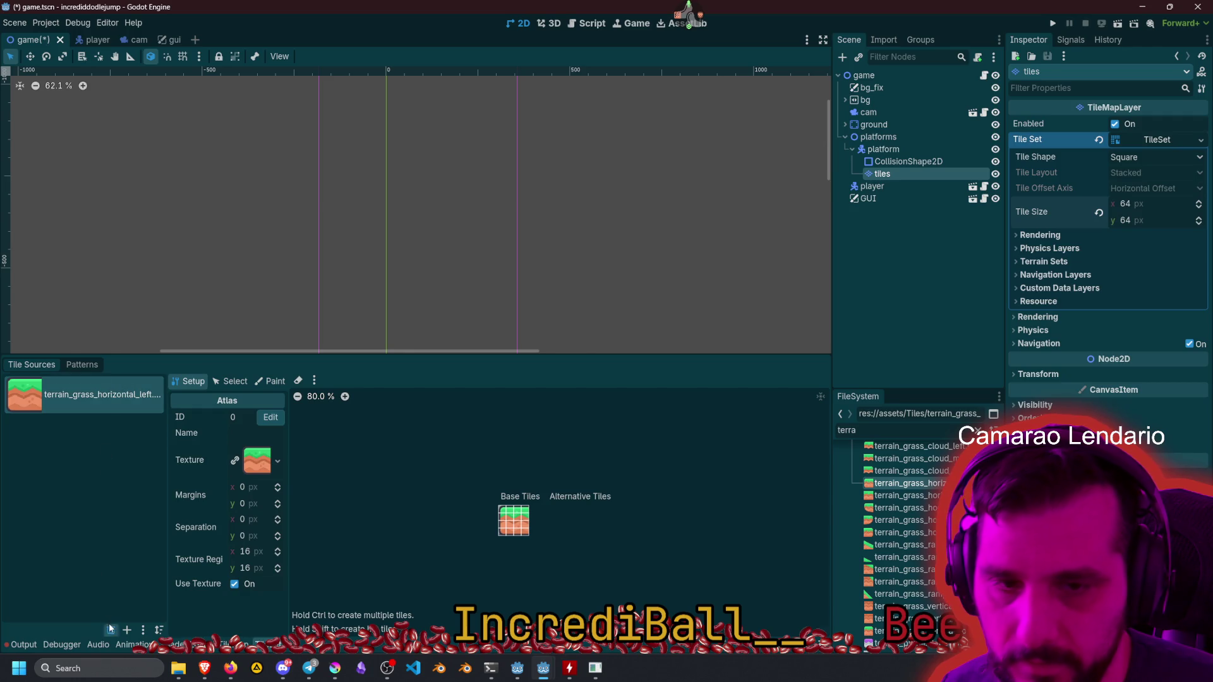
click(110, 627)
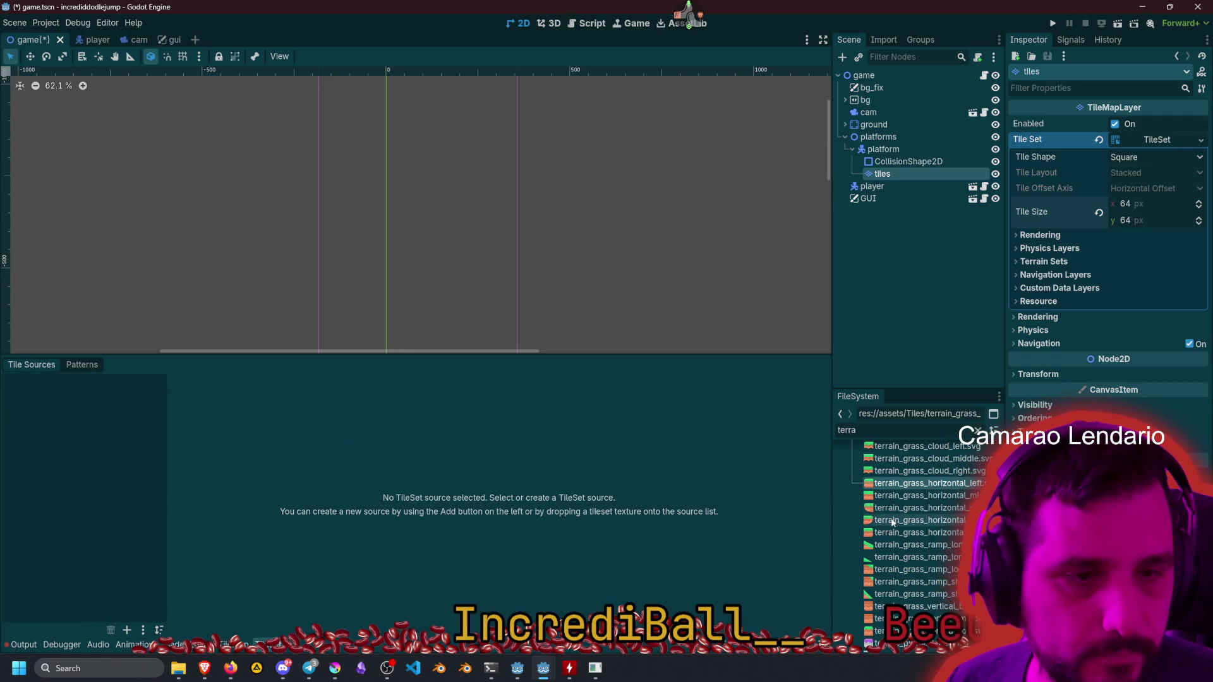
Add the four horizontal grass textures as tile sources with tiles auto-created, then review them
mouse_move(900, 494)
mouse_down()
mouse_move(821, 503)
mouse_move(96, 453)
mouse_up()
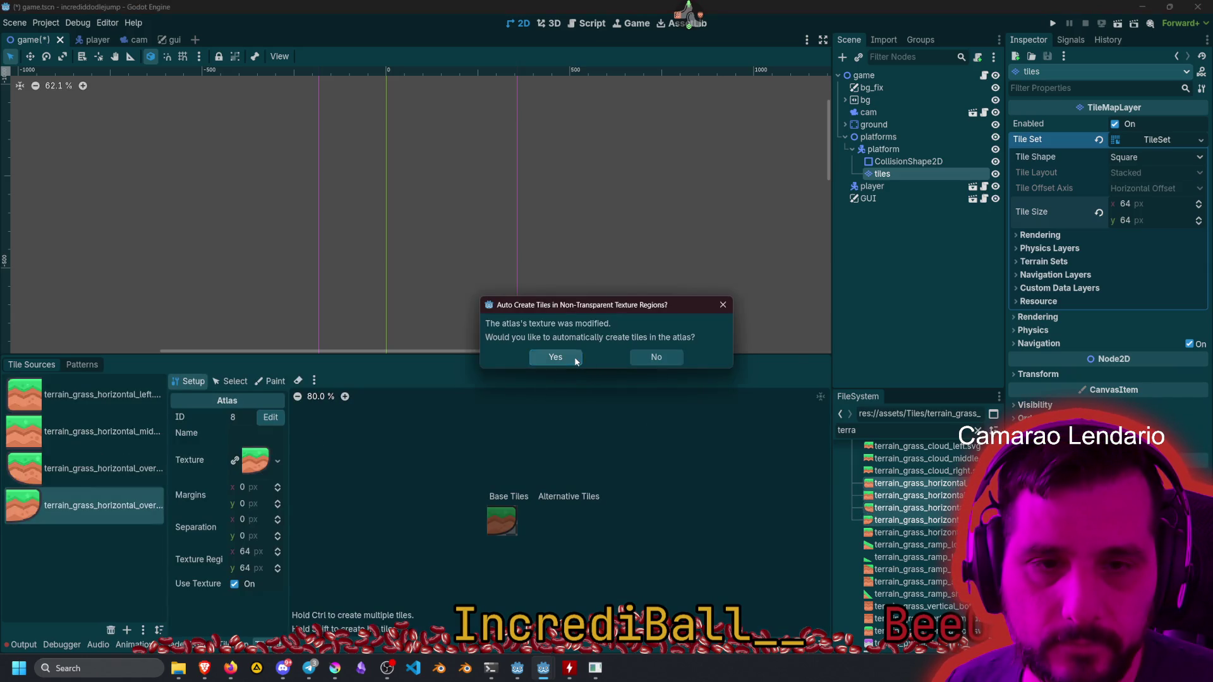
click(556, 358)
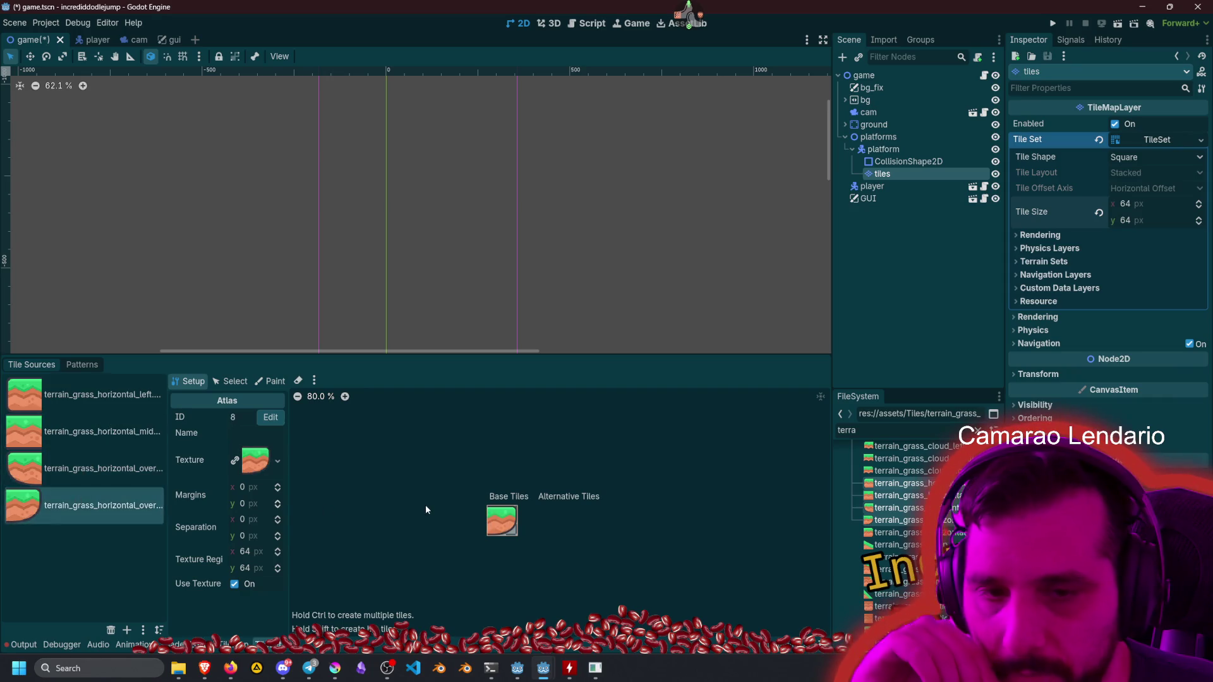
click(86, 366)
click(44, 365)
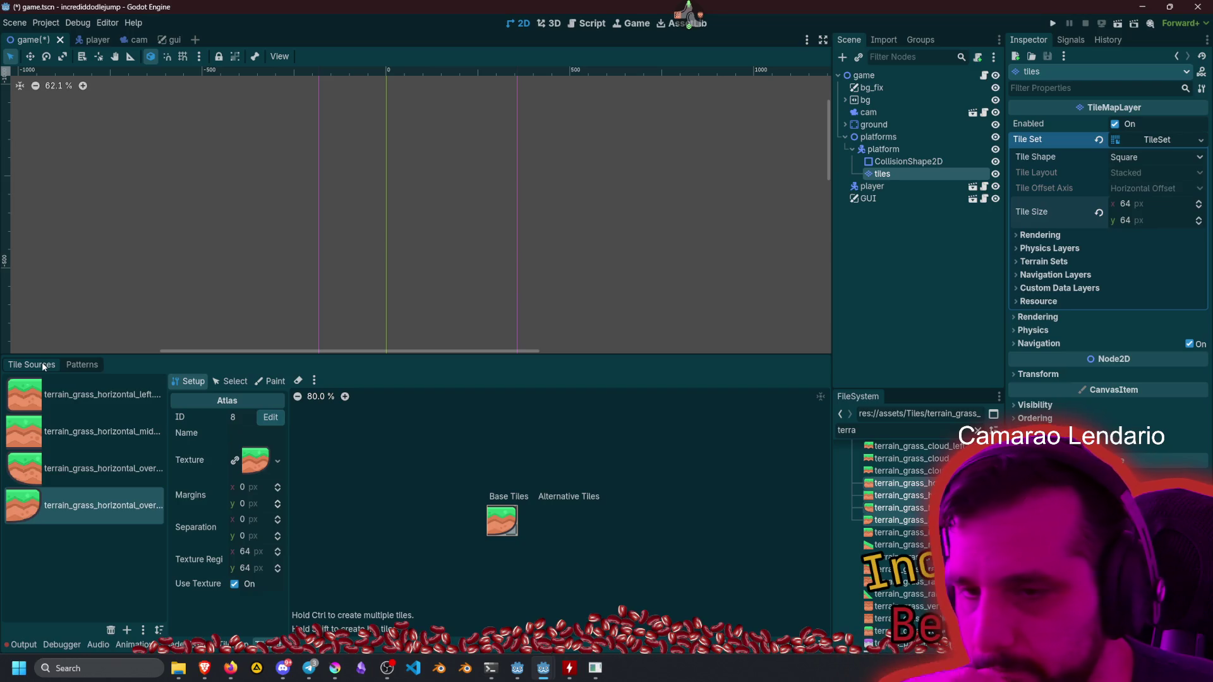
click(60, 443)
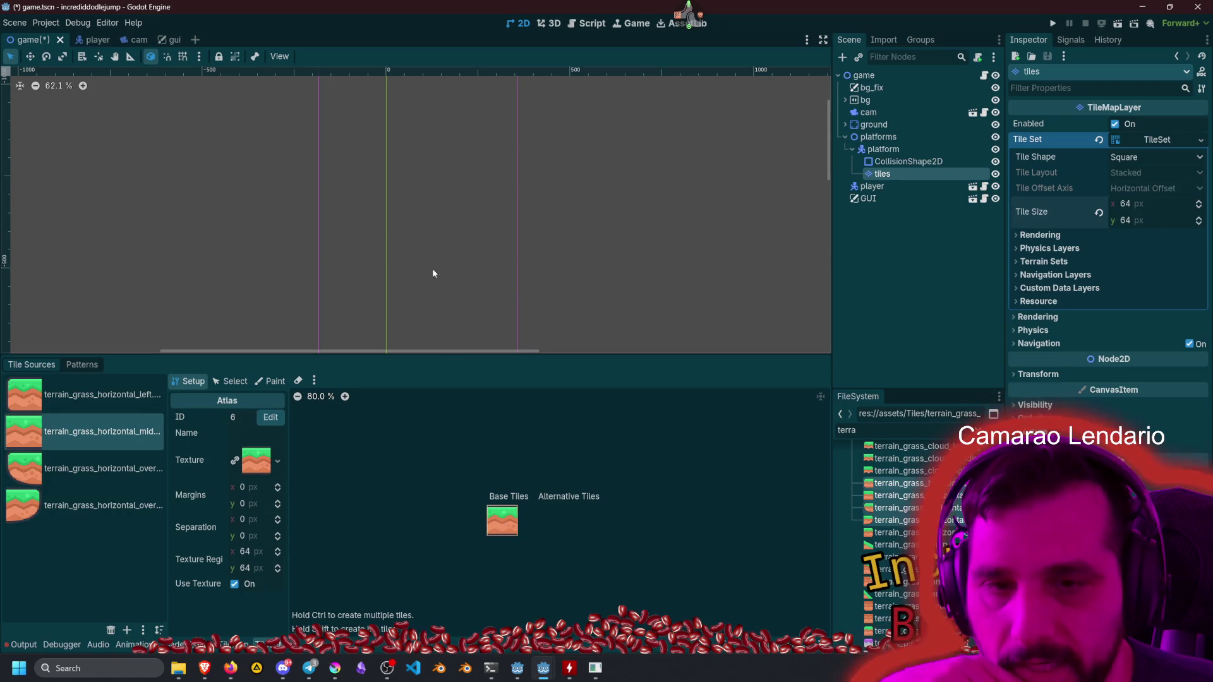
drag(469, 308, 455, 188)
drag(353, 182, 454, 175)
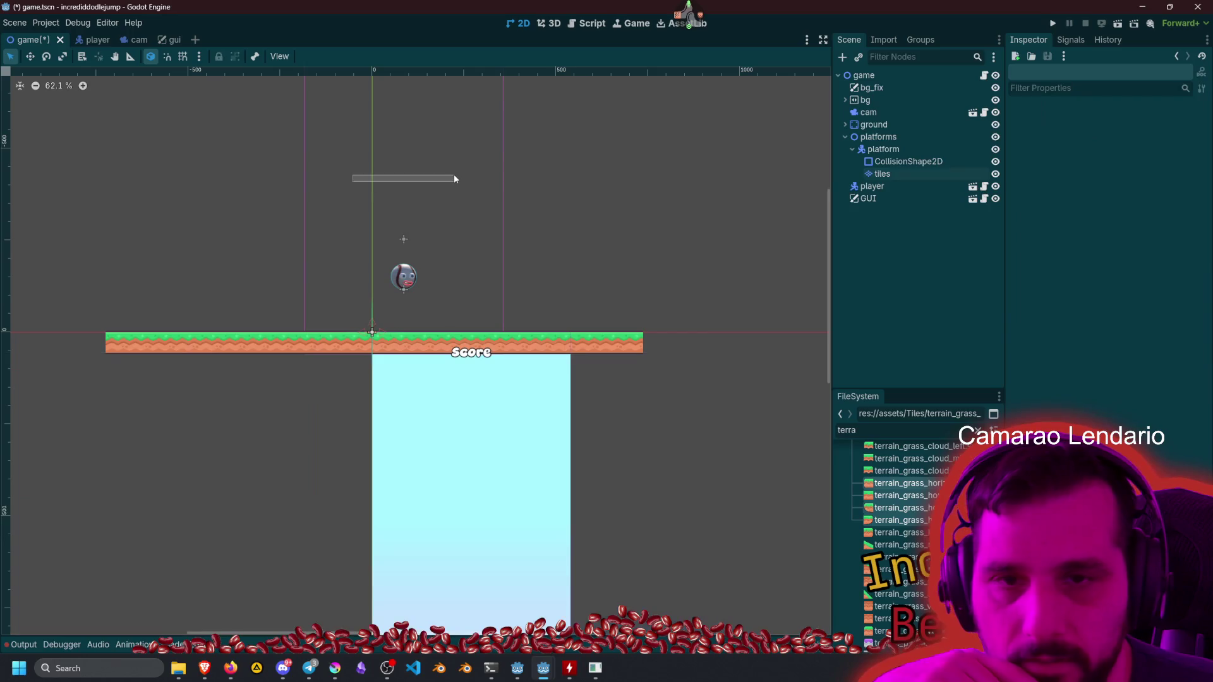
Select the tiles node and show the TileSet editor on the terrain_grass_horizontal_left source
click(880, 174)
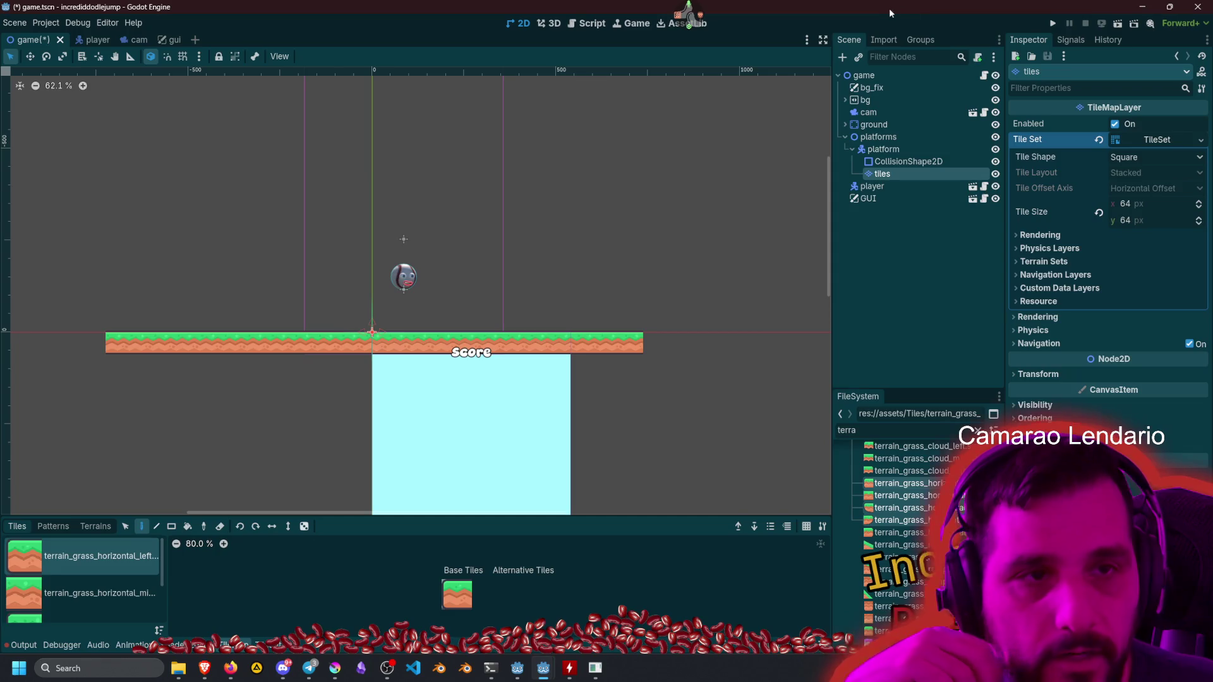
mouse_move(714, 15)
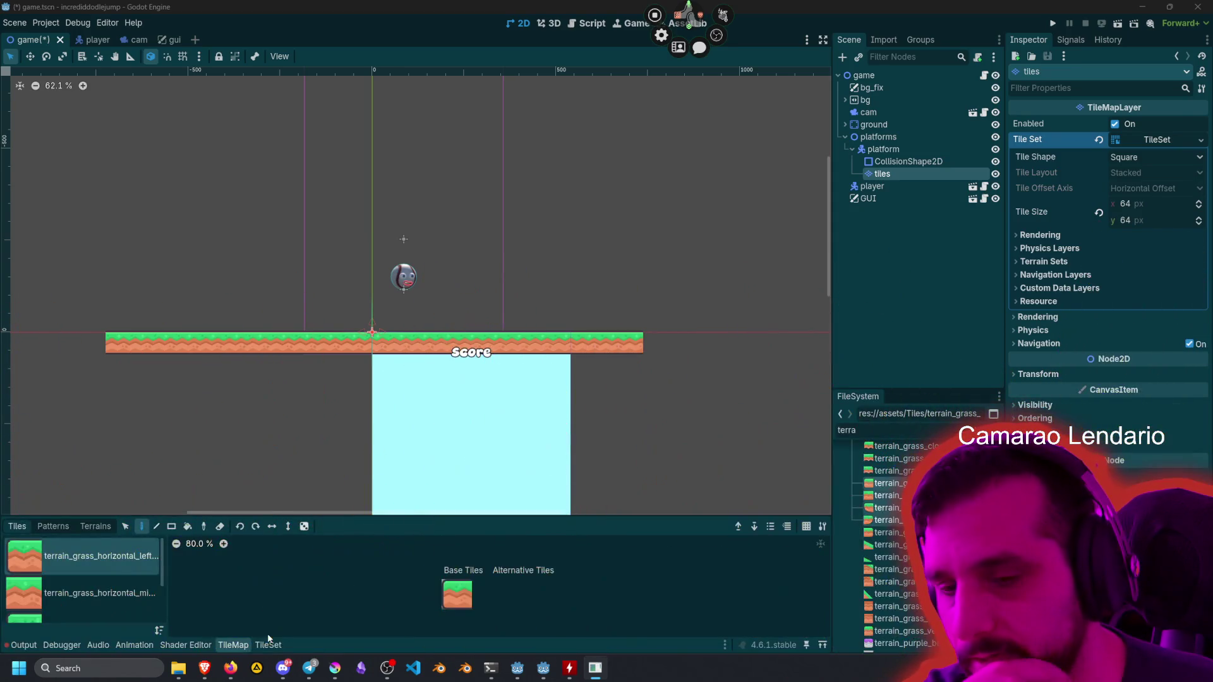
click(267, 645)
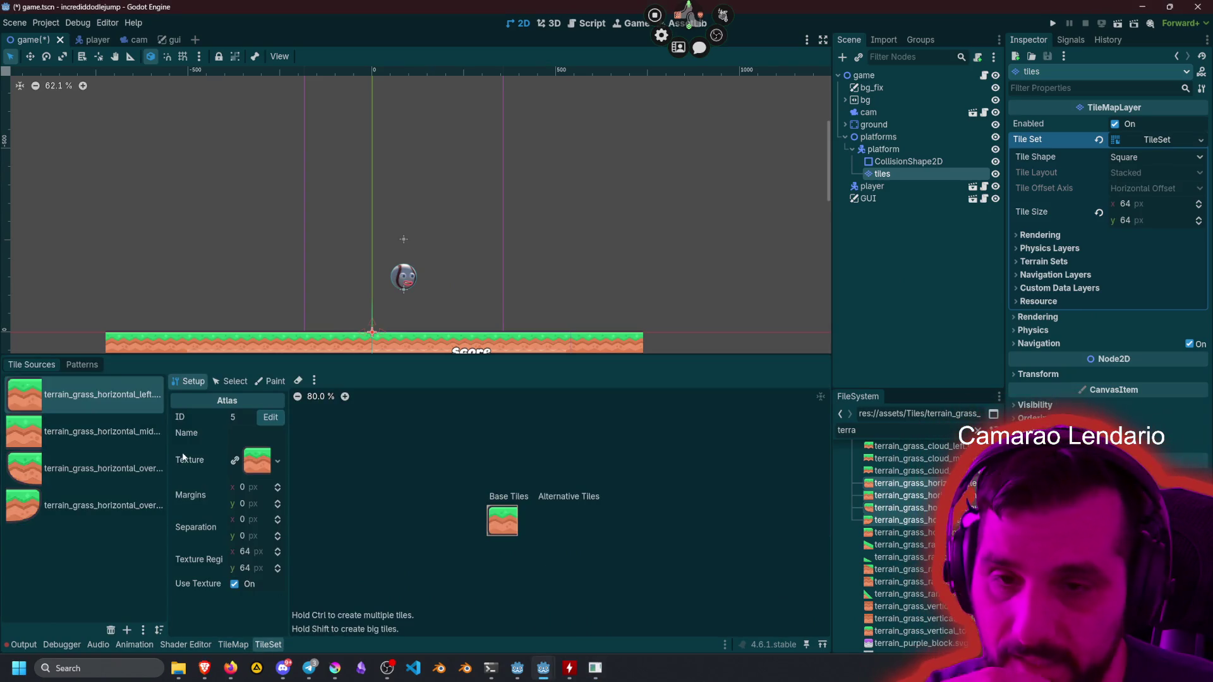
scroll(361, 322, up, 3)
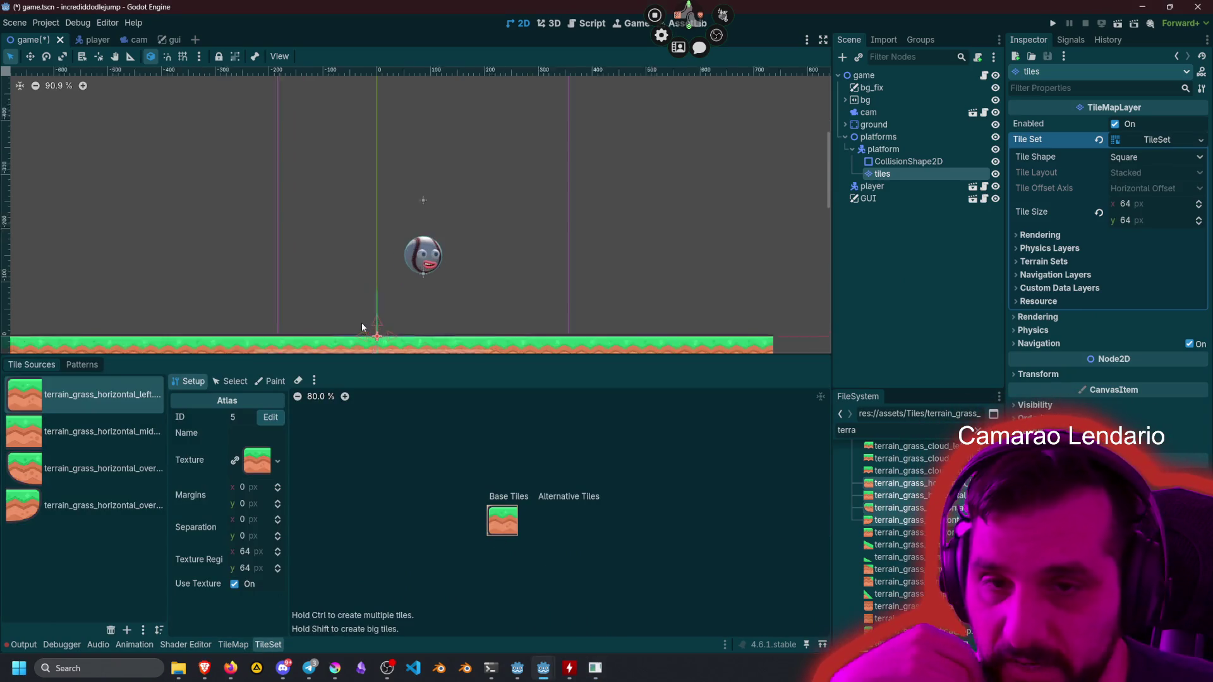
double_click(868, 177)
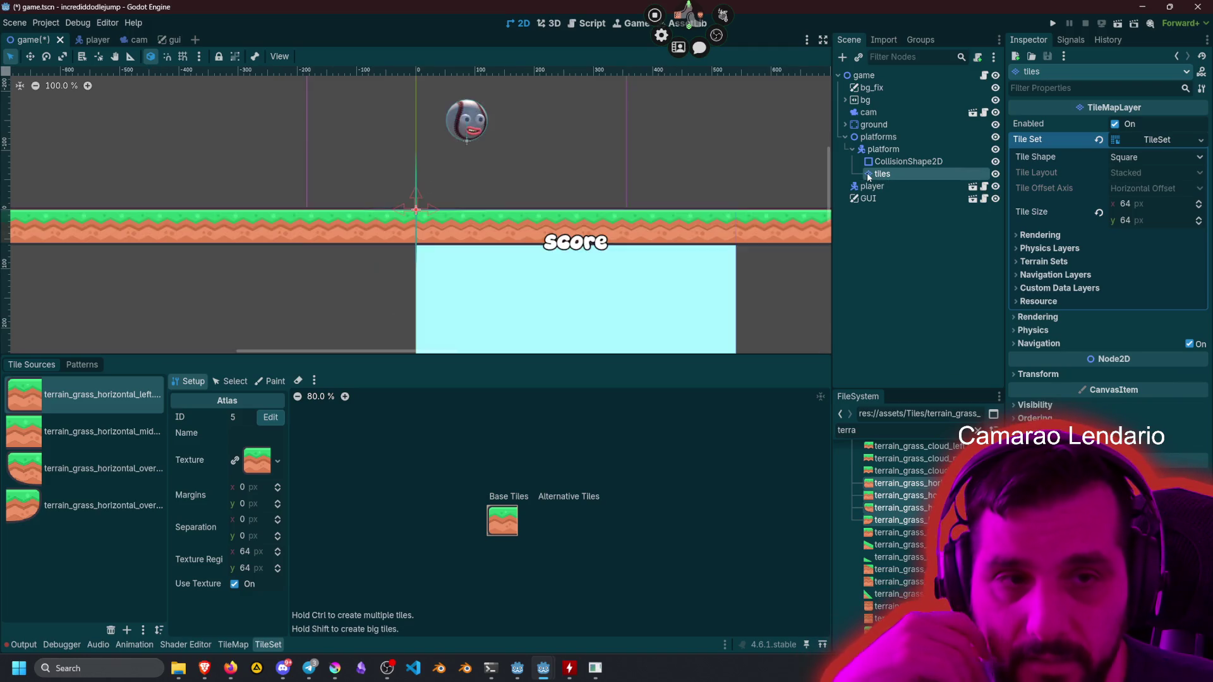
Raise the platform about 300 px with the Move tool
drag(471, 209, 485, 289)
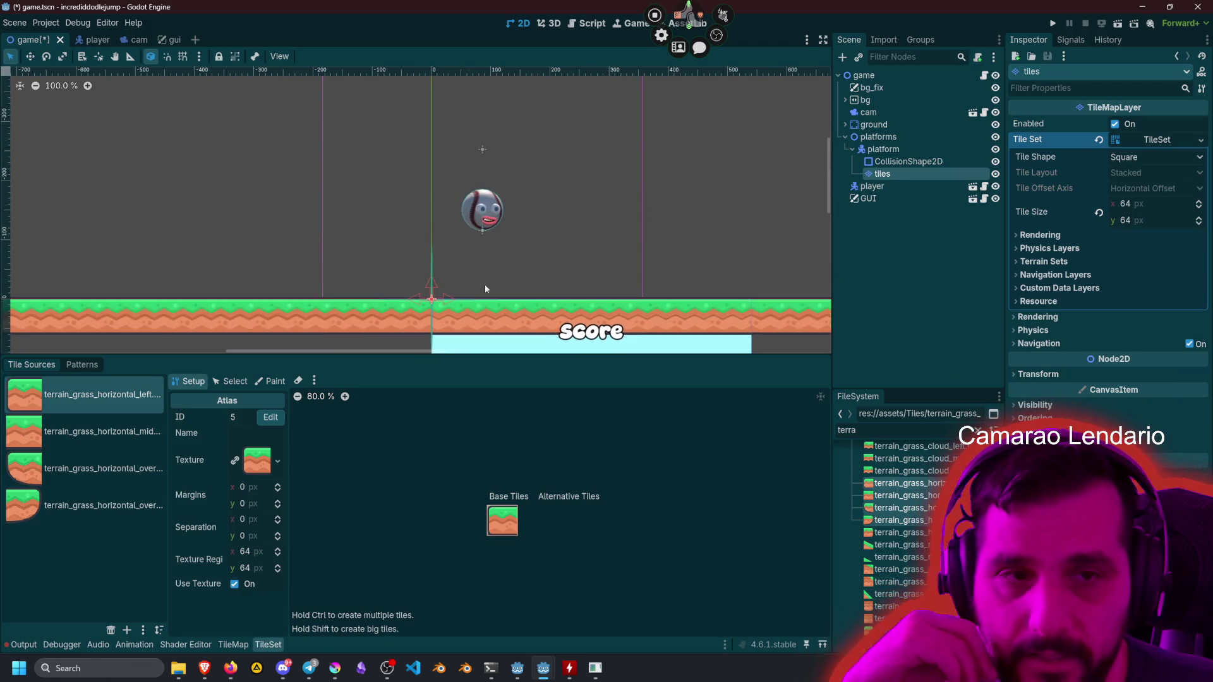
click(883, 149)
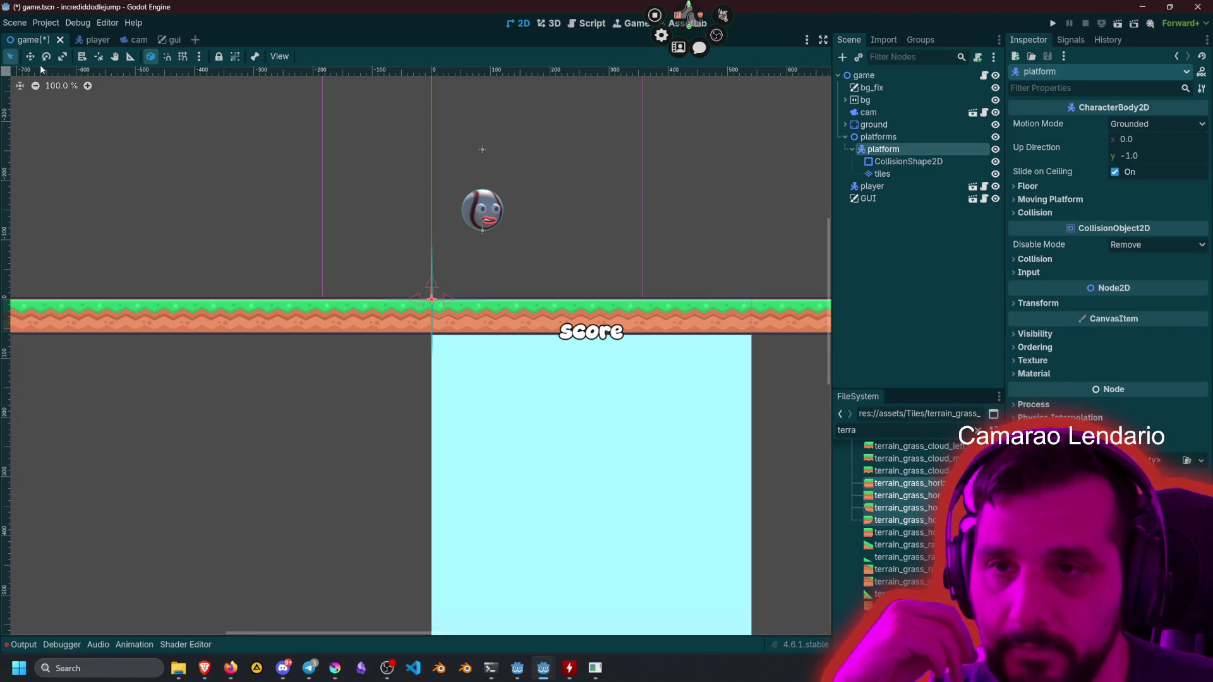
click(29, 56)
drag(398, 397, 419, 198)
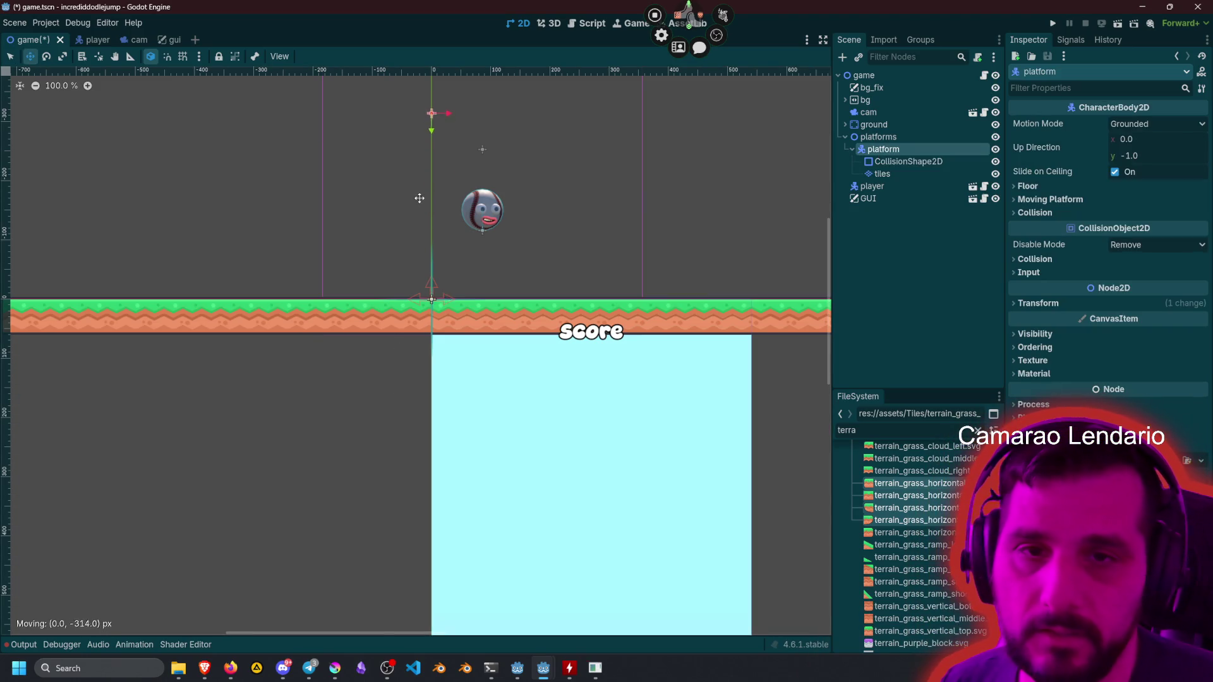
scroll(442, 285, up, 5)
key(shift+Up)
key(shift+Up)
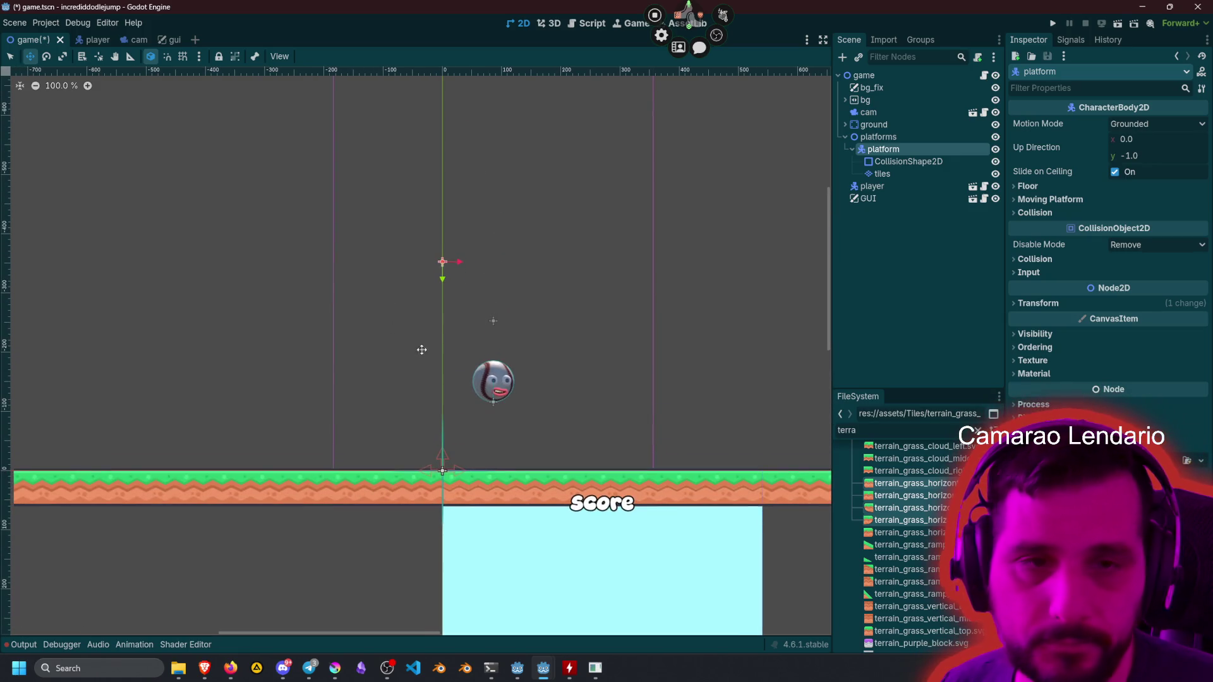
Stretch the collision segment horizontally, enable grid snap, and lift the platform slightly higher
click(908, 161)
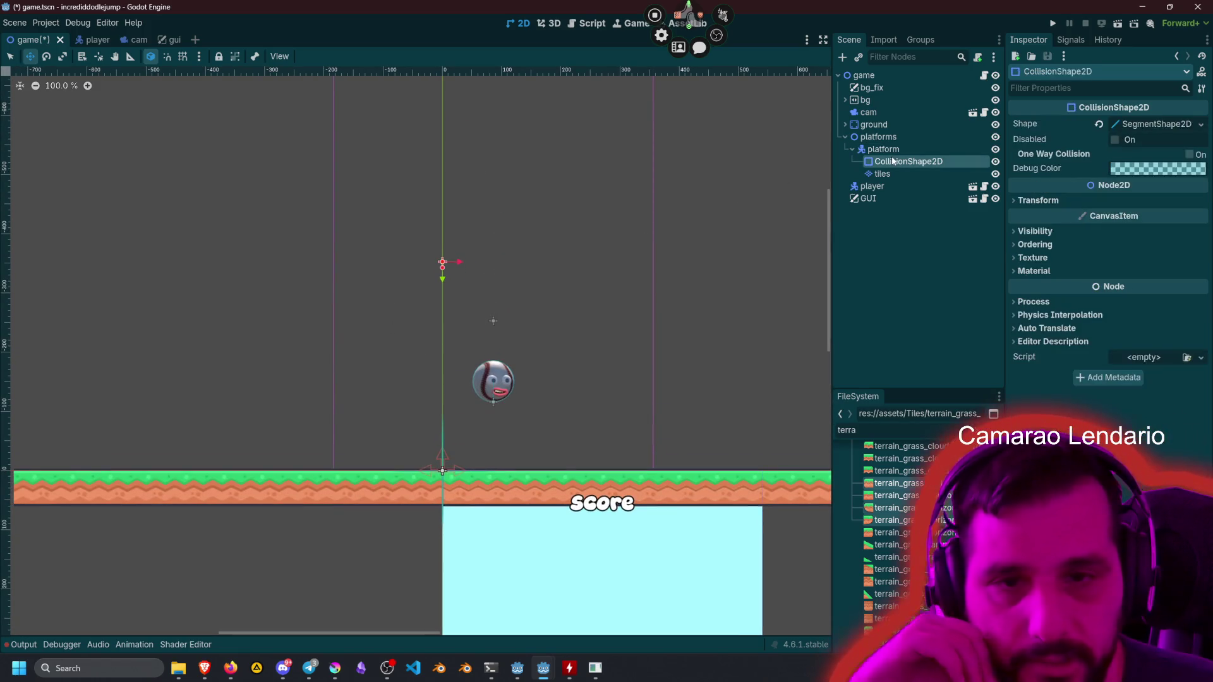
scroll(430, 266, up, 6)
scroll(414, 278, up, 3)
mouse_move(409, 274)
mouse_down()
mouse_move(507, 253)
mouse_move(600, 257)
mouse_move(601, 273)
mouse_move(604, 260)
mouse_up()
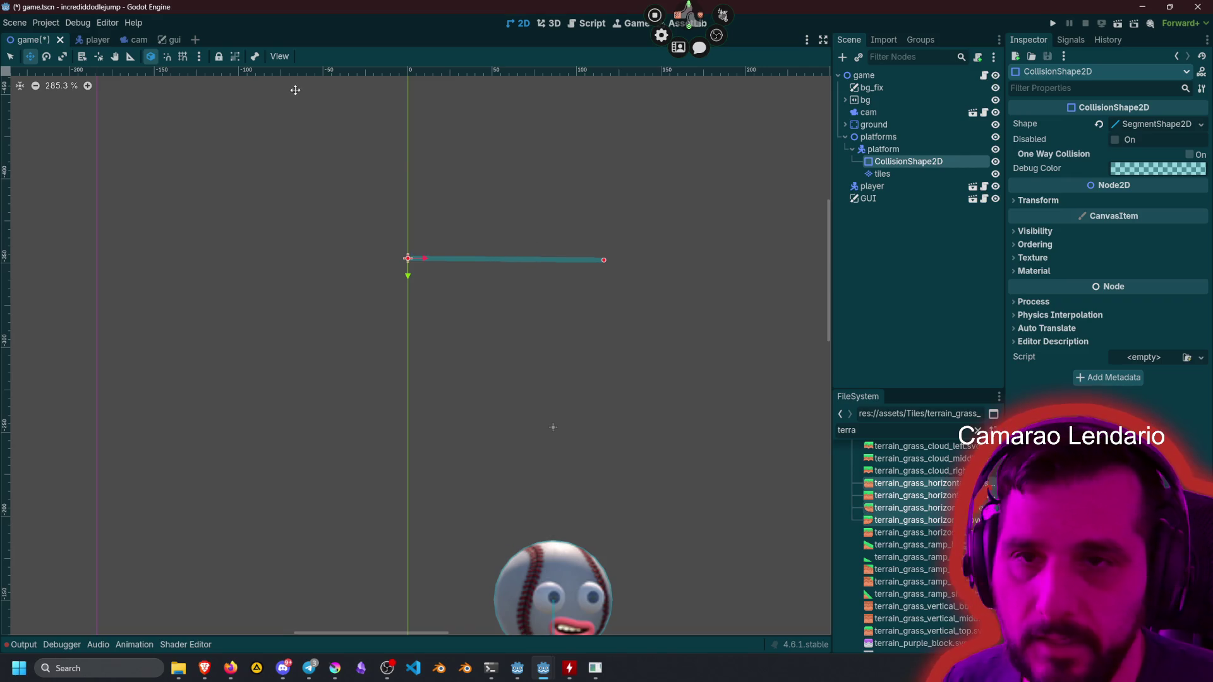
click(184, 57)
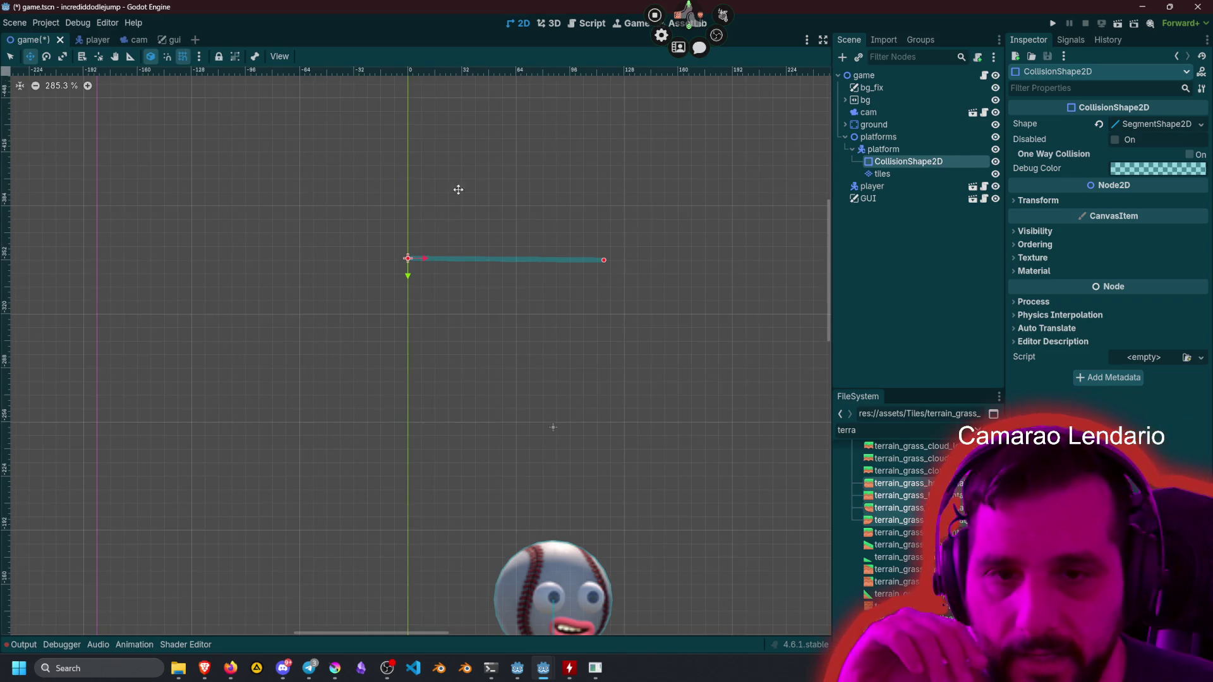
click(882, 149)
drag(411, 328, 417, 270)
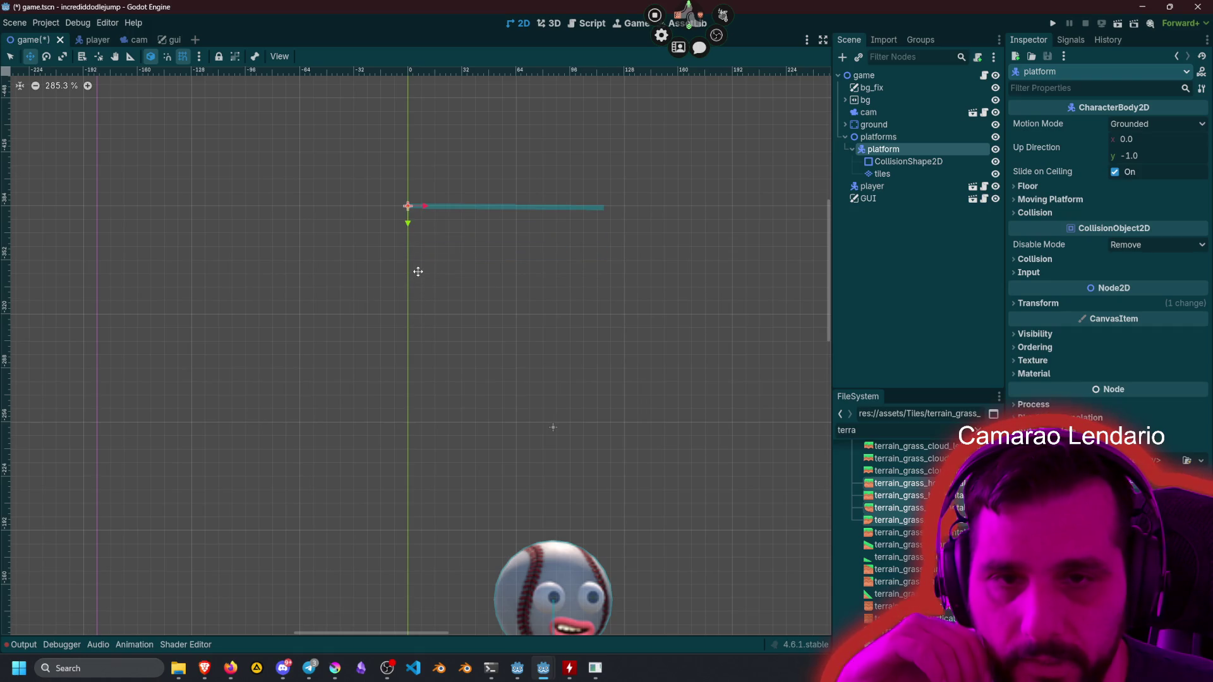
scroll(504, 335, up, 4)
scroll(504, 335, left, 4)
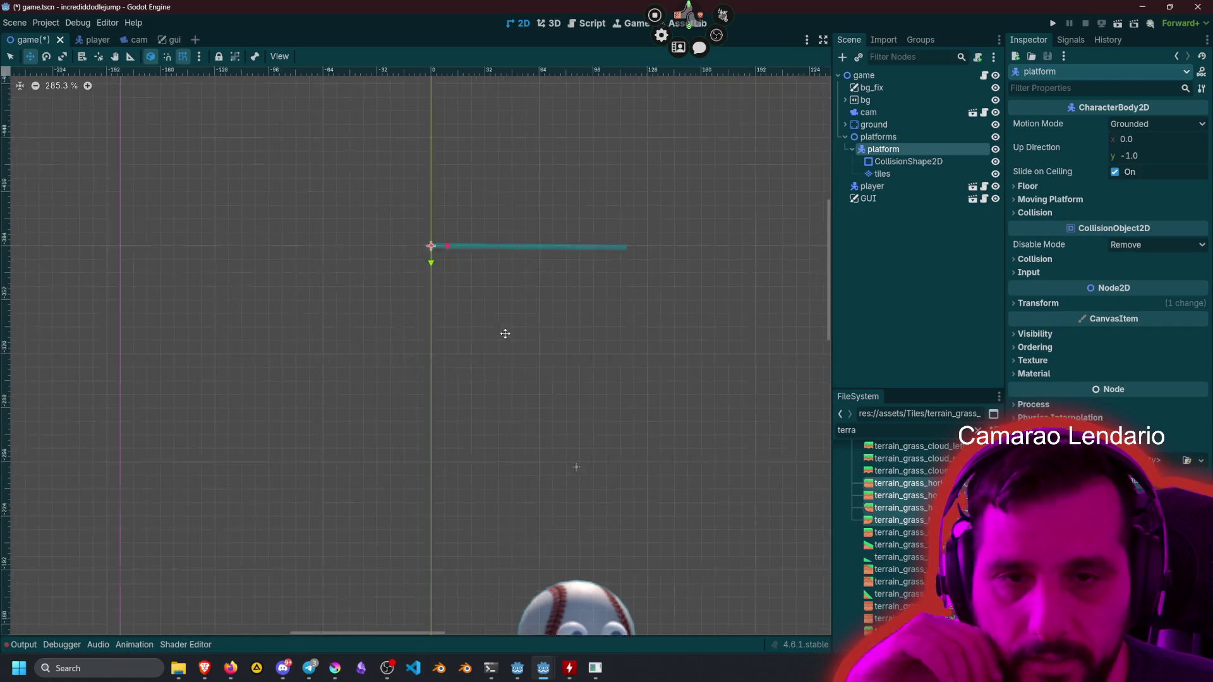
Rename the collision shape to coll and centre its segment from about -64 to 64 px
click(893, 161)
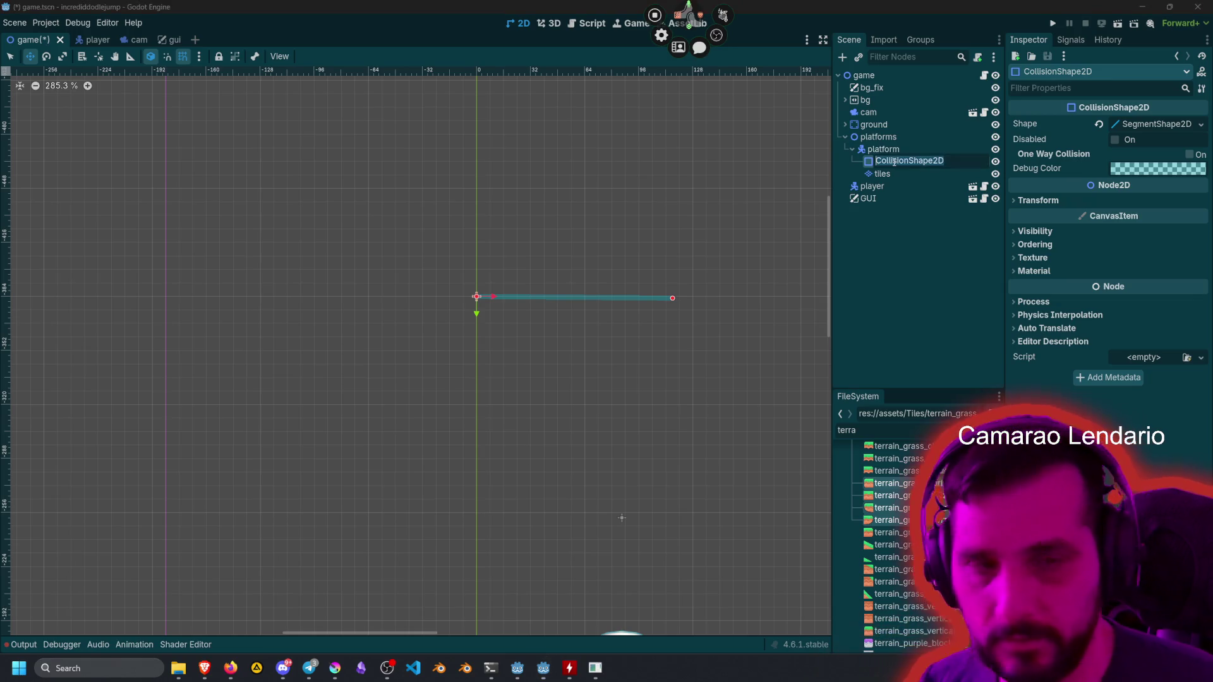
text(coll)
key(Return)
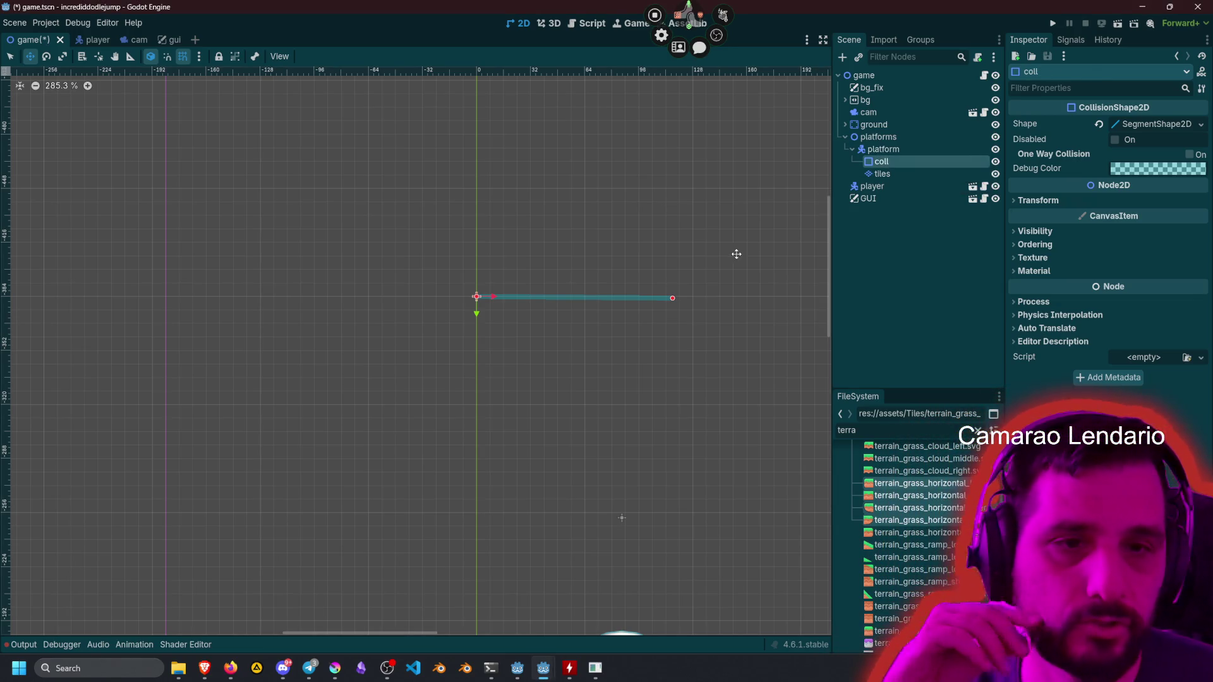
drag(642, 295, 516, 298)
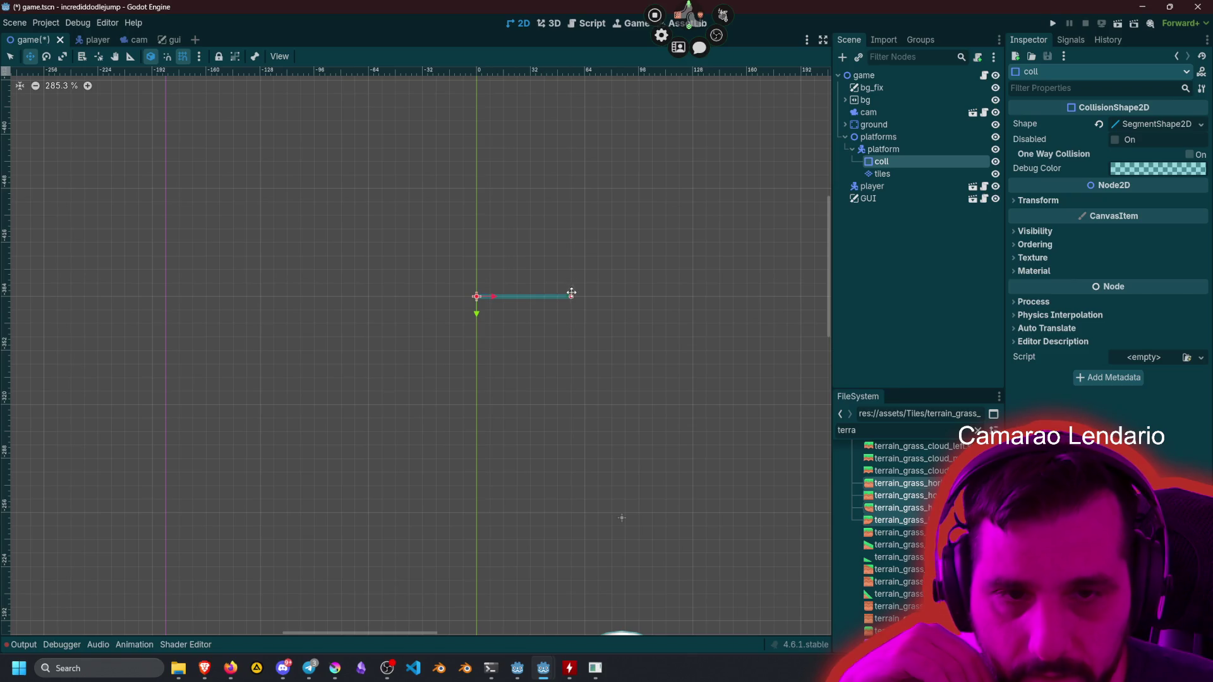
drag(416, 290, 366, 291)
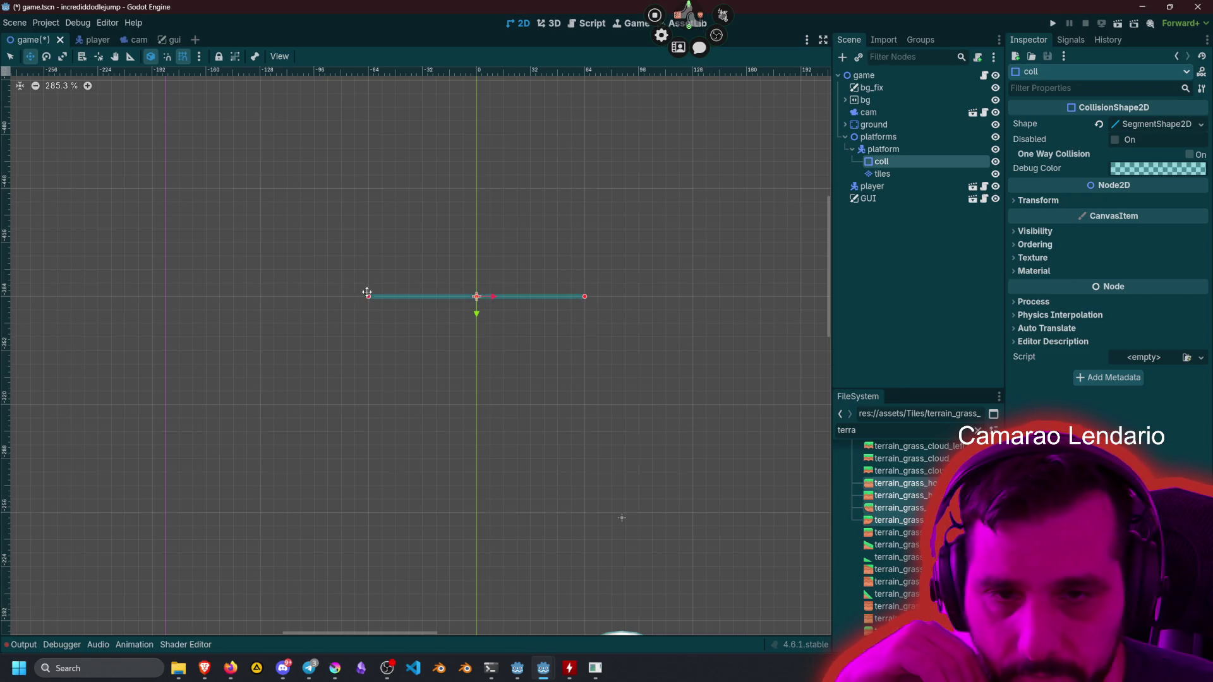
click(882, 173)
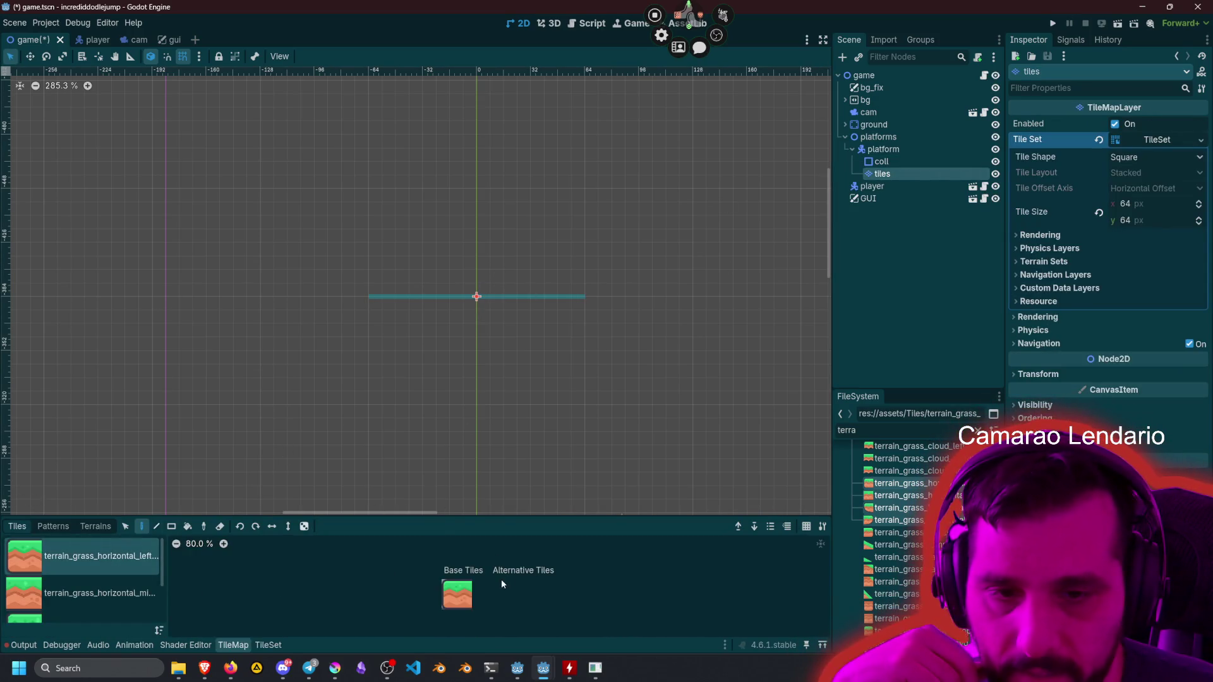
Paint one terrain_grass_horizontal_left tile just left of and below the platform's origin
click(369, 315)
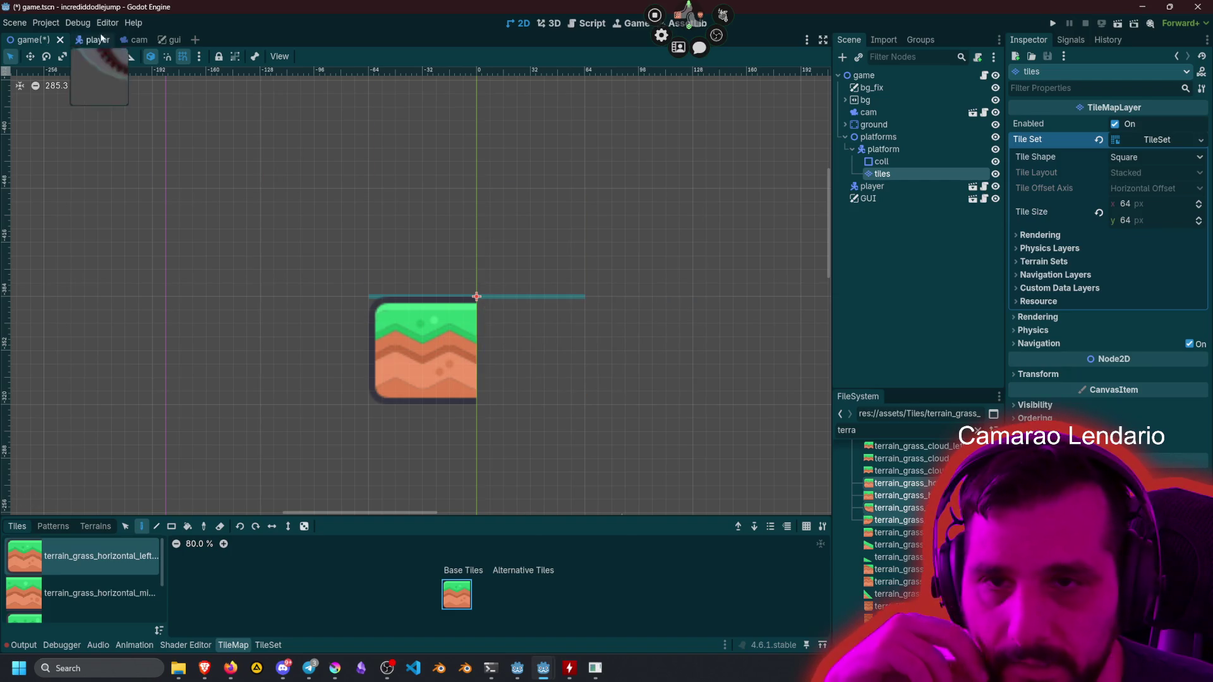
scroll(412, 300, down, 5)
scroll(414, 300, up, 3)
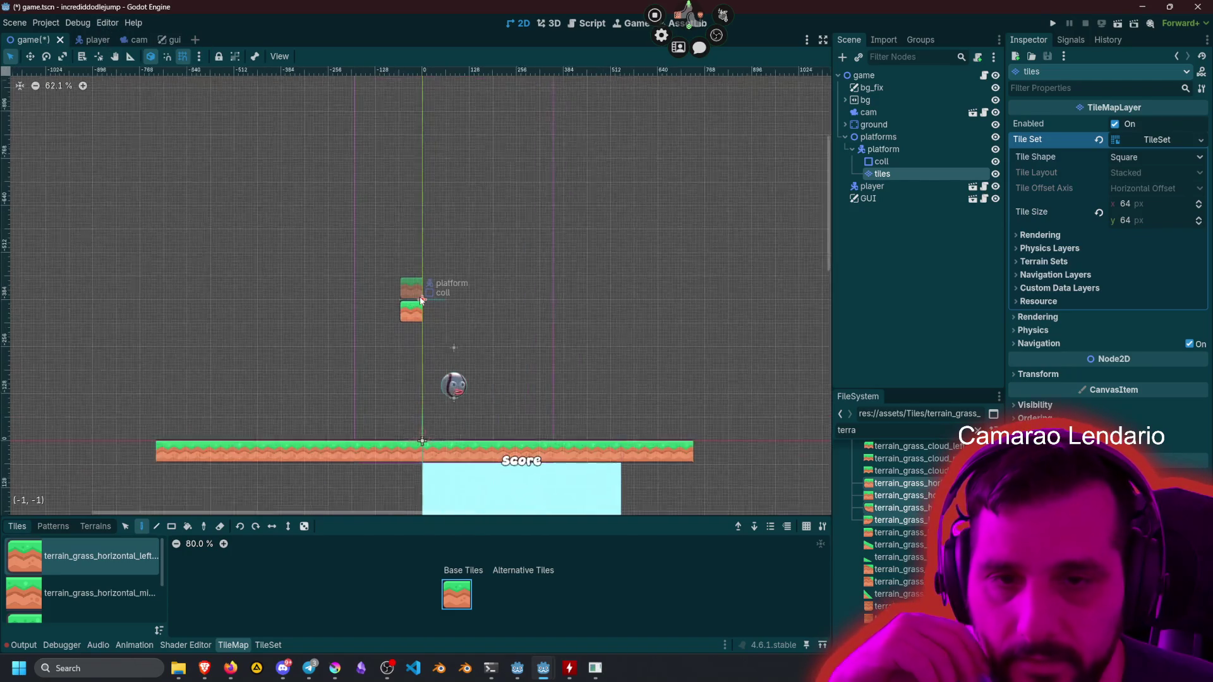
scroll(420, 300, up, 4)
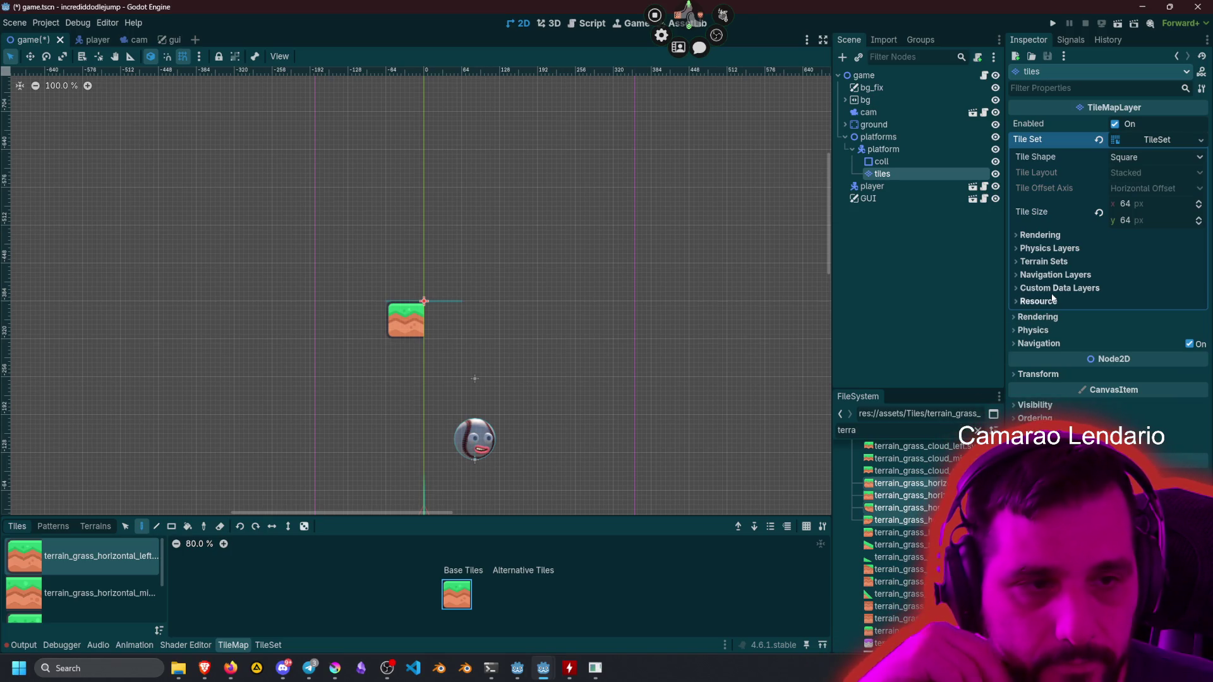
click(1042, 234)
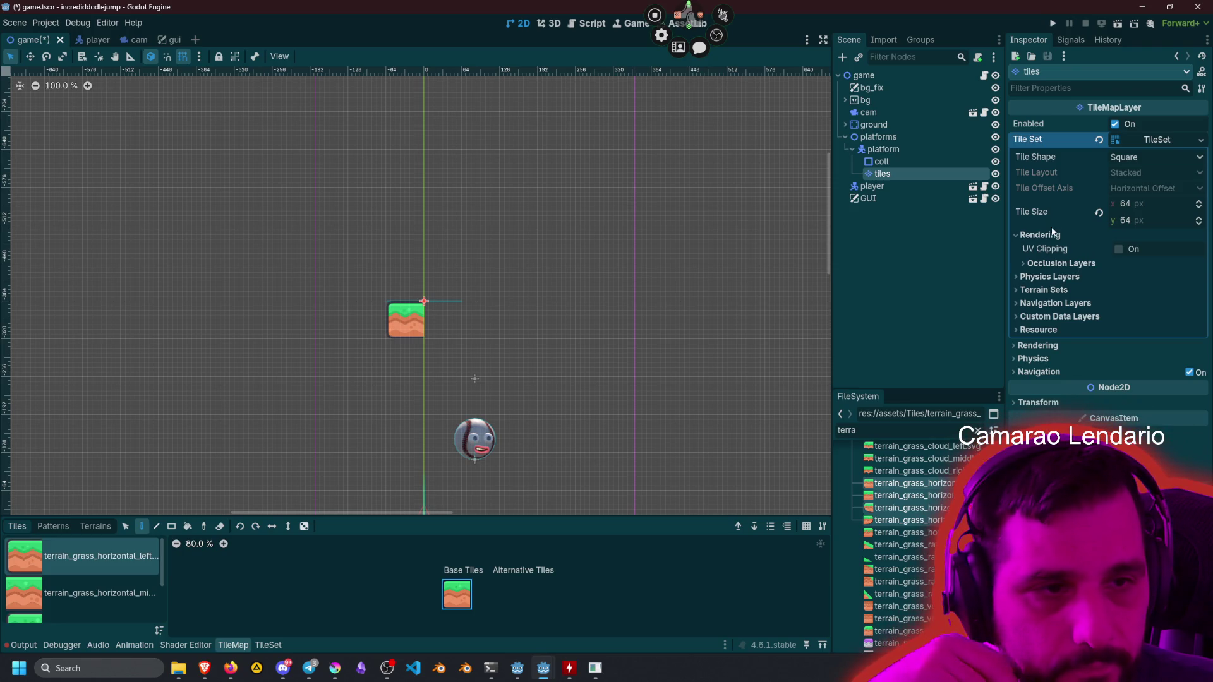
Turn off Navigation Enabled and Occlusion Enabled on the tiles layer and change a Physics setting
click(1052, 233)
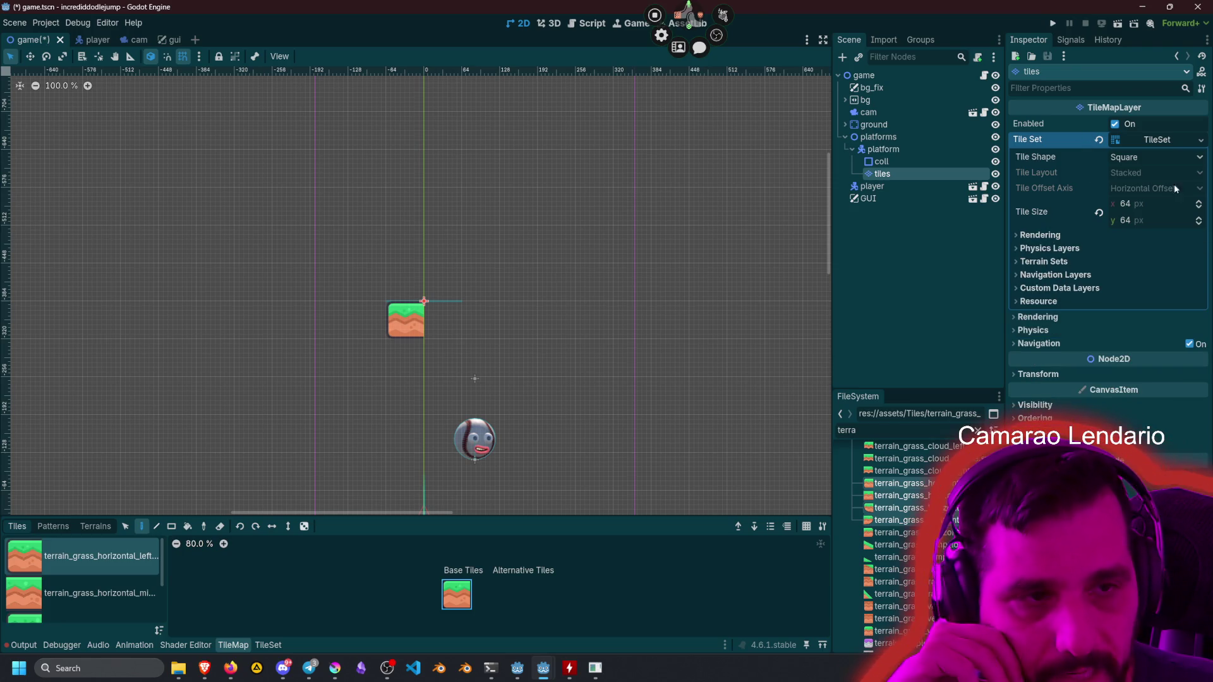
click(1045, 318)
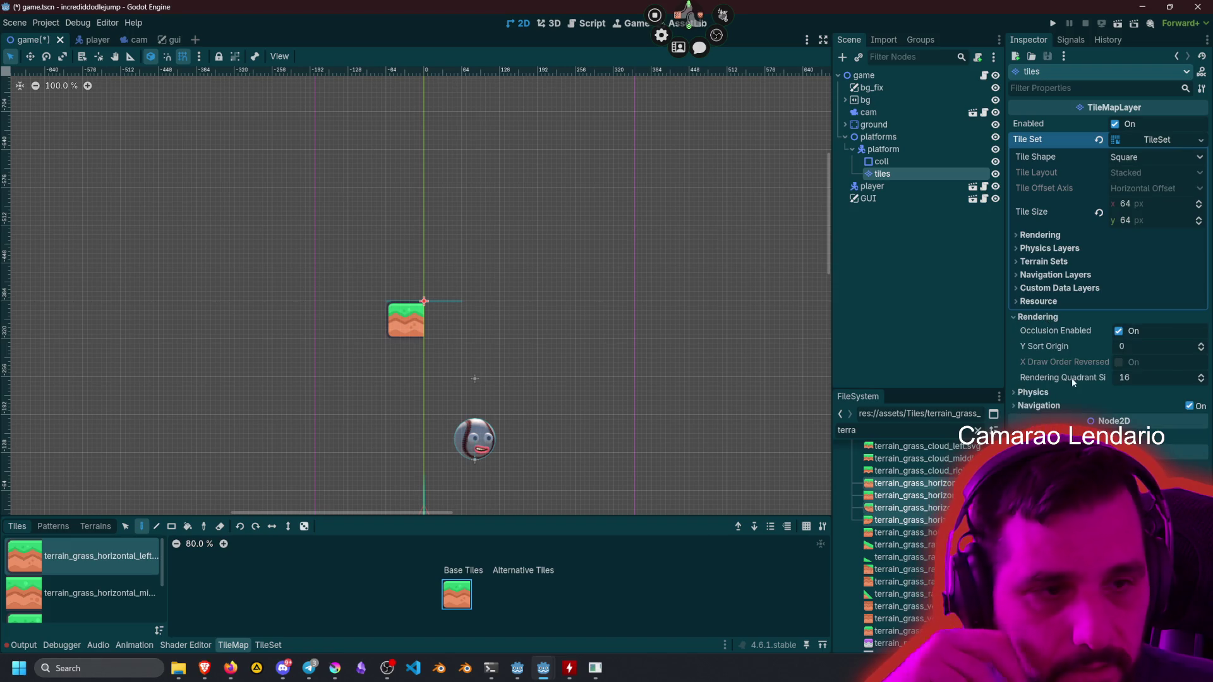
click(1044, 317)
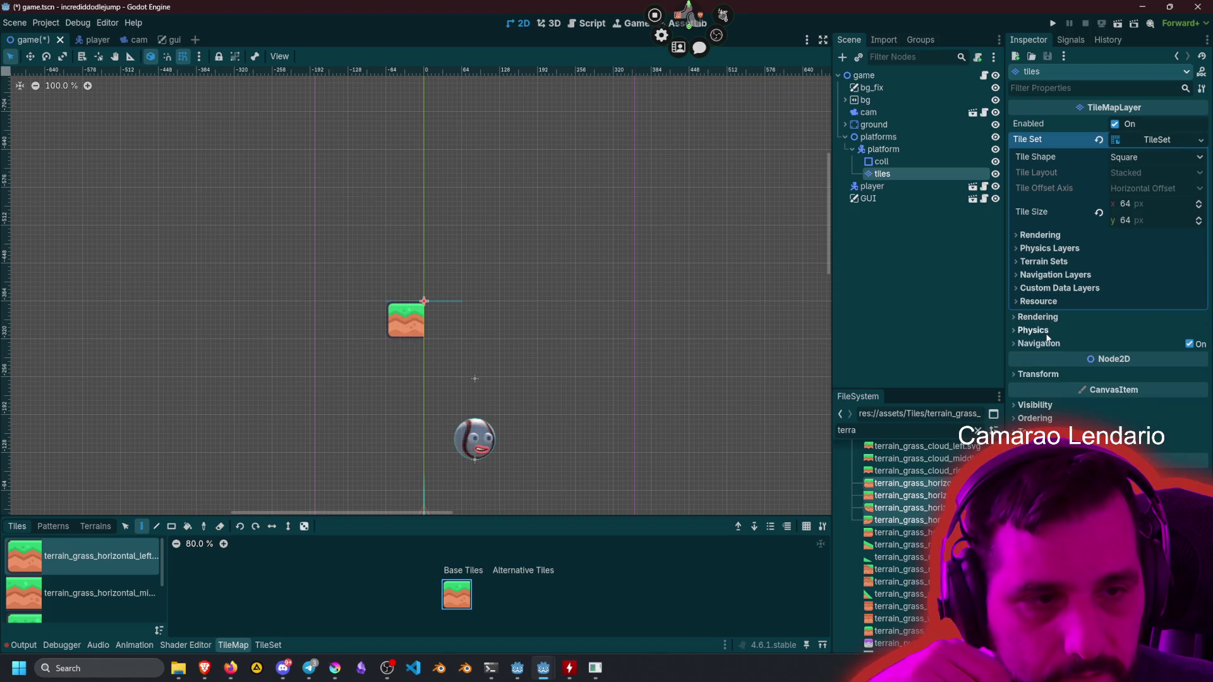
click(1045, 343)
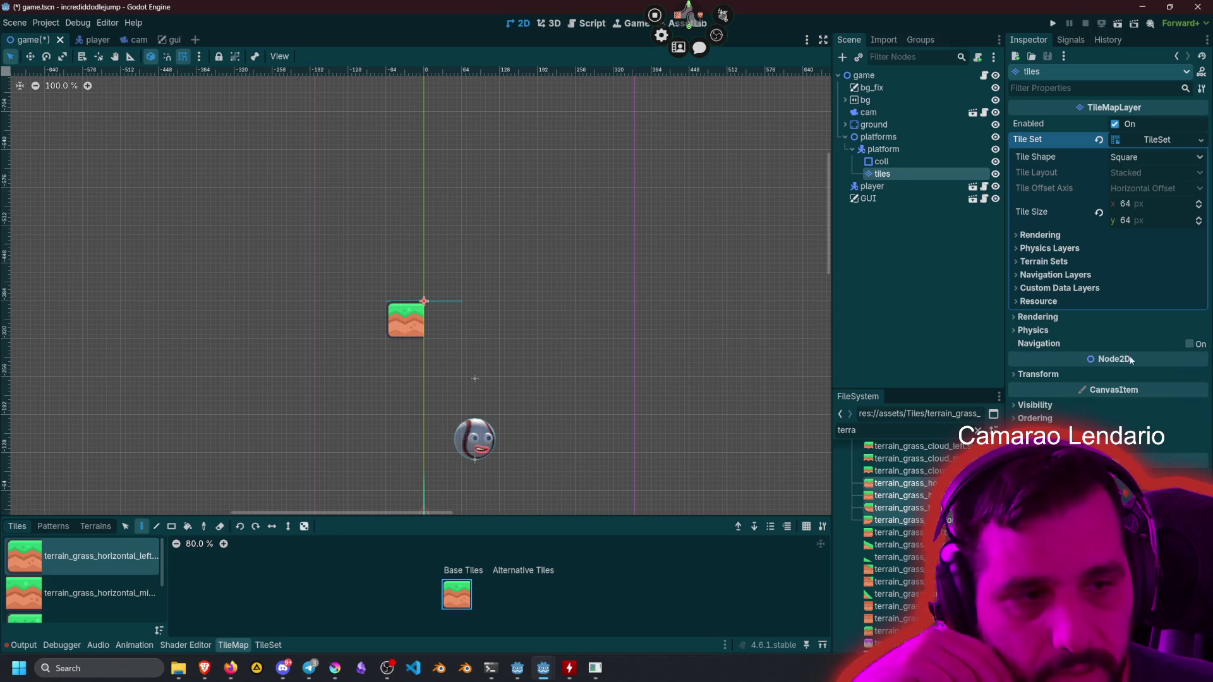
click(1033, 330)
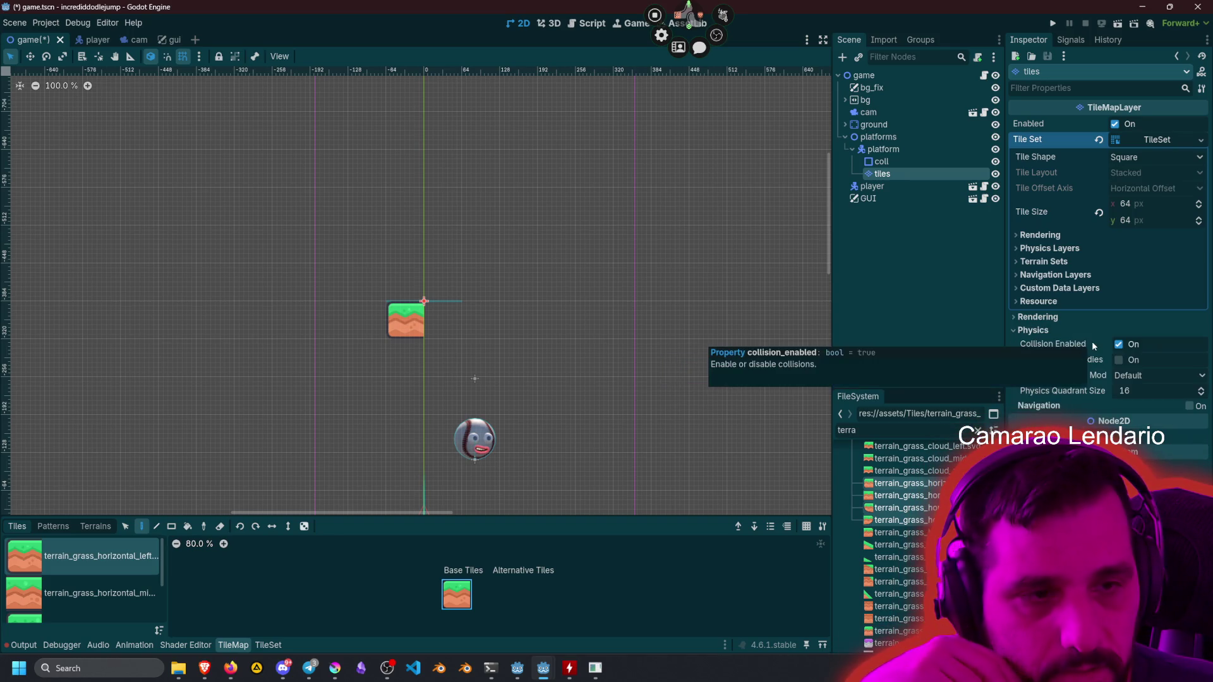
click(1036, 330)
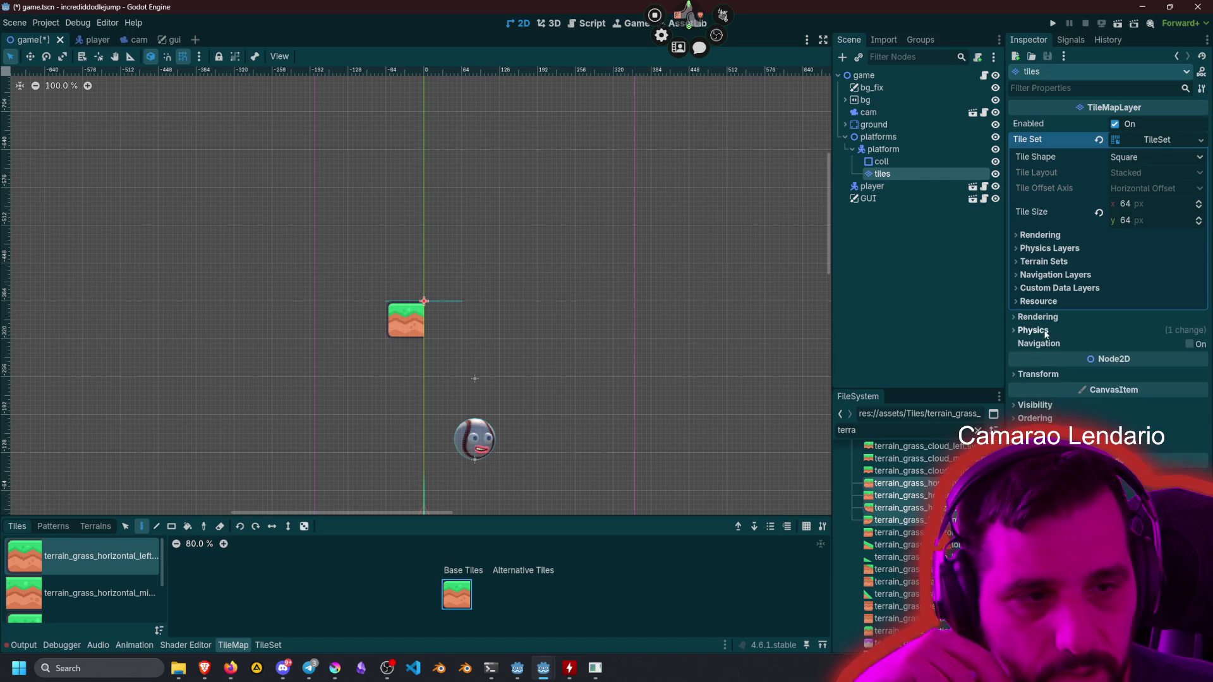
click(1039, 317)
click(1118, 332)
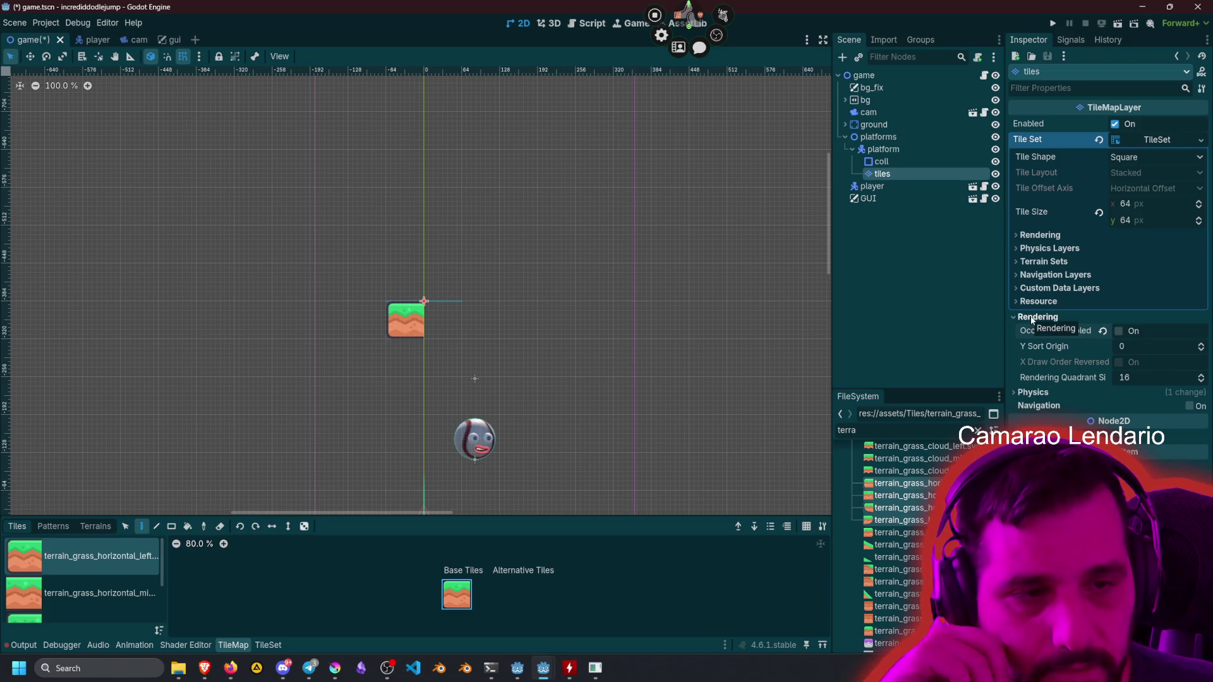
Browse the tile set's layer settings and pick the middle grass tile for painting
click(1031, 317)
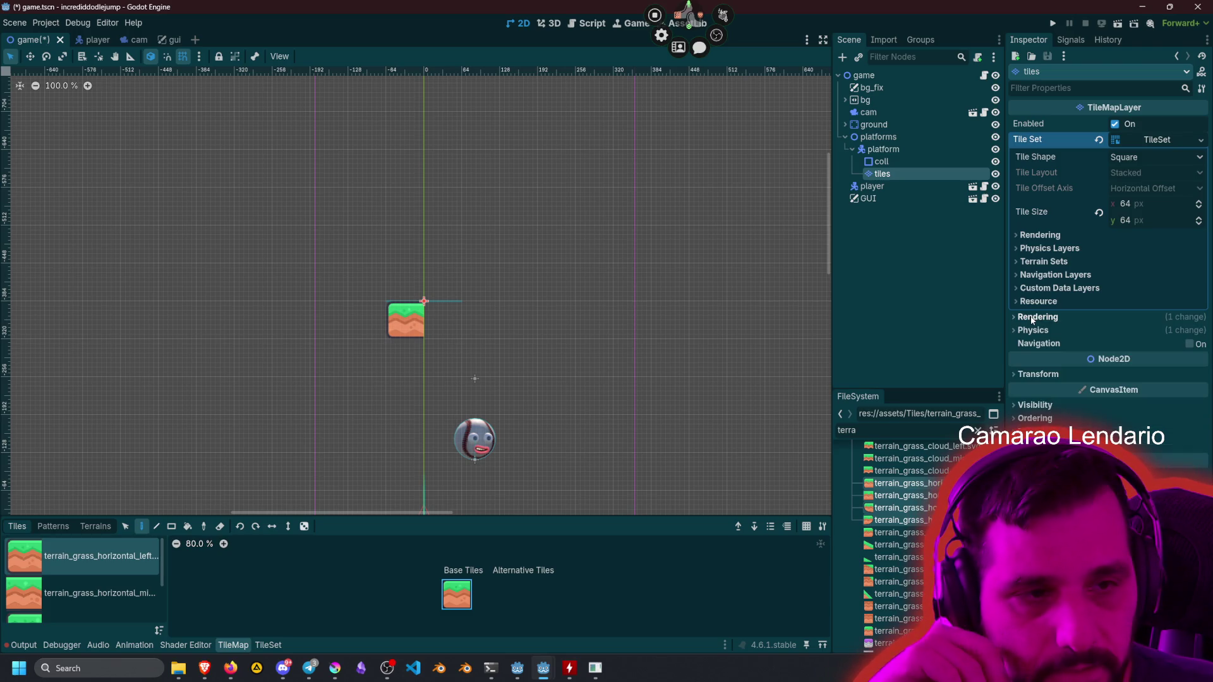
click(1049, 288)
click(1049, 288)
click(1051, 275)
click(1051, 276)
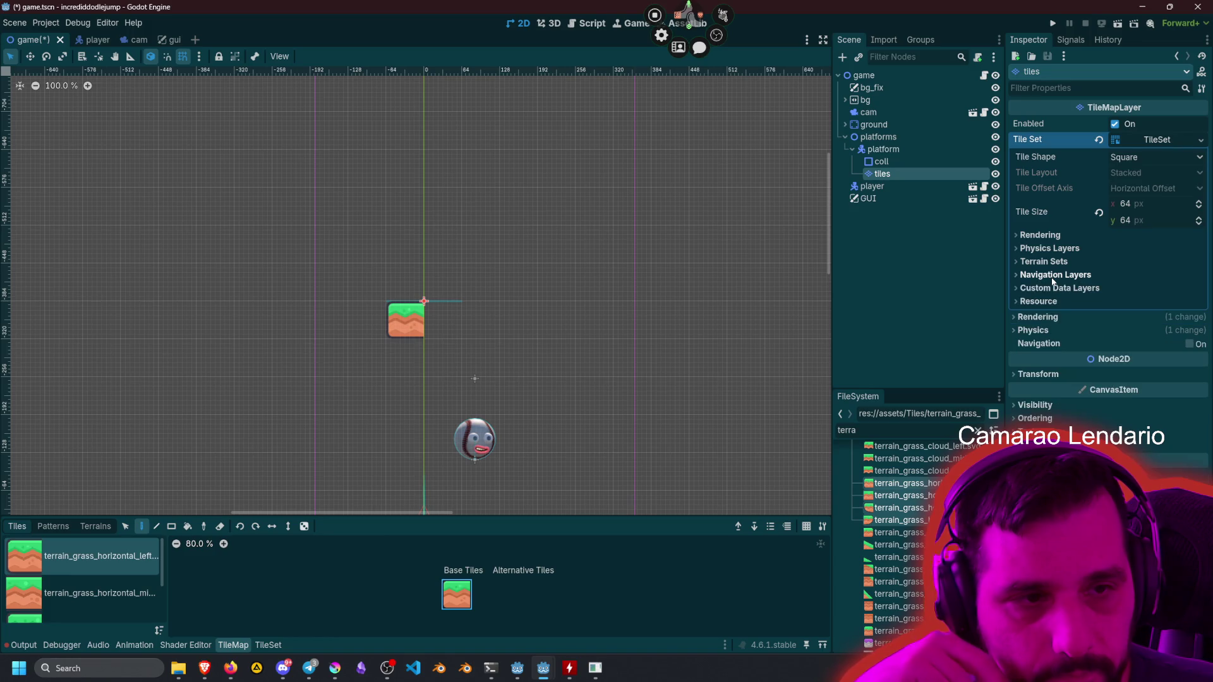
click(1049, 261)
click(1048, 261)
click(1049, 249)
click(1049, 248)
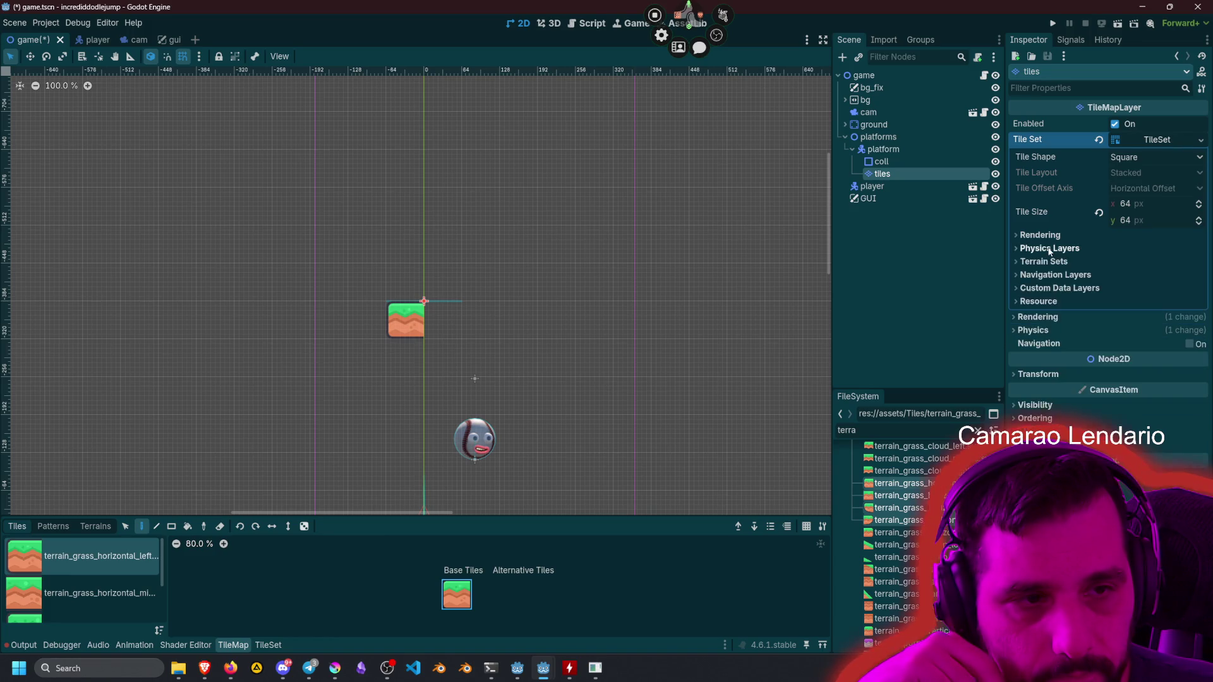
click(1048, 238)
click(1049, 244)
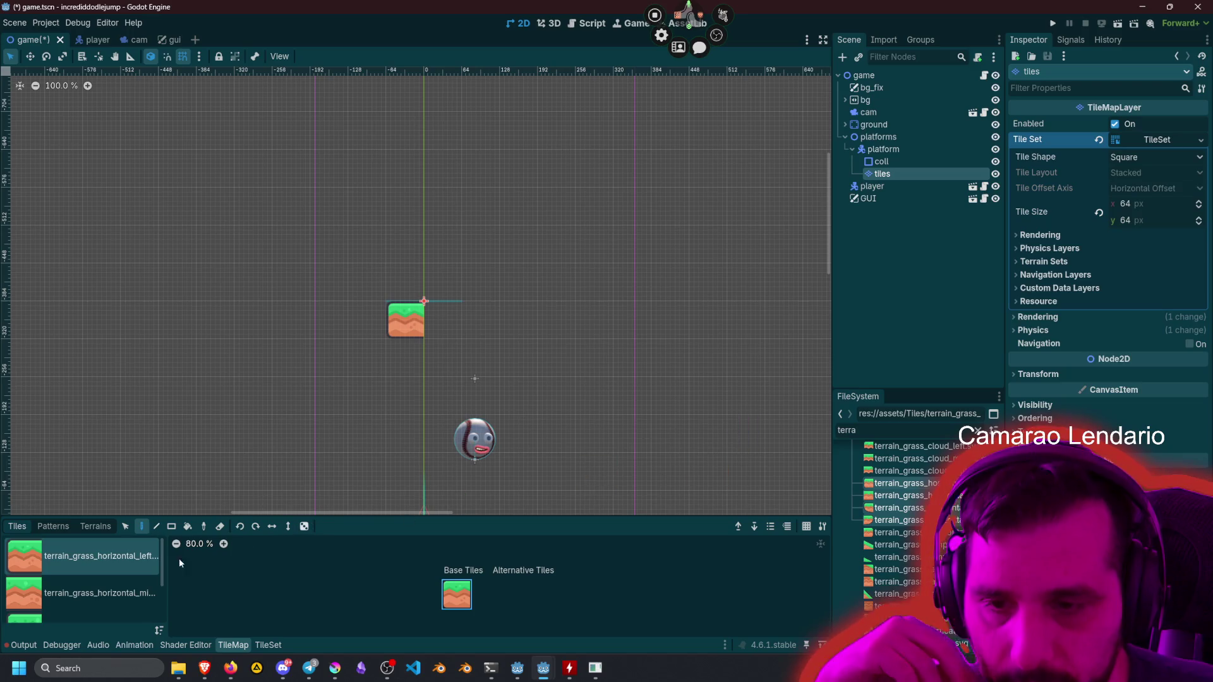
click(95, 593)
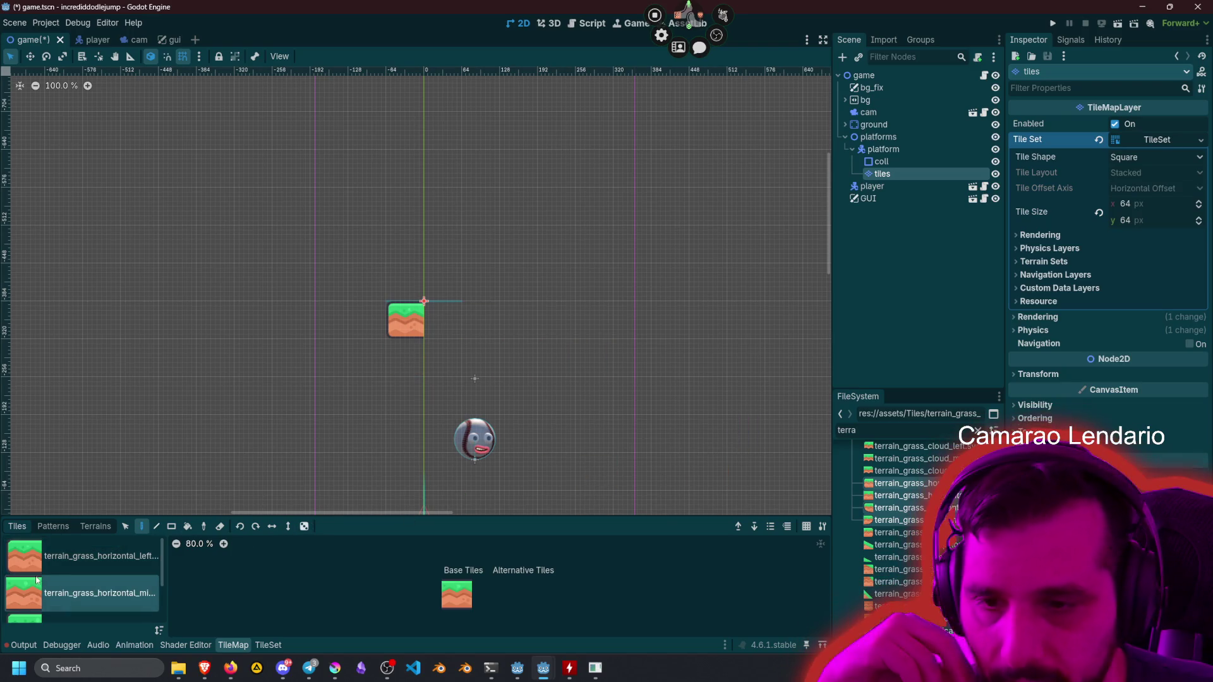
Extend the platform rightward with grass tiles and add a rounded end cap on the right
click(443, 319)
click(482, 320)
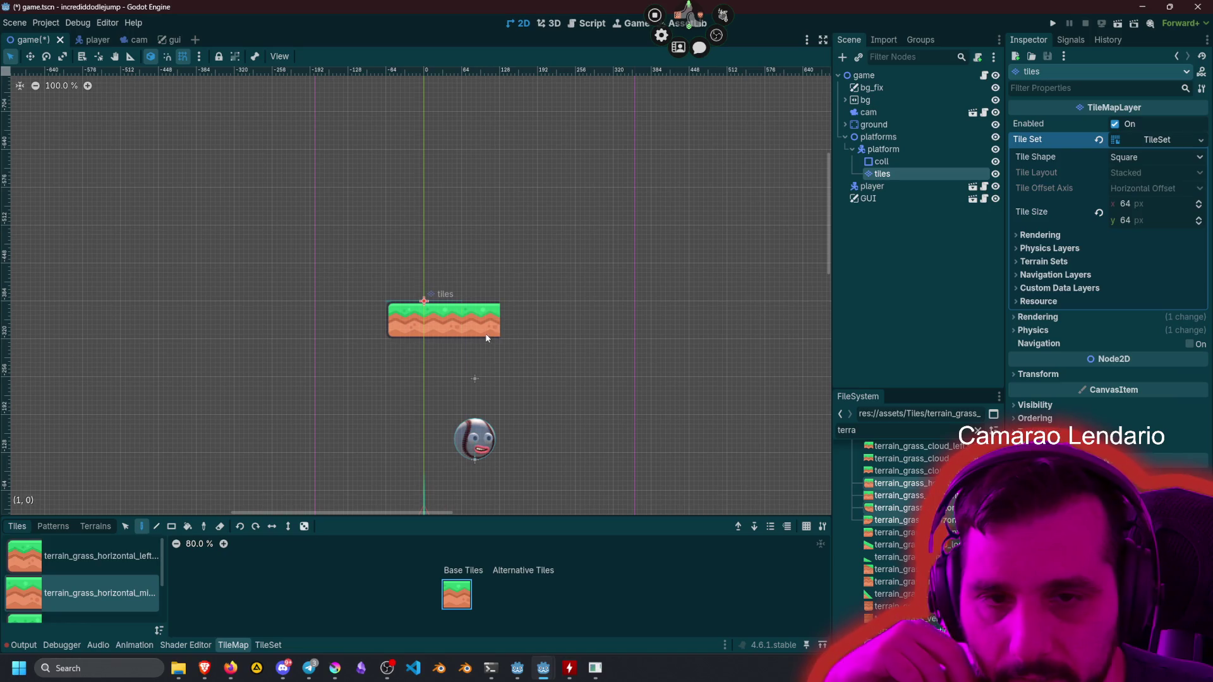
scroll(86, 600, down, 3)
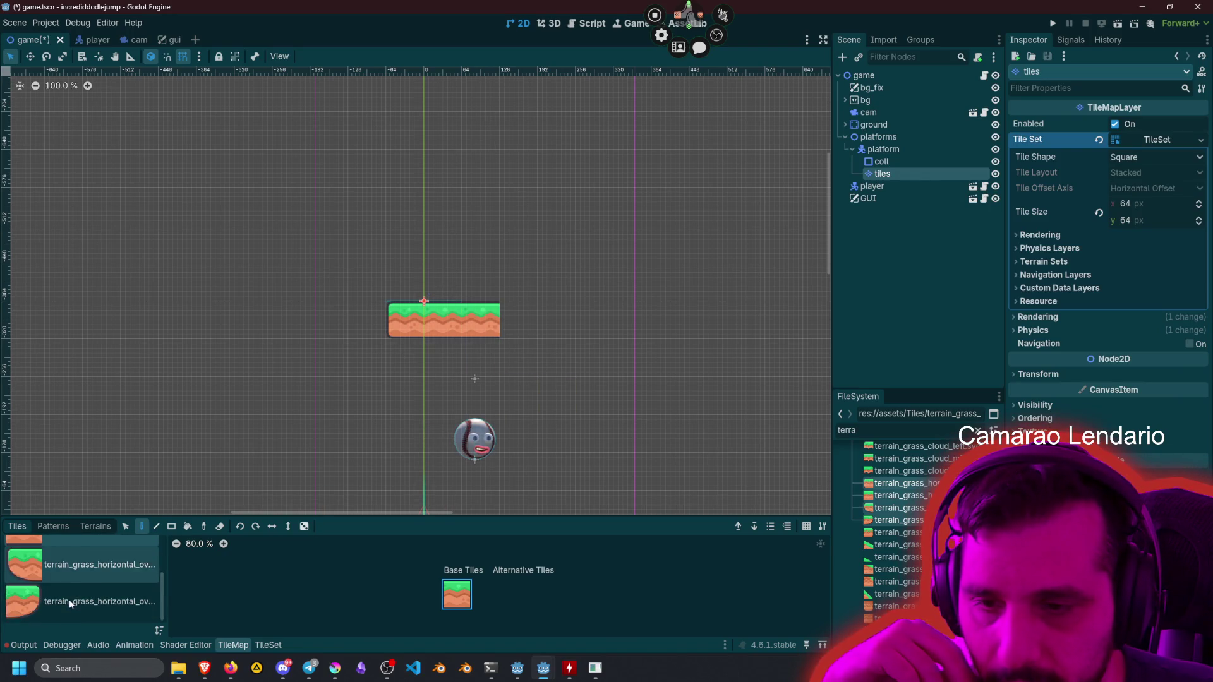
click(86, 600)
click(528, 323)
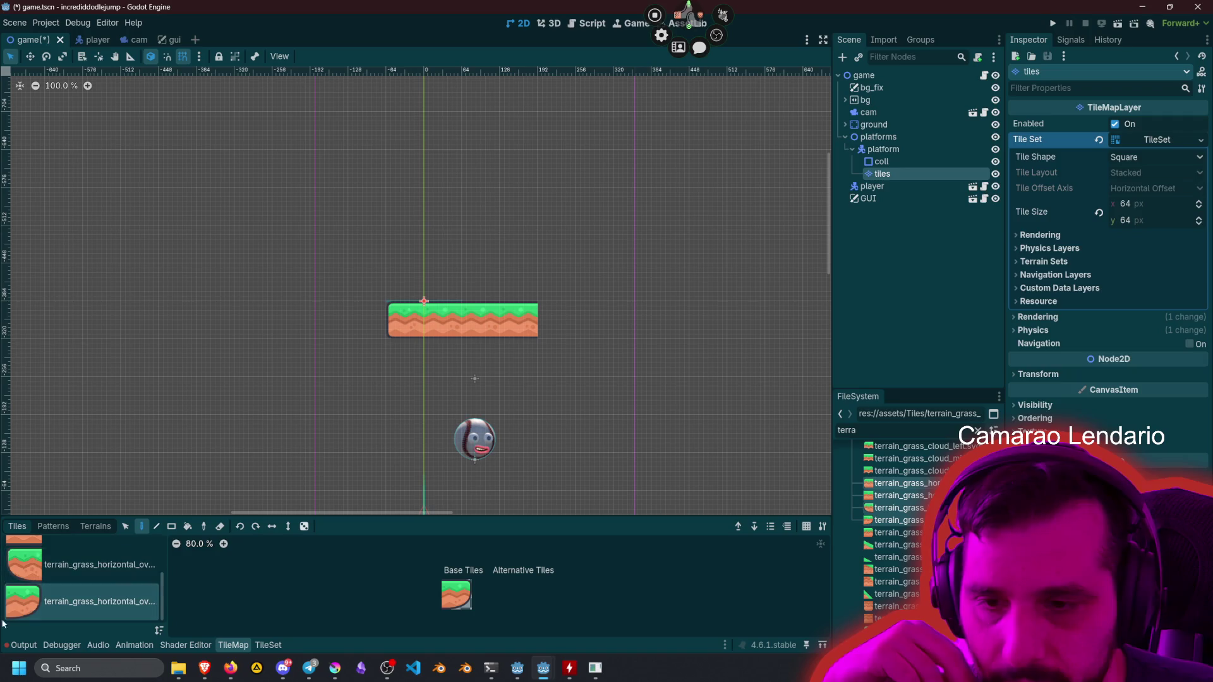
click(451, 592)
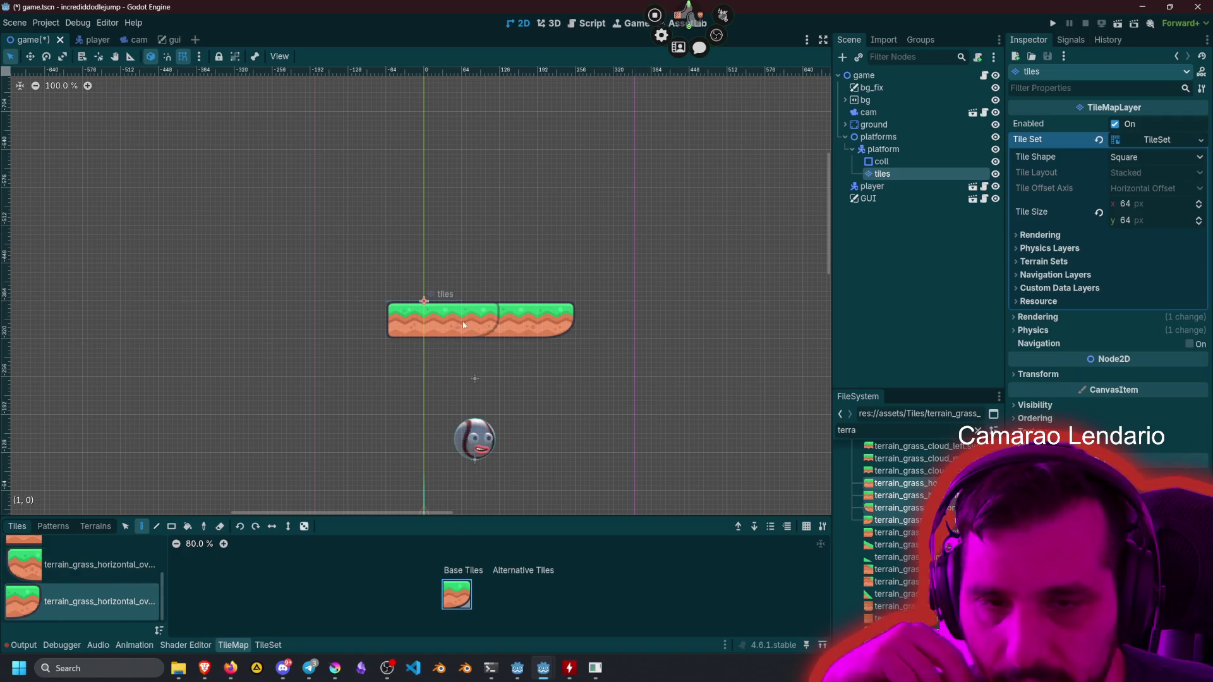
scroll(468, 341, down, 5)
scroll(506, 344, up, 5)
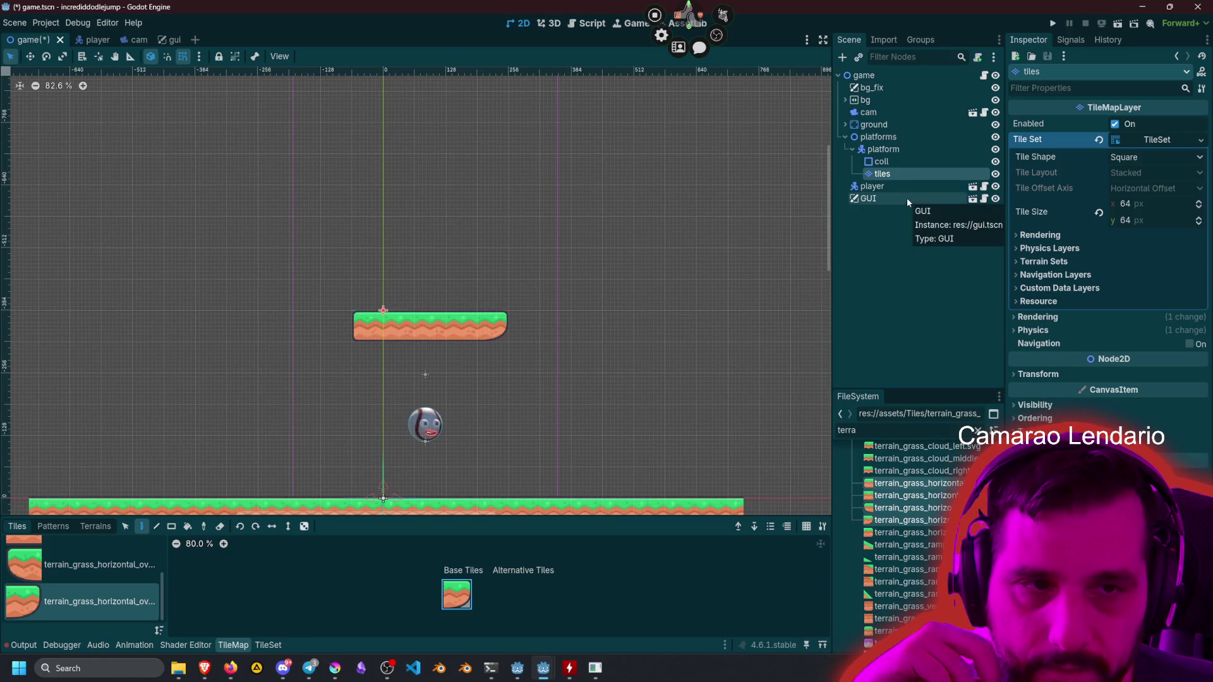
Scale the tiles layer to half size (0.5) in its Transform settings
click(889, 162)
click(889, 173)
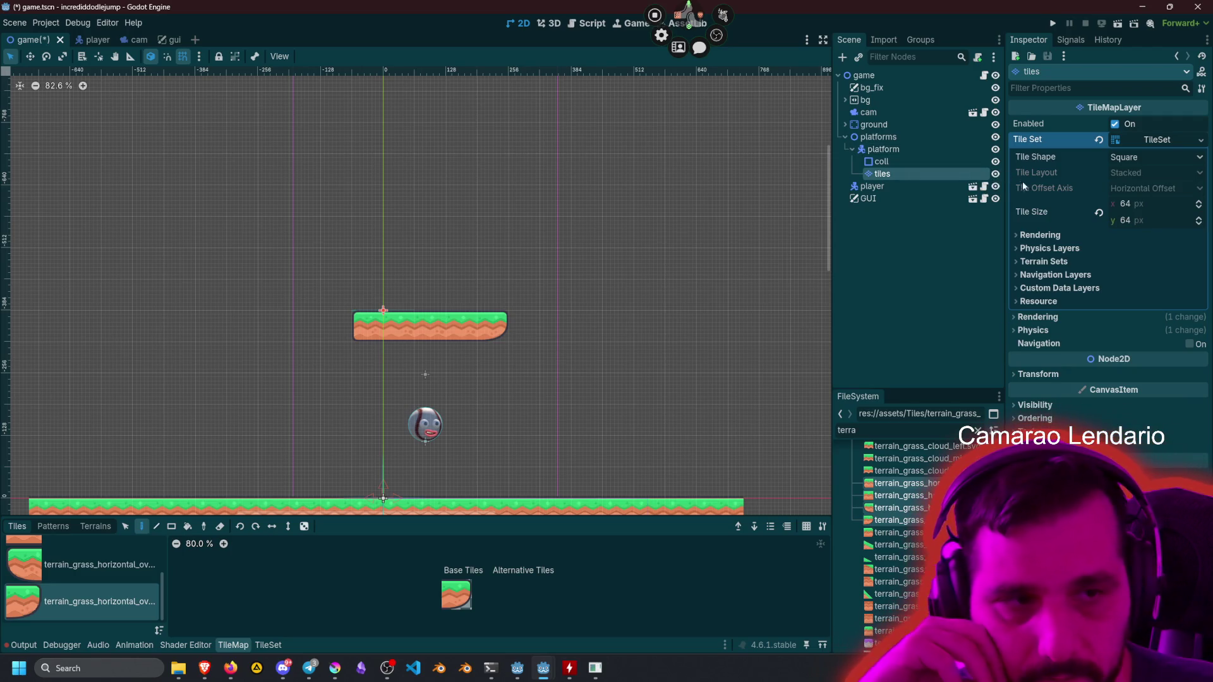
click(1111, 374)
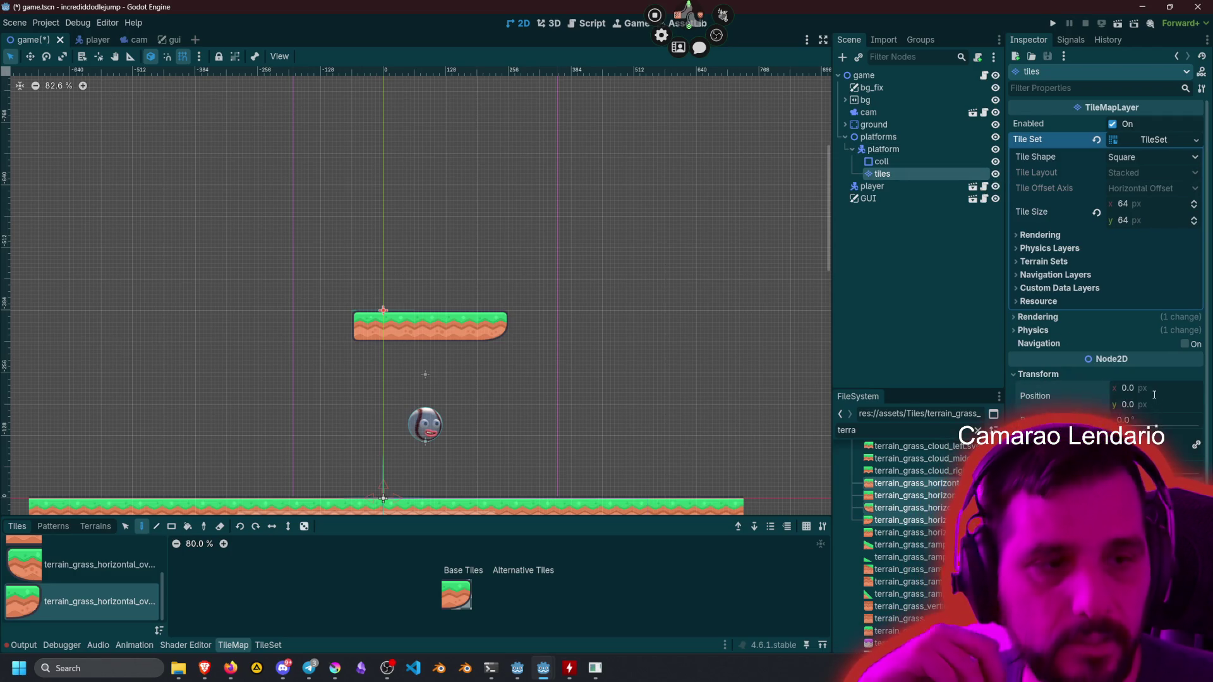
click(1153, 396)
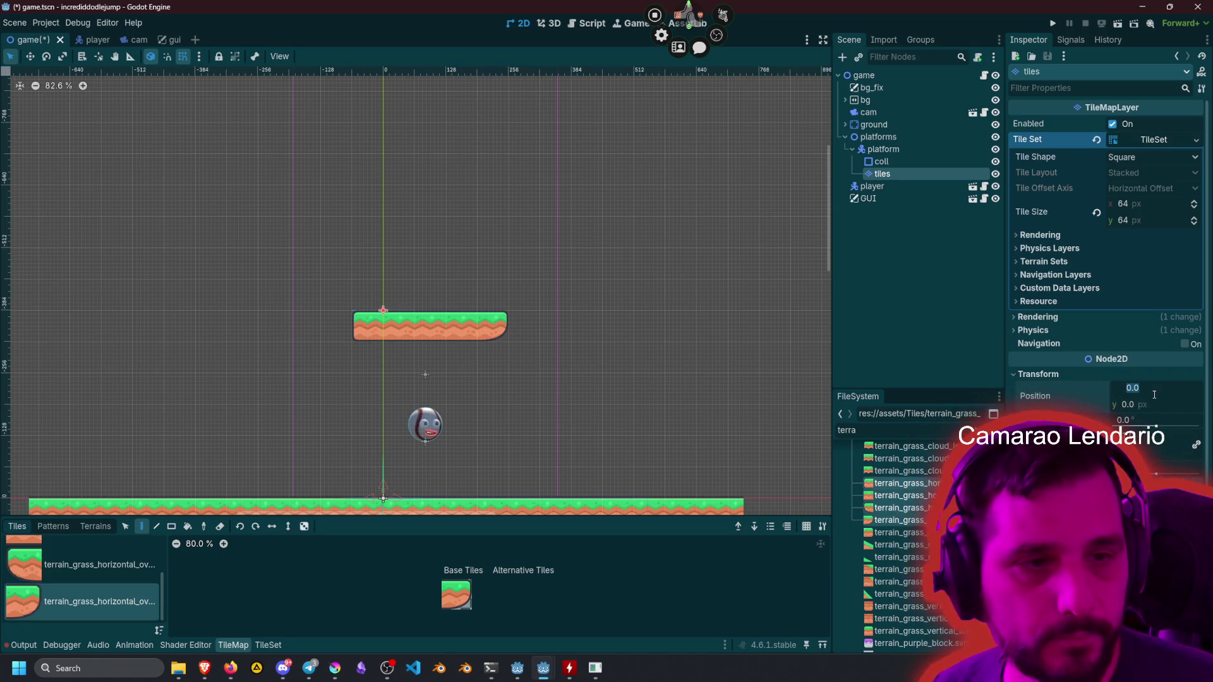
key(Tab)
key(Tab)
key(Tab)
text(0.5)
key(Return)
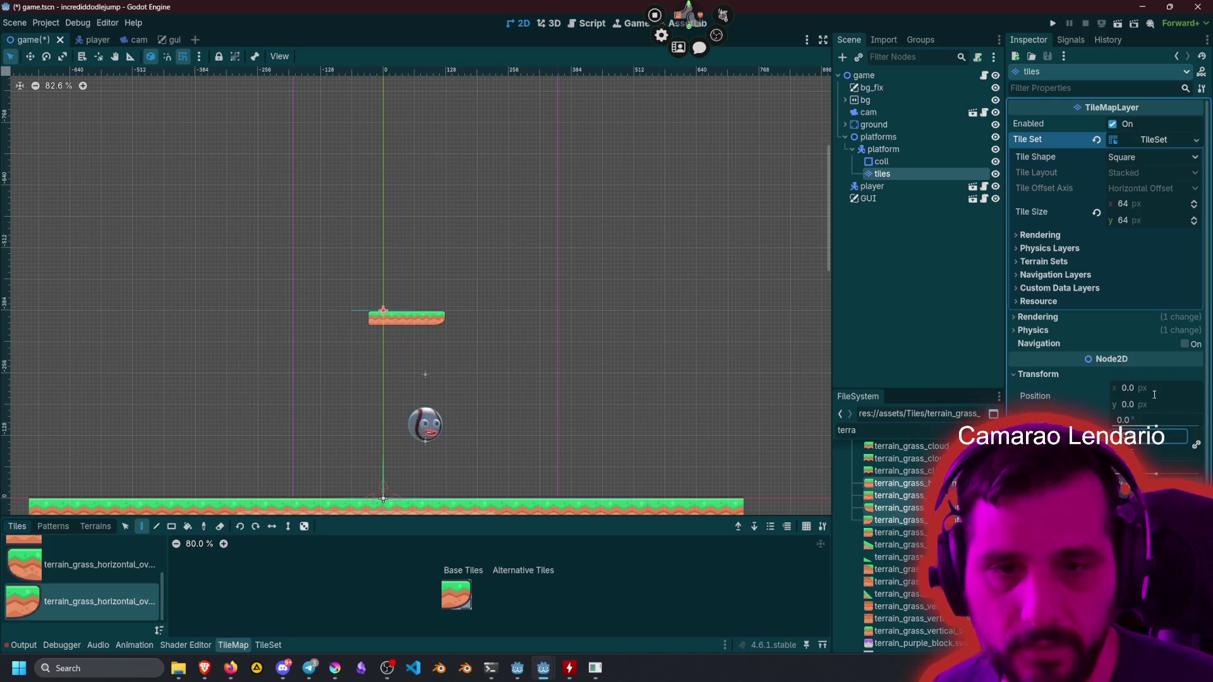
scroll(407, 316, up, 5)
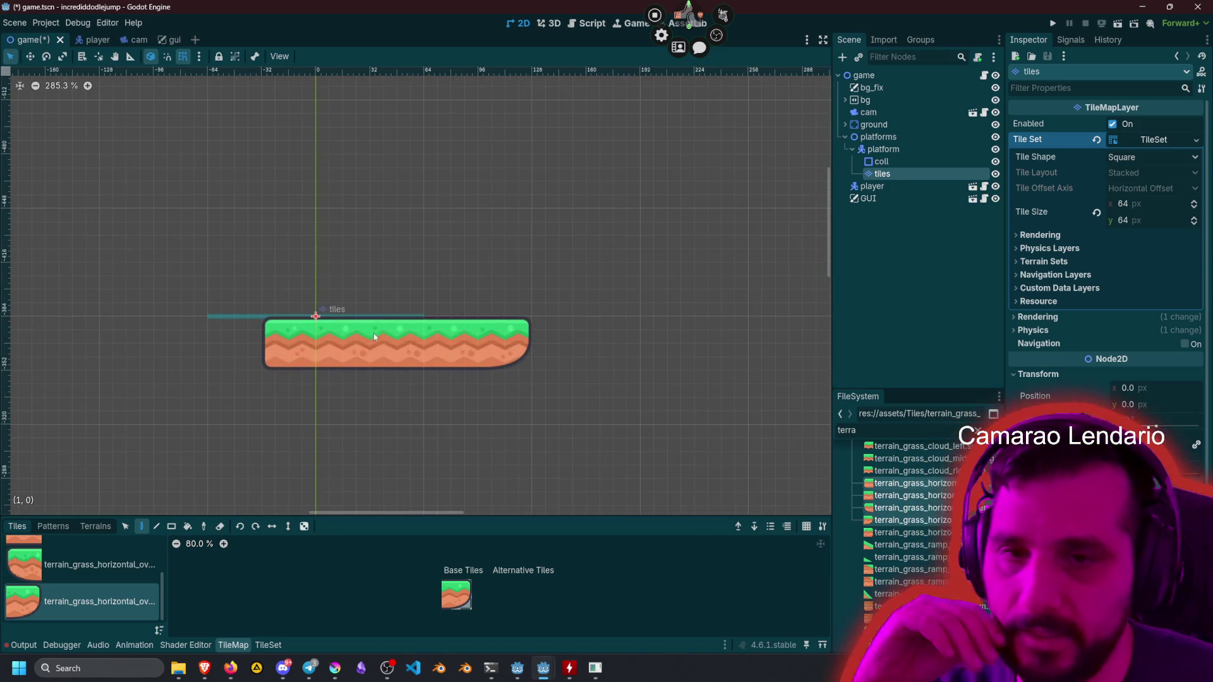
Paint a left grass end cap and fill the gap with middle grass tiles
click(884, 161)
click(883, 173)
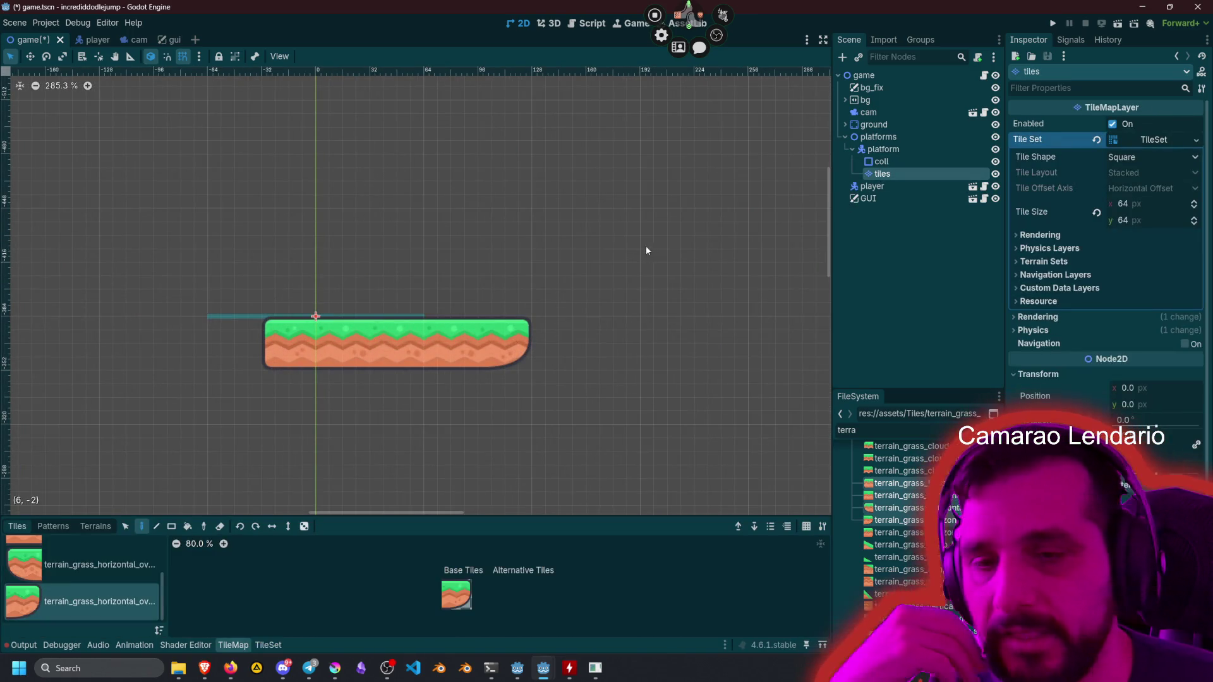
click(43, 564)
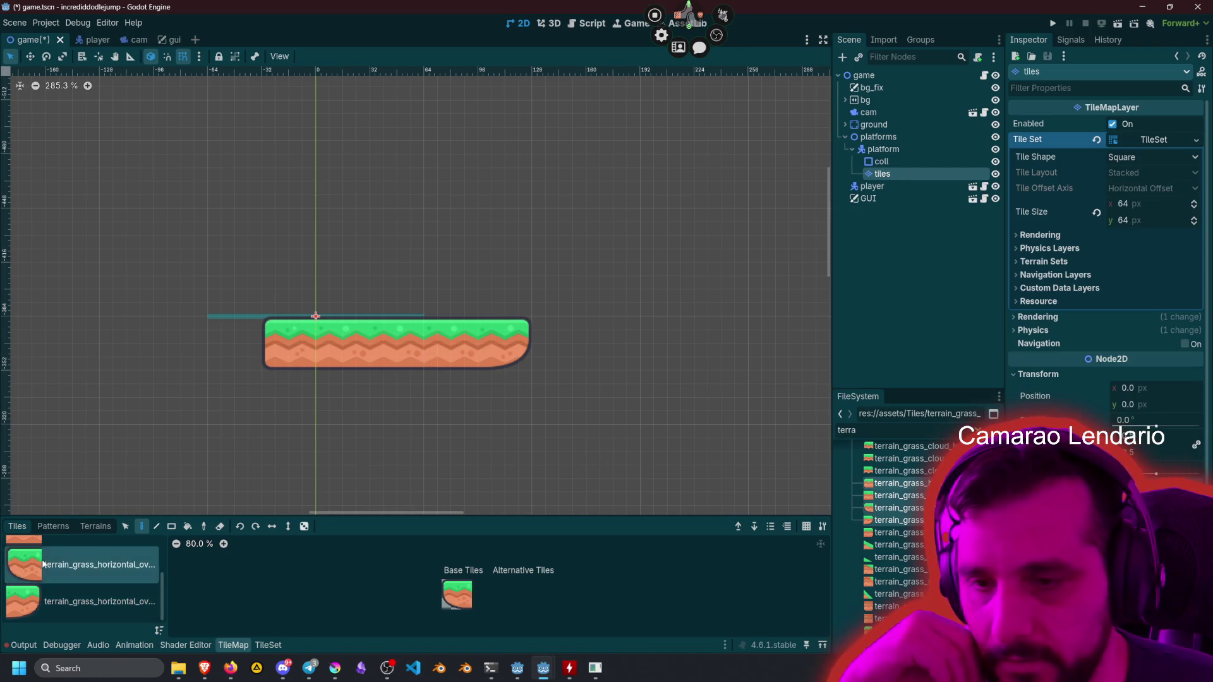
click(456, 594)
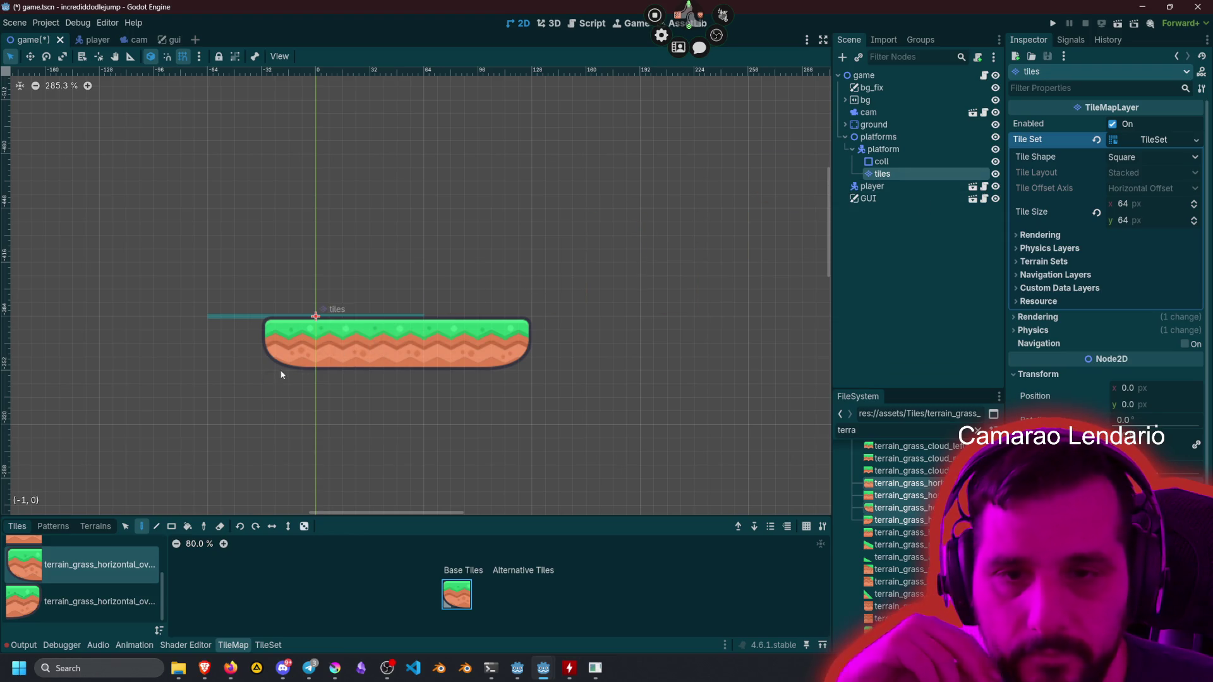
click(216, 339)
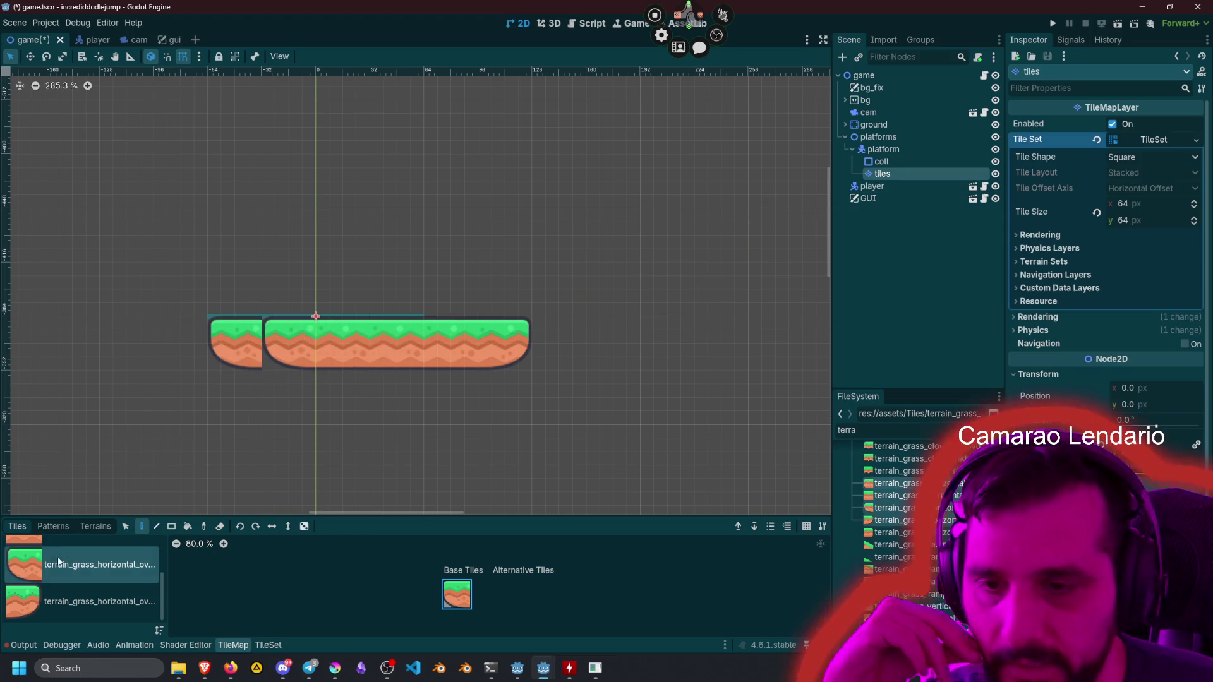
click(82, 541)
click(289, 341)
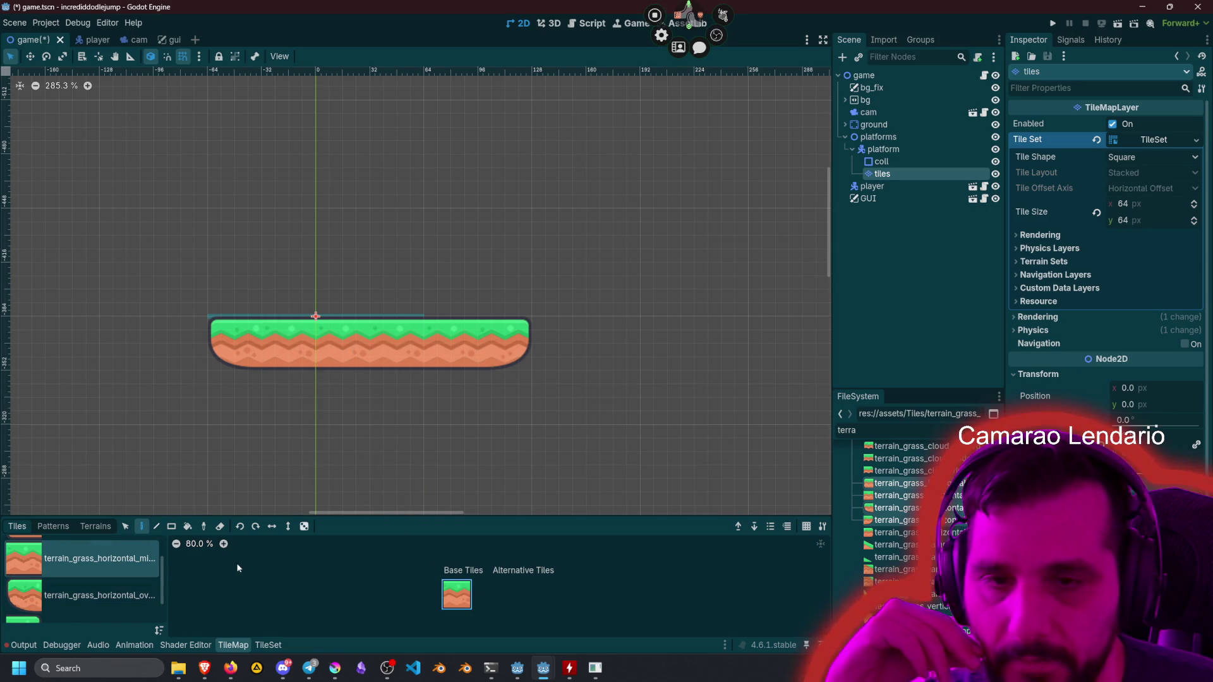
Erase a stray tile from the platform's right part and finish tile editing
scroll(65, 596, down, 1)
click(65, 596)
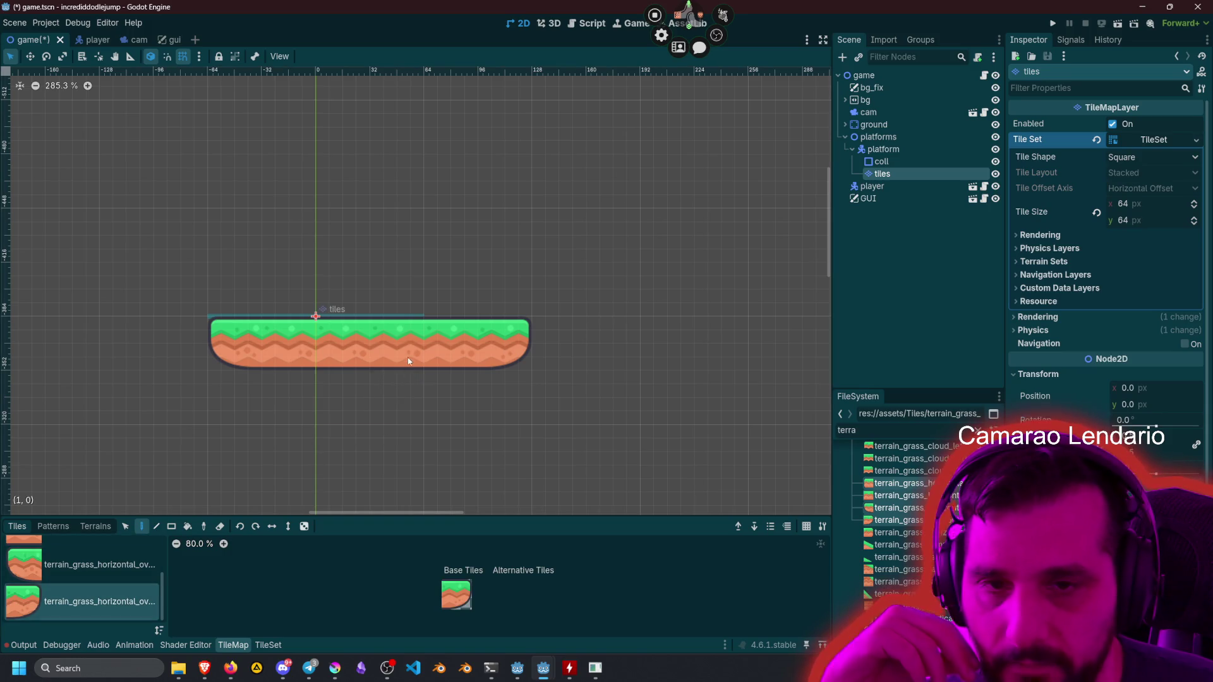
click(456, 594)
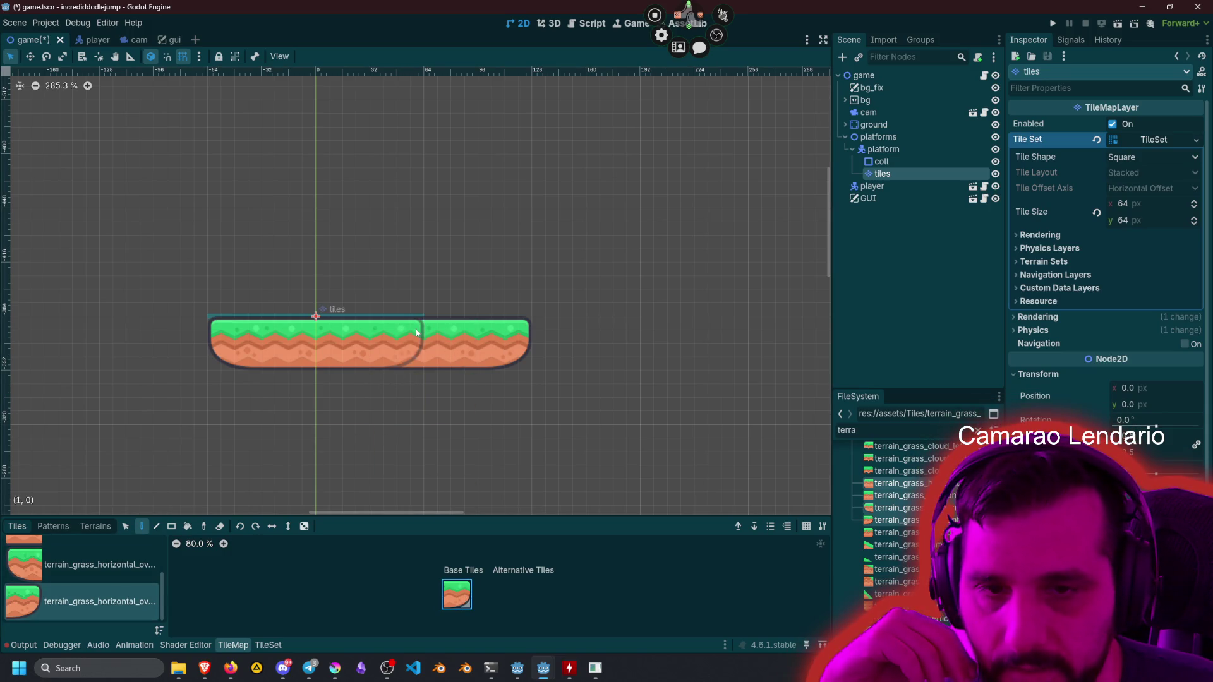
right_click(471, 363)
scroll(492, 325, down, 3)
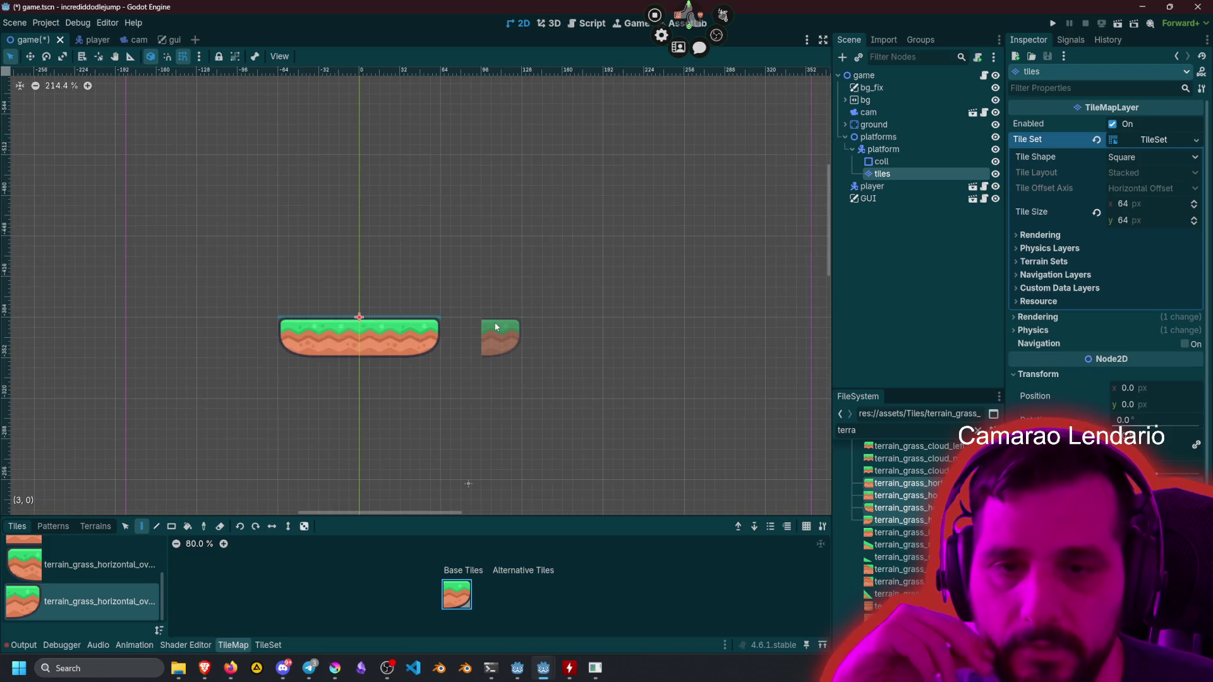
click(895, 258)
scroll(382, 316, up, 4)
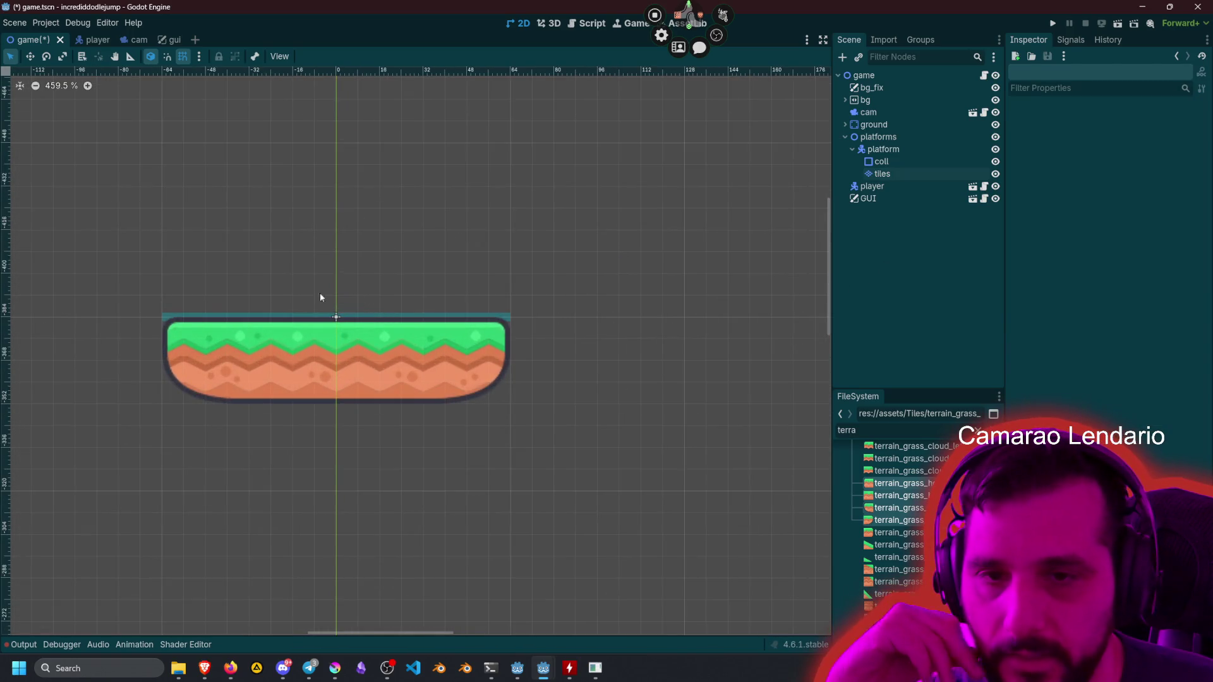
scroll(352, 318, down, 15)
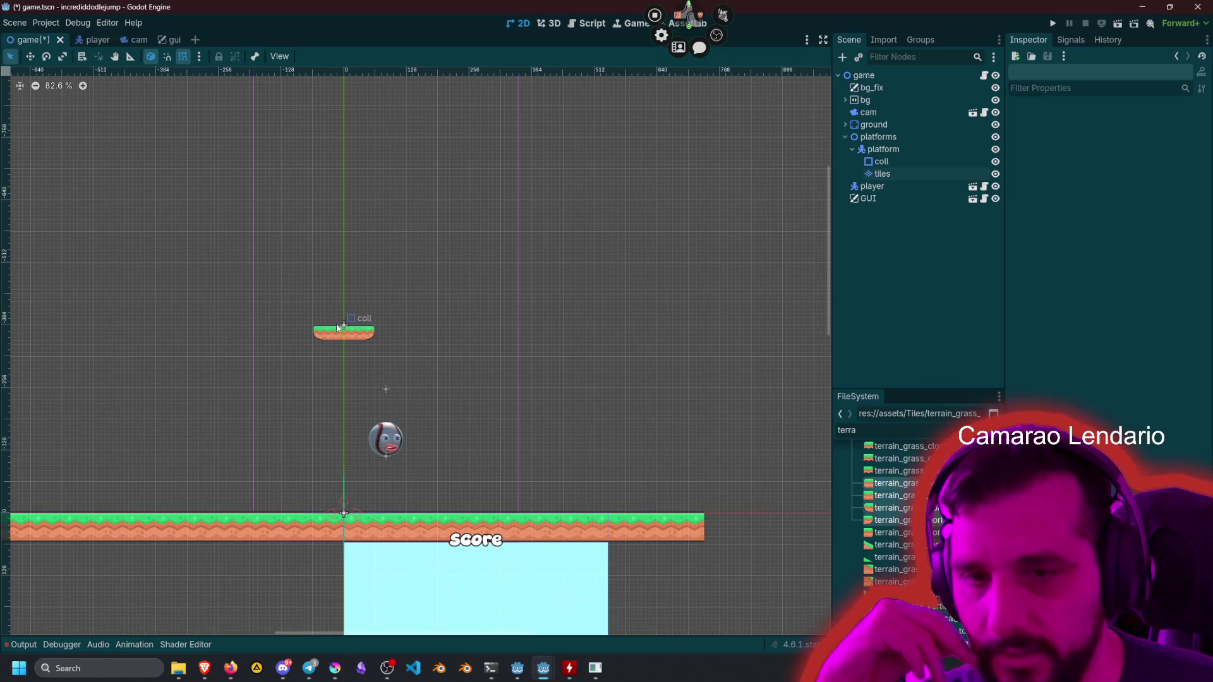
Rename the platform node to platform001 and drag it down and to the left
click(880, 154)
click(882, 161)
double_click(903, 149)
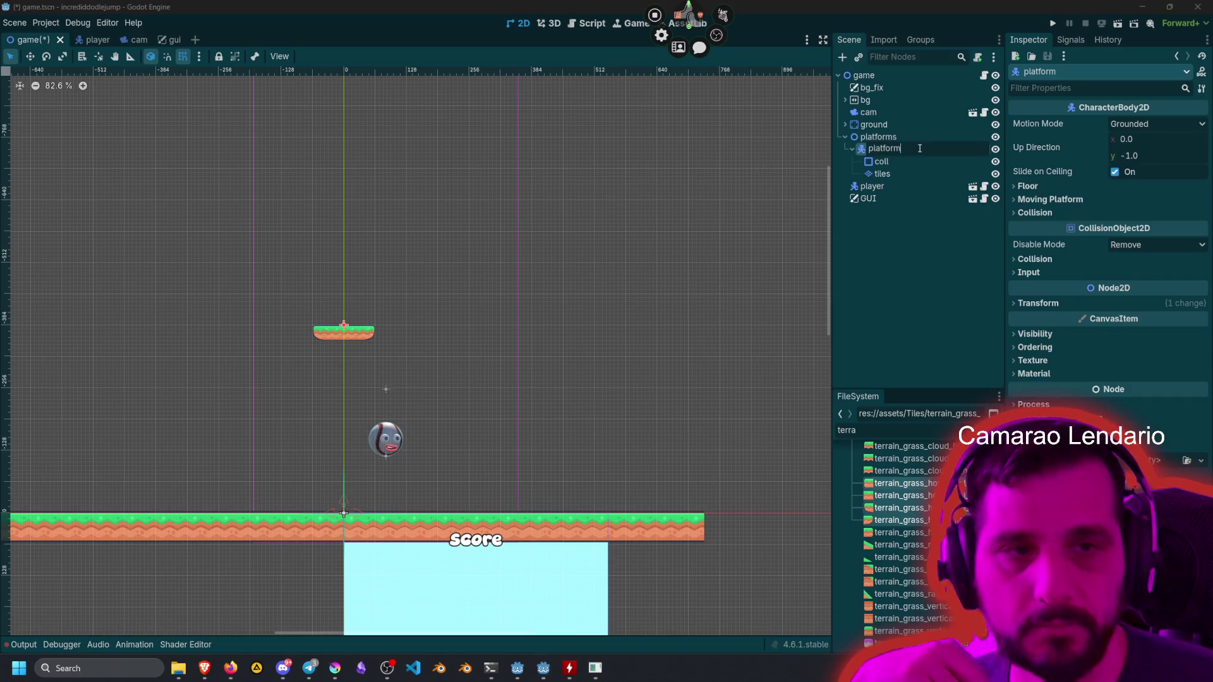
text(001)
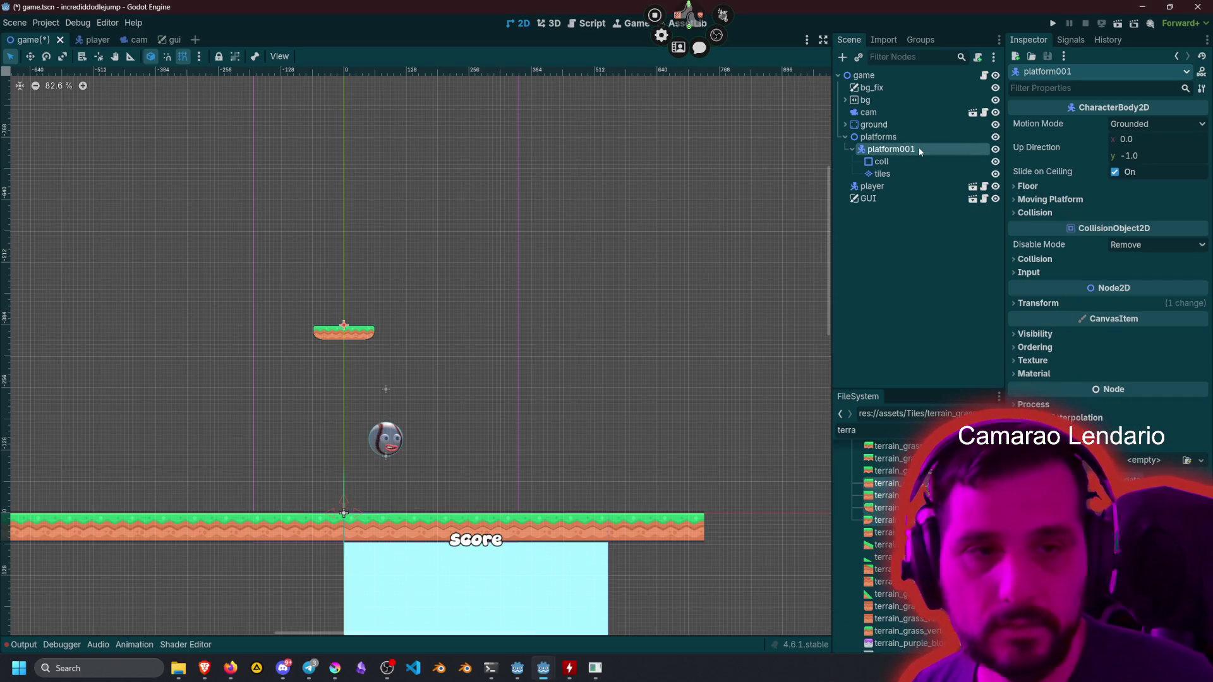
key(Return)
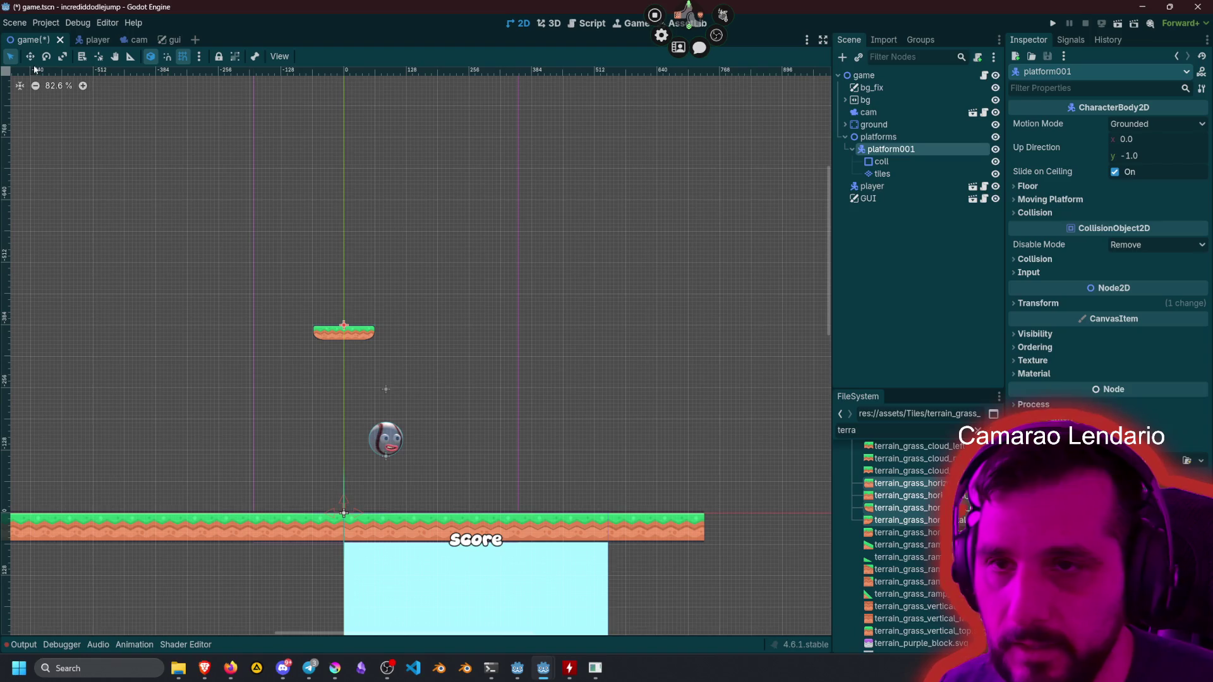
mouse_move(449, 217)
mouse_down()
mouse_move(423, 306)
mouse_move(409, 295)
mouse_up()
Enable One Way Collision on the coll shape, then review platform001's collision settings
click(881, 161)
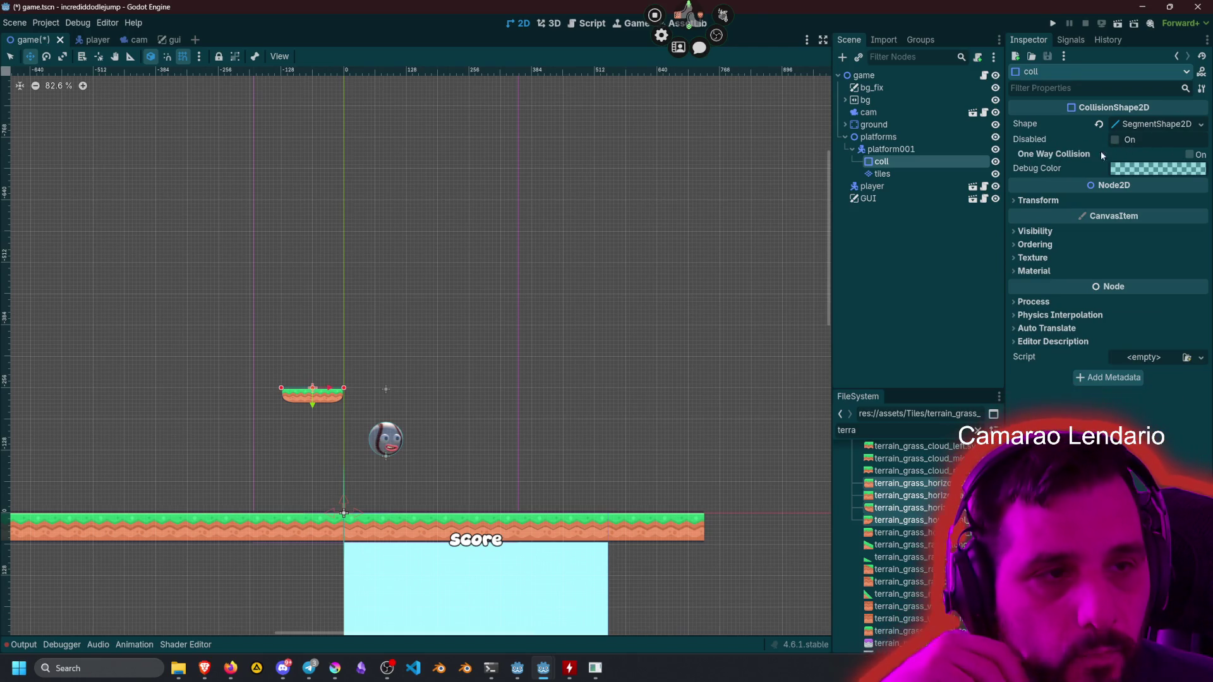
click(1192, 153)
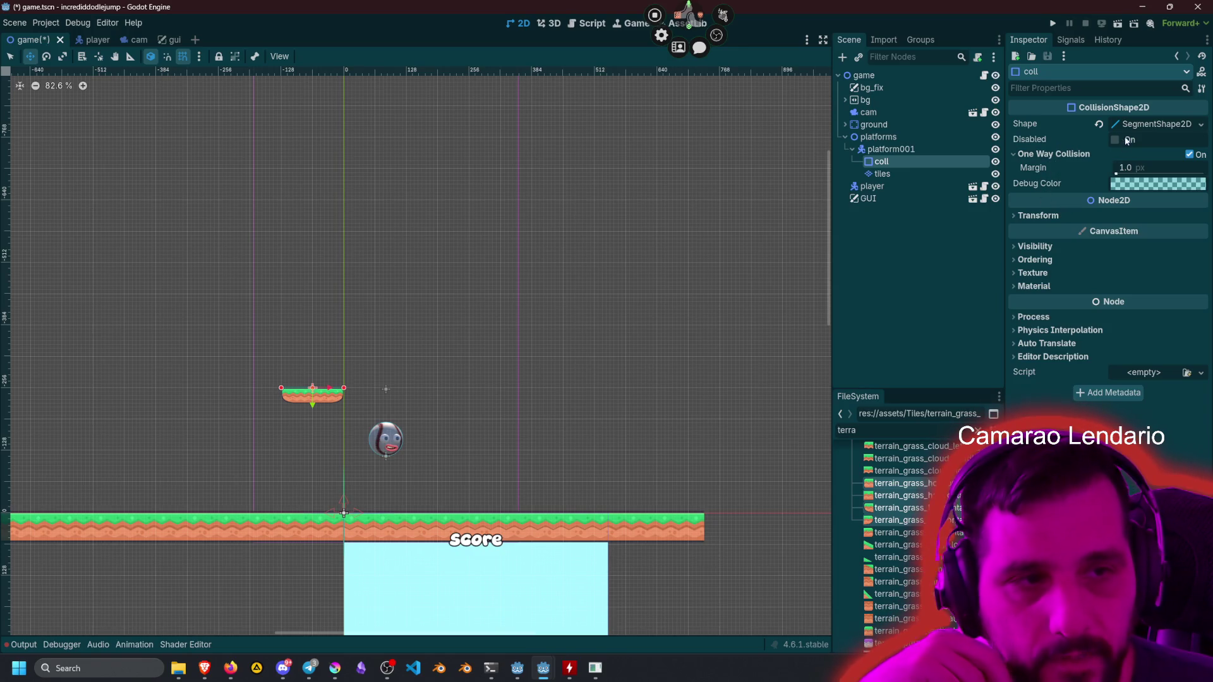
click(1140, 124)
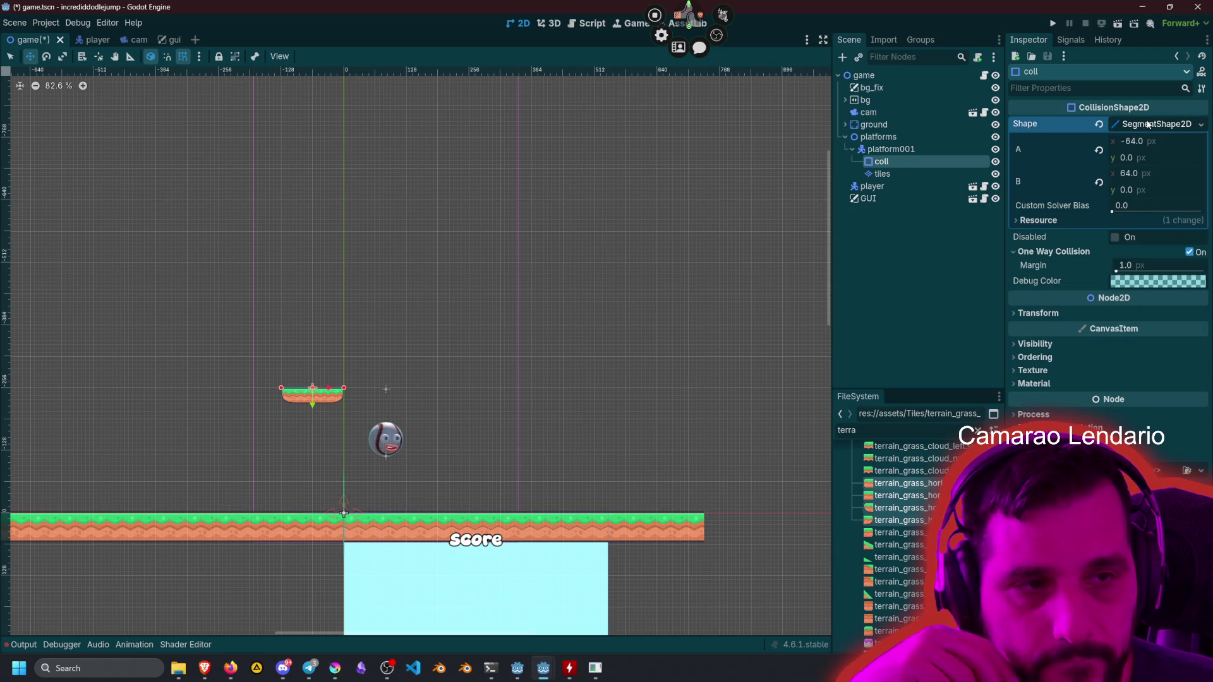
click(1147, 125)
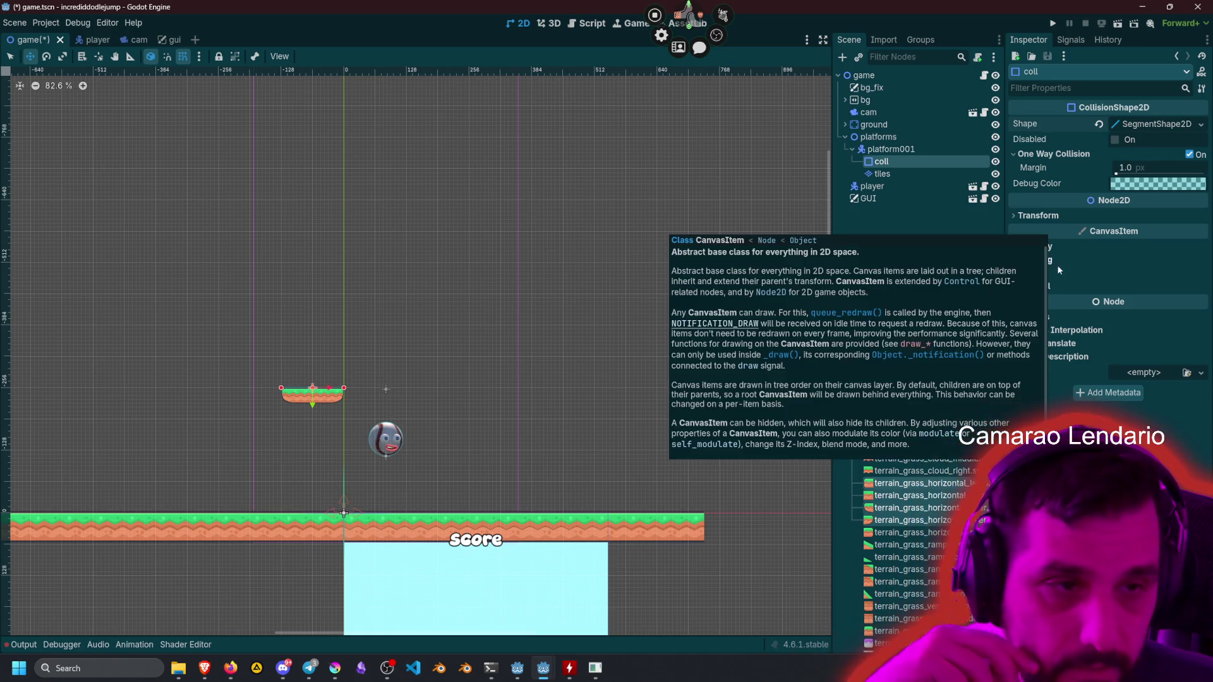
click(930, 150)
click(1053, 261)
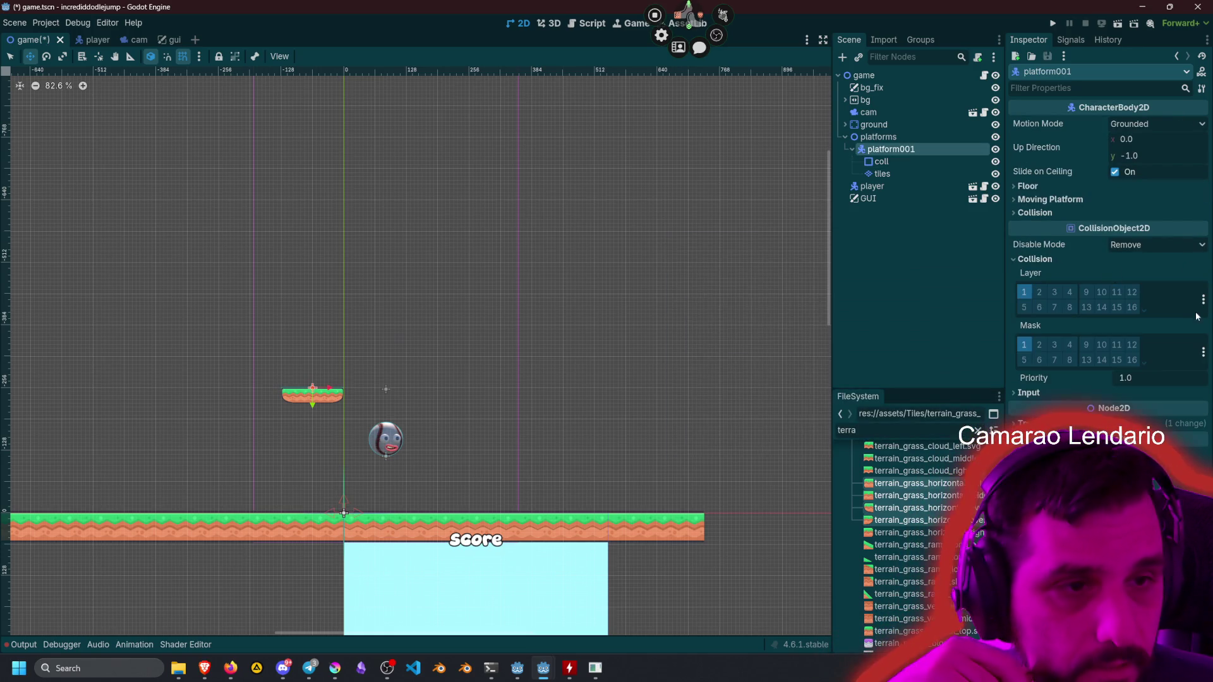
Name 2D physics layer 3 'platforms' in Project Settings
click(1203, 301)
click(1143, 313)
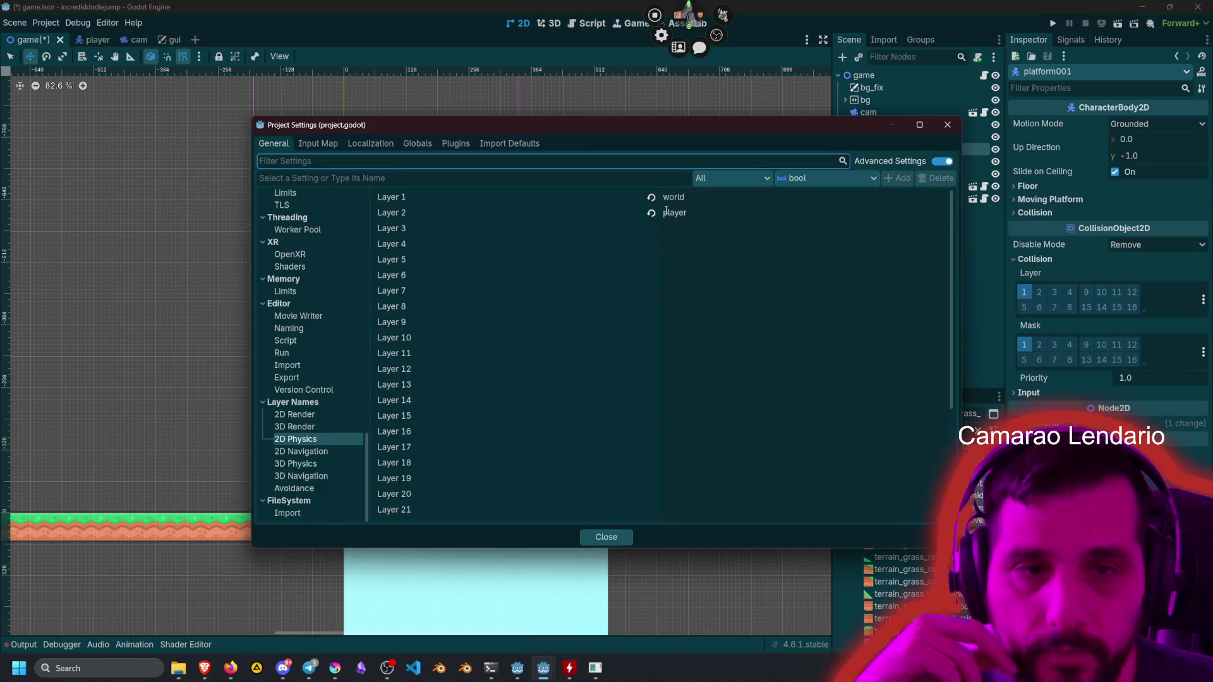
click(706, 228)
text(platf)
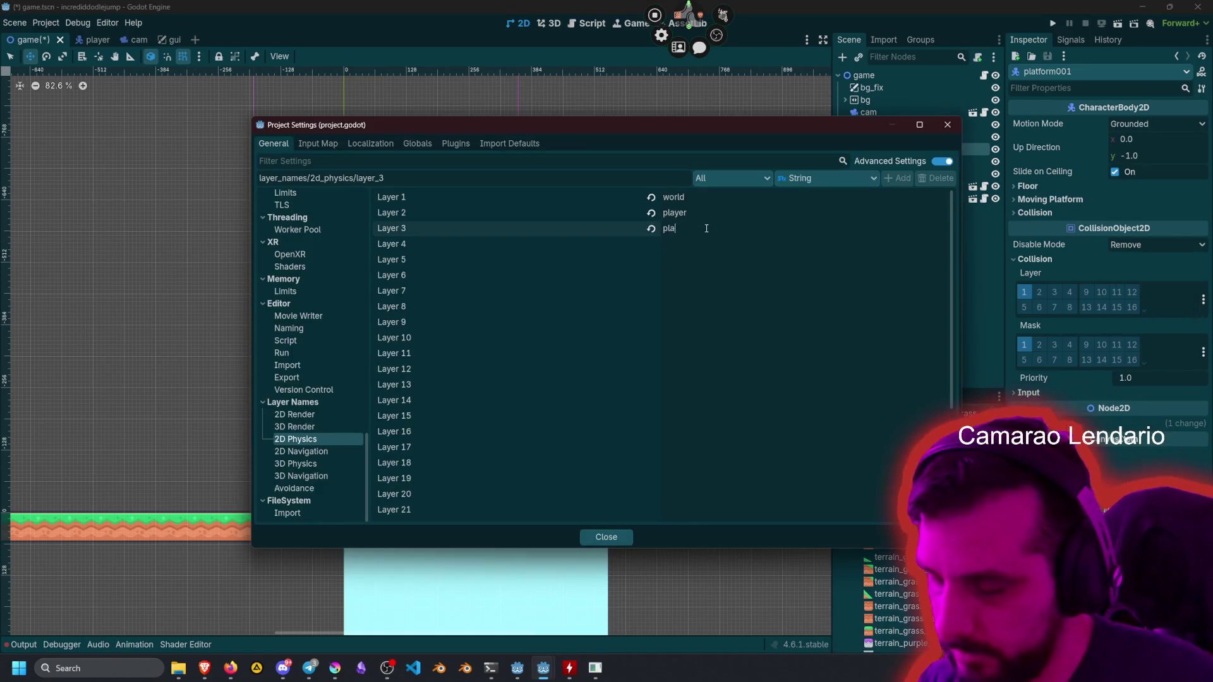
text(orms)
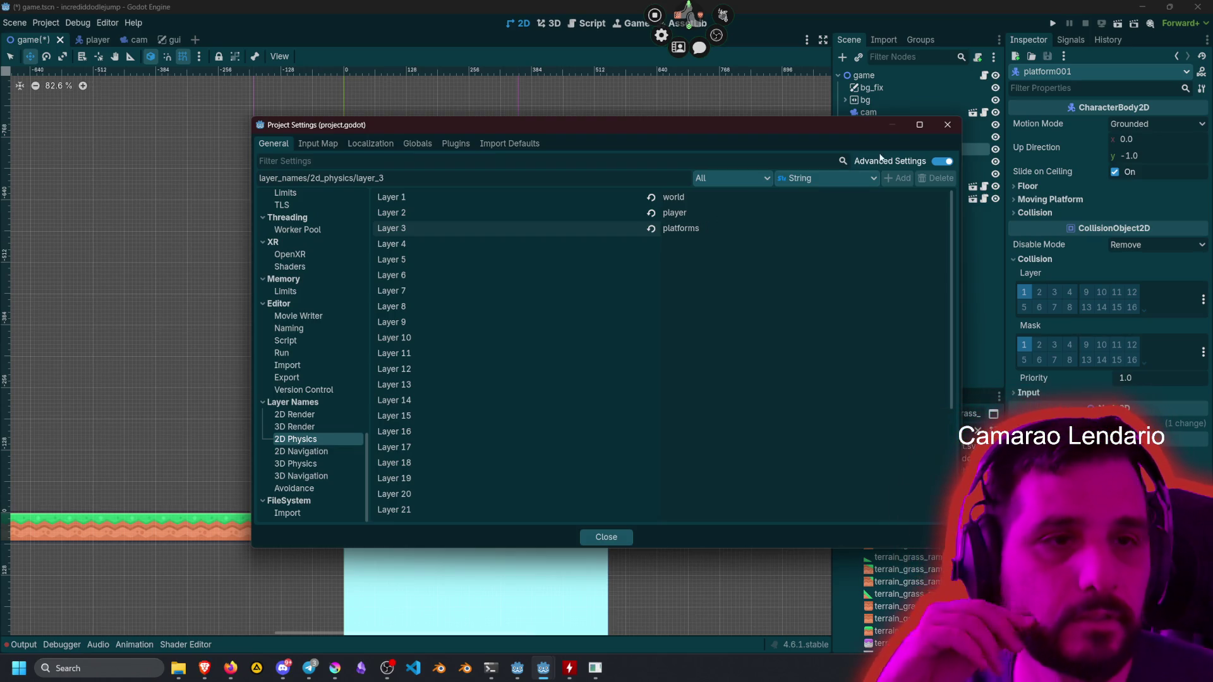
click(947, 125)
Put platform001 on collision layer 3 only, with mask set to layer 2
click(1053, 292)
click(1024, 293)
click(1023, 345)
click(1039, 345)
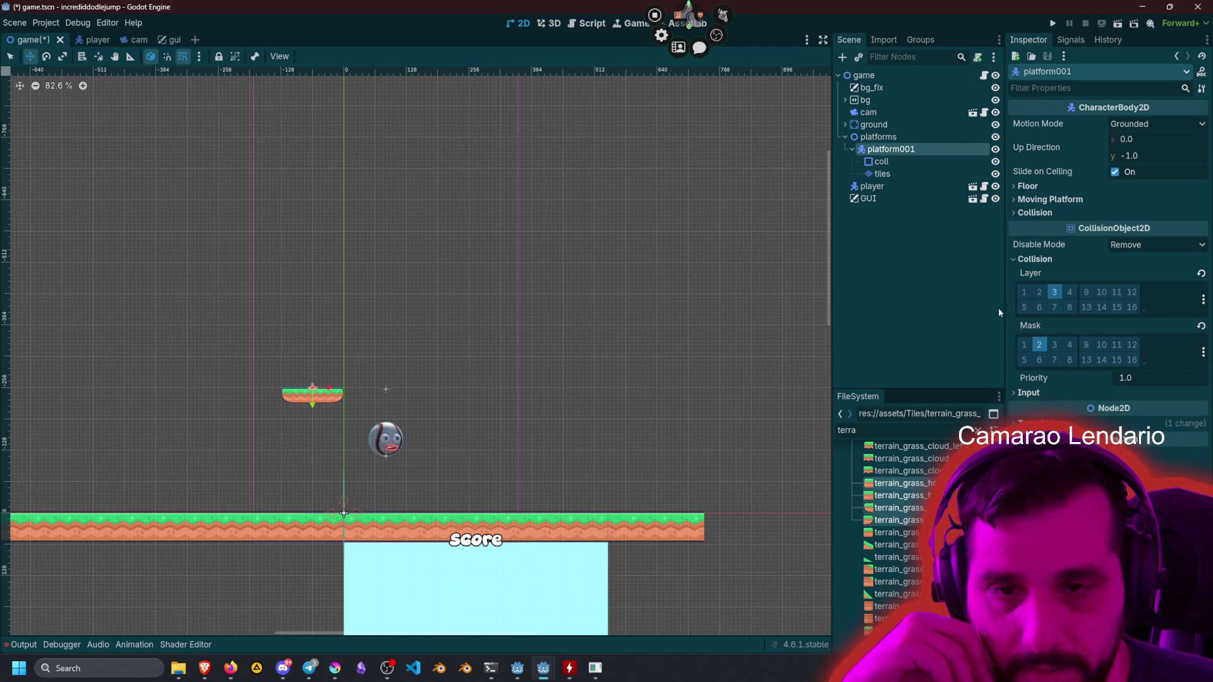
Enable mask bit 3 on the player so it collides with platforms, then run the game
click(872, 186)
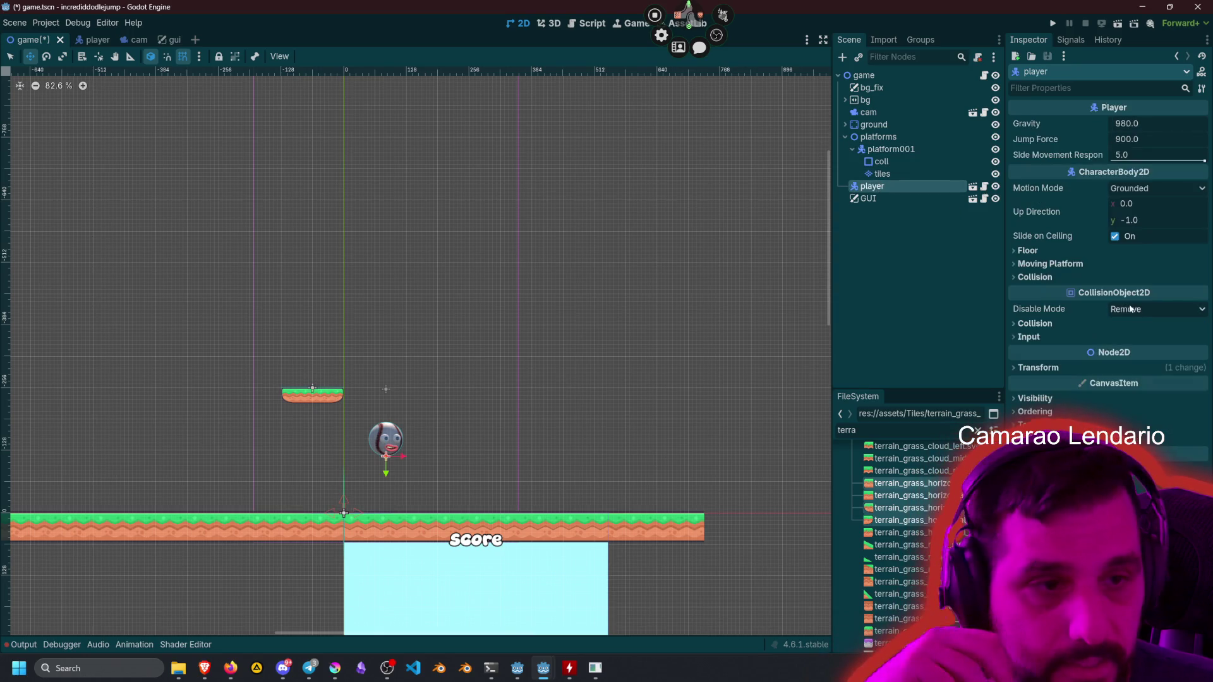
click(1036, 324)
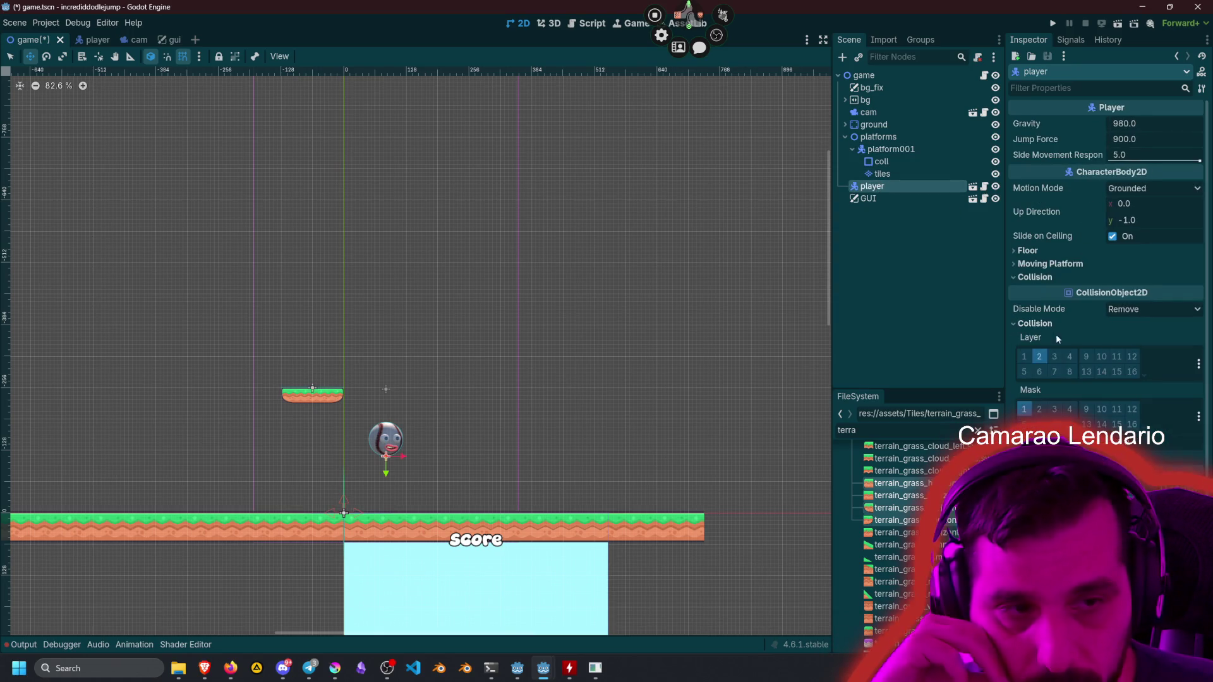
click(1052, 410)
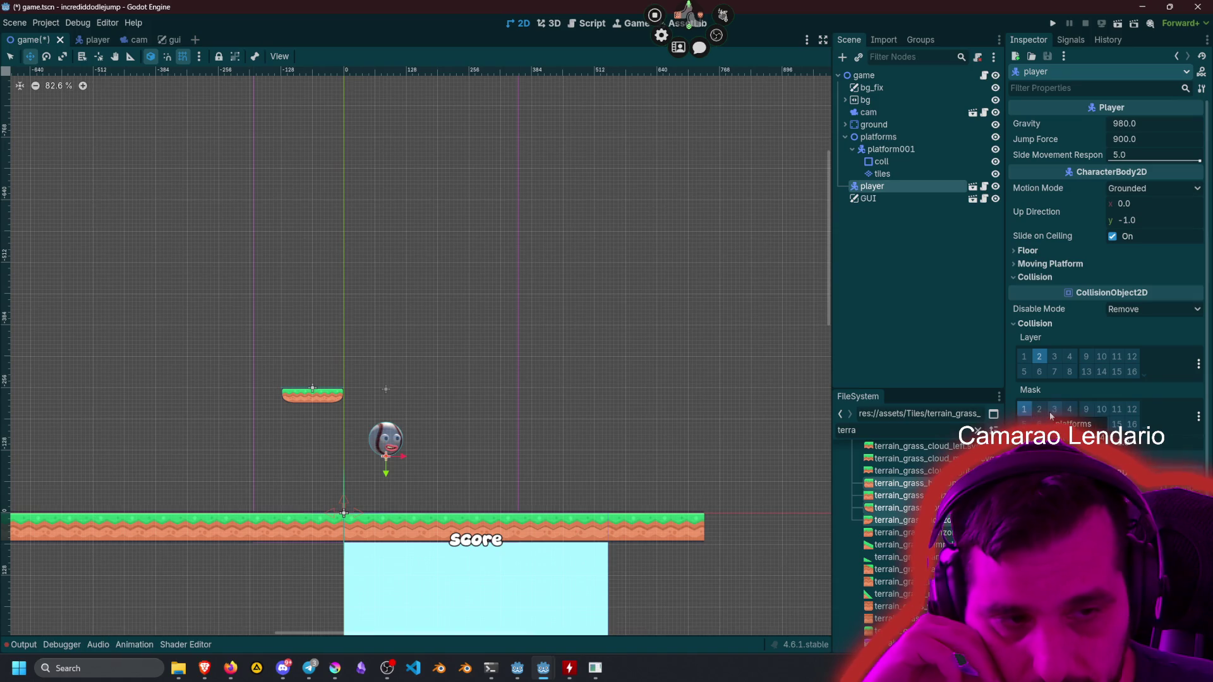
click(913, 260)
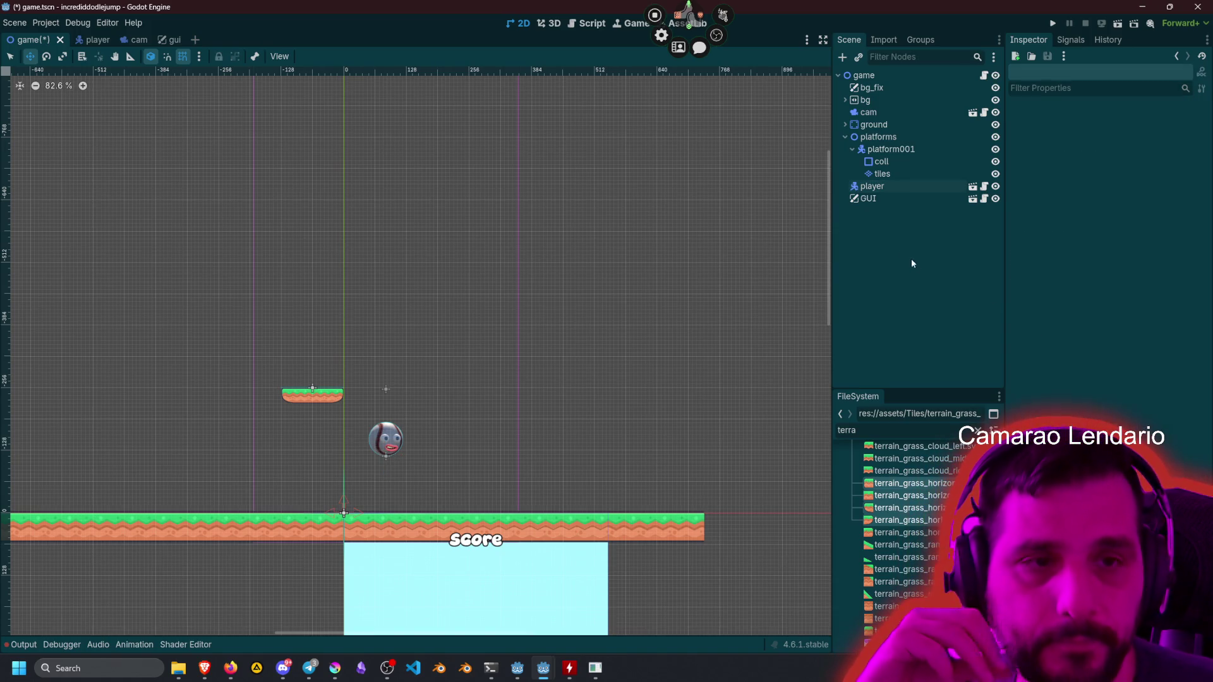
key(F5)
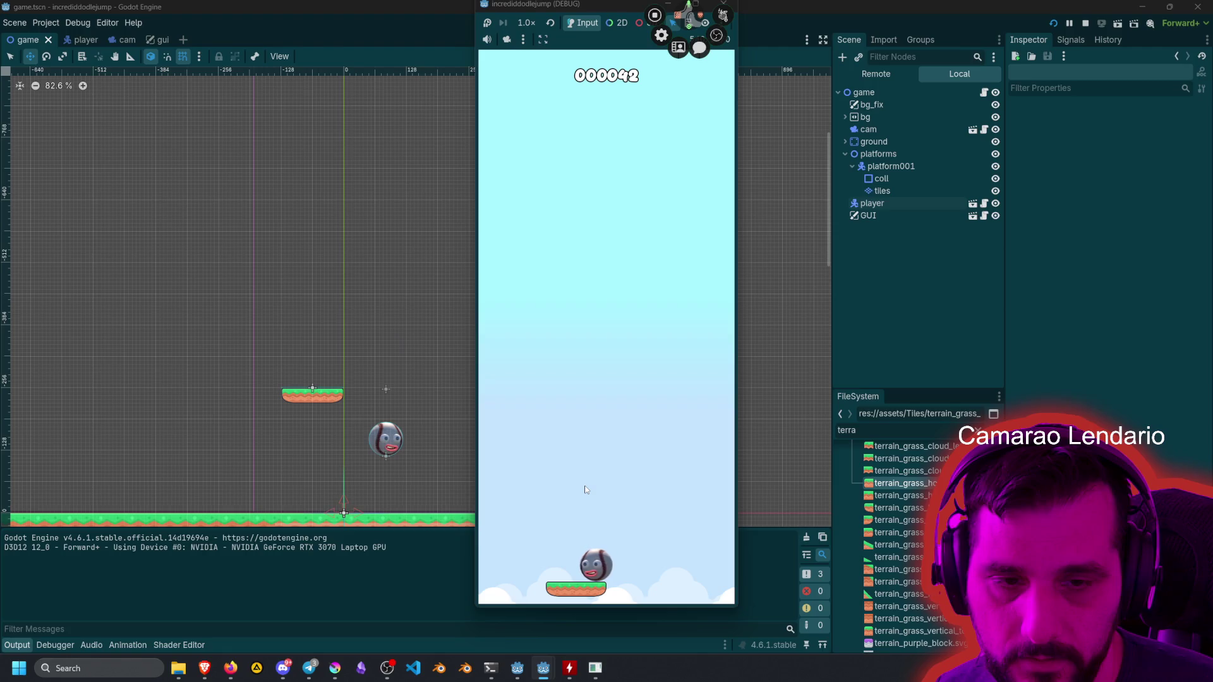
Stop the running test game with F8
key(F8)
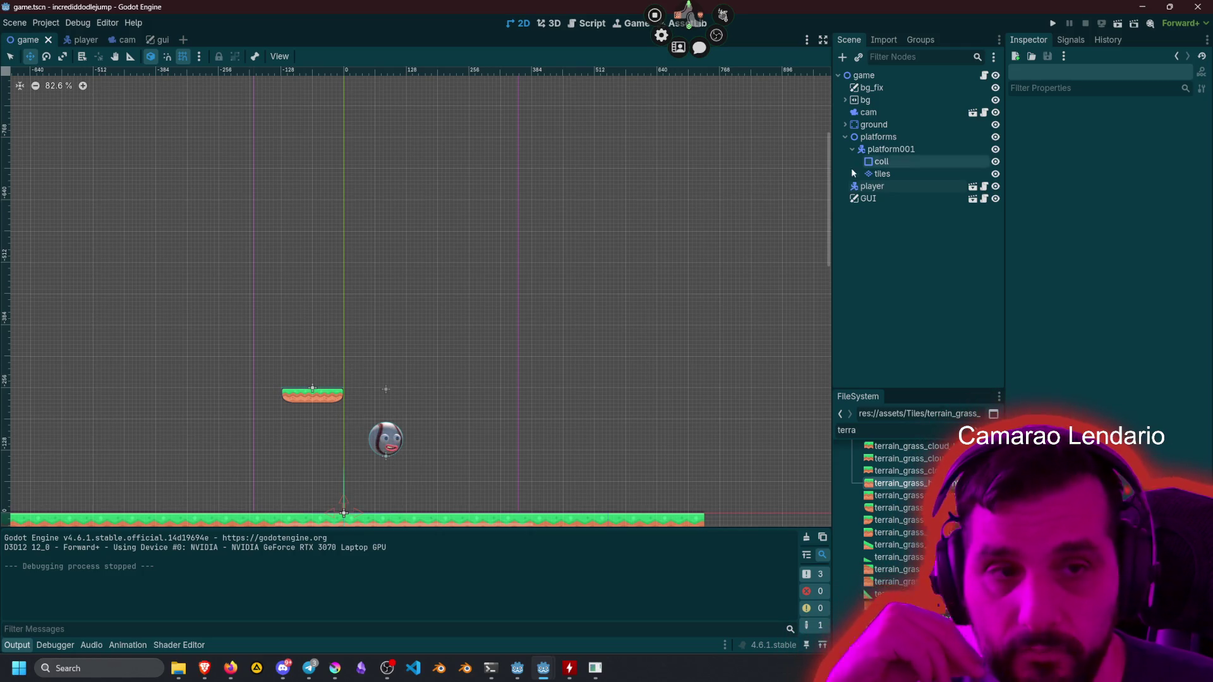
In player.tscn, enable Collision Mask bit 3 on the ray_floor node
click(885, 186)
click(973, 187)
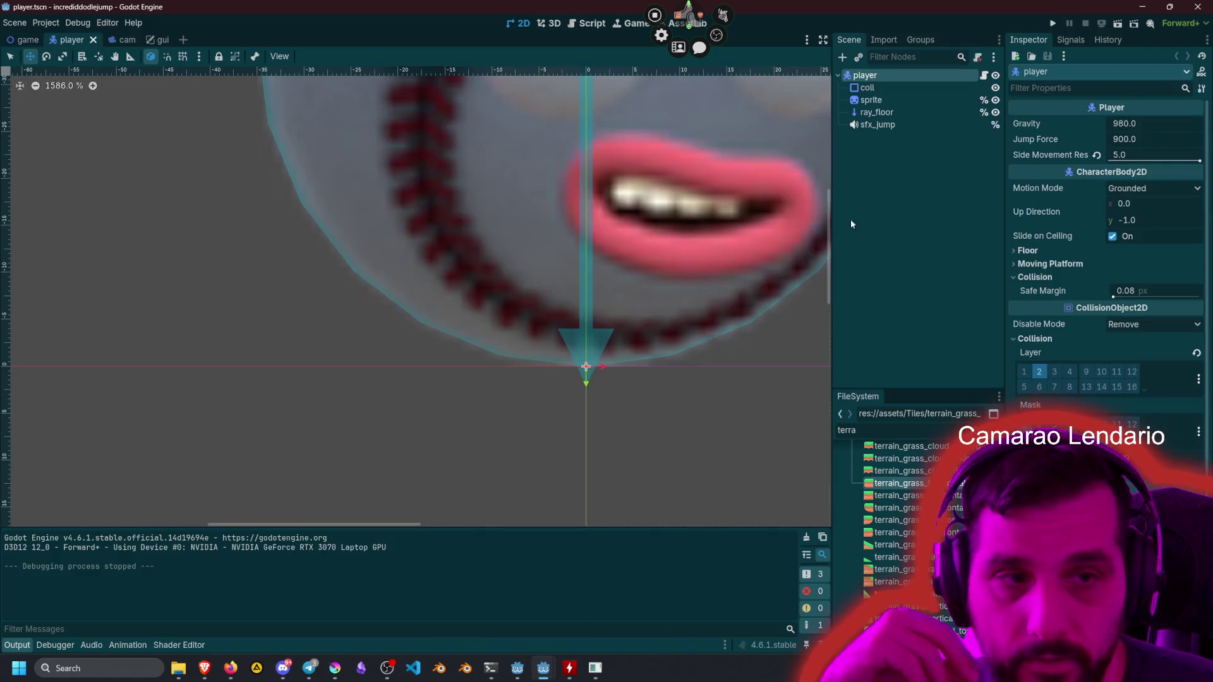
click(911, 114)
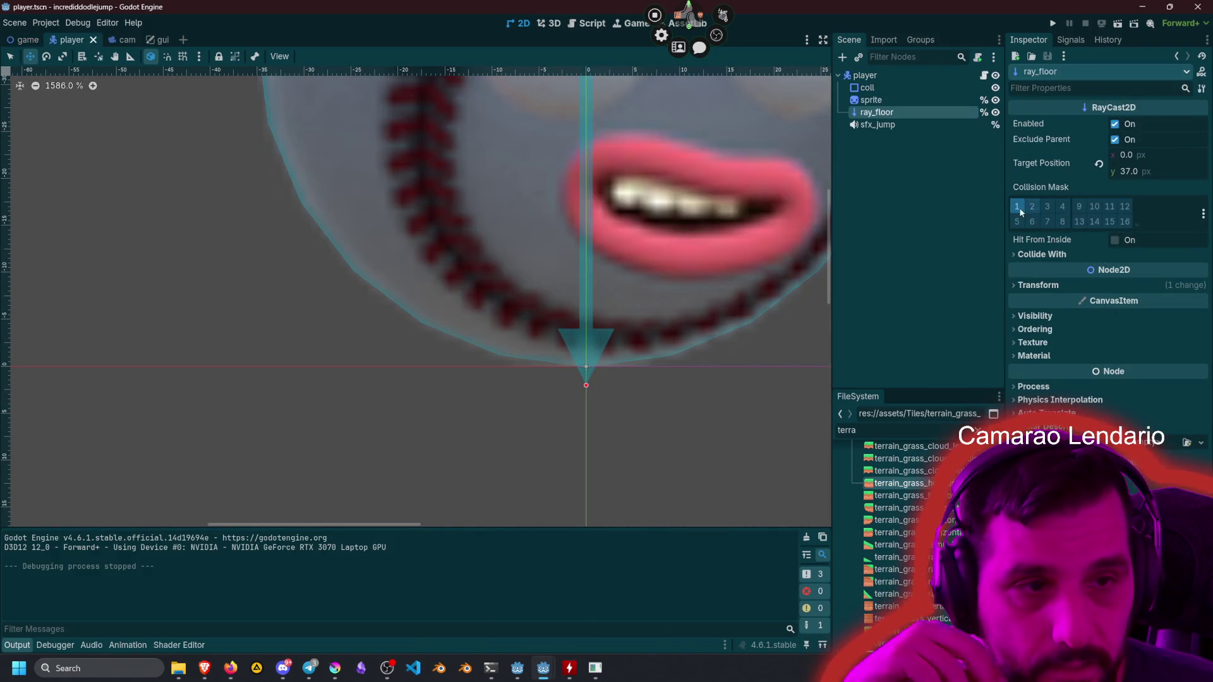
click(1047, 207)
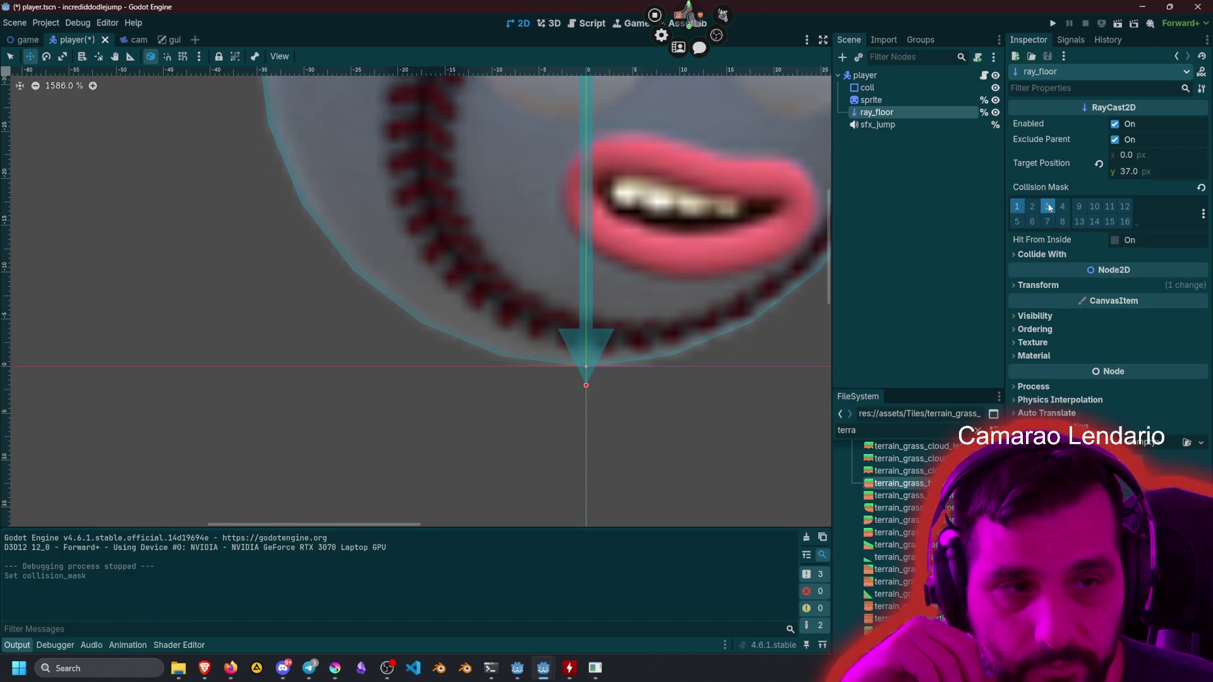
scroll(411, 179, up, 3)
scroll(411, 178, right, 4)
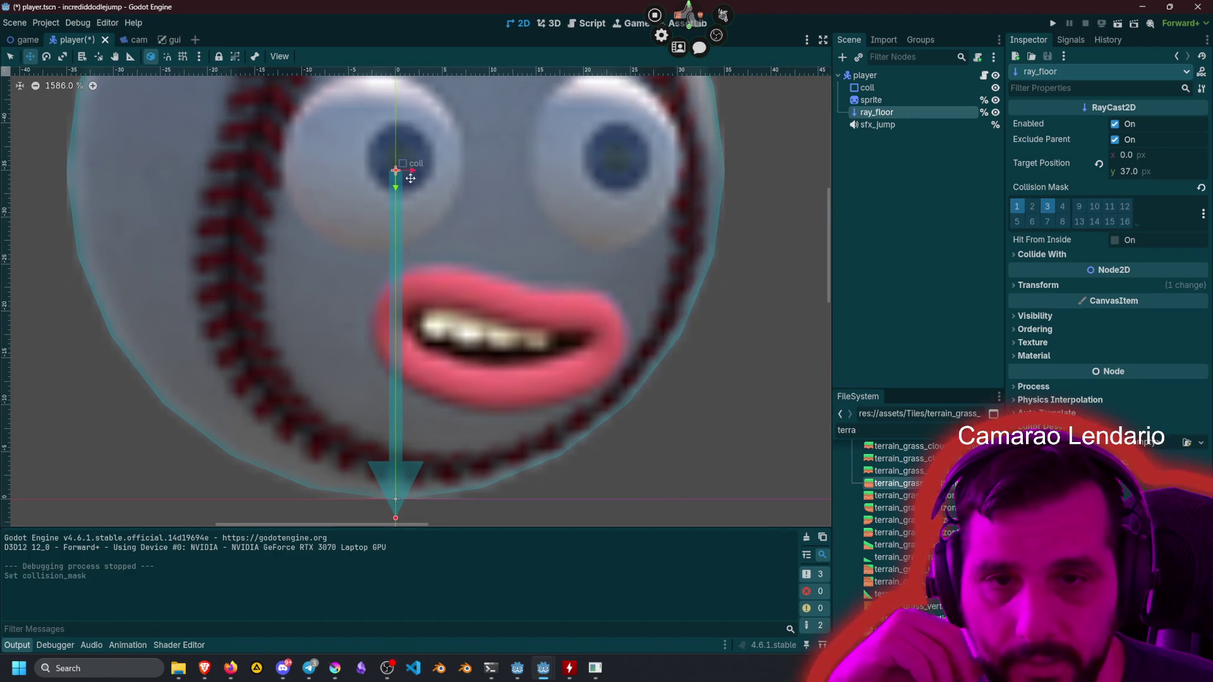
scroll(400, 329, down, 5)
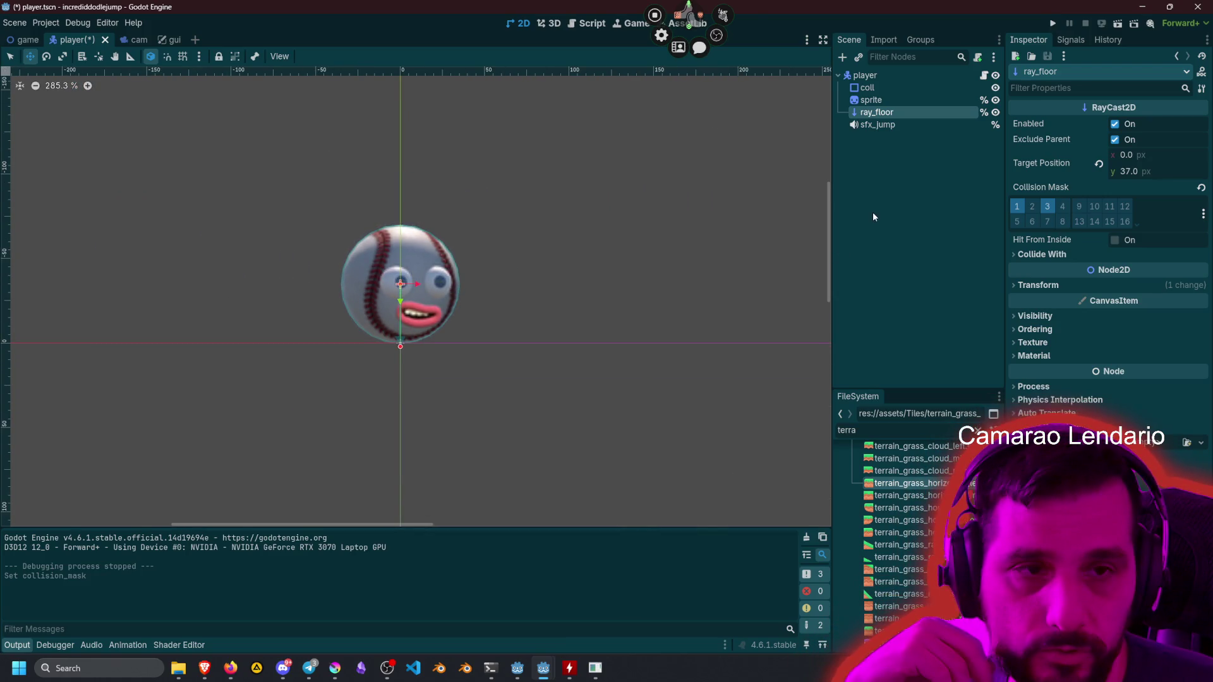
Save and run the game again, then return to the game scene
key(F5)
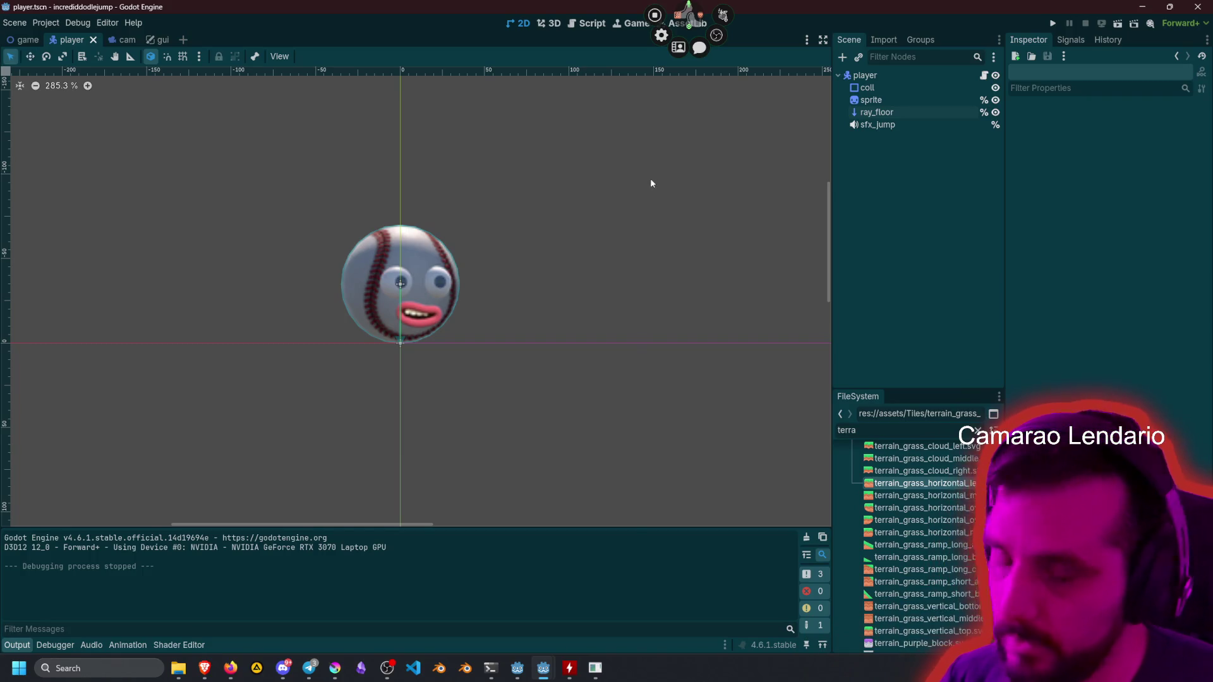
key(q)
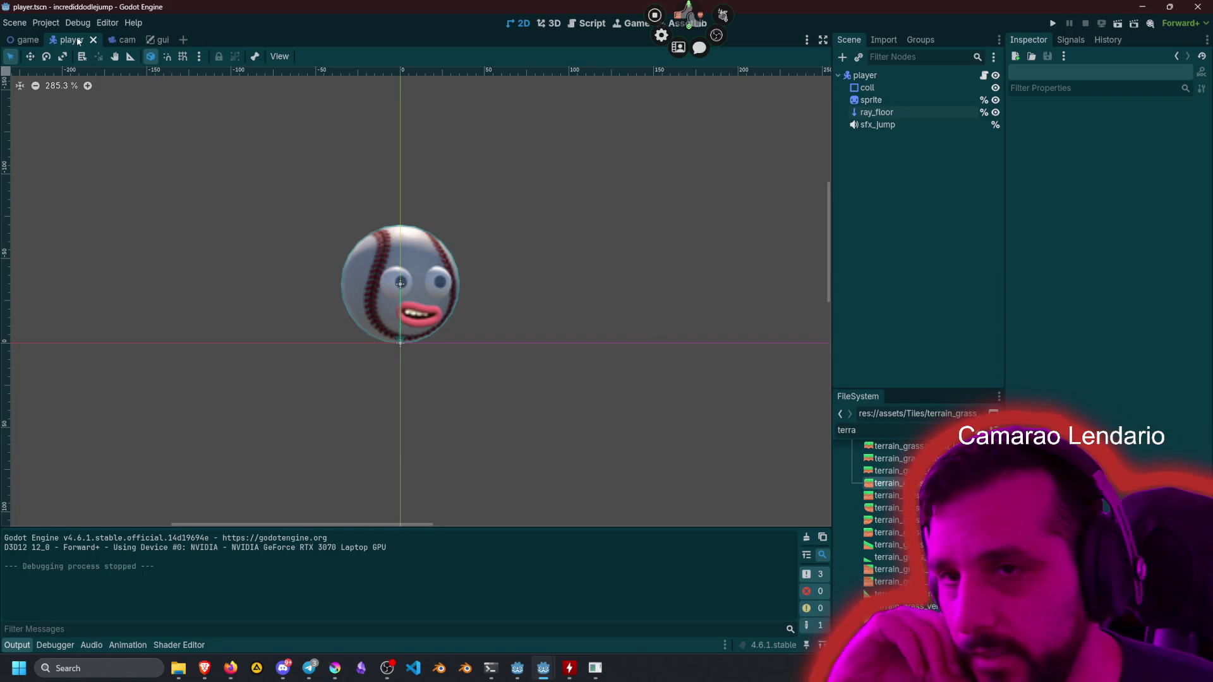
click(20, 42)
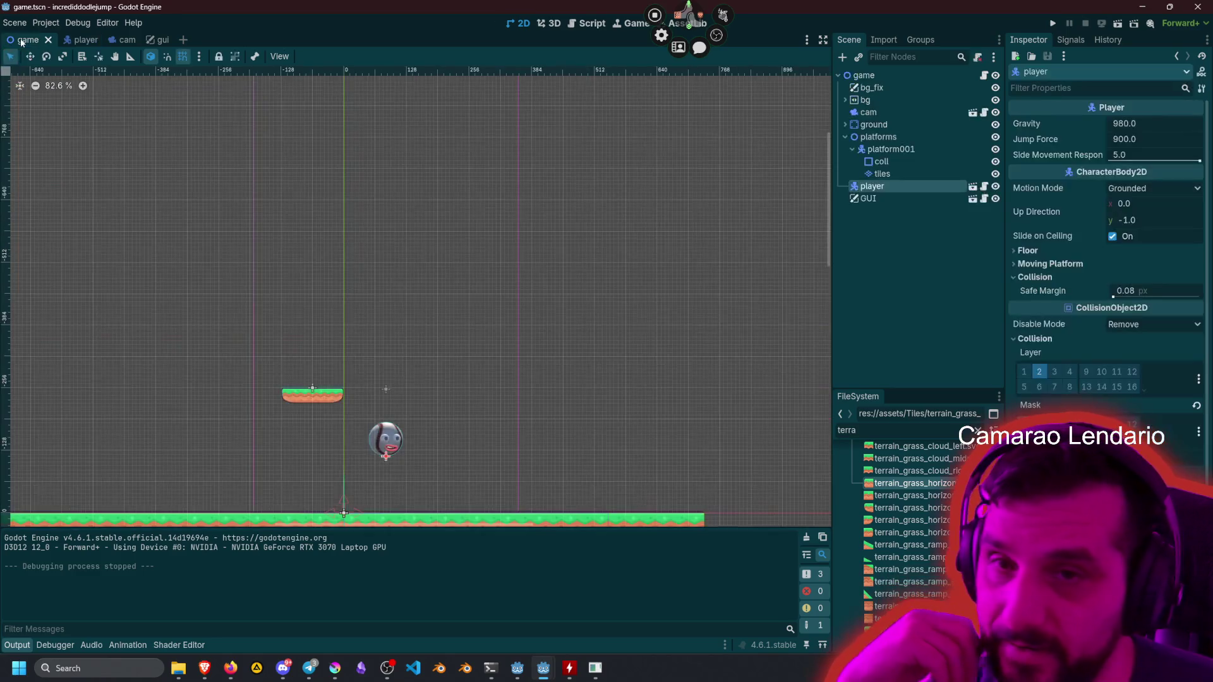
Rename the platform001 node to platform
scroll(406, 265, up, 4)
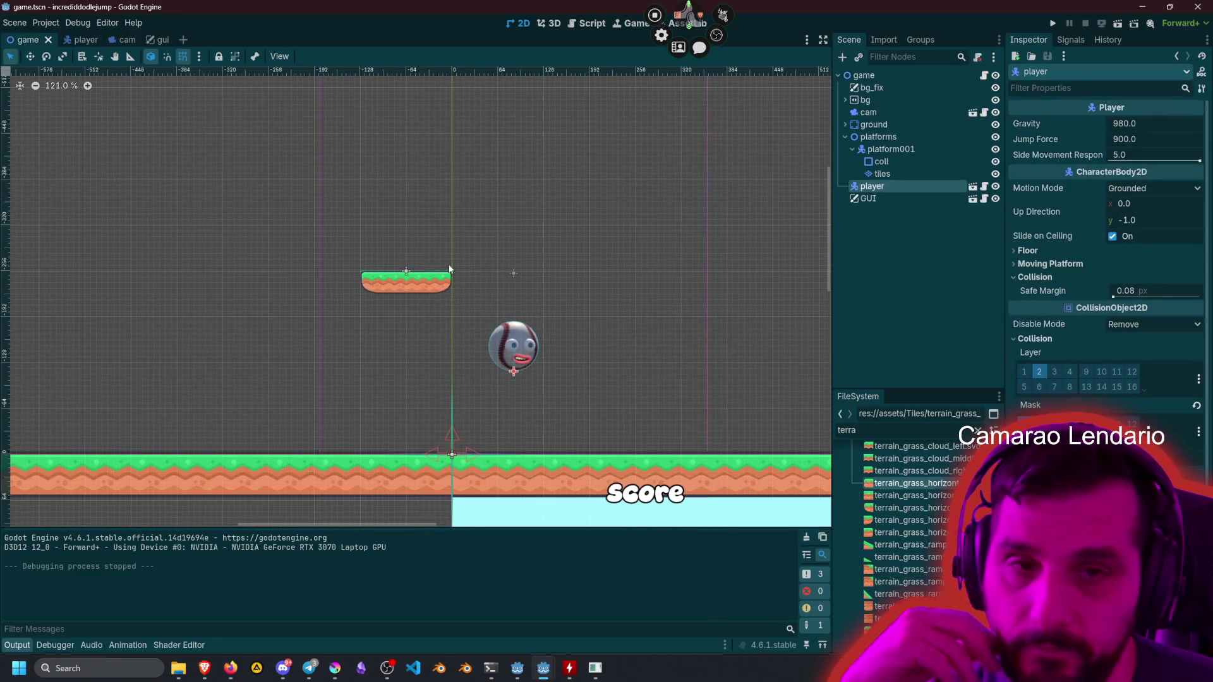
click(893, 150)
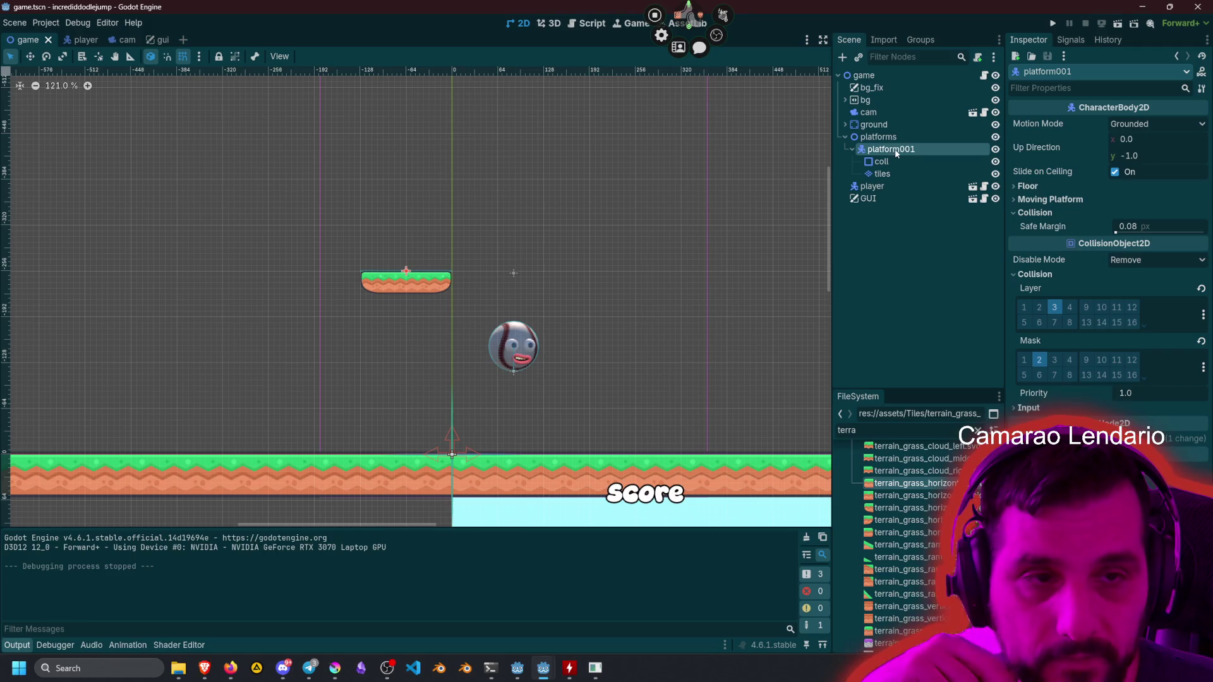
click(896, 150)
key(End)
key(BackSpace)
key(BackSpace)
key(BackSpace)
key(Return)
Save the platform node as its own branch scene, platform.tscn
mouse_move(1017, 108)
click(881, 137)
click(884, 149)
right_click(909, 154)
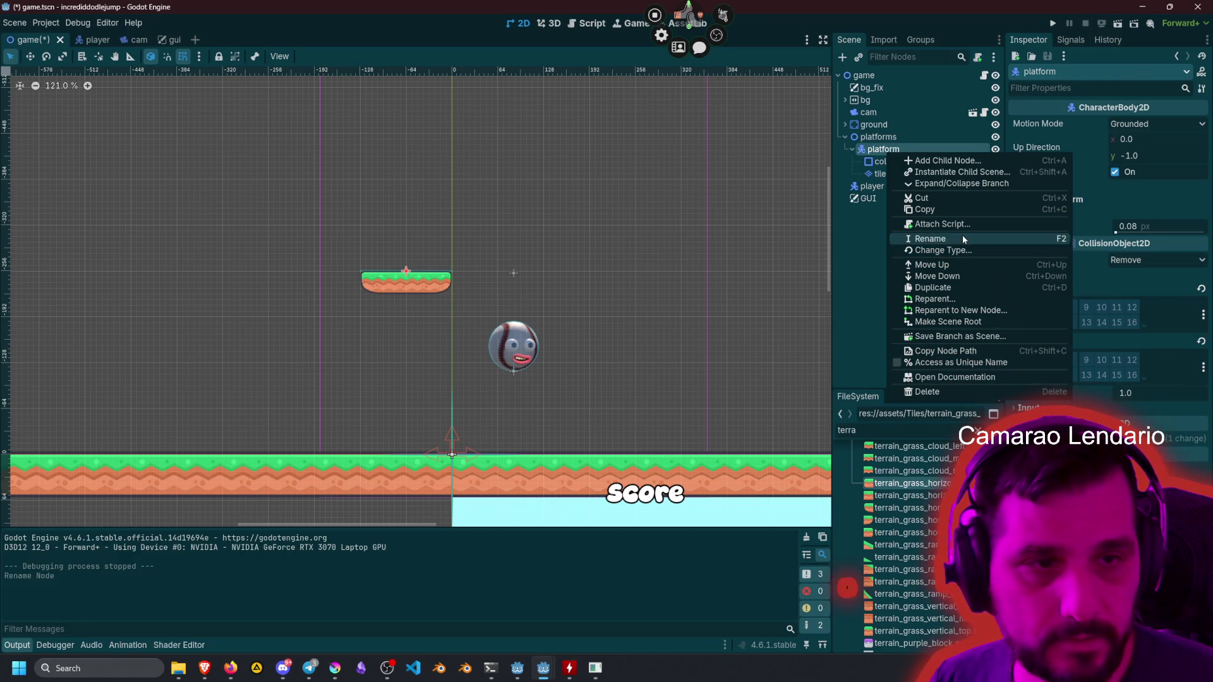
click(952, 338)
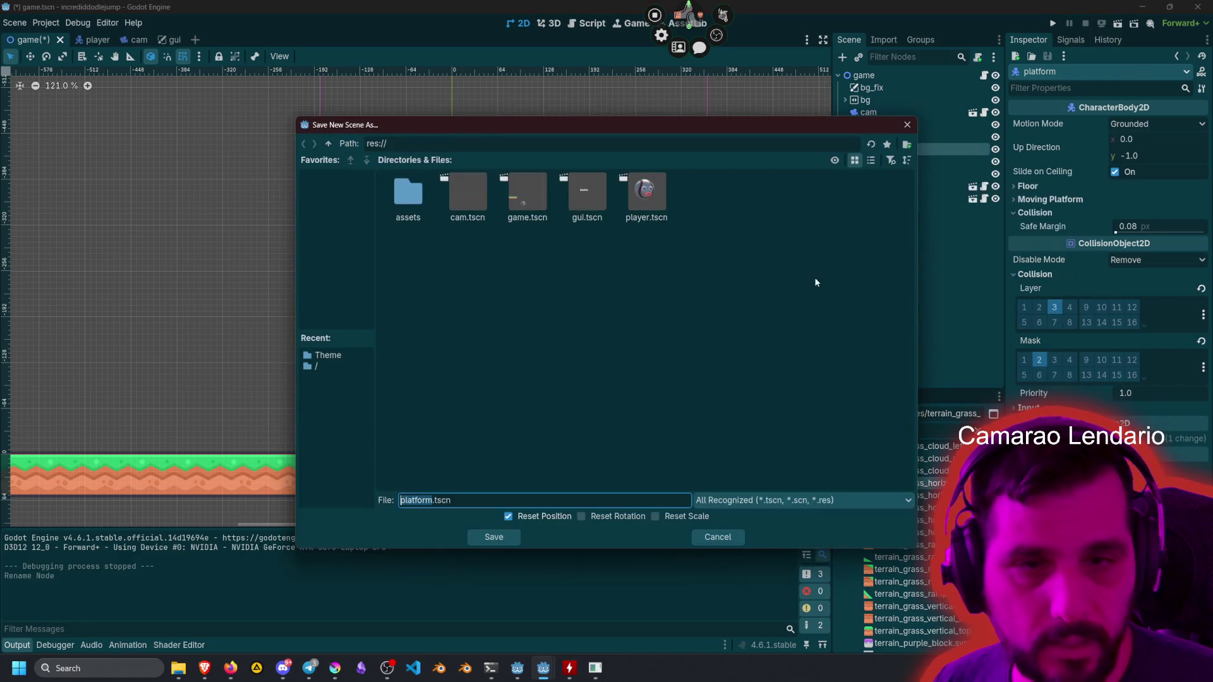
click(492, 537)
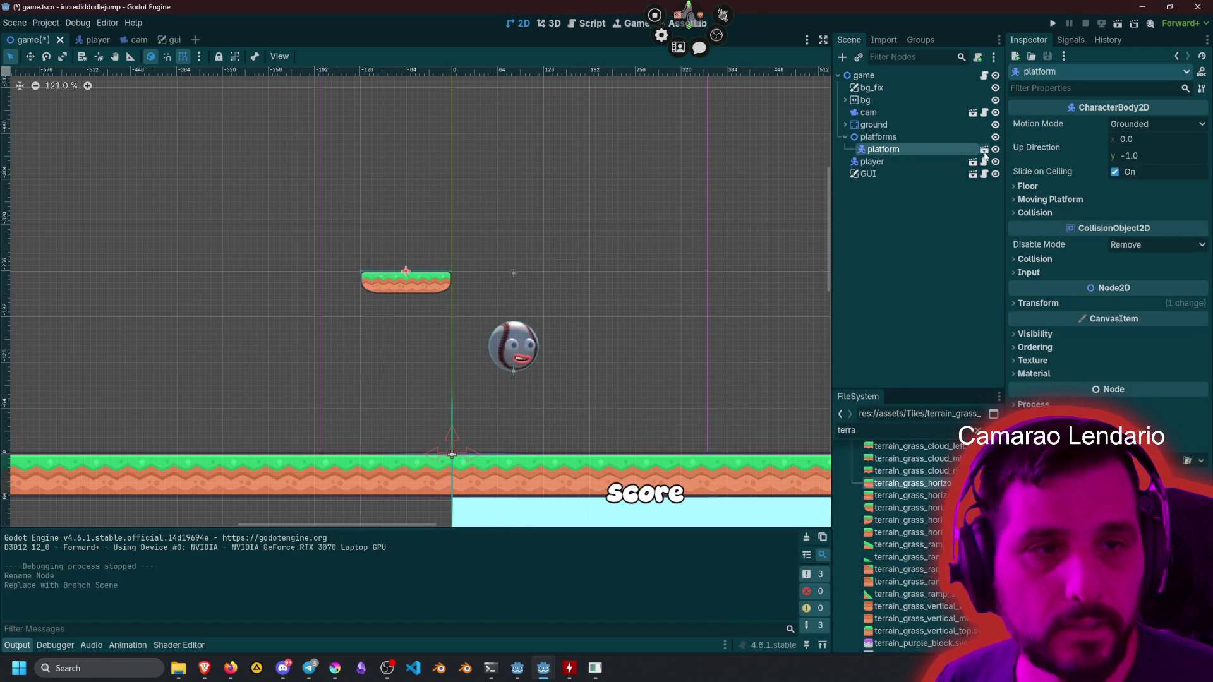
click(983, 149)
Attach a new script, res://platform.gd, to the platform root node
drag(157, 141, 233, 219)
scroll(475, 247, up, 4)
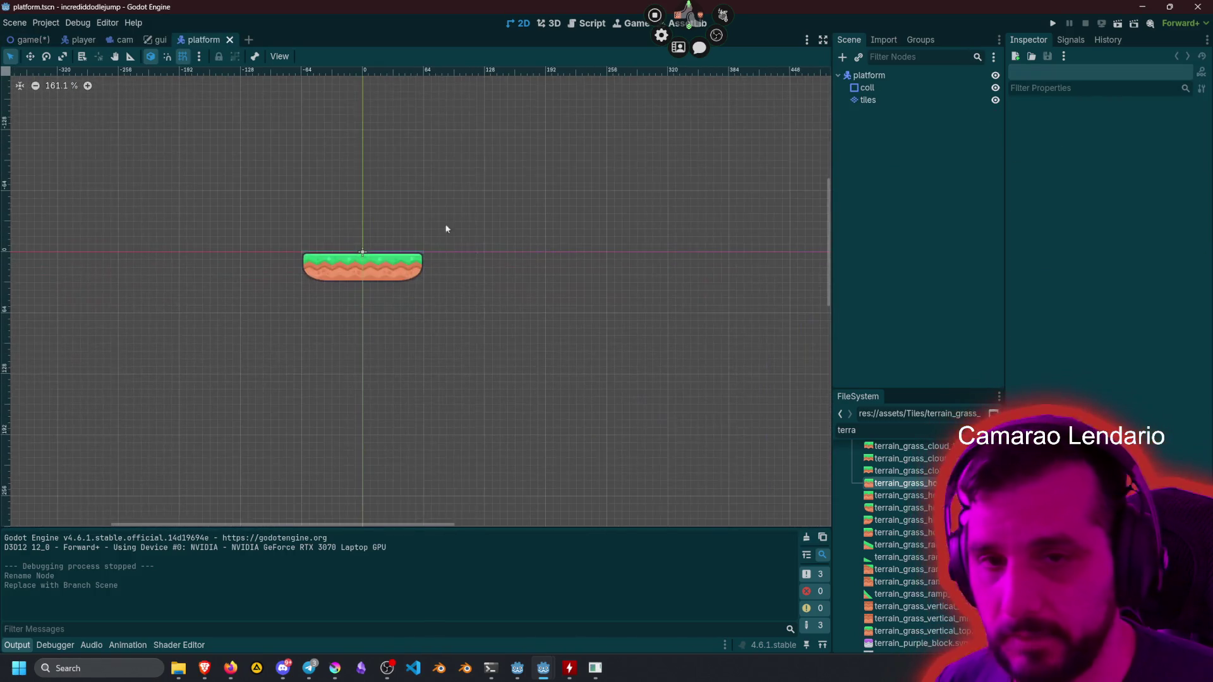
scroll(376, 243, up, 5)
scroll(376, 243, down, 3)
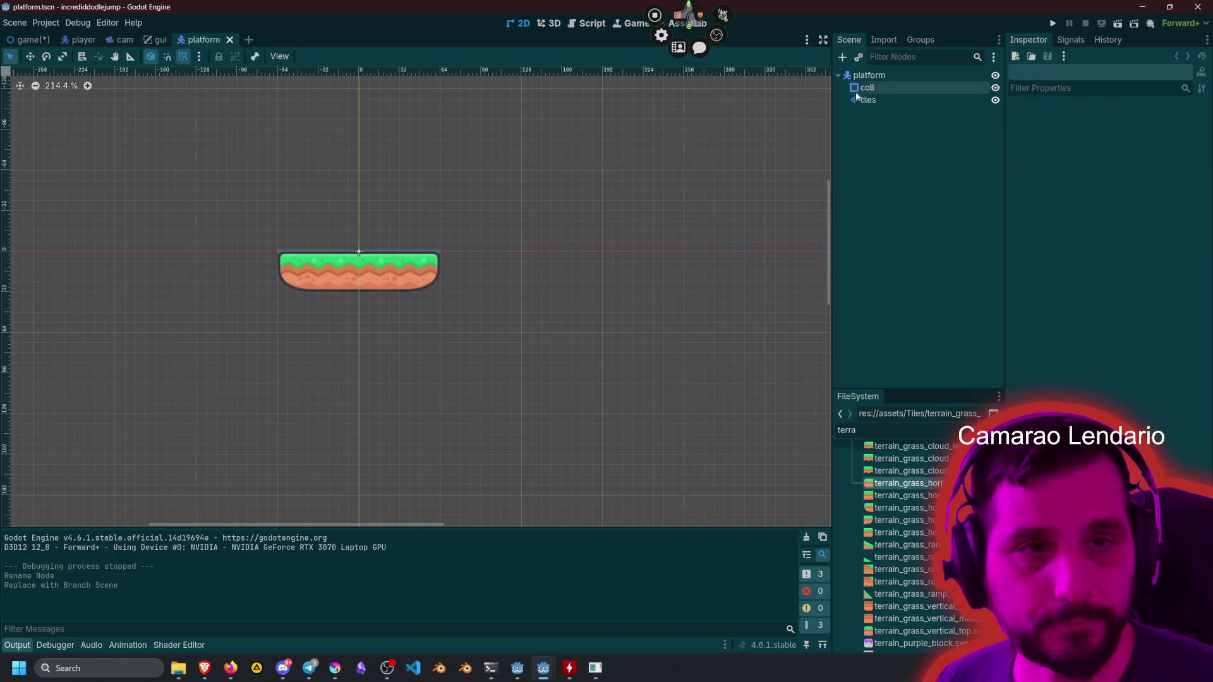
click(877, 78)
right_click(877, 78)
click(889, 155)
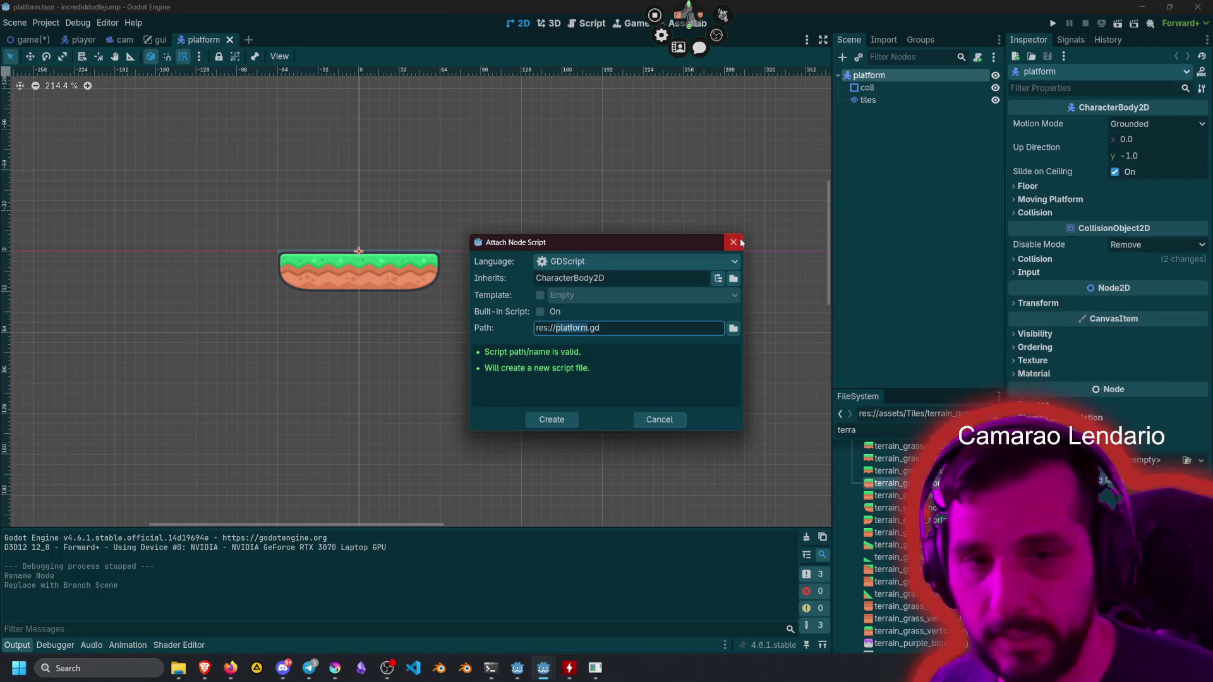
key(Return)
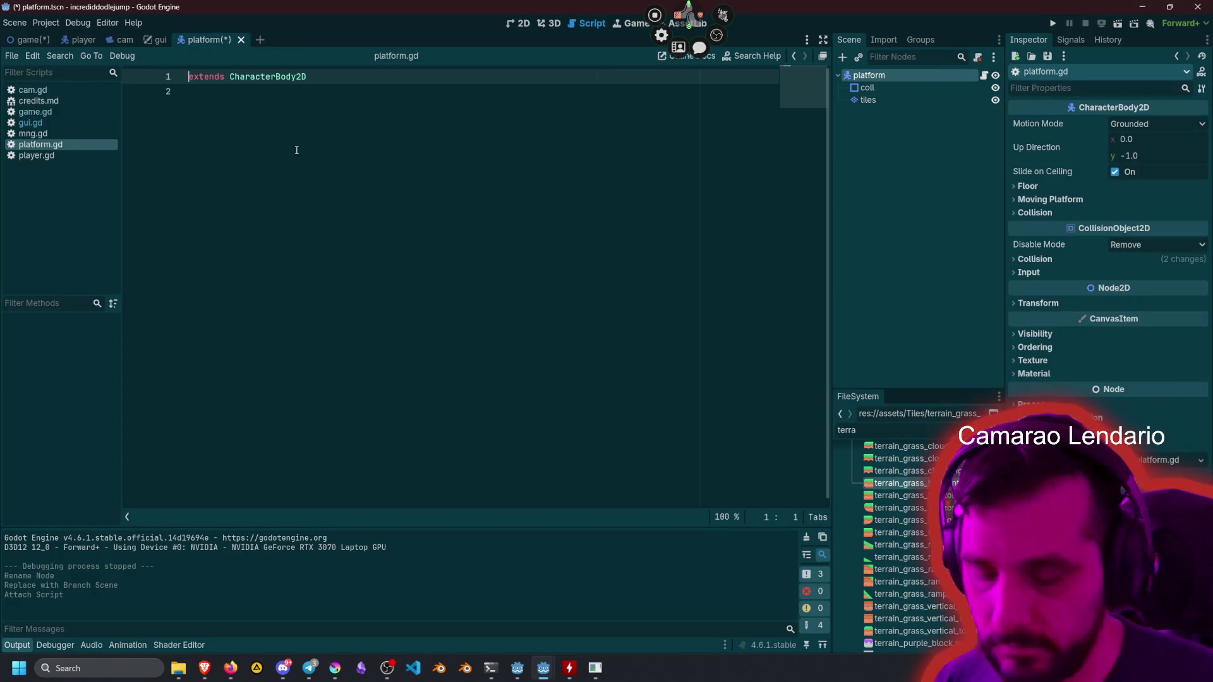
Add 'class_name Platform' above extends in platform.gd and save it
key(Return)
text(_name Platform)
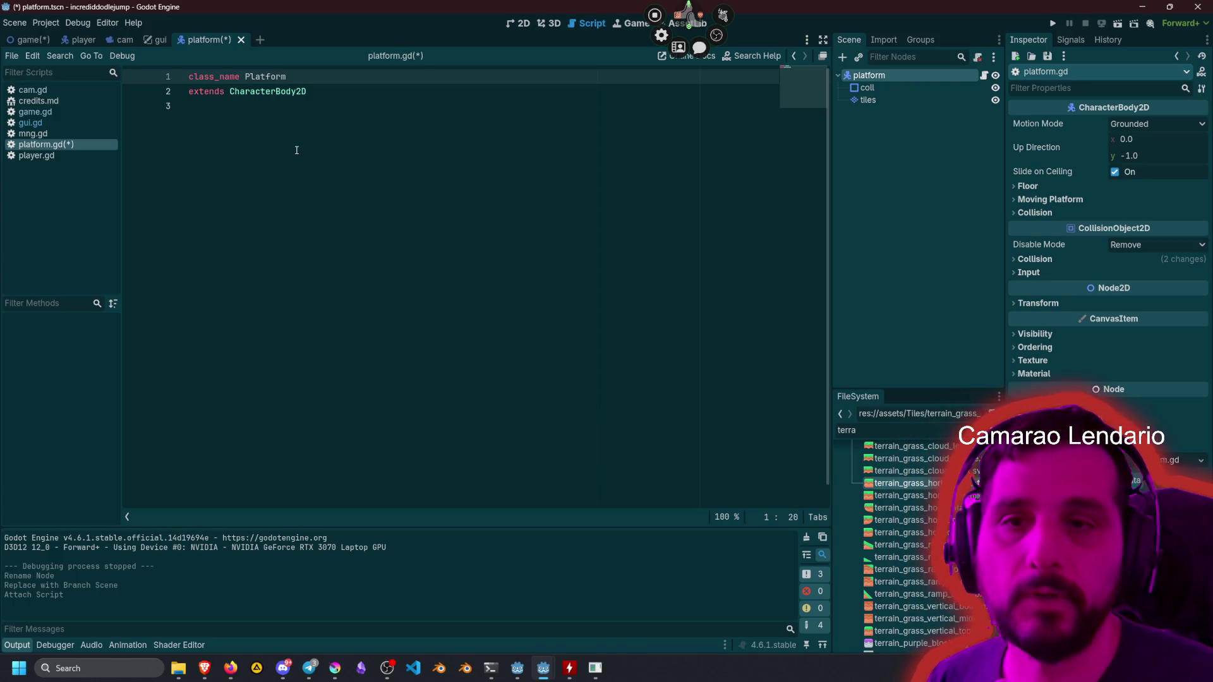
click(296, 149)
key(ctrl+s)
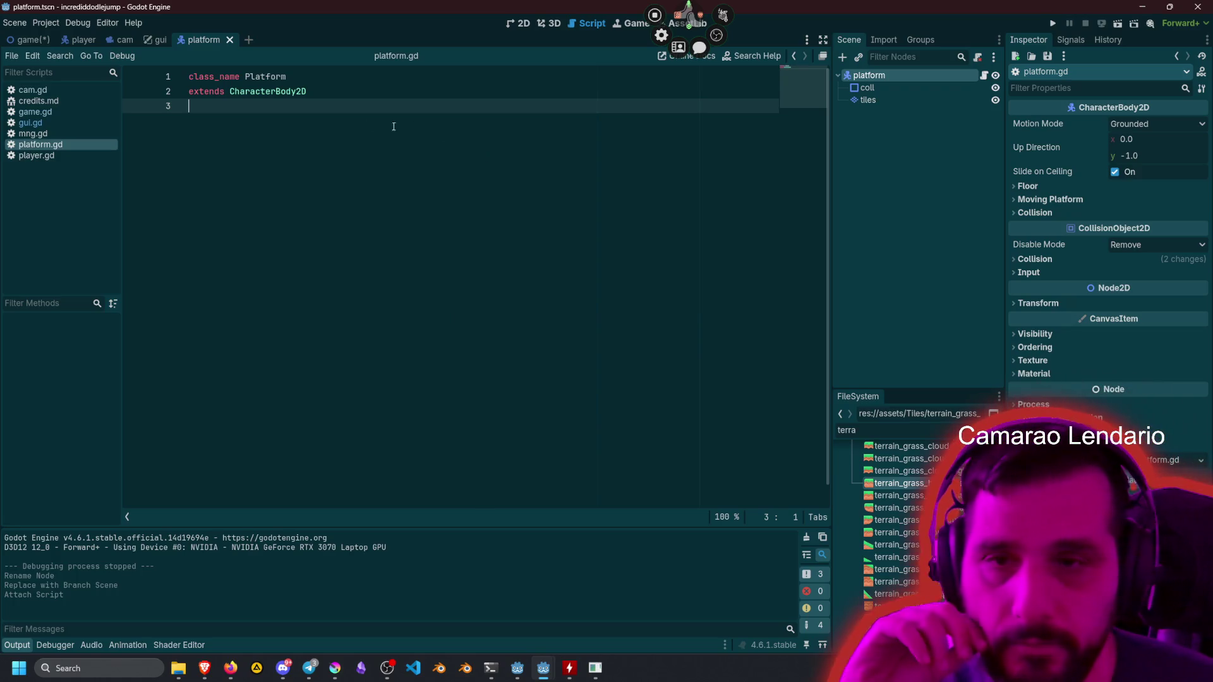
click(518, 23)
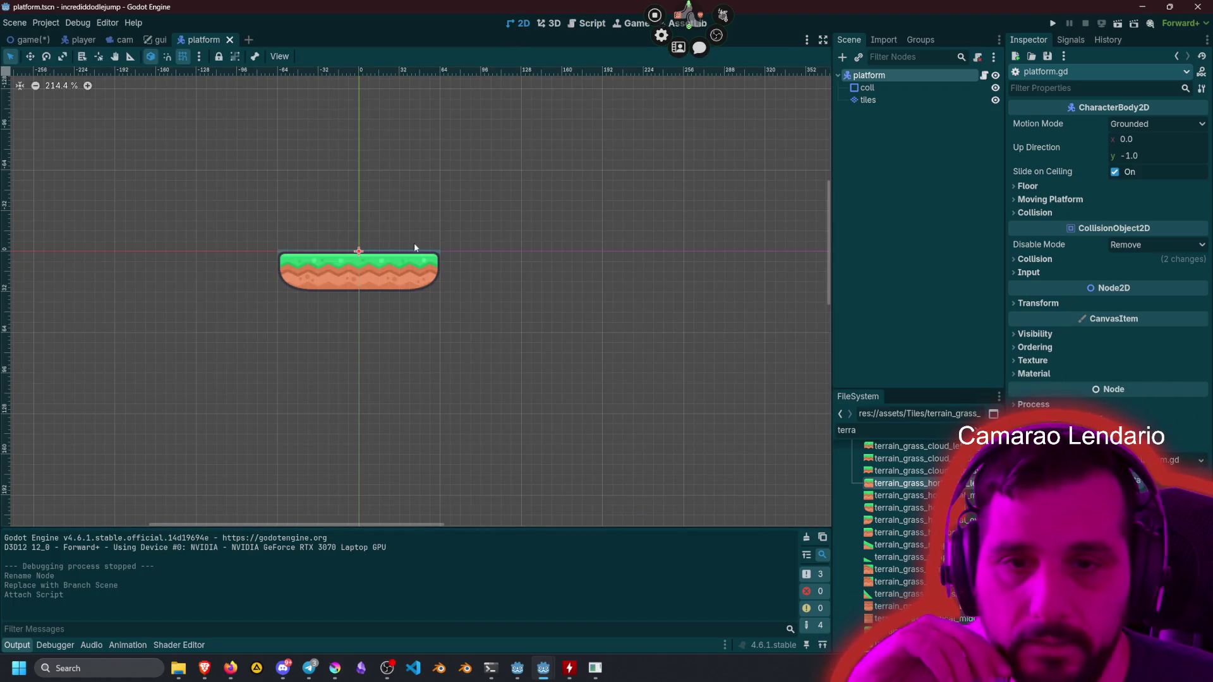
In the game scene, duplicate the platform node to create additional platforms
click(29, 40)
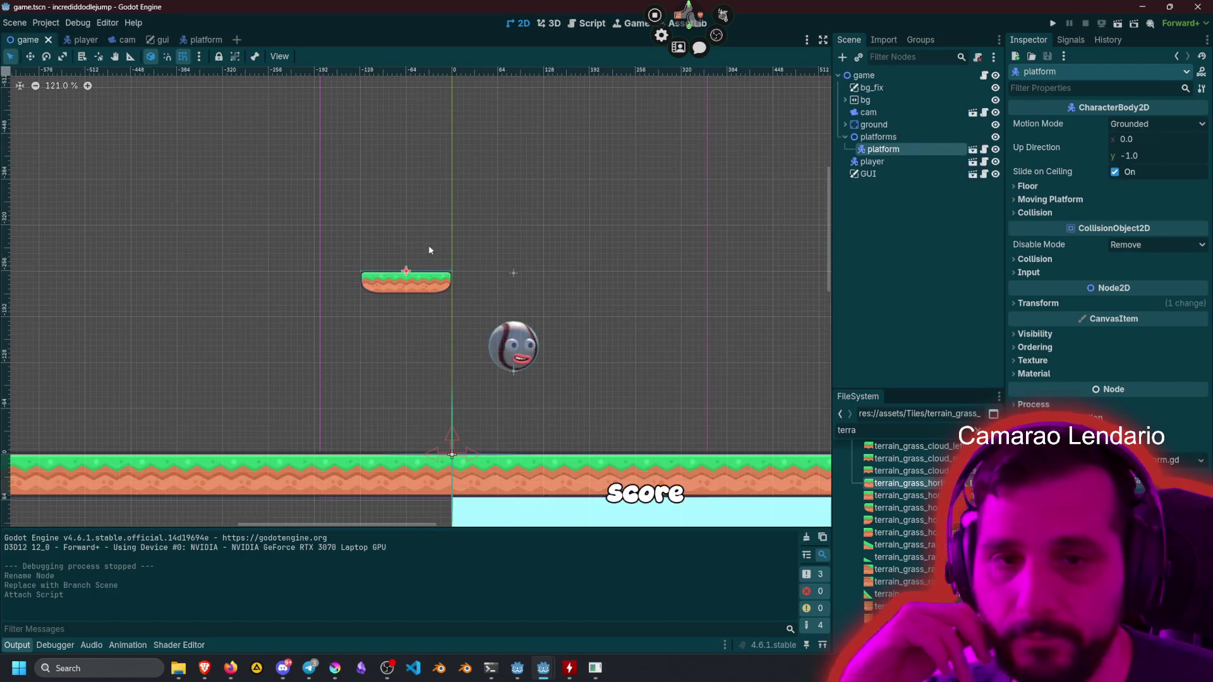
click(898, 237)
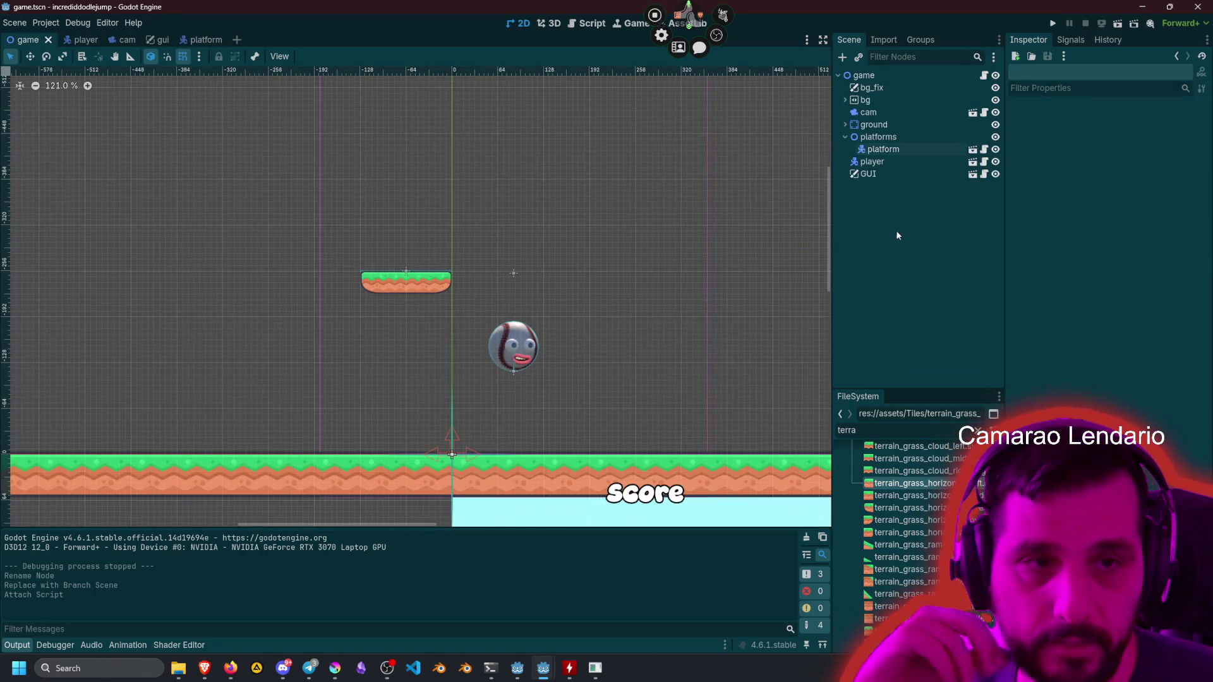
click(884, 149)
key(ctrl+d)
key(ctrl+d)
key(ctrl+d)
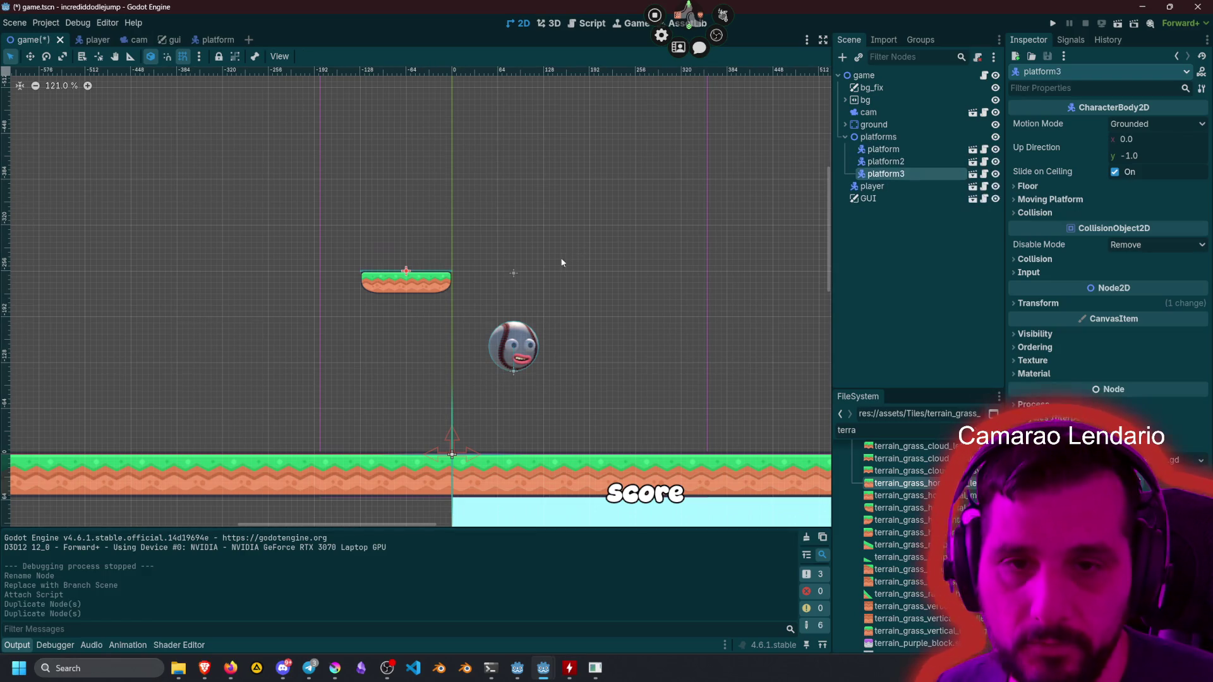
Move platform2, platform3 and platform4 to staggered heights, then run the game
click(902, 163)
key(w)
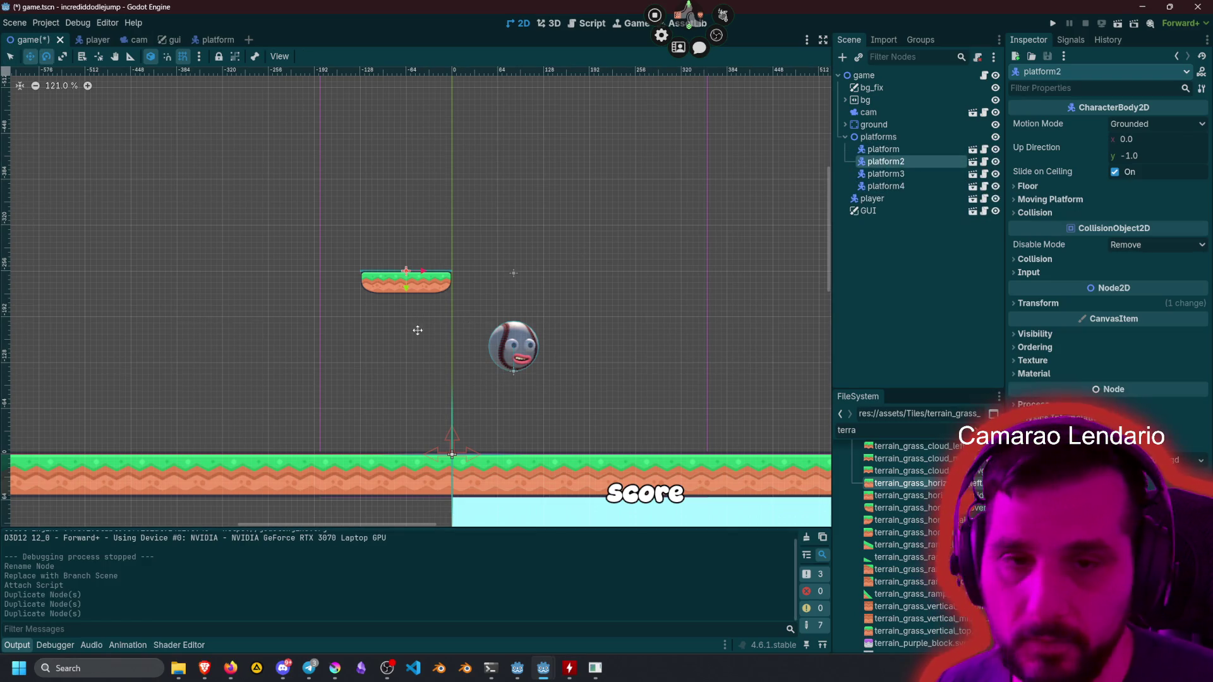
mouse_move(412, 318)
mouse_down()
mouse_move(603, 255)
mouse_move(628, 260)
mouse_move(667, 209)
mouse_up()
click(886, 173)
mouse_move(674, 358)
mouse_down()
mouse_move(618, 195)
mouse_move(652, 194)
mouse_up()
scroll(498, 197, down, 4)
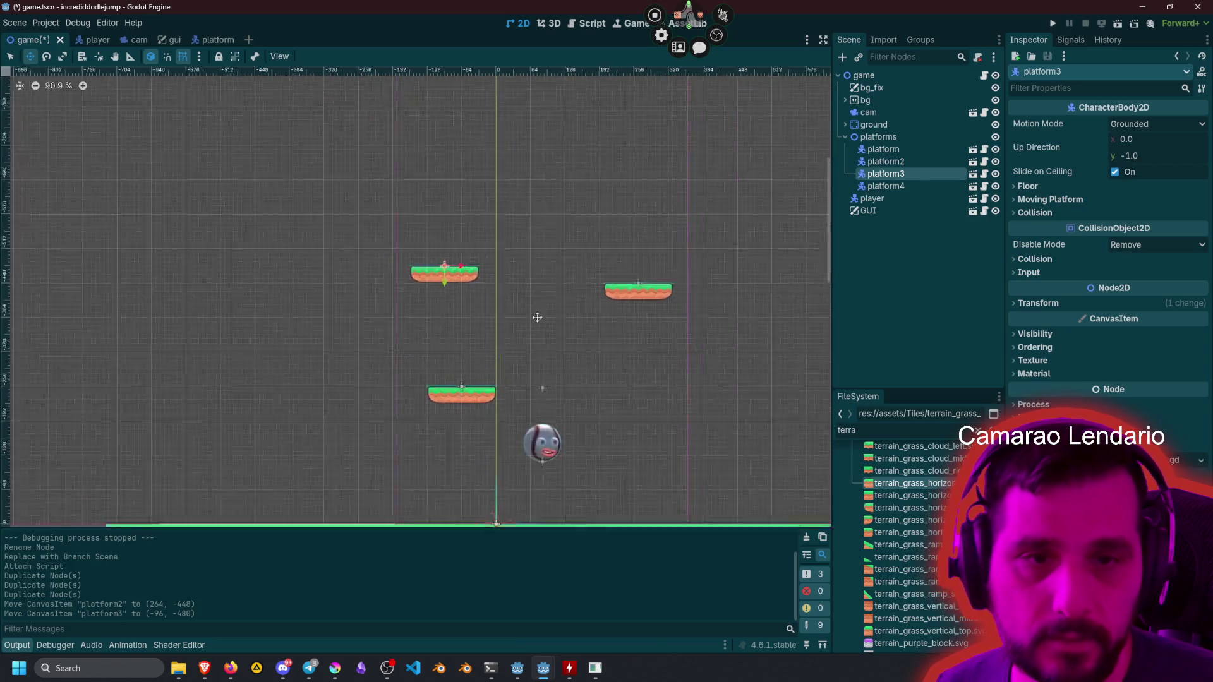
click(909, 187)
drag(617, 376, 778, 144)
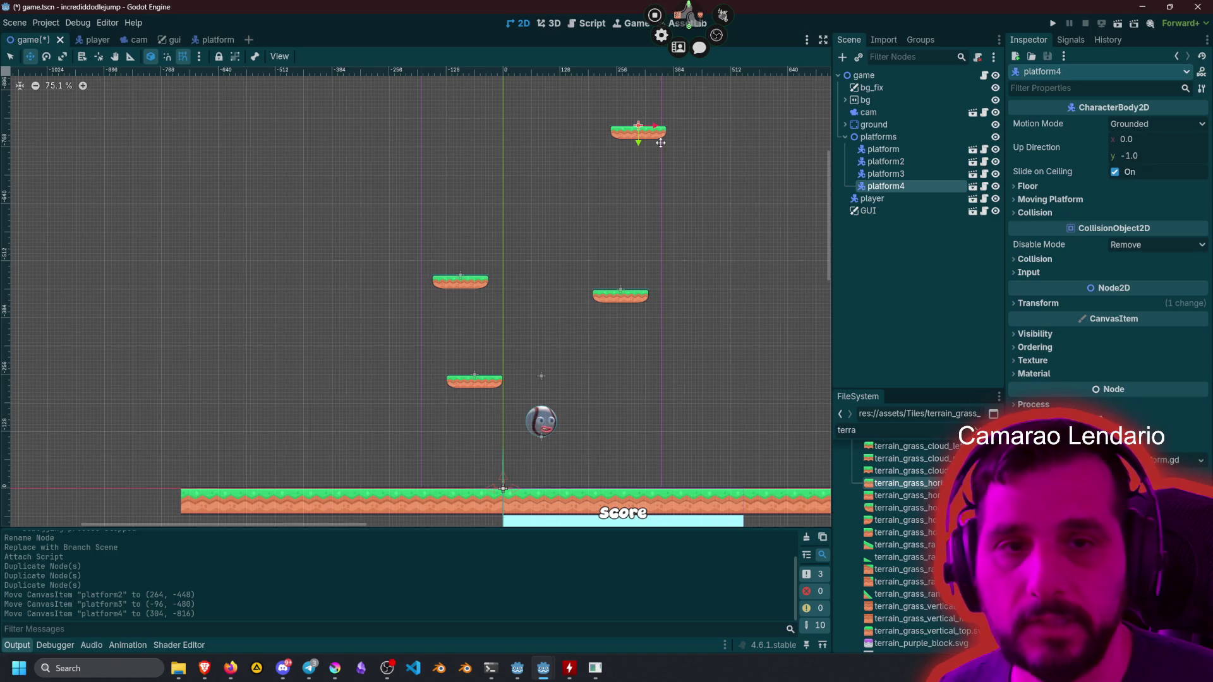
mouse_move(691, 174)
mouse_down()
mouse_move(695, 202)
mouse_move(695, 169)
mouse_up()
key(F5)
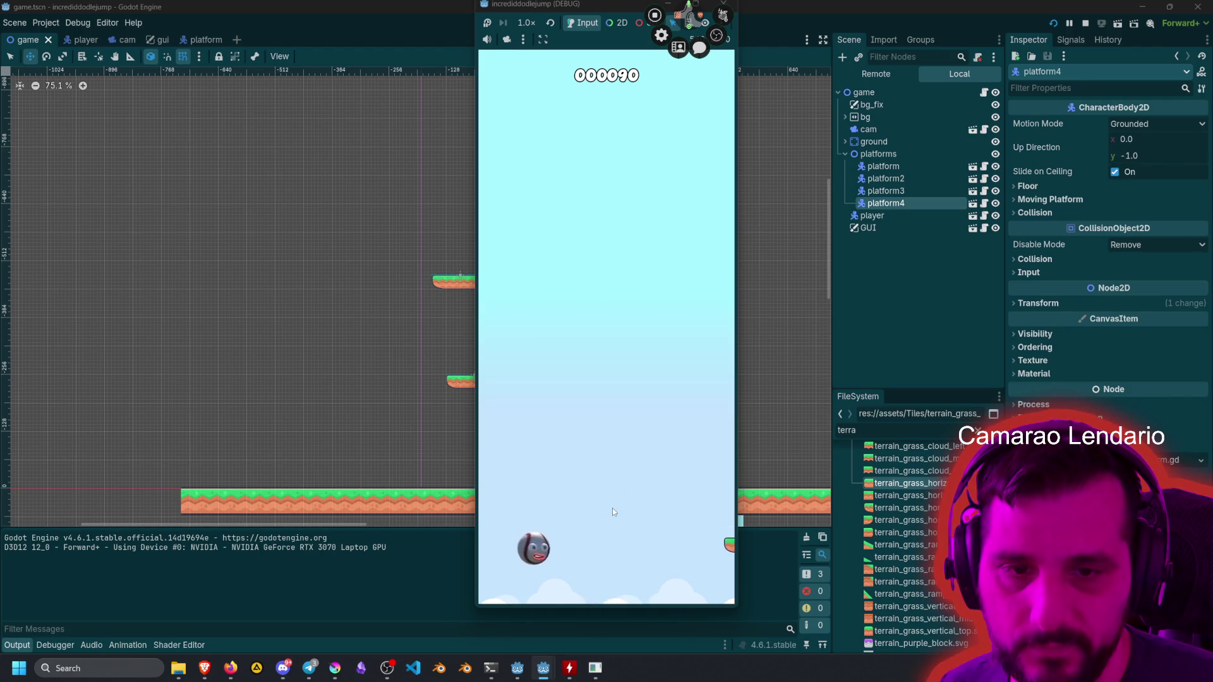
Stop the test run with F8 and select the root game node
key(F8)
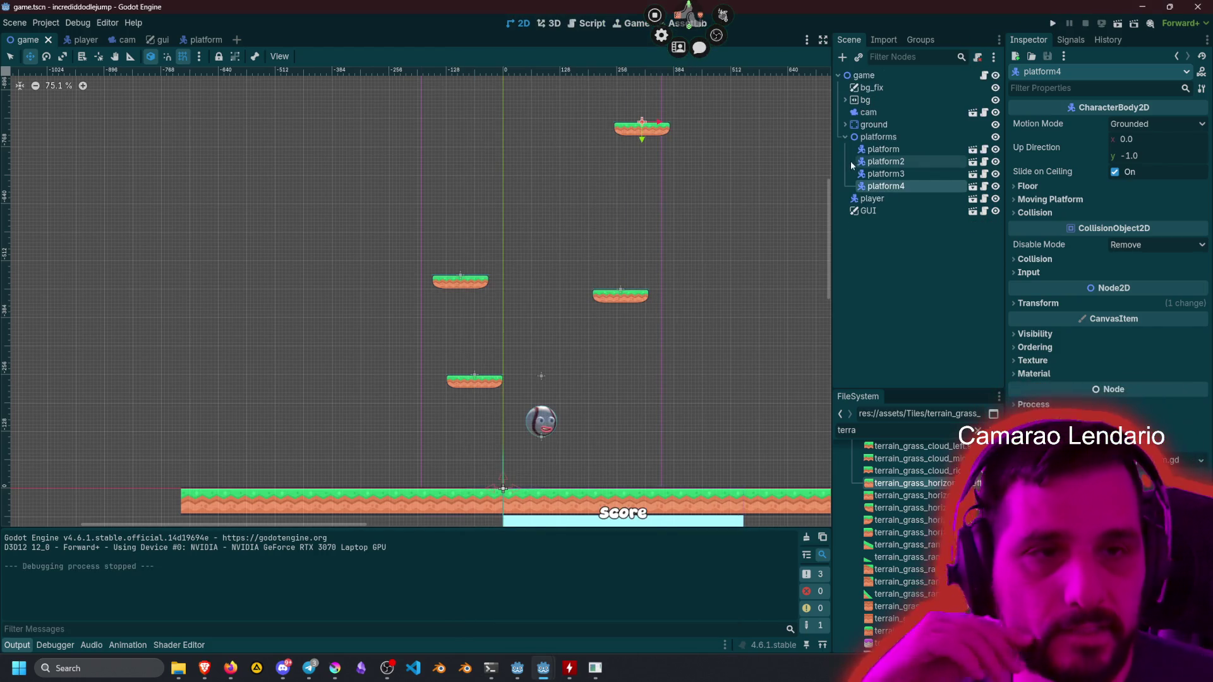
click(896, 75)
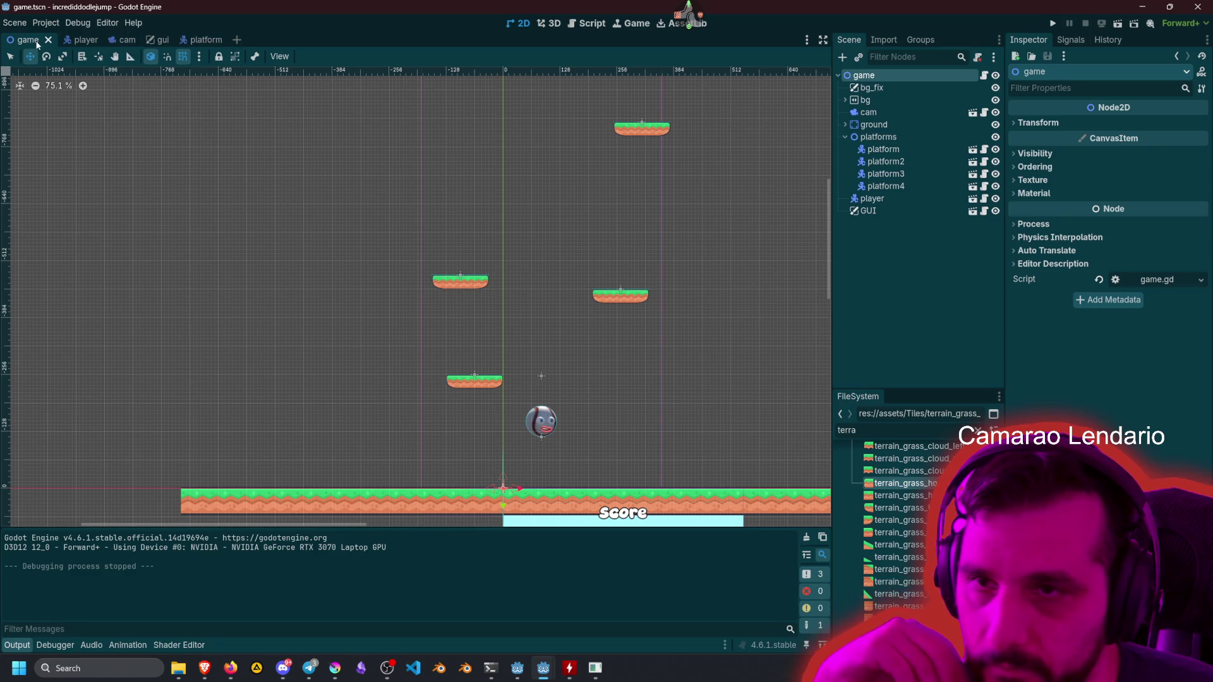
In game.gd, add 'signal game_over' on a new line directly below score_updated
click(981, 76)
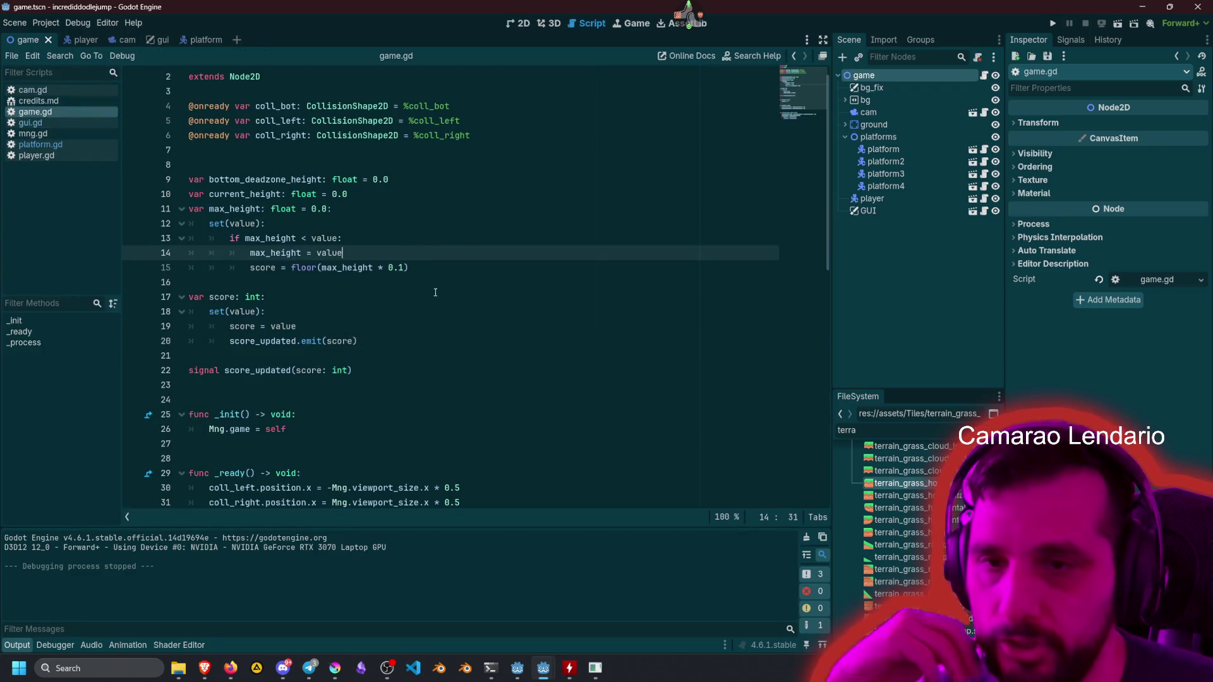
click(357, 383)
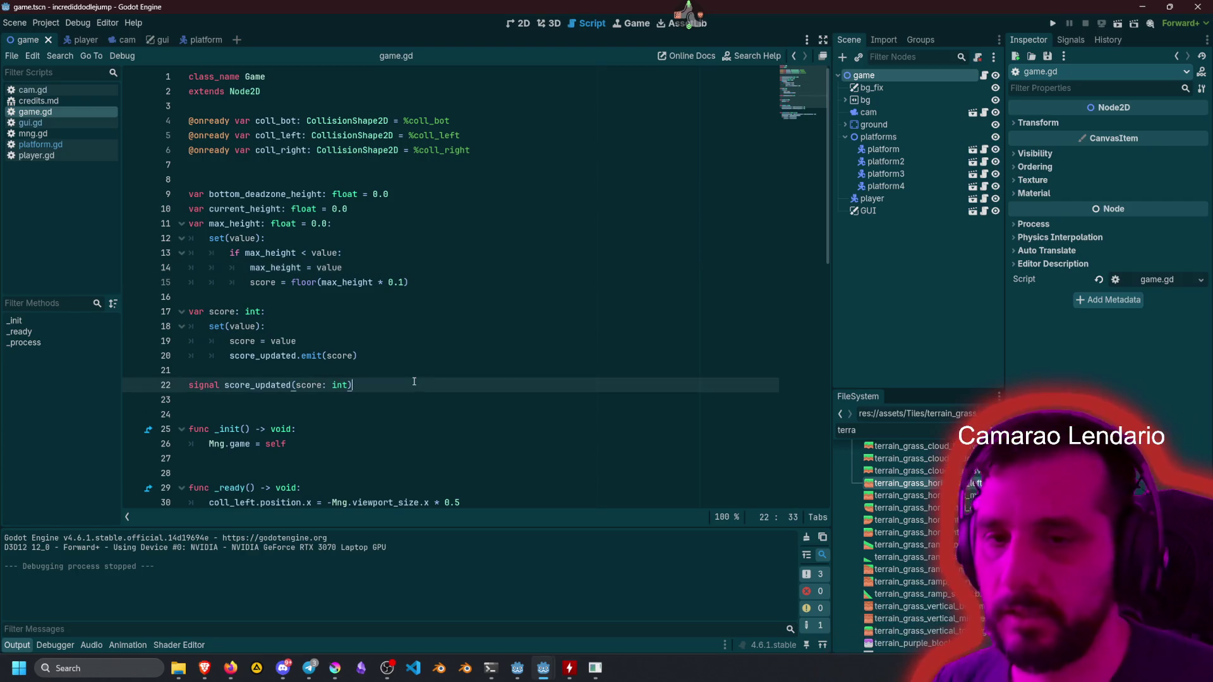
key(Return)
text(signal game_over)
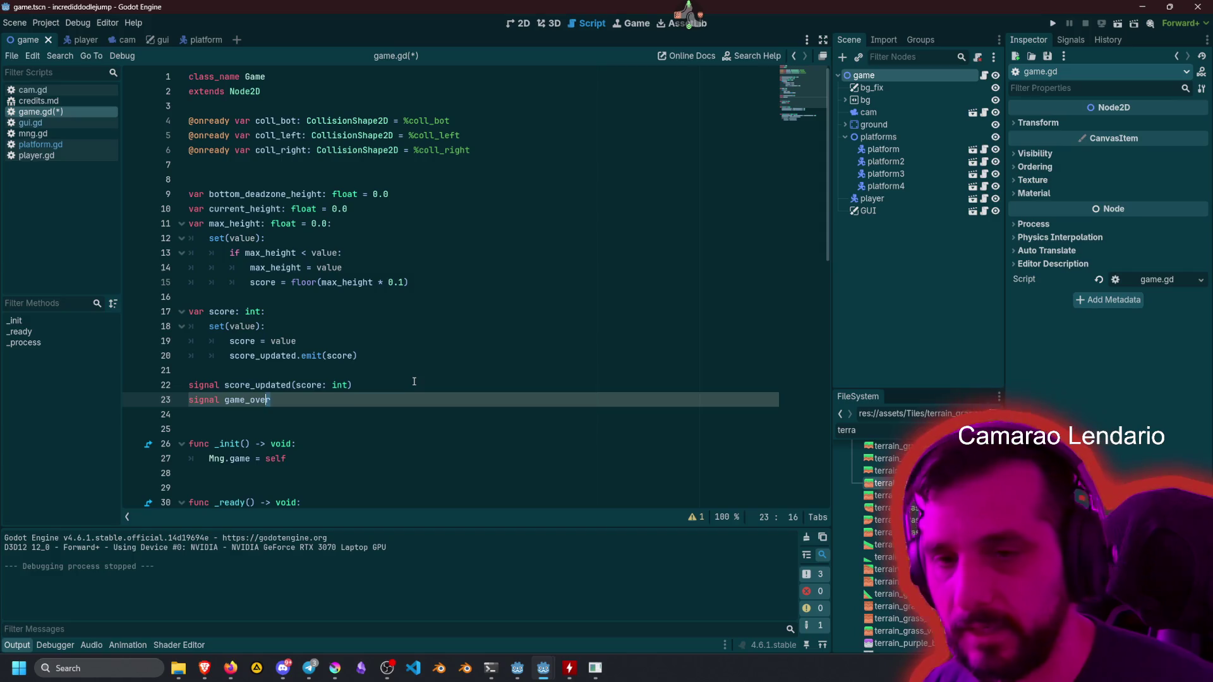
key(shift+Left)
key(shift+Left)
key(shift+Left)
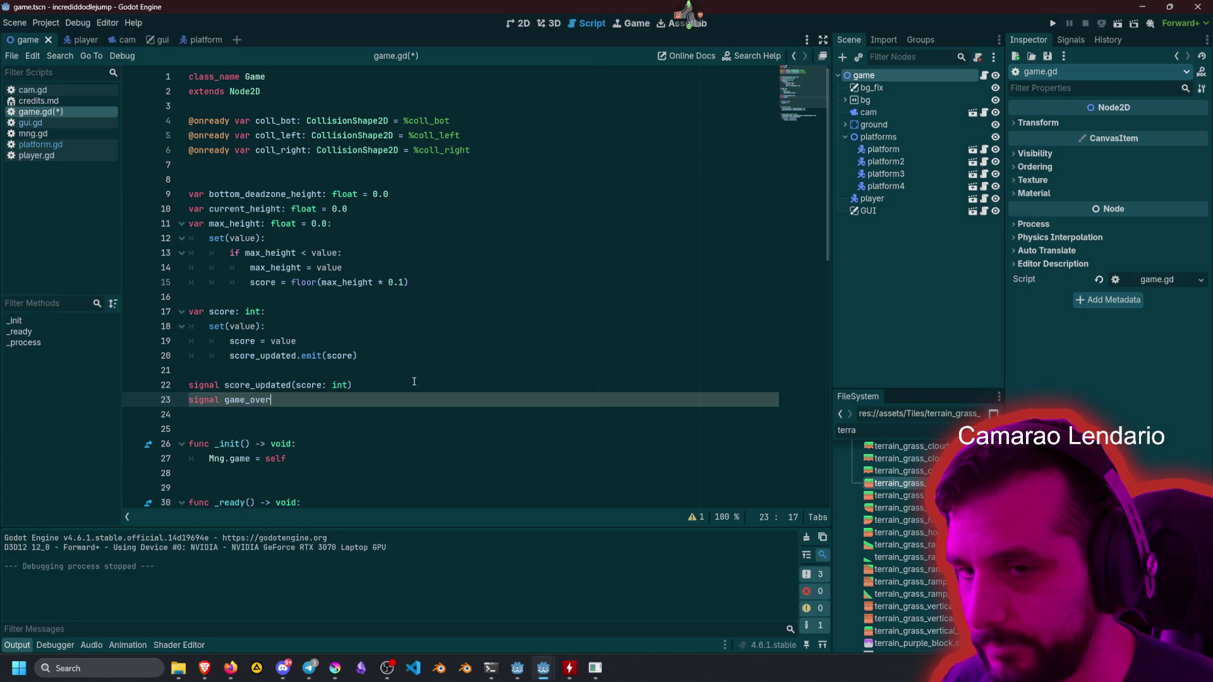
scroll(414, 382, down, 7)
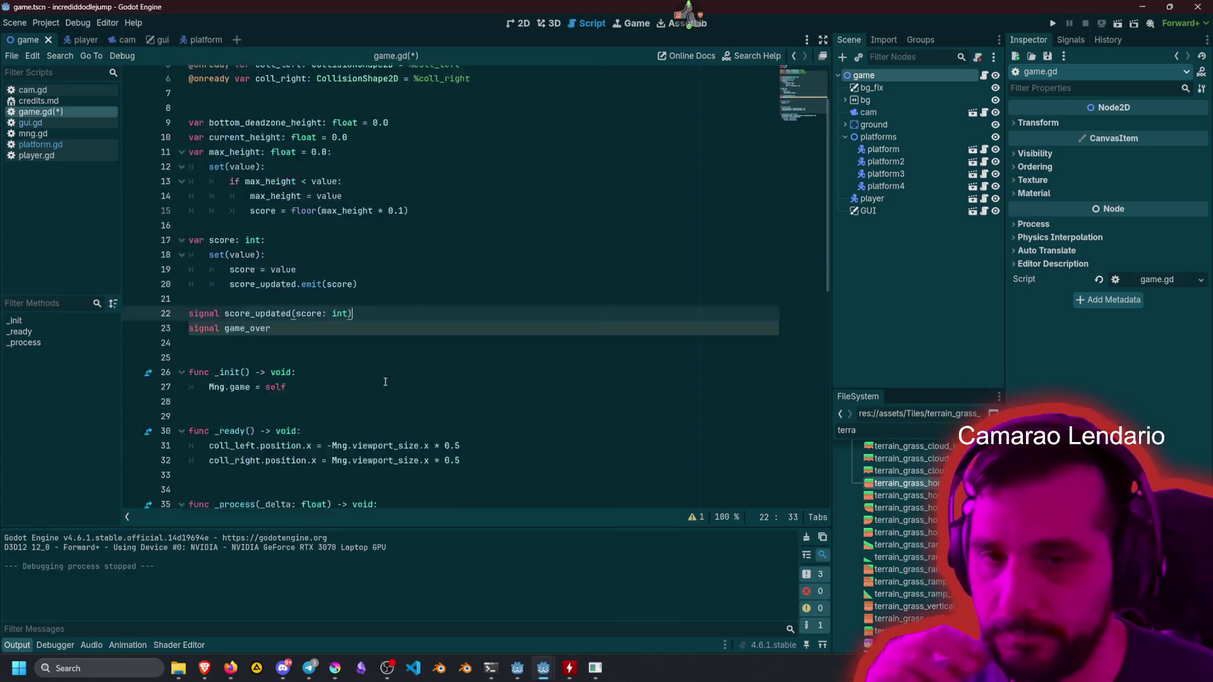
key(Down)
key(Down)
click(364, 312)
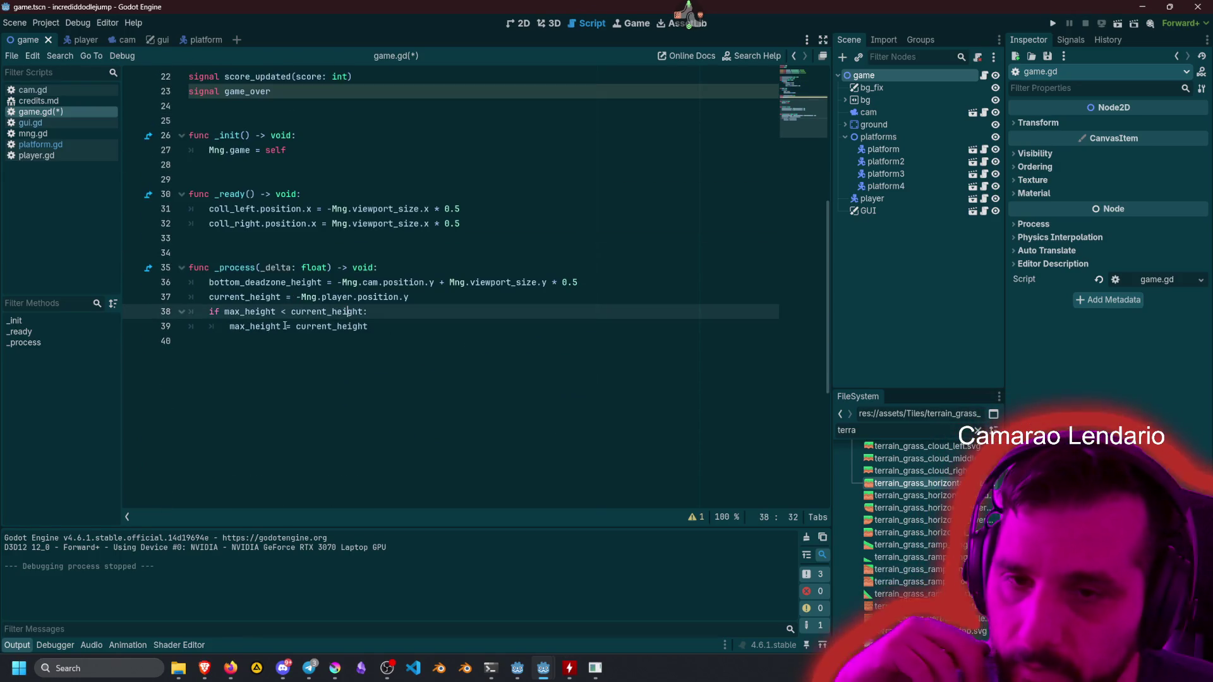
double_click(247, 298)
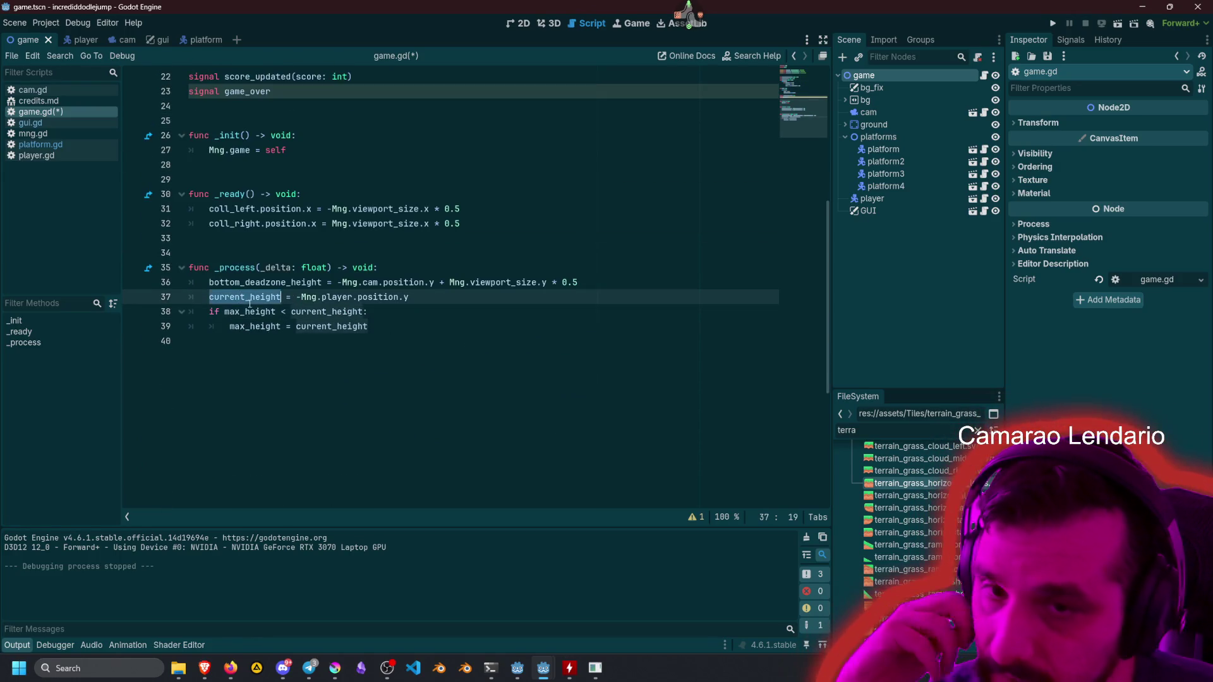
mouse_move(252, 305)
double_click(259, 283)
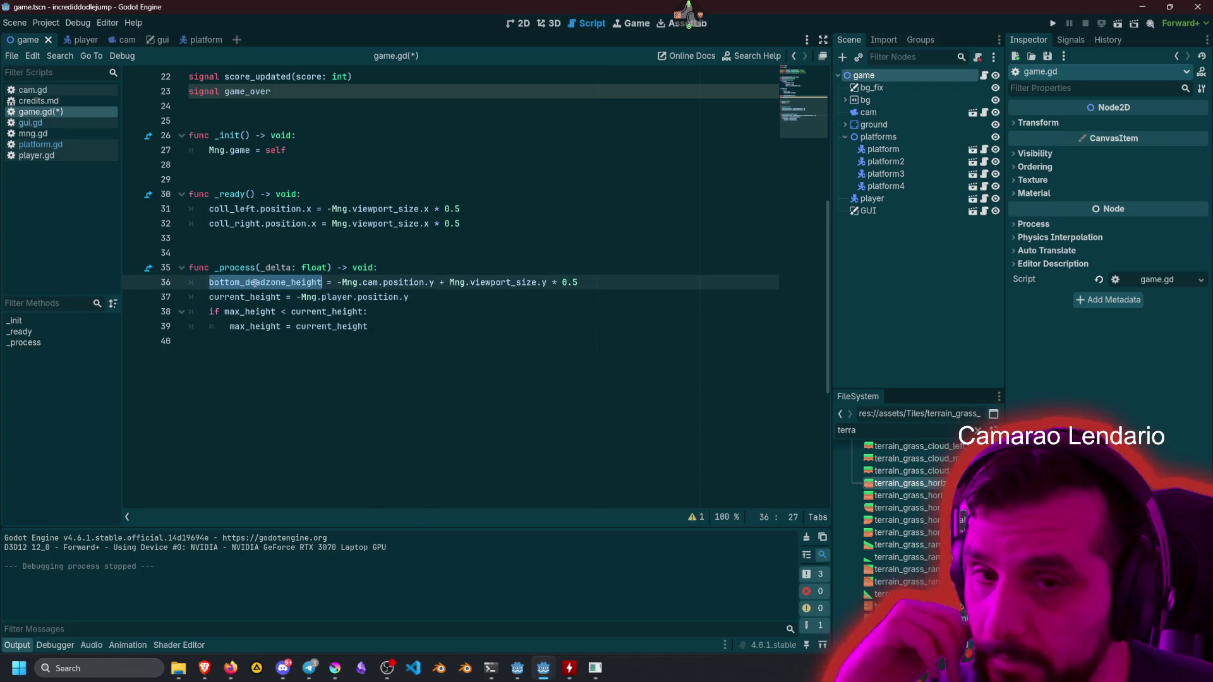
mouse_move(318, 280)
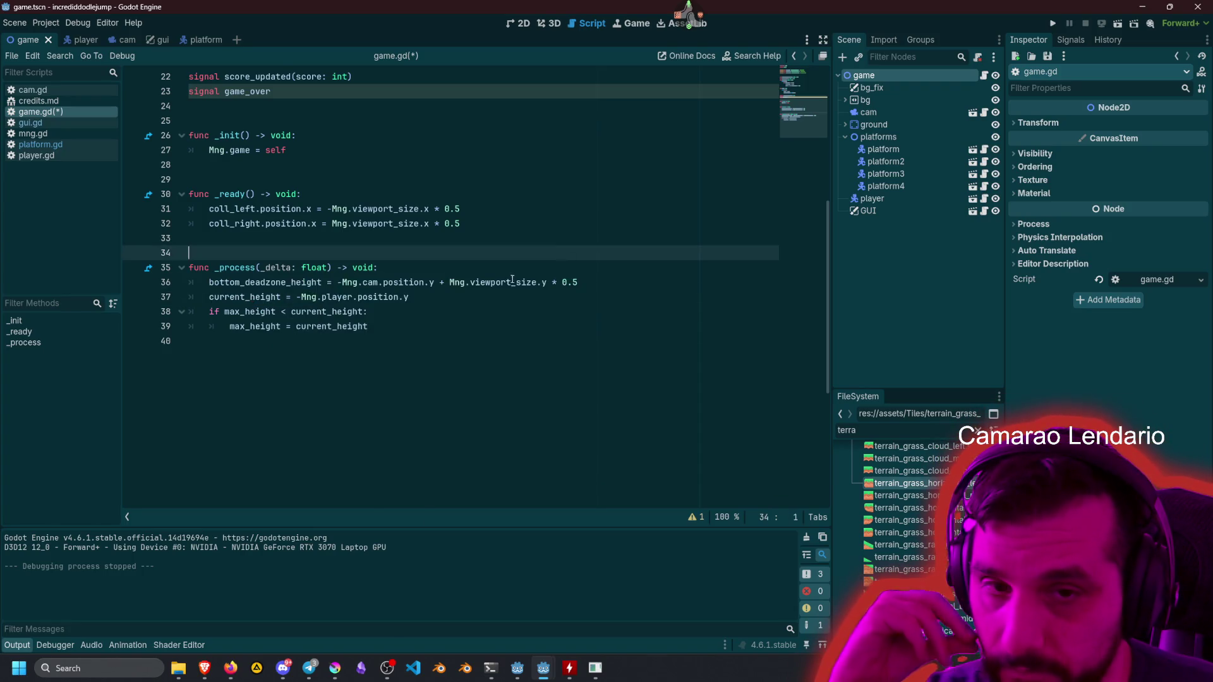
click(574, 282)
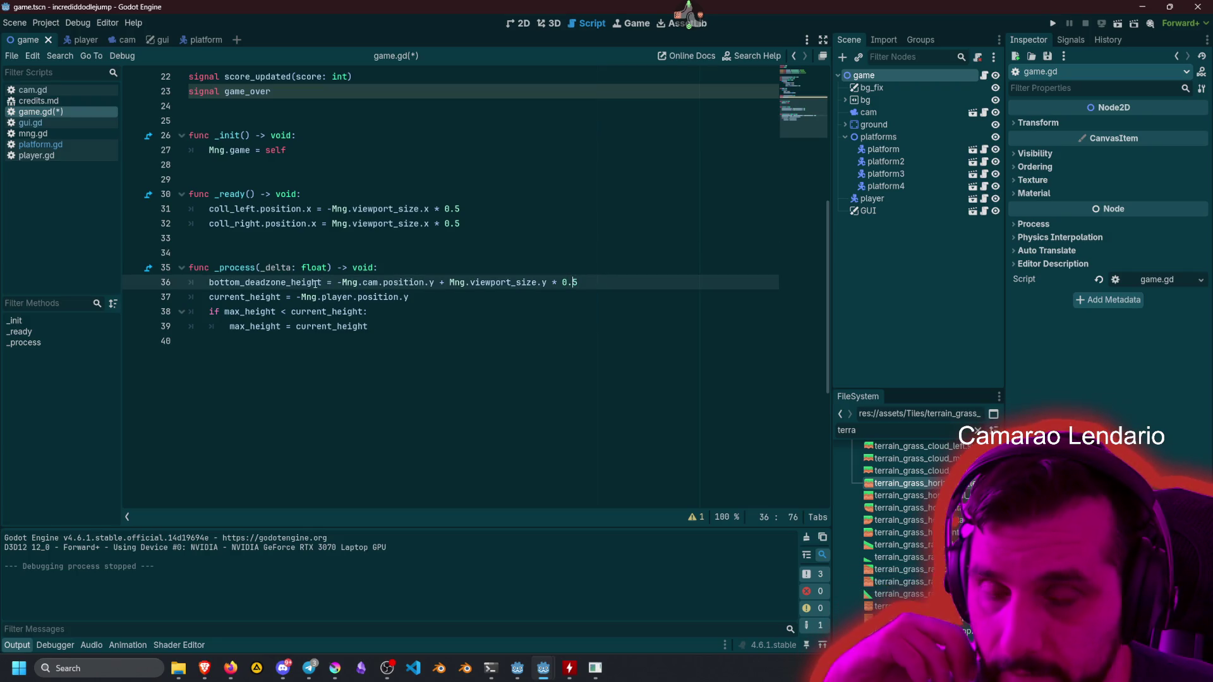
mouse_move(262, 282)
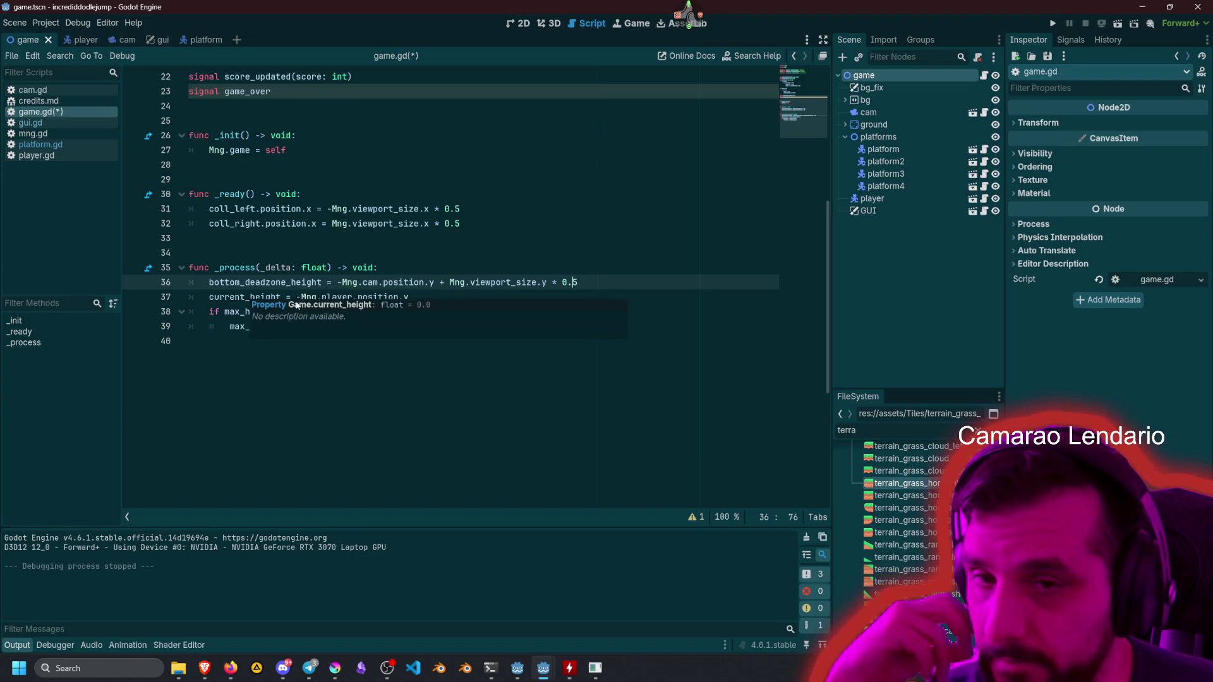
click(249, 295)
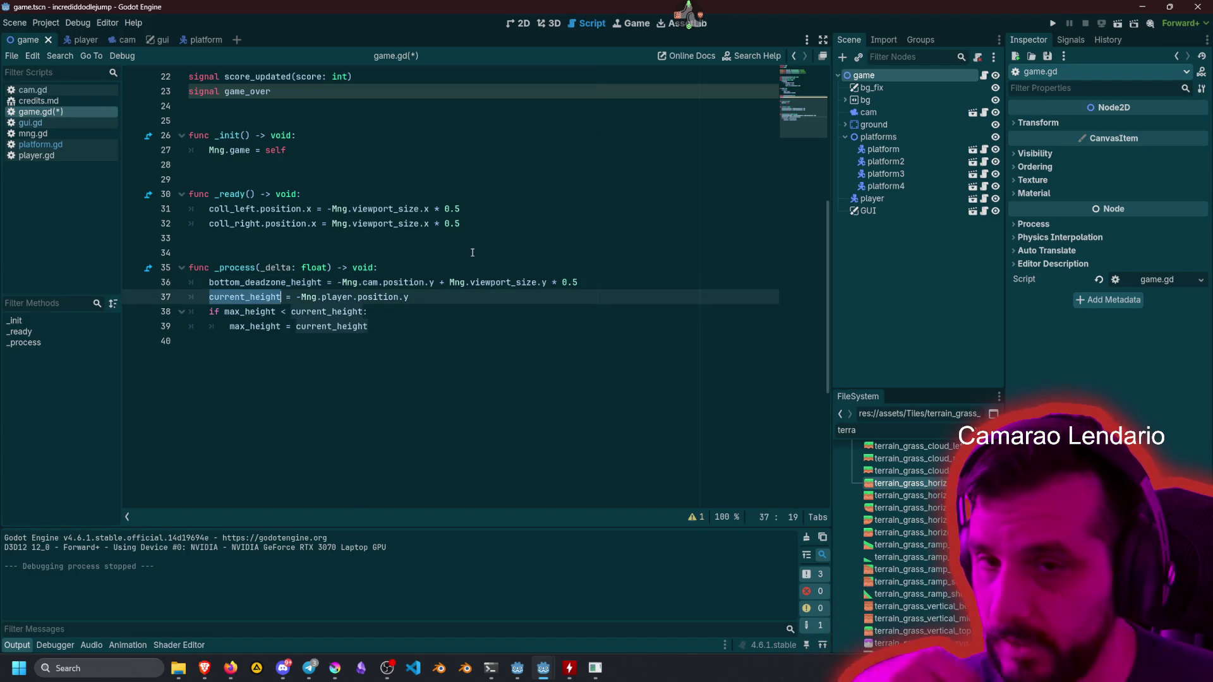
click(211, 311)
Add '# going up' and '# game over condition' comments above the max_height check in _process
key(Return)
key(Return)
key(Return)
key(Up)
key(Up)
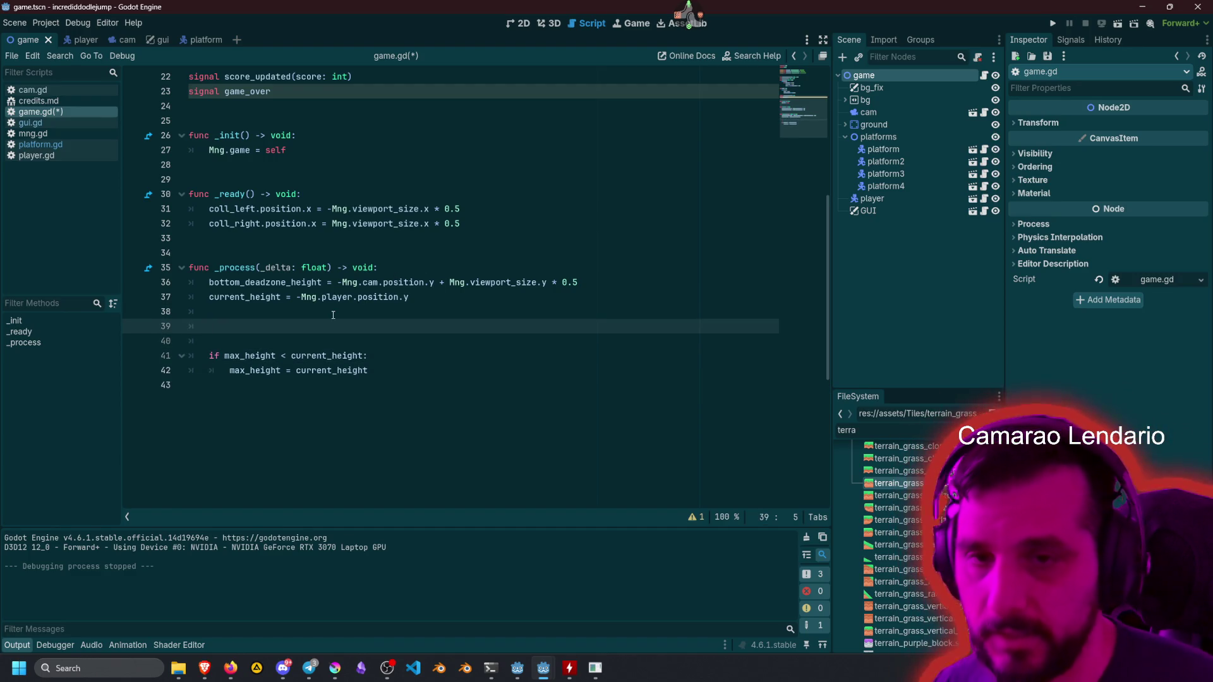
key(Down)
text(# going up)
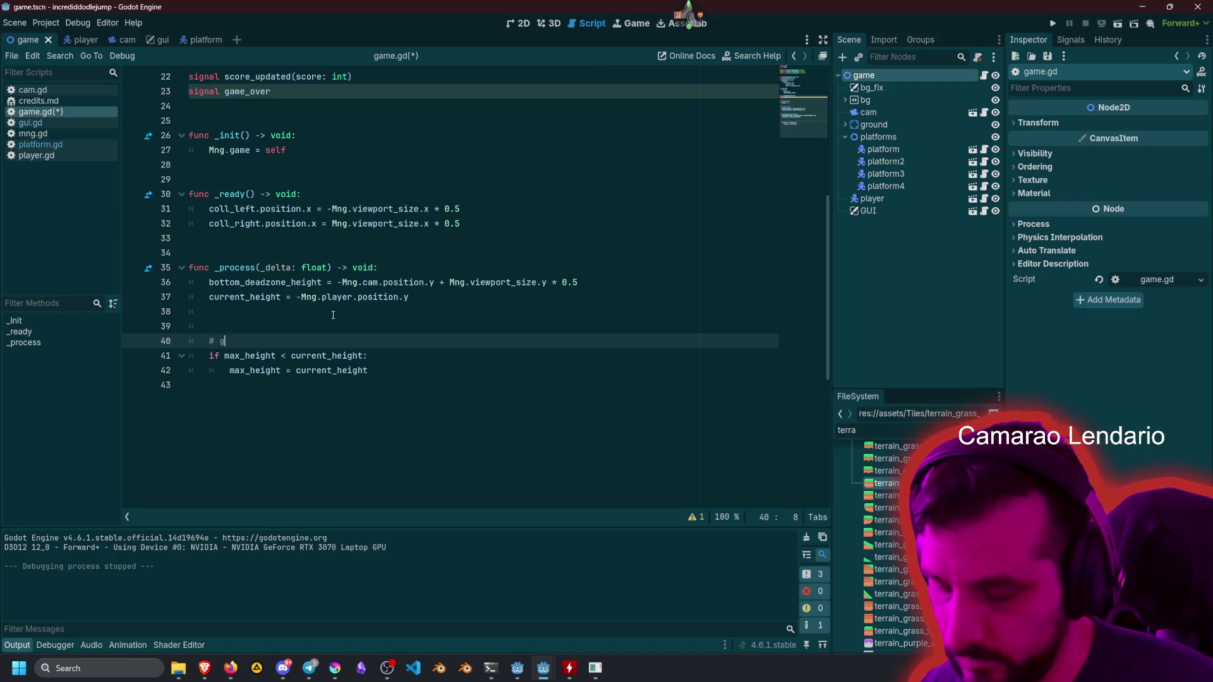
key(Up)
key(Up)
key(Return)
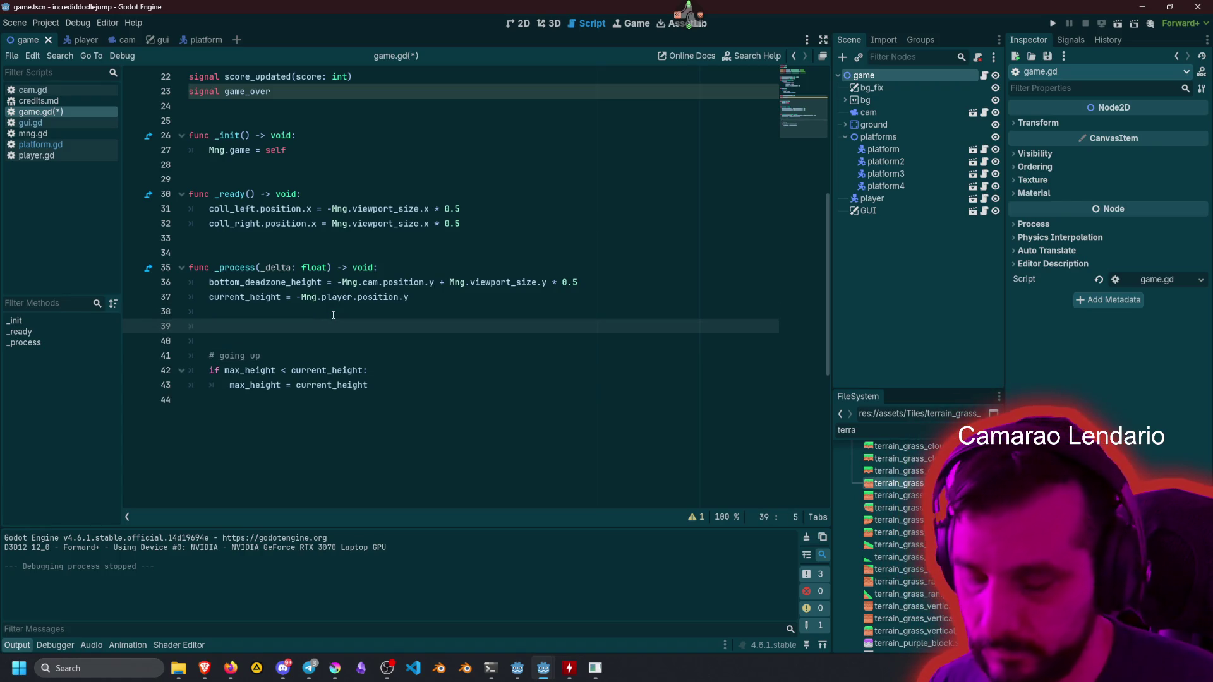
text(#)
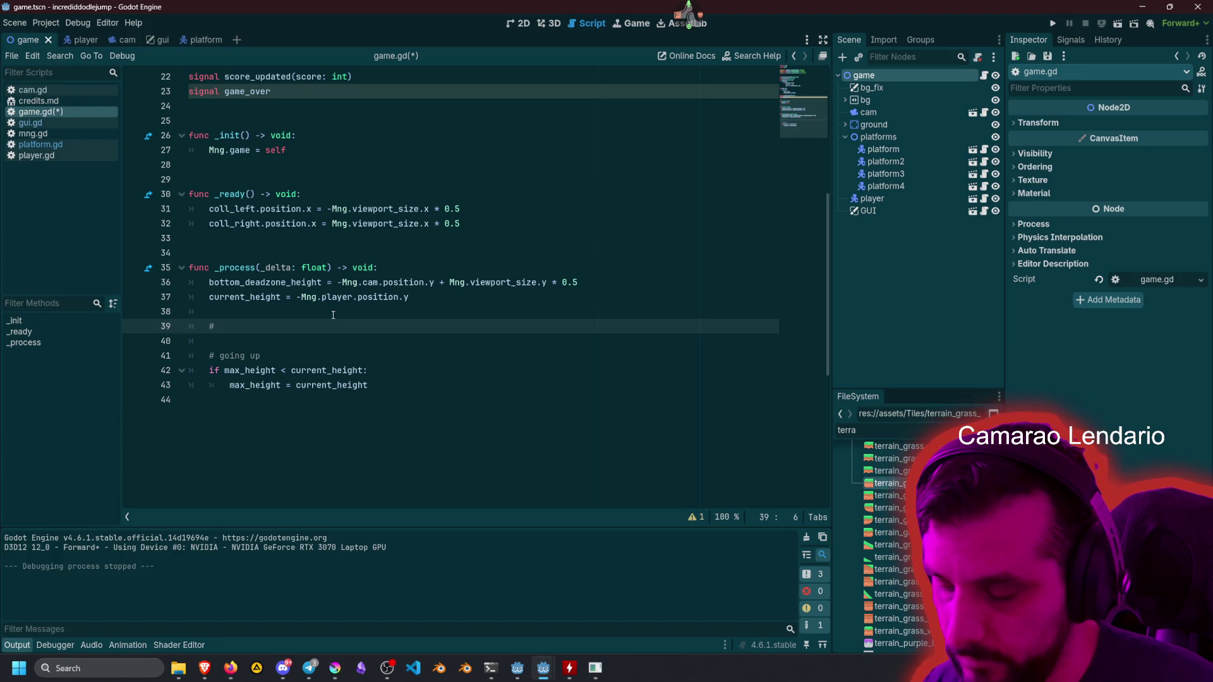
text(game over condi)
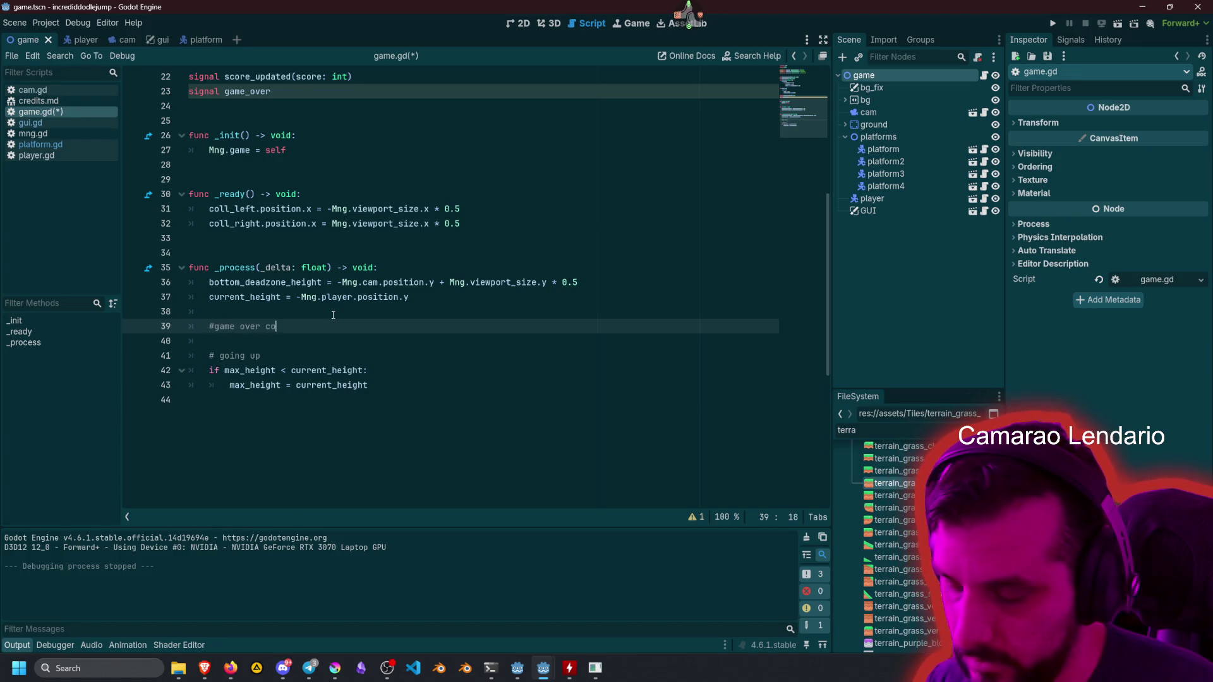
text(tion)
key(Home)
key(Right)
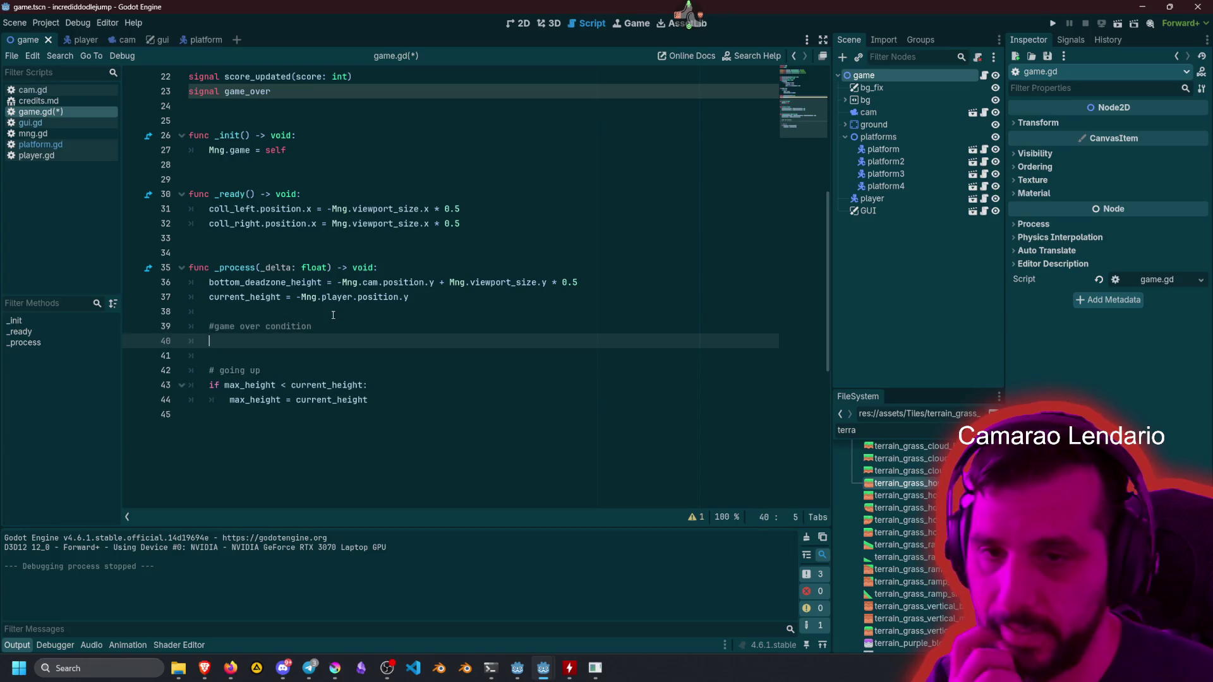
key(End)
Write the condition 'if current_height > bottom_deadzone_height:' under the game over comment
key(Return)
text(if)
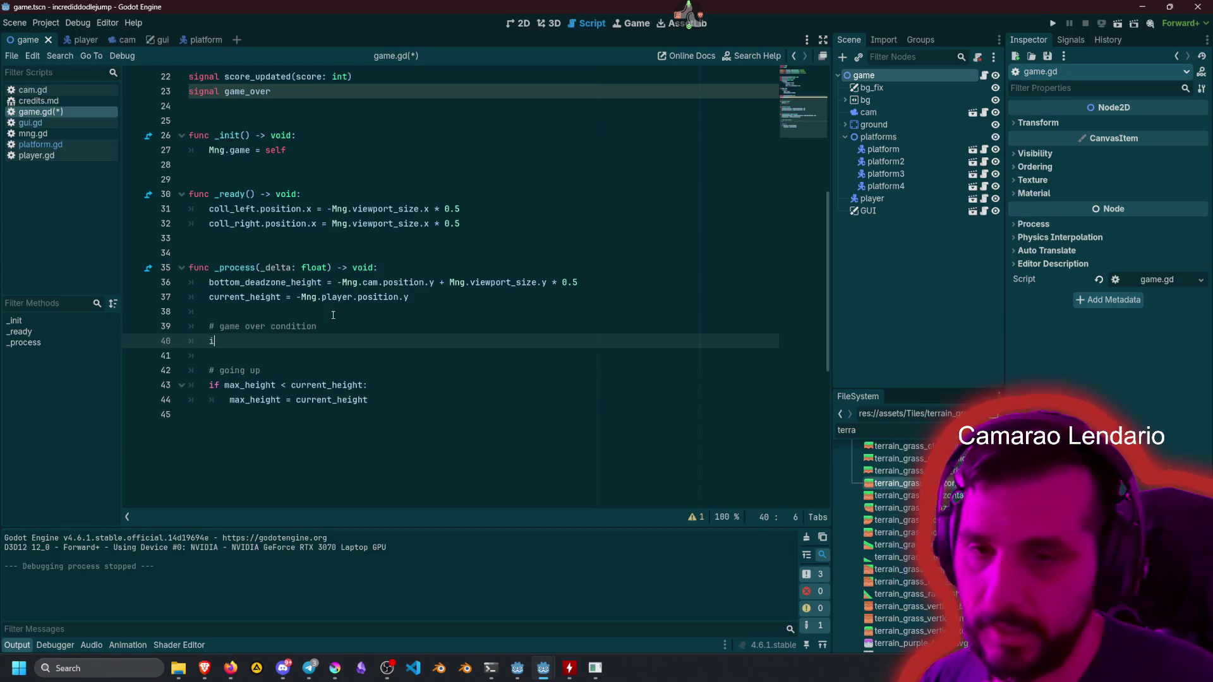
click(242, 297)
double_click(241, 297)
key(ctrl+c)
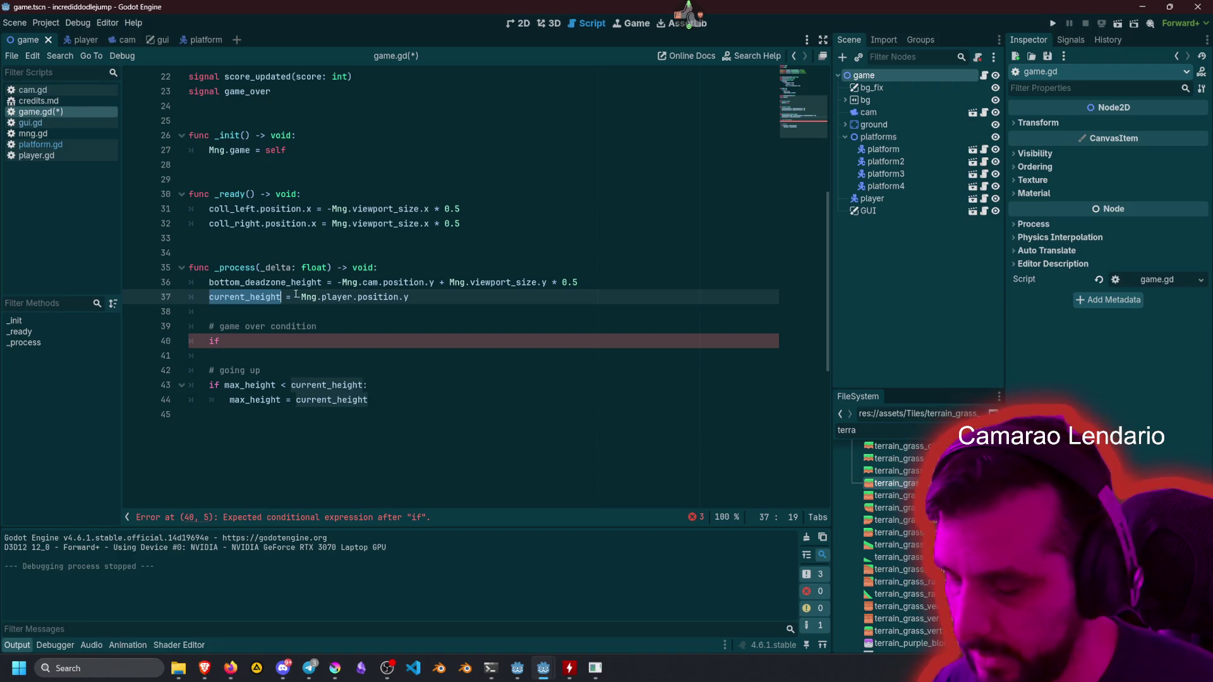
key(Down)
key(Down)
key(Down)
key(End)
key(ctrl+v)
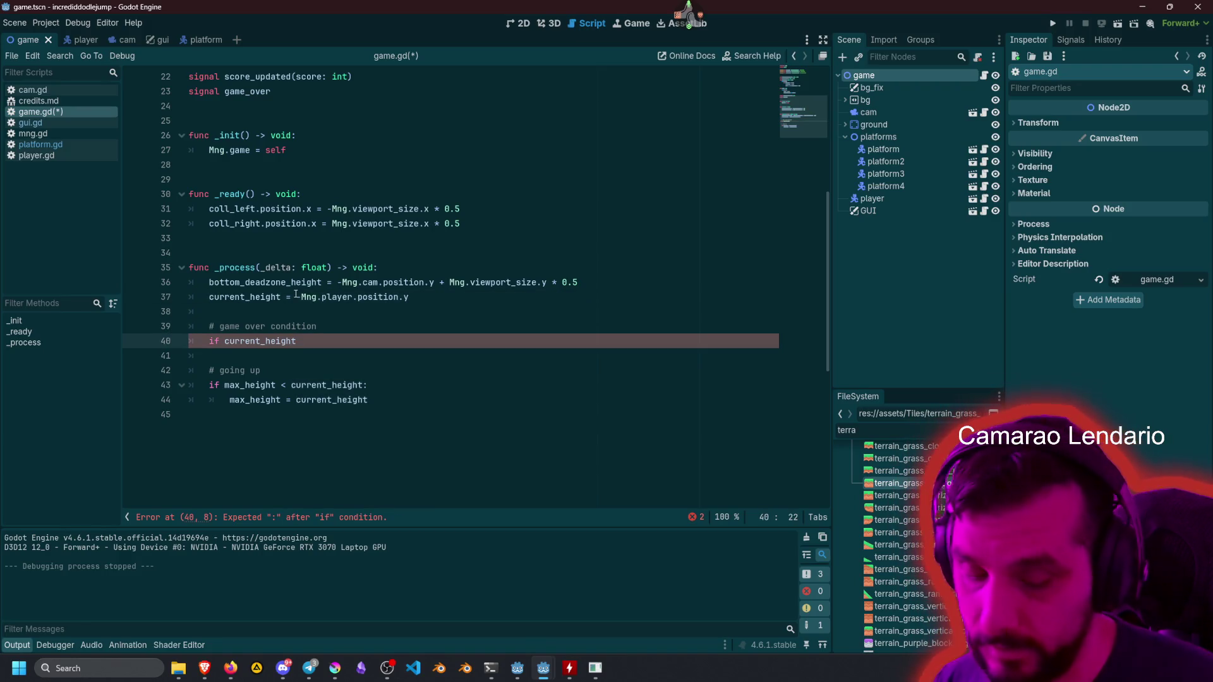
text(<)
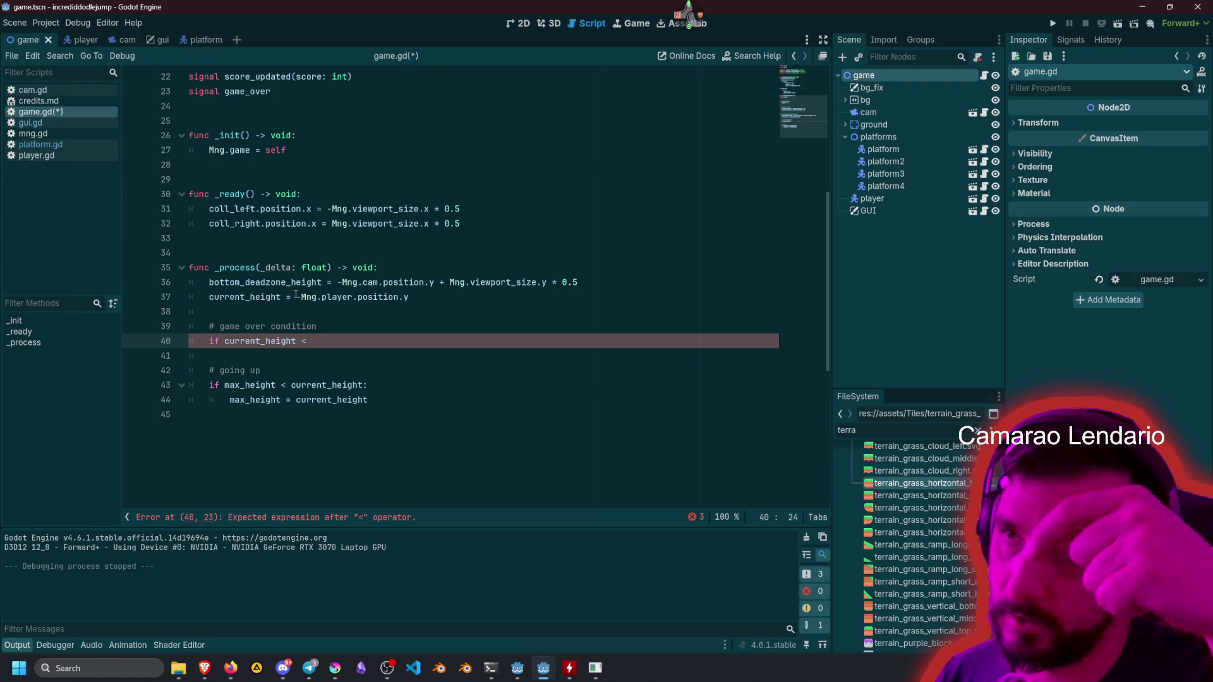
key(BackSpace)
text(>)
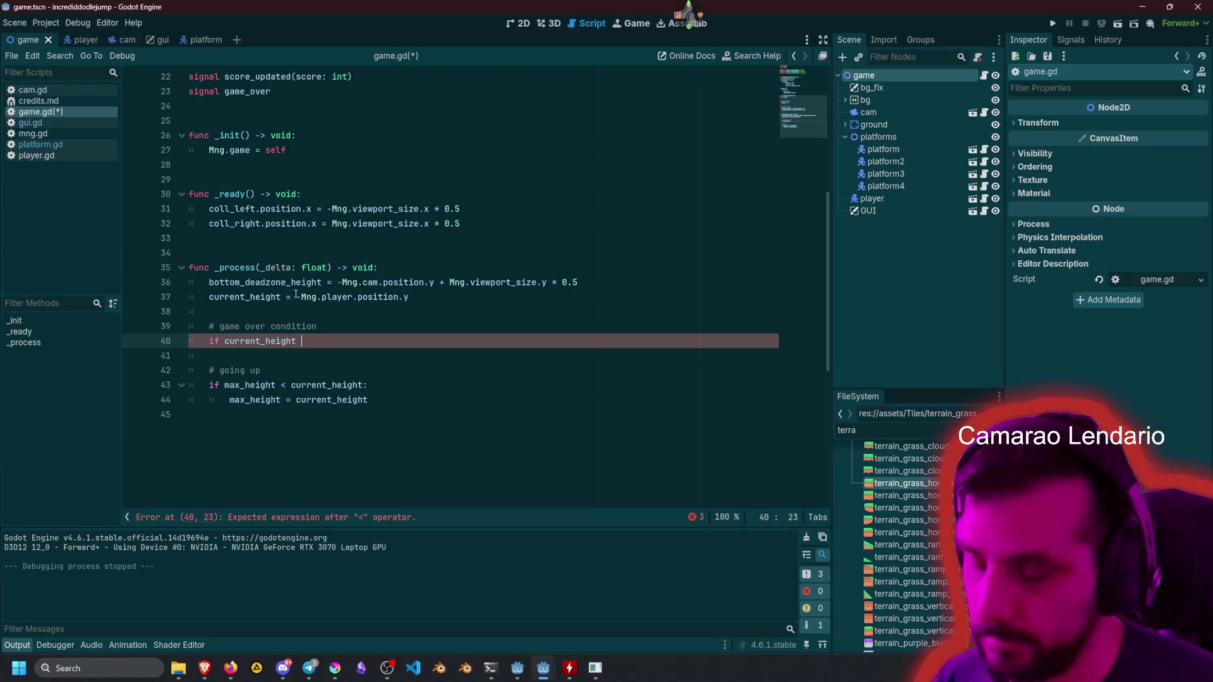
double_click(266, 288)
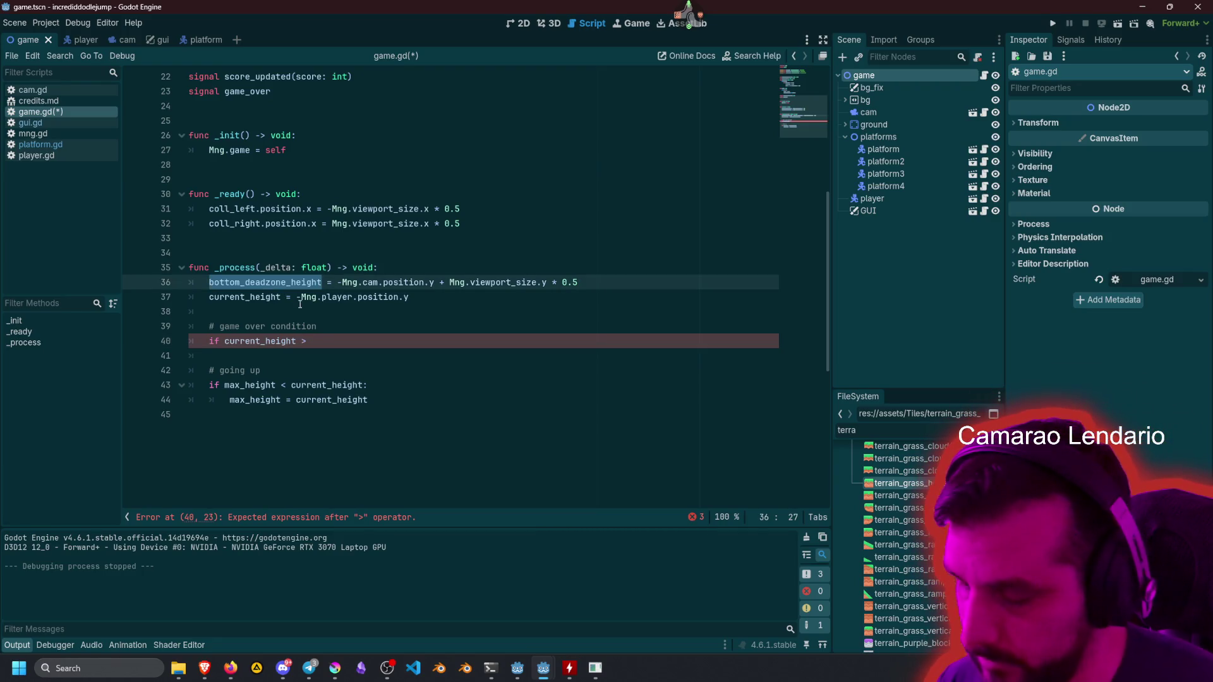
click(328, 345)
key(ctrl+v)
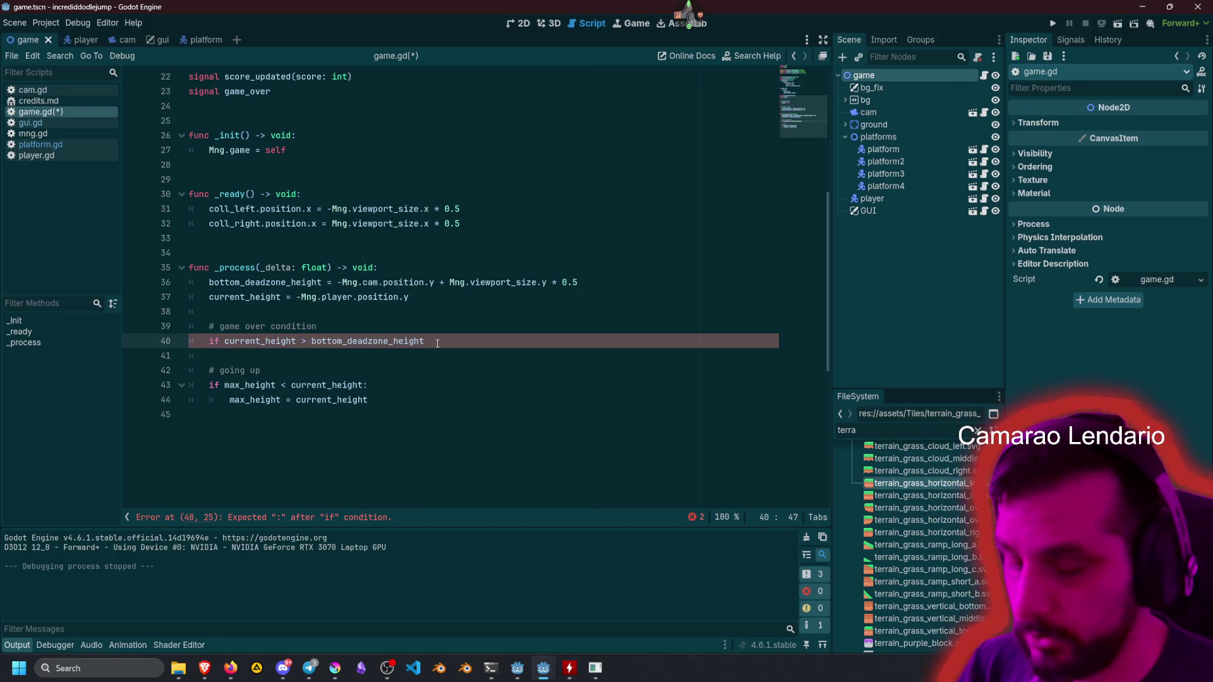
text(:)
Put a game_over call in the body of the new if statement
key(Return)
scroll(312, 308, up, 2)
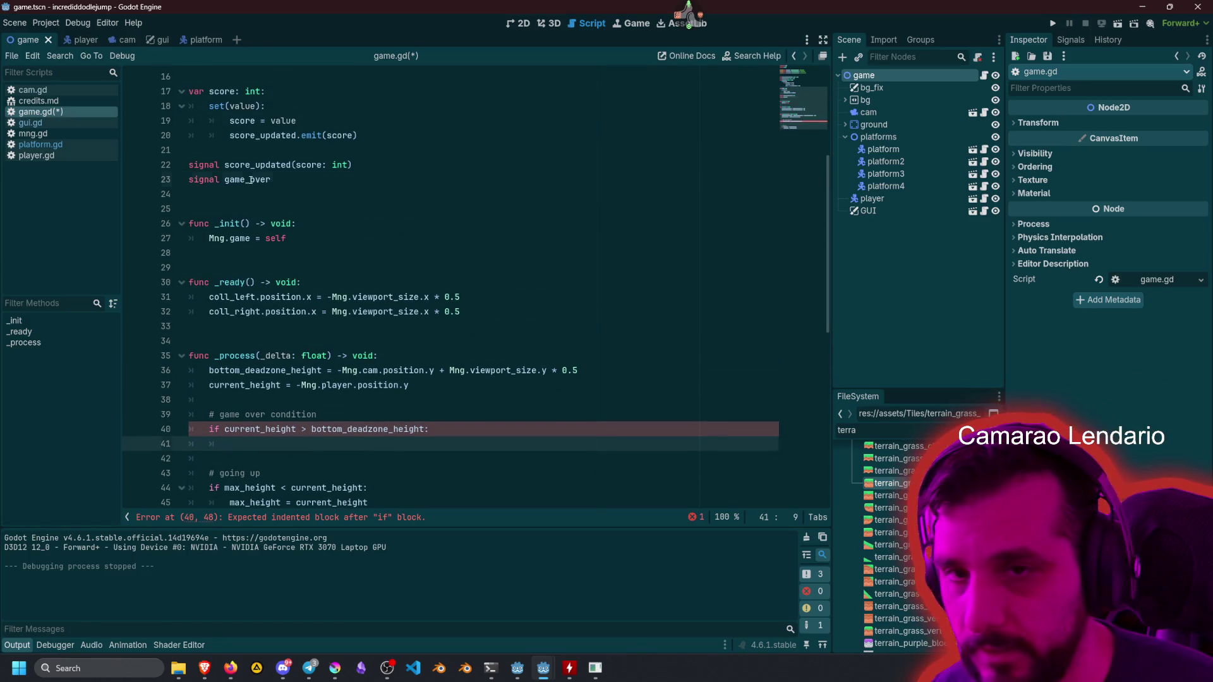
double_click(250, 180)
click(245, 443)
key(ctrl+v)
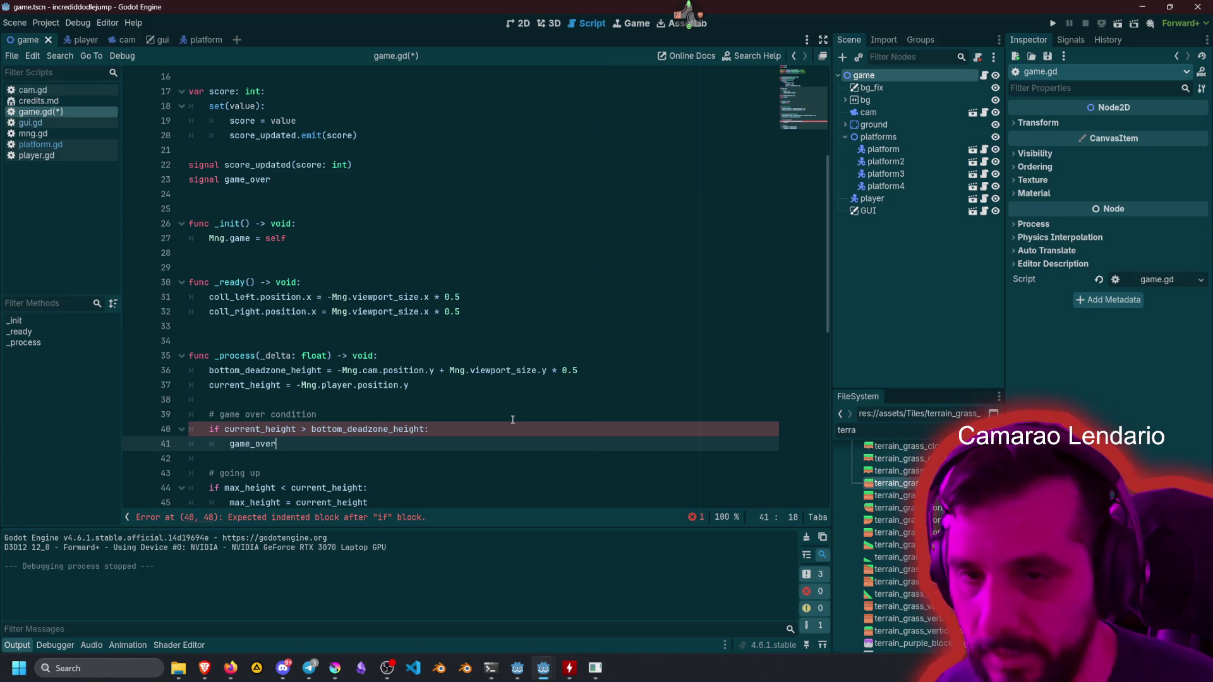
Insert blank lines above the signal declarations and above bottom_deadzone_height
scroll(498, 389, up, 3)
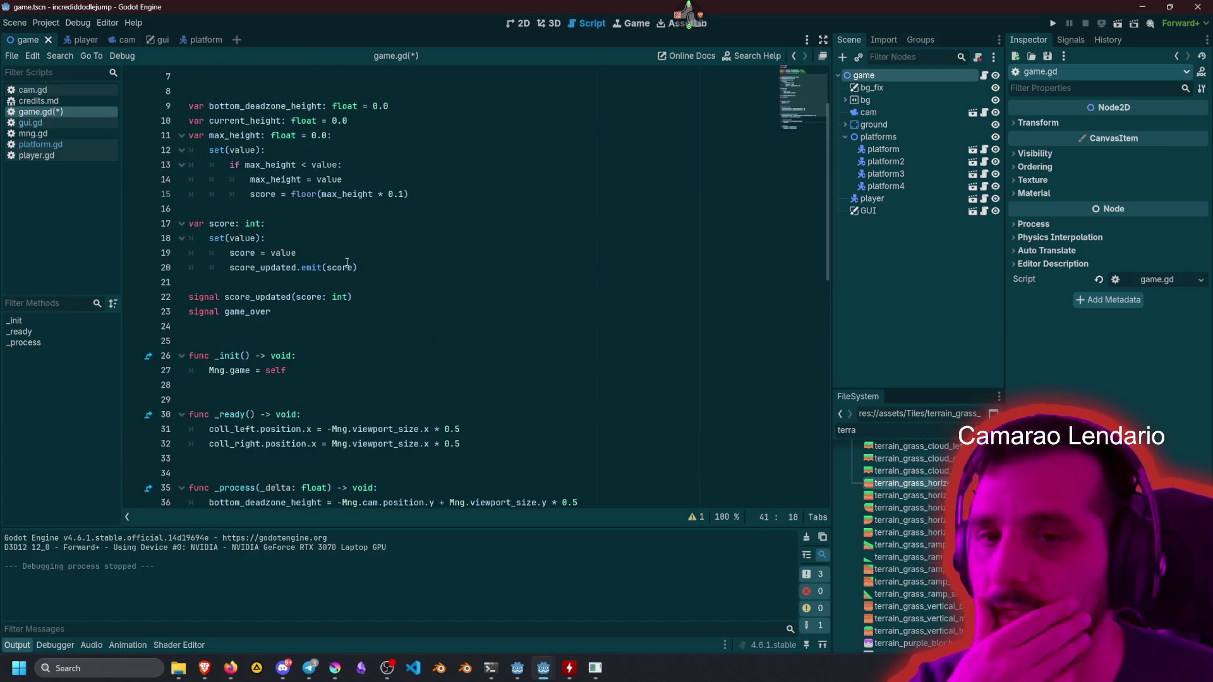
click(332, 297)
key(ctrl+shift+Return)
key(ctrl+shift+Return)
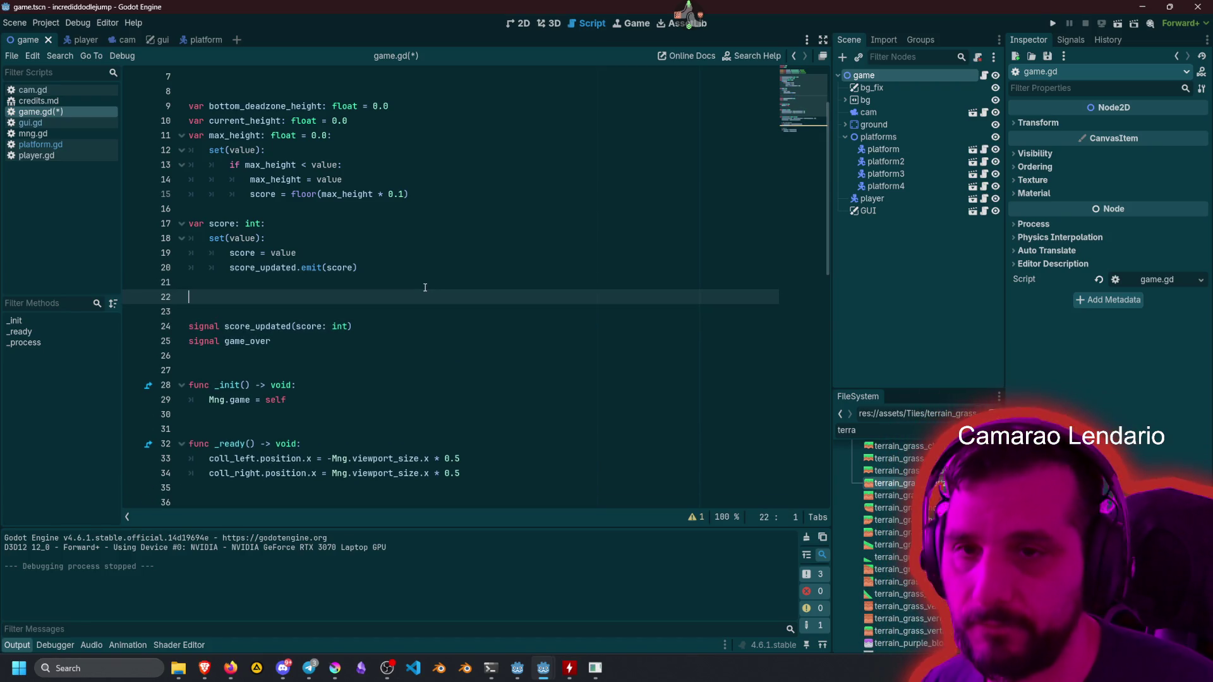
scroll(378, 252, up, 2)
click(280, 194)
key(ctrl+shift+Return)
key(ctrl+shift+Return)
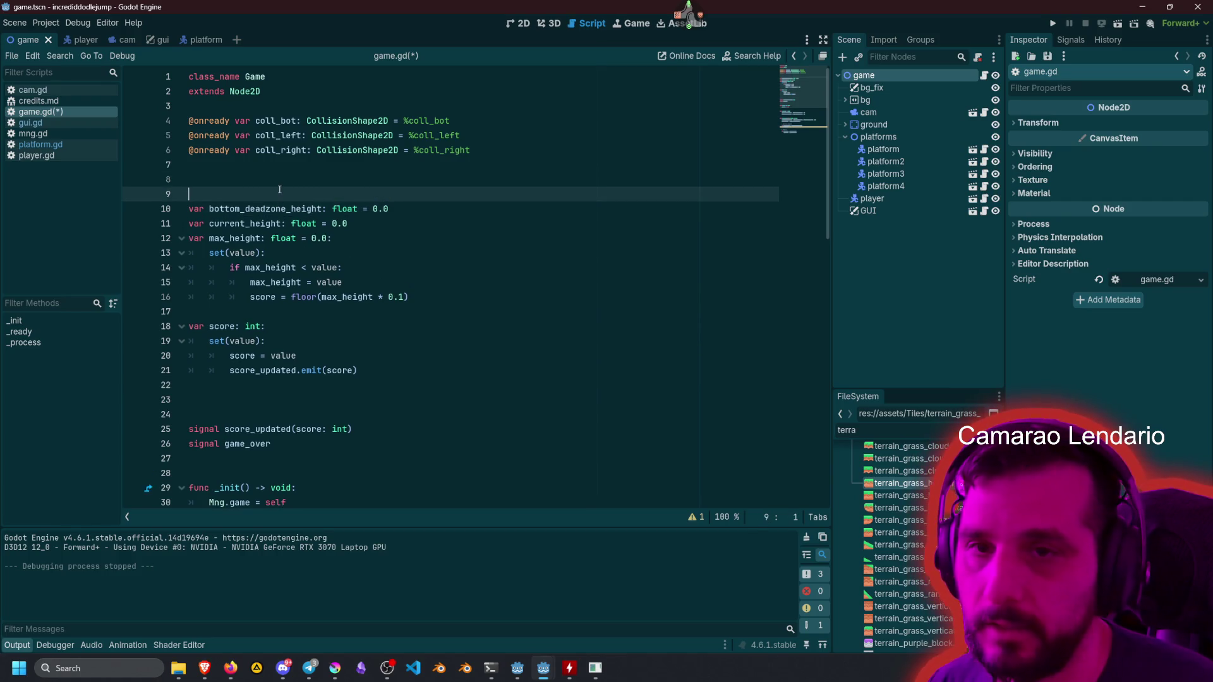
Declare 'var is_game_started: bool = false' above bottom_deadzone_height
text(var game_started)
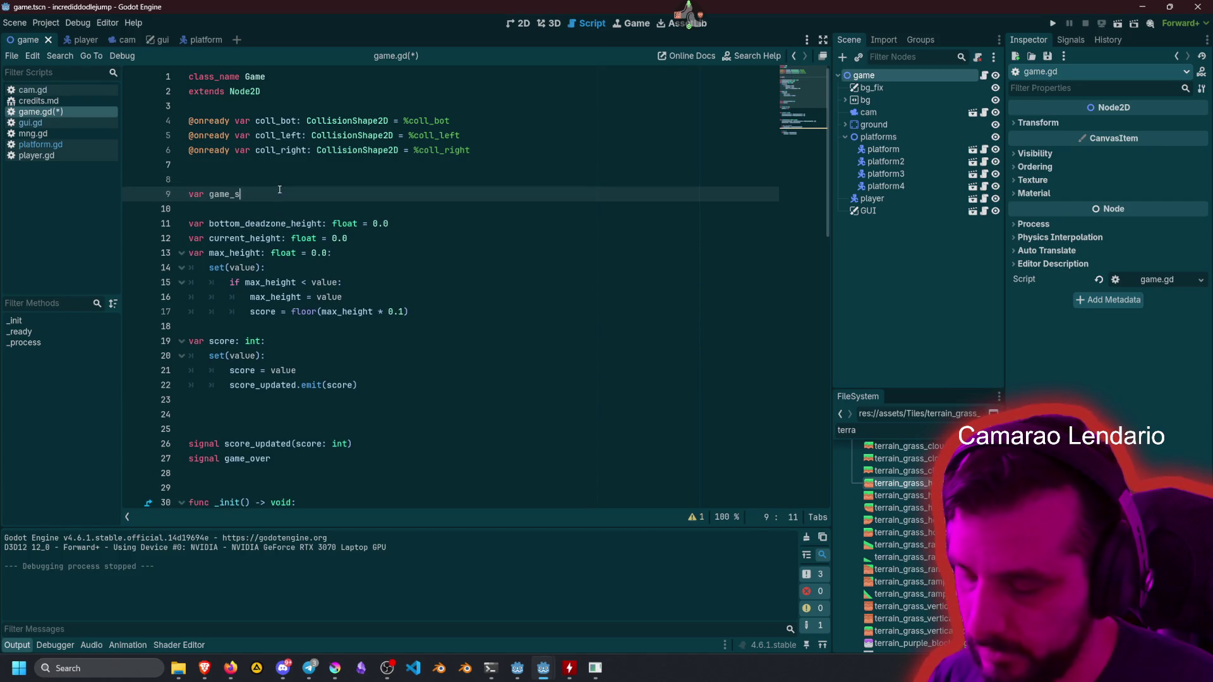
key(ctrl+Left)
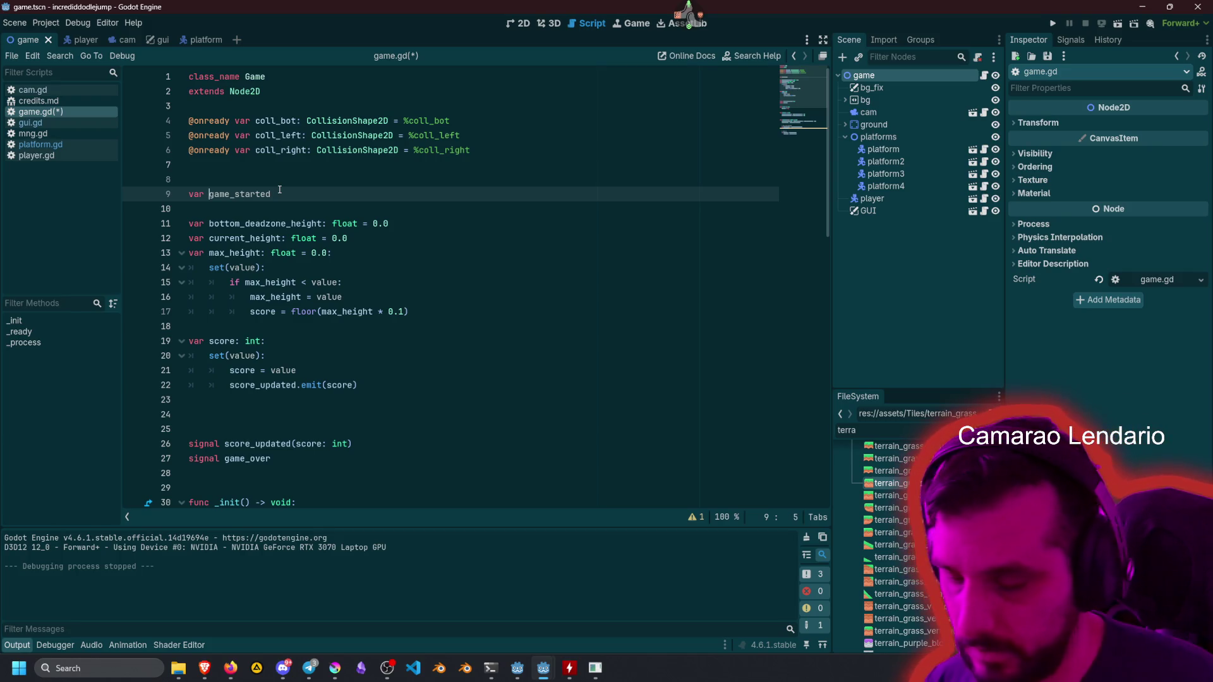
text(is_game_started: )
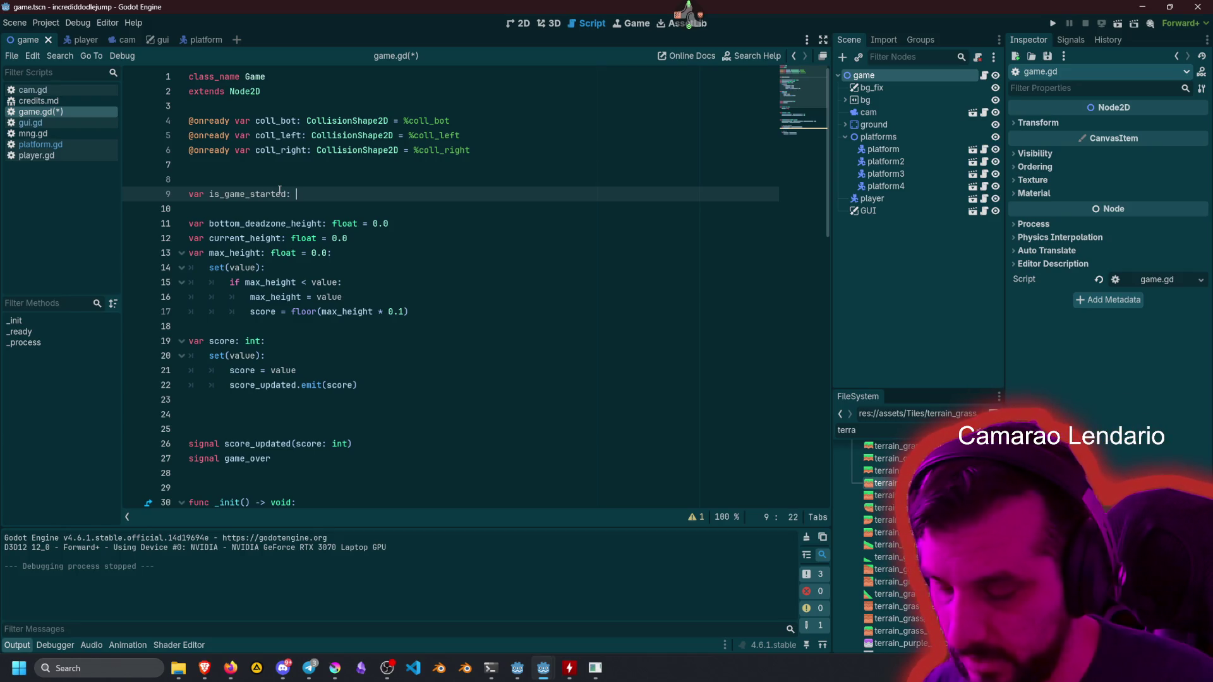
text(bool = )
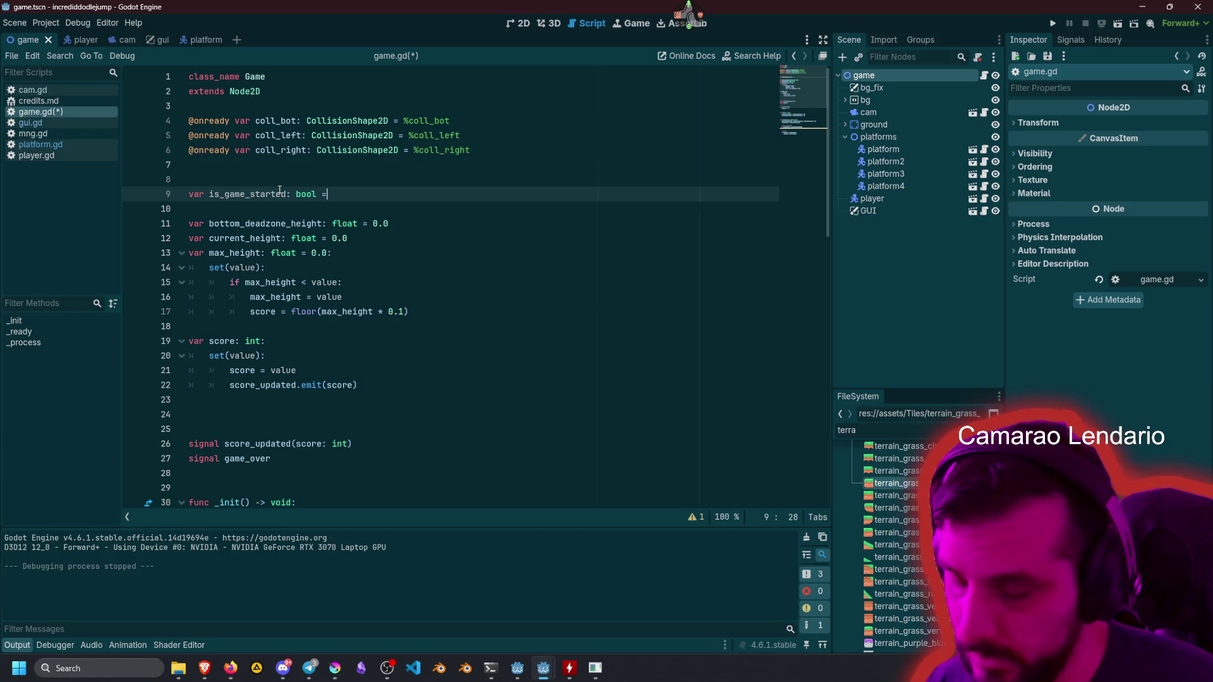
text(false)
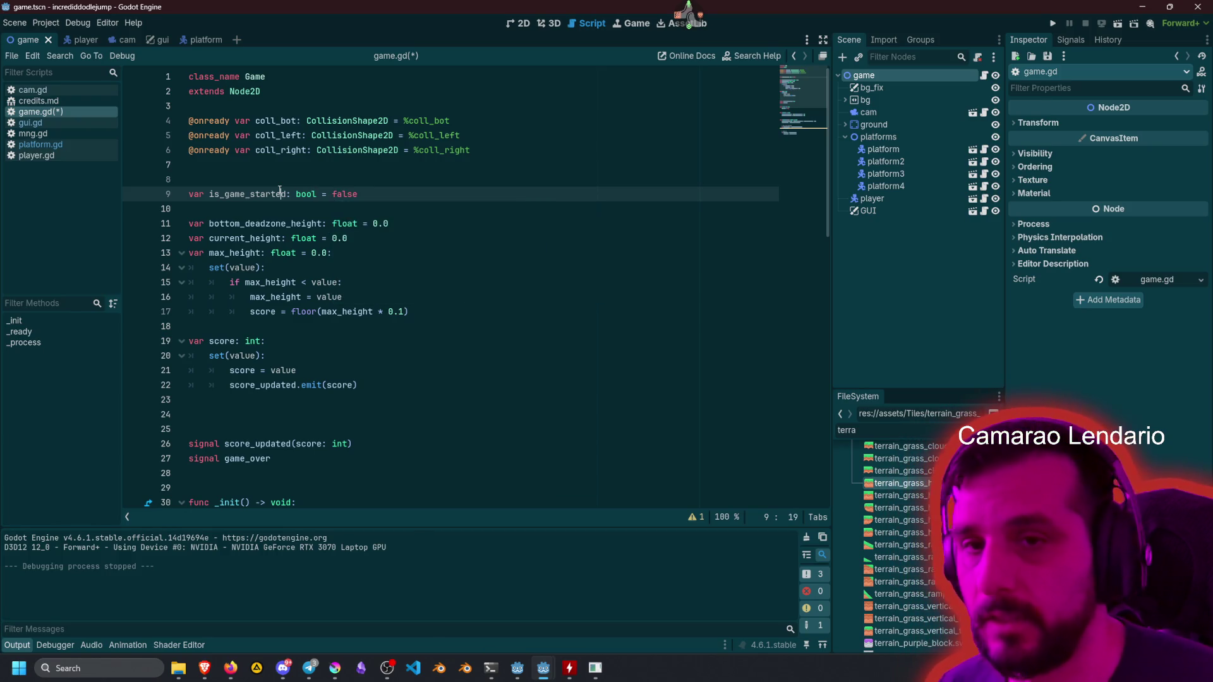
double_click(229, 195)
scroll(308, 263, down, 6)
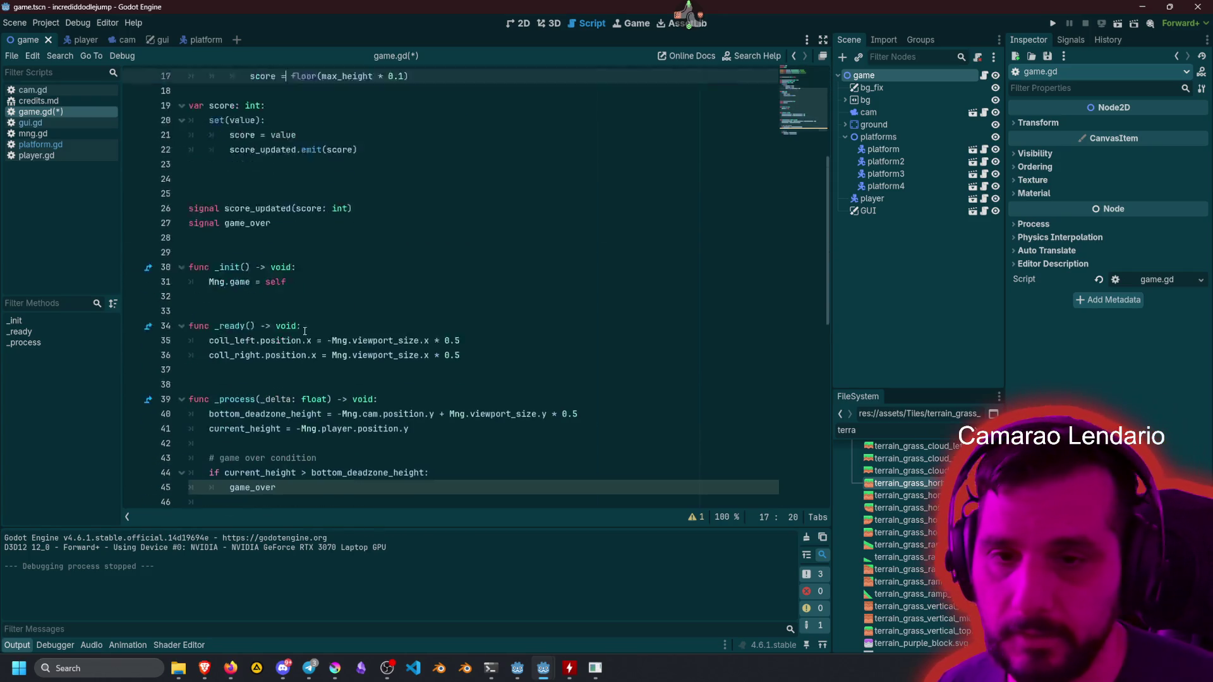
click(340, 355)
scroll(337, 340, up, 6)
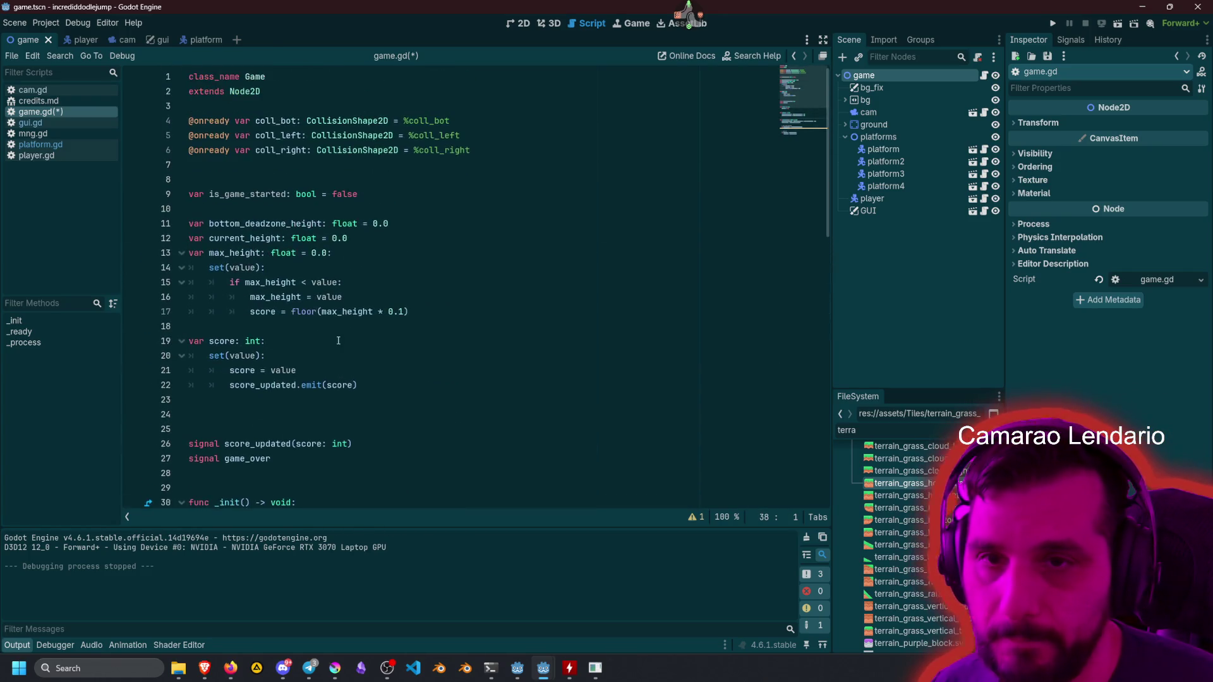
click(392, 191)
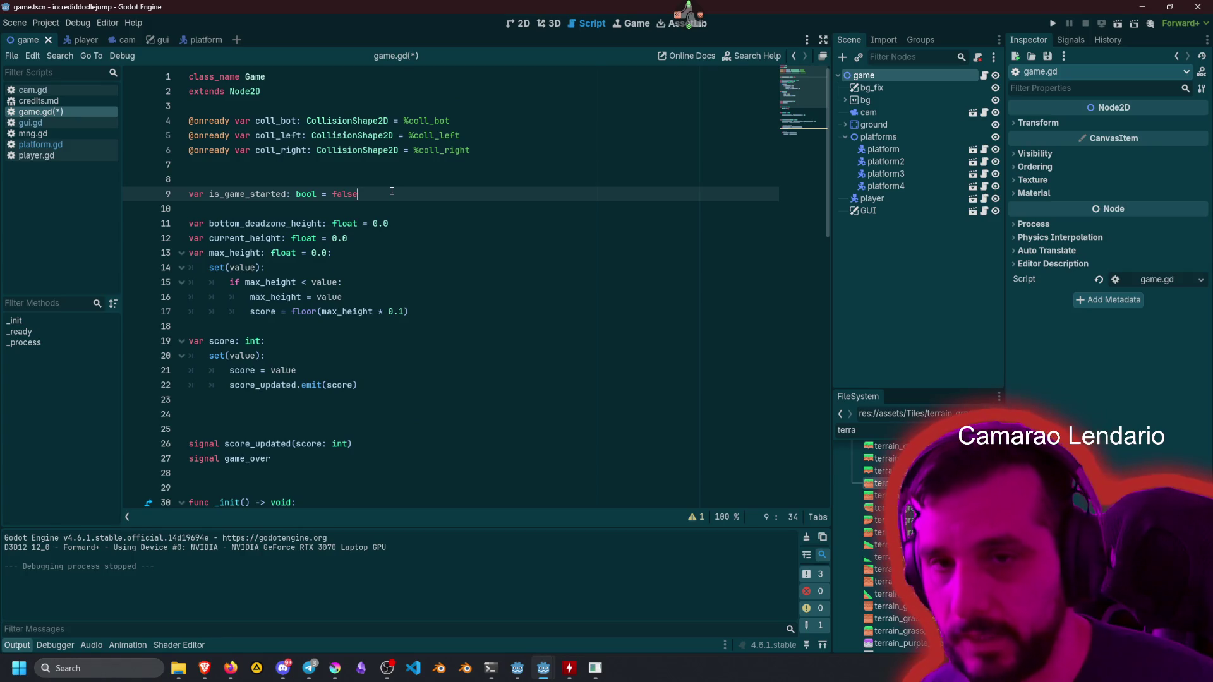
Start an indented set(value): setter block under the is_game_started declaration
text(:)
key(Return)
text(proce)
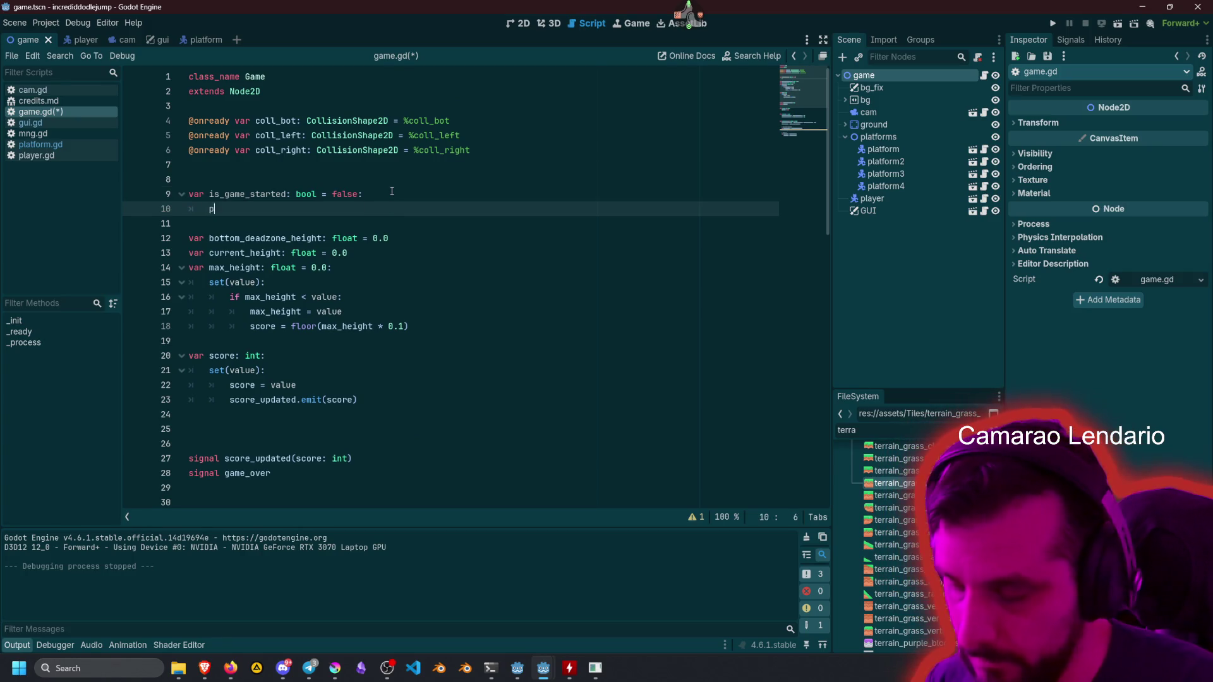
key(Home)
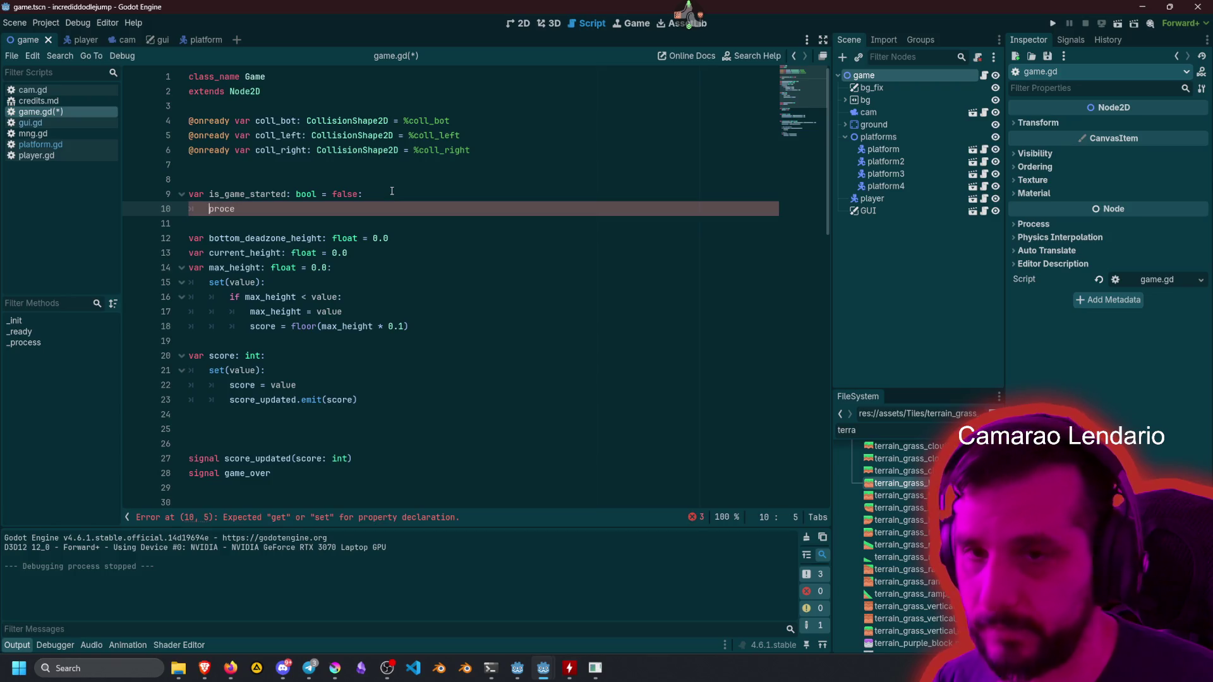
text(set(value)
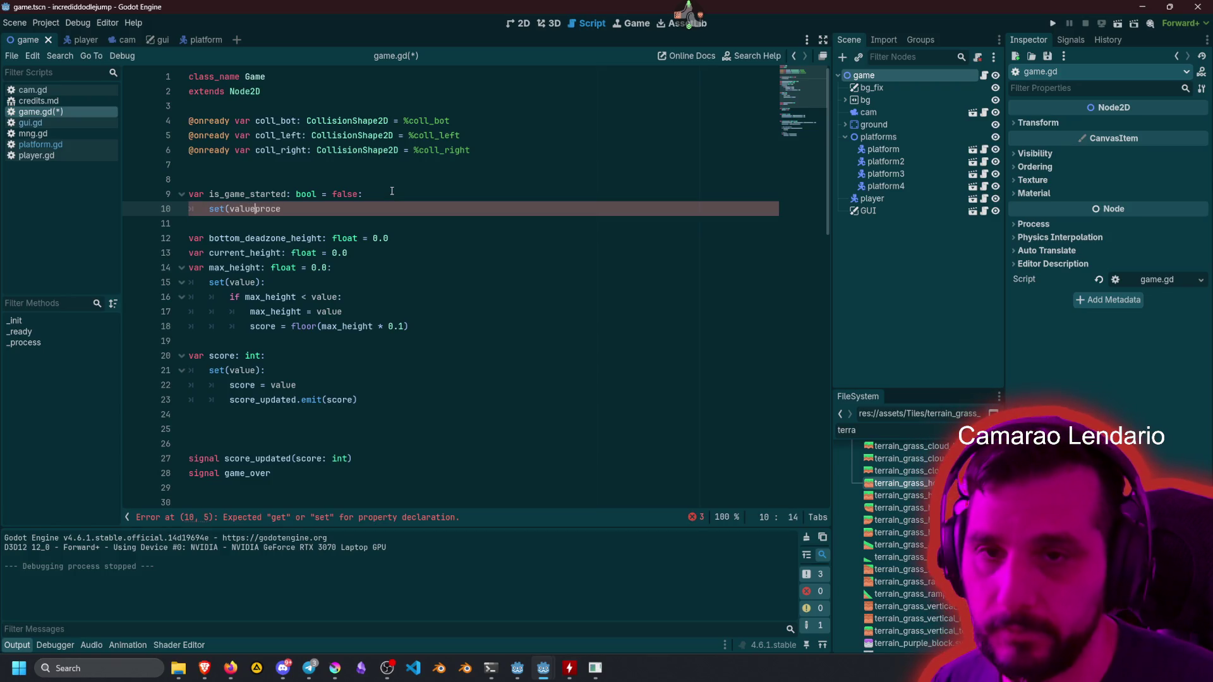
key(BackSpace)
key(BackSpace)
key(BackSpace)
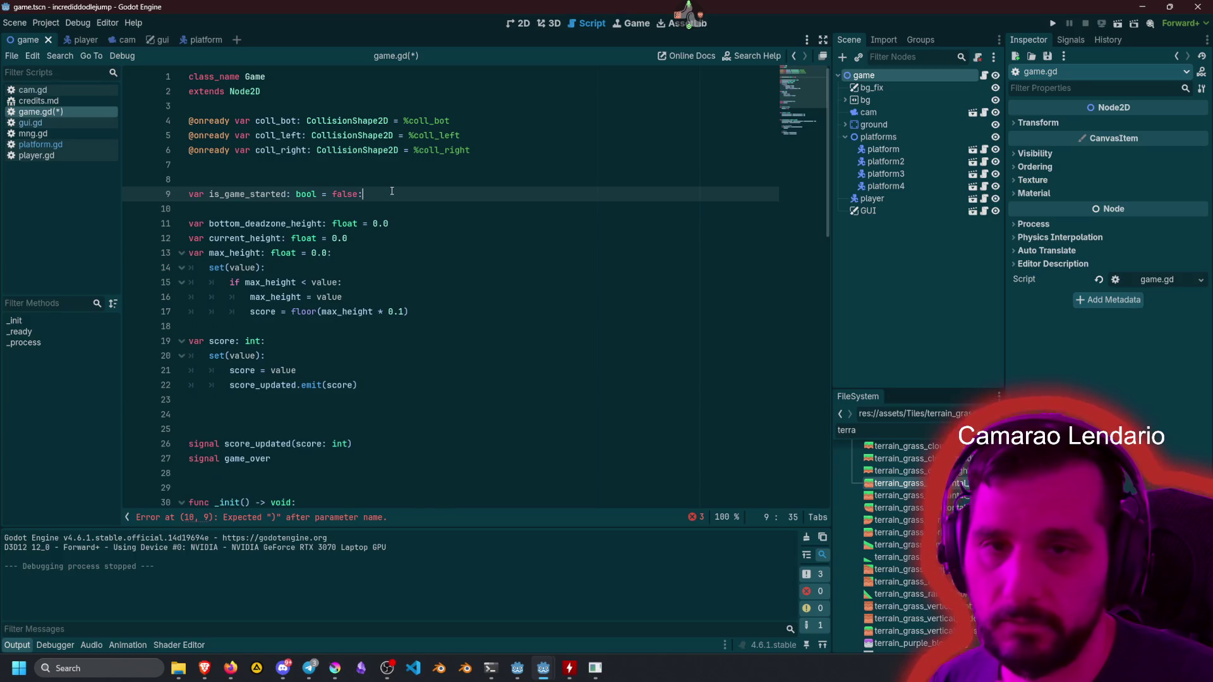
text(sae)
key(BackSpace)
key(BackSpace)
text(et )
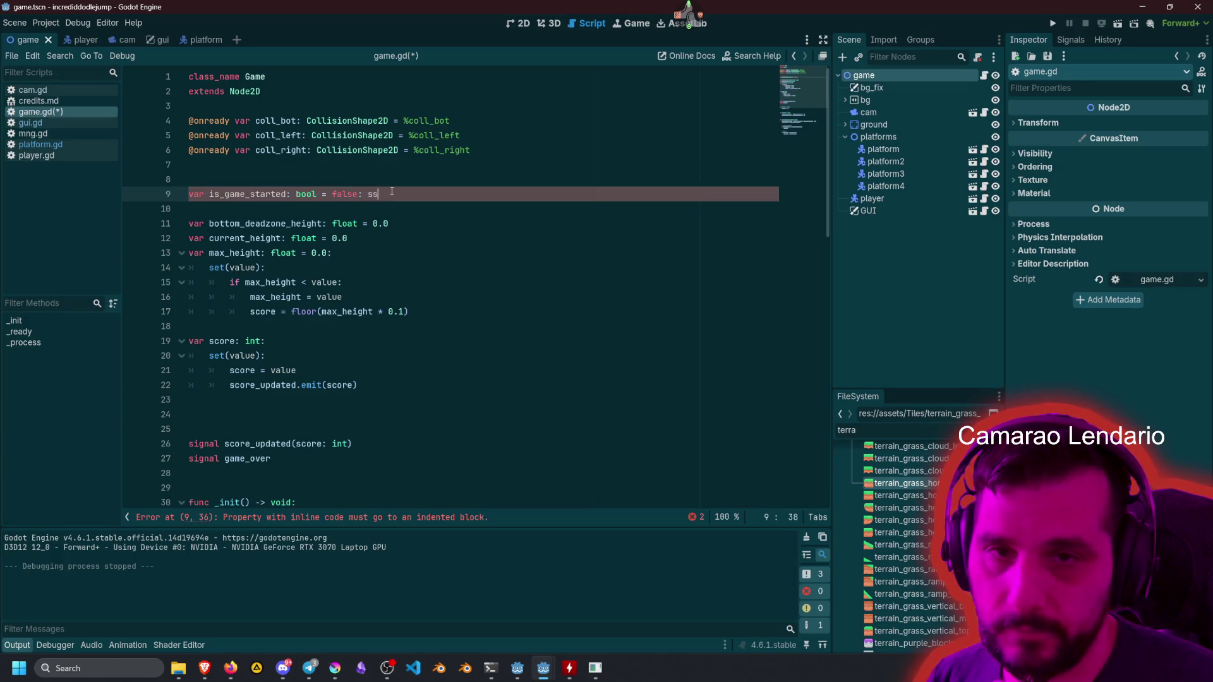
text(= _set_)
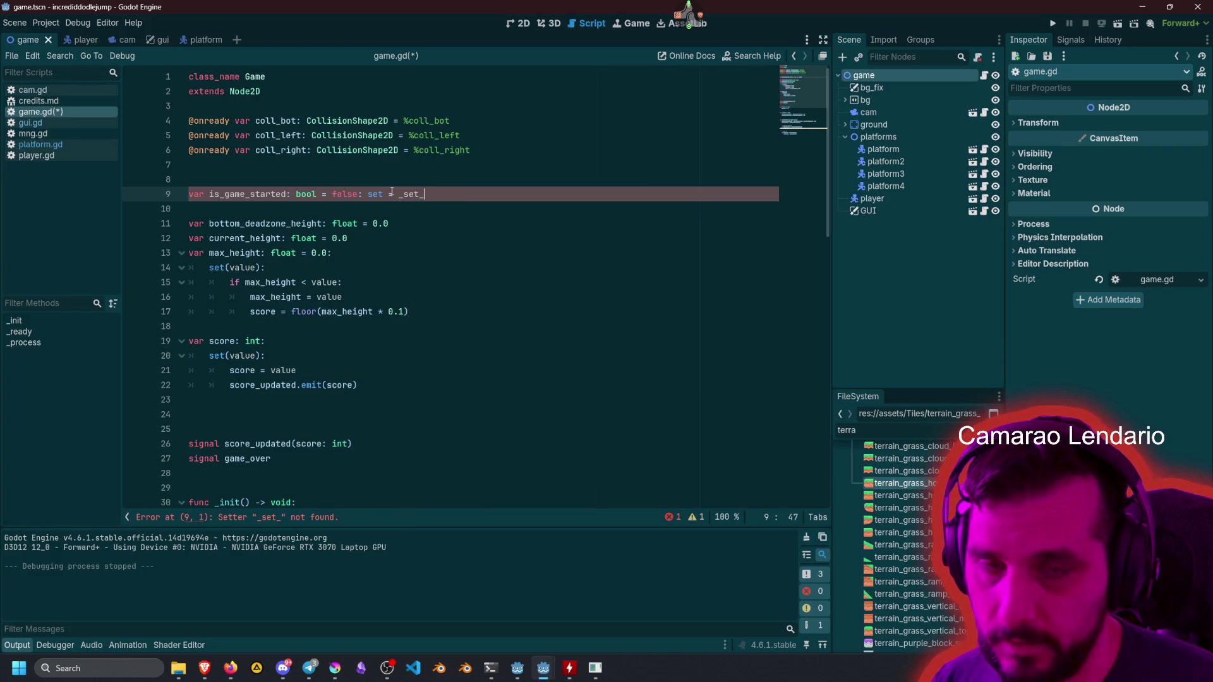
key(ctrl+shift+Left)
key(ctrl+shift+Left)
key(ctrl+shift+Left)
key(shift+Right)
key(shift+Right)
key(shift+Right)
key(BackSpace)
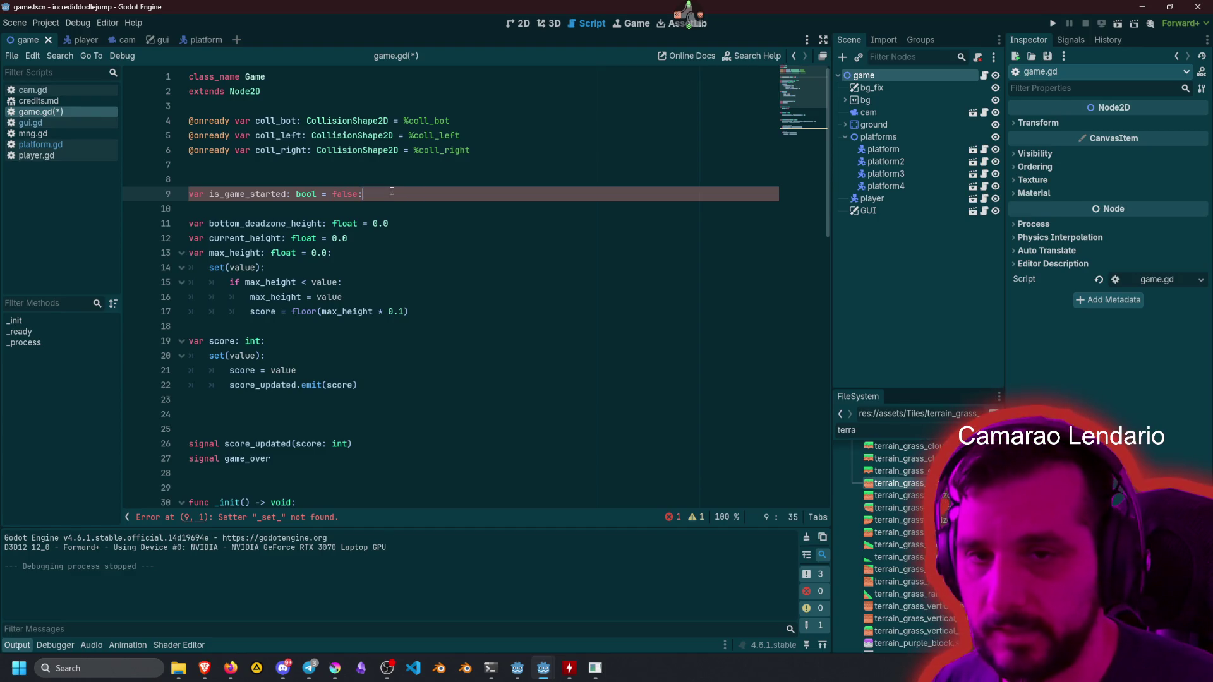
key(Return)
text(set(value))
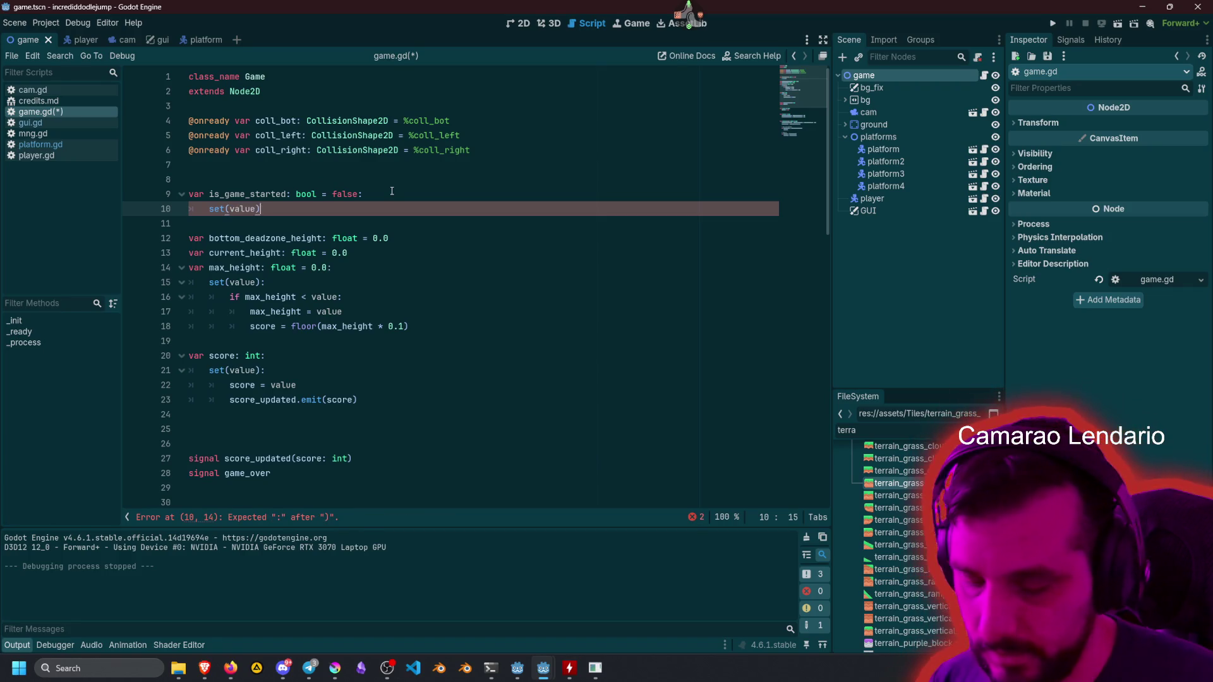
text(:)
key(Return)
Fill the setter with is_game_started = value and set_process(is_game_started)
text(isga)
key(Return)
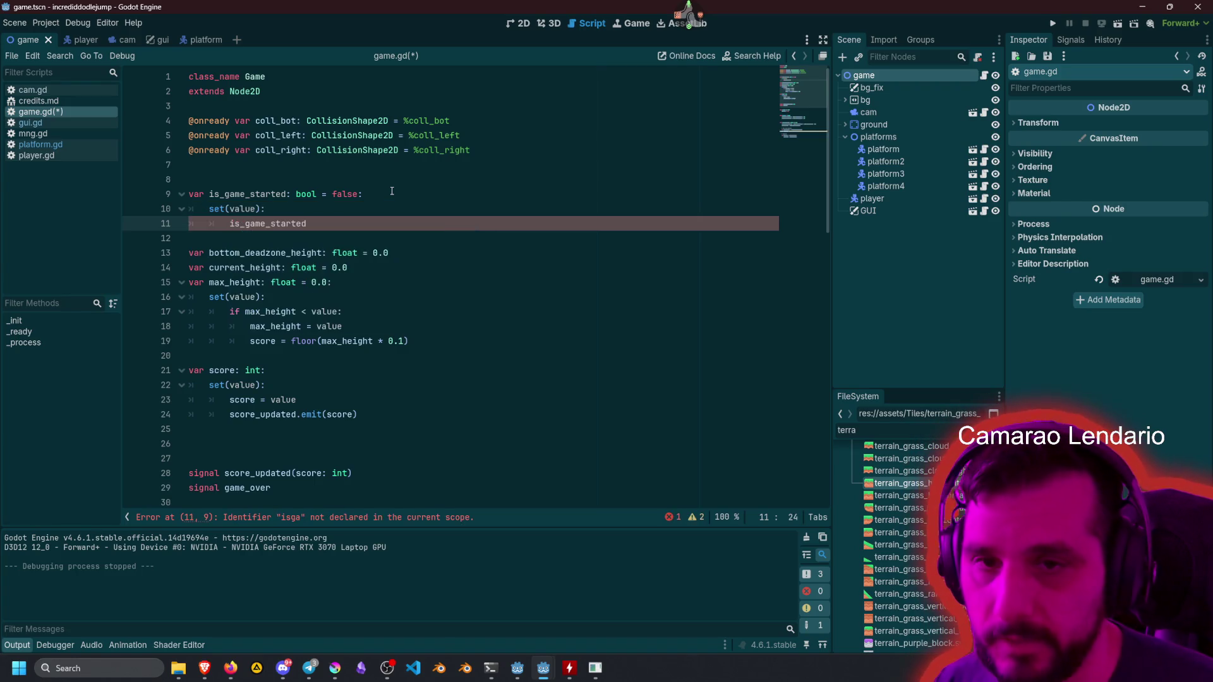
text(value)
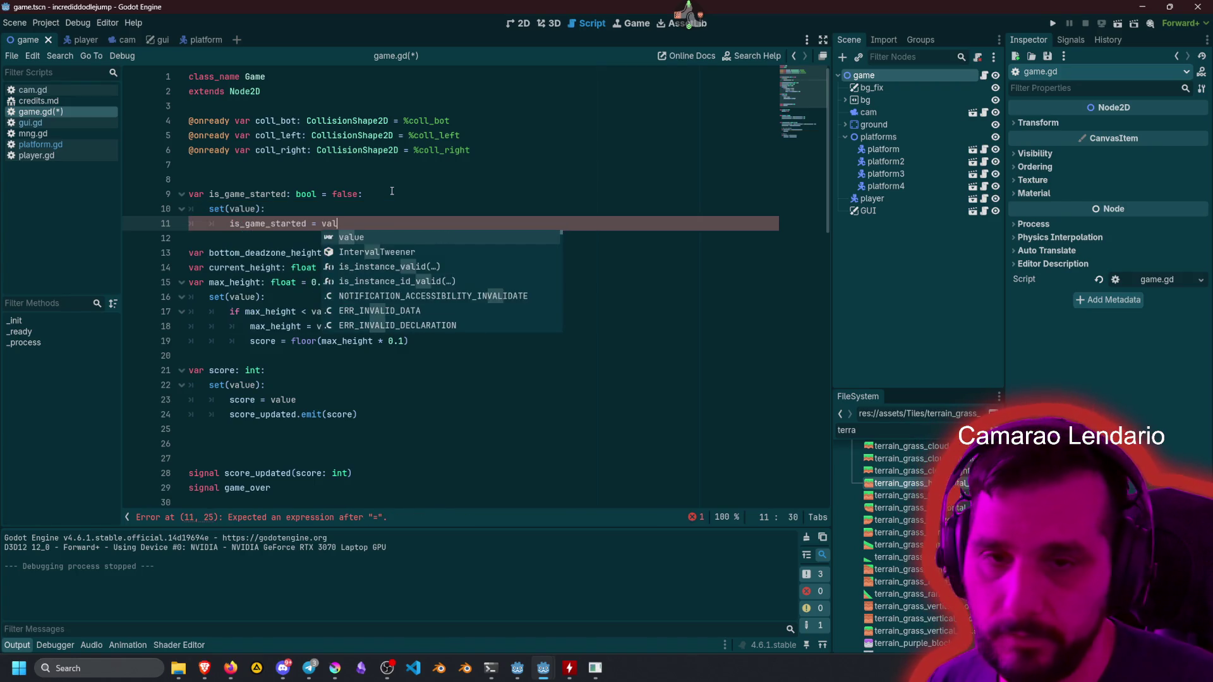
key(Return)
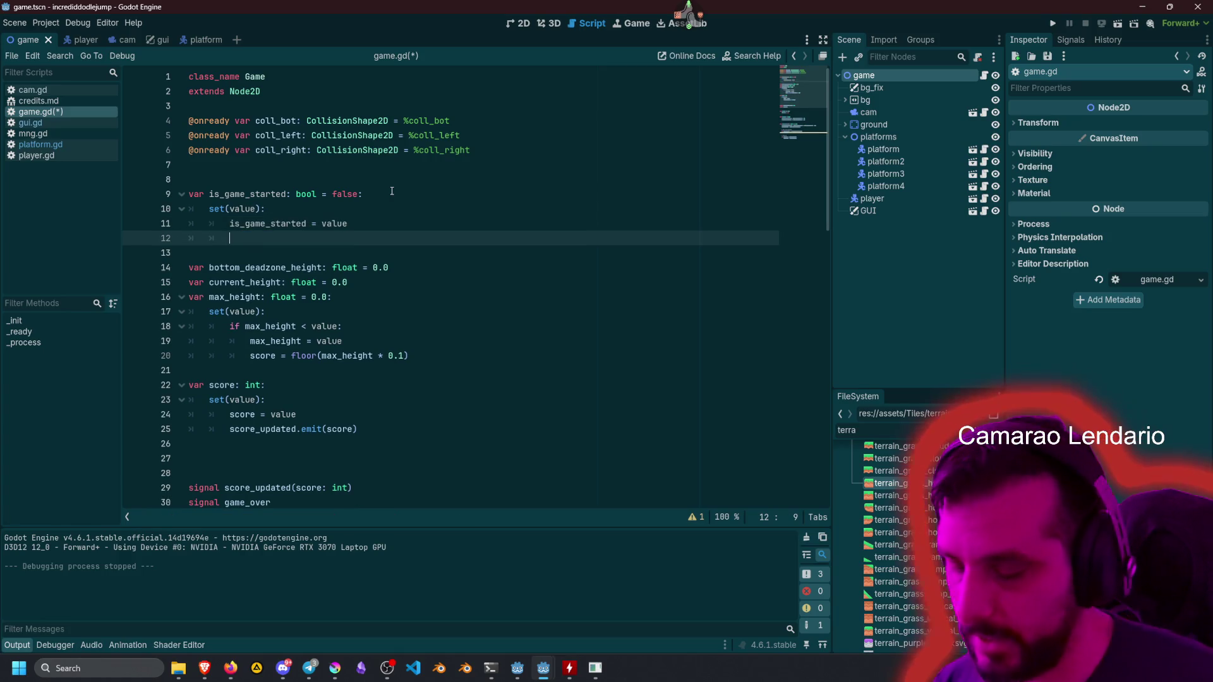
text(set_pro)
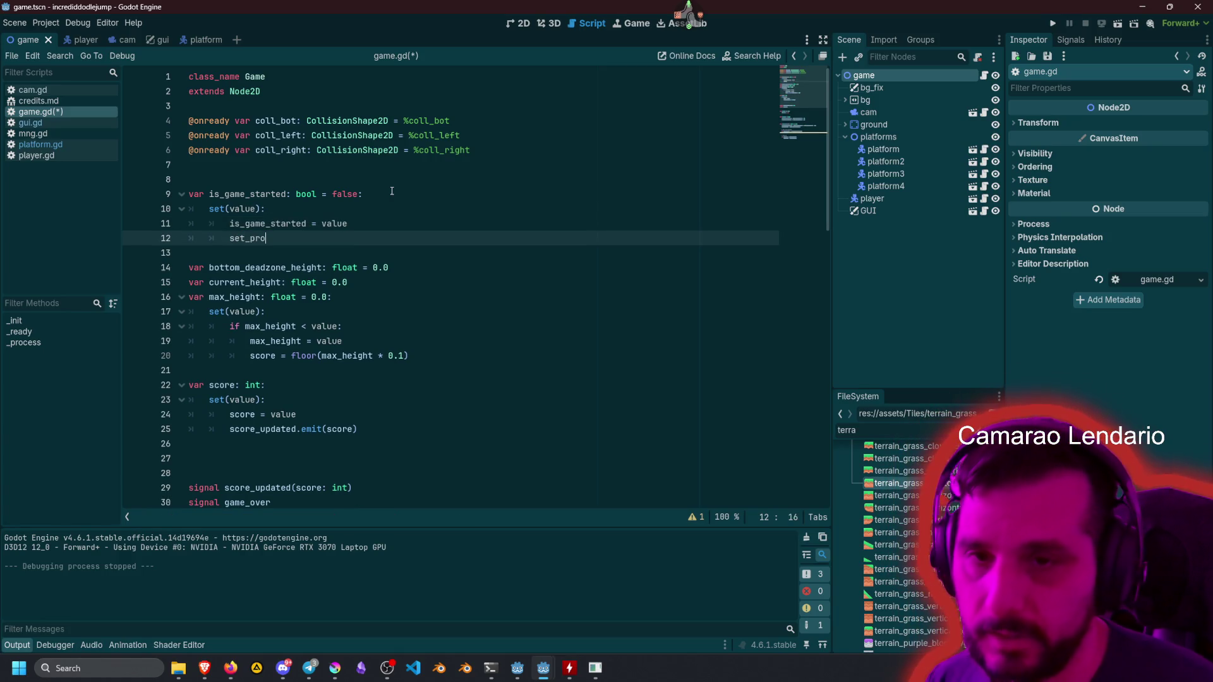
key(Return)
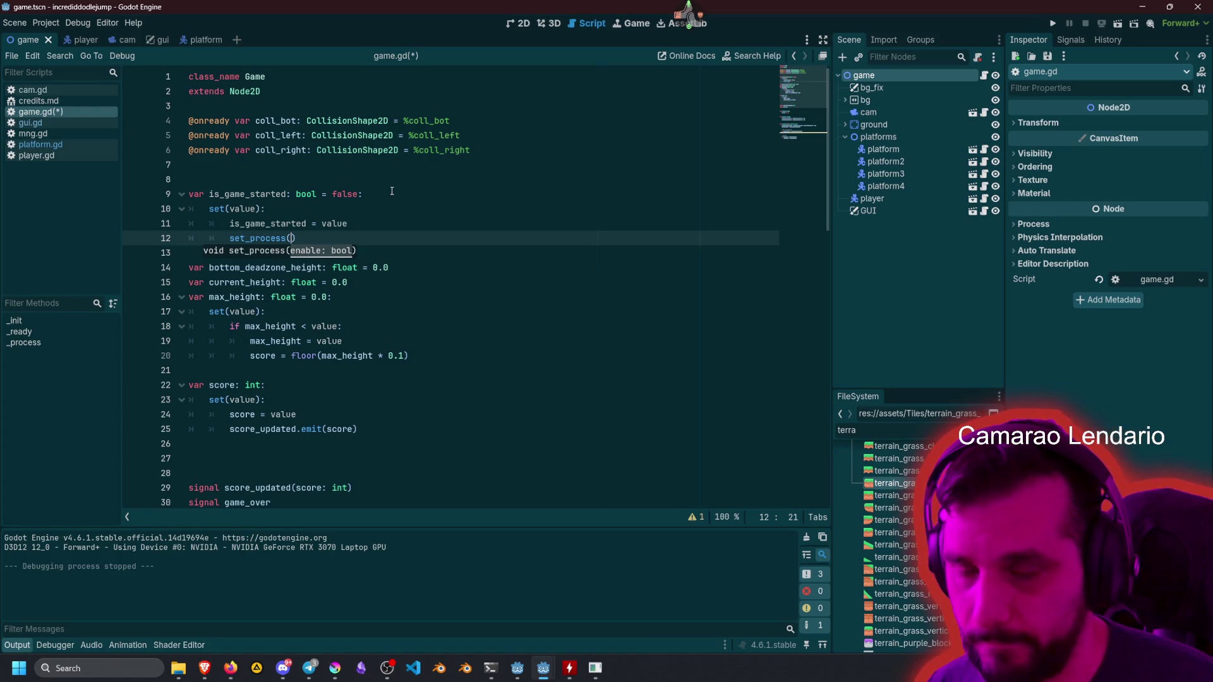
text(is_ga)
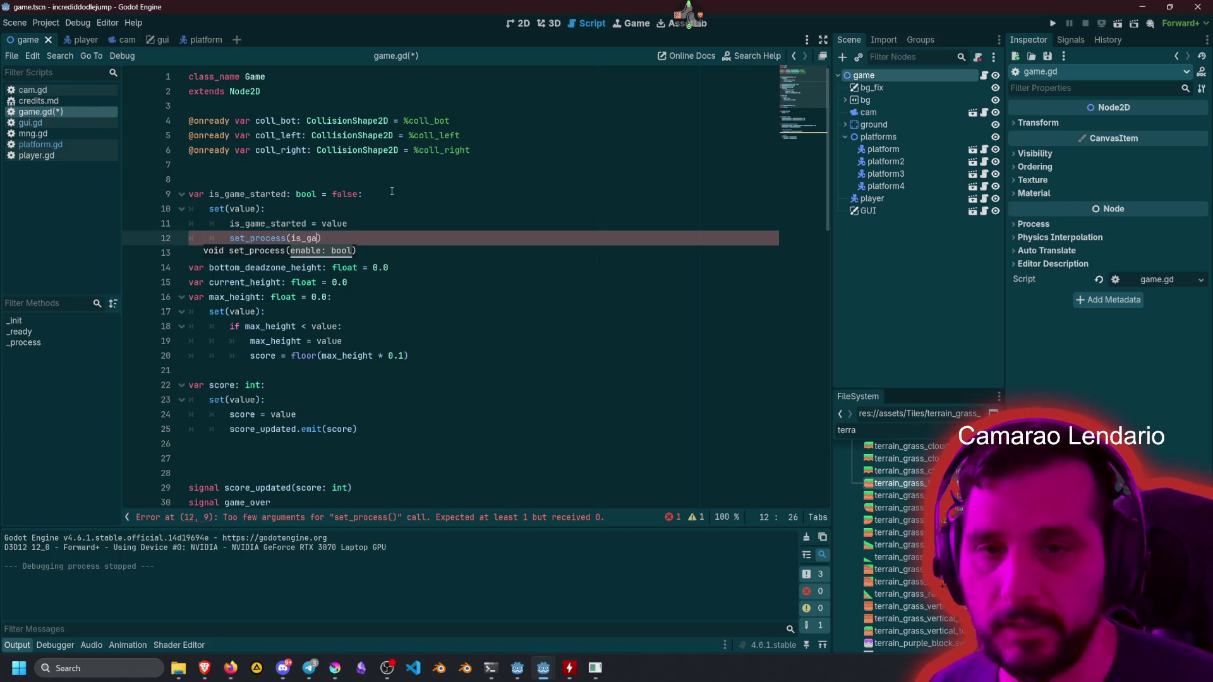
key(Return)
double_click(257, 238)
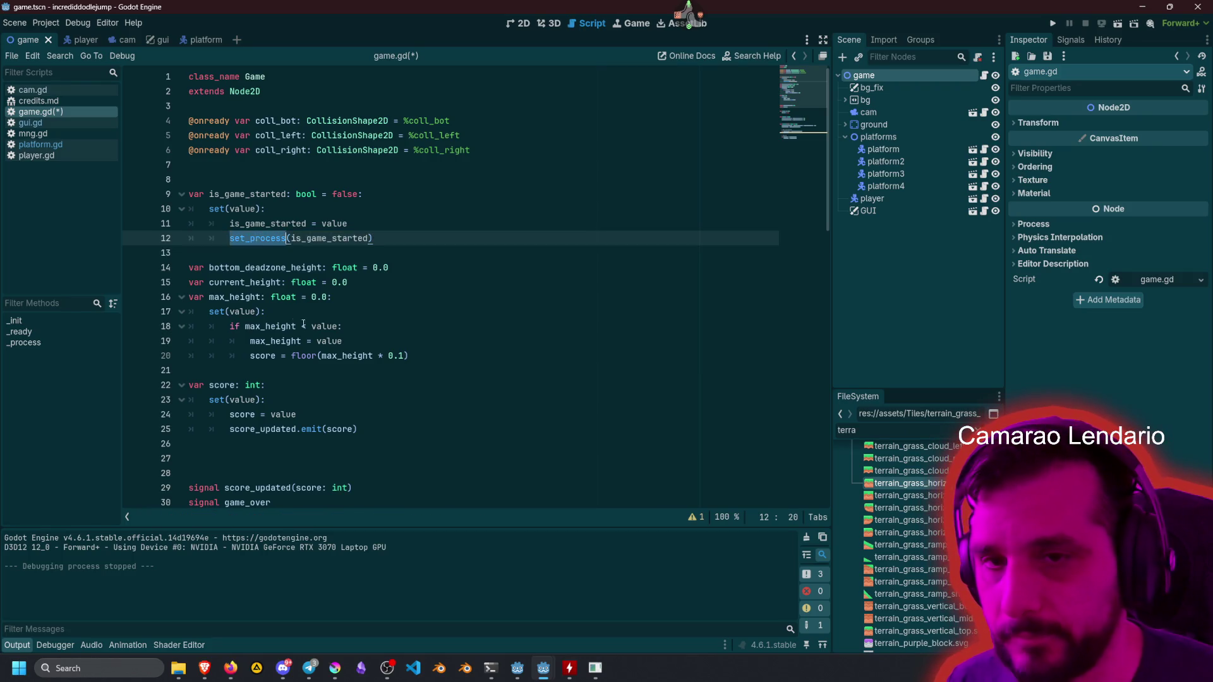
Change the game_over call on line 48 to game_over.emit()
scroll(307, 326, down, 4)
scroll(307, 326, up, 2)
double_click(345, 106)
scroll(296, 264, down, 7)
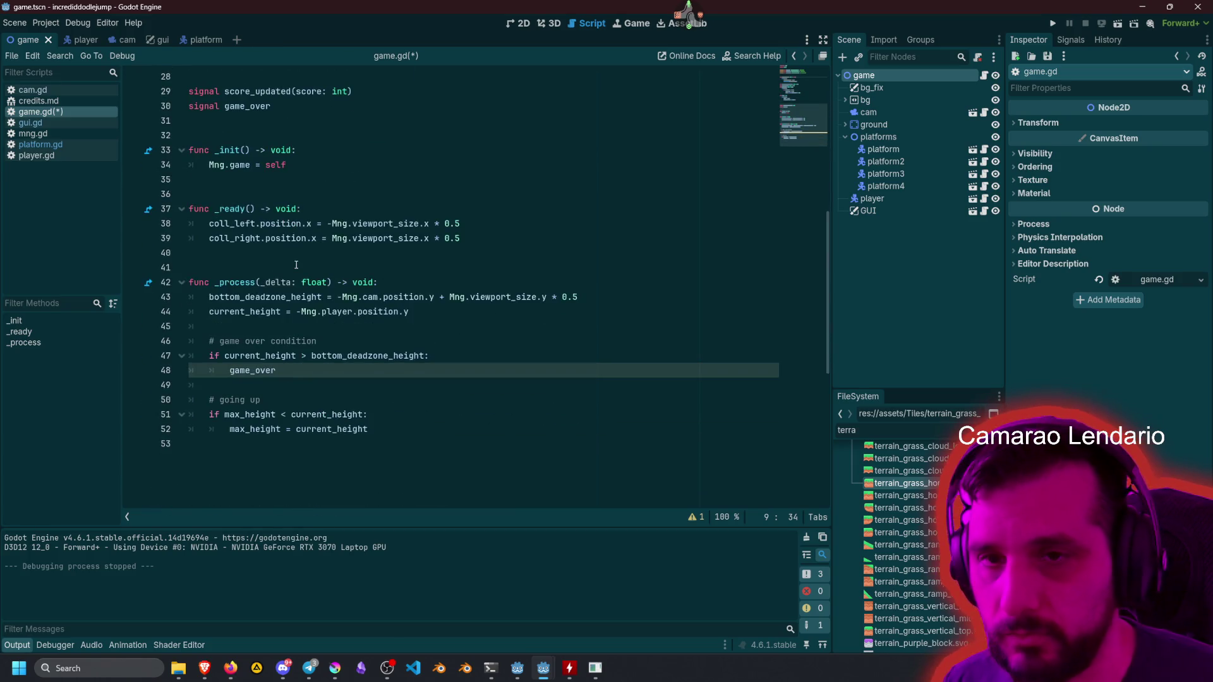
click(240, 280)
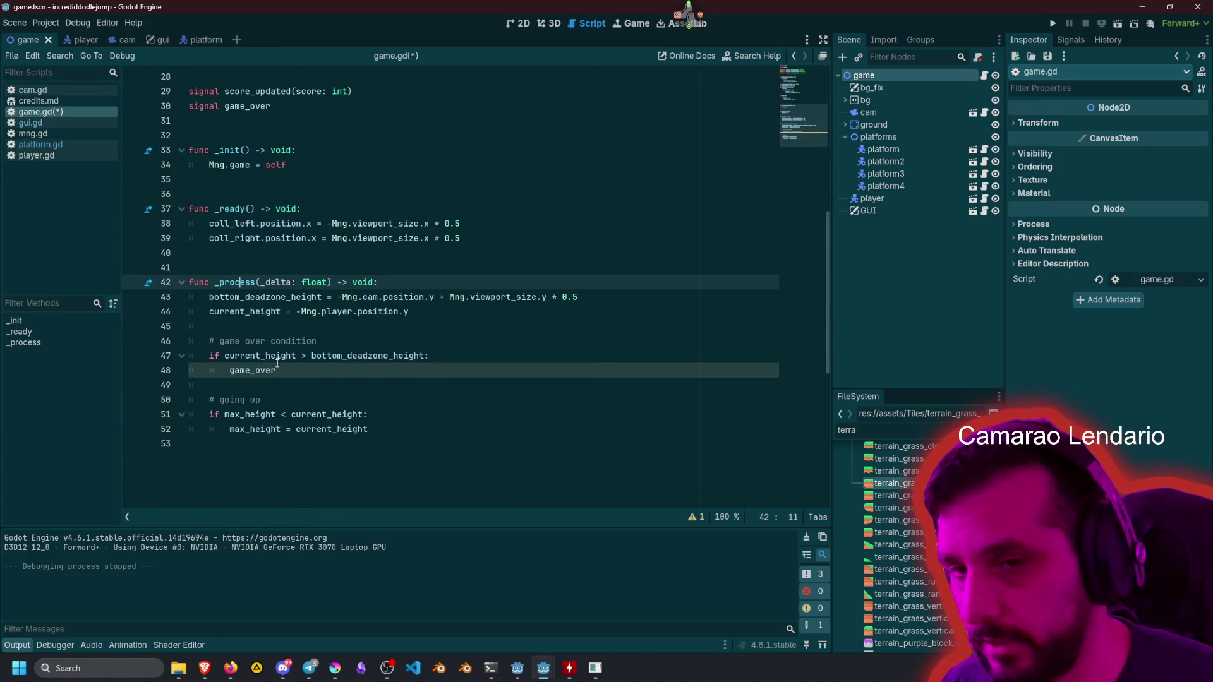
scroll(278, 363, up, 3)
scroll(277, 363, down, 3)
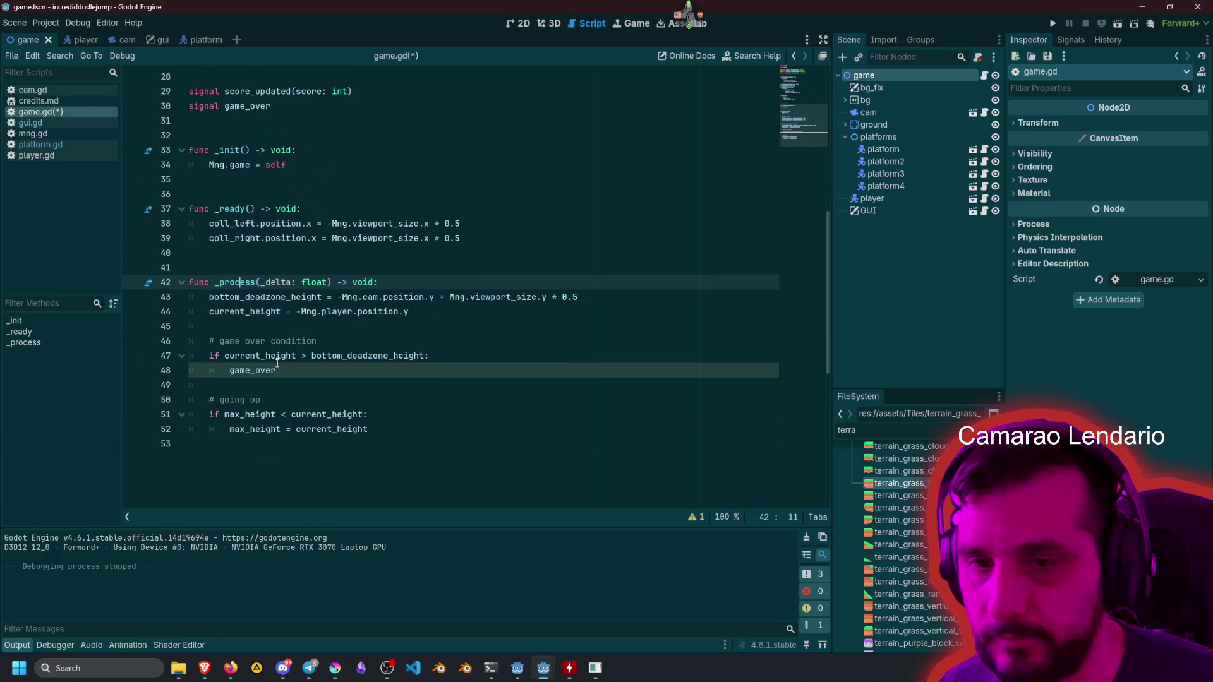
click(285, 371)
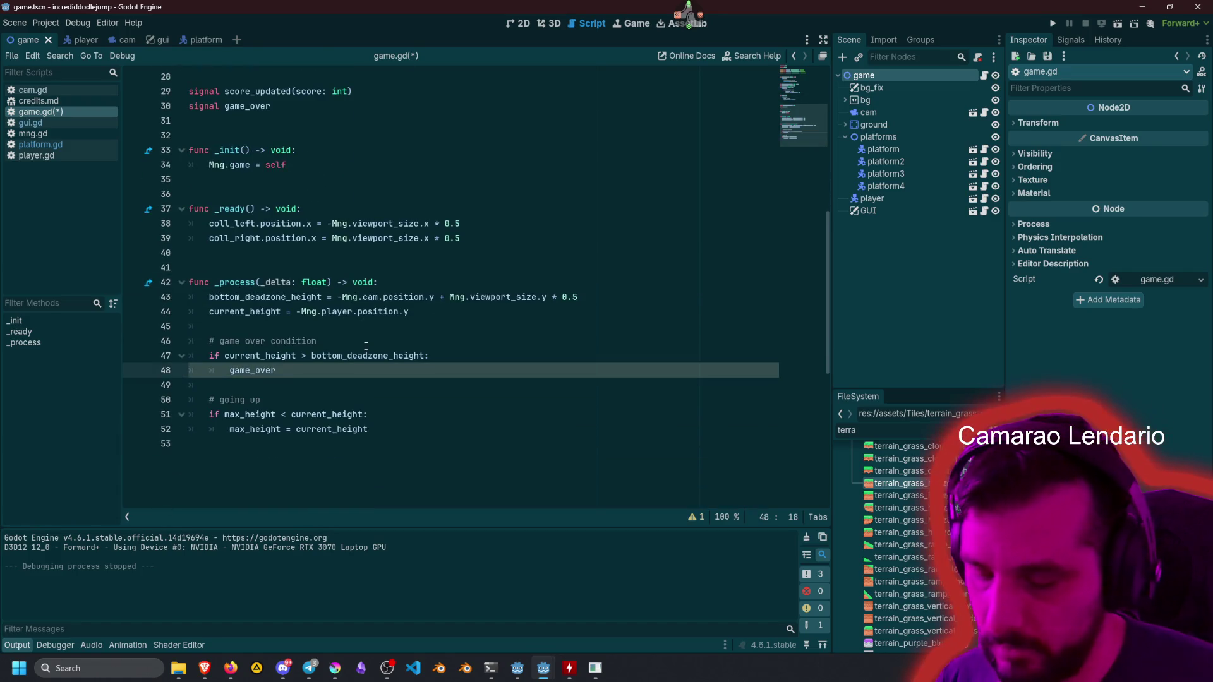
text(.emit())
Set is_game_started = false just before the emit, and add blank lines above _process
key(Home)
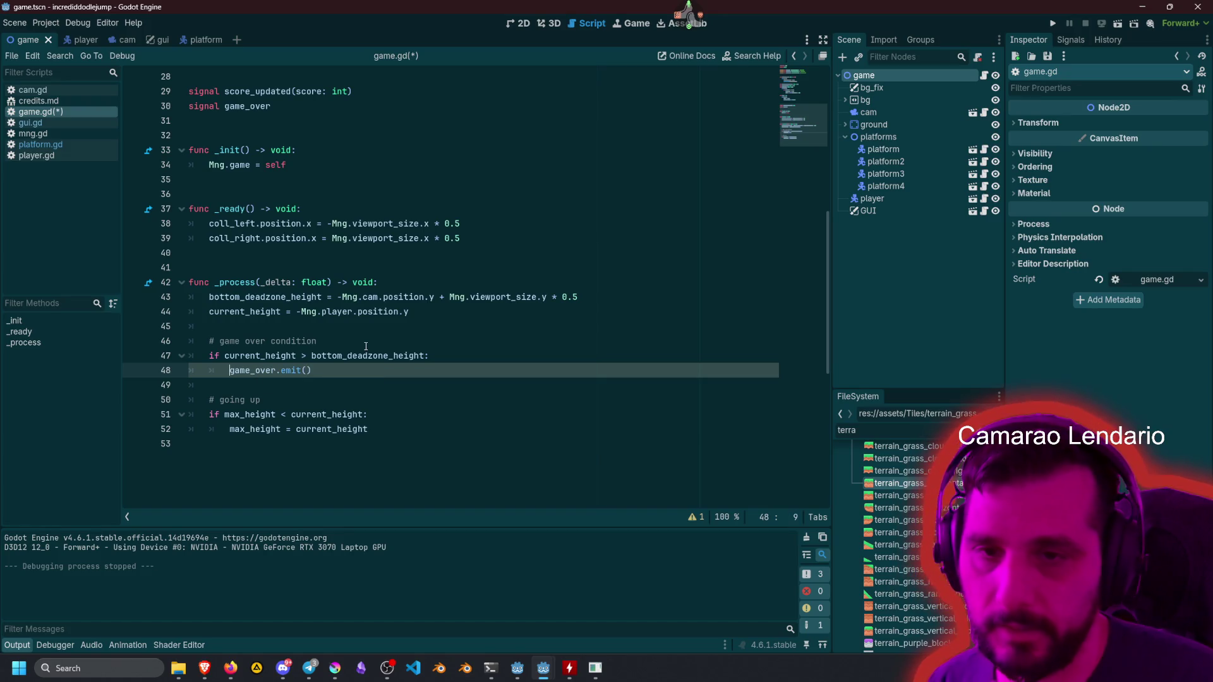
key(Return)
key(Up)
text(is_game_started = false)
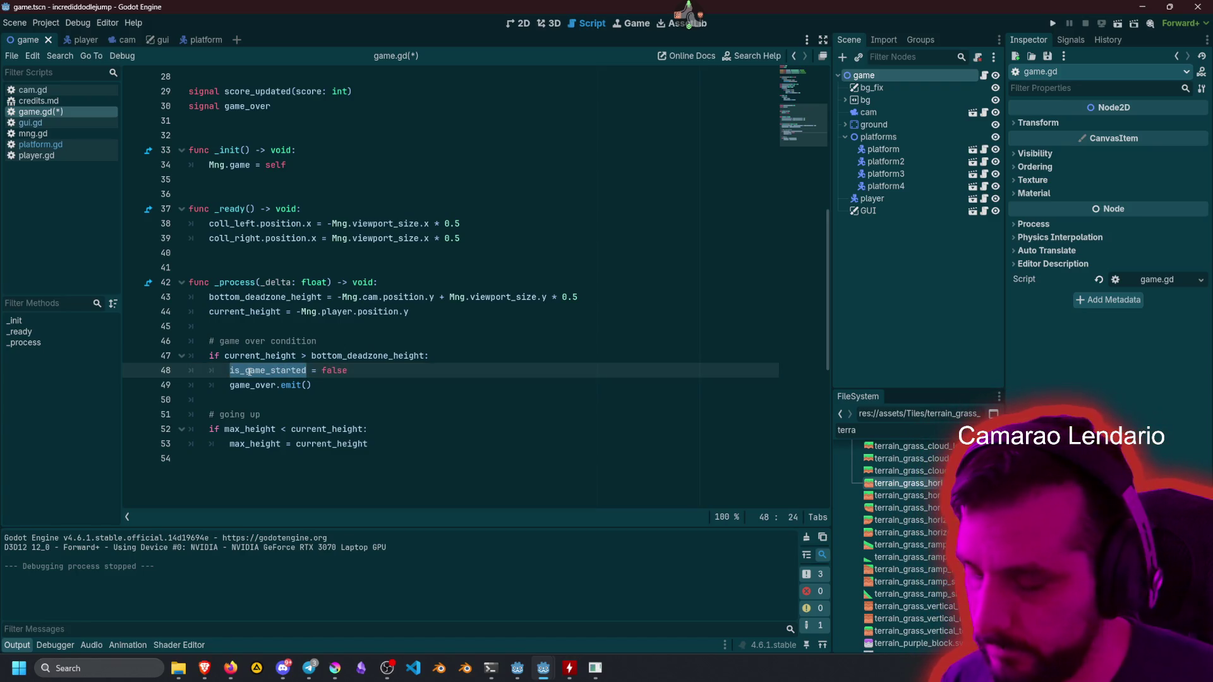
key(Up)
key(Up)
key(Up)
key(Up)
key(Return)
key(Return)
key(Up)
Write 'func start_game() -> void:' setting is_game_started = true, and save game.gd
text(func start_game)
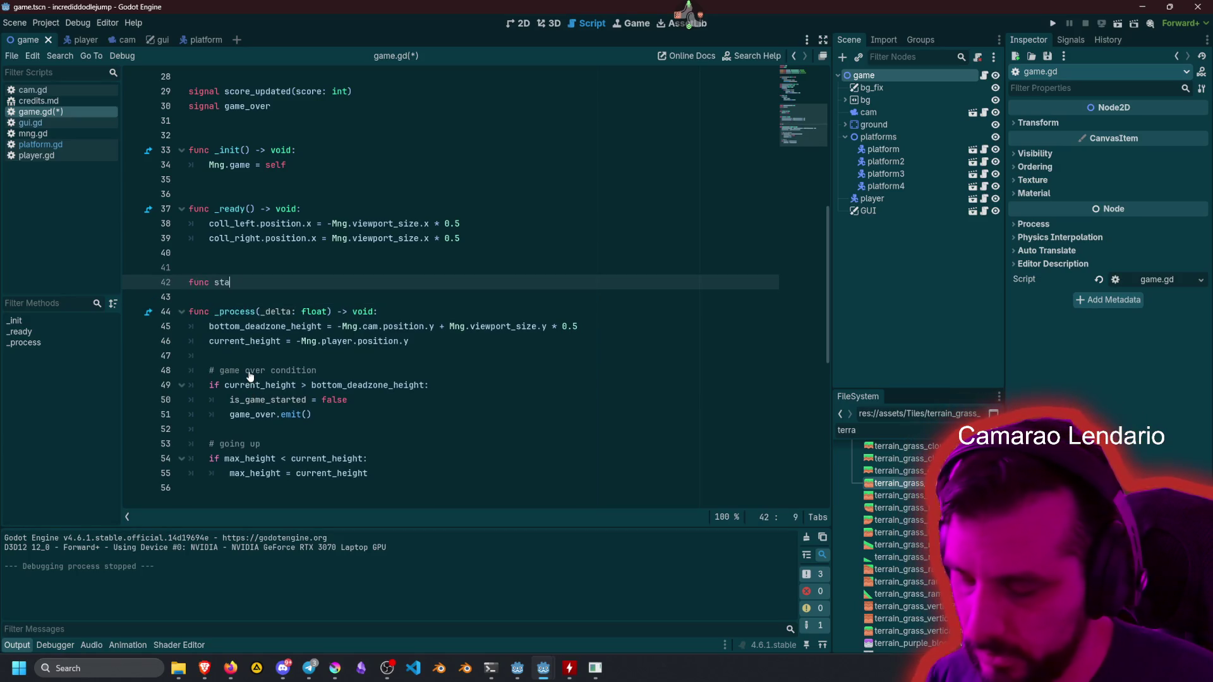
text(() -> void)
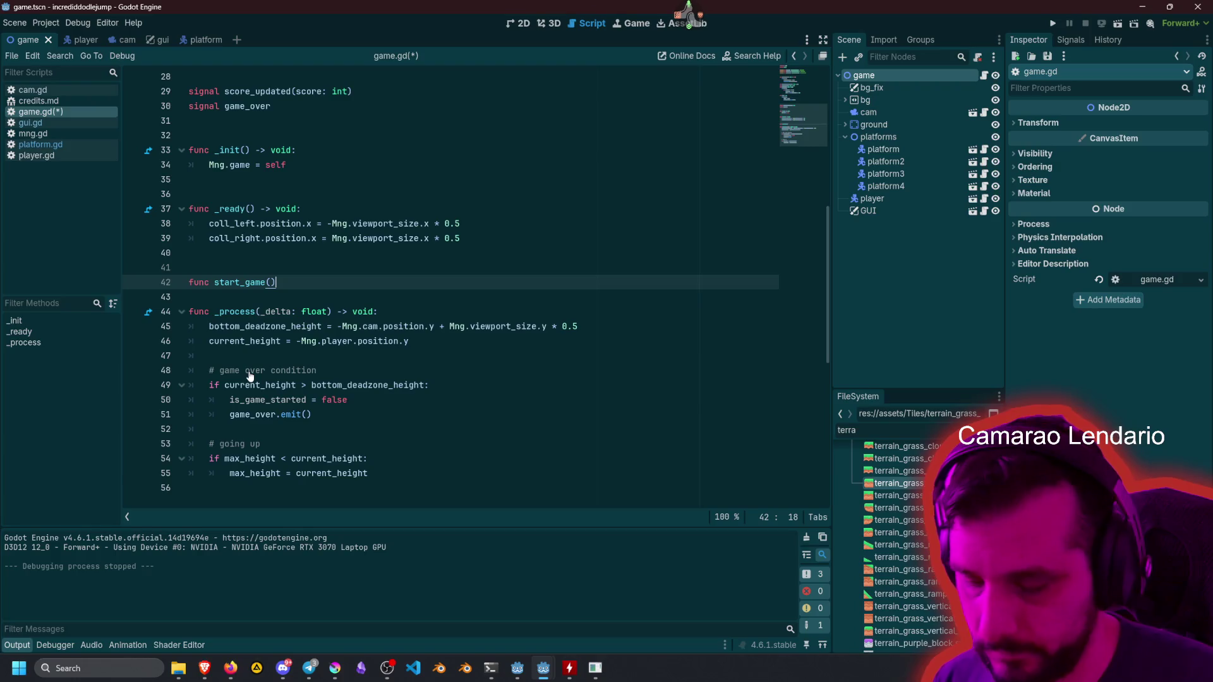
text(:)
key(Return)
text(is_)
key(Return)
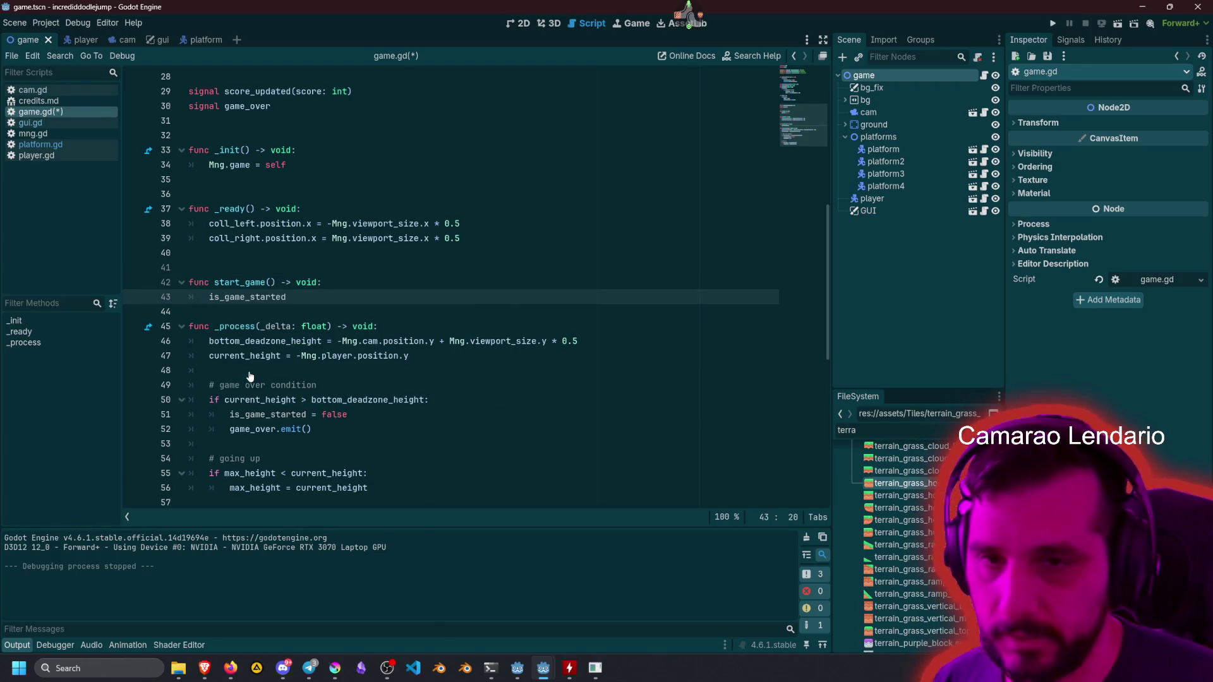
text(= true)
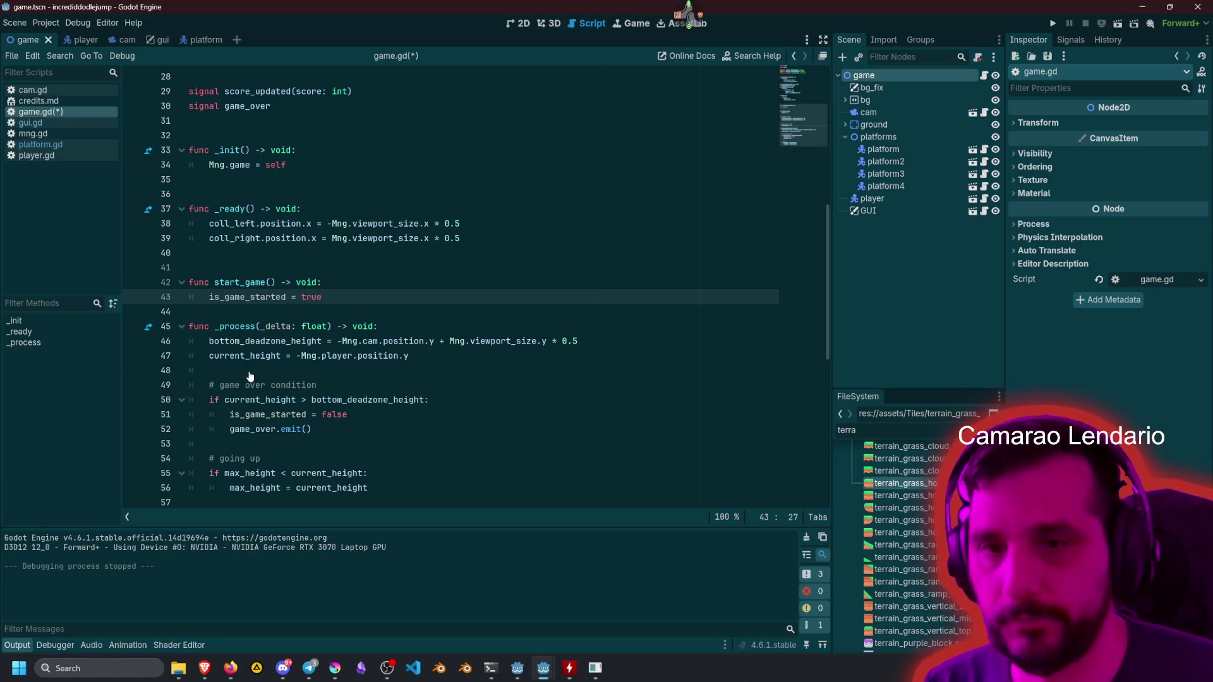
key(Return)
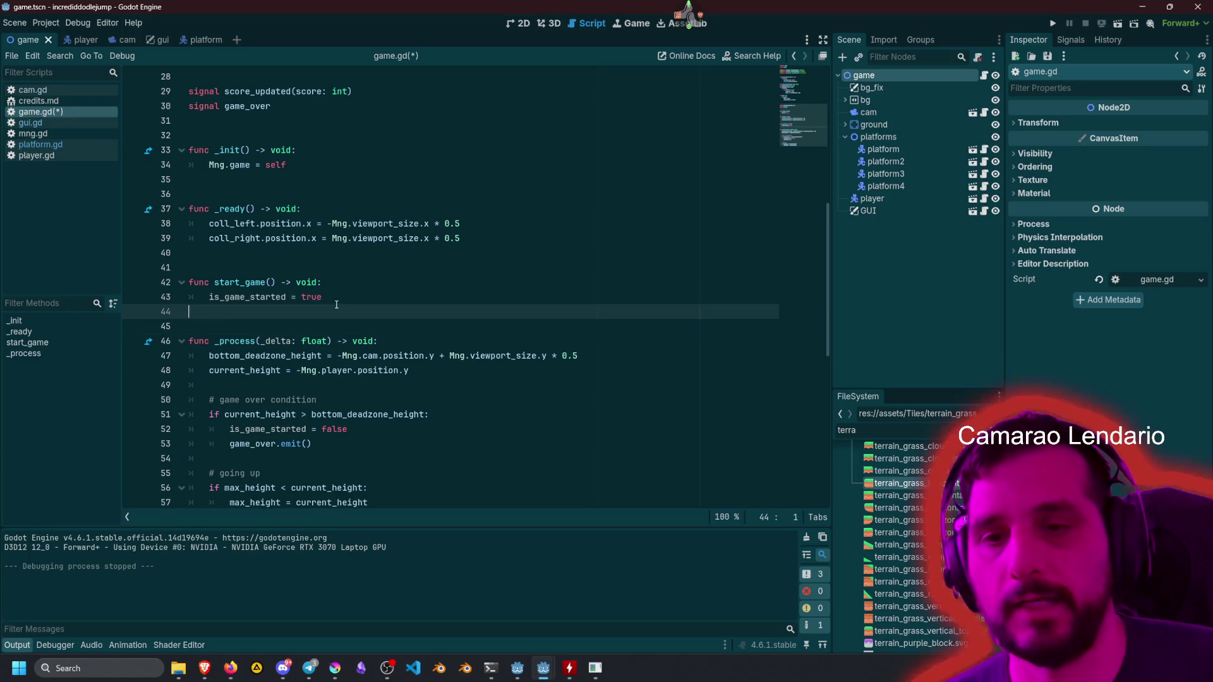
key(ctrl+s)
Open player.gd and begin replacing pass in _ready with a set_ call
click(357, 258)
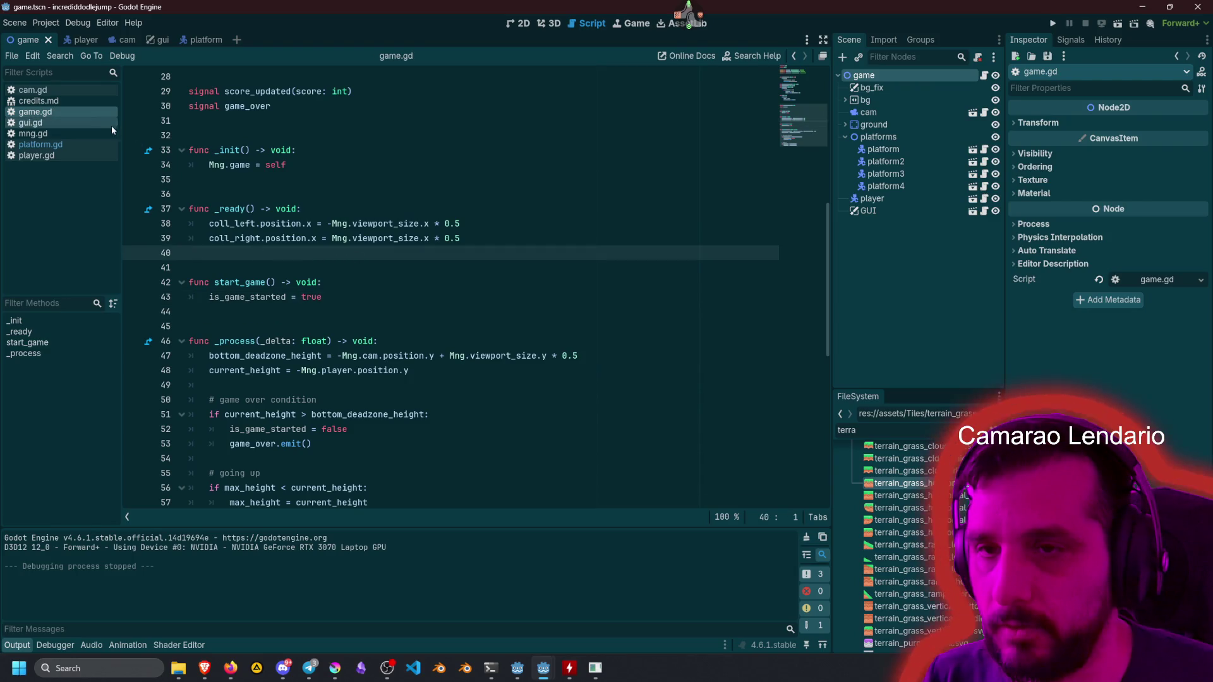
click(56, 154)
click(258, 322)
double_click(258, 323)
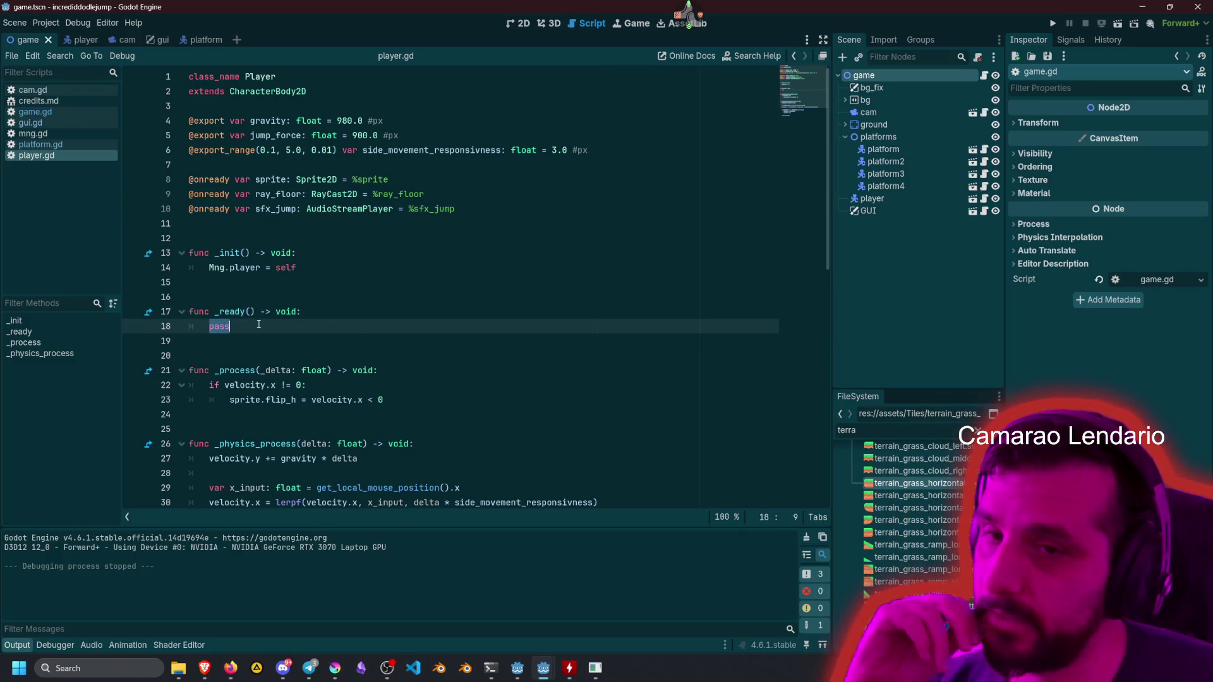
text(set_)
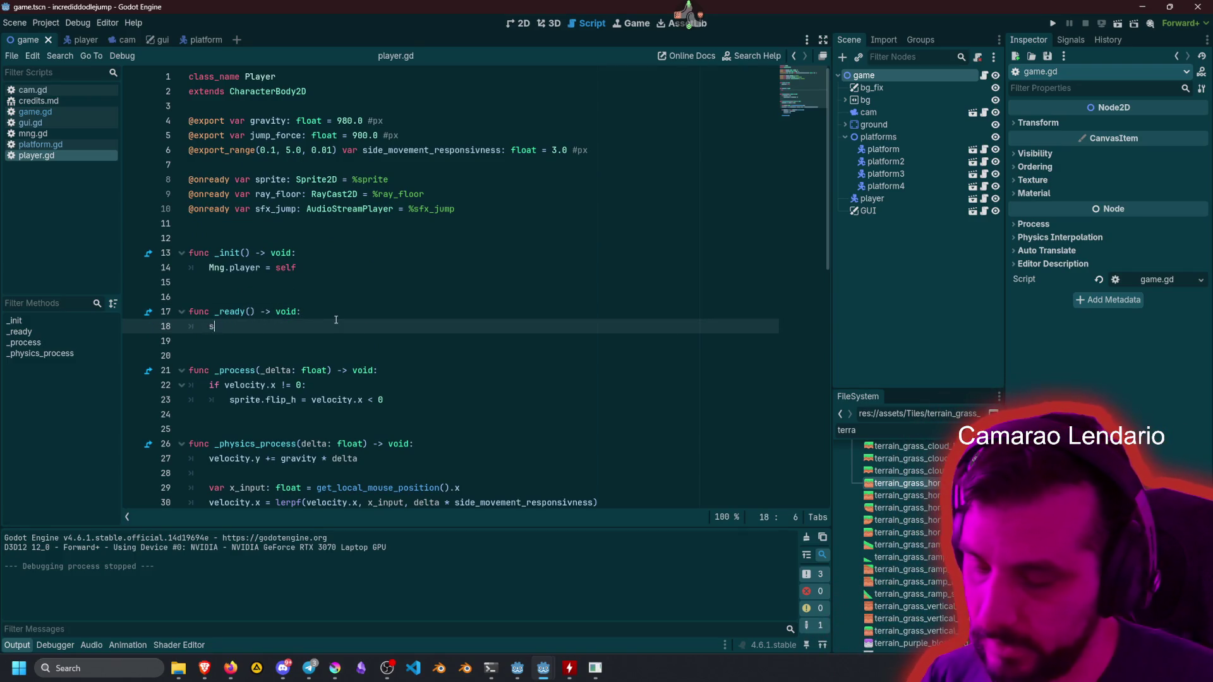